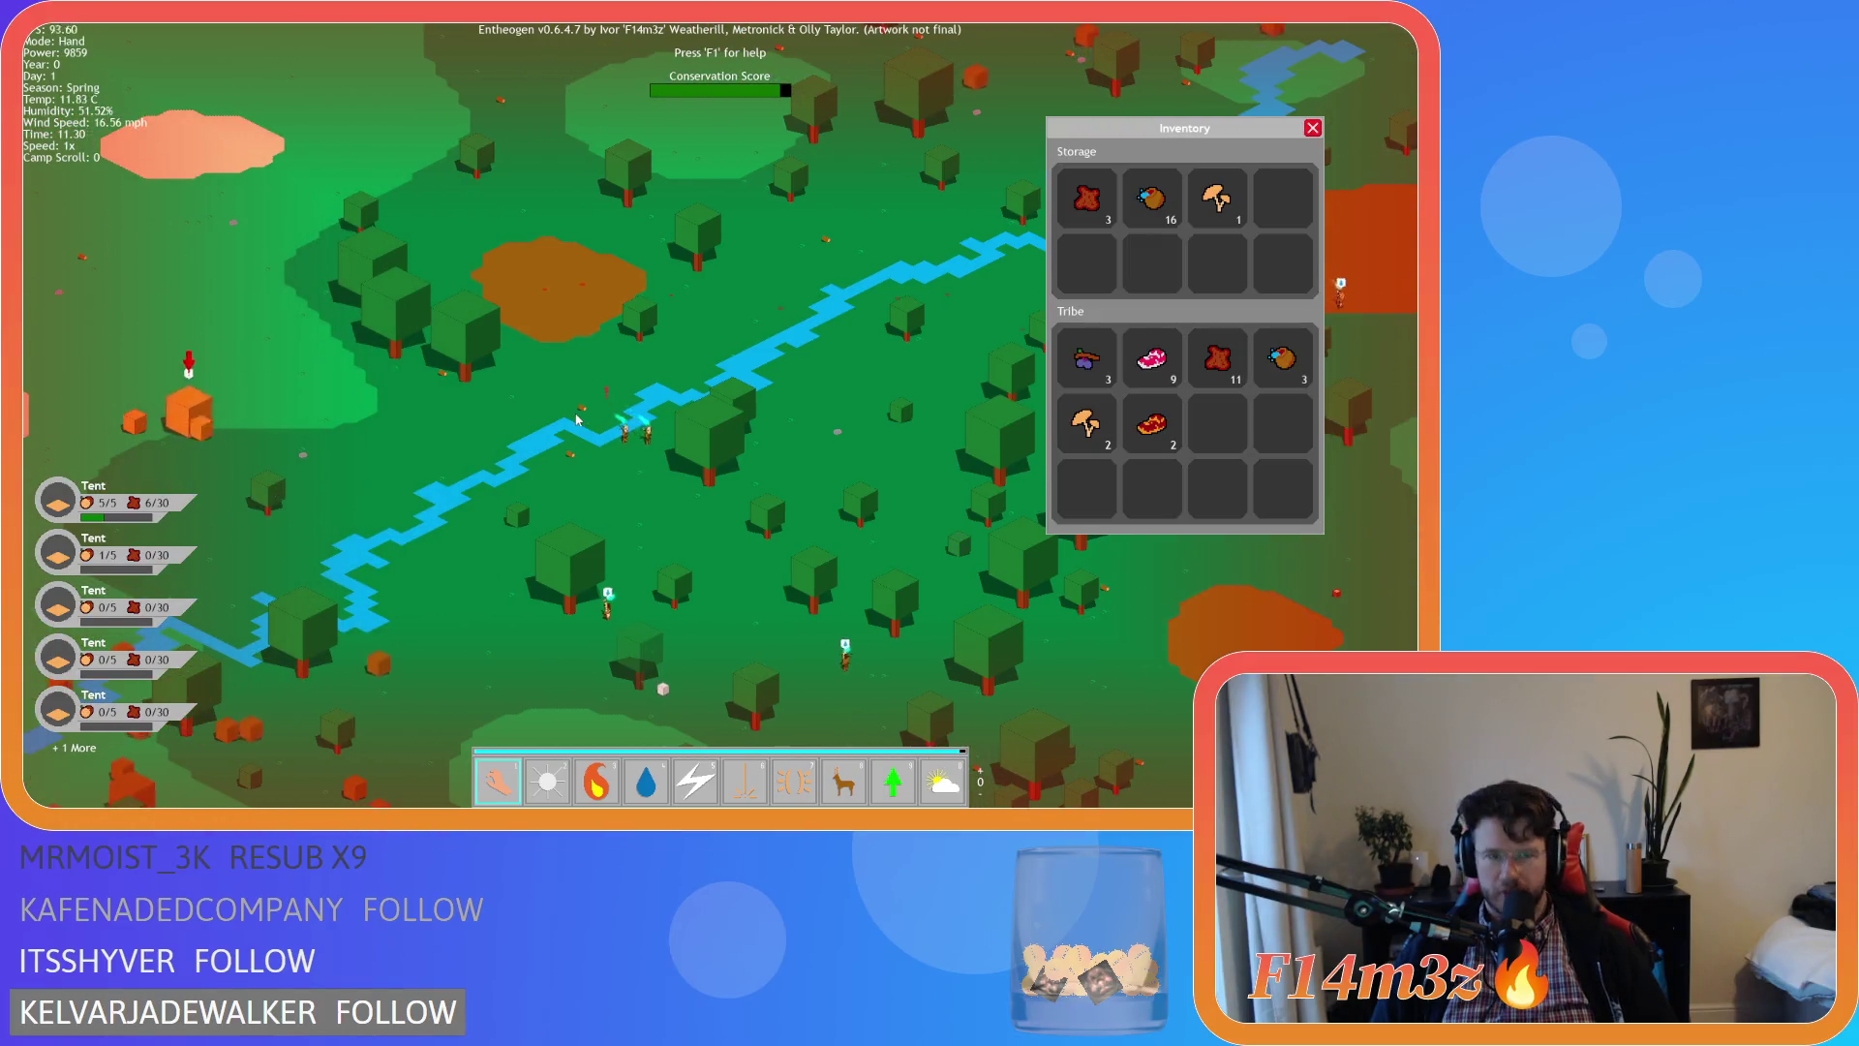
Pan the map right toward the camp's storage tent and close the Inventory window
{"action": "key", "text": "d"}
{"action": "key", "text": "d"}
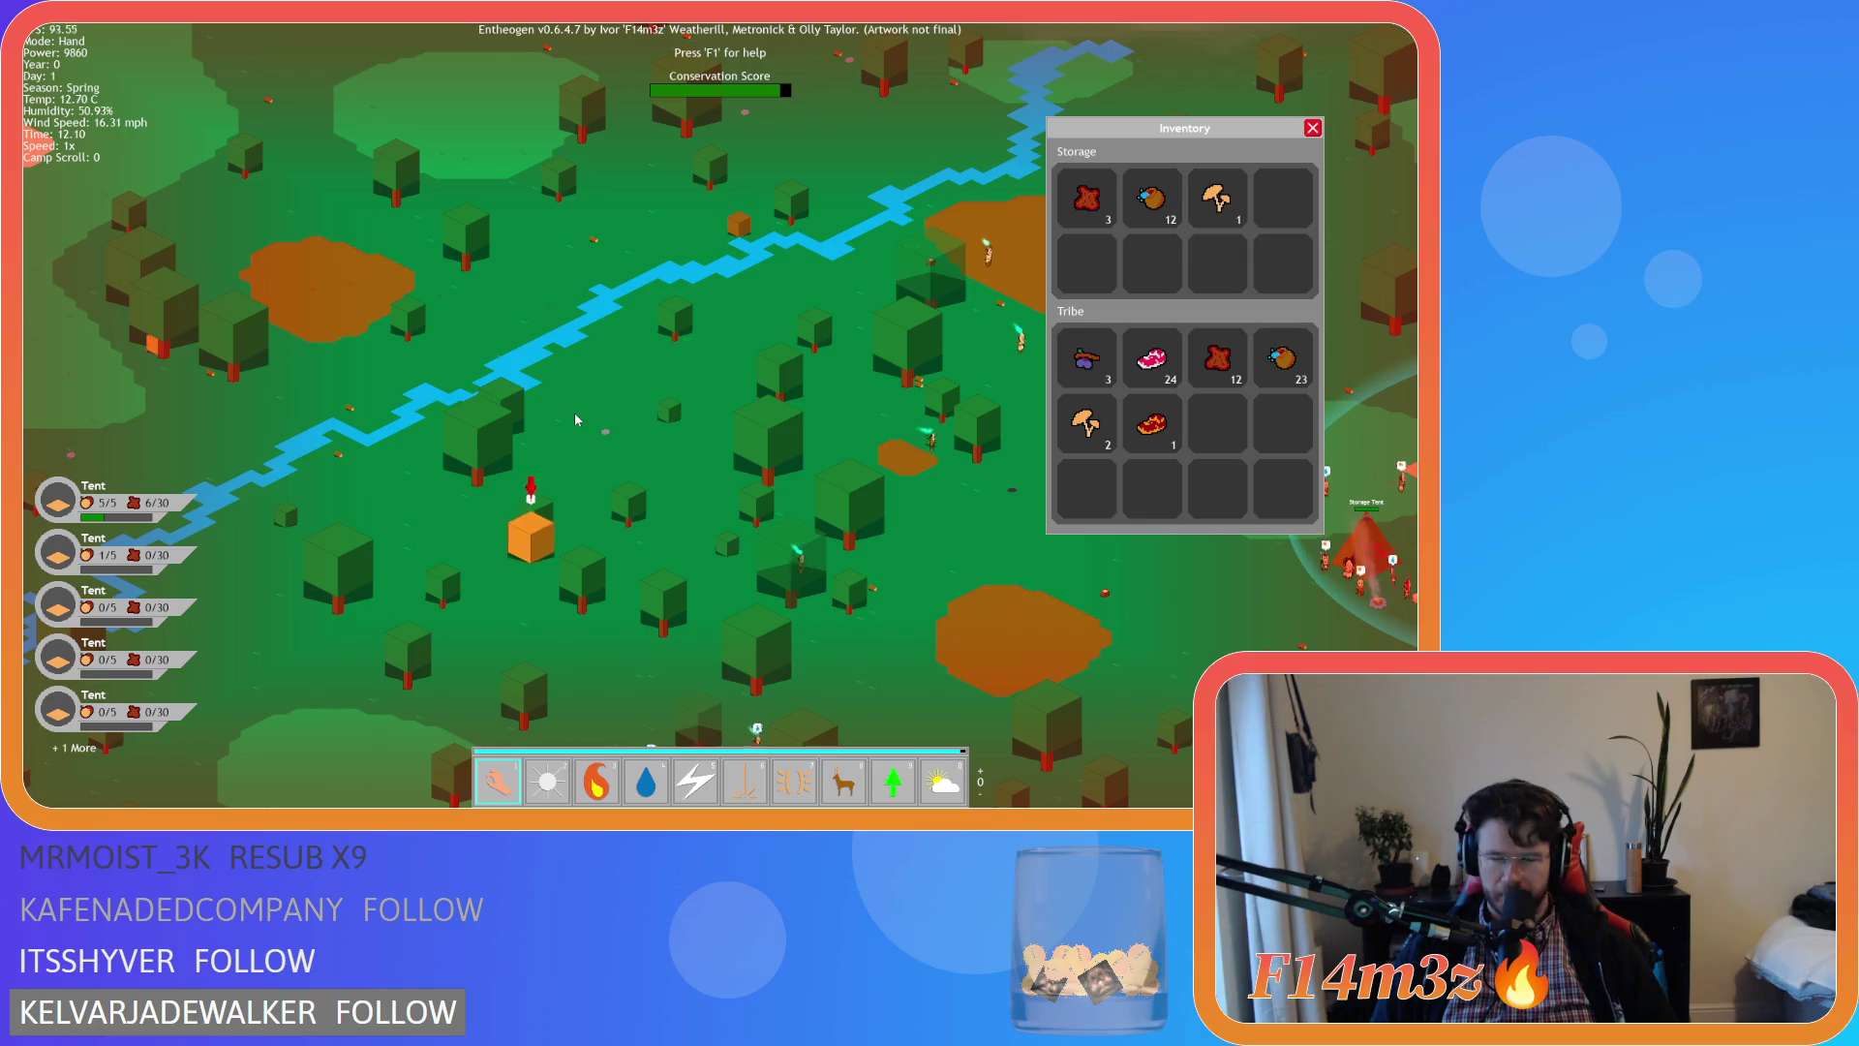
{"action": "key", "text": "d"}
{"action": "key", "text": "d"}
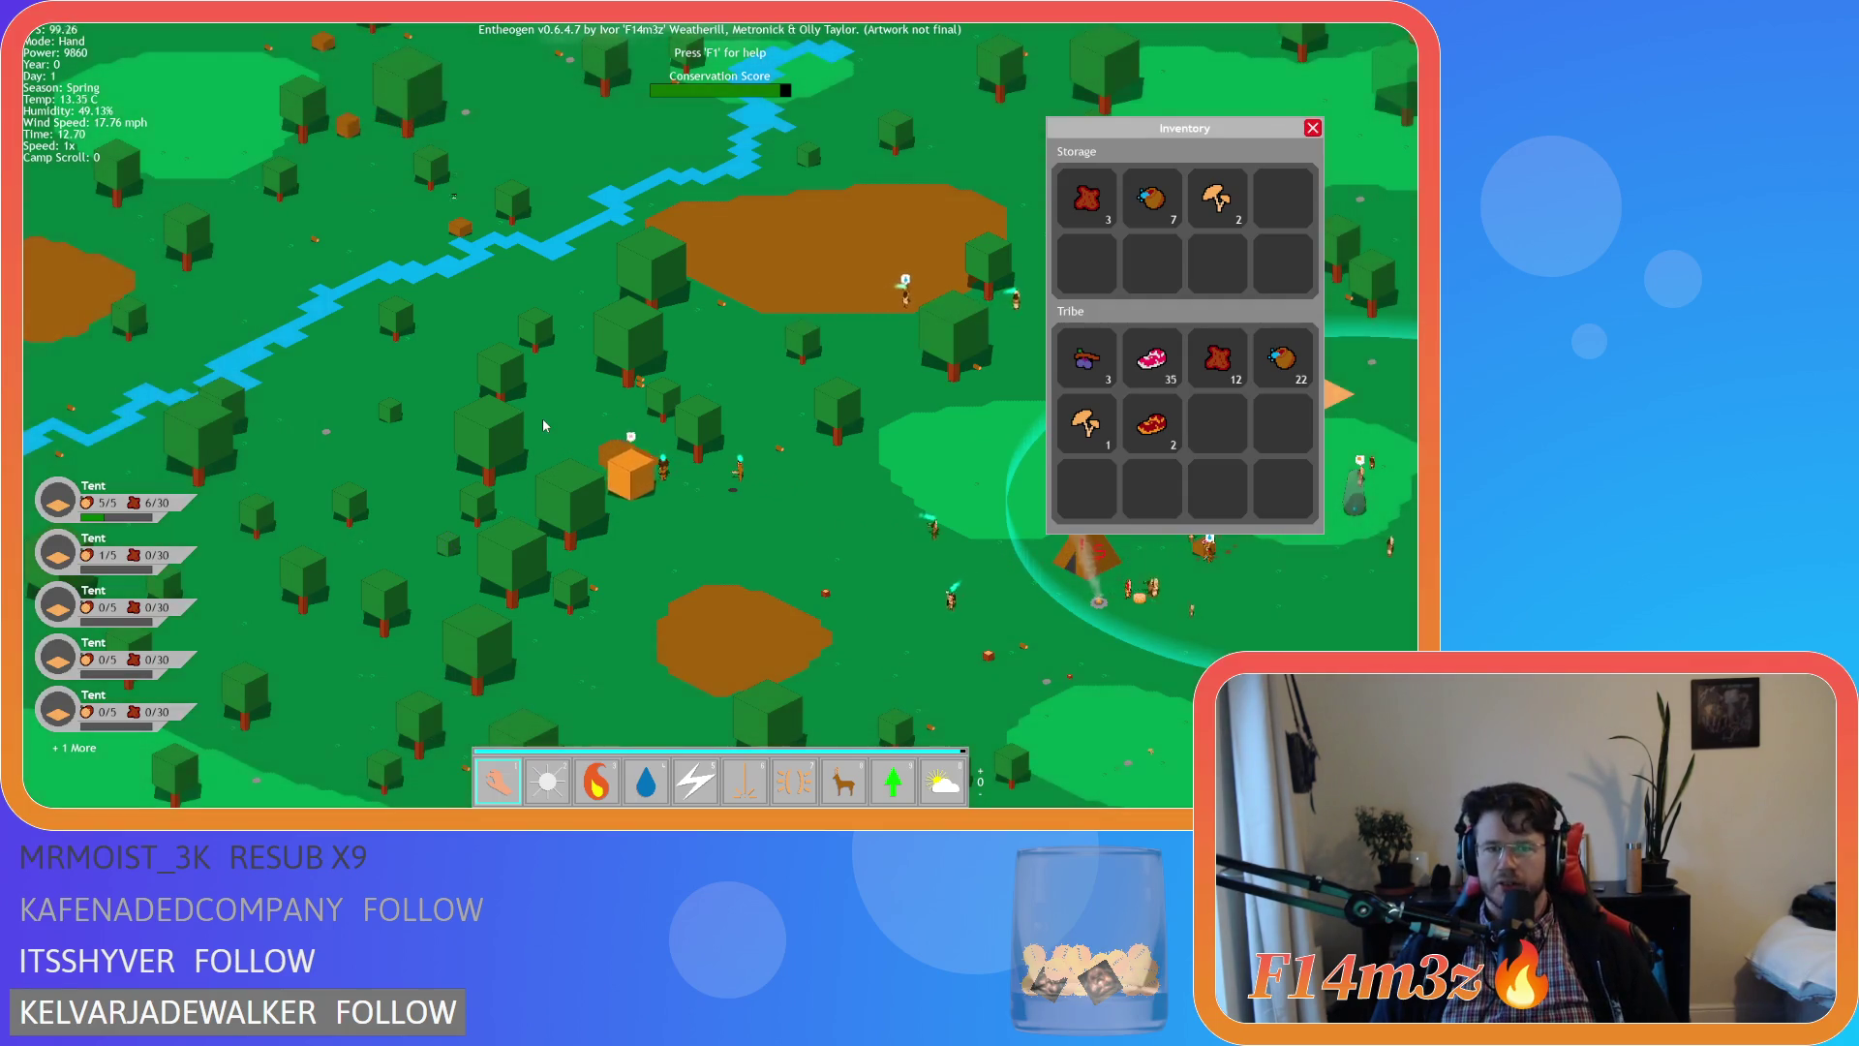
{"action": "key", "text": "d"}
{"action": "left_click", "coordinate": [542, 424]}
{"action": "key", "text": "d"}
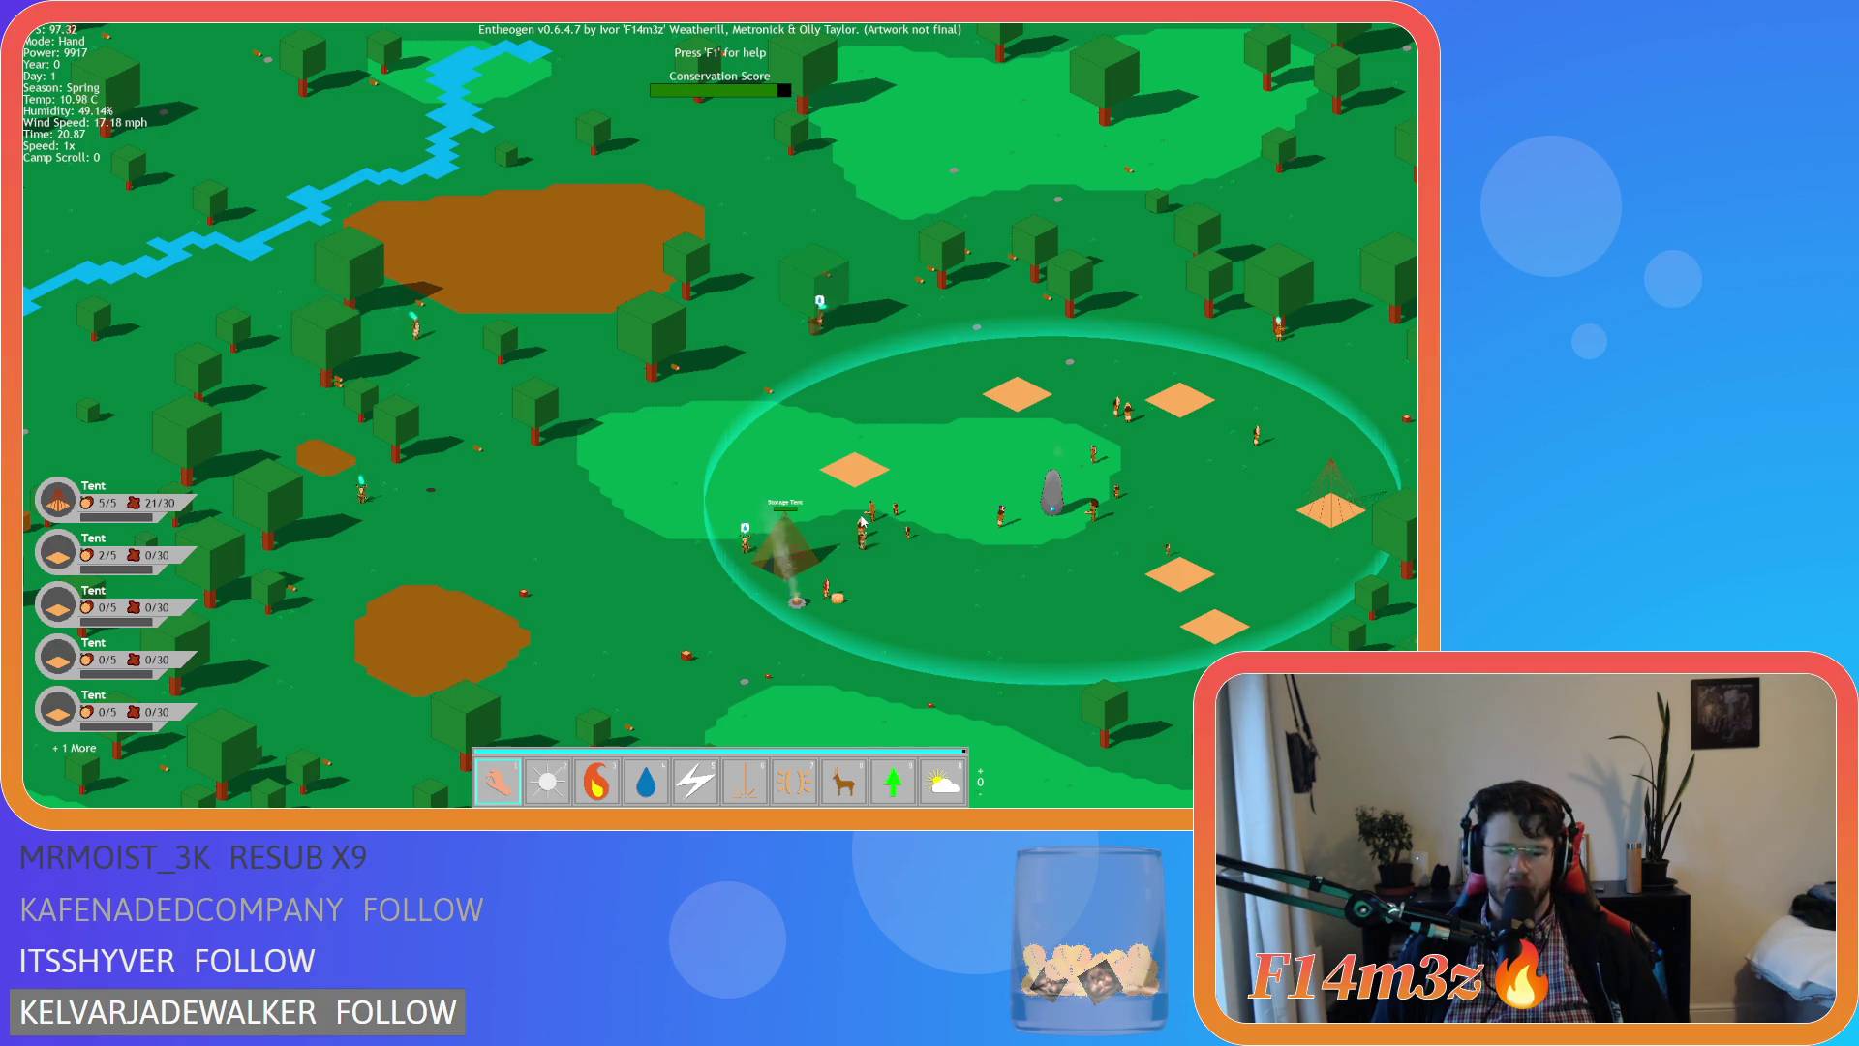
Toggle the quit prompt, fire power, and the Tribe, Build and Inventory windows, then close them all
{"action": "key", "text": "Escape"}
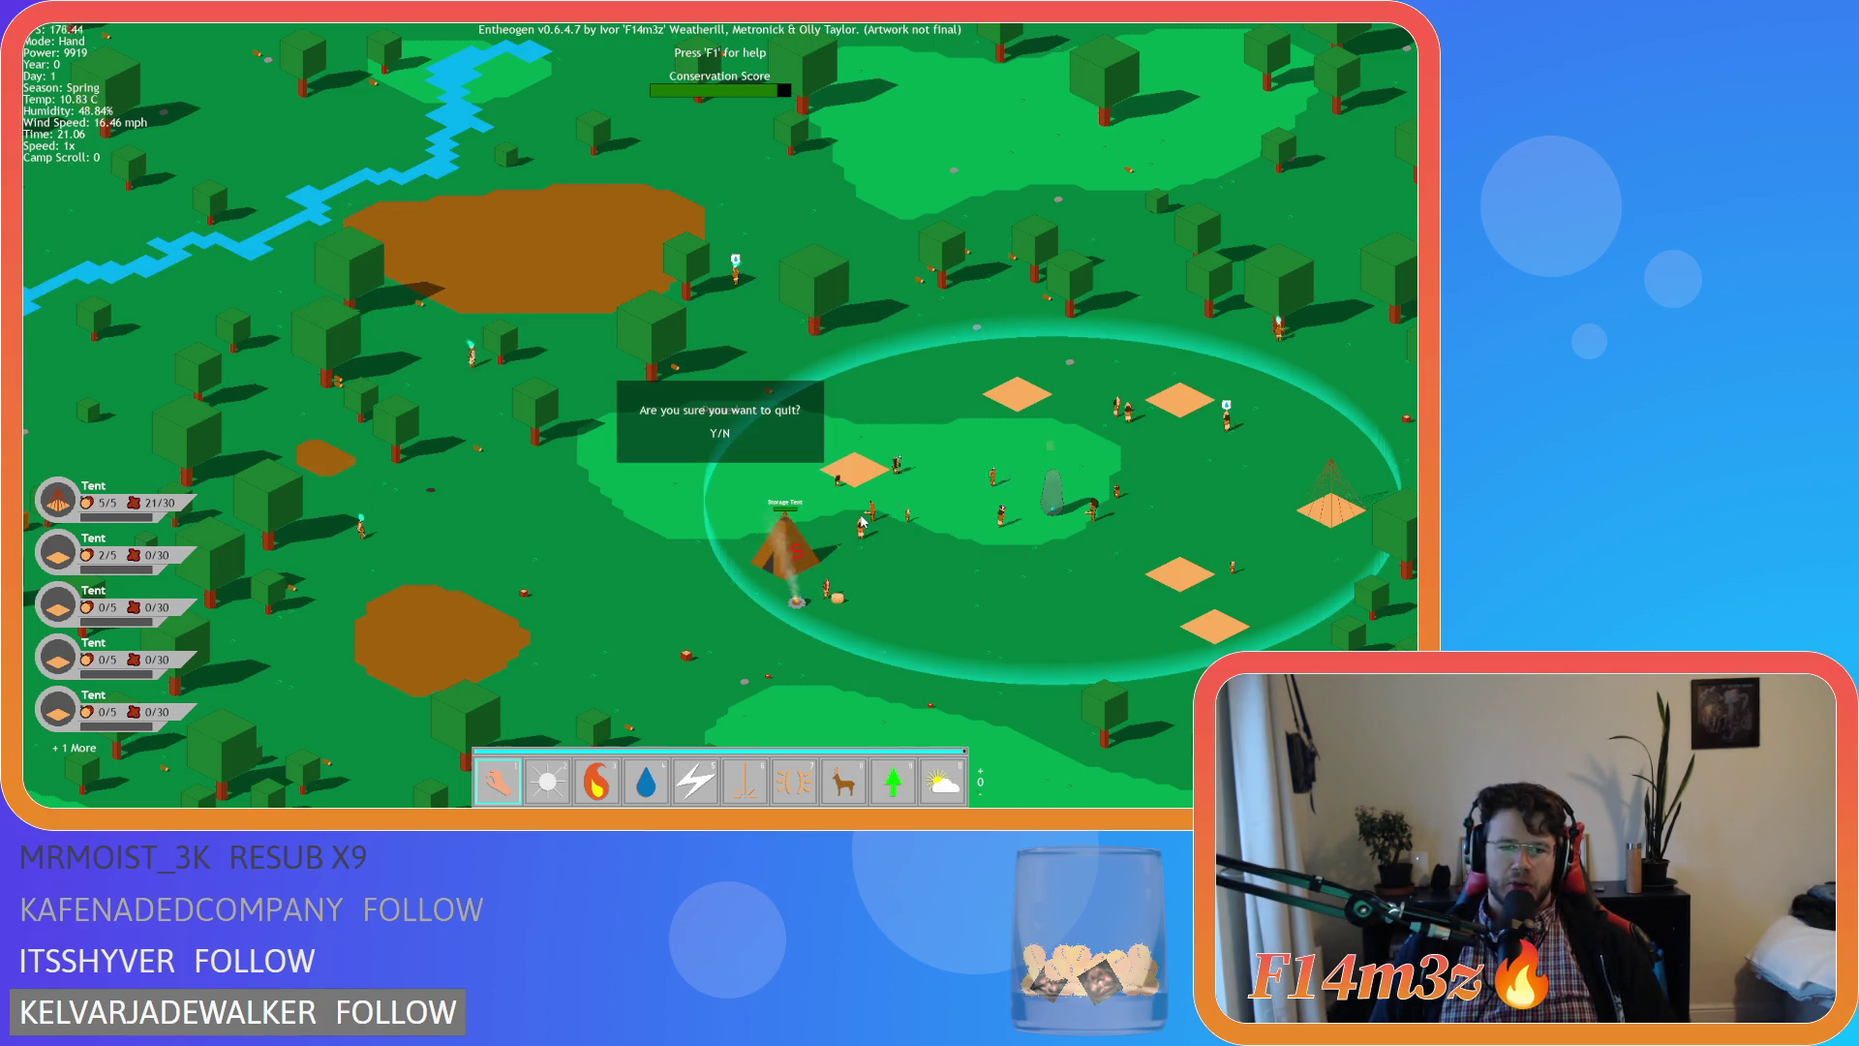
{"action": "key", "text": "3"}
{"action": "key", "text": "t"}
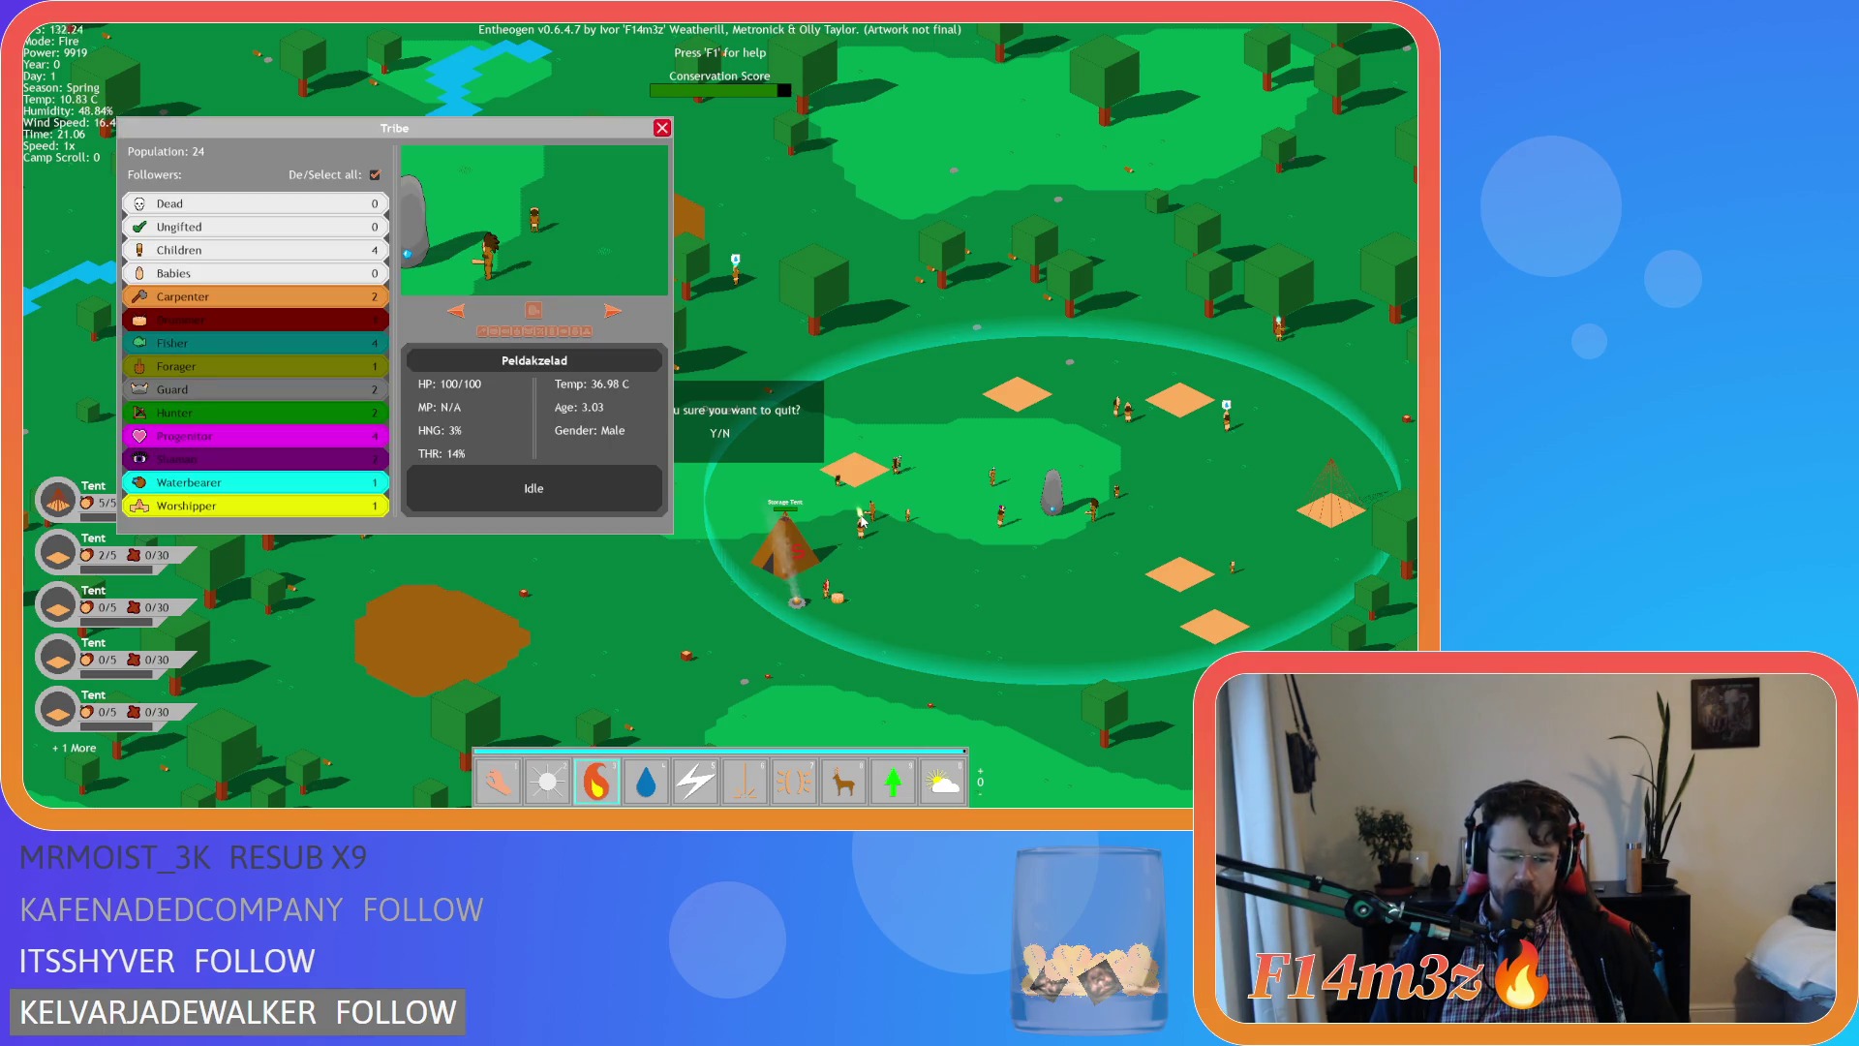
{"action": "key", "text": "b"}
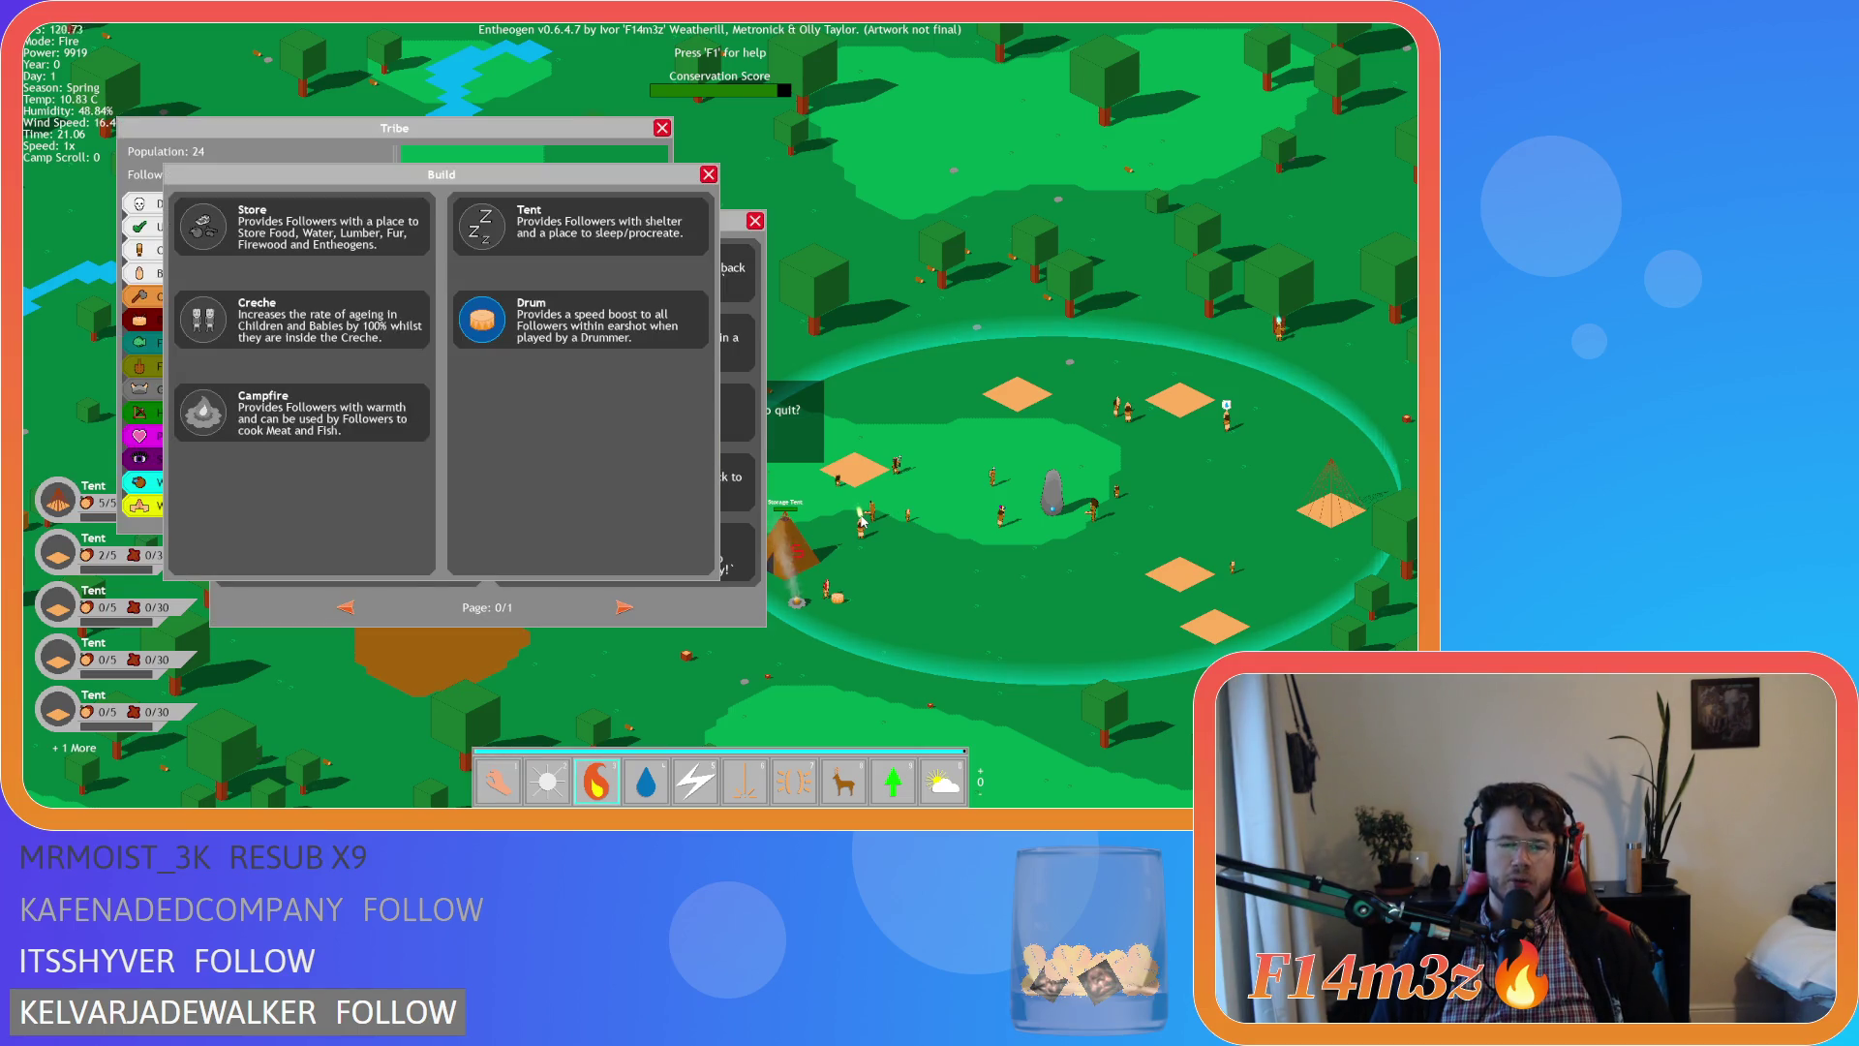
{"action": "key", "text": "i"}
{"action": "key", "text": "1"}
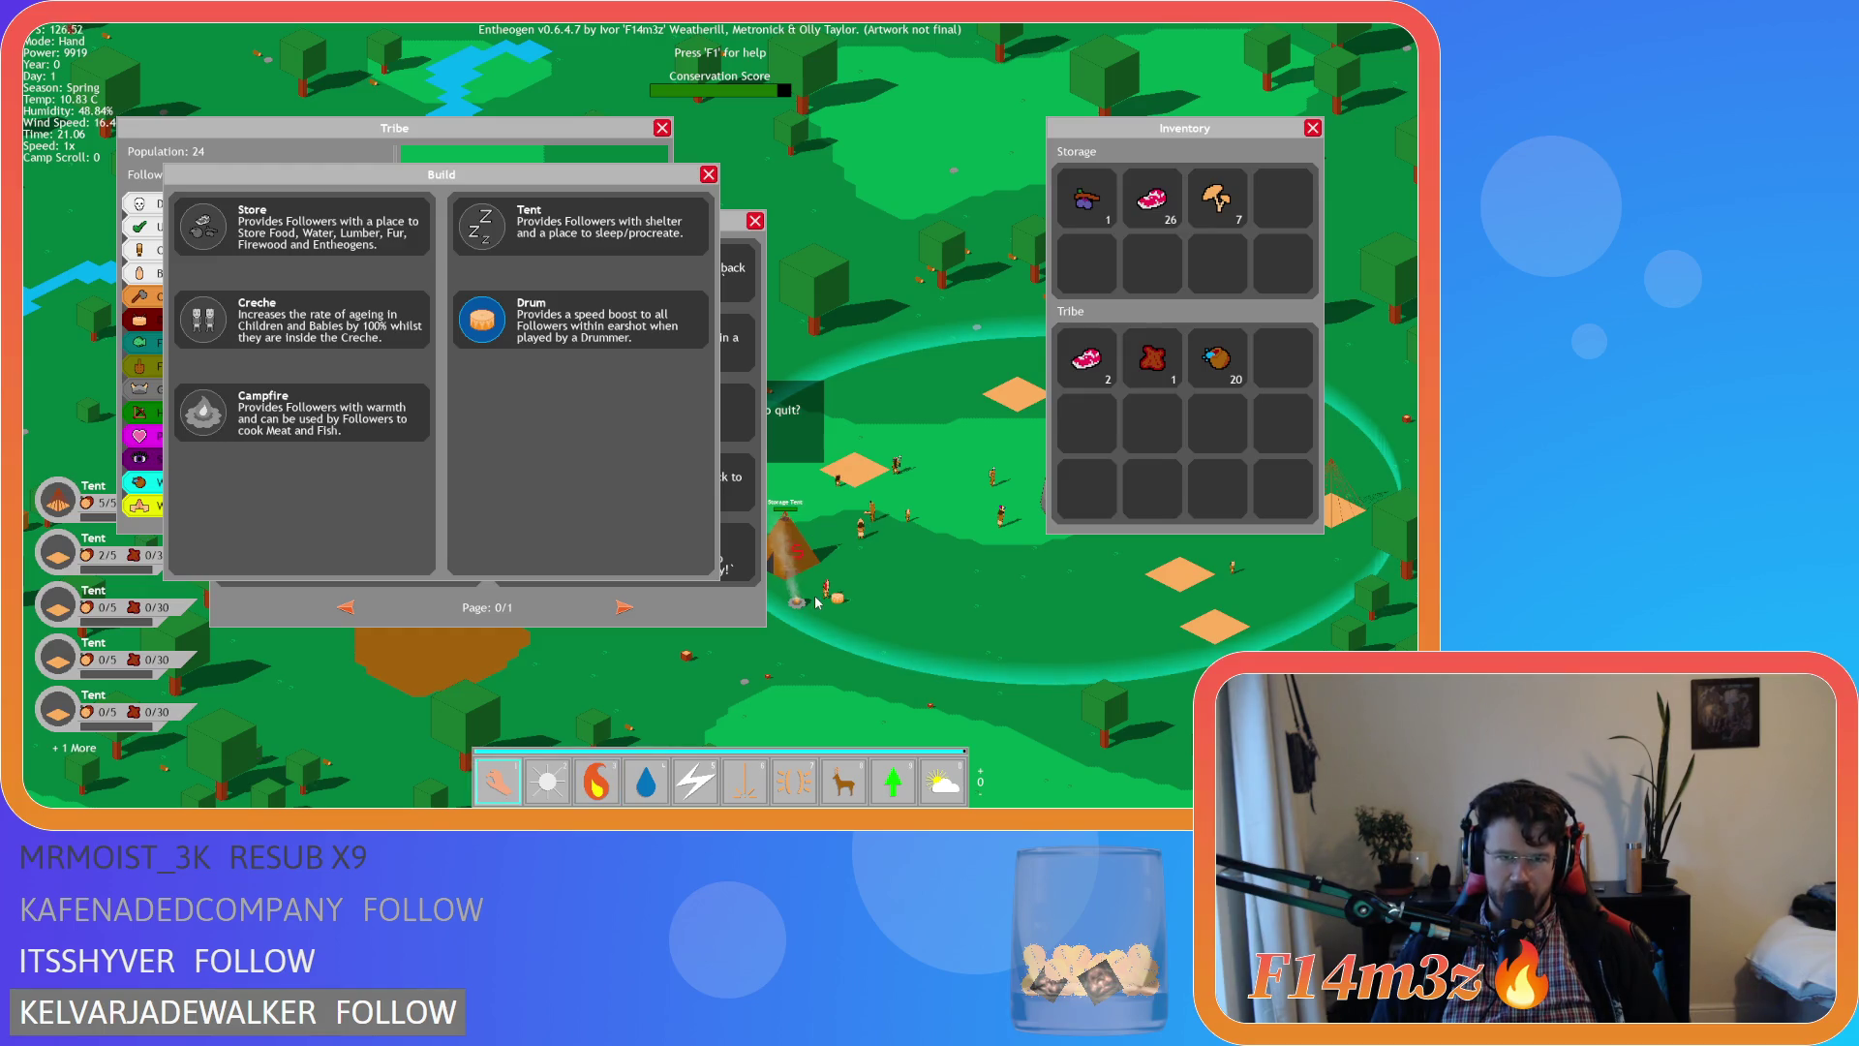
{"action": "key", "text": "Escape"}
{"action": "key", "text": "Escape"}
{"action": "key", "text": "Escape"}
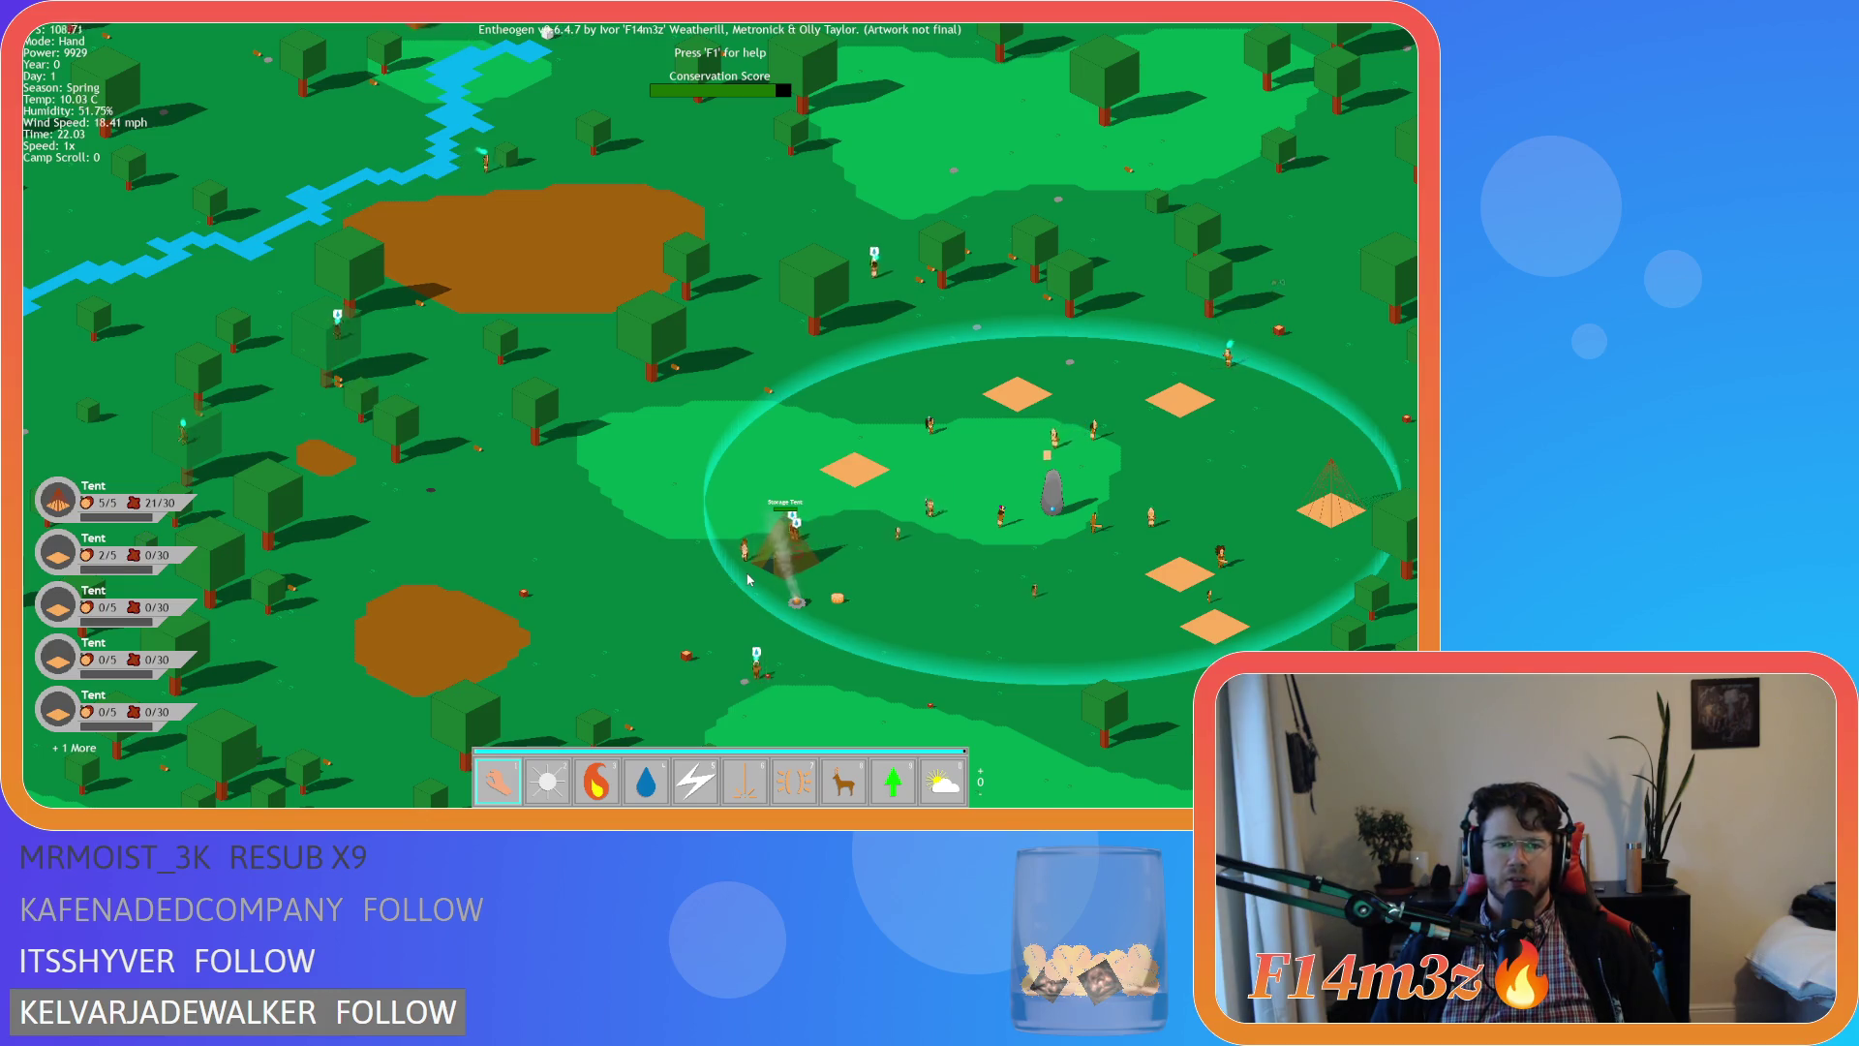
Reopen the Build window listing Store, Tent, Creche, Drum and Campfire
{"action": "key", "text": "b"}
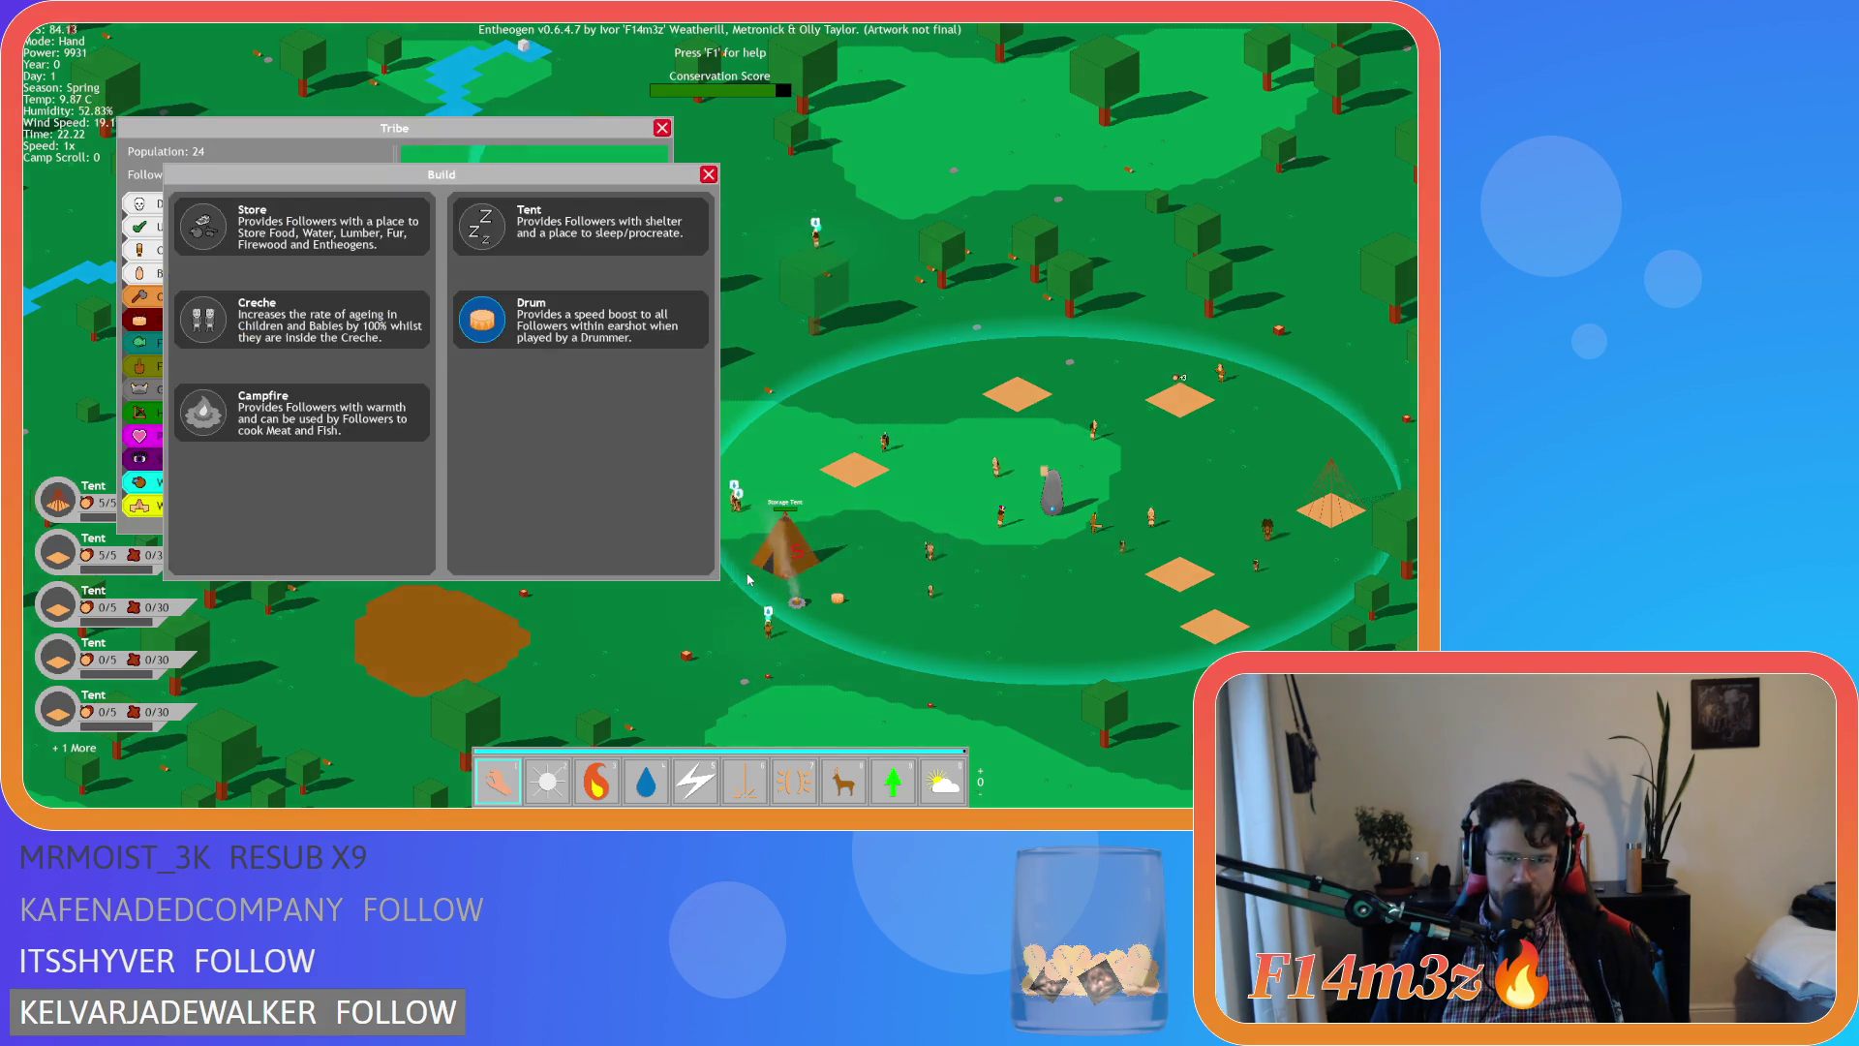
{"action": "key", "text": "Escape"}
{"action": "key", "text": "Escape"}
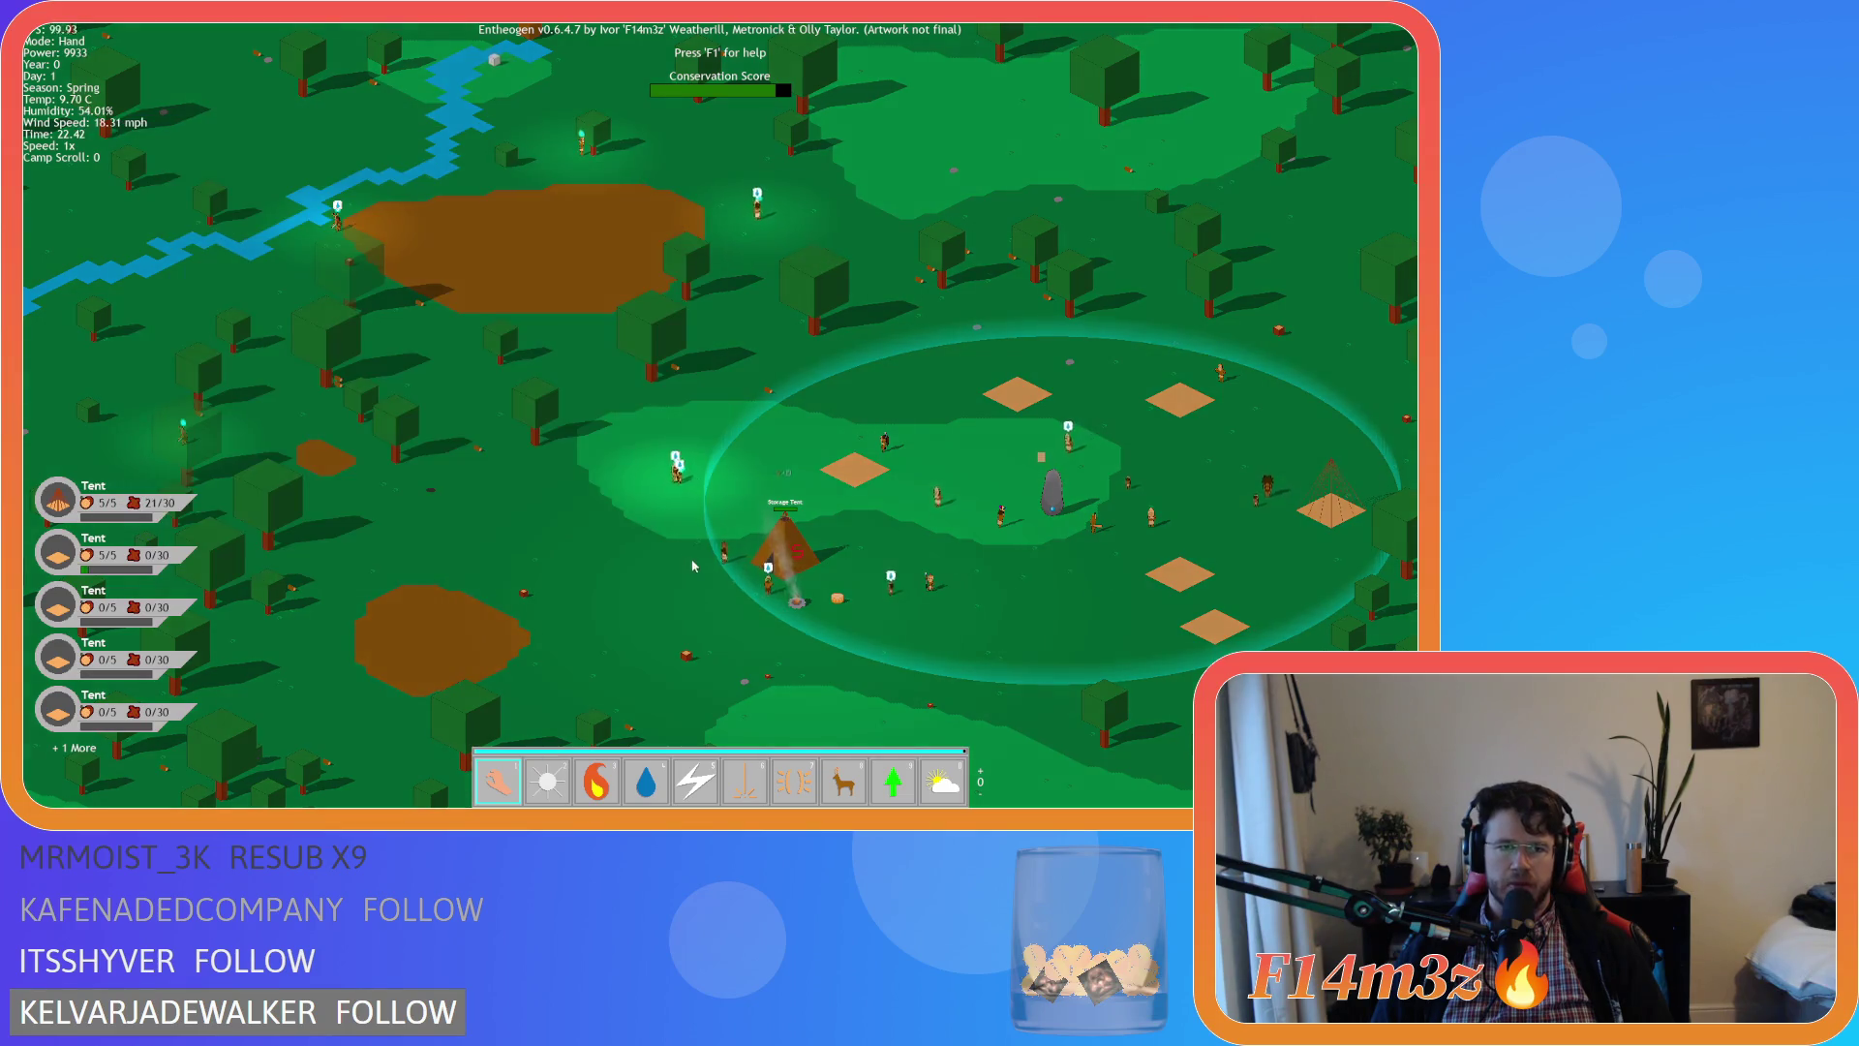
{"action": "key", "text": "b"}
{"action": "key", "text": "Escape"}
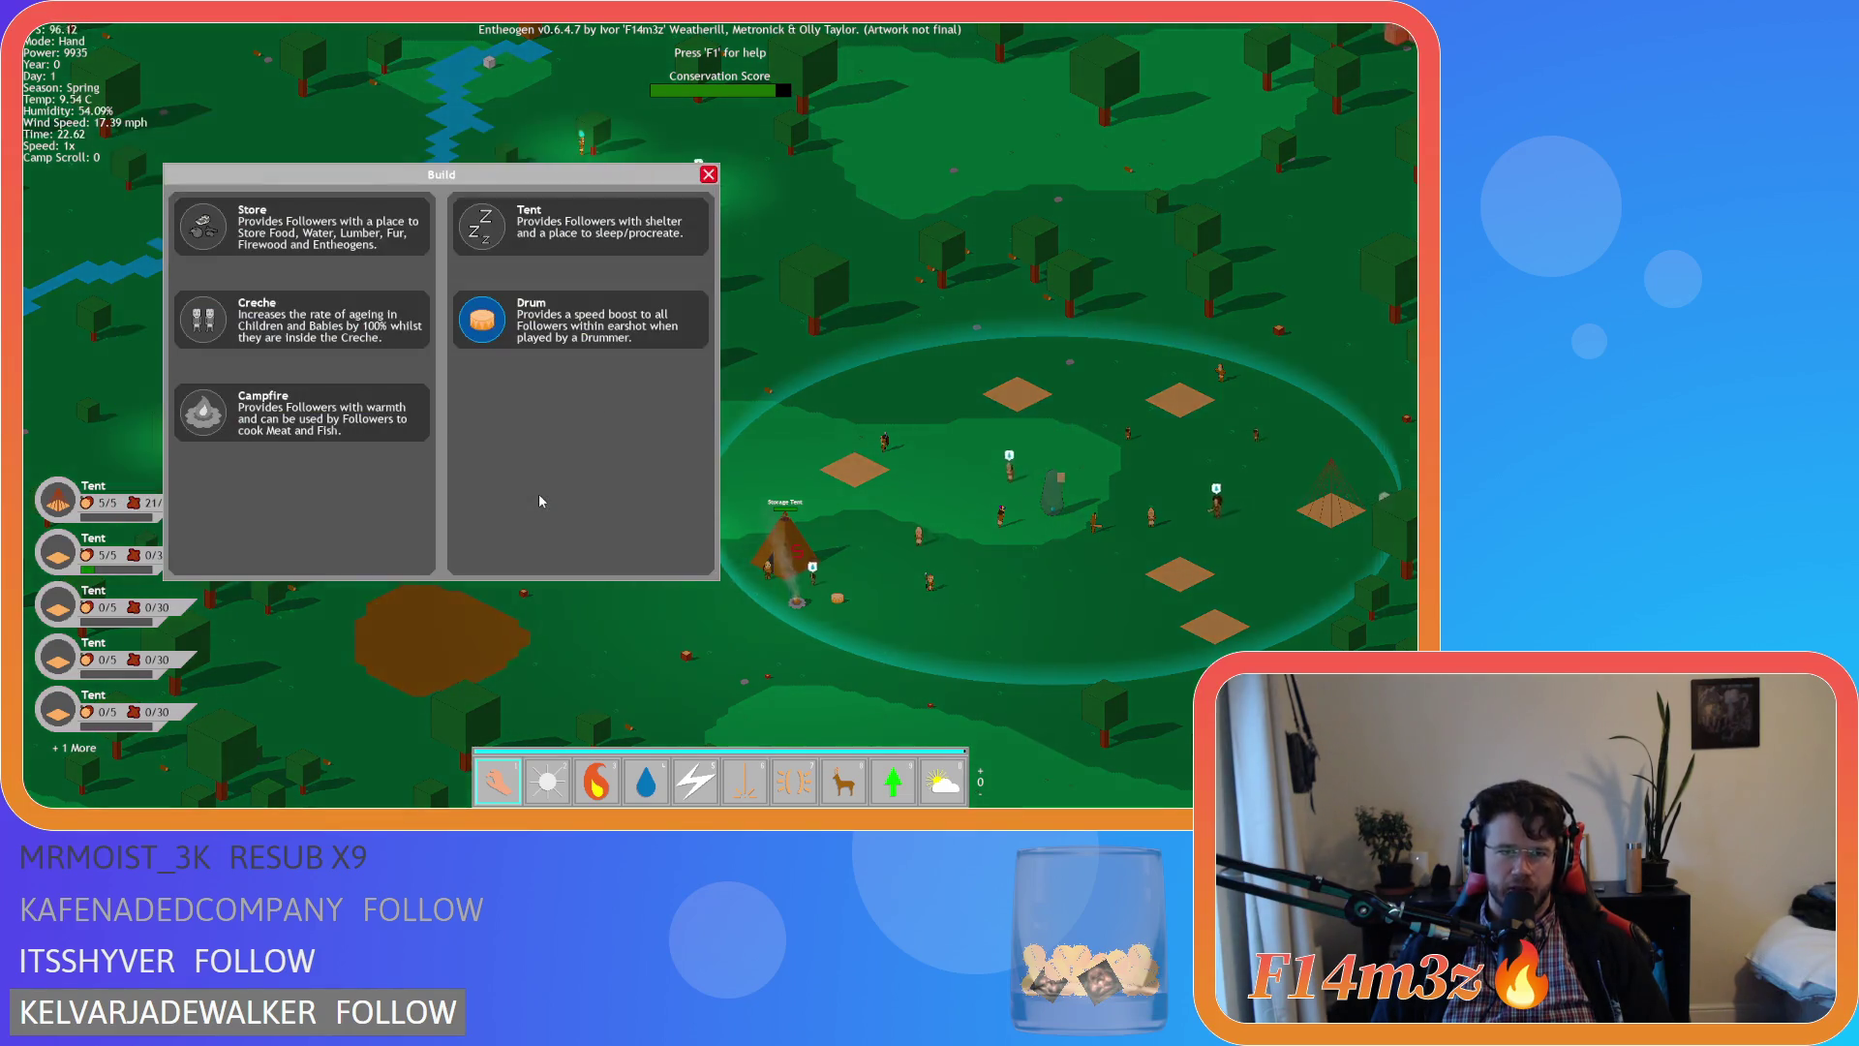
Choose Drum in the Build window, zoom in on the camp, and dismiss the quit prompt
{"action": "key", "text": "Escape"}
{"action": "key", "text": "Escape"}
{"action": "key", "text": "Escape"}
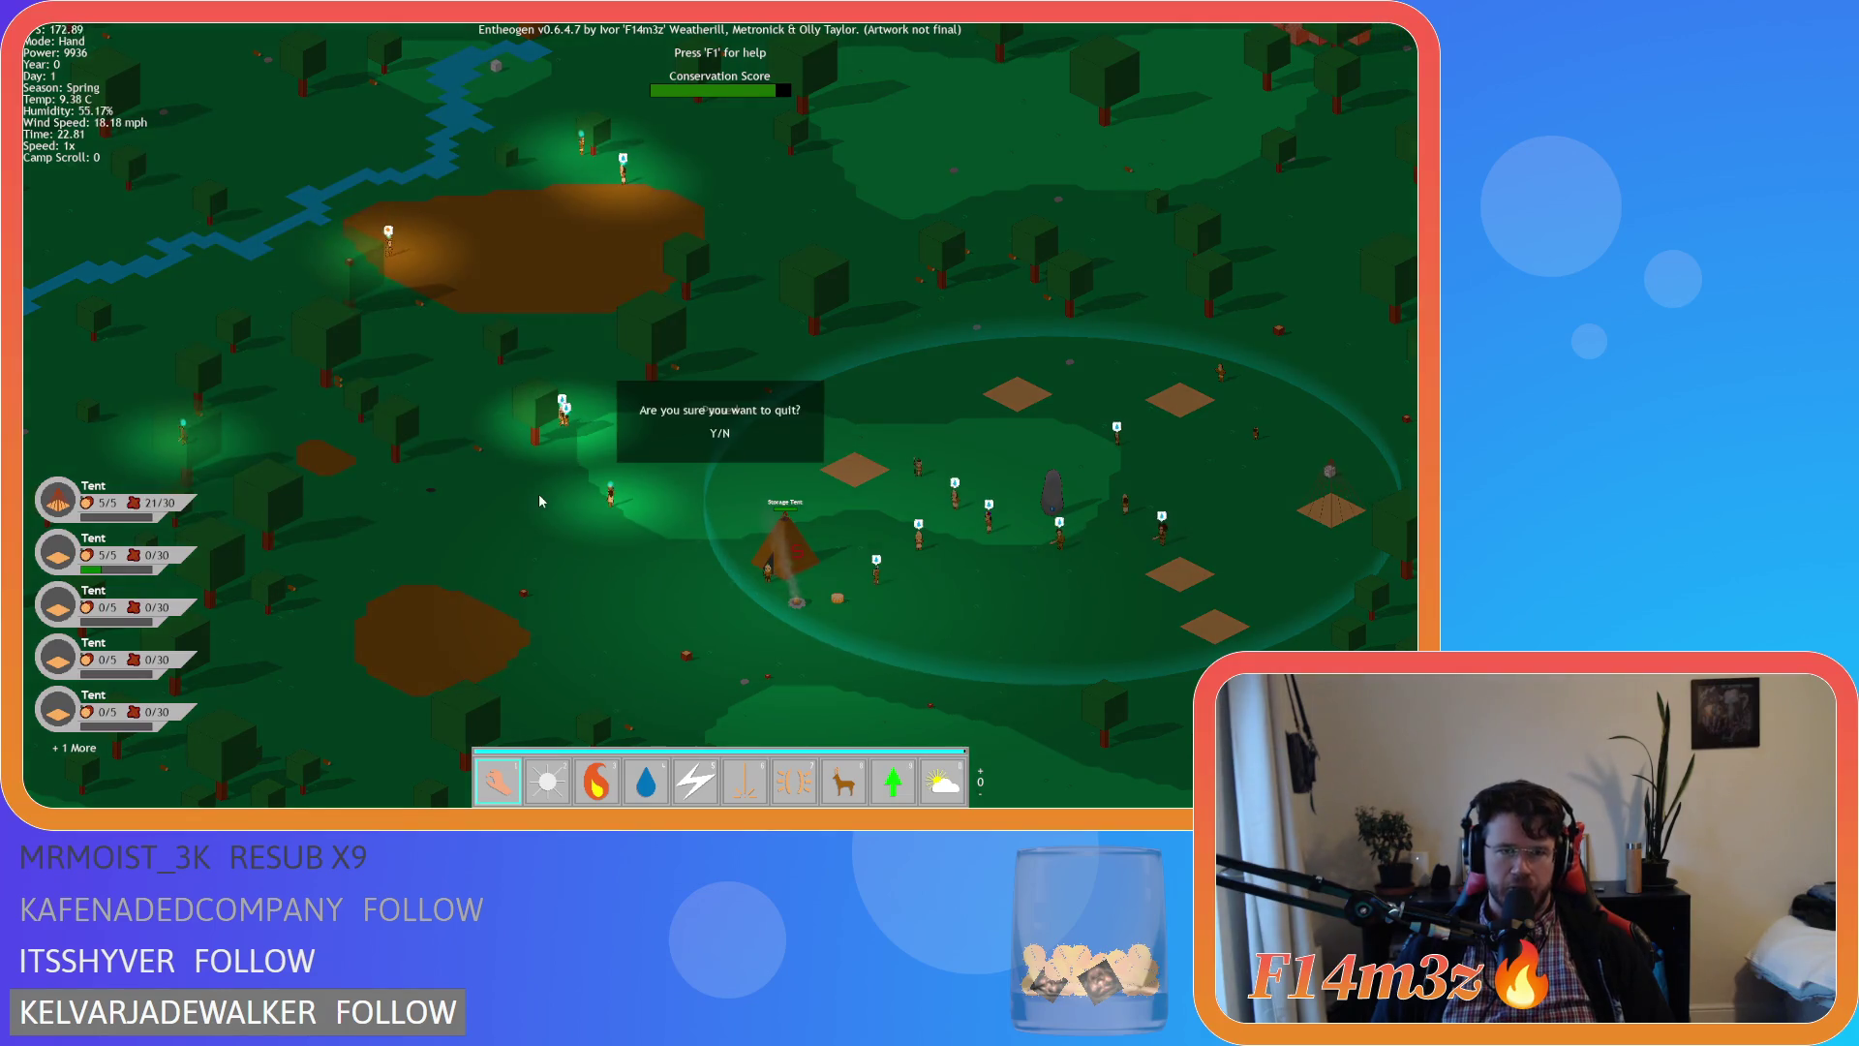
{"action": "key", "text": "b"}
{"action": "left_click", "coordinate": [489, 335]}
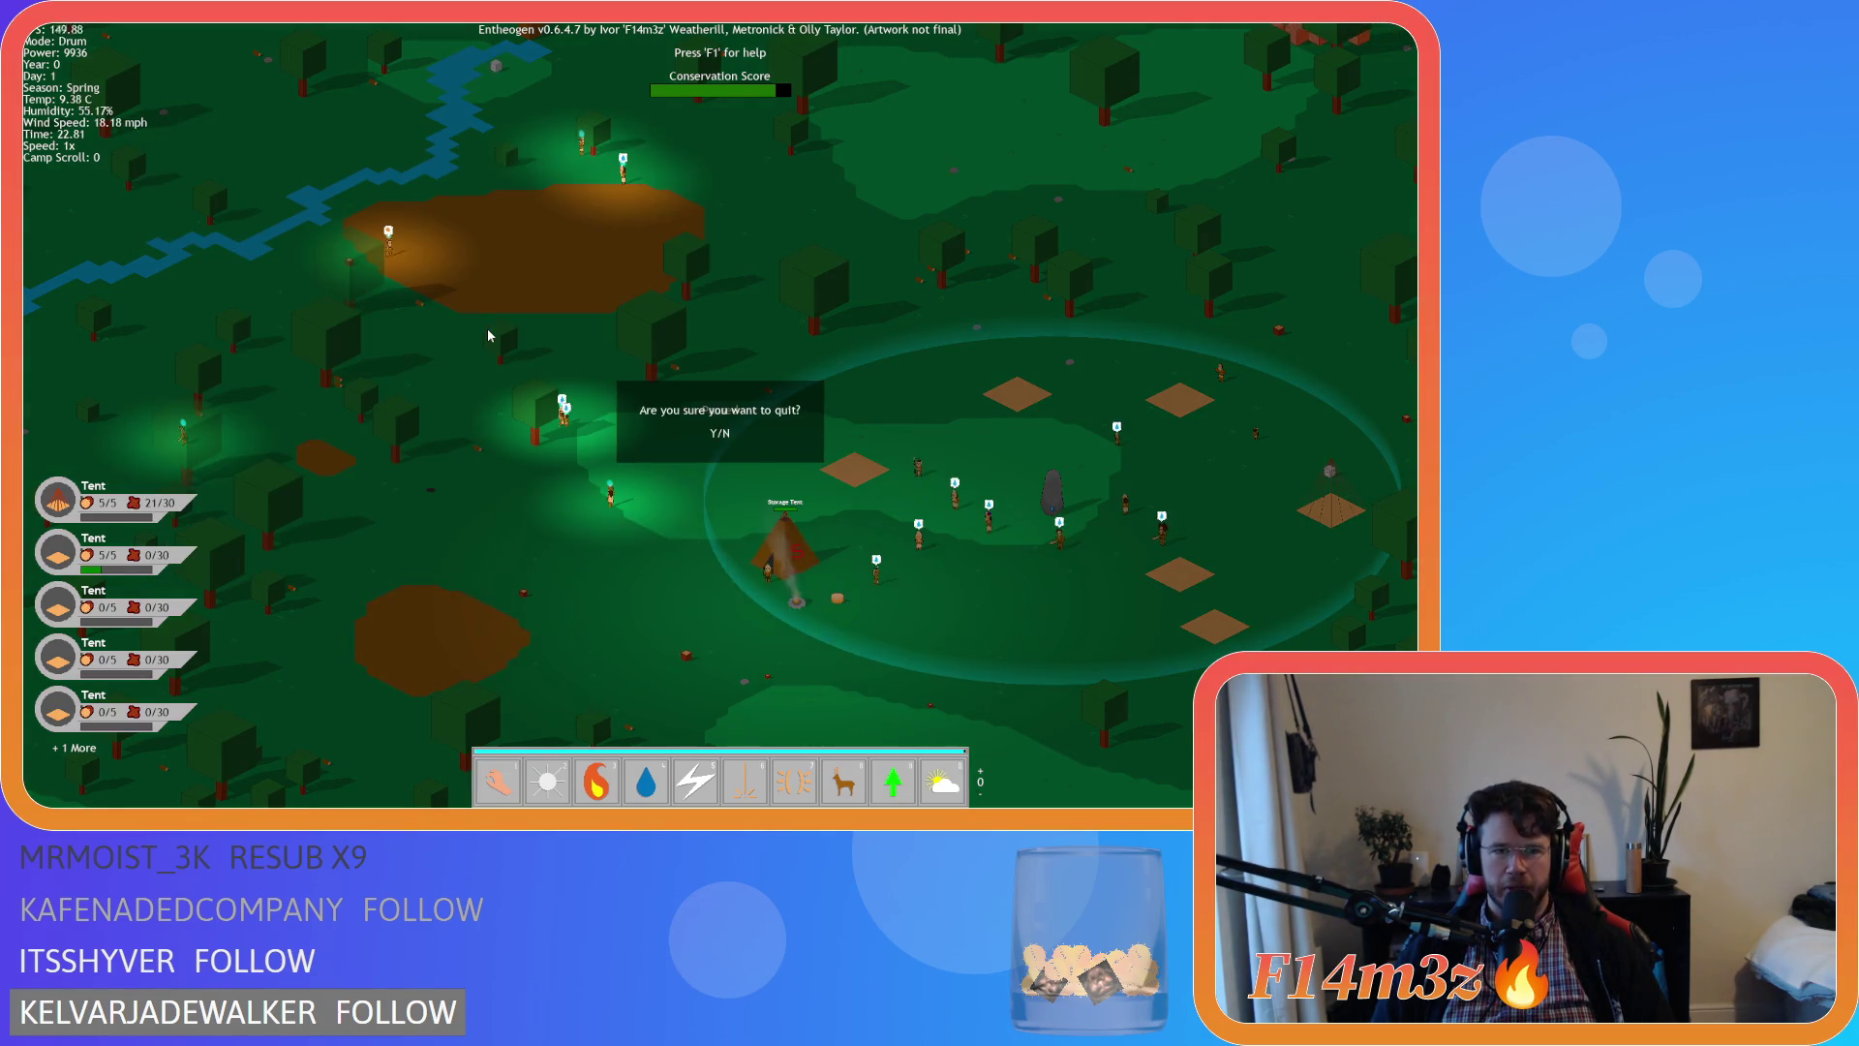
{"action": "scroll", "coordinate": [913, 438], "scroll_direction": "up", "scroll_amount": 5}
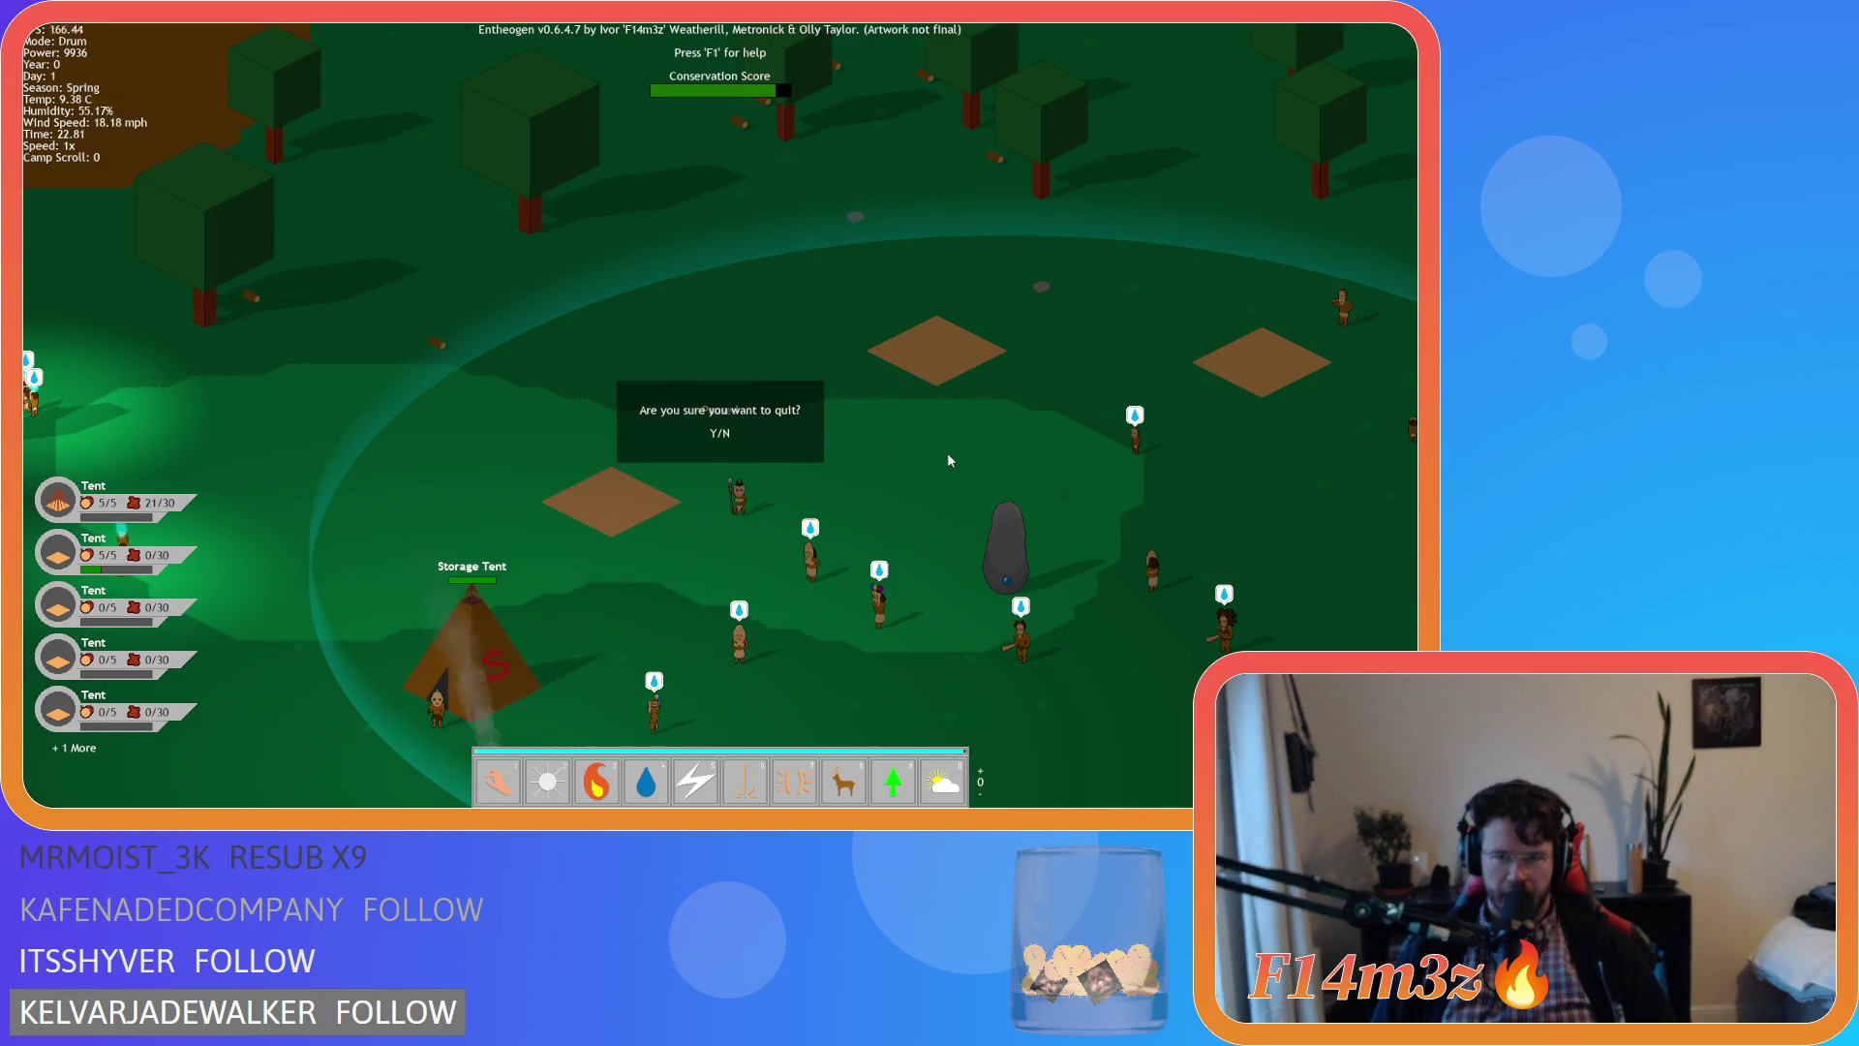
{"action": "key", "text": "1"}
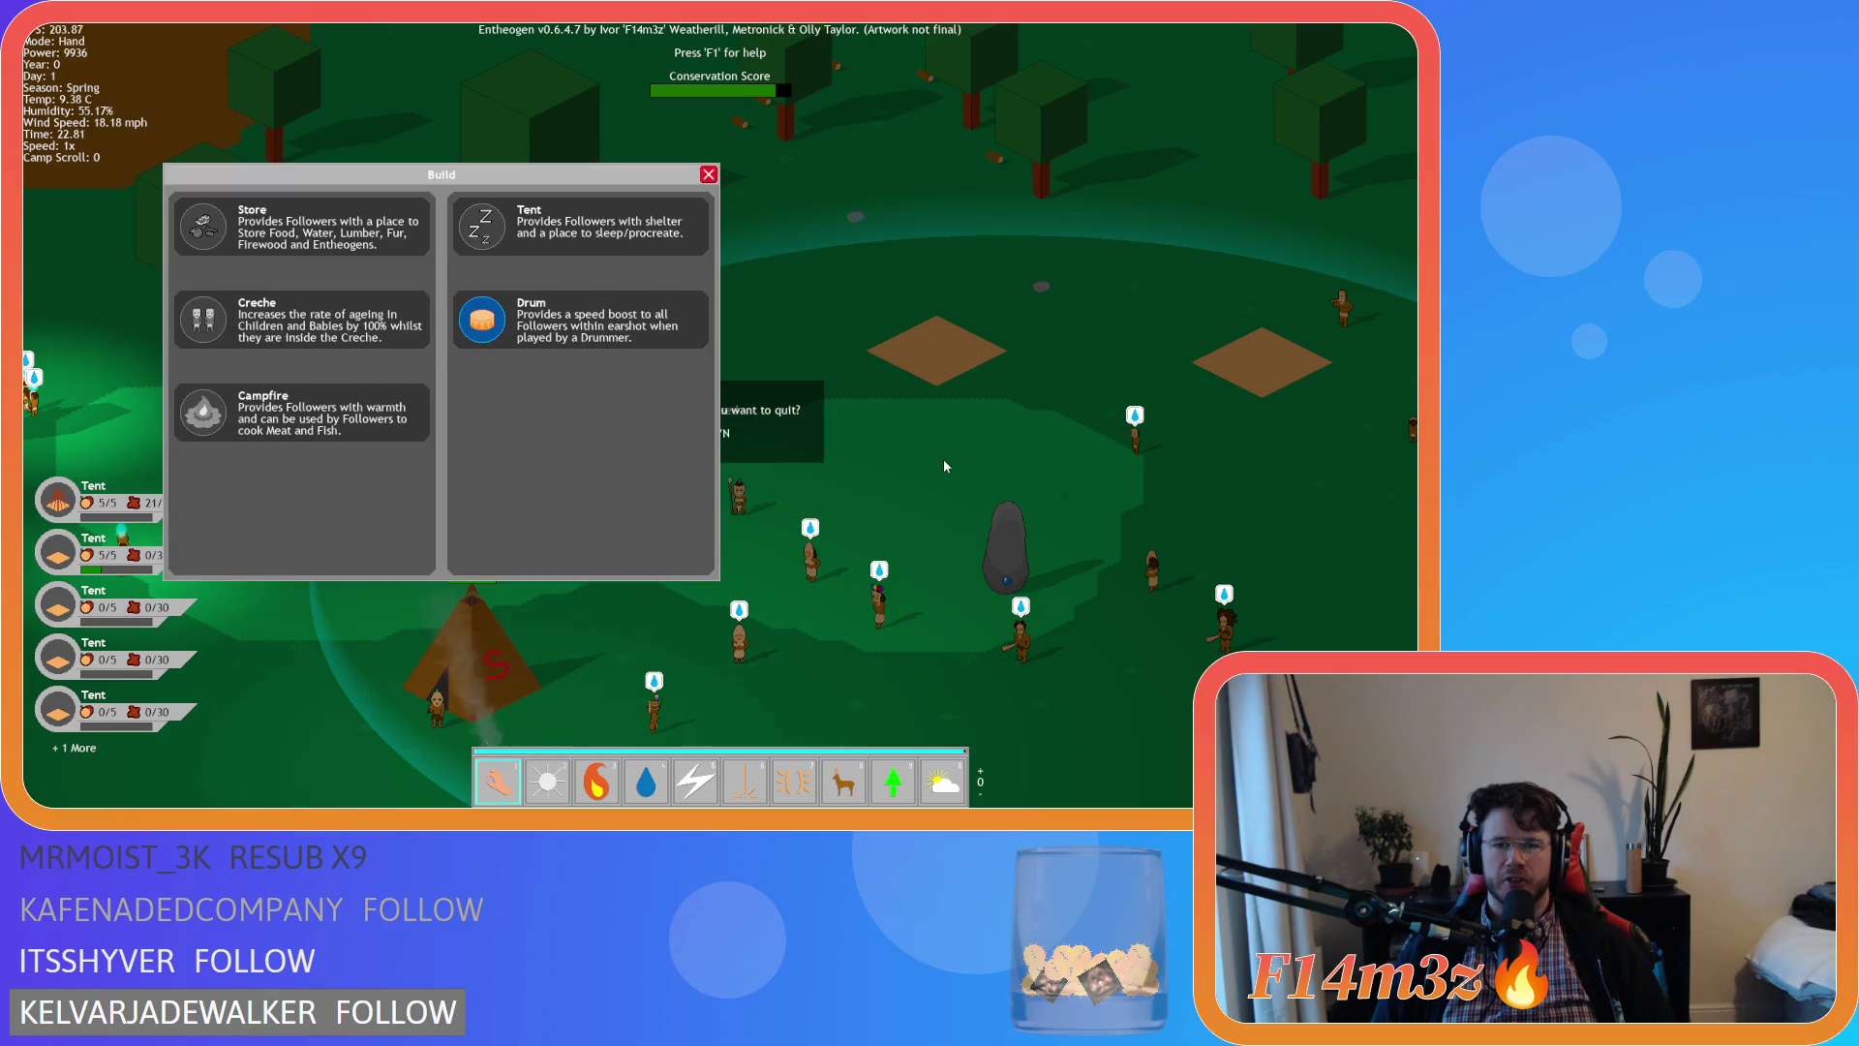
{"action": "key", "text": "Escape"}
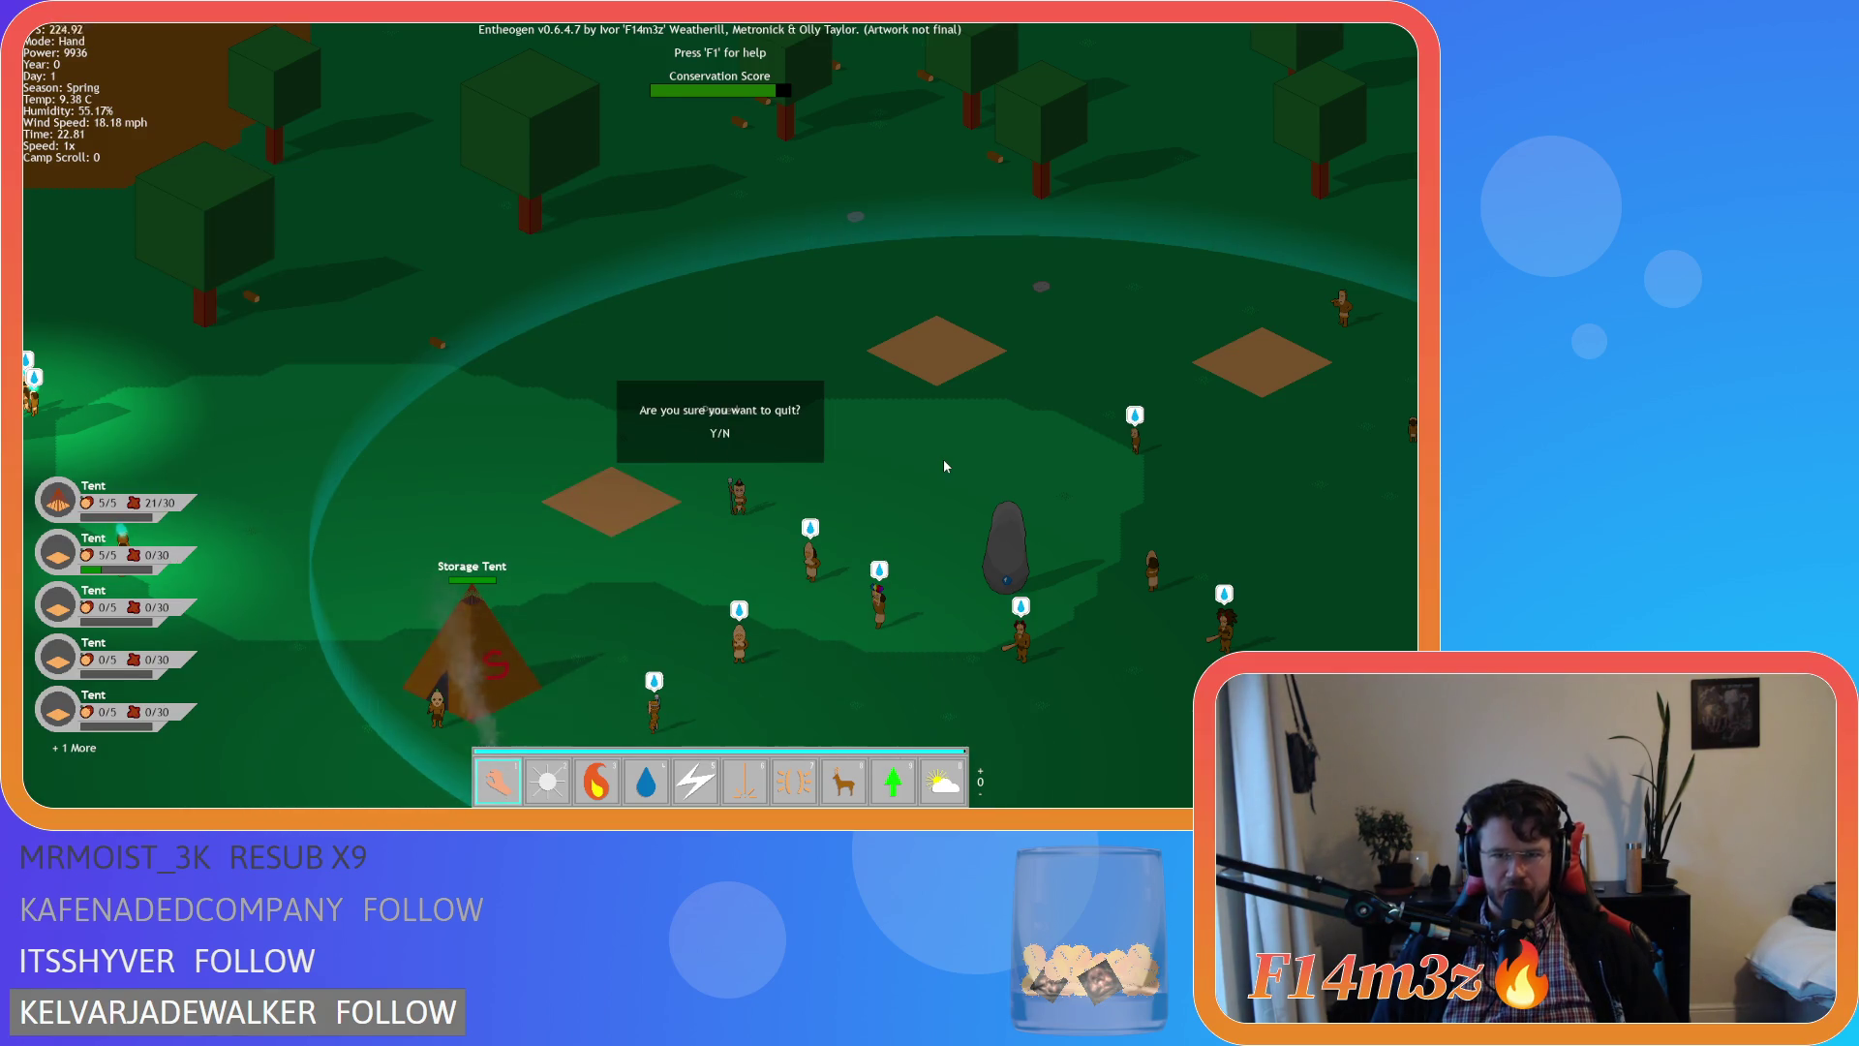
{"action": "key", "text": "n"}
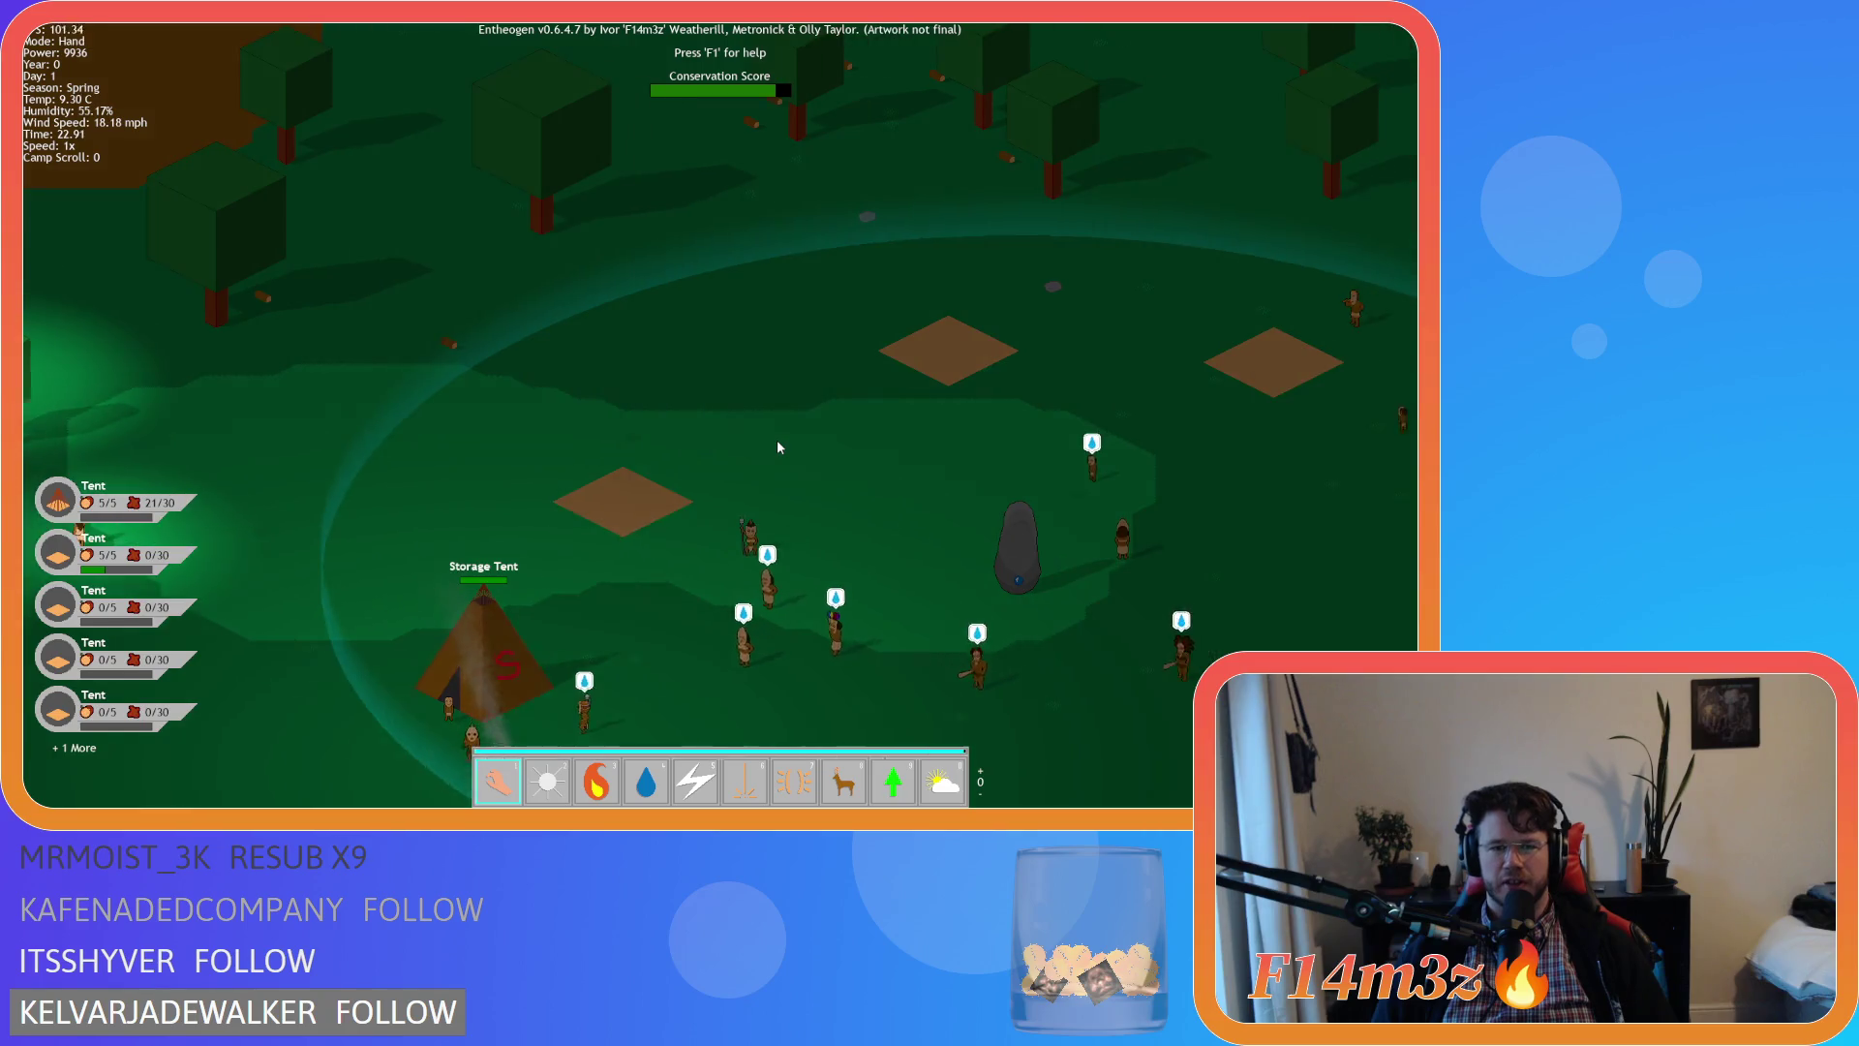
Swing the camera around the camp with the S, D and A keys
{"action": "key", "text": "s"}
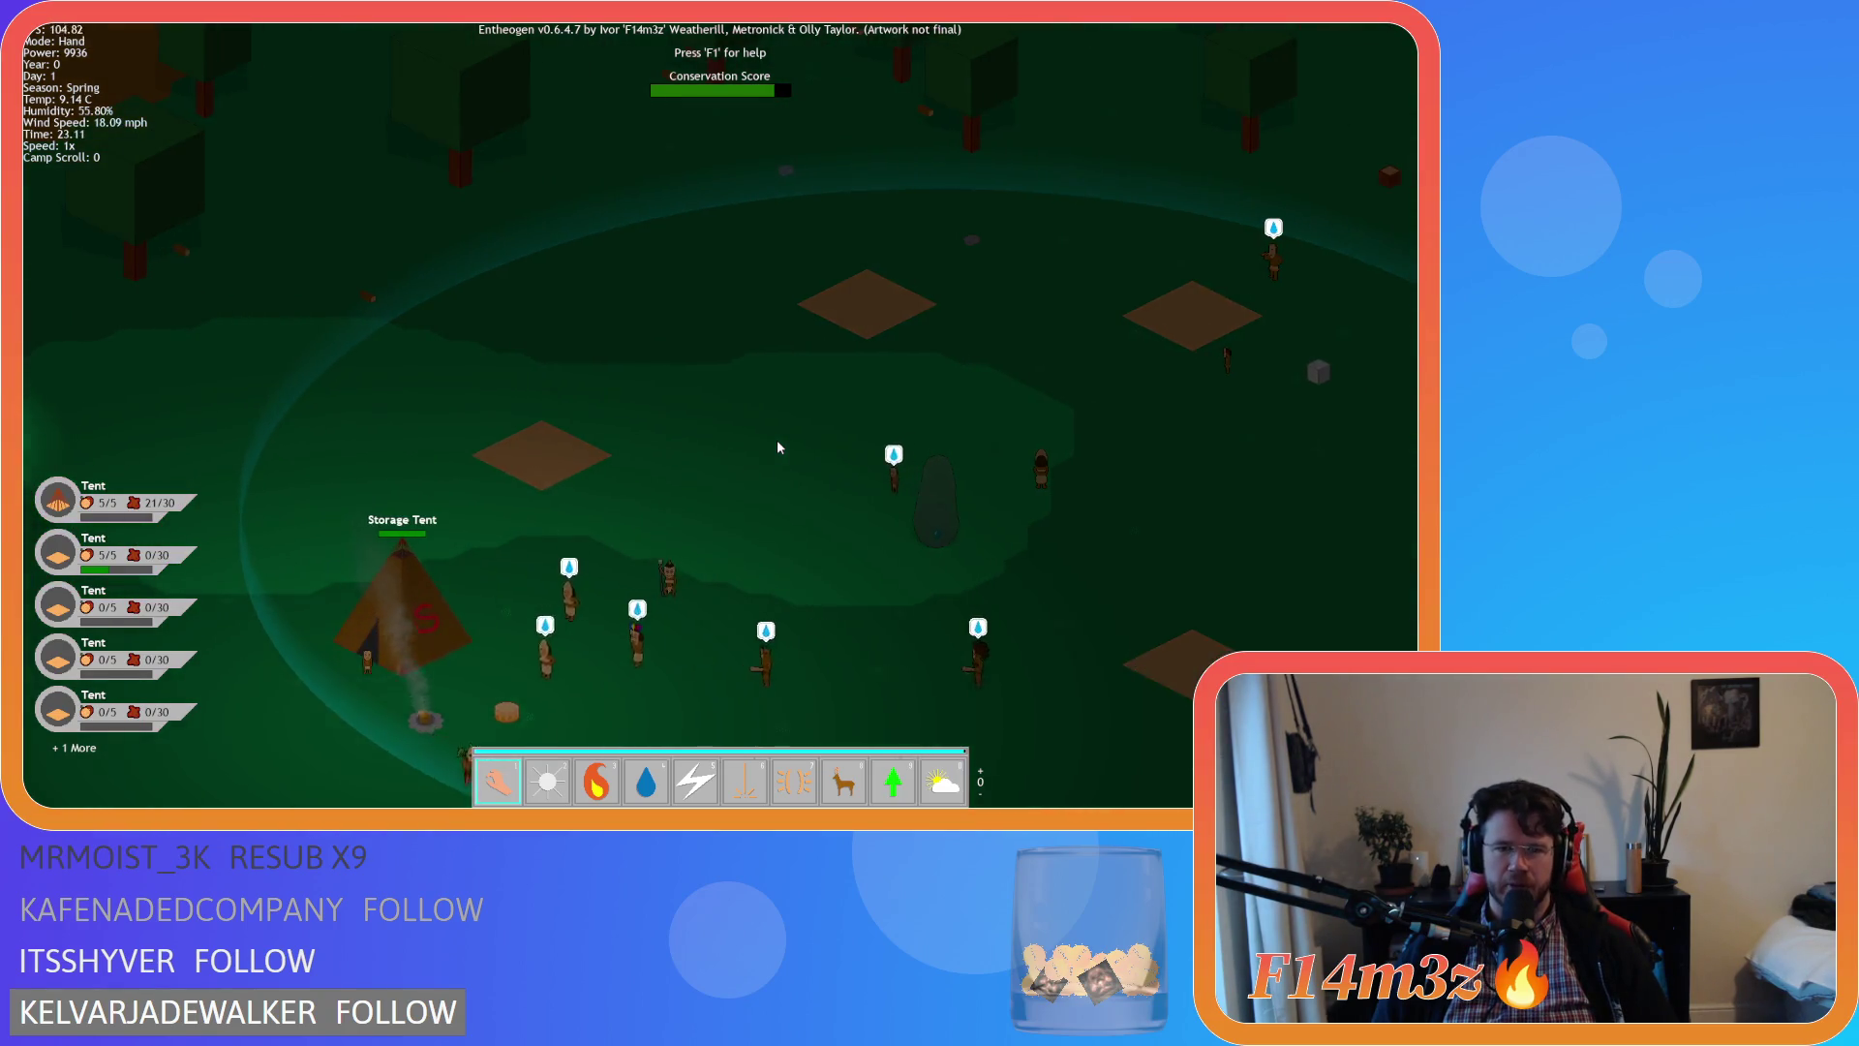
{"action": "key", "text": "d"}
{"action": "key", "text": "a"}
{"action": "key", "text": "d"}
{"action": "key", "text": "a"}
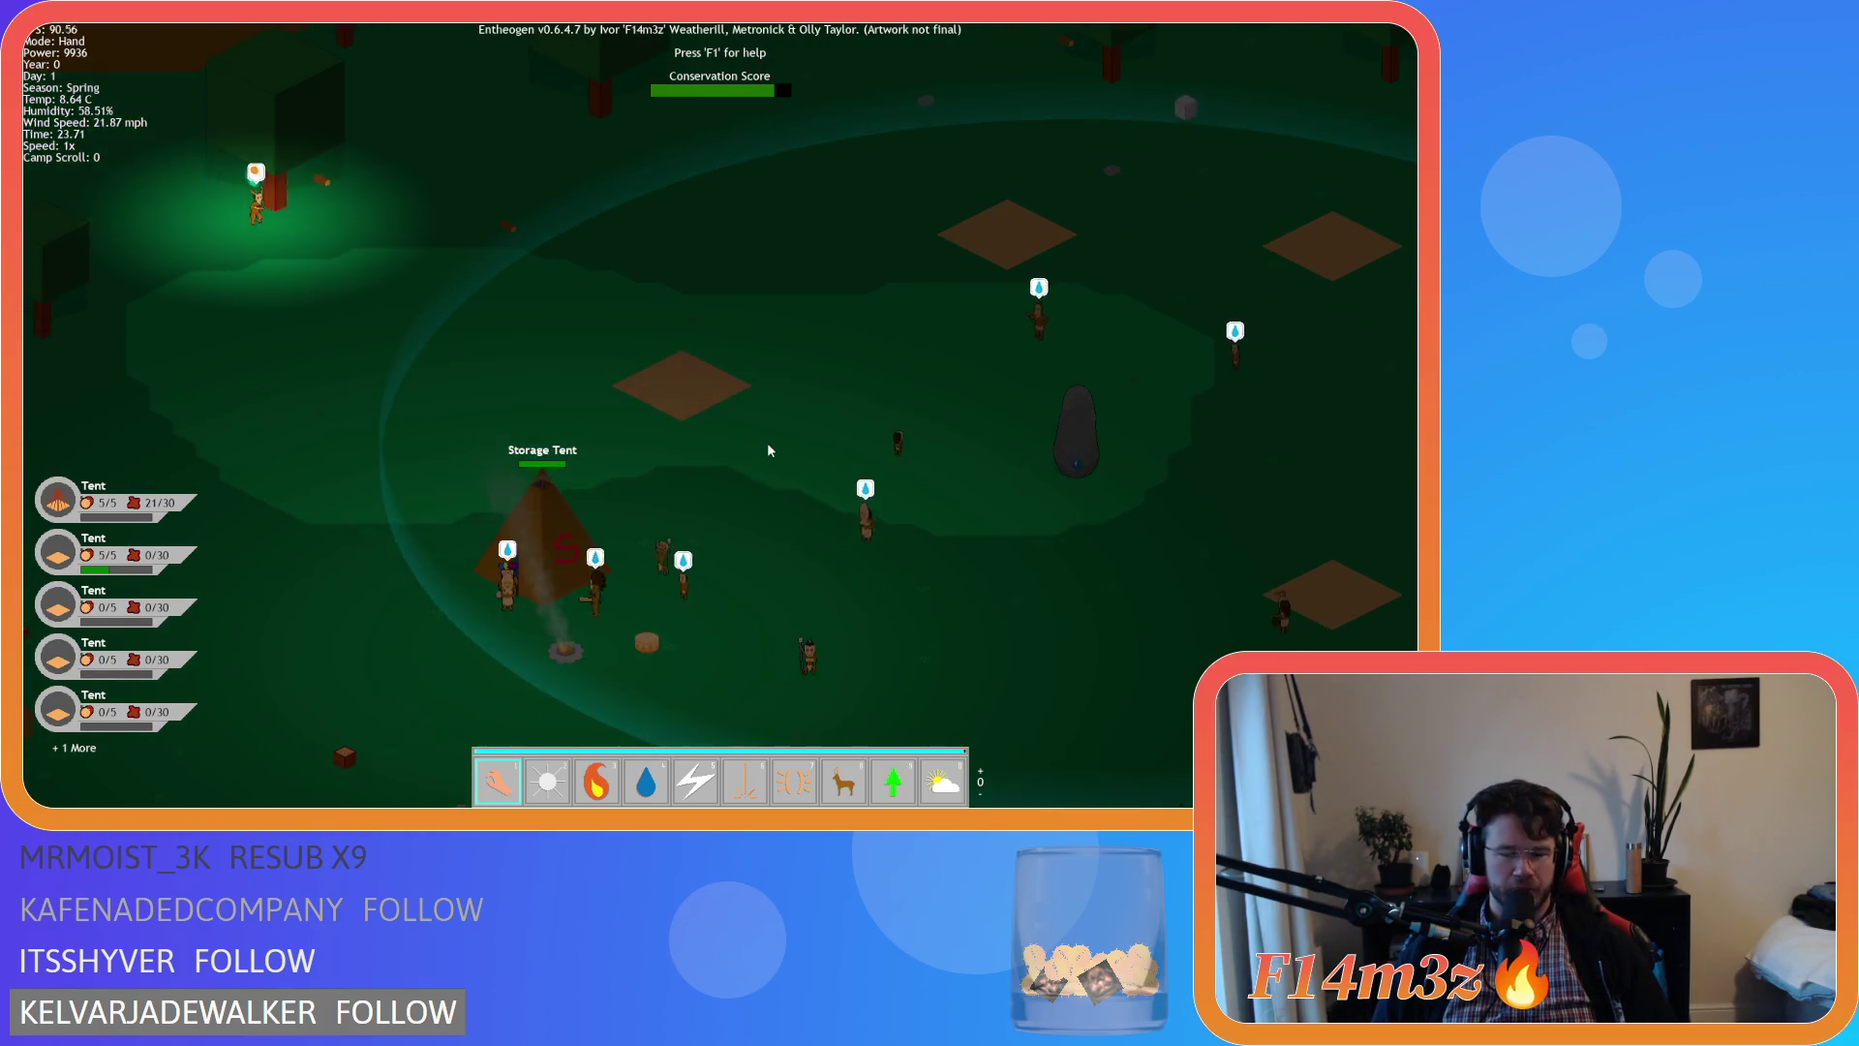
Pick Drum again, then close the Build window and quit Entheogen back to GameMaker
{"action": "key", "text": "b"}
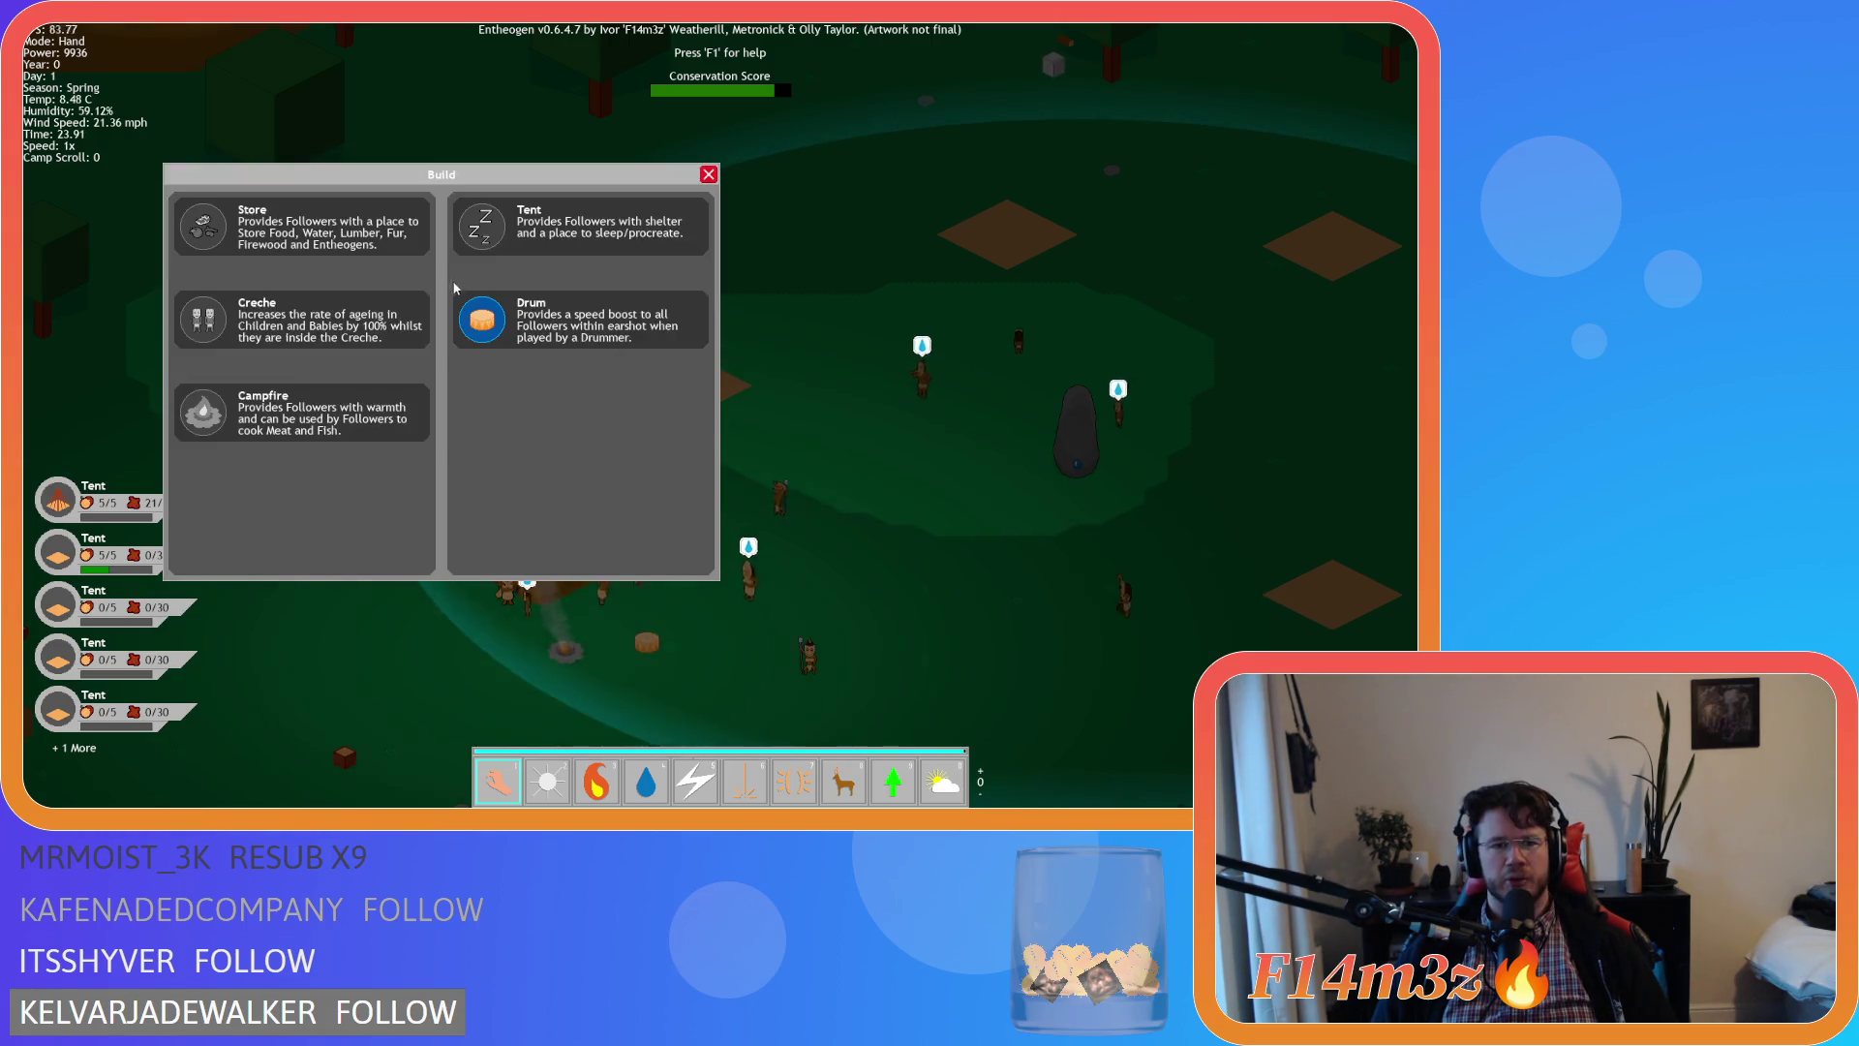
{"action": "left_click", "coordinate": [485, 320]}
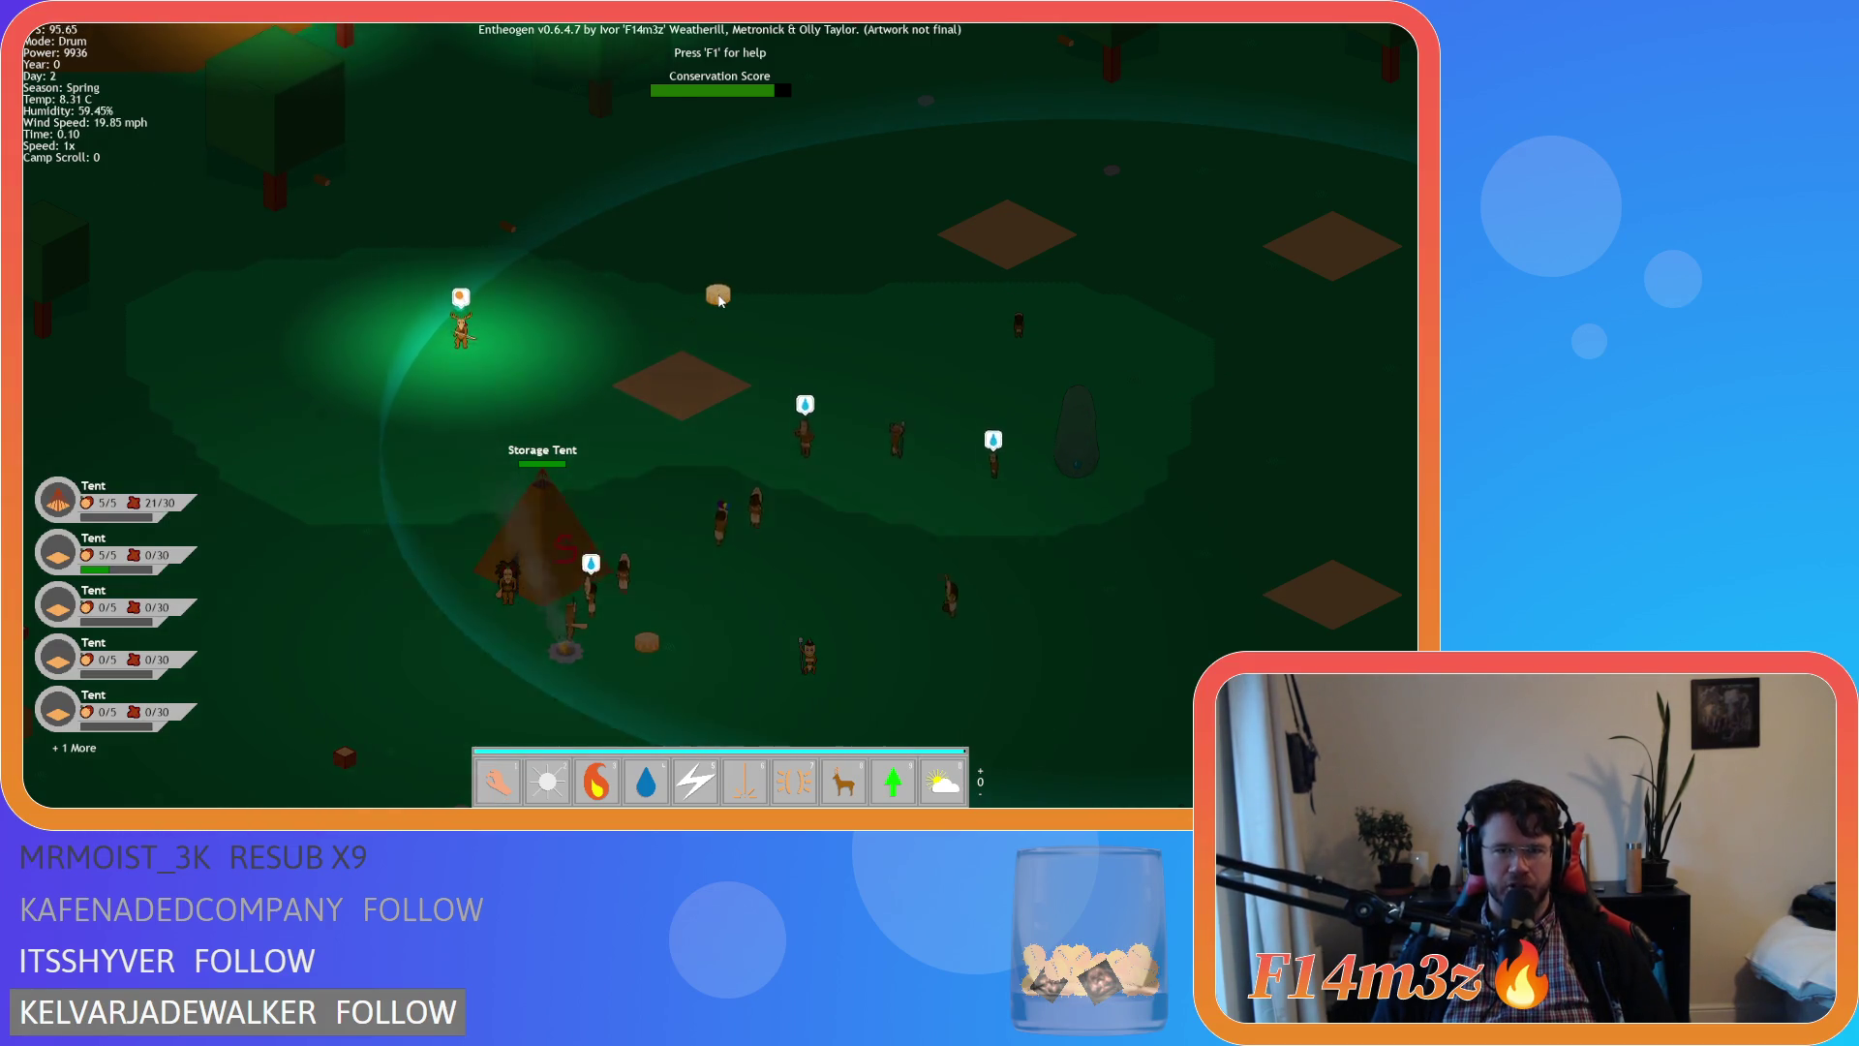
{"action": "key", "text": "b"}
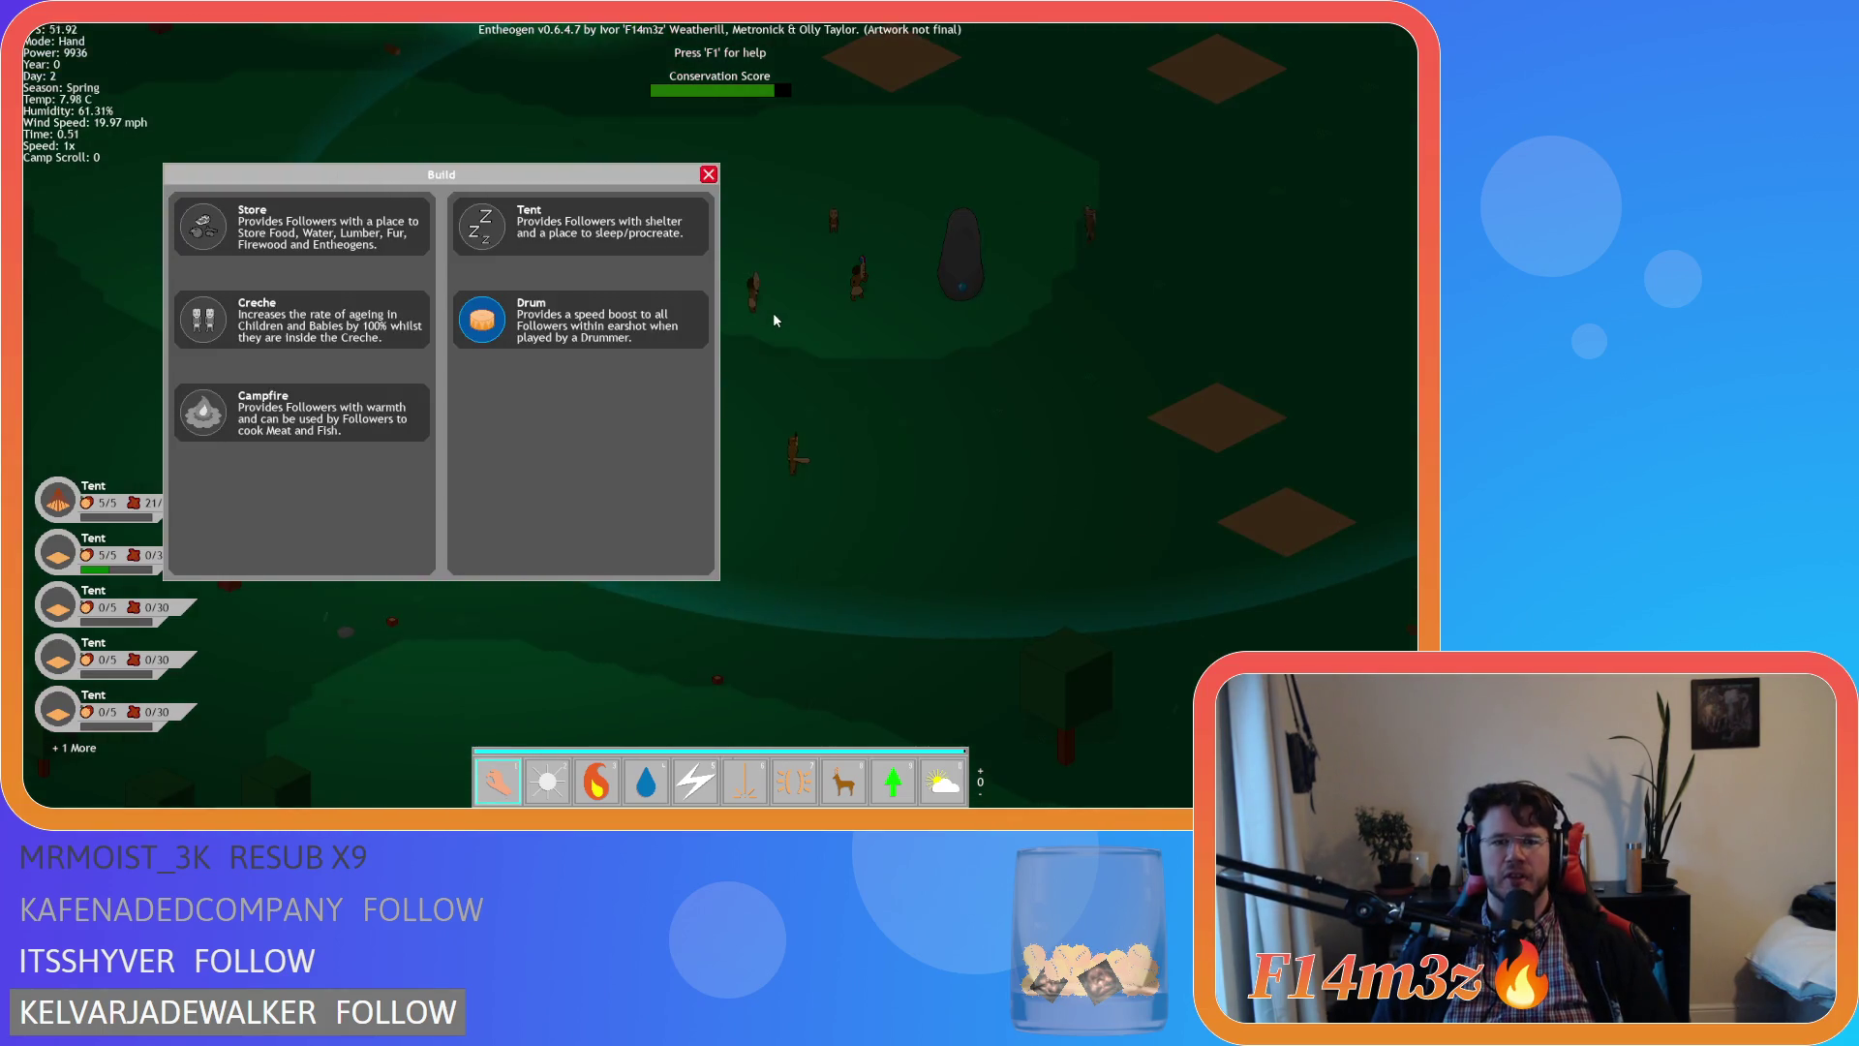
{"action": "key", "text": "Escape"}
{"action": "key", "text": "Escape"}
{"action": "key", "text": "y"}
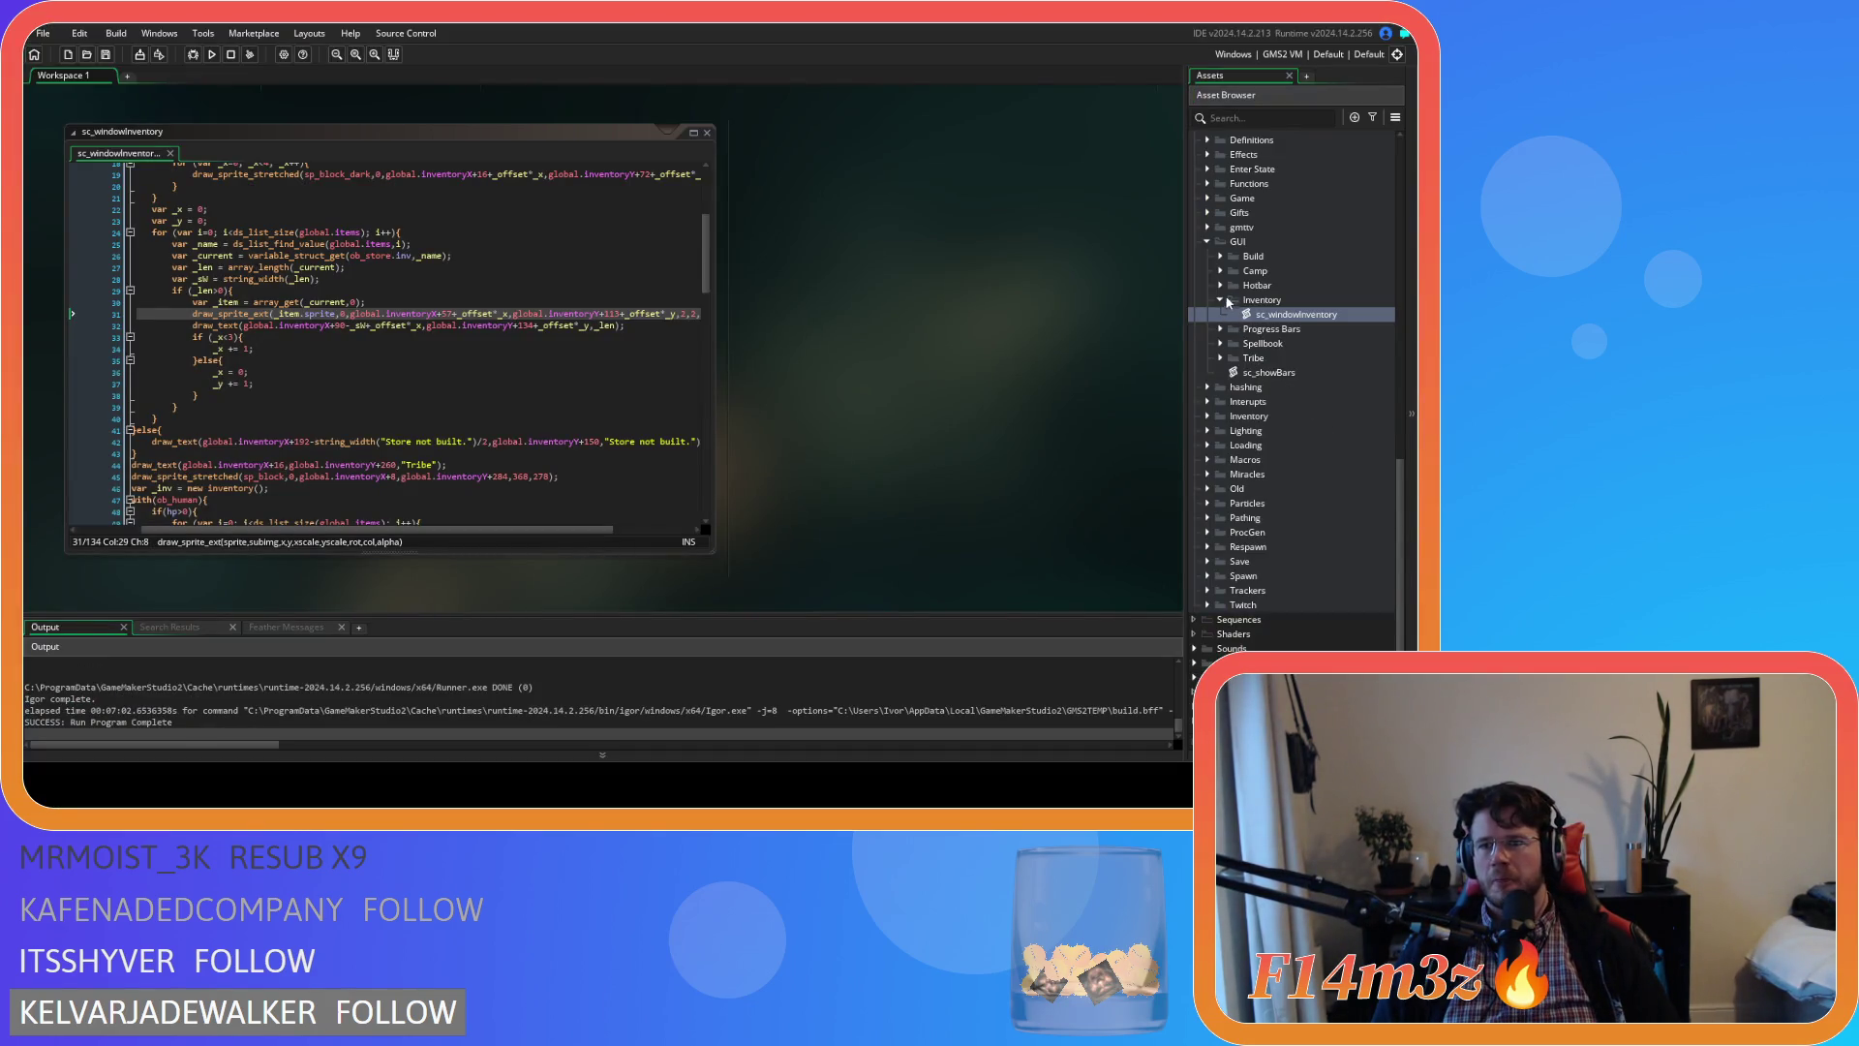
Open the sc_windowBuild script from the Build scripts folder
{"action": "left_click", "coordinate": [1220, 256]}
{"action": "double_click", "coordinate": [1288, 271]}
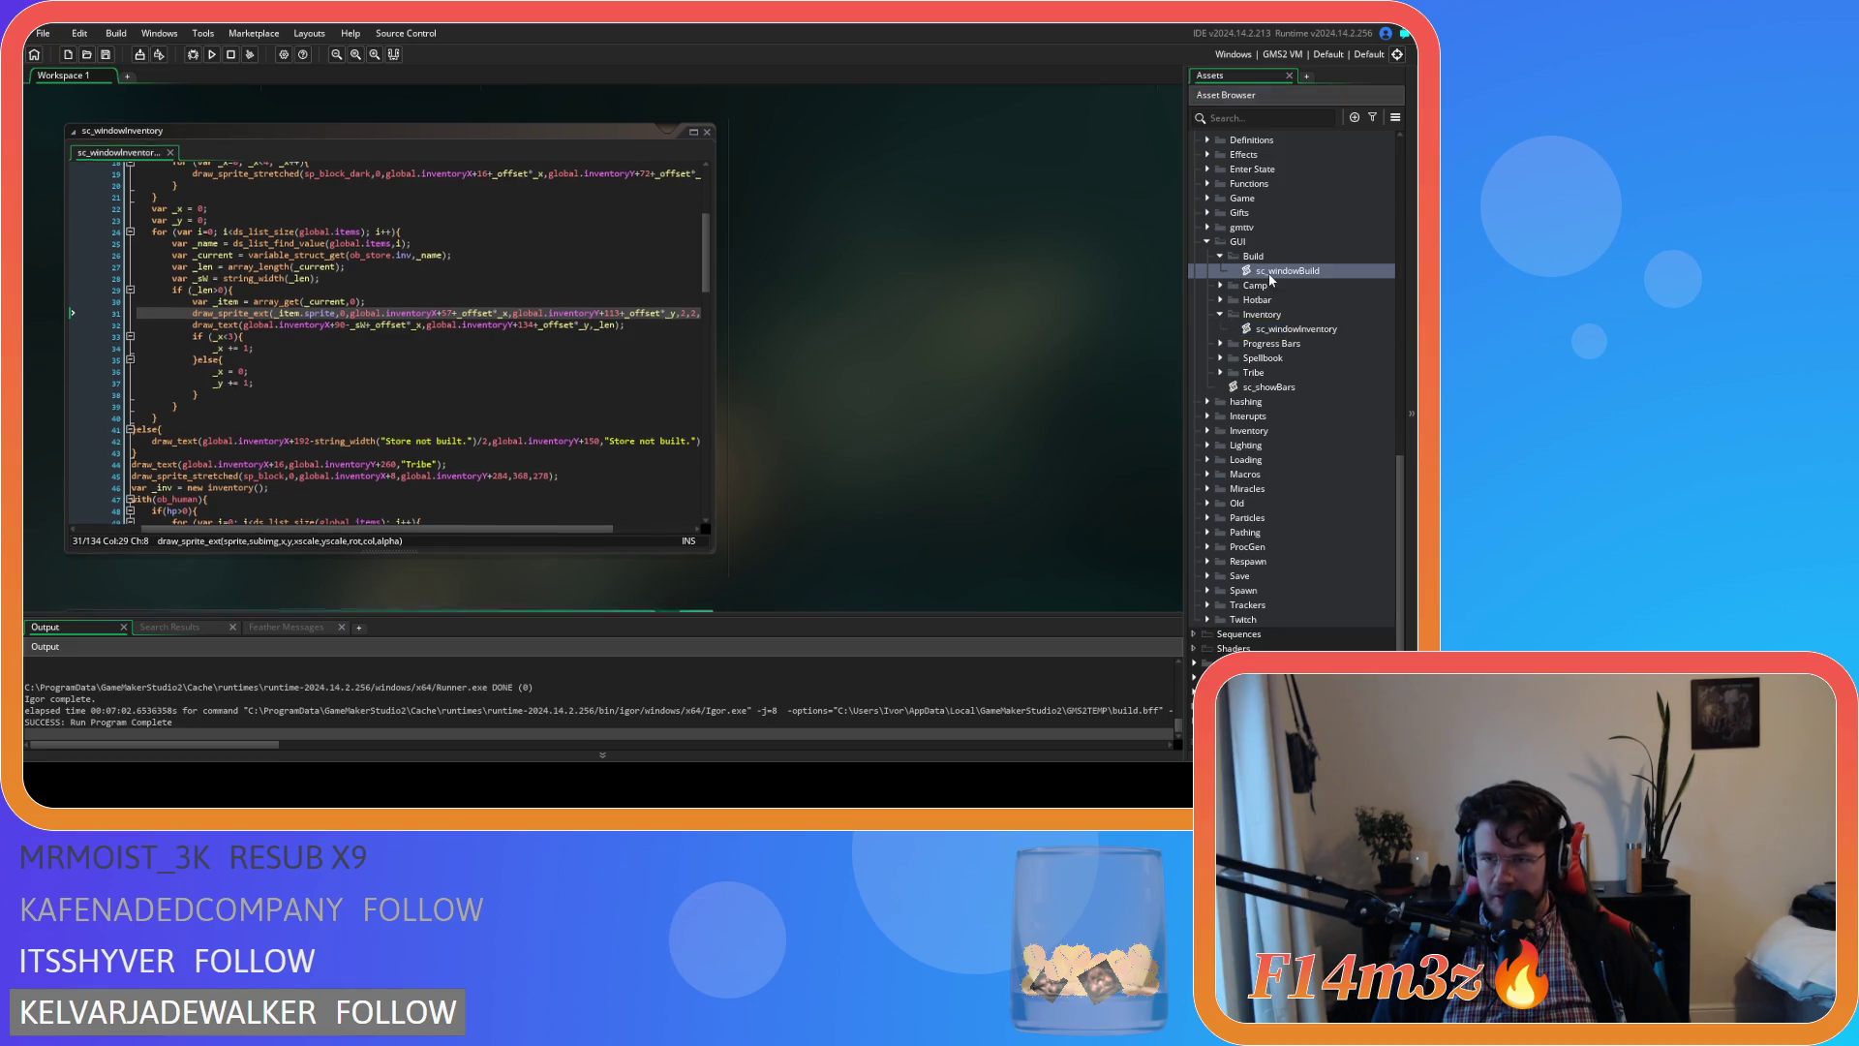
{"action": "left_click", "coordinate": [615, 329]}
{"action": "scroll", "coordinate": [611, 286], "scroll_direction": "down", "scroll_amount": 2}
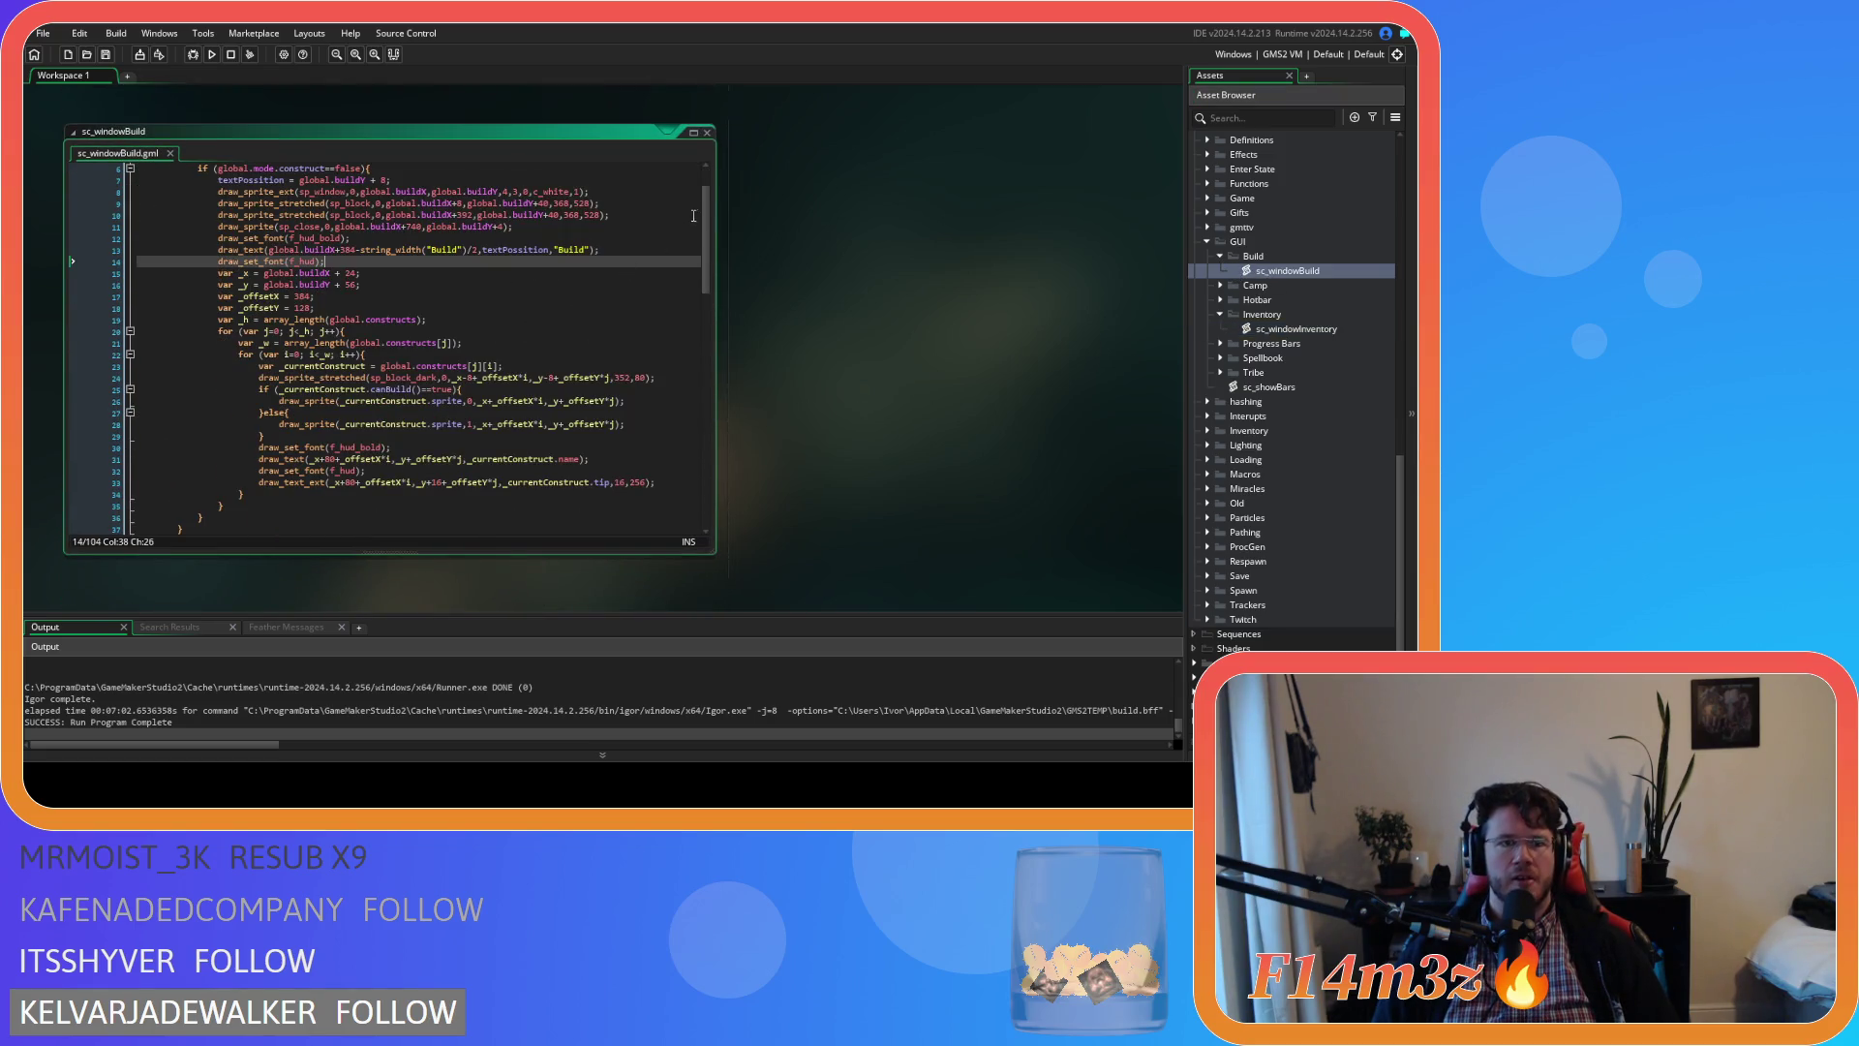
{"action": "left_click_drag", "start_coordinate": [711, 232], "coordinate": [690, 346]}
Scroll through sc_windowBuild to the point_in_rectangle click loop around line 59
{"action": "left_click", "coordinate": [328, 208]}
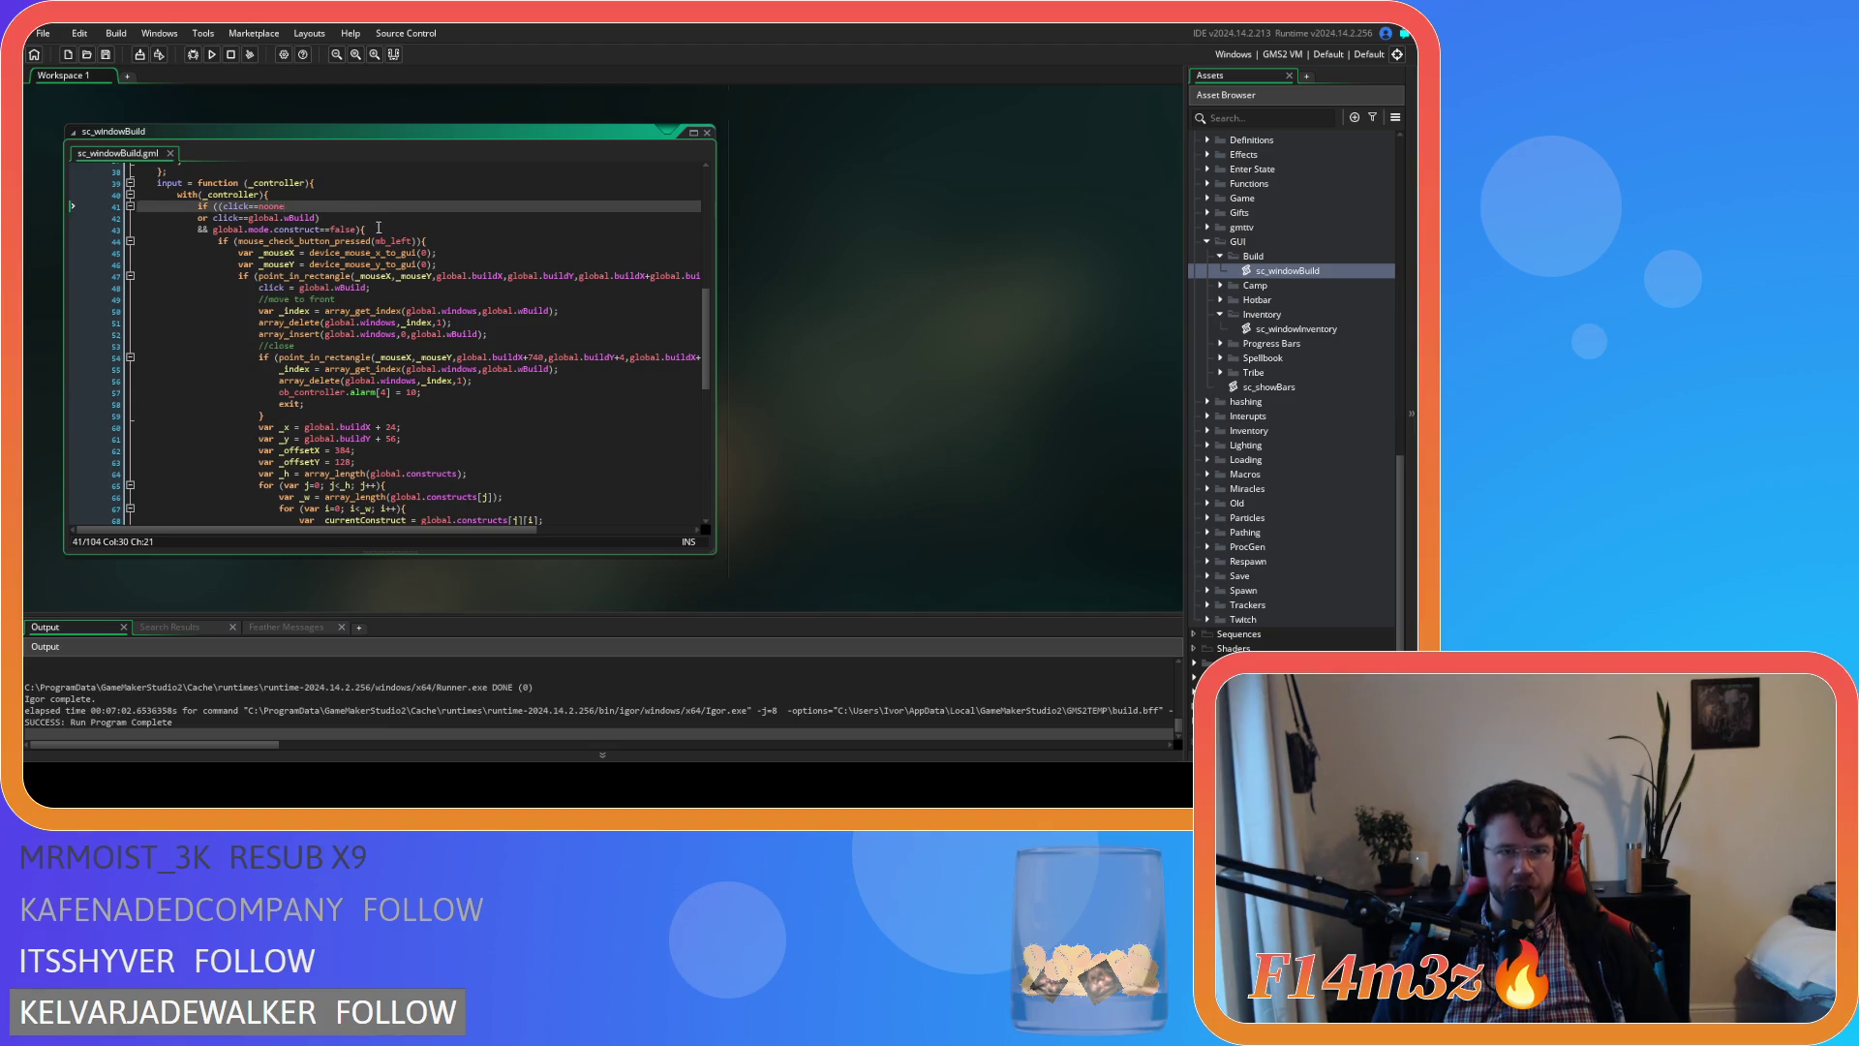
{"action": "left_click", "coordinate": [384, 229]}
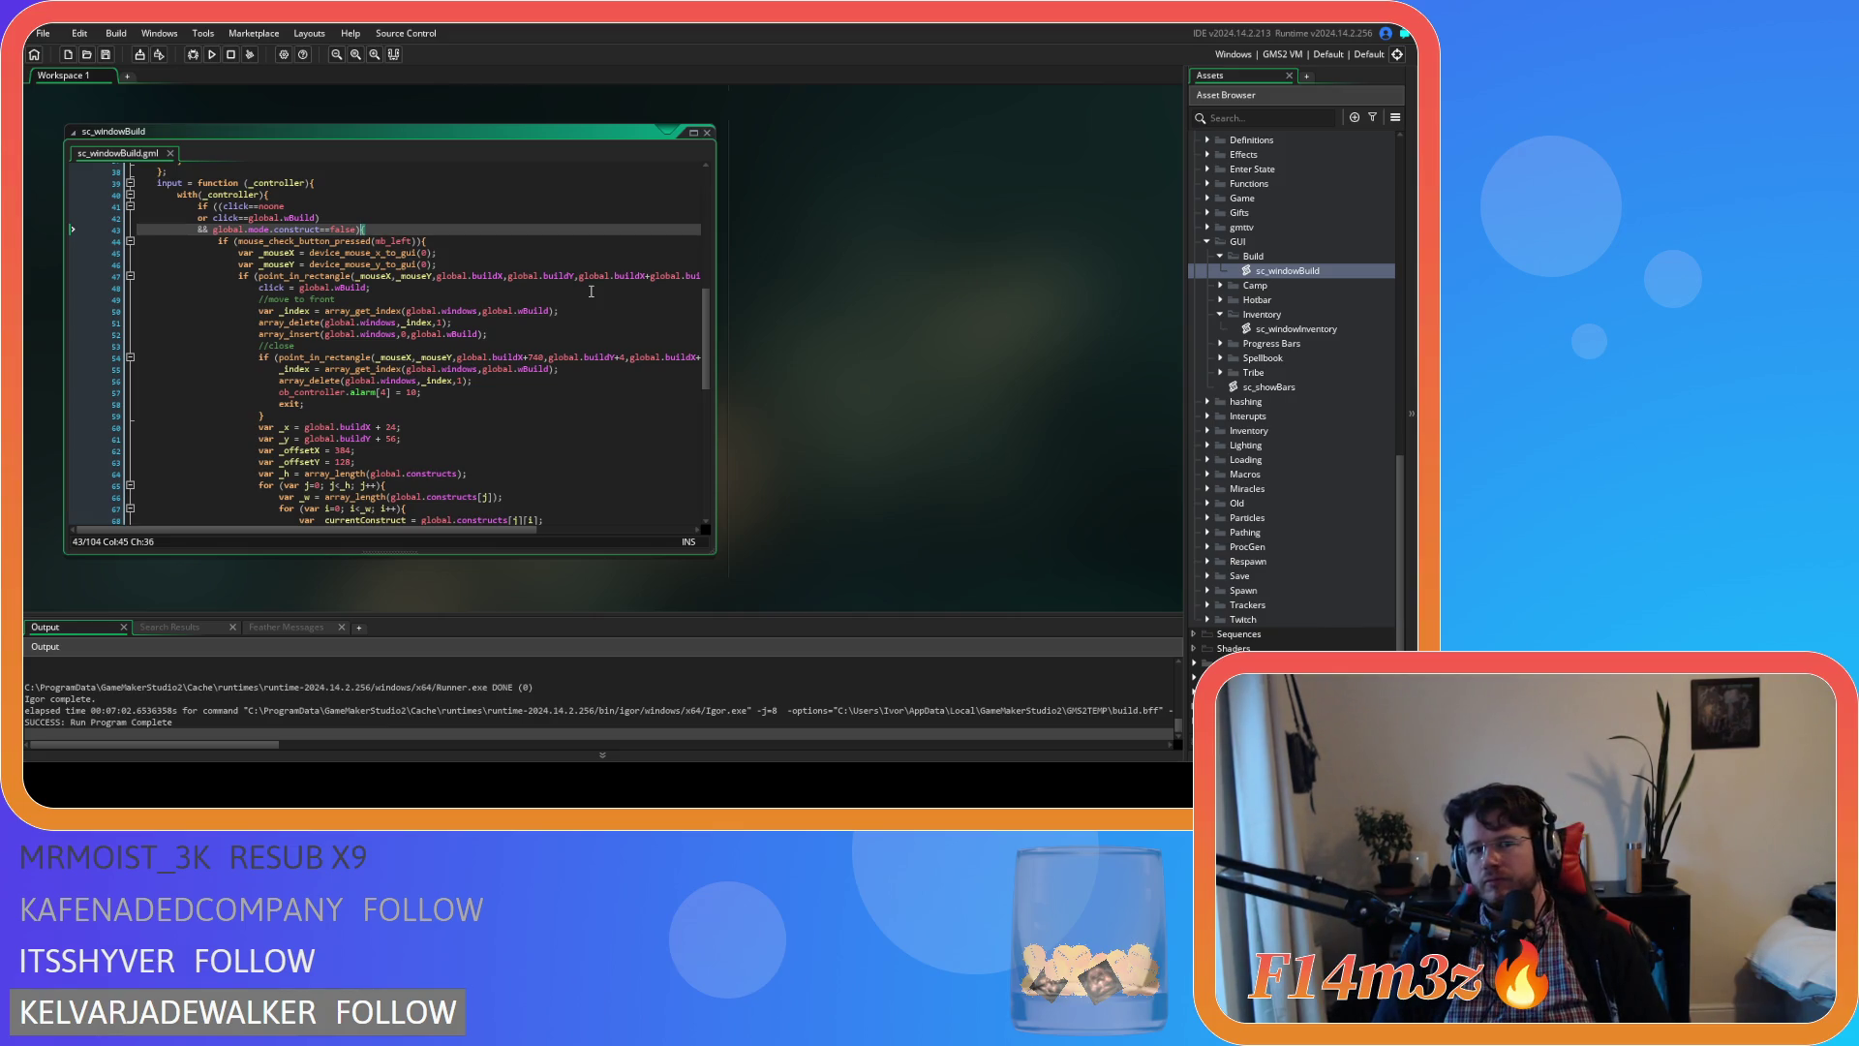
{"action": "type", "text": ")"}
{"action": "left_click", "coordinate": [489, 239]}
{"action": "scroll", "coordinate": [489, 235], "scroll_direction": "down", "scroll_amount": 1}
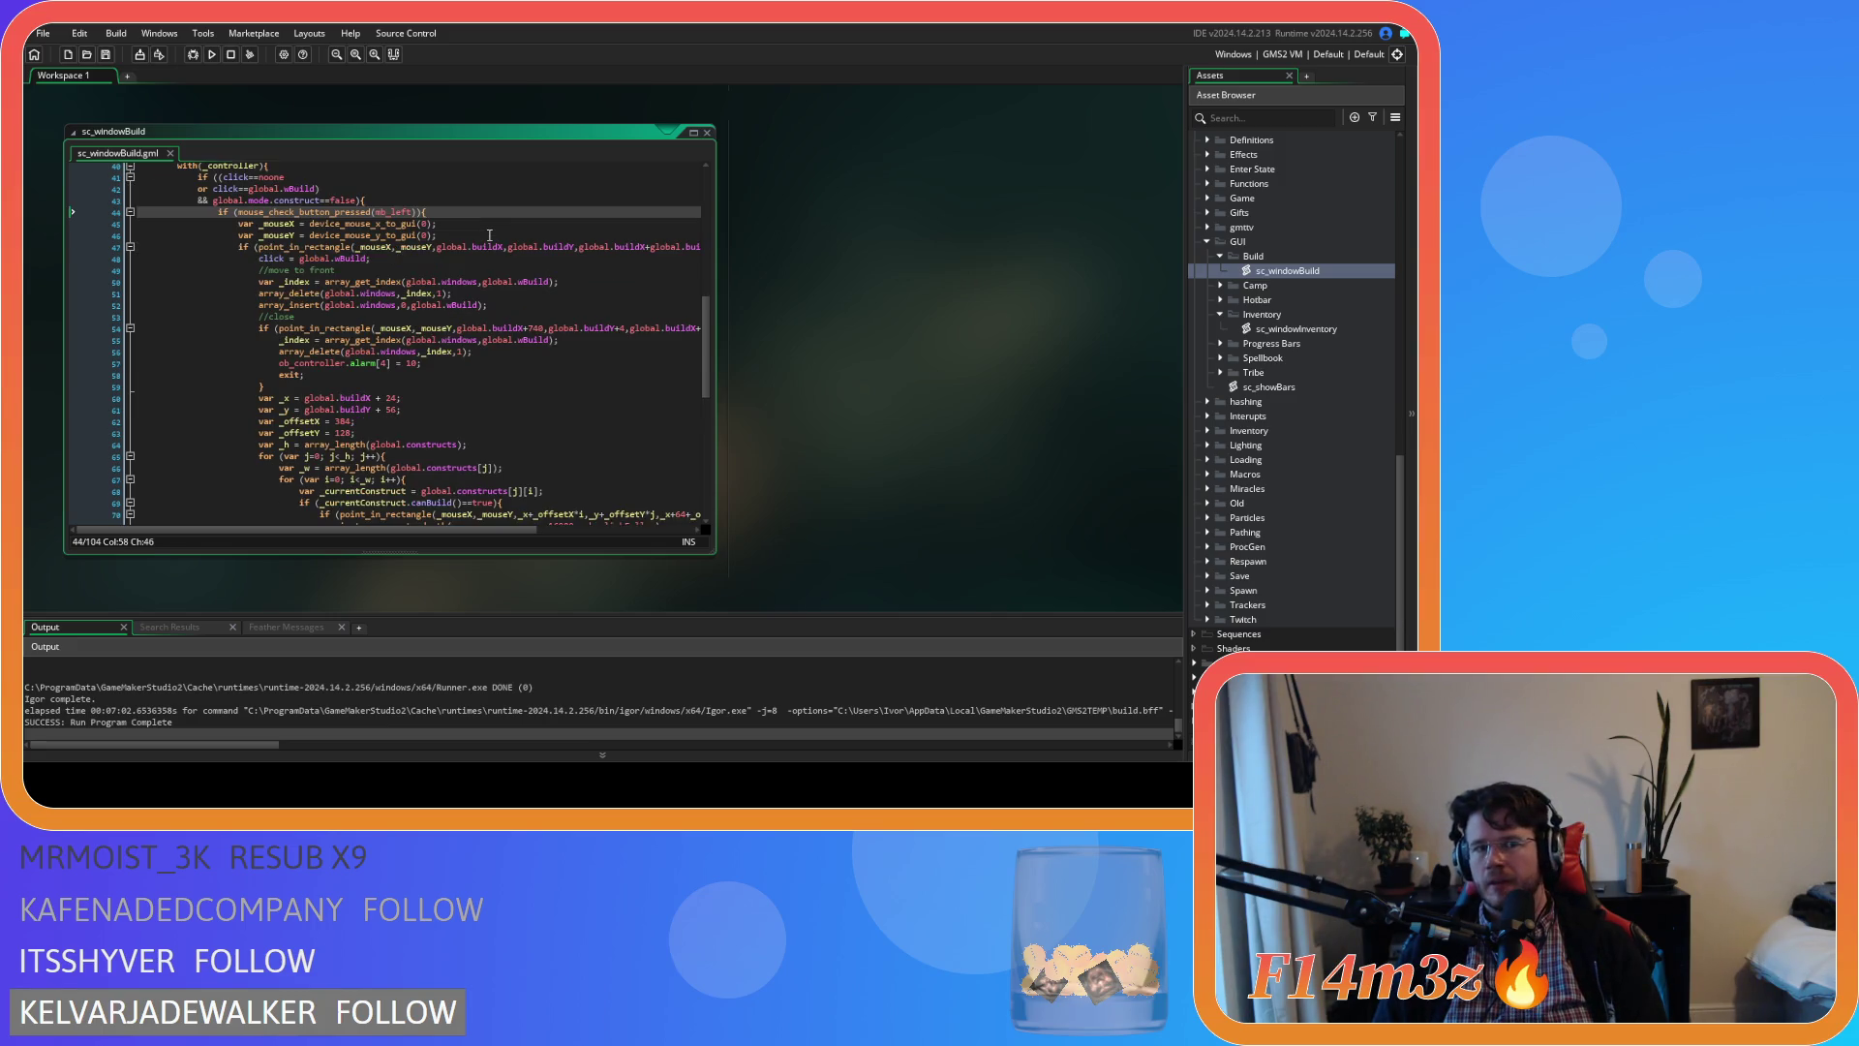
{"action": "scroll", "coordinate": [489, 236], "scroll_direction": "down", "scroll_amount": 3}
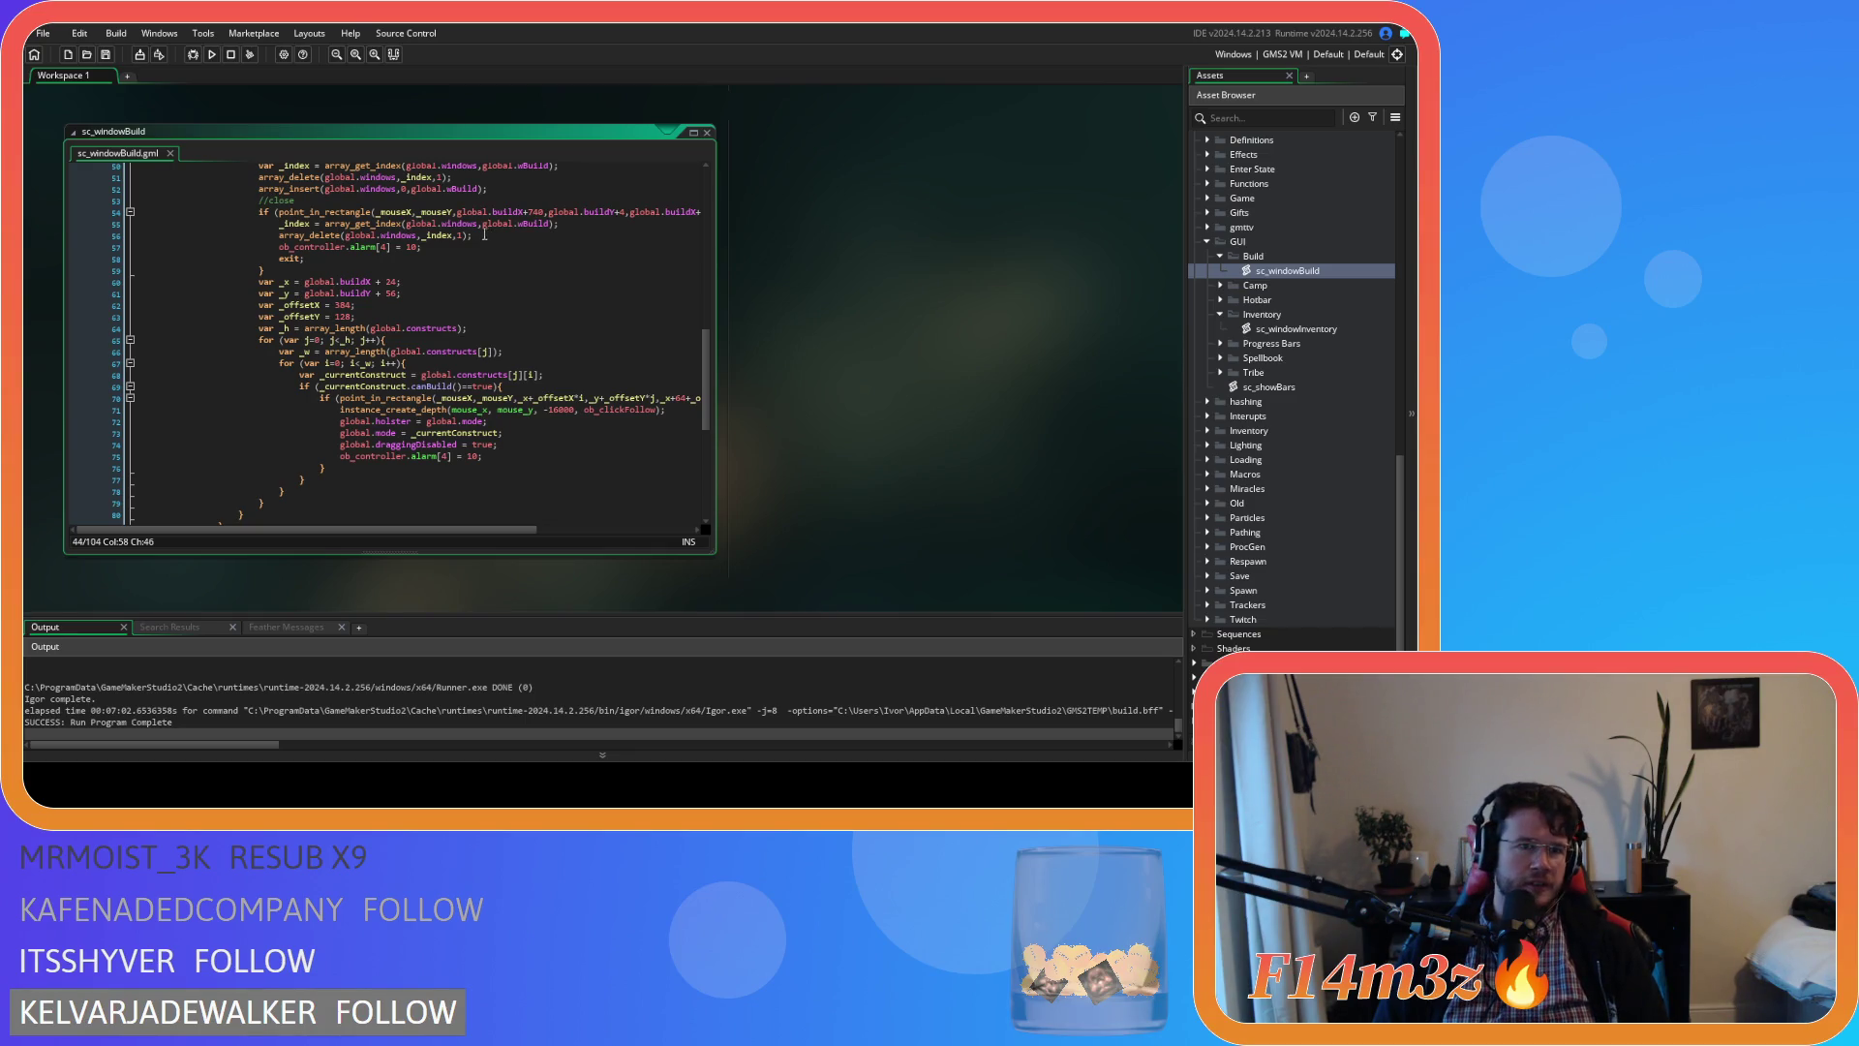
{"action": "scroll", "coordinate": [486, 234], "scroll_direction": "up", "scroll_amount": 2}
{"action": "left_click", "coordinate": [433, 358]}
{"action": "scroll", "coordinate": [432, 359], "scroll_direction": "down", "scroll_amount": 2}
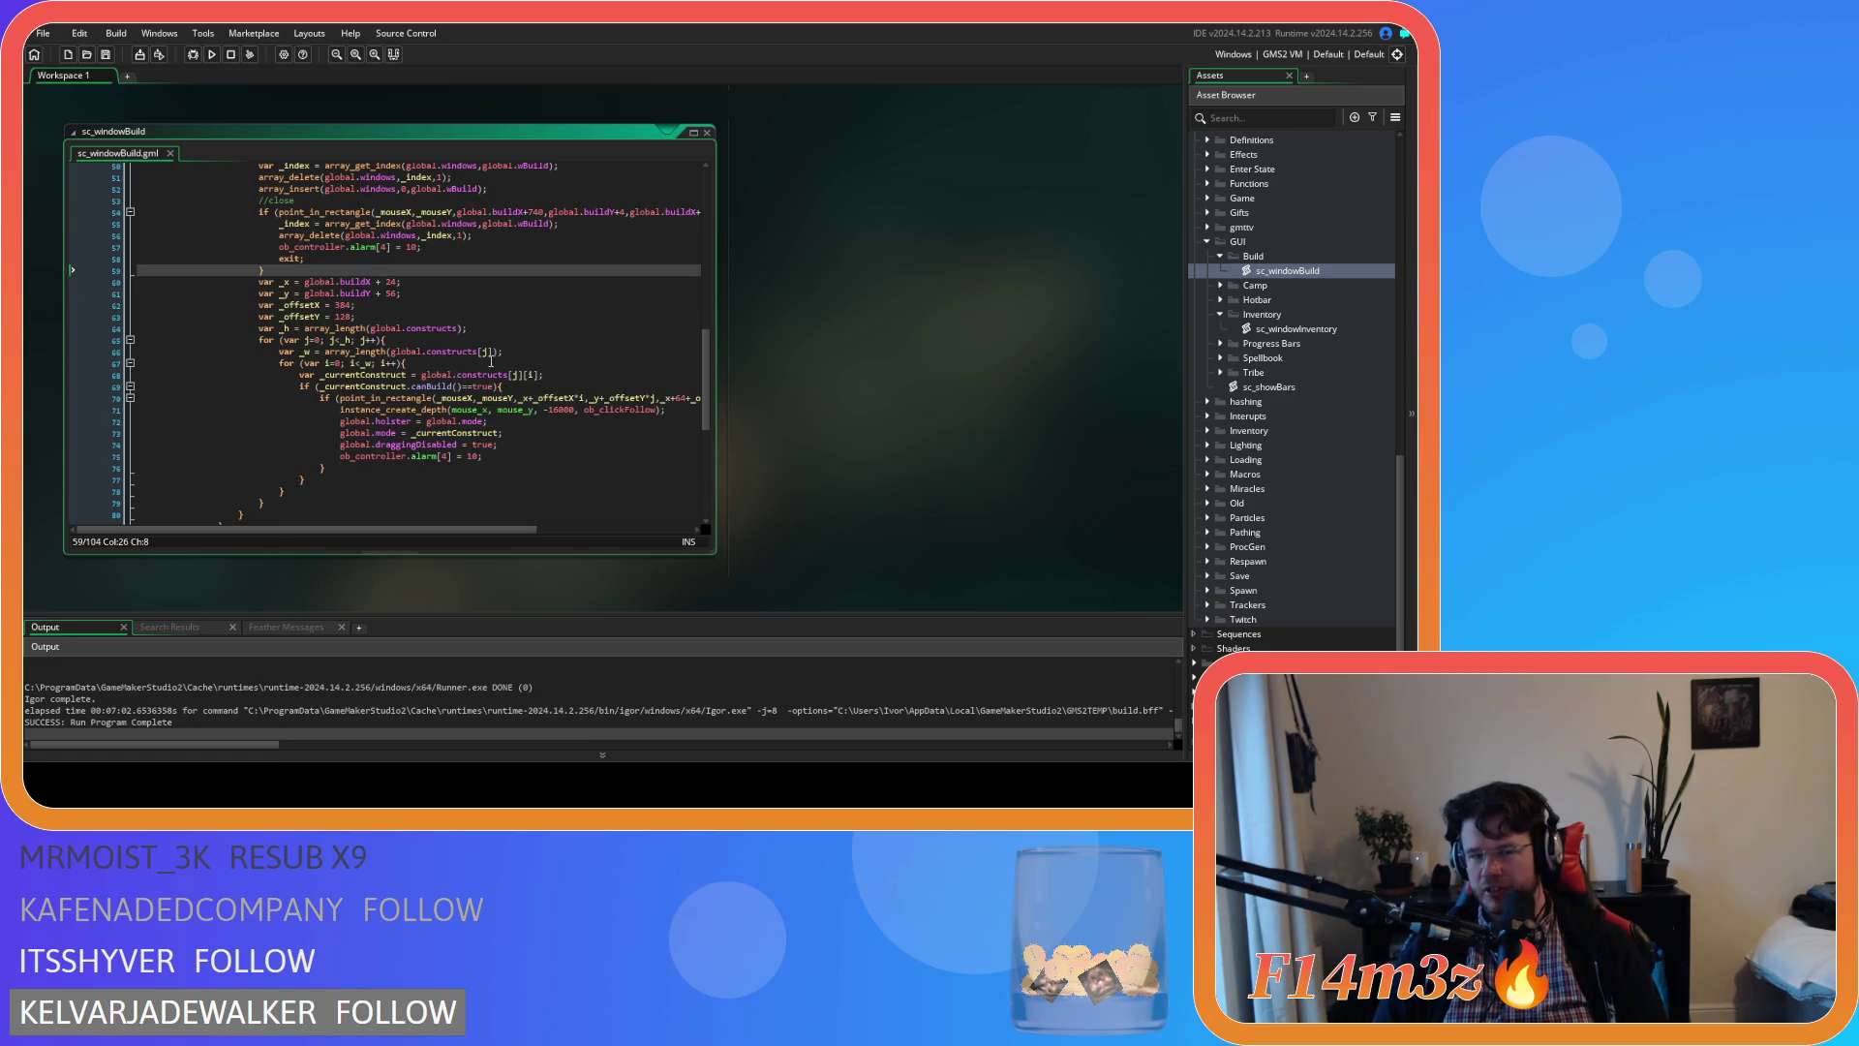
{"action": "scroll", "coordinate": [446, 339], "scroll_direction": "down", "scroll_amount": 2}
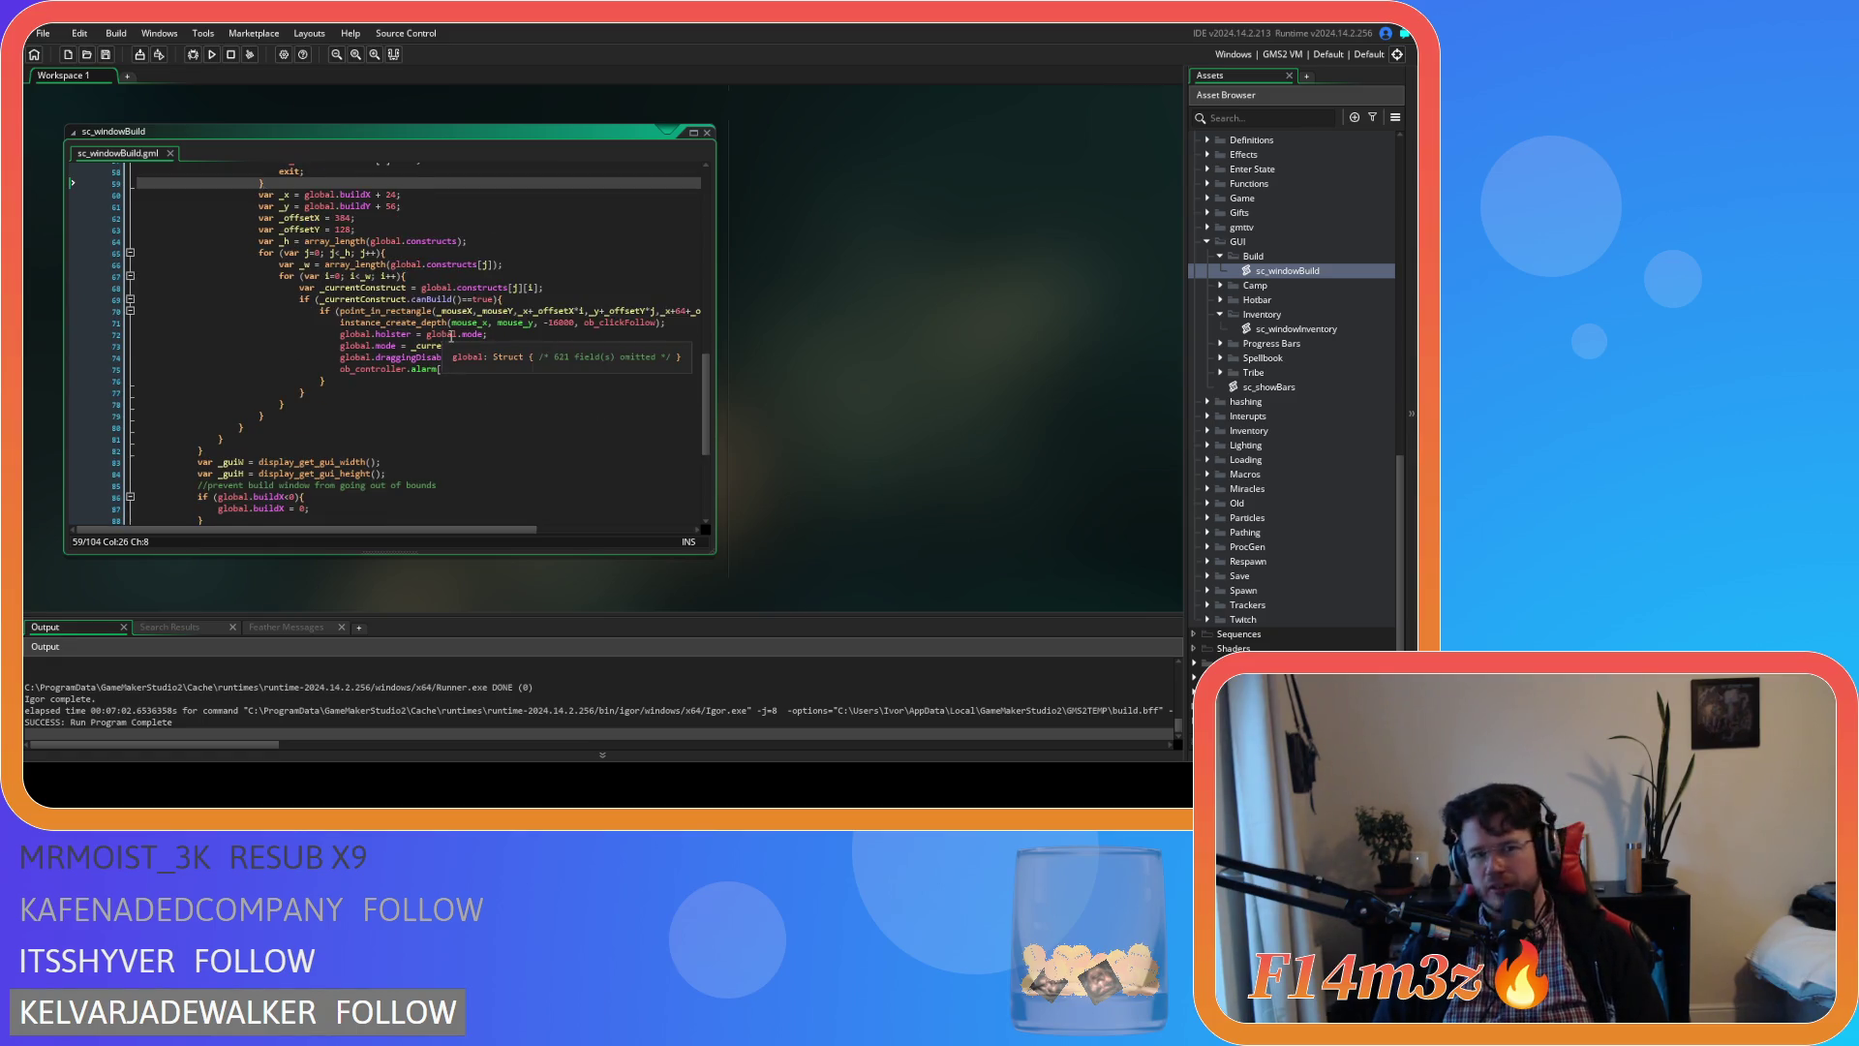
{"action": "scroll", "coordinate": [451, 336], "scroll_direction": "down", "scroll_amount": 1}
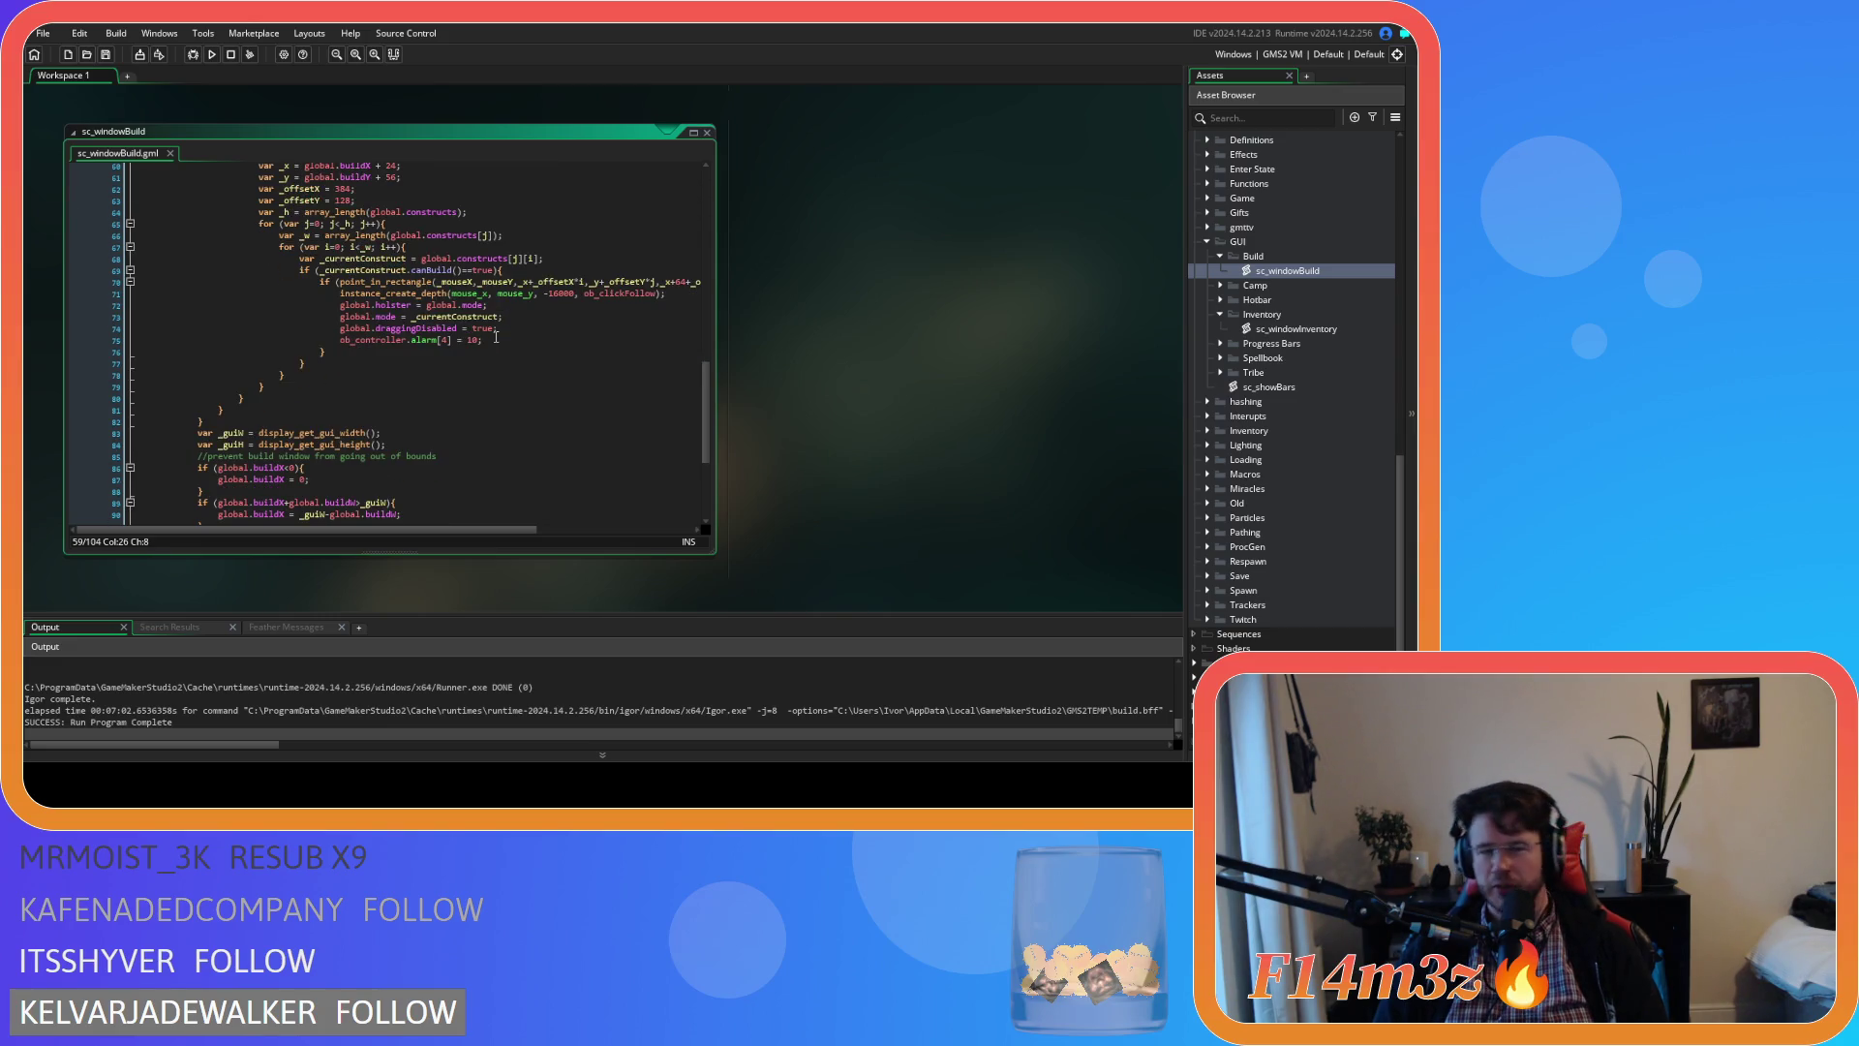
{"action": "scroll", "coordinate": [495, 337], "scroll_direction": "up", "scroll_amount": 2}
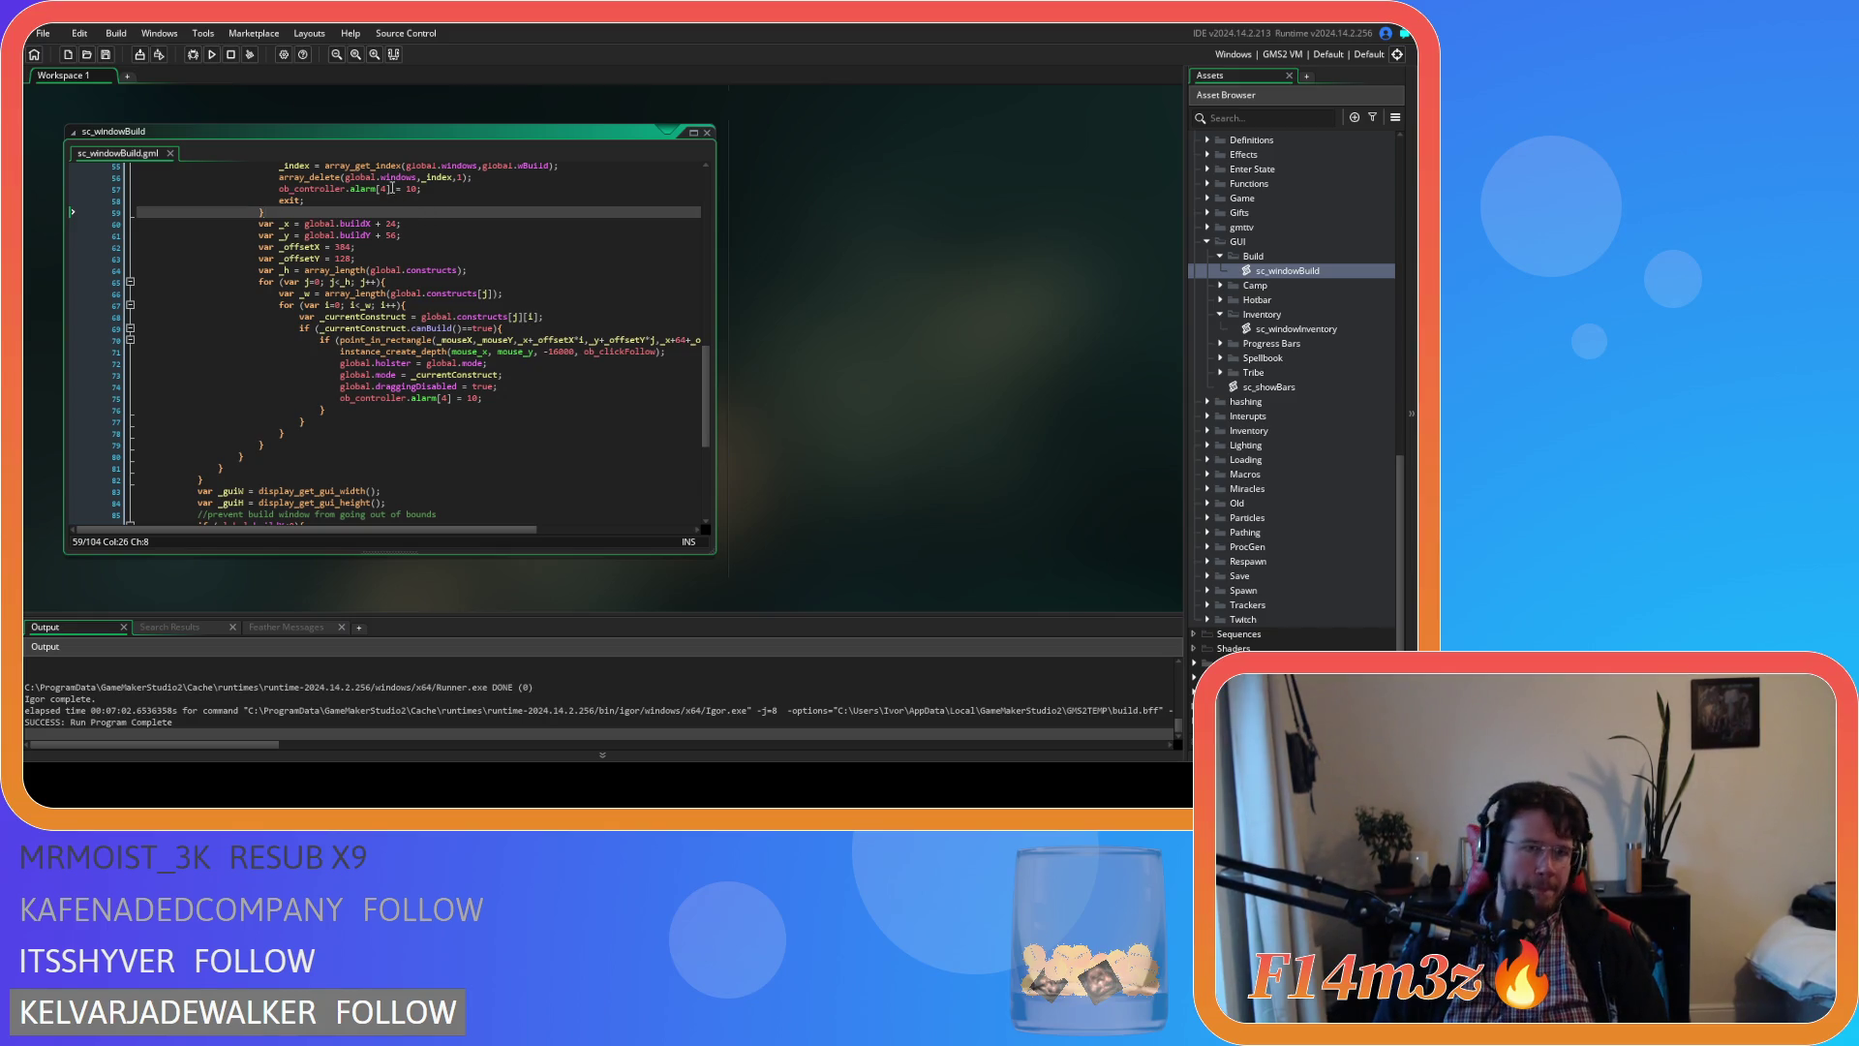
Wrap the build-slot code on lines 61–80 in an indented if (global.pause==false) block
{"action": "key", "text": "Return"}
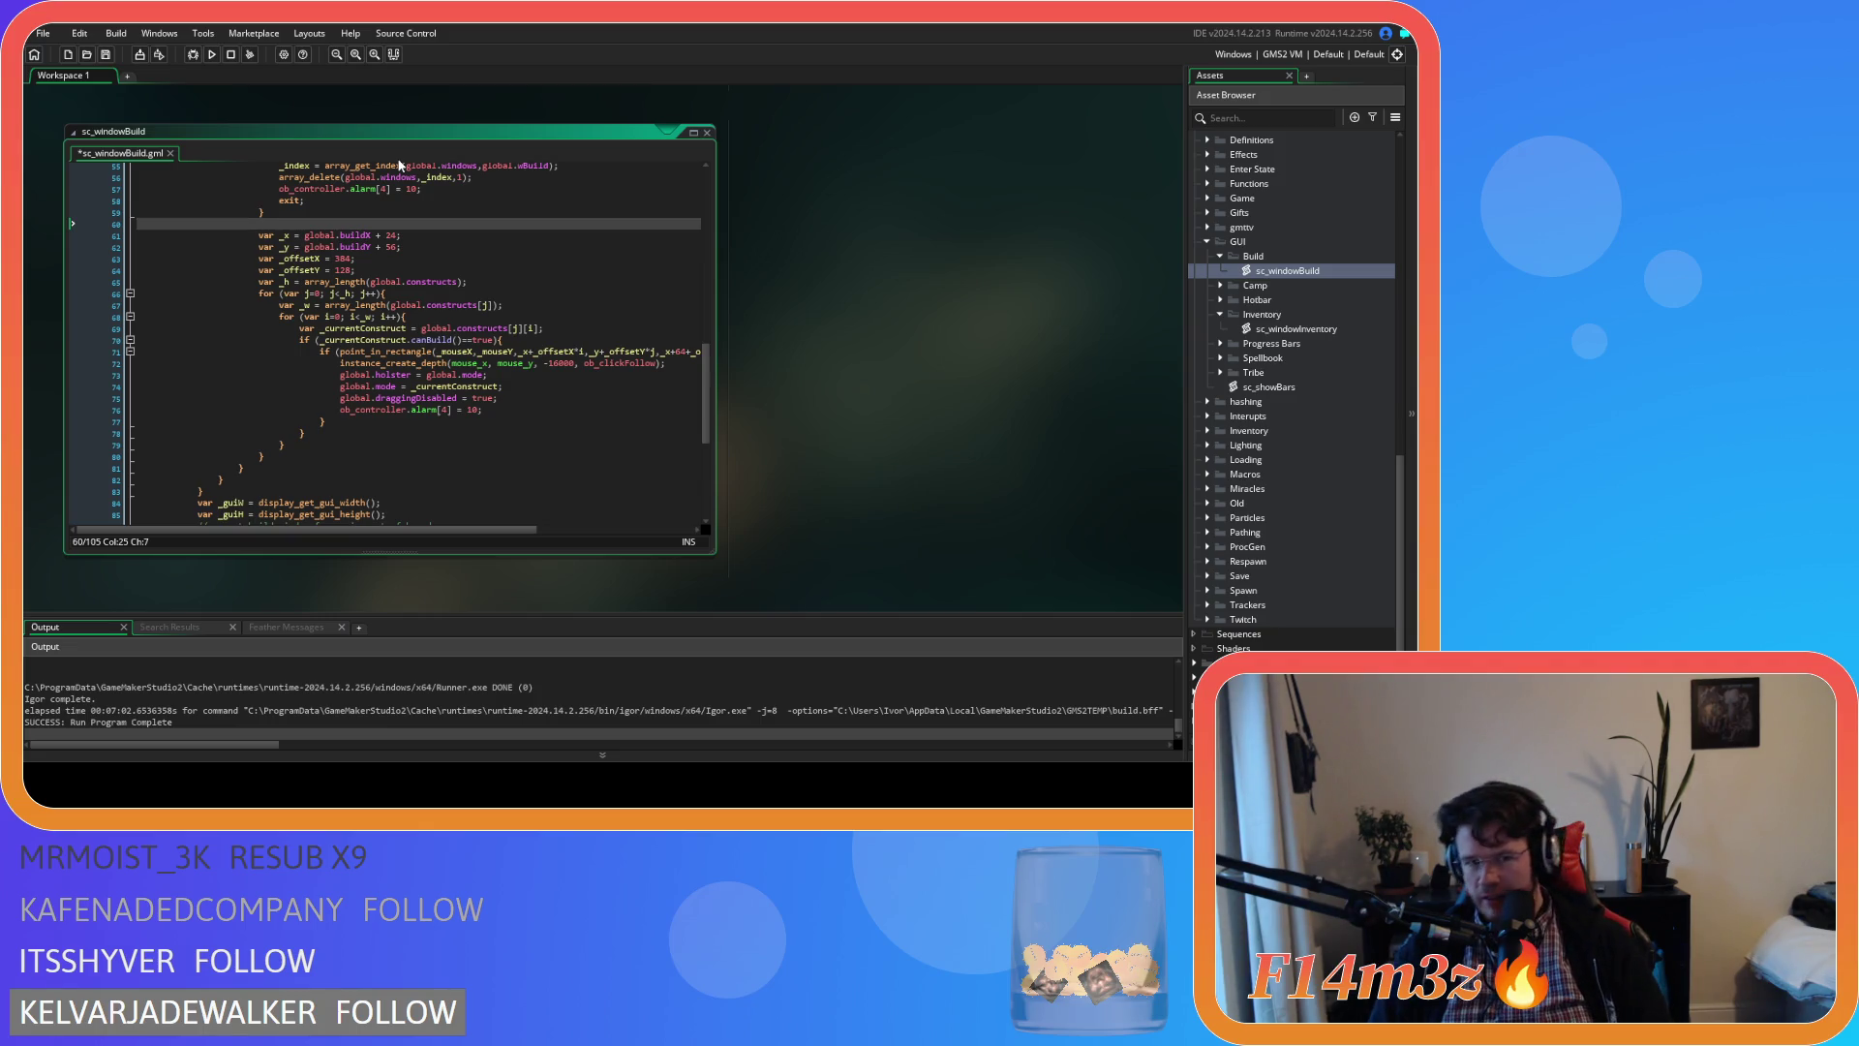
{"action": "left_click", "coordinate": [261, 471]}
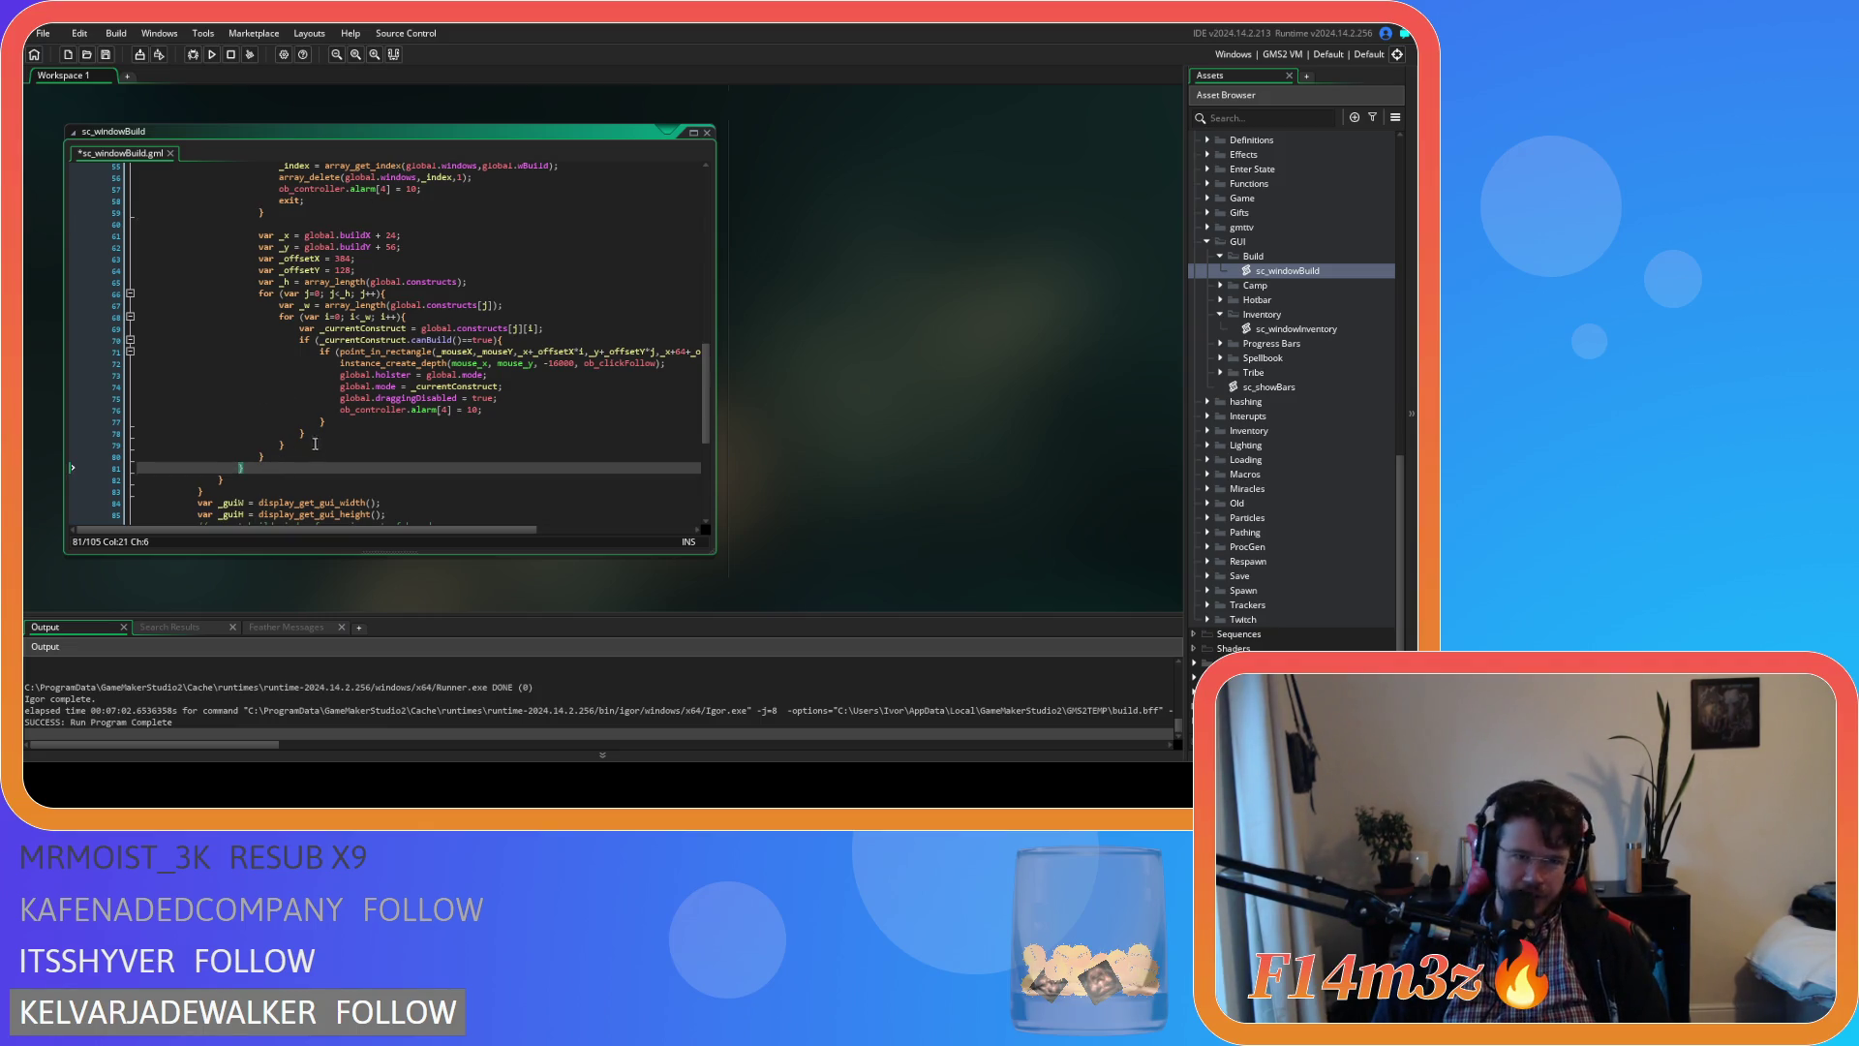
{"action": "left_click", "coordinate": [289, 452]}
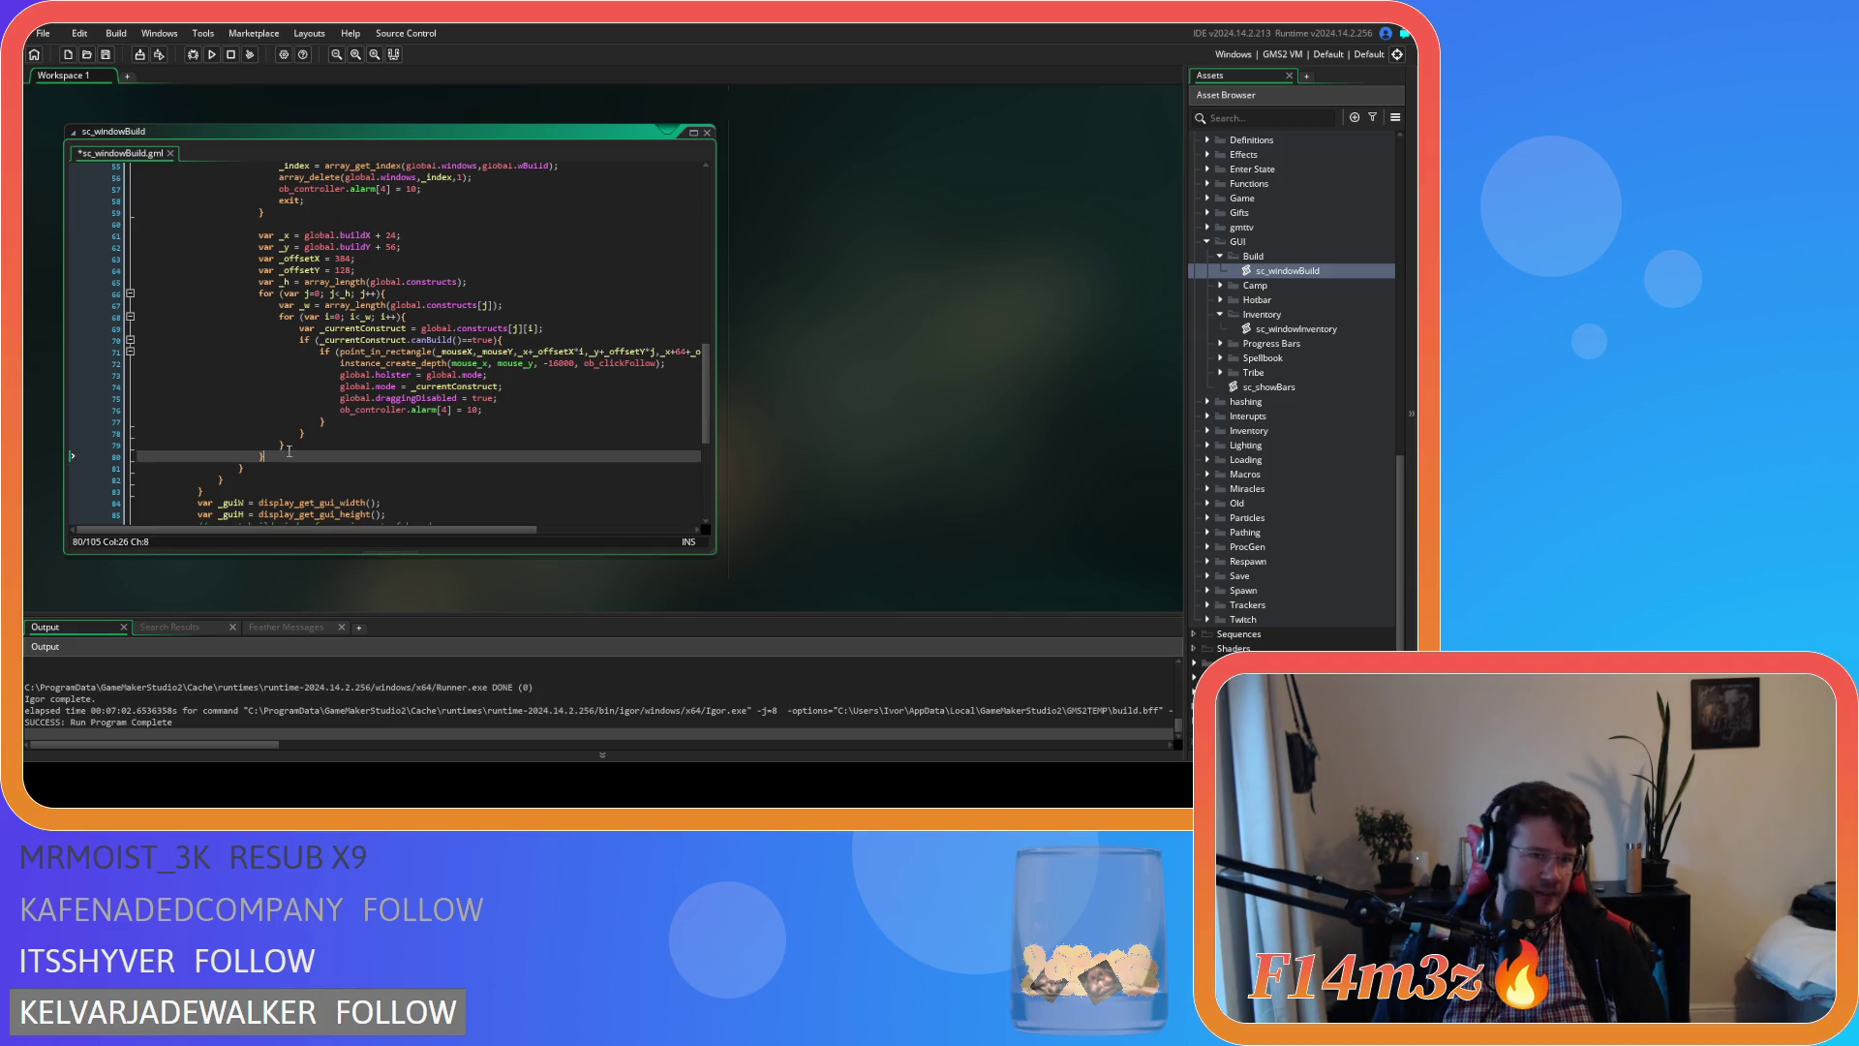
{"action": "left_click_drag", "start_coordinate": [269, 457], "coordinate": [252, 241]}
{"action": "key", "text": "Tab"}
{"action": "left_click", "coordinate": [303, 221]}
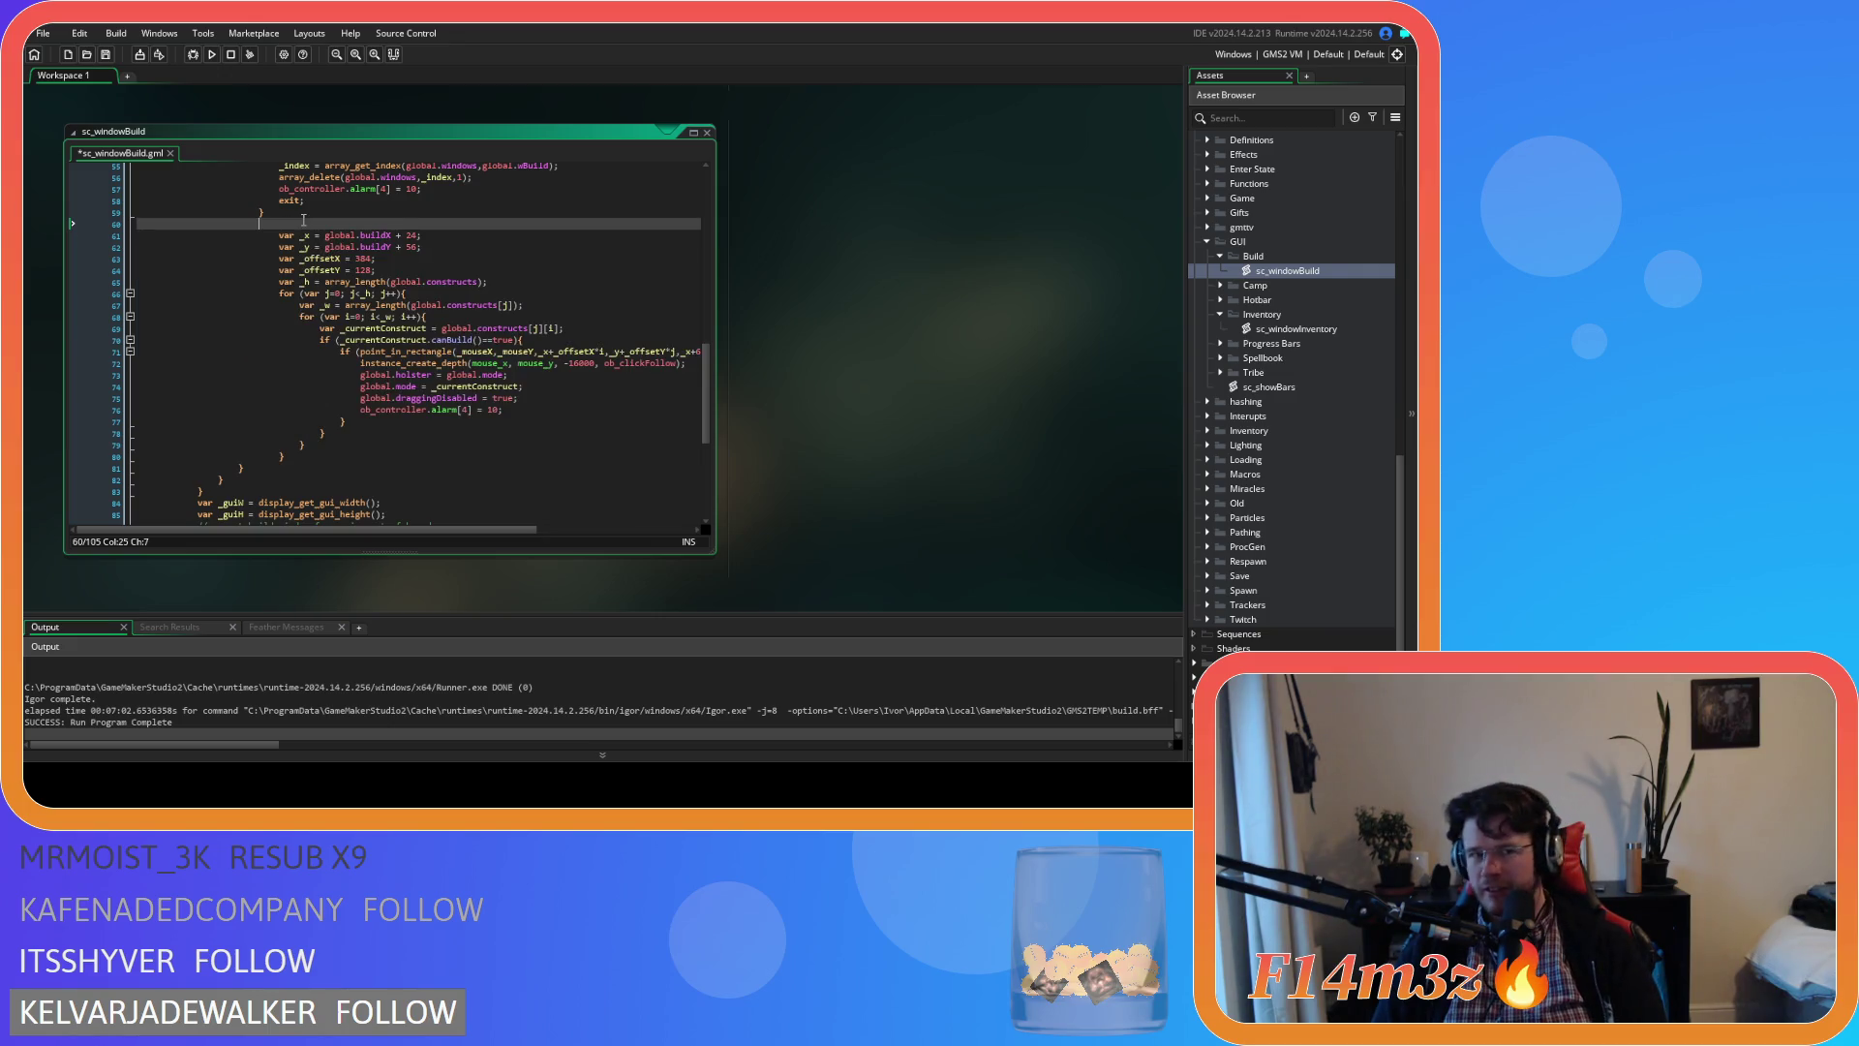
{"action": "type", "text": "if (g"}
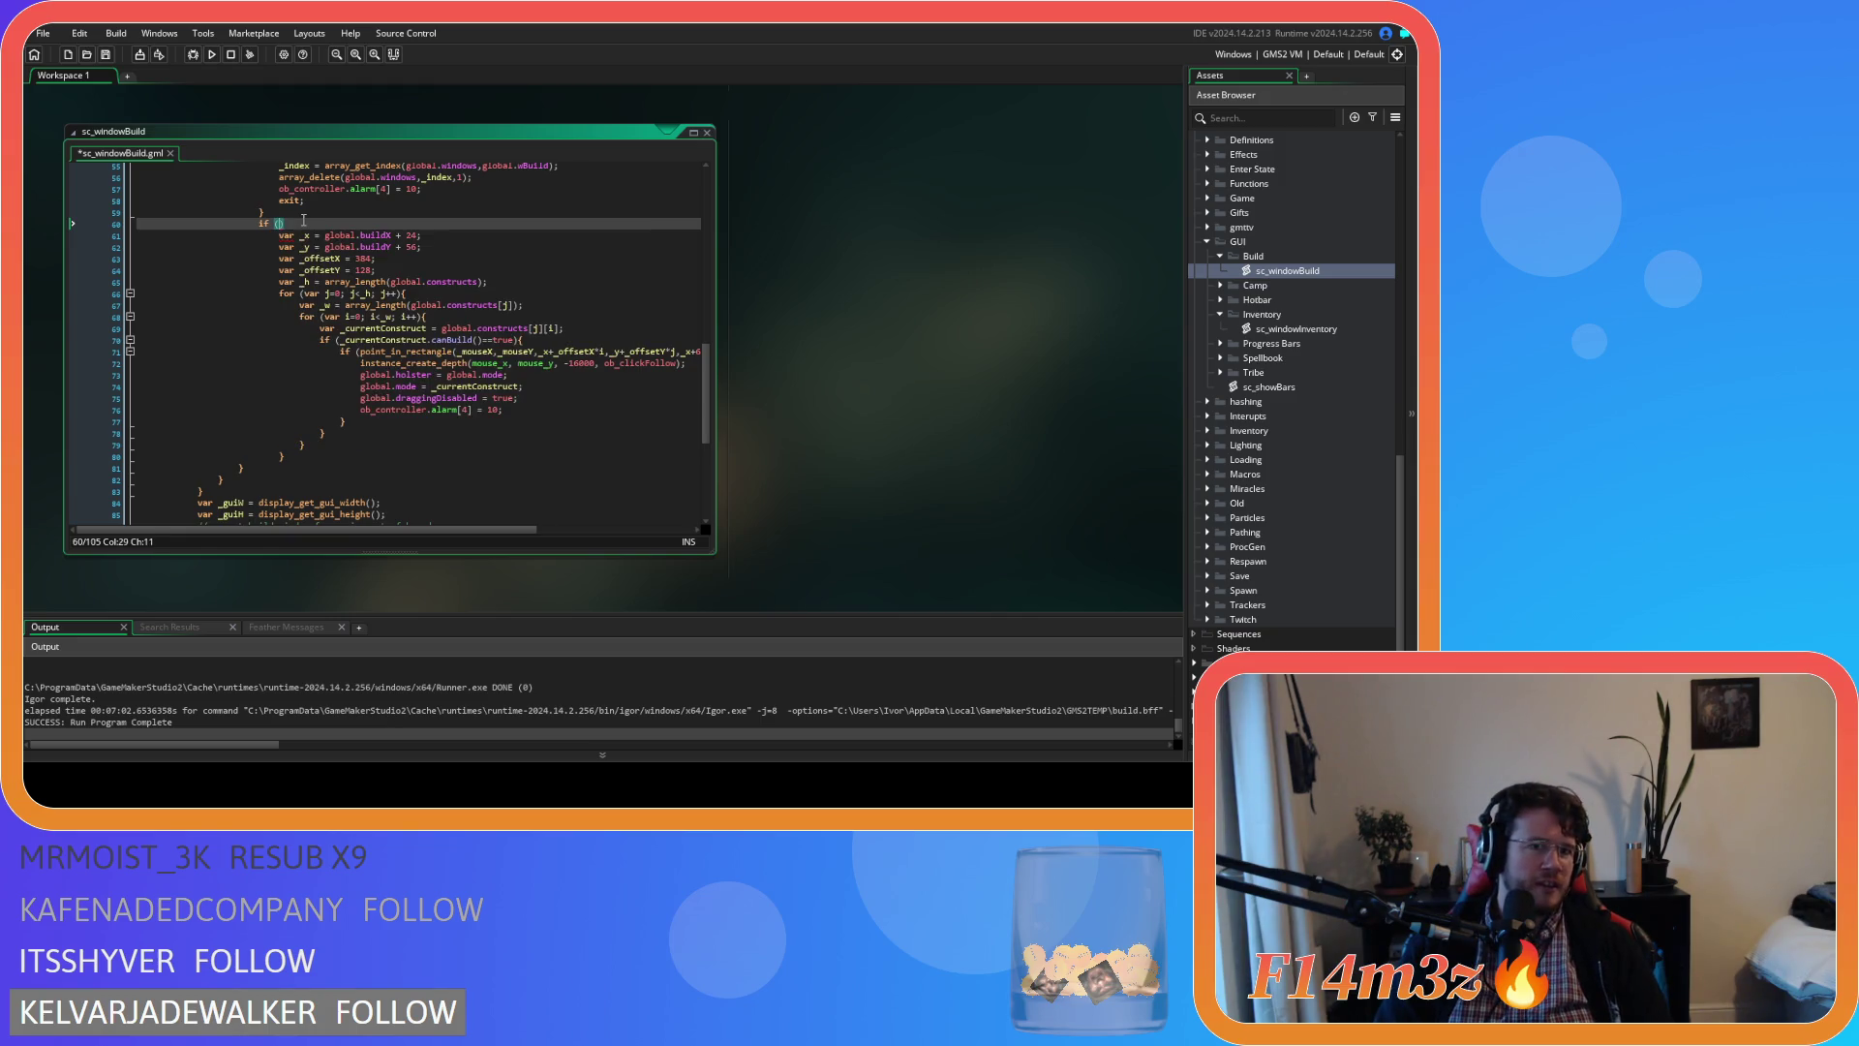
{"action": "type", "text": "lobal.pause==false"}
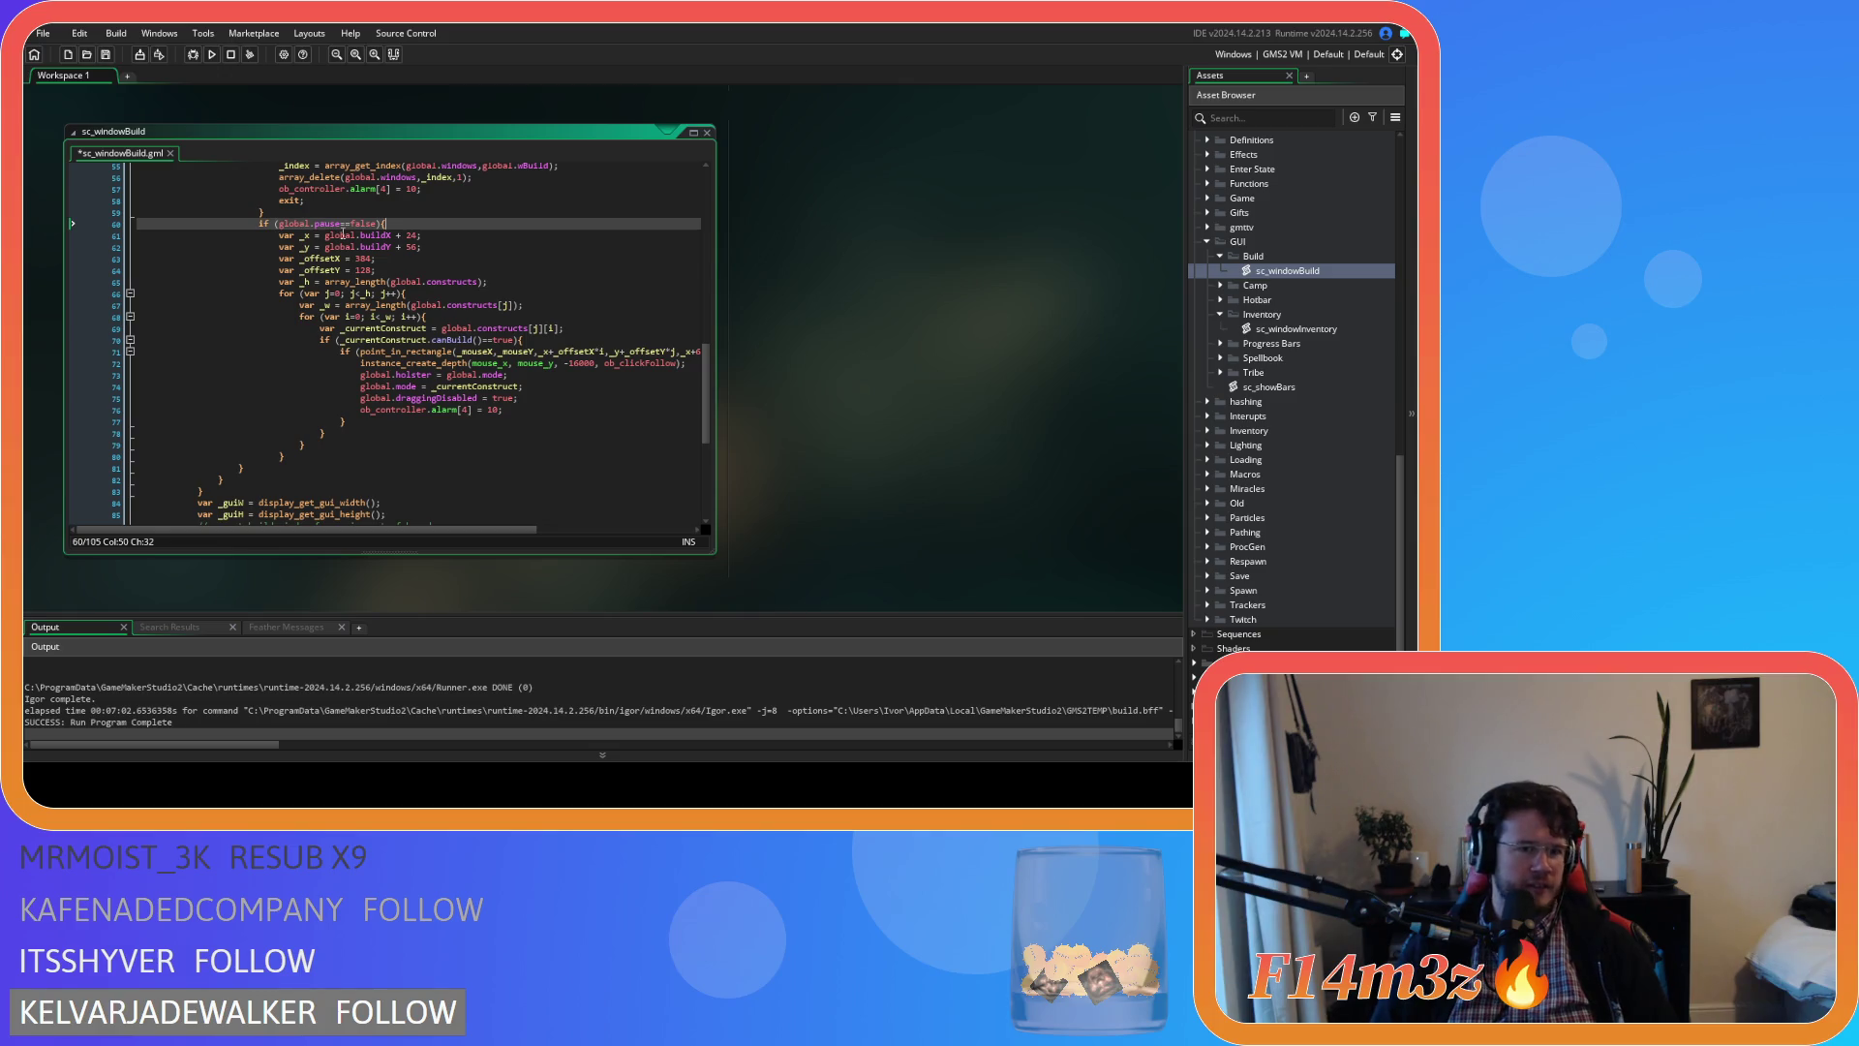
{"action": "left_click", "coordinate": [327, 457]}
{"action": "key", "text": "Return"}
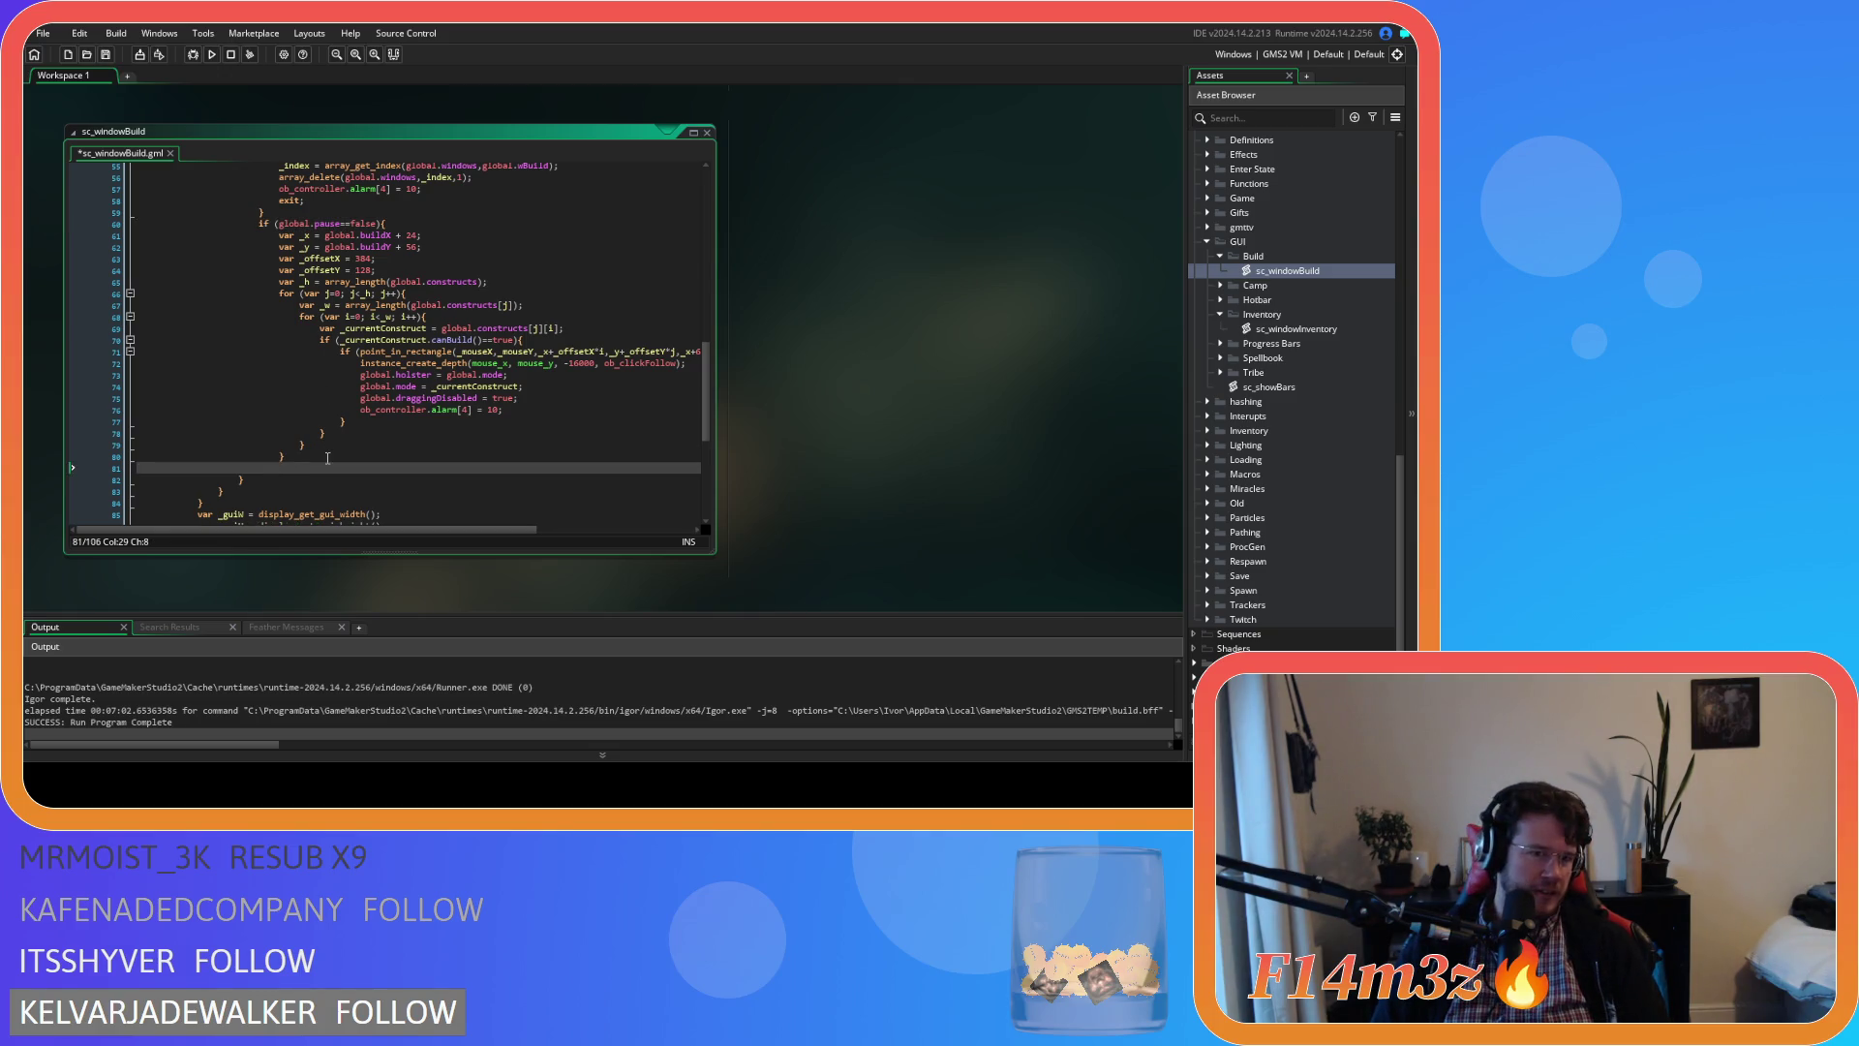
Save sc_windowBuild and run the game with F5, switching to its window
{"action": "key", "text": "ctrl+s"}
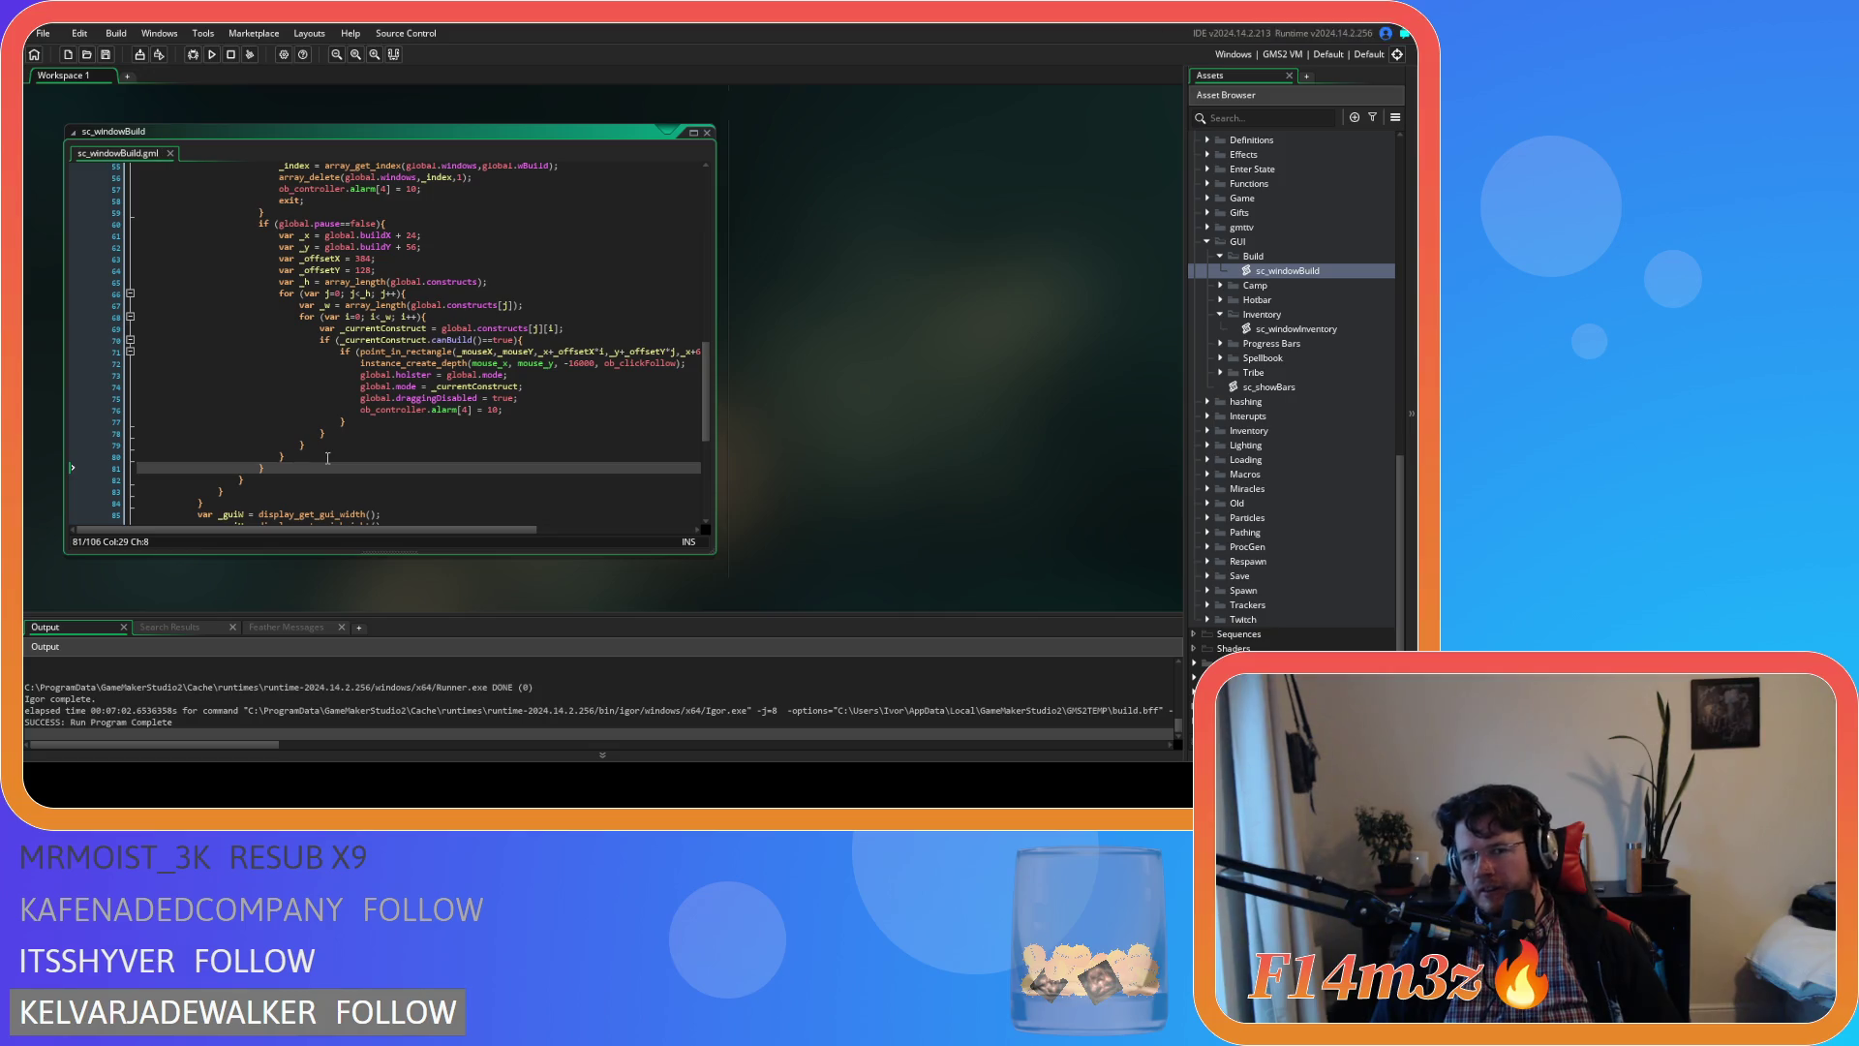
{"action": "key", "text": "F5"}
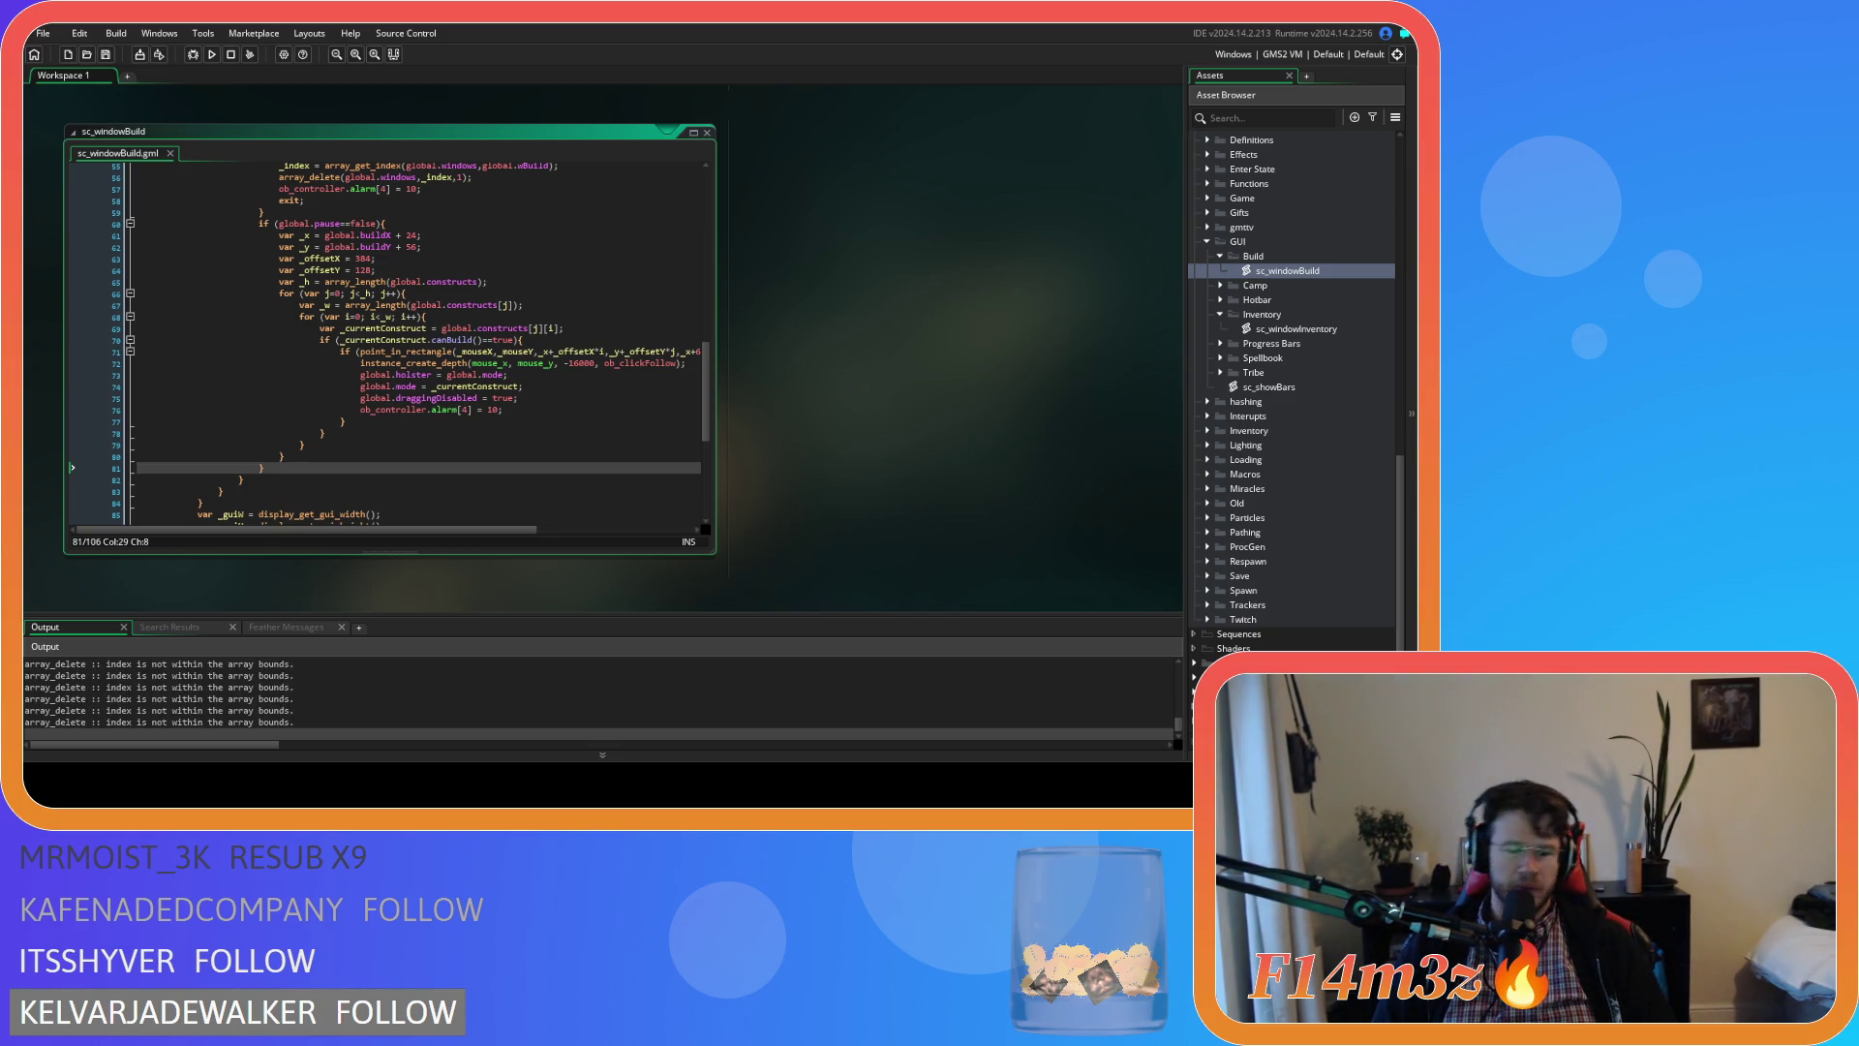
{"action": "key", "text": "alt+Tab"}
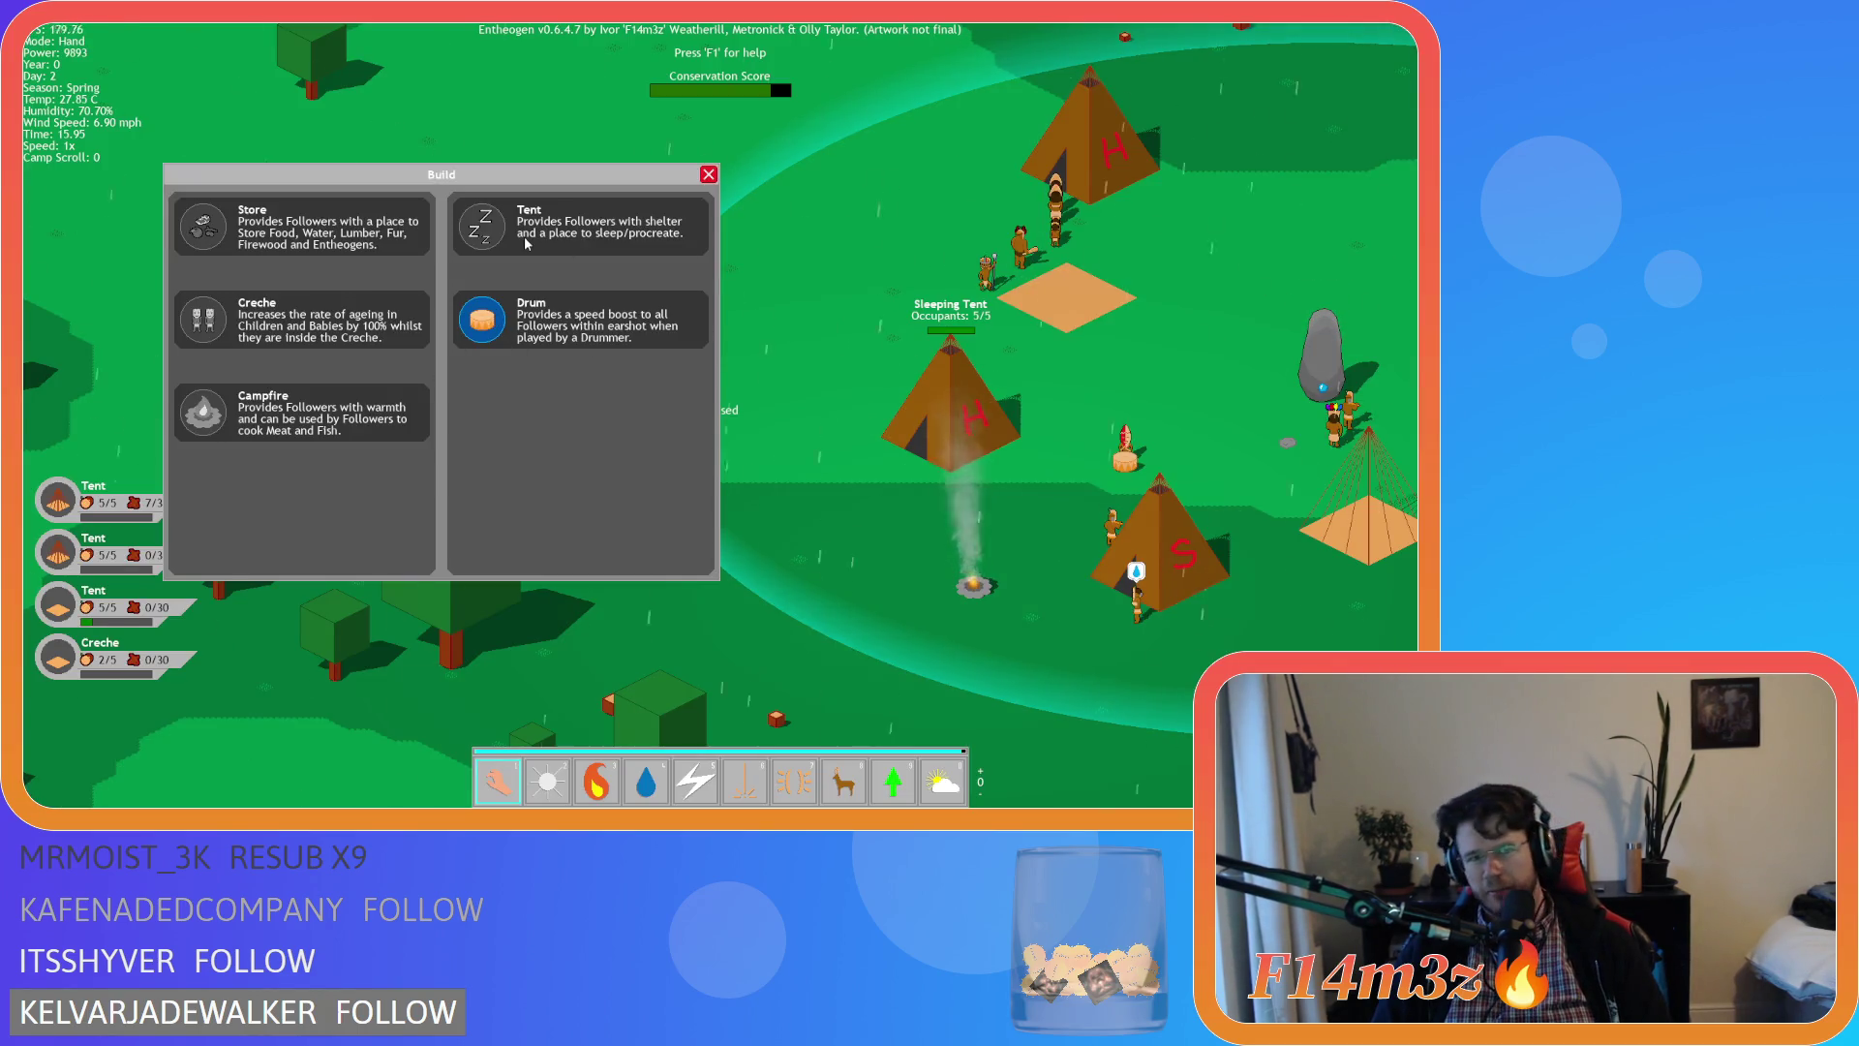
Toggle and move the Build window, checking the quit prompt appears and can be dismissed
{"action": "left_click", "coordinate": [704, 177]}
{"action": "key", "text": "b"}
{"action": "key", "text": "b"}
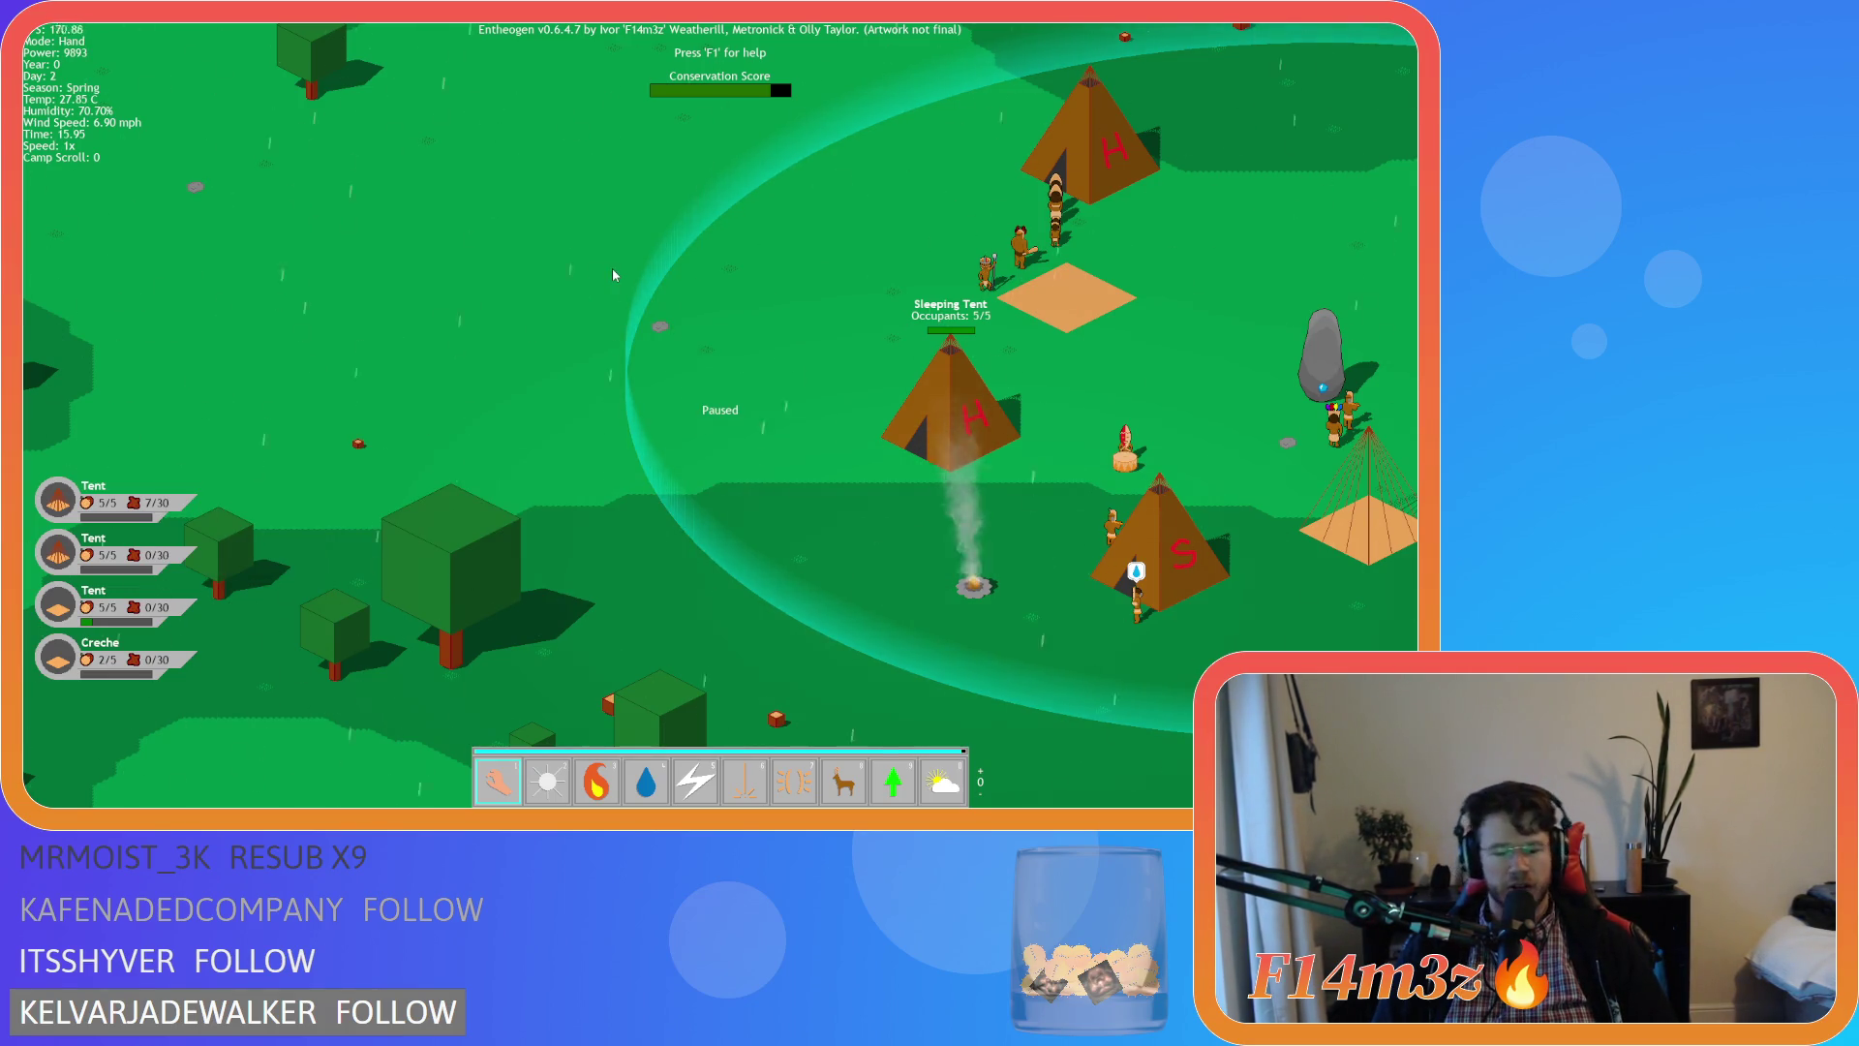
{"action": "key", "text": "b"}
{"action": "mouse_move", "coordinate": [601, 169]}
{"action": "left_mouse_down"}
{"action": "mouse_move", "coordinate": [681, 144]}
{"action": "mouse_move", "coordinate": [547, 180]}
{"action": "mouse_move", "coordinate": [685, 139]}
{"action": "left_mouse_up"}
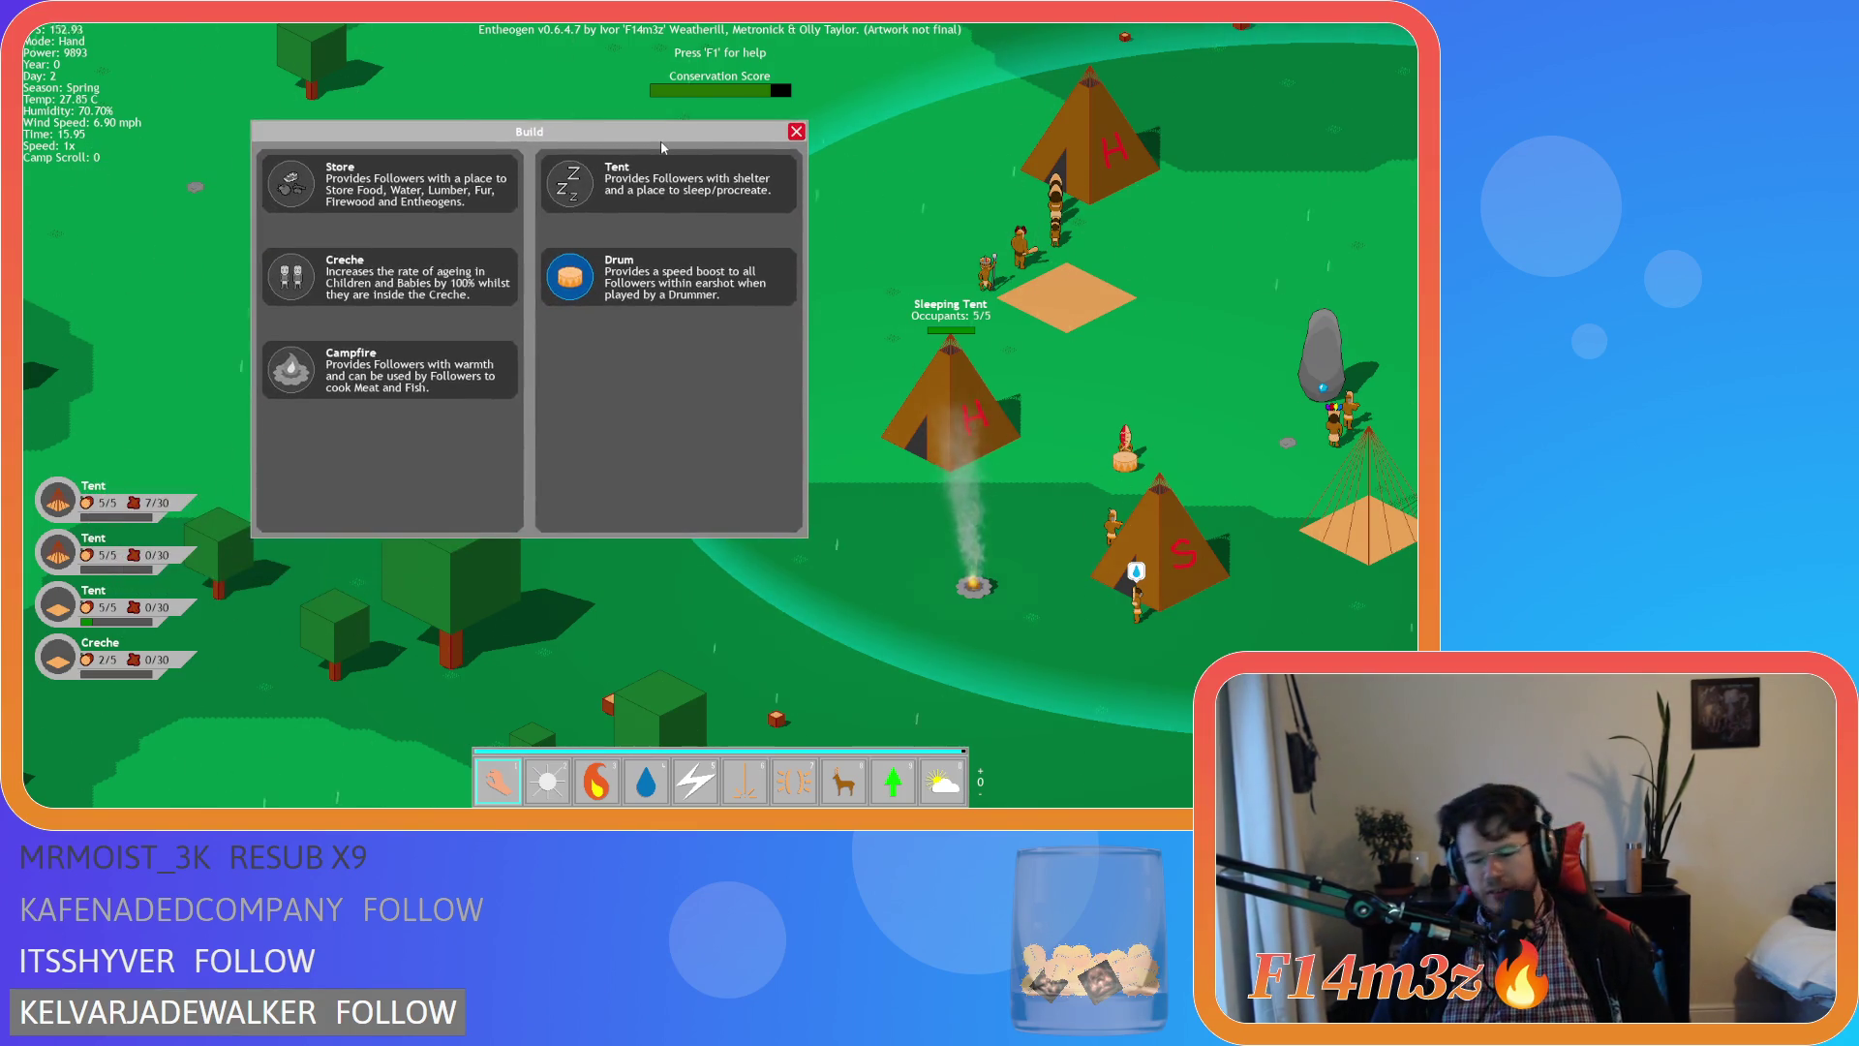
{"action": "key", "text": "Escape"}
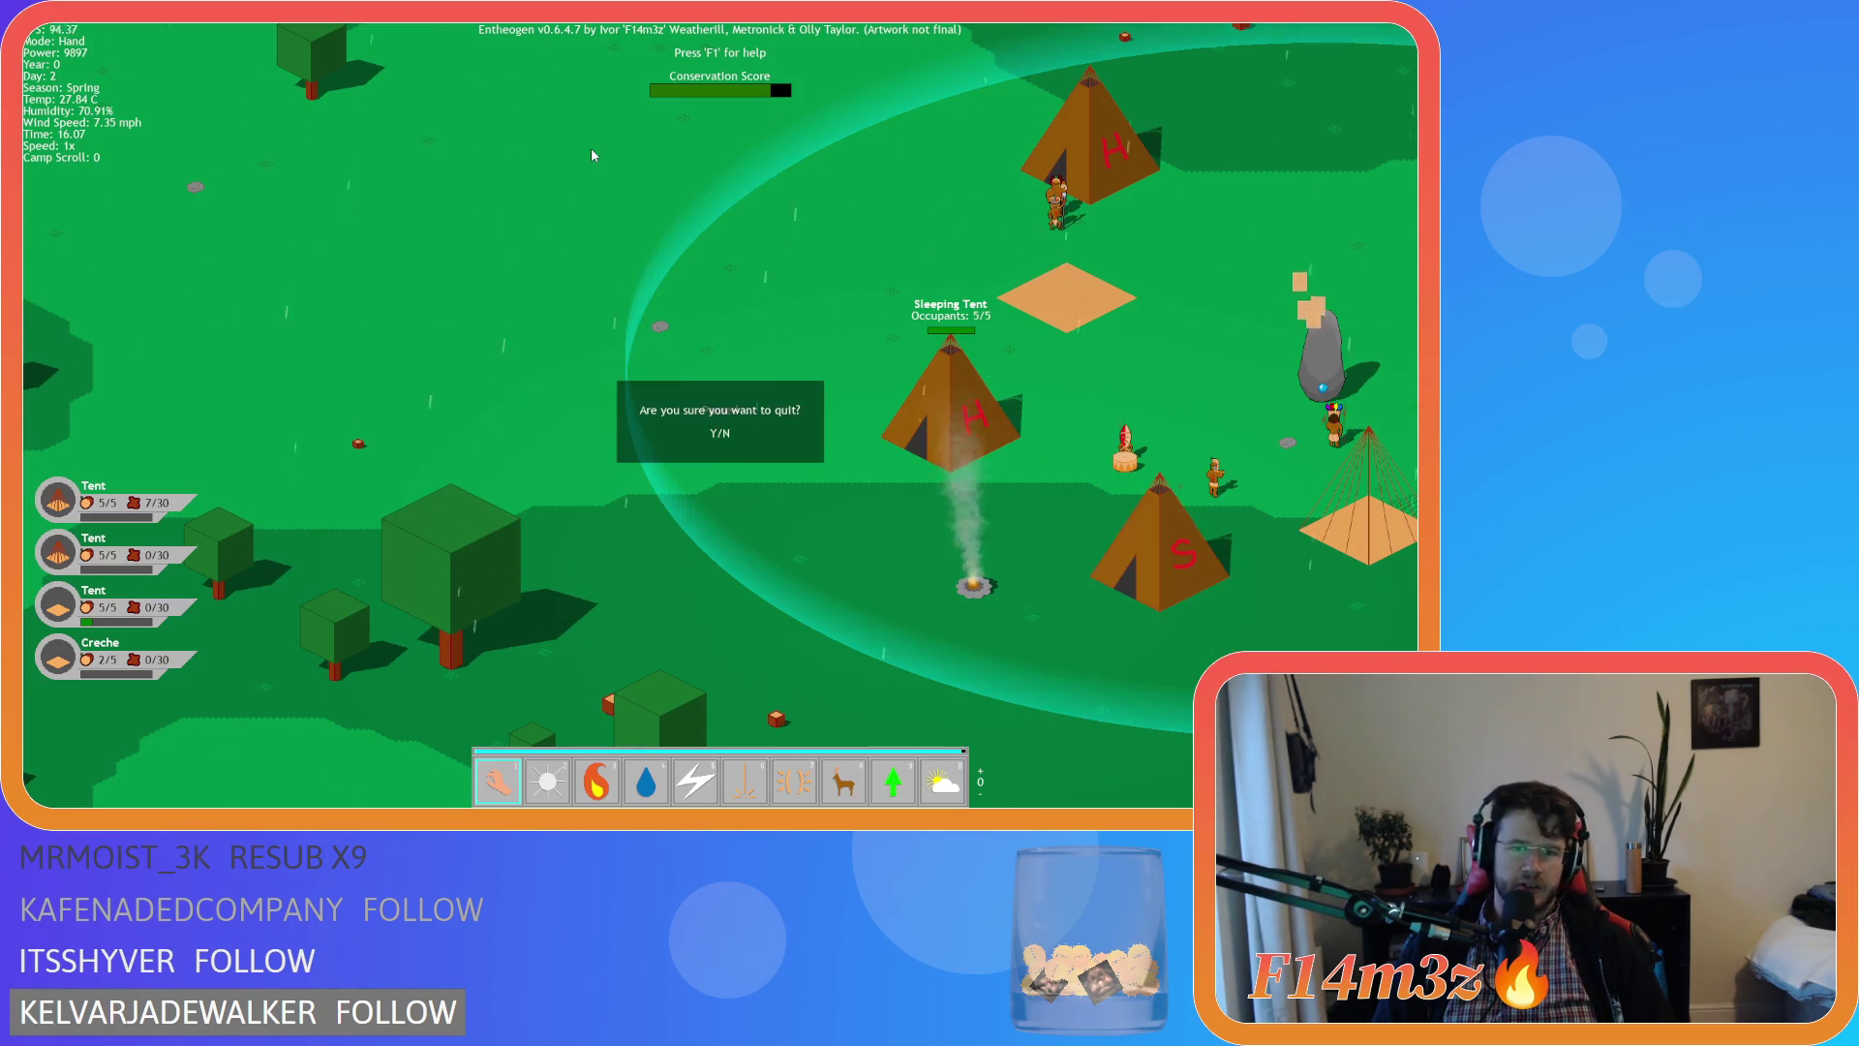
{"action": "key", "text": "n"}
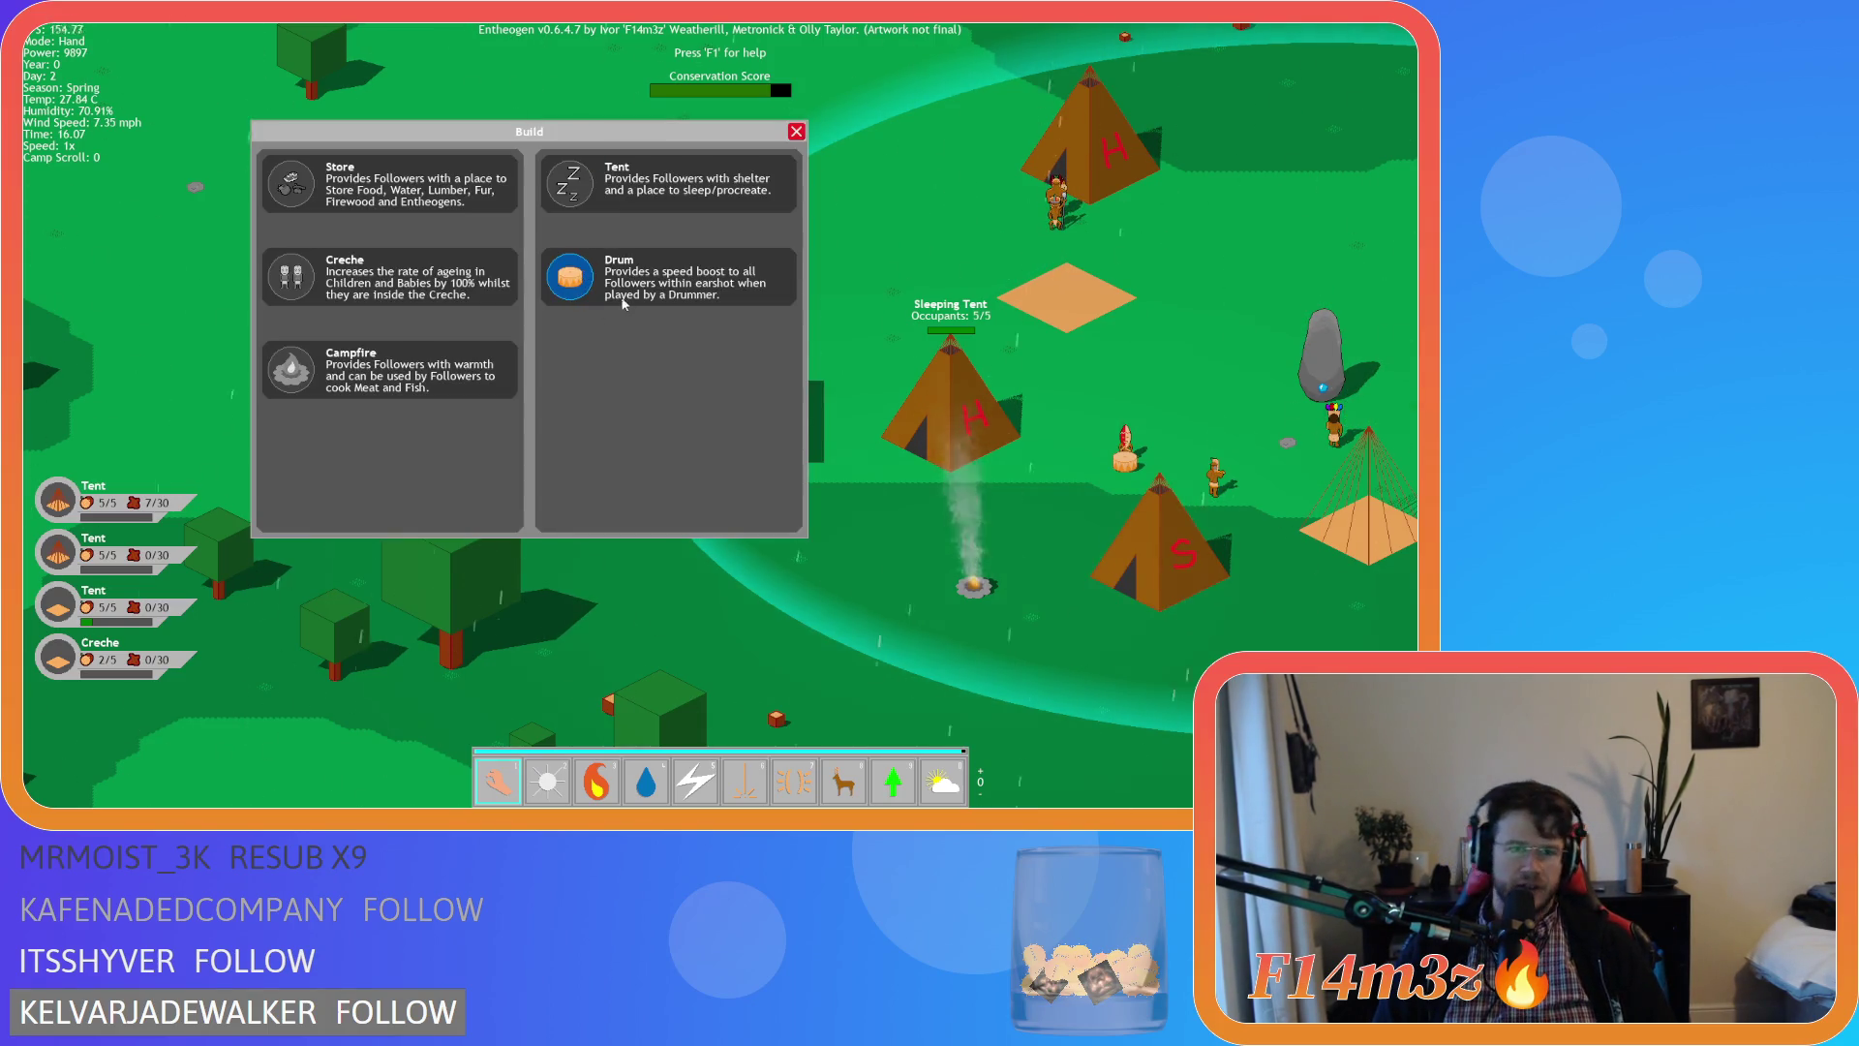
{"action": "key", "text": "Escape"}
{"action": "key", "text": "n"}
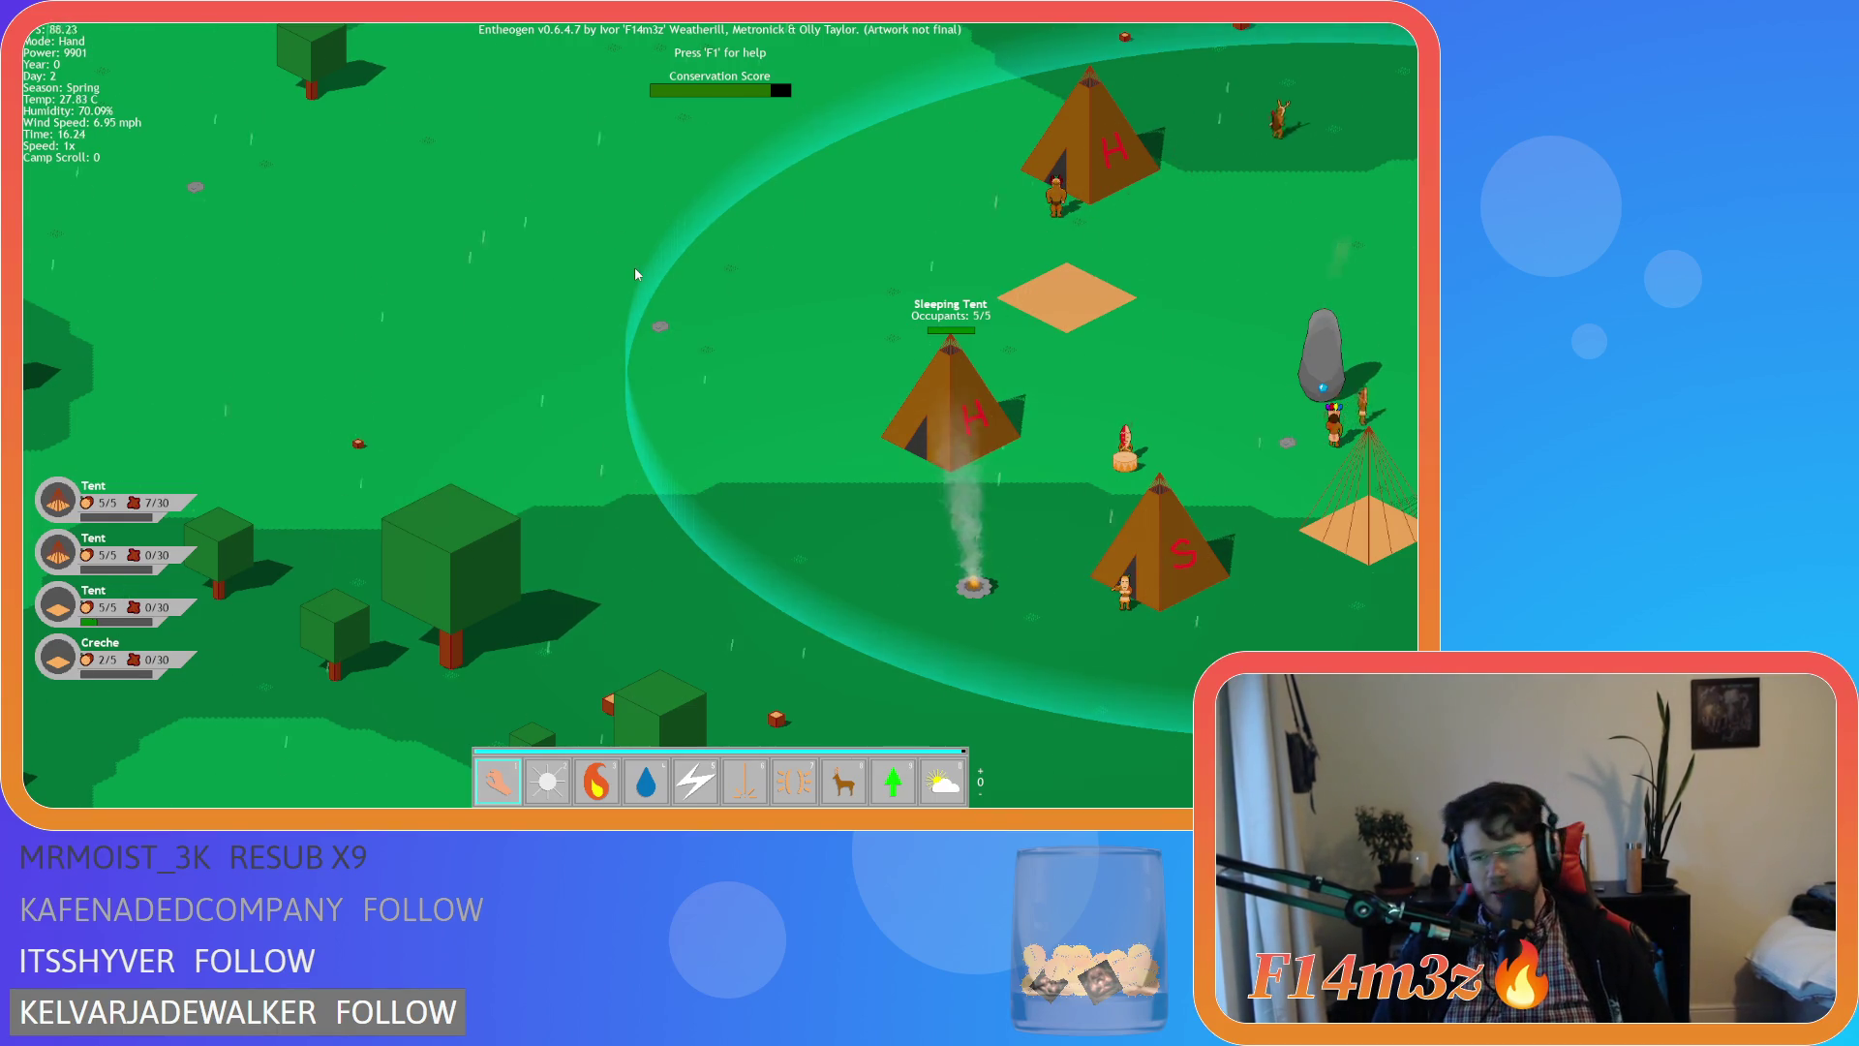
Pan the camera around the camp with WASD, then quit the game with Escape and Y
{"action": "key", "text": "d"}
{"action": "key", "text": "d"}
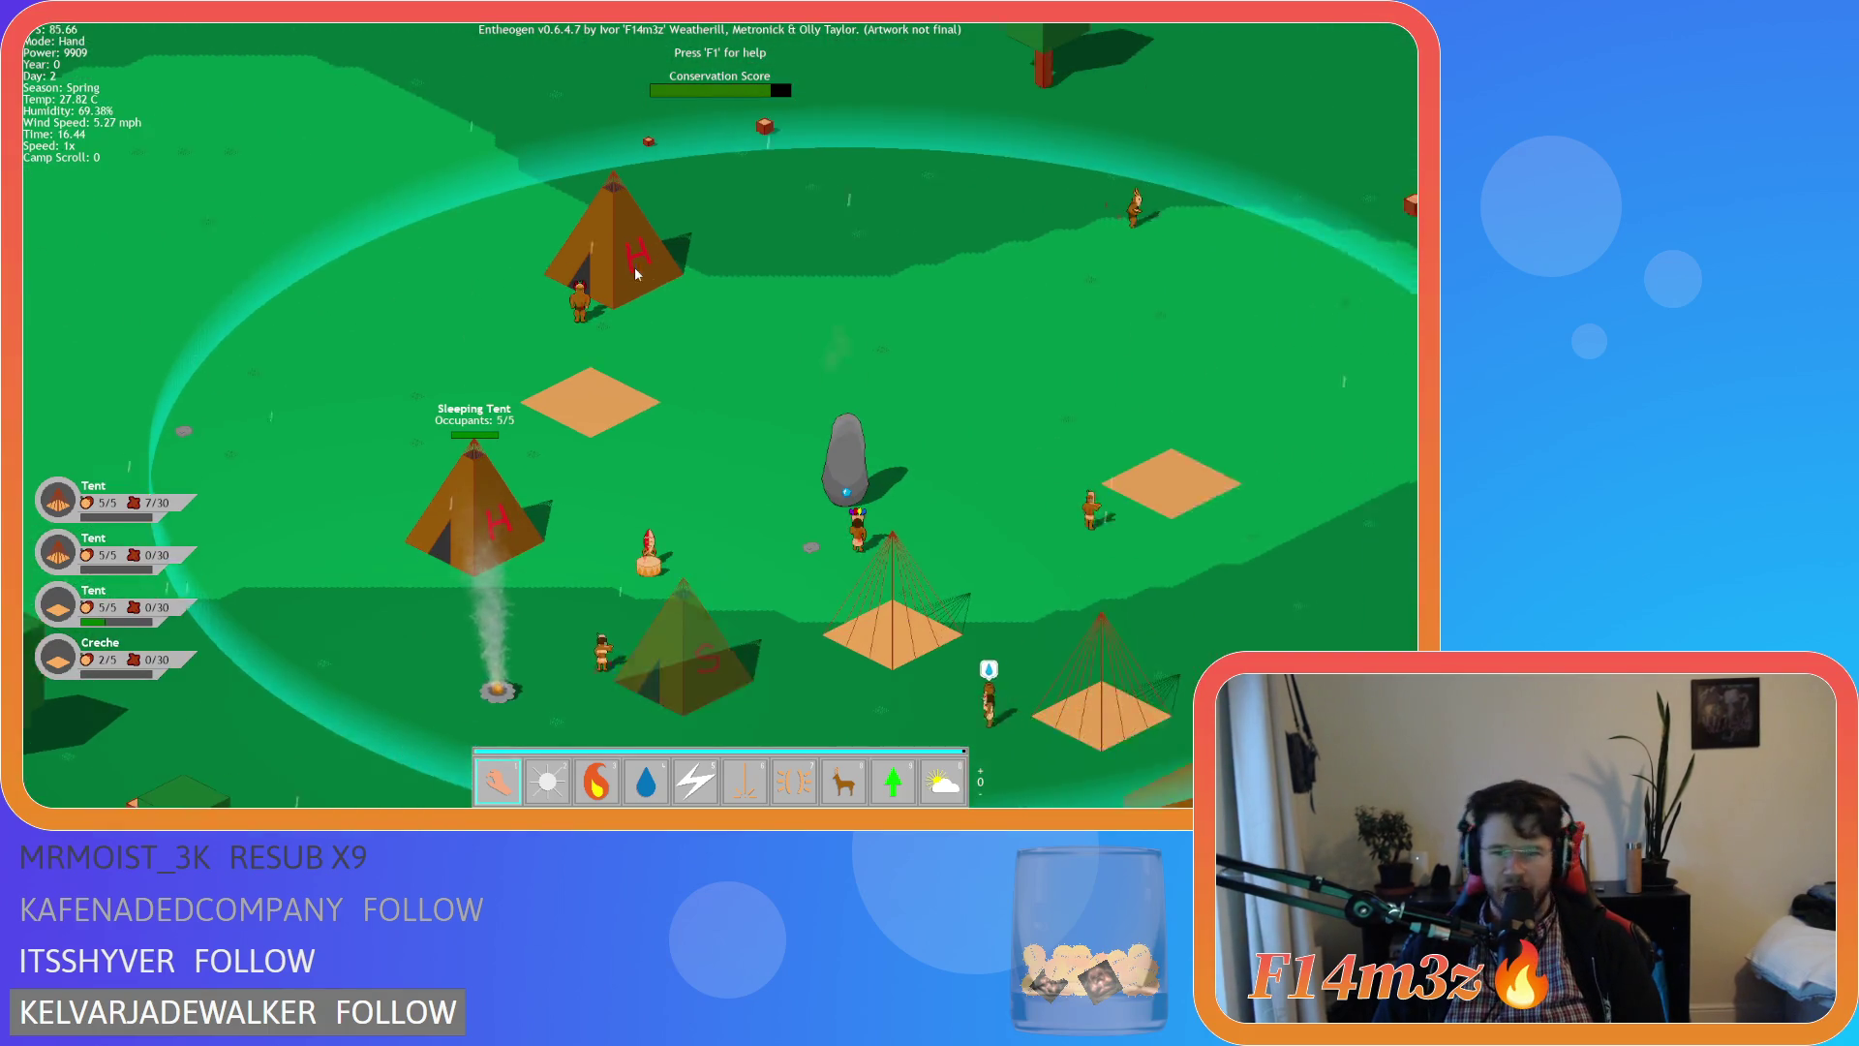
{"action": "key", "text": "s"}
{"action": "key", "text": "a"}
{"action": "key", "text": "w"}
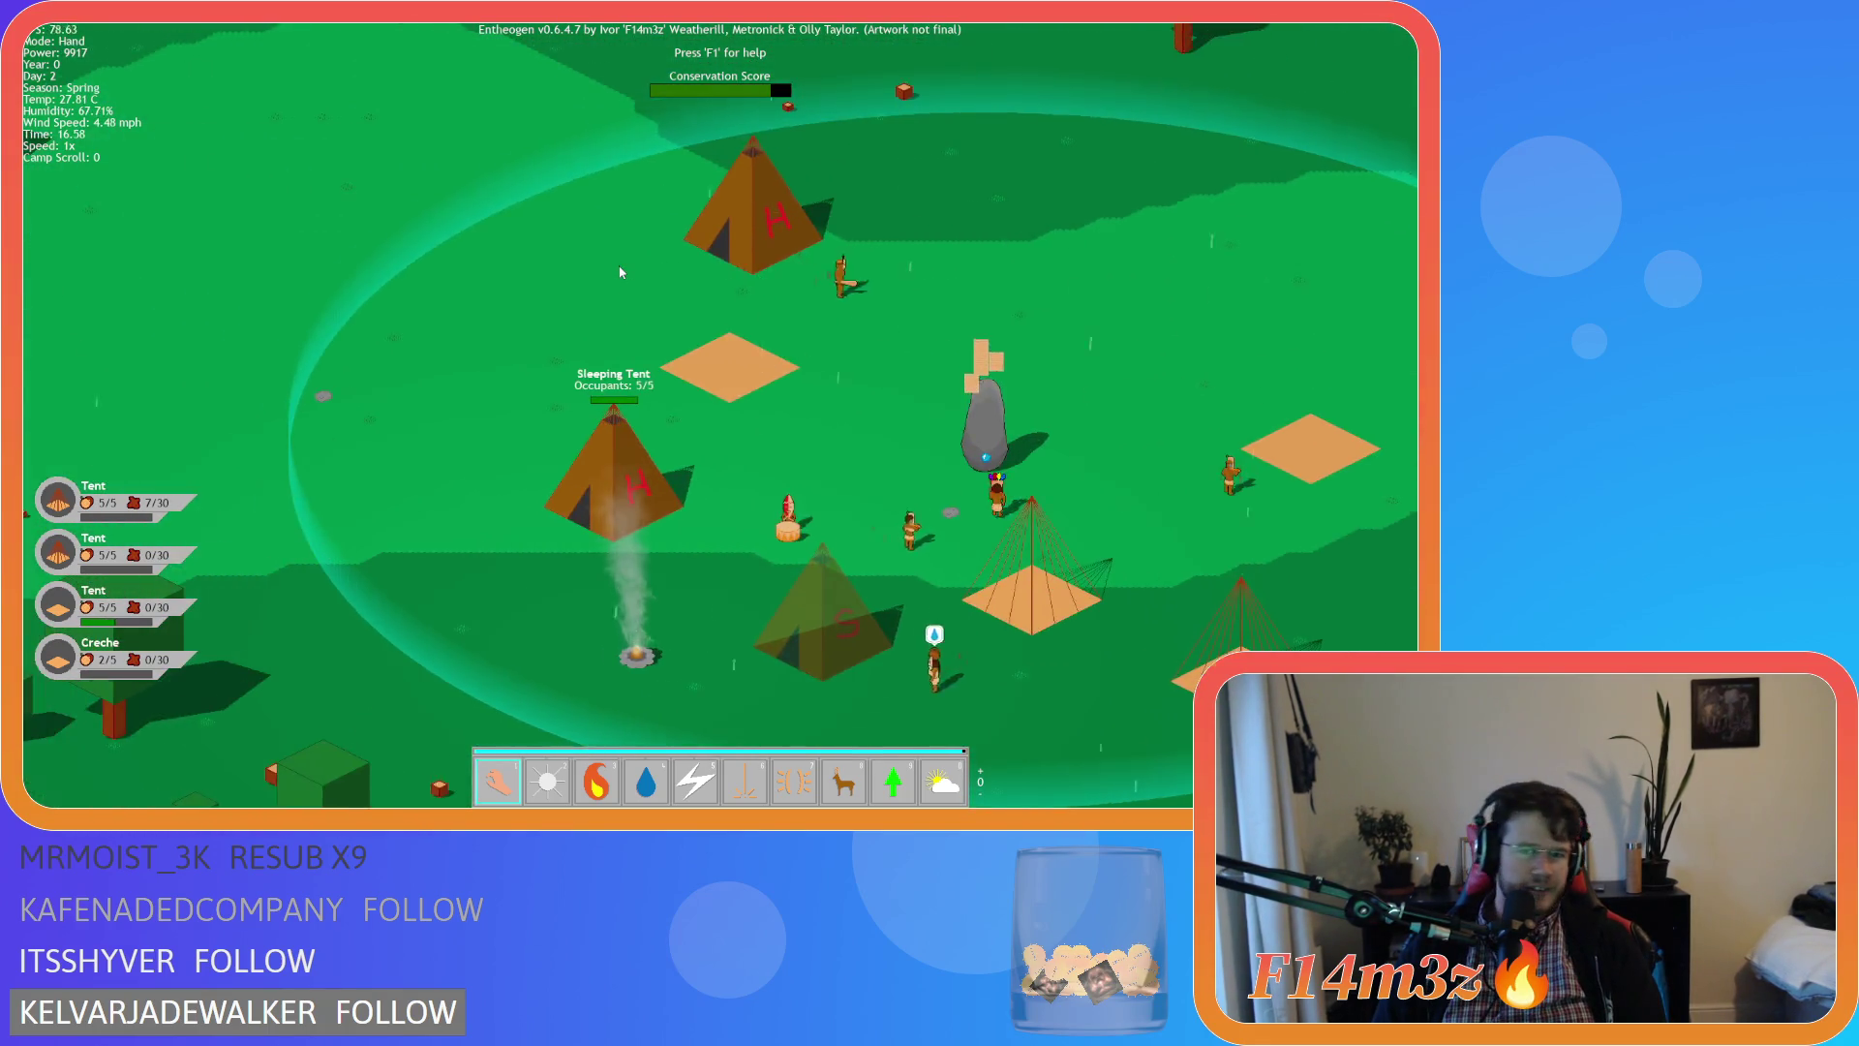
{"action": "key", "text": "s"}
{"action": "key", "text": "d"}
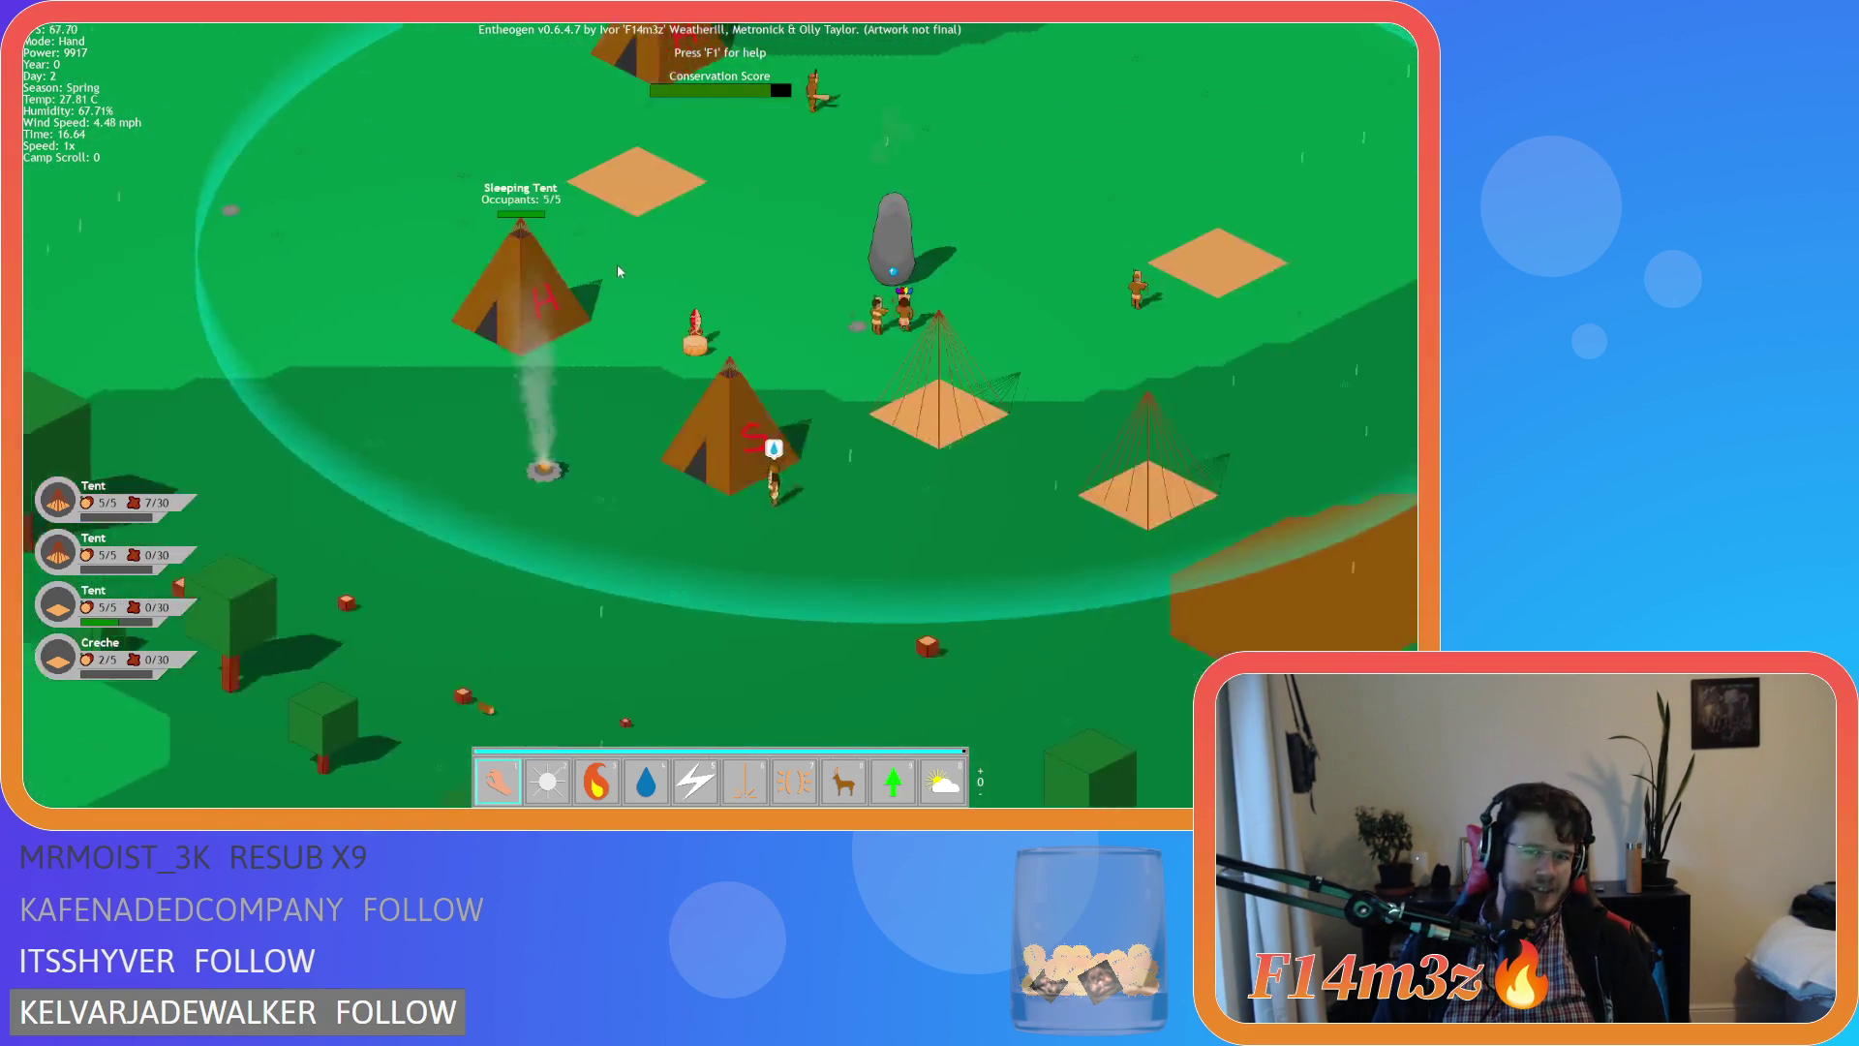
{"action": "key", "text": "w"}
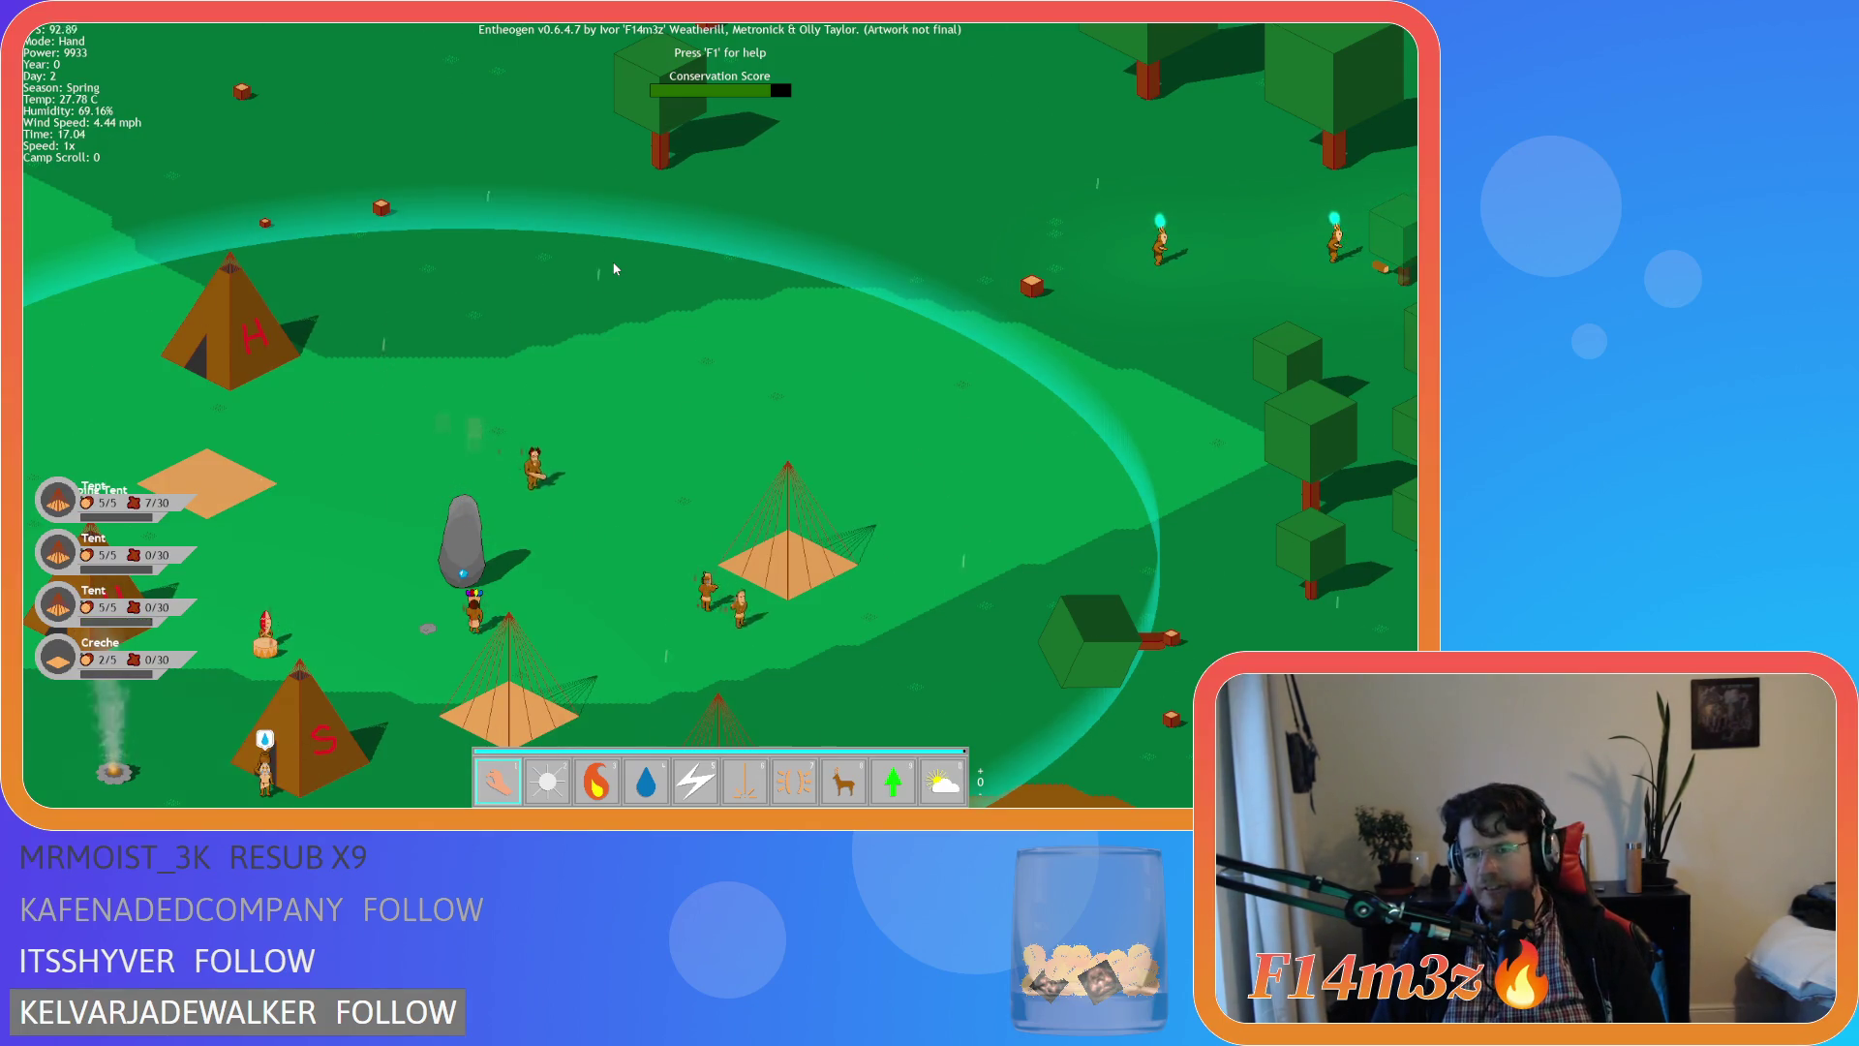
{"action": "key", "text": "Escape"}
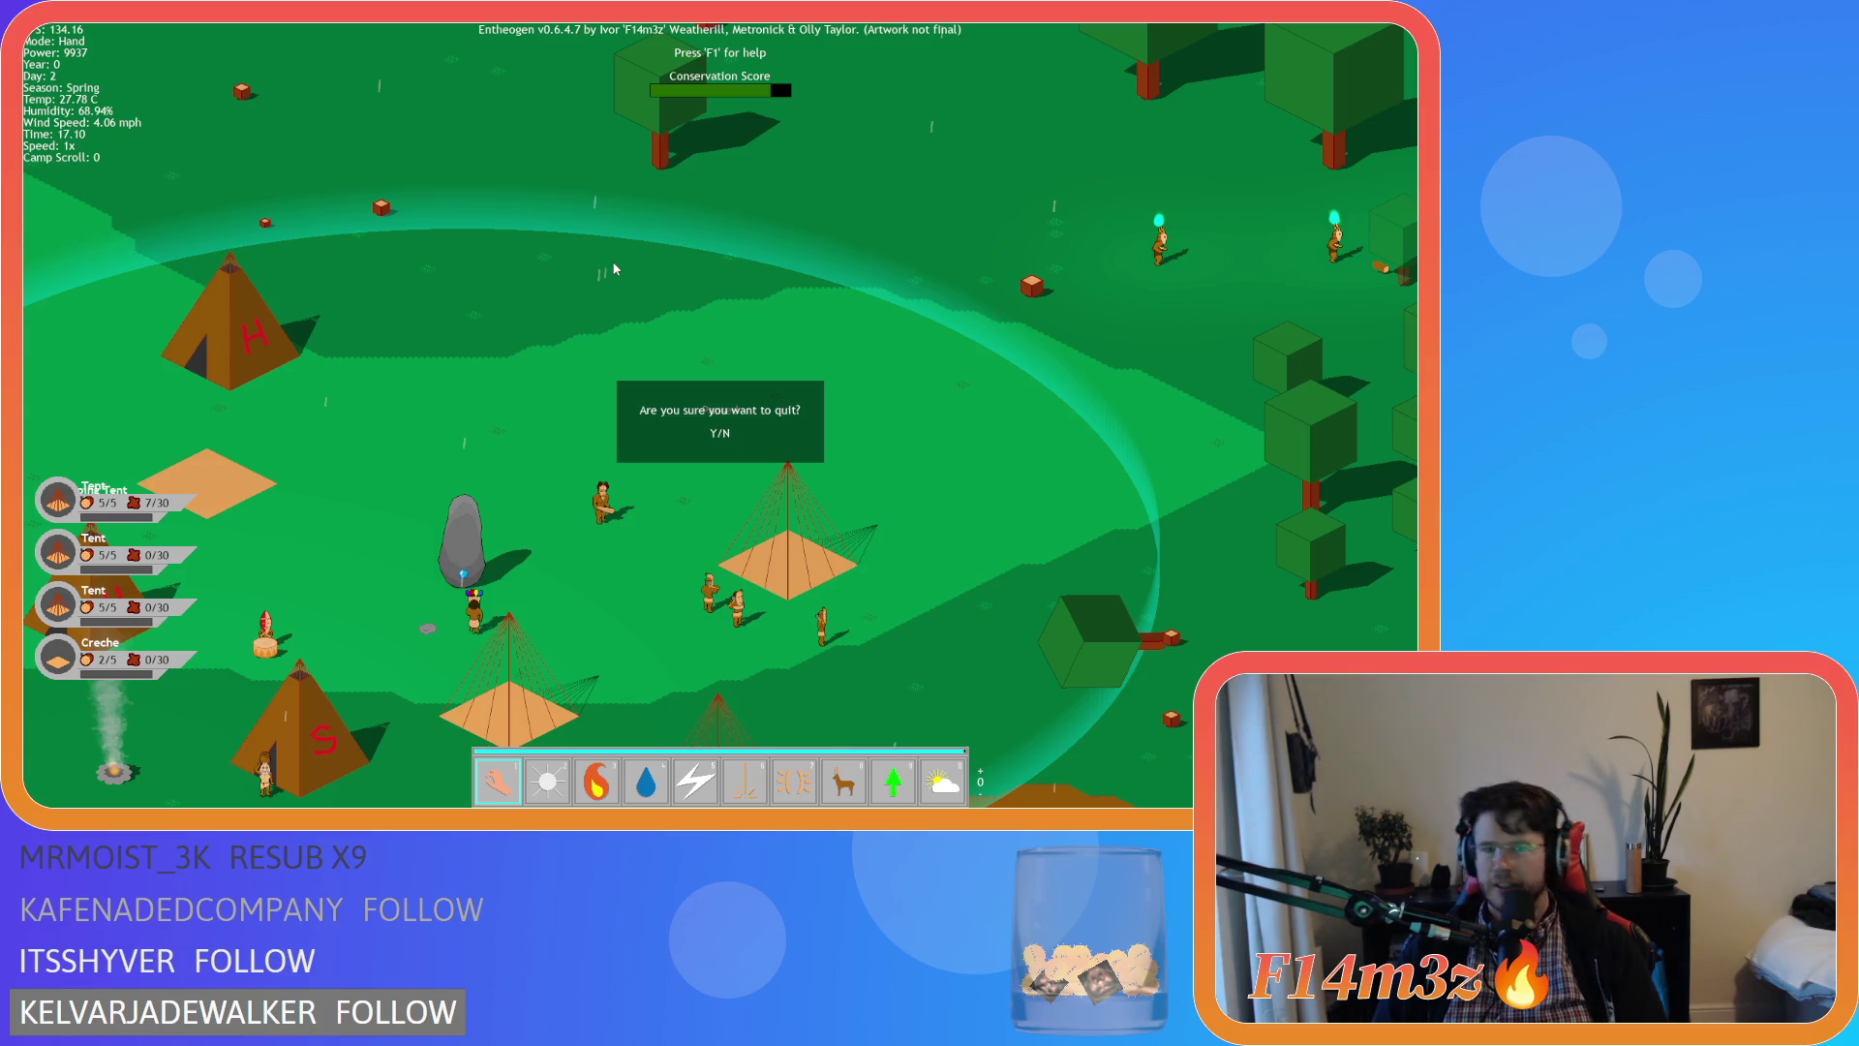
{"action": "key", "text": "y"}
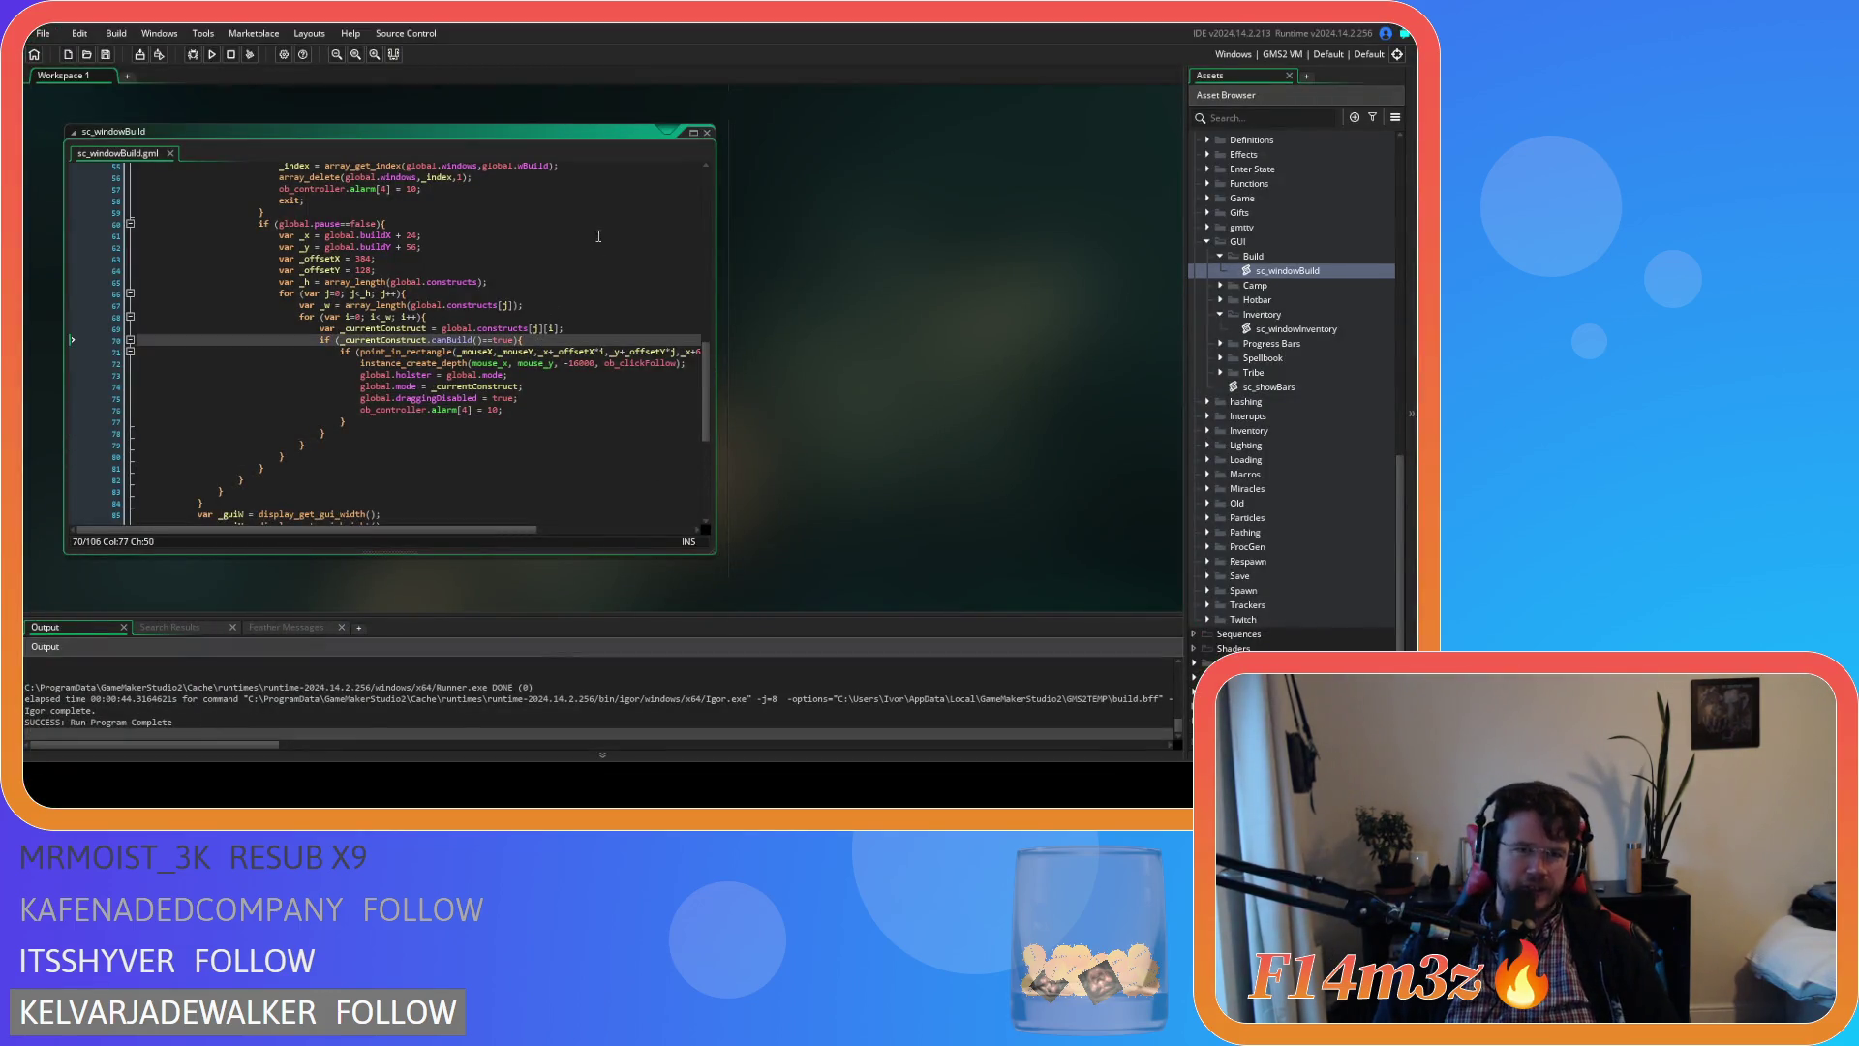
Close the sc_windowBuild and sc_windowInventory code windows and scroll to the ob_pause object's code
{"action": "left_click", "coordinate": [707, 132]}
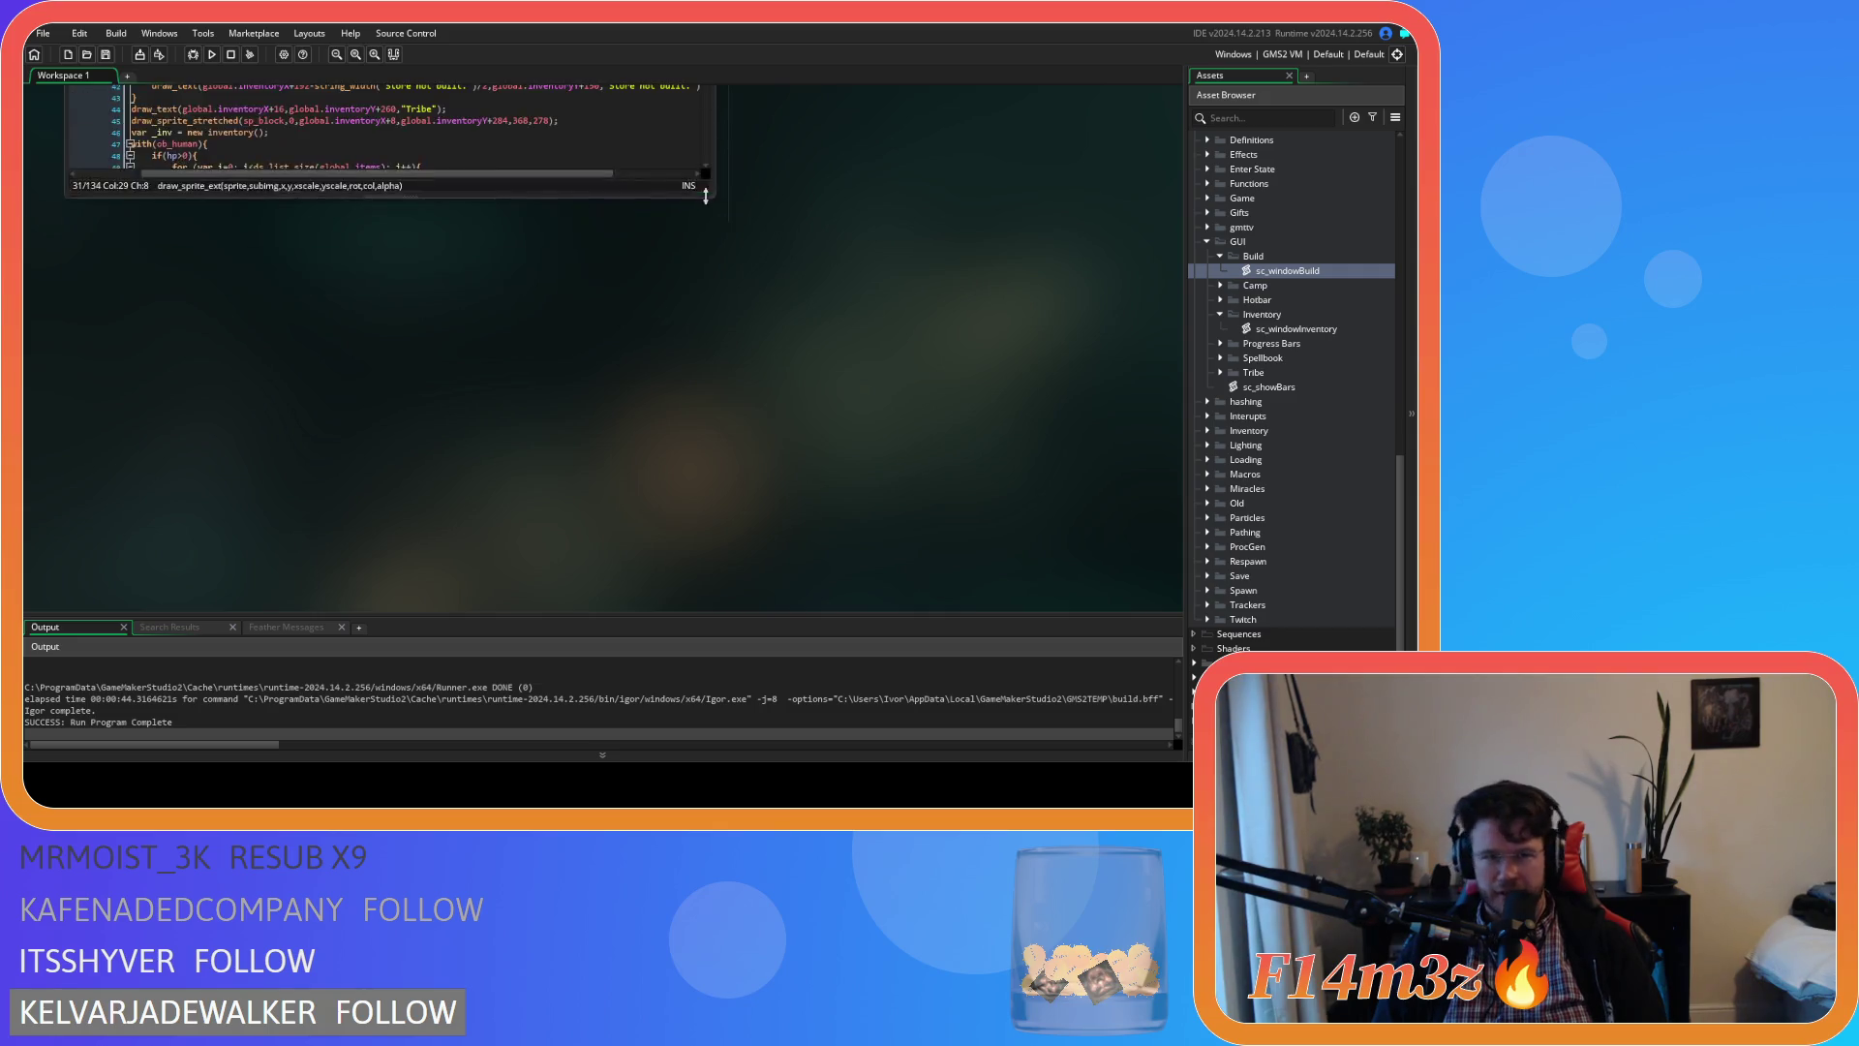
{"action": "left_click", "coordinate": [634, 291]}
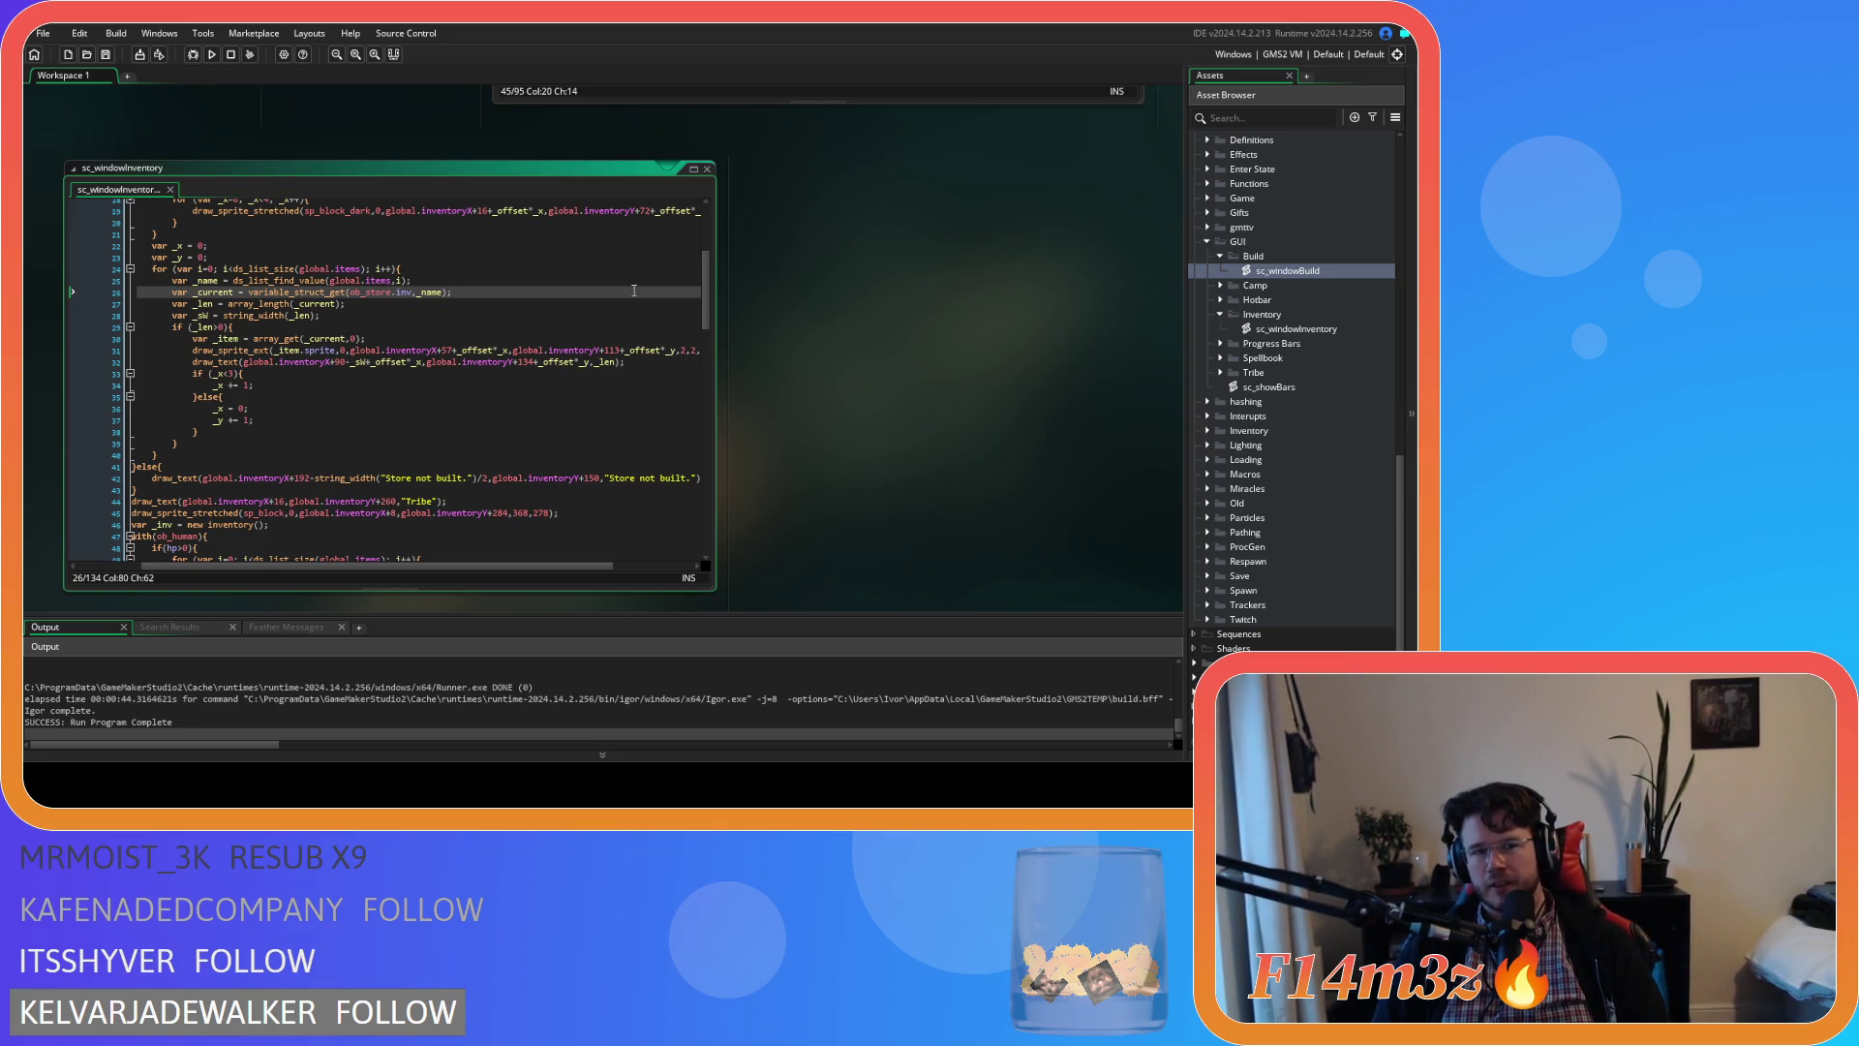
{"action": "left_click", "coordinate": [707, 170]}
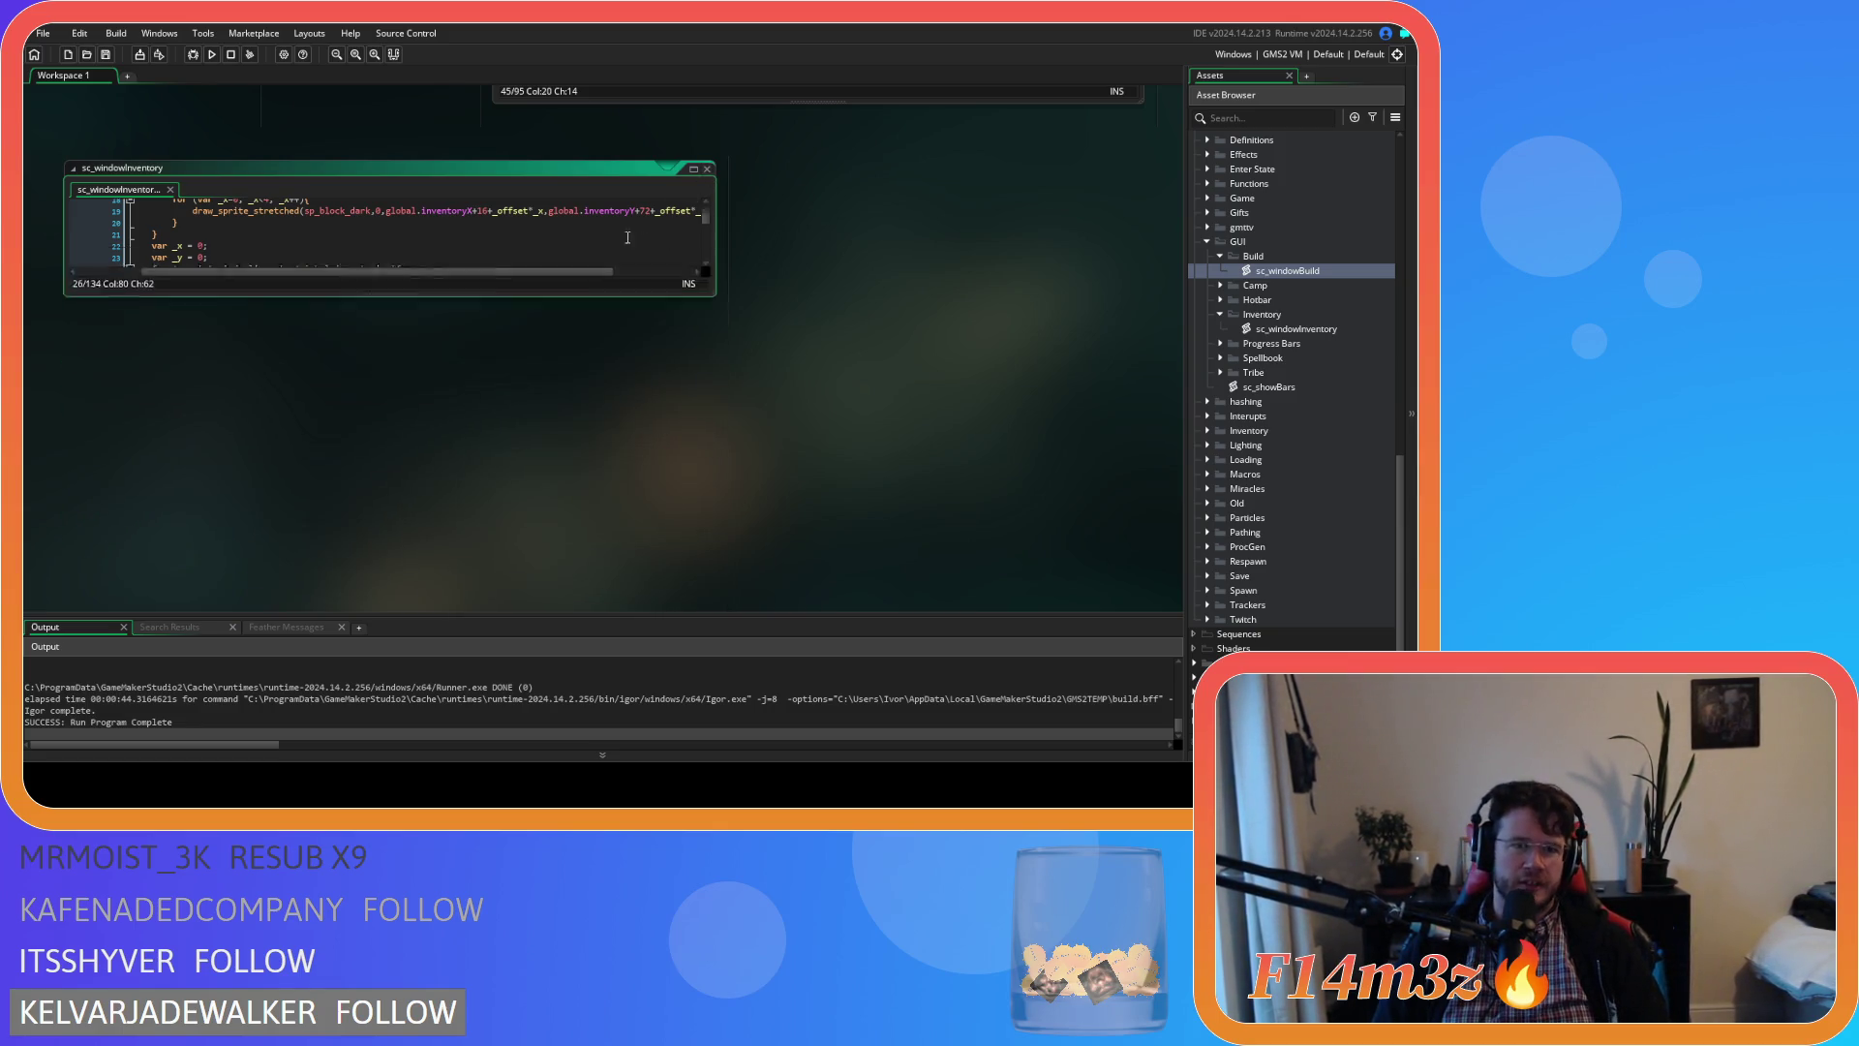
{"action": "scroll", "coordinate": [409, 397], "scroll_direction": "down", "scroll_amount": 2}
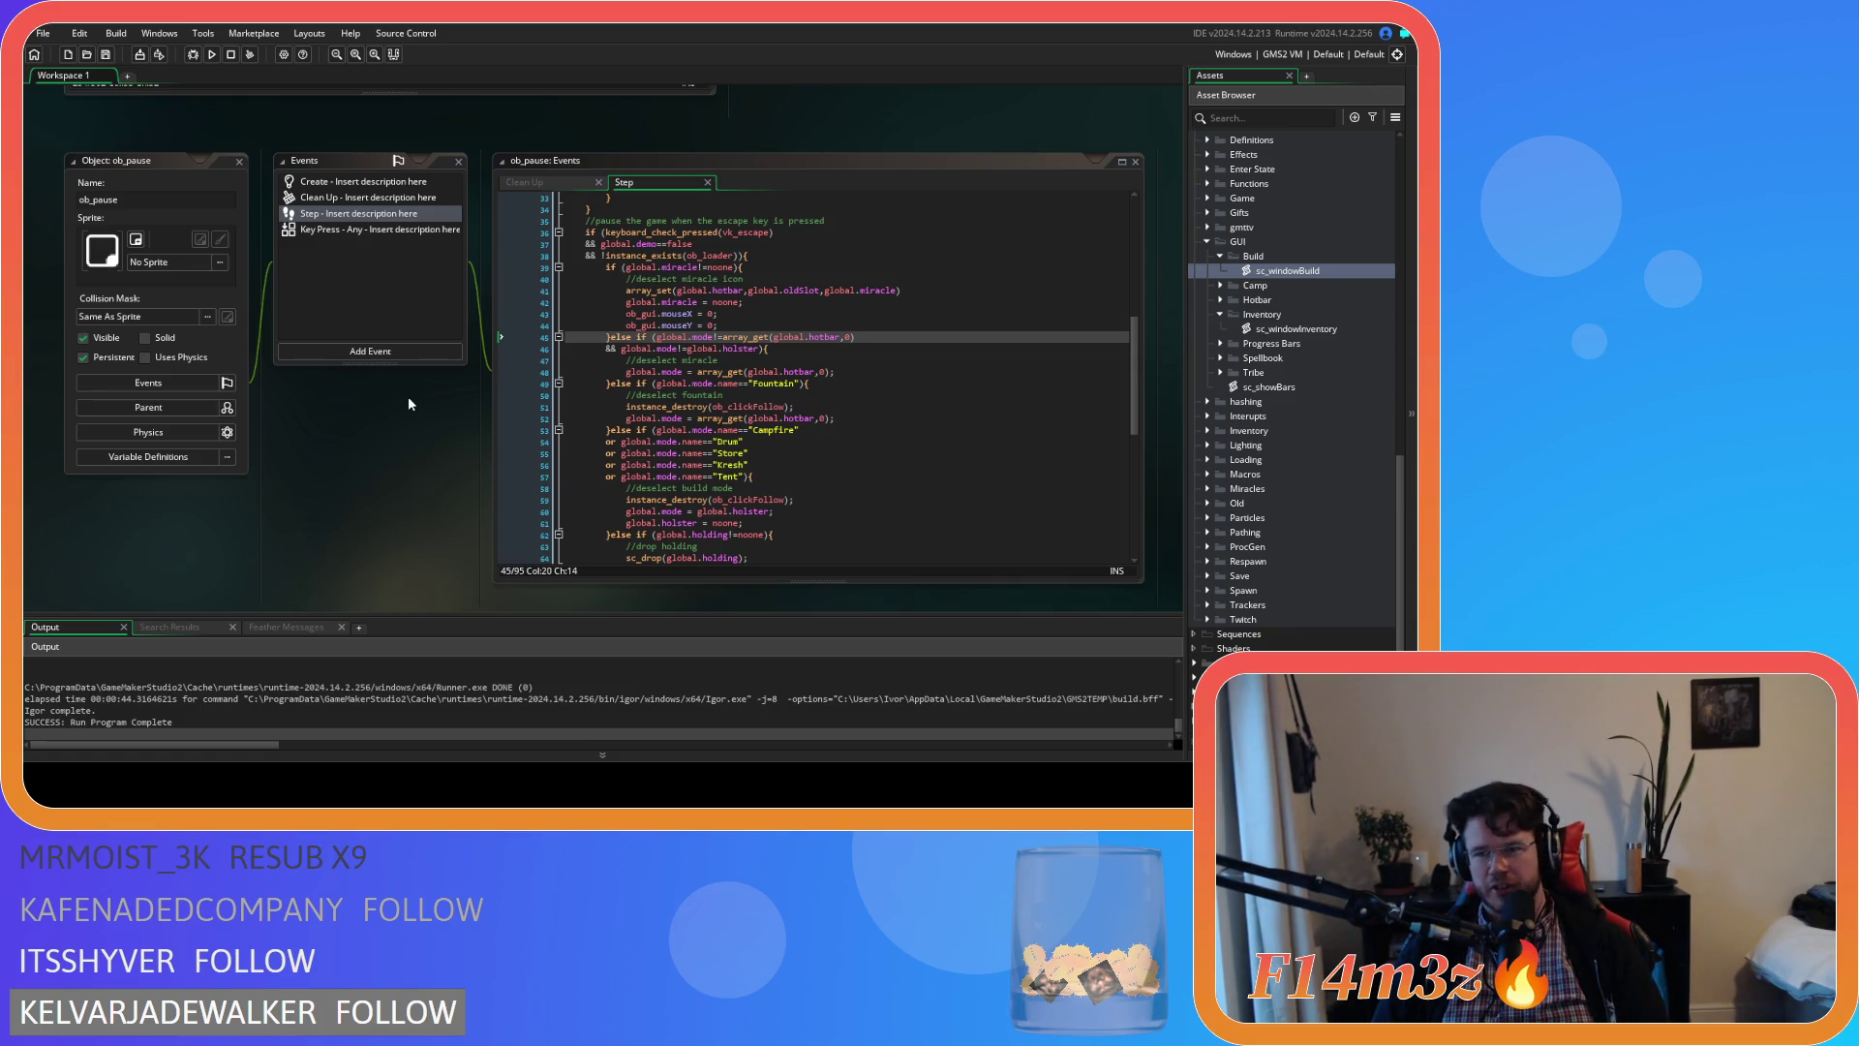
{"action": "scroll", "coordinate": [408, 397], "scroll_direction": "up", "scroll_amount": 5}
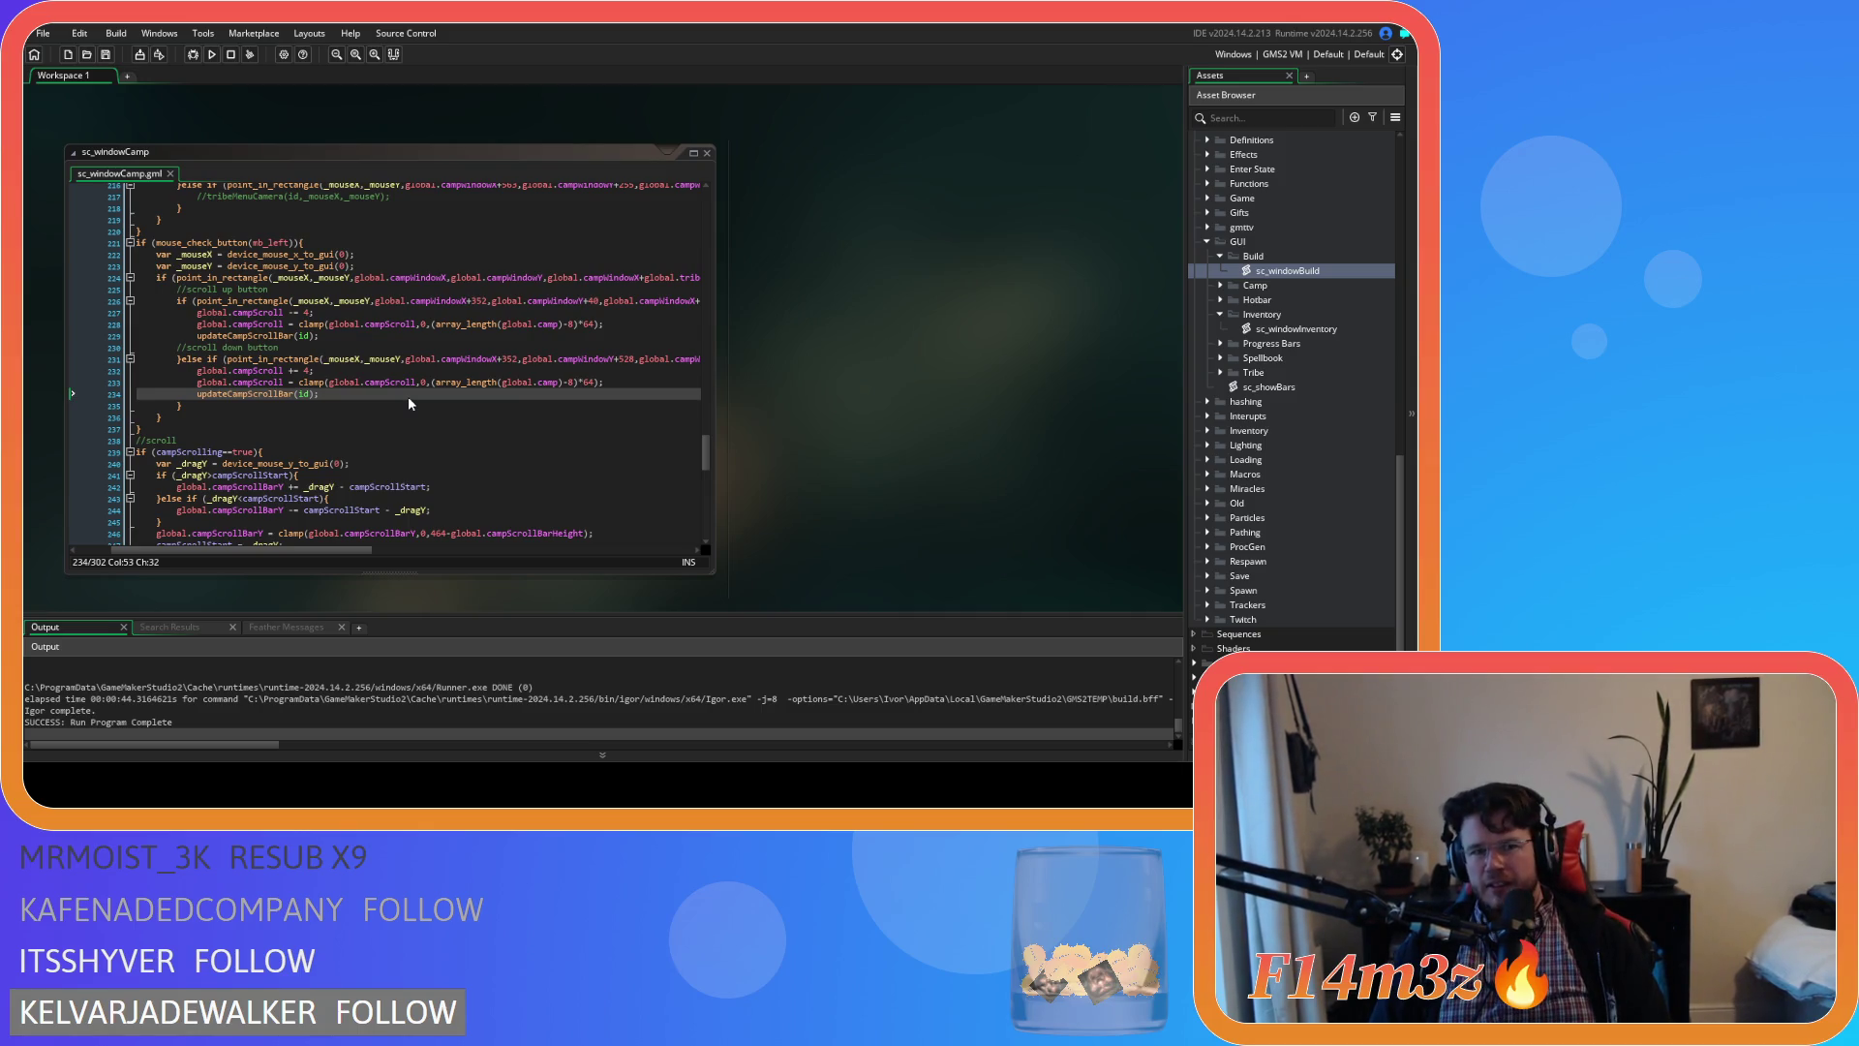
Duplicate the start-scroll branch by copying and pasting its lines
{"action": "mouse_move", "coordinate": [353, 551]}
{"action": "left_mouse_down"}
{"action": "mouse_move", "coordinate": [322, 554]}
{"action": "mouse_move", "coordinate": [340, 558]}
{"action": "left_mouse_up"}
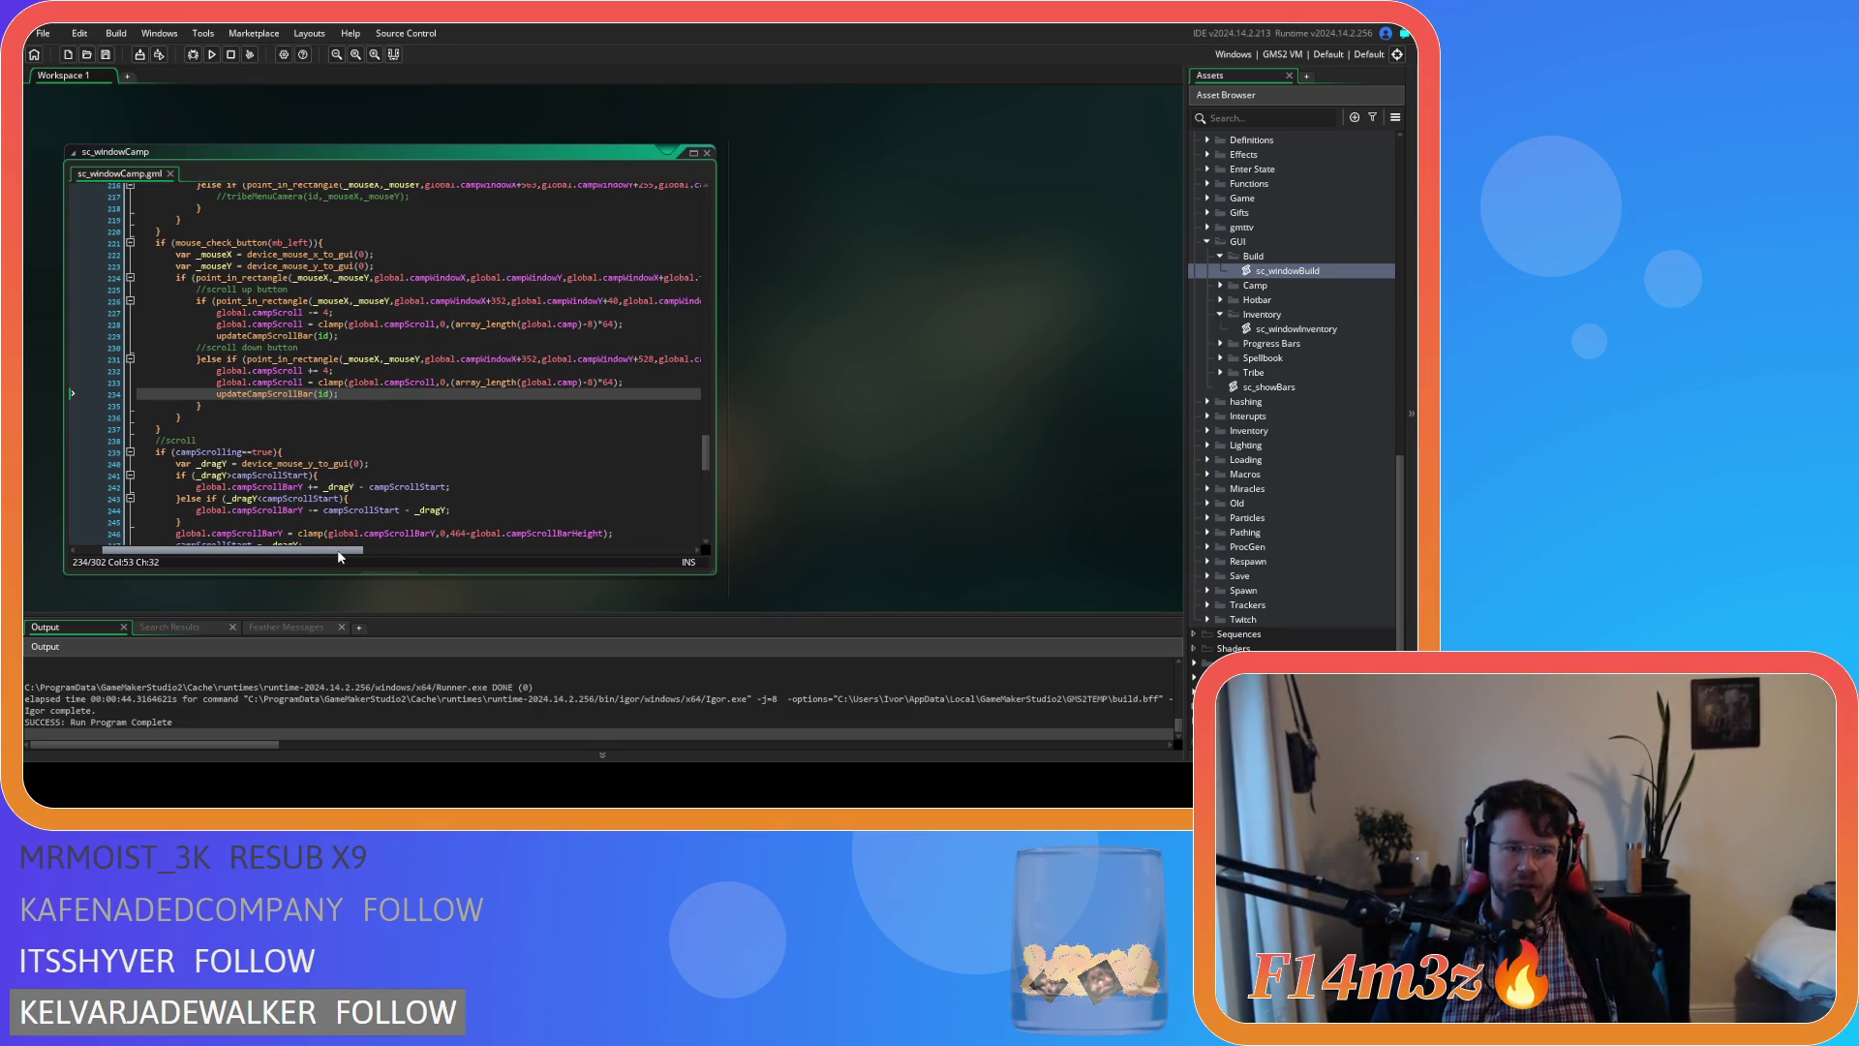
{"action": "left_click_drag", "start_coordinate": [339, 557], "coordinate": [314, 551]}
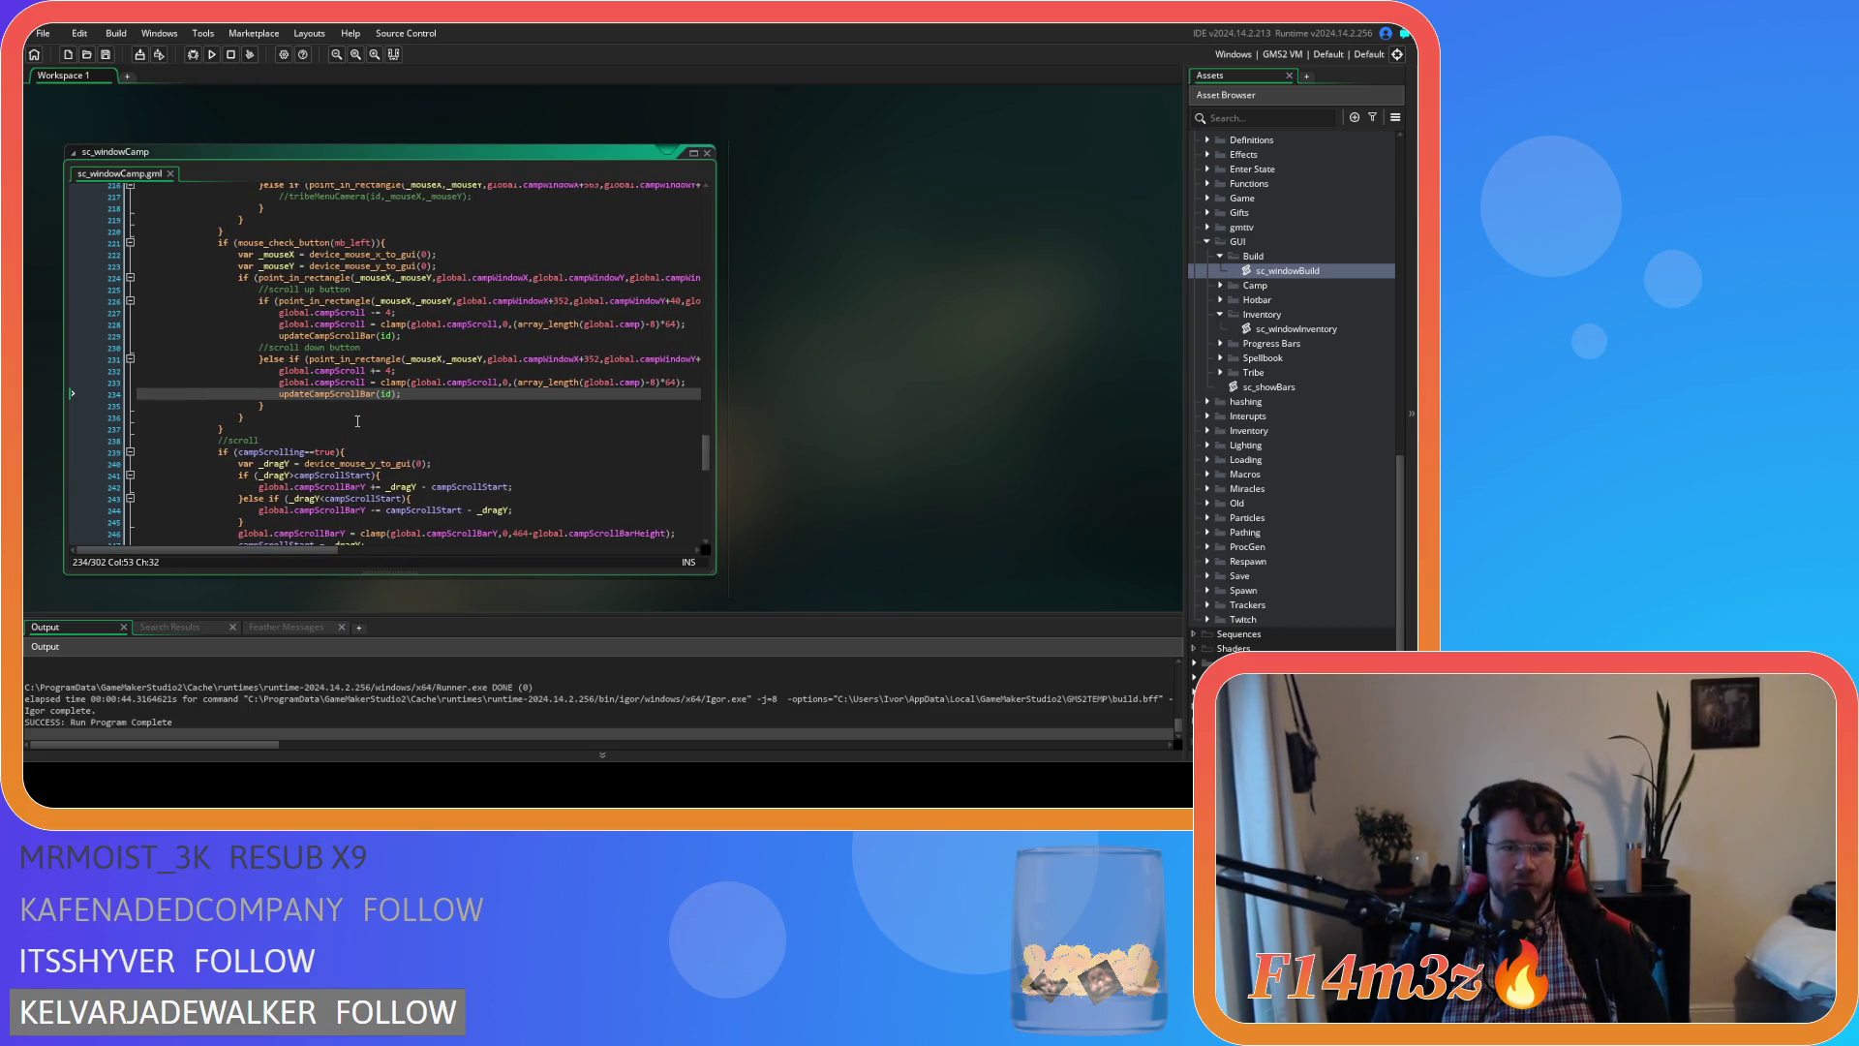
{"action": "scroll", "coordinate": [407, 402], "scroll_direction": "up", "scroll_amount": 13}
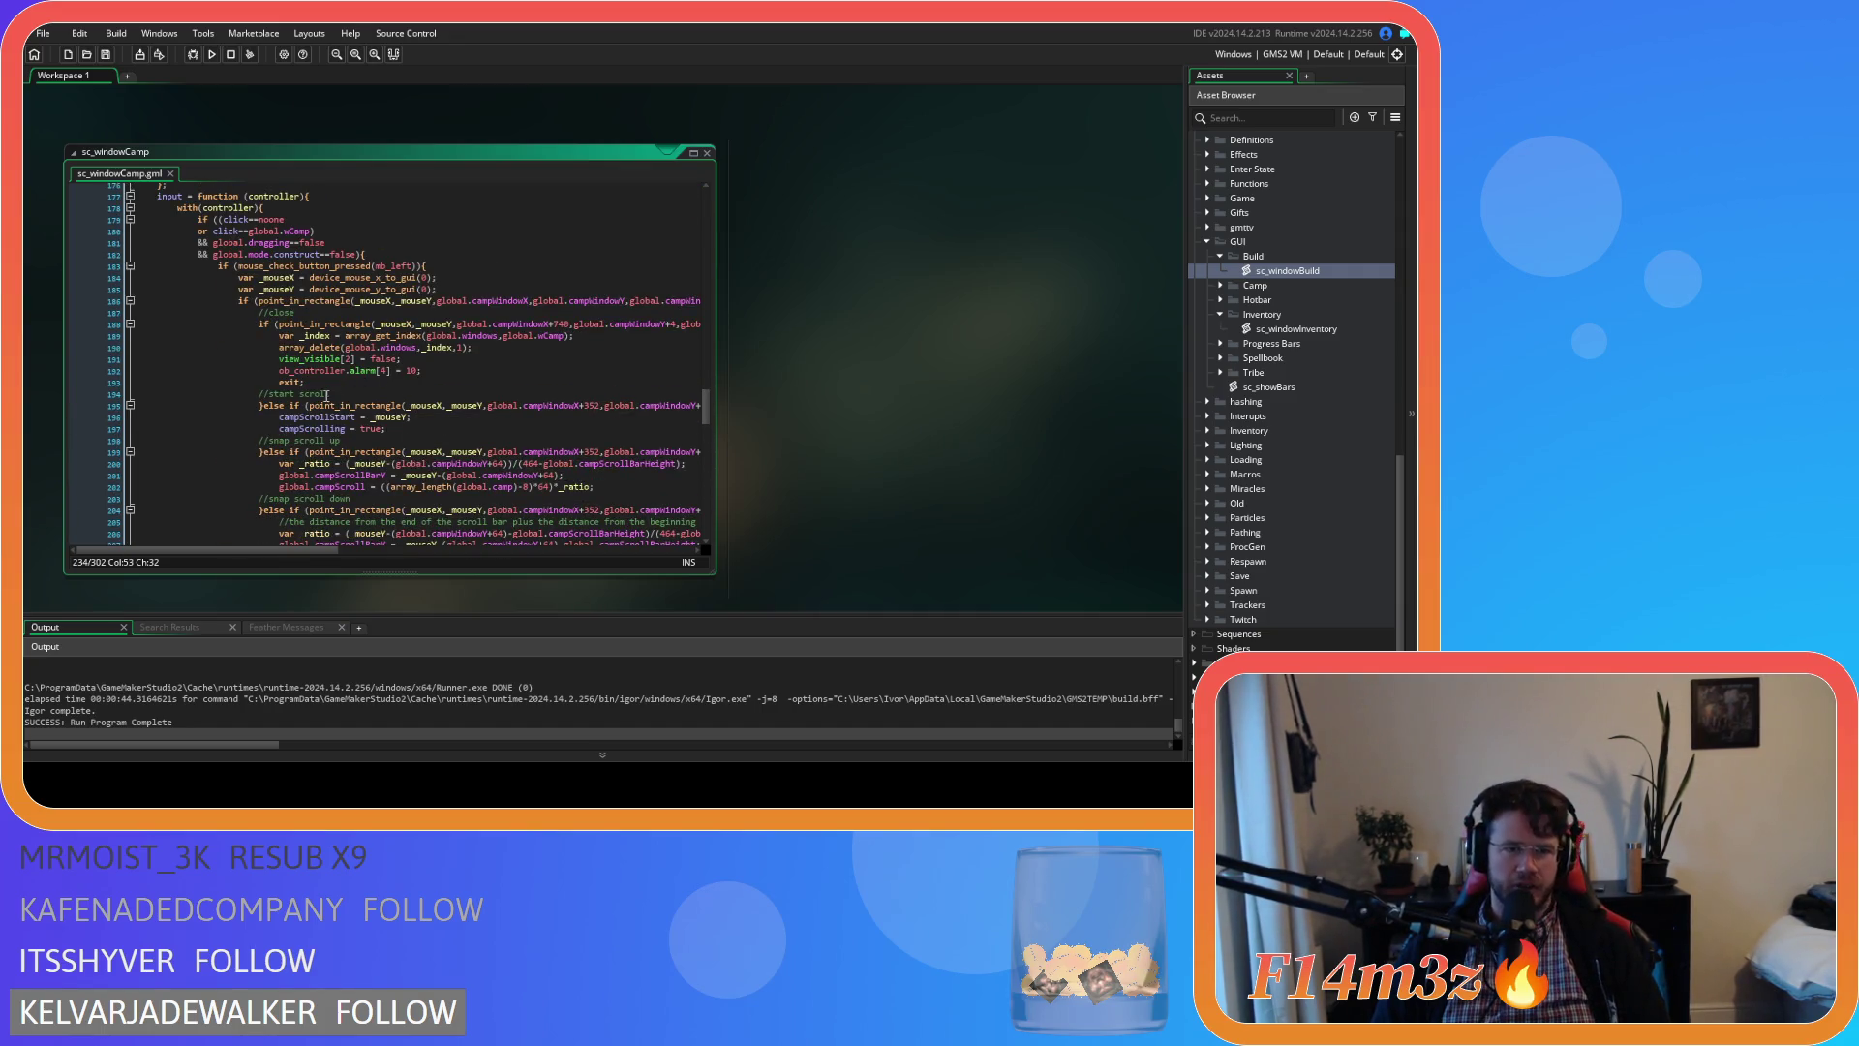
{"action": "left_click_drag", "start_coordinate": [265, 453], "coordinate": [269, 406]}
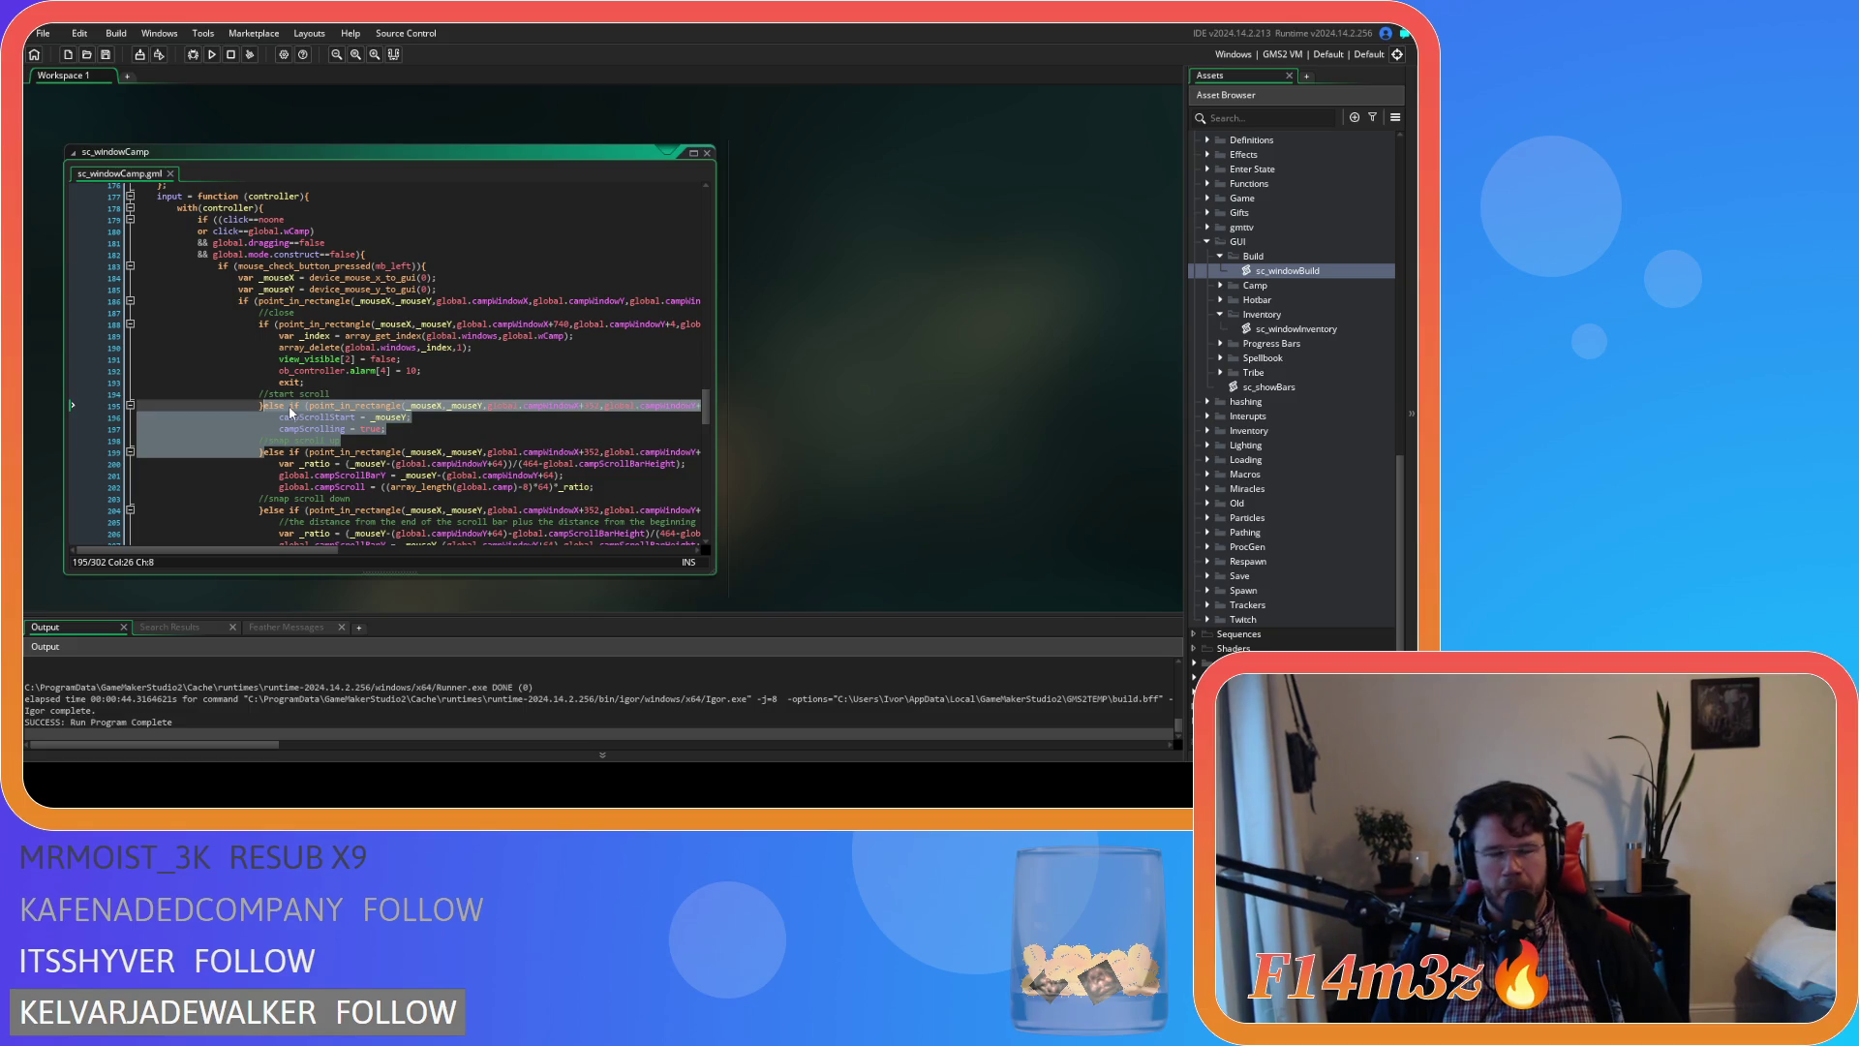
{"action": "key", "text": "ctrl+c"}
{"action": "key", "text": "Left"}
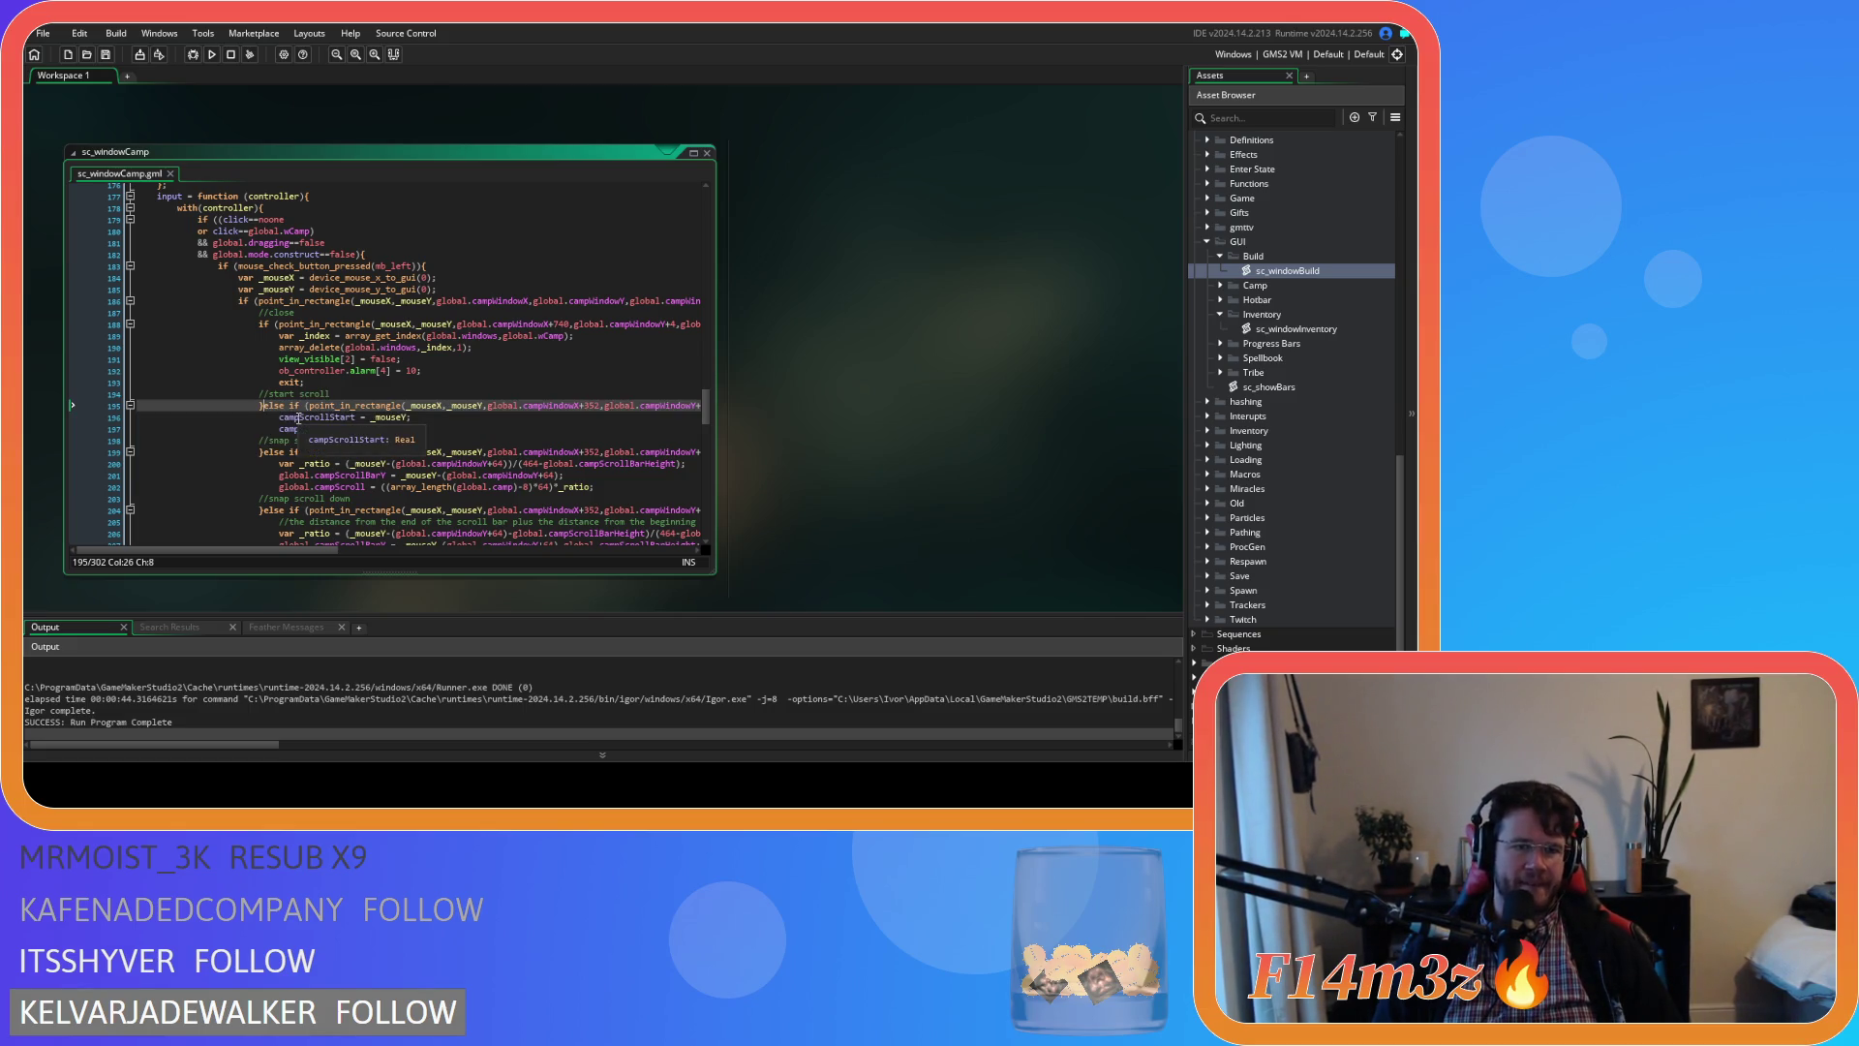
{"action": "key", "text": "ctrl+v"}
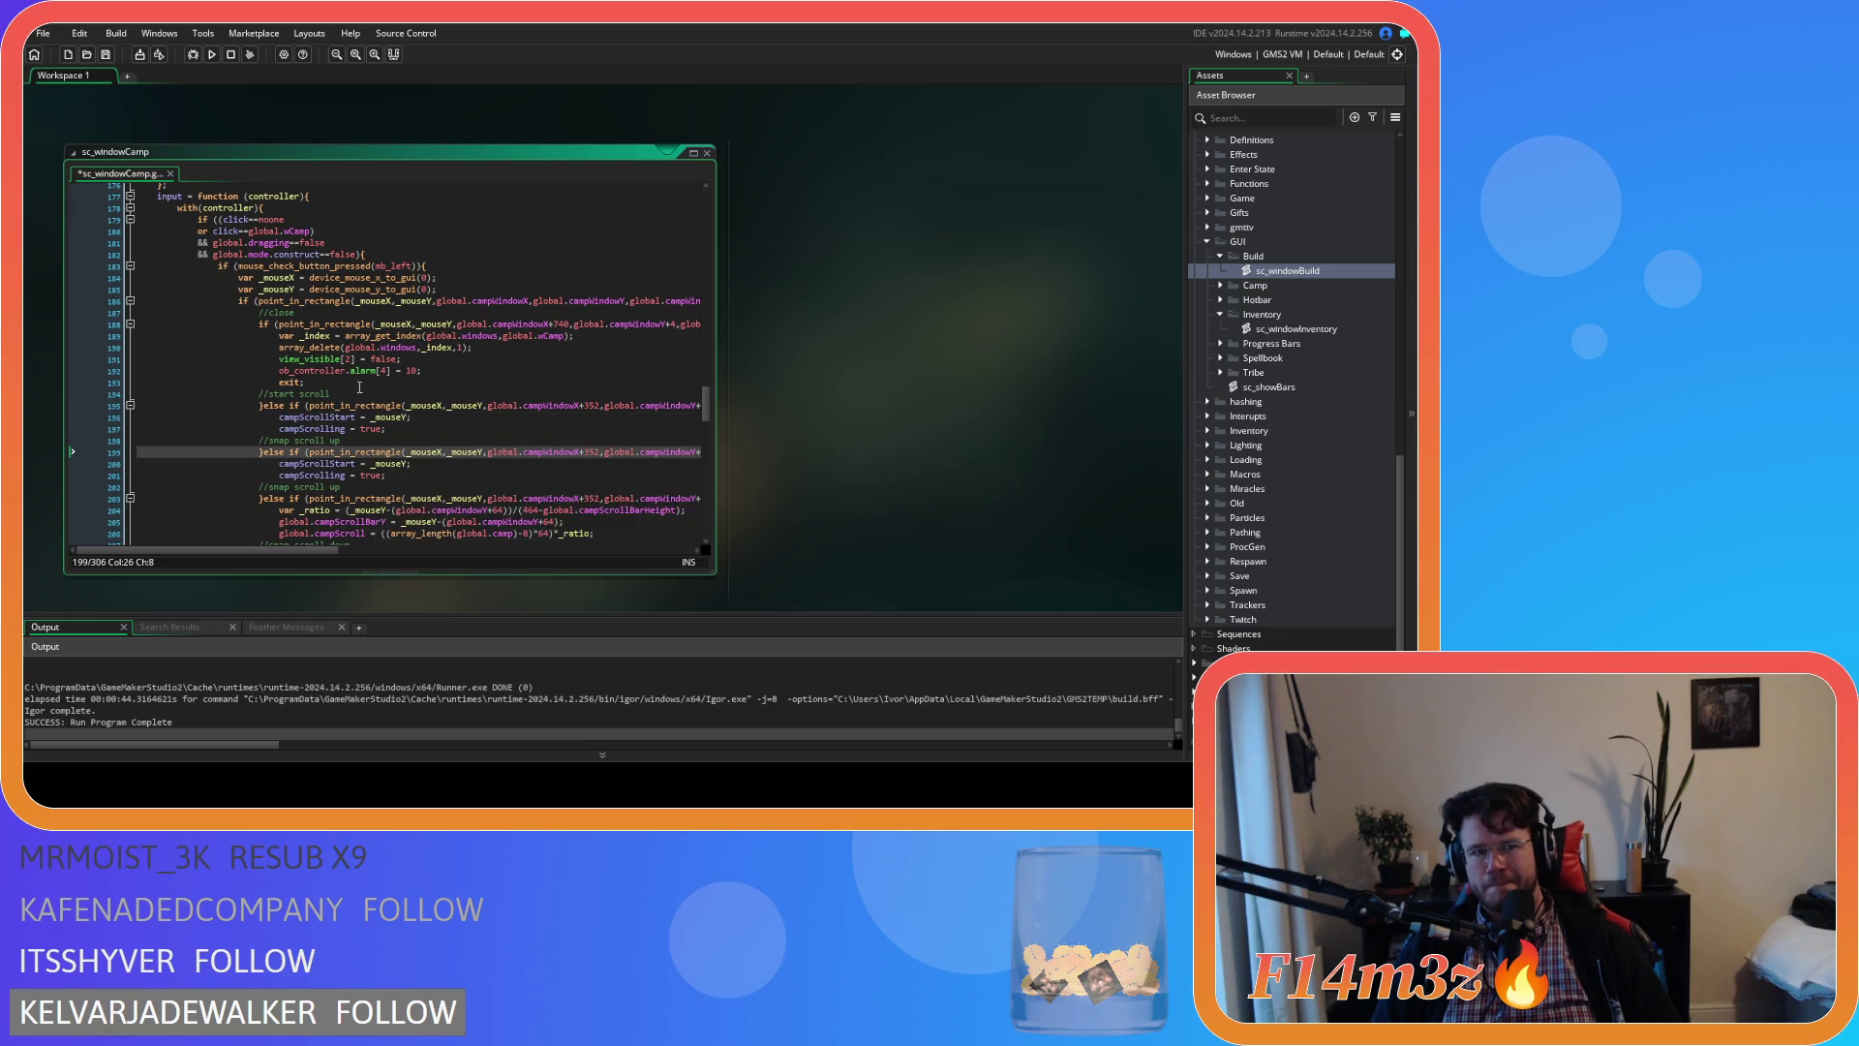
Change the line 198 comment to 'start scroll' and the line 194 comment to '//select'
{"action": "left_click", "coordinate": [332, 395]}
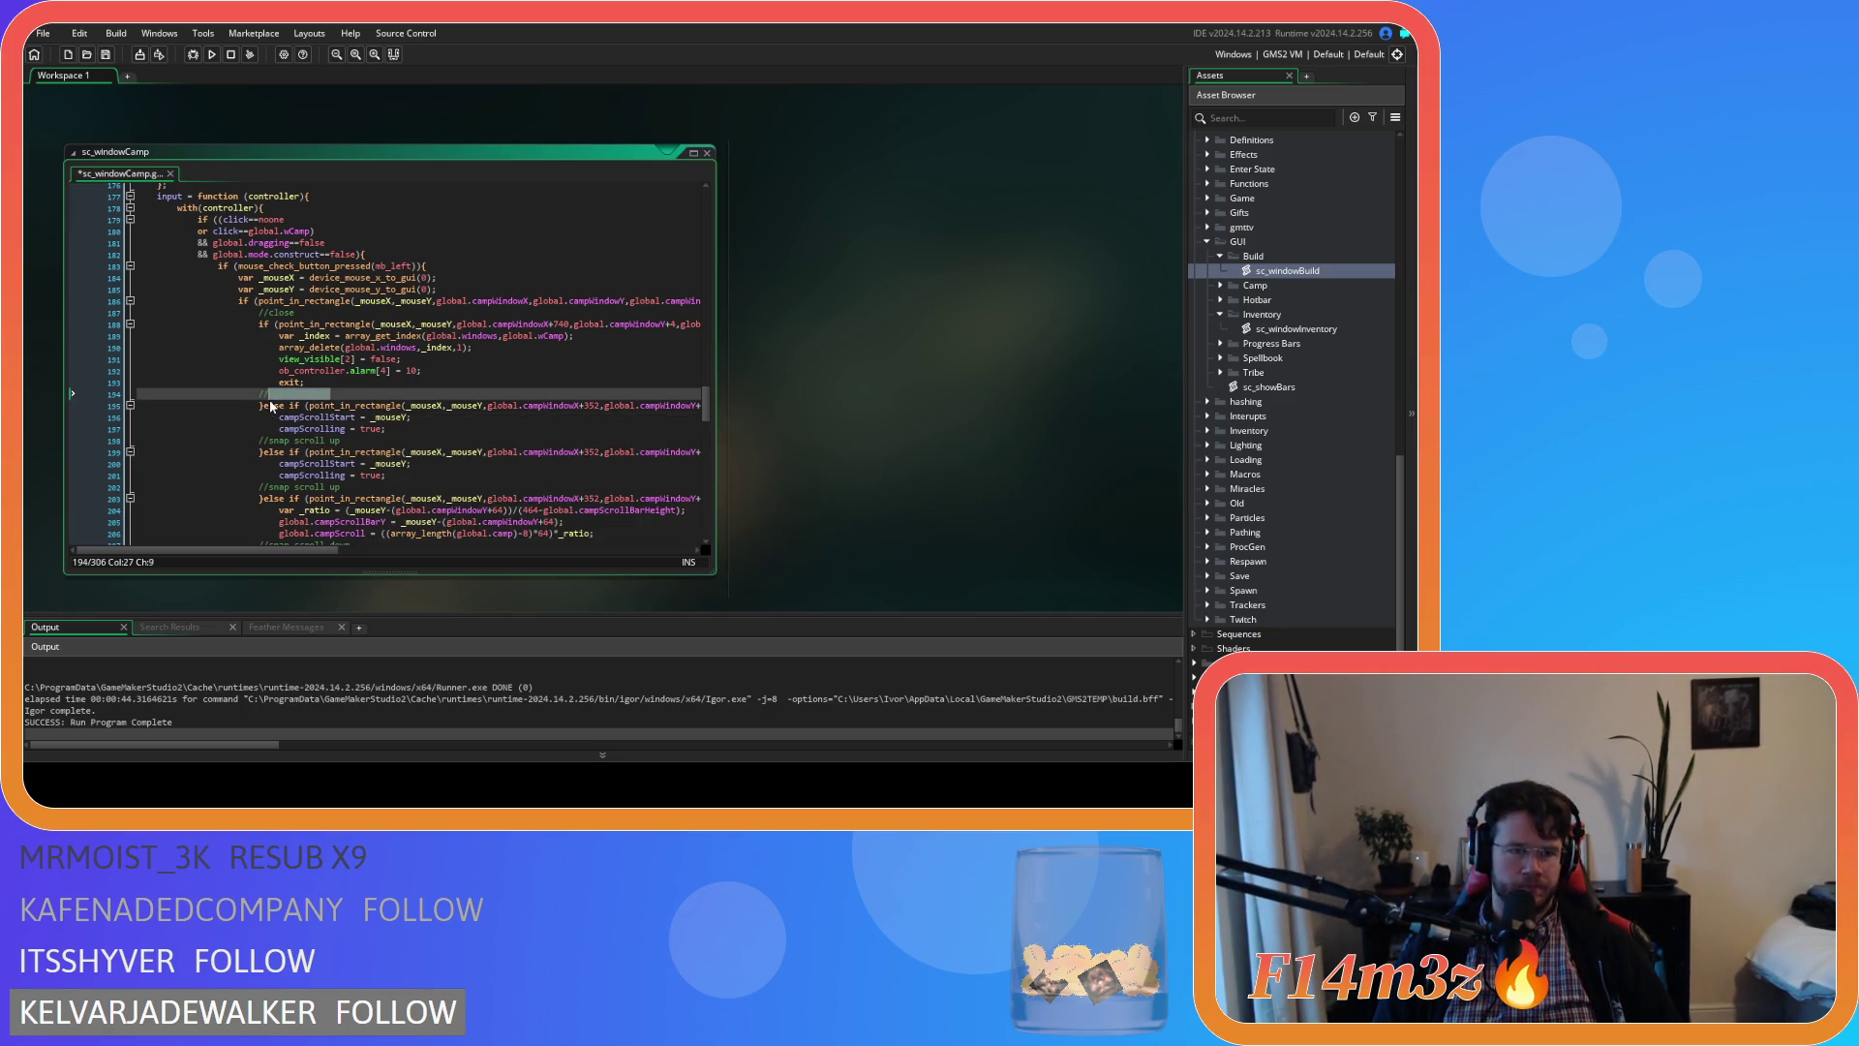
{"action": "left_click", "coordinate": [335, 441]}
{"action": "left_click_drag", "start_coordinate": [335, 440], "coordinate": [272, 452]}
{"action": "type", "text": "start scroll"}
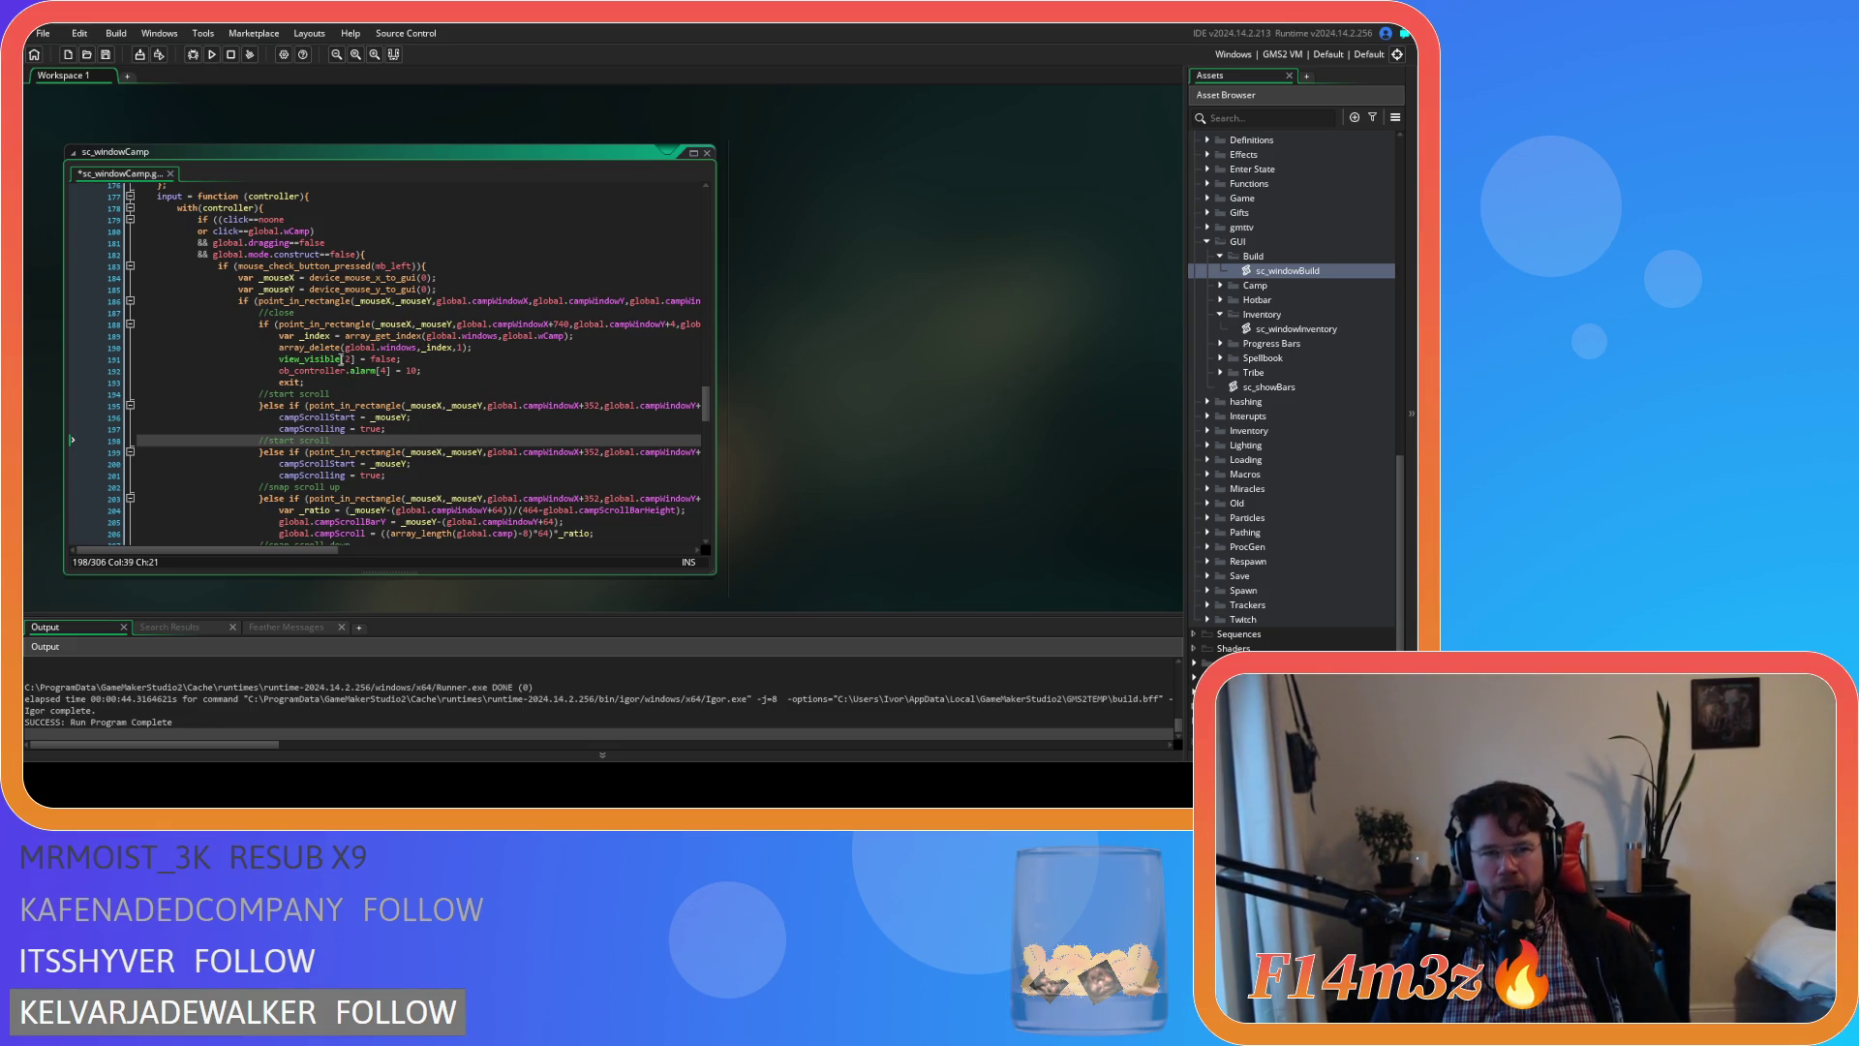
{"action": "left_click", "coordinate": [341, 389]}
{"action": "key", "text": "BackSpace"}
{"action": "key", "text": "BackSpace"}
{"action": "key", "text": "BackSpace"}
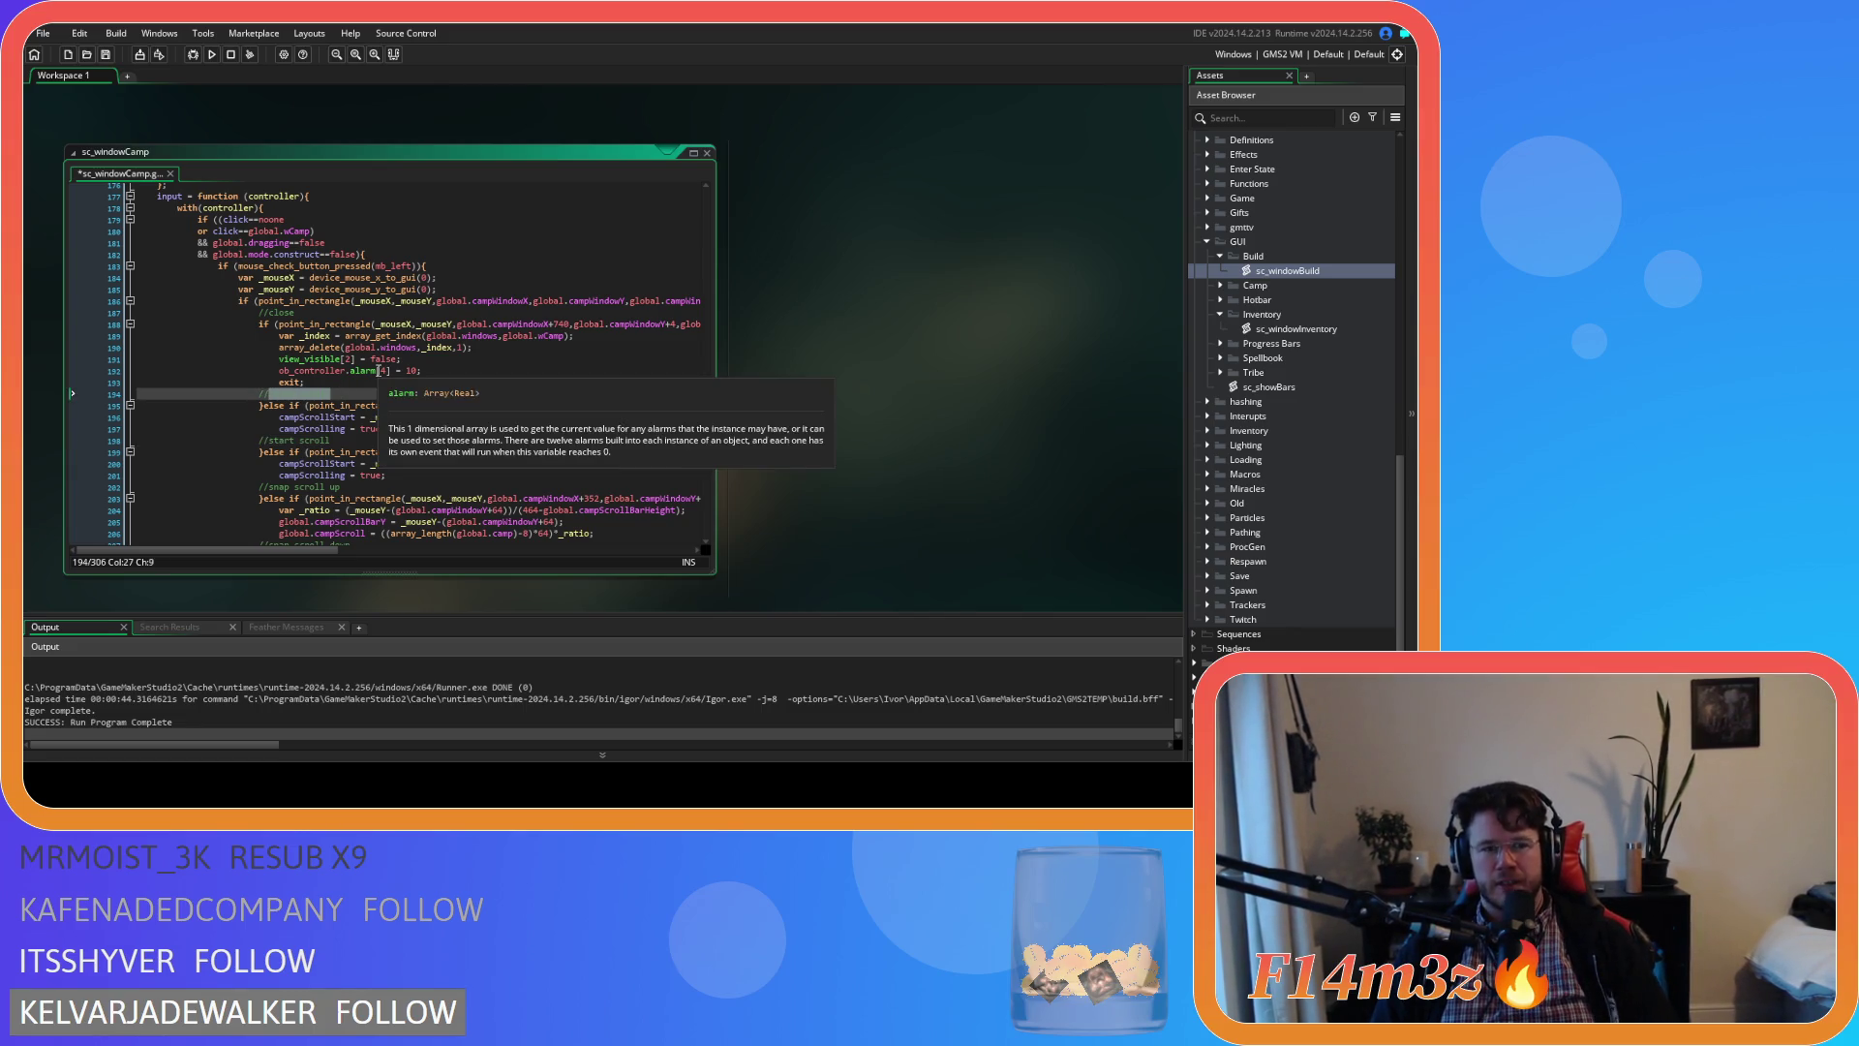
{"action": "type", "text": "select"}
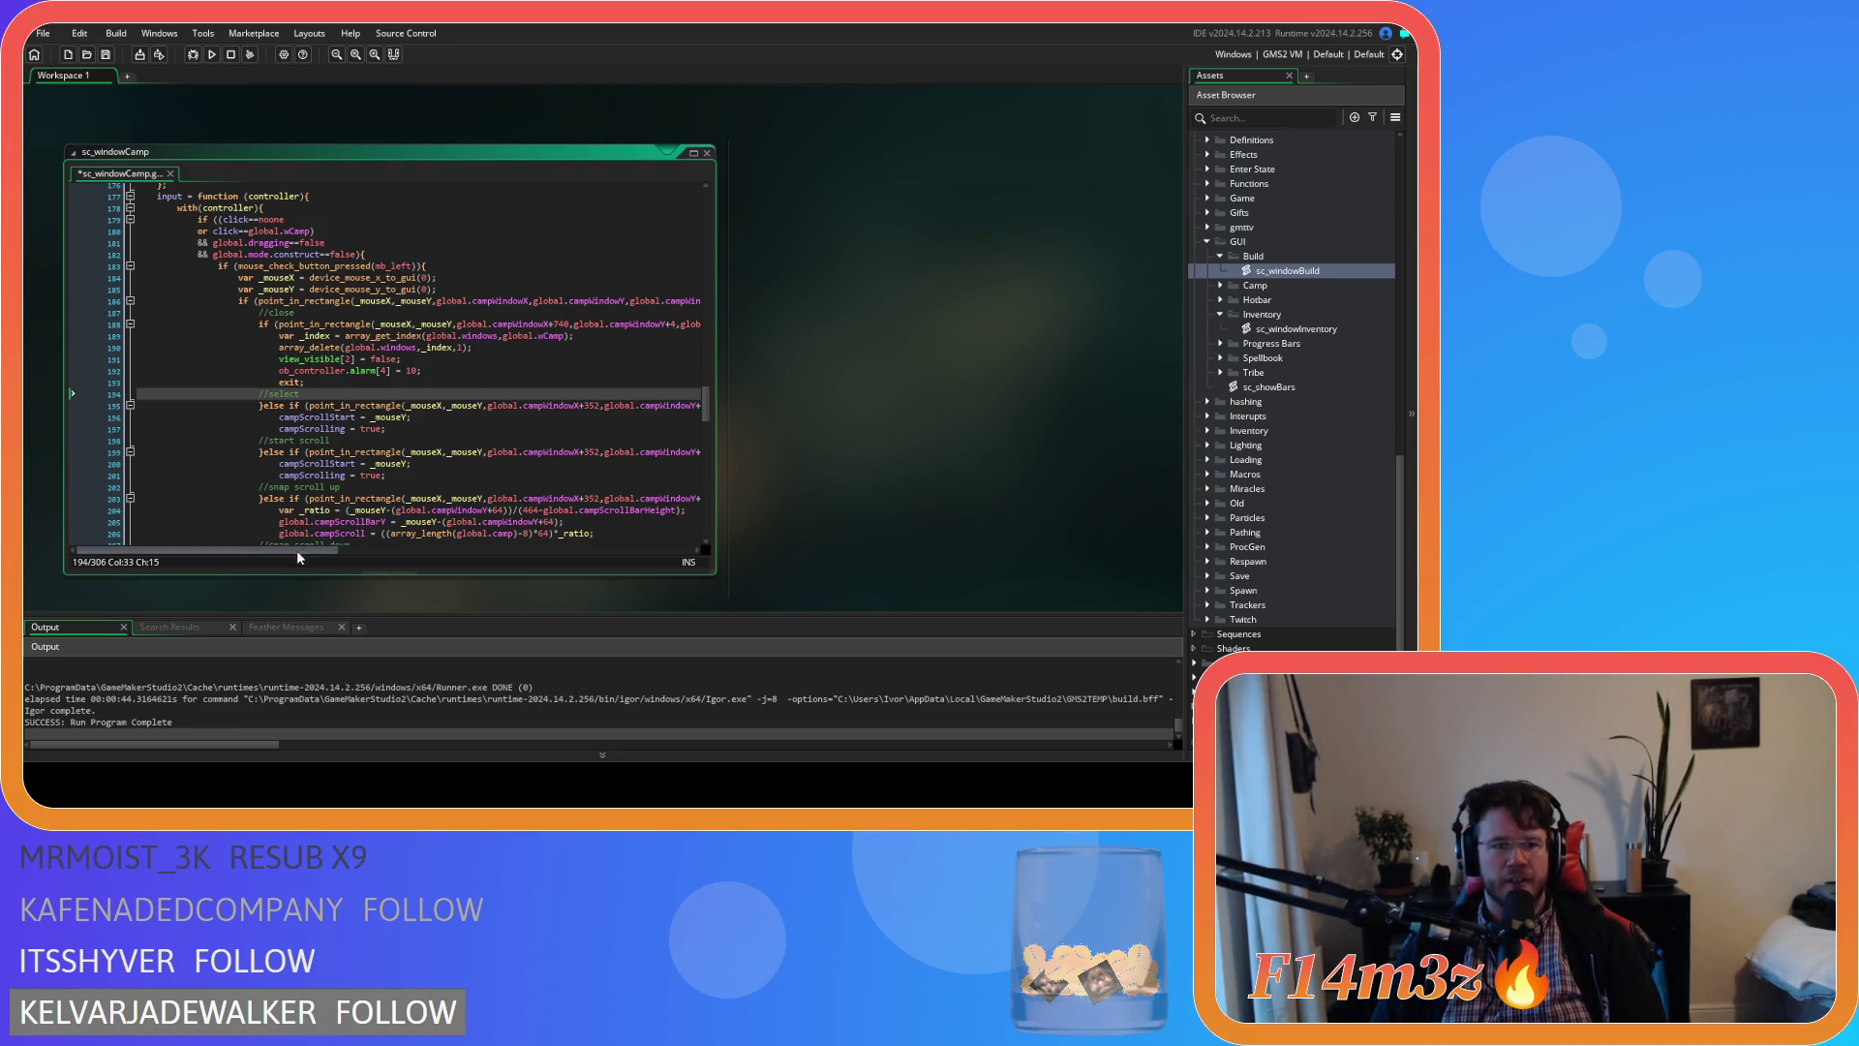
{"action": "mouse_move", "coordinate": [298, 554]}
{"action": "left_mouse_down"}
{"action": "mouse_move", "coordinate": [464, 505]}
{"action": "mouse_move", "coordinate": [507, 527]}
{"action": "mouse_move", "coordinate": [543, 518]}
{"action": "mouse_move", "coordinate": [490, 515]}
{"action": "mouse_move", "coordinate": [574, 516]}
{"action": "mouse_move", "coordinate": [306, 516]}
{"action": "left_mouse_up"}
{"action": "scroll", "coordinate": [370, 450], "scroll_direction": "up", "scroll_amount": 12}
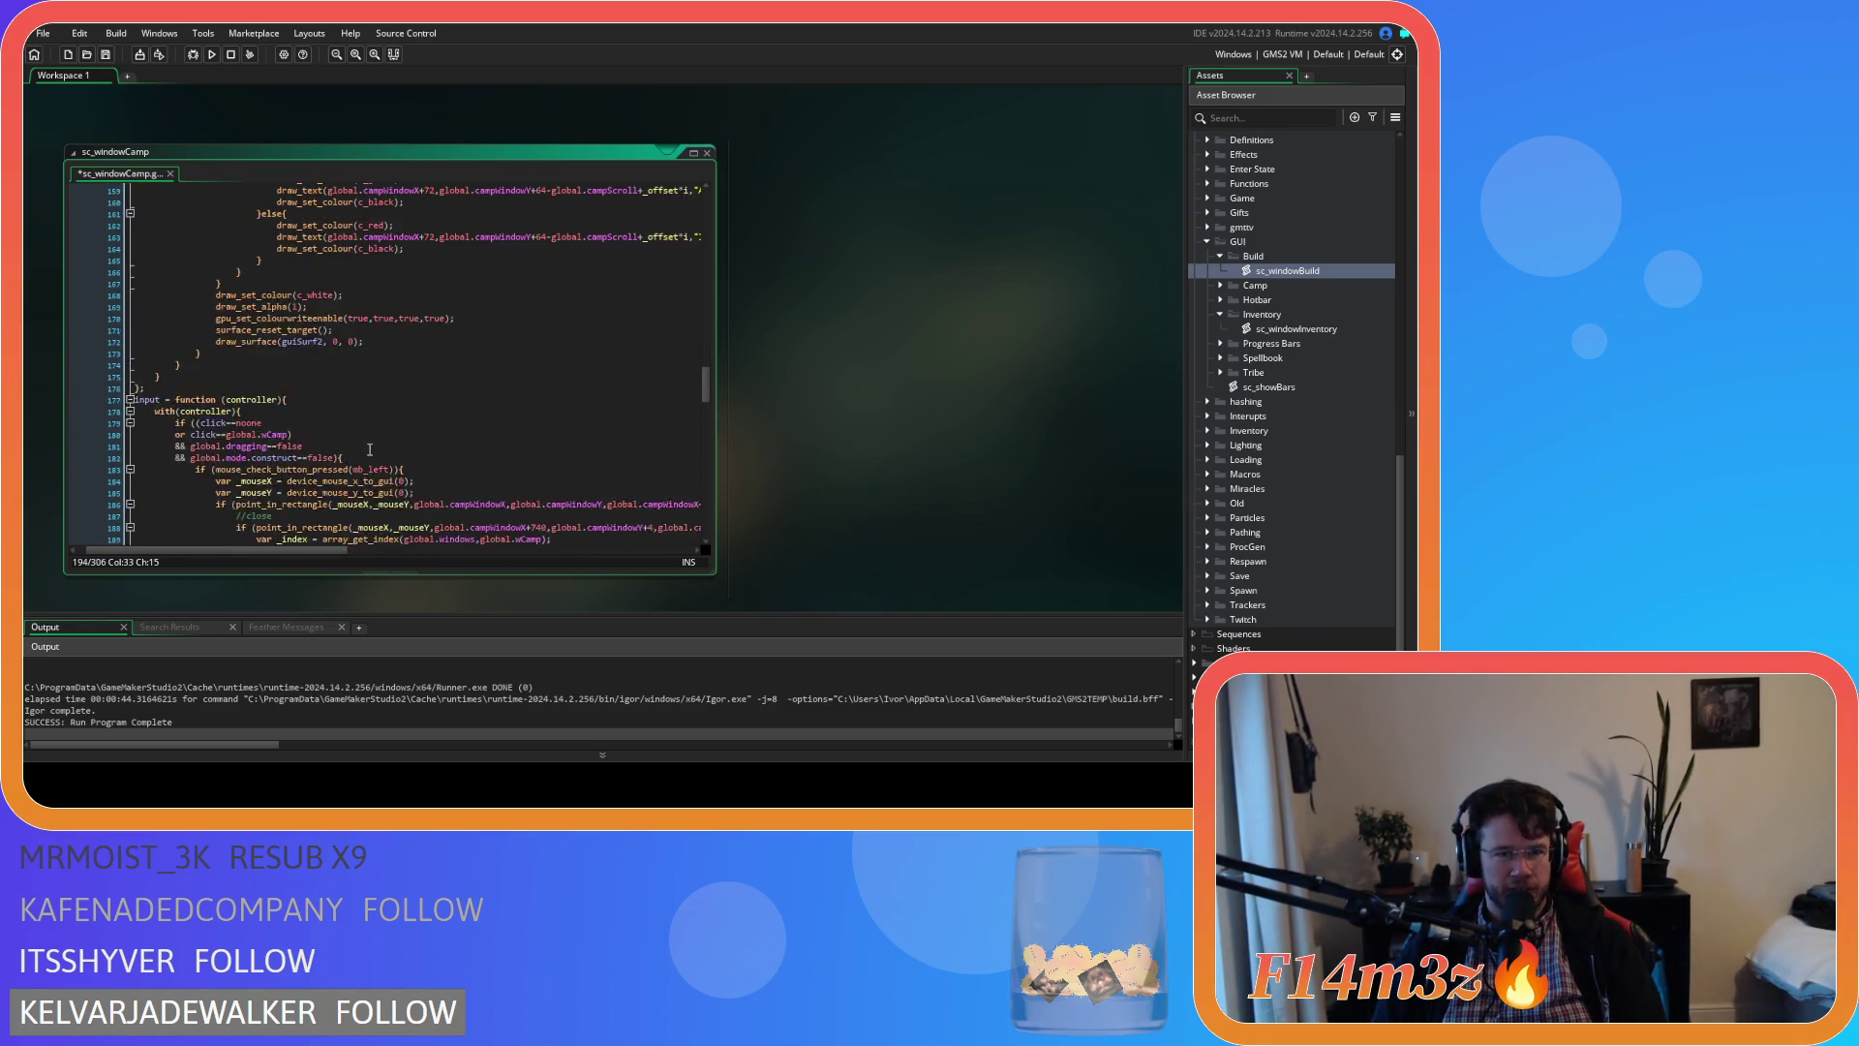
{"action": "scroll", "coordinate": [370, 450], "scroll_direction": "up", "scroll_amount": 10}
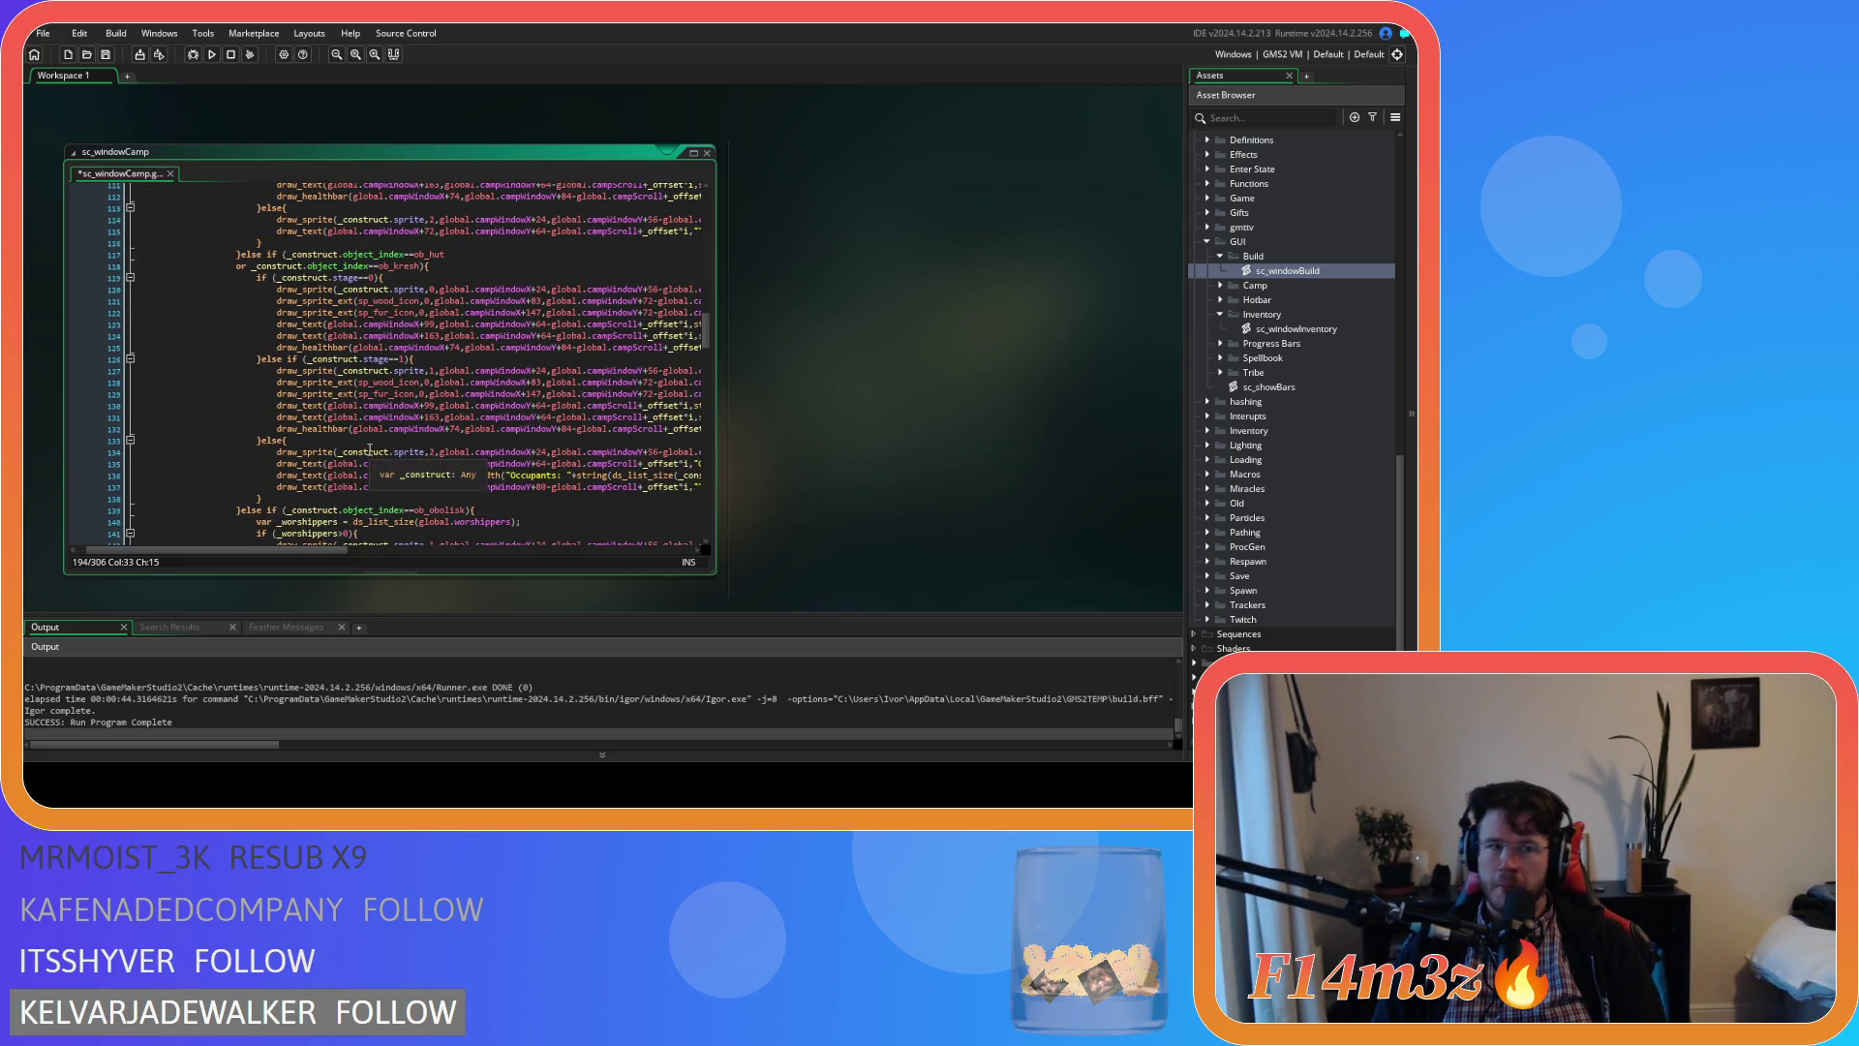
{"action": "scroll", "coordinate": [370, 450], "scroll_direction": "up", "scroll_amount": 8}
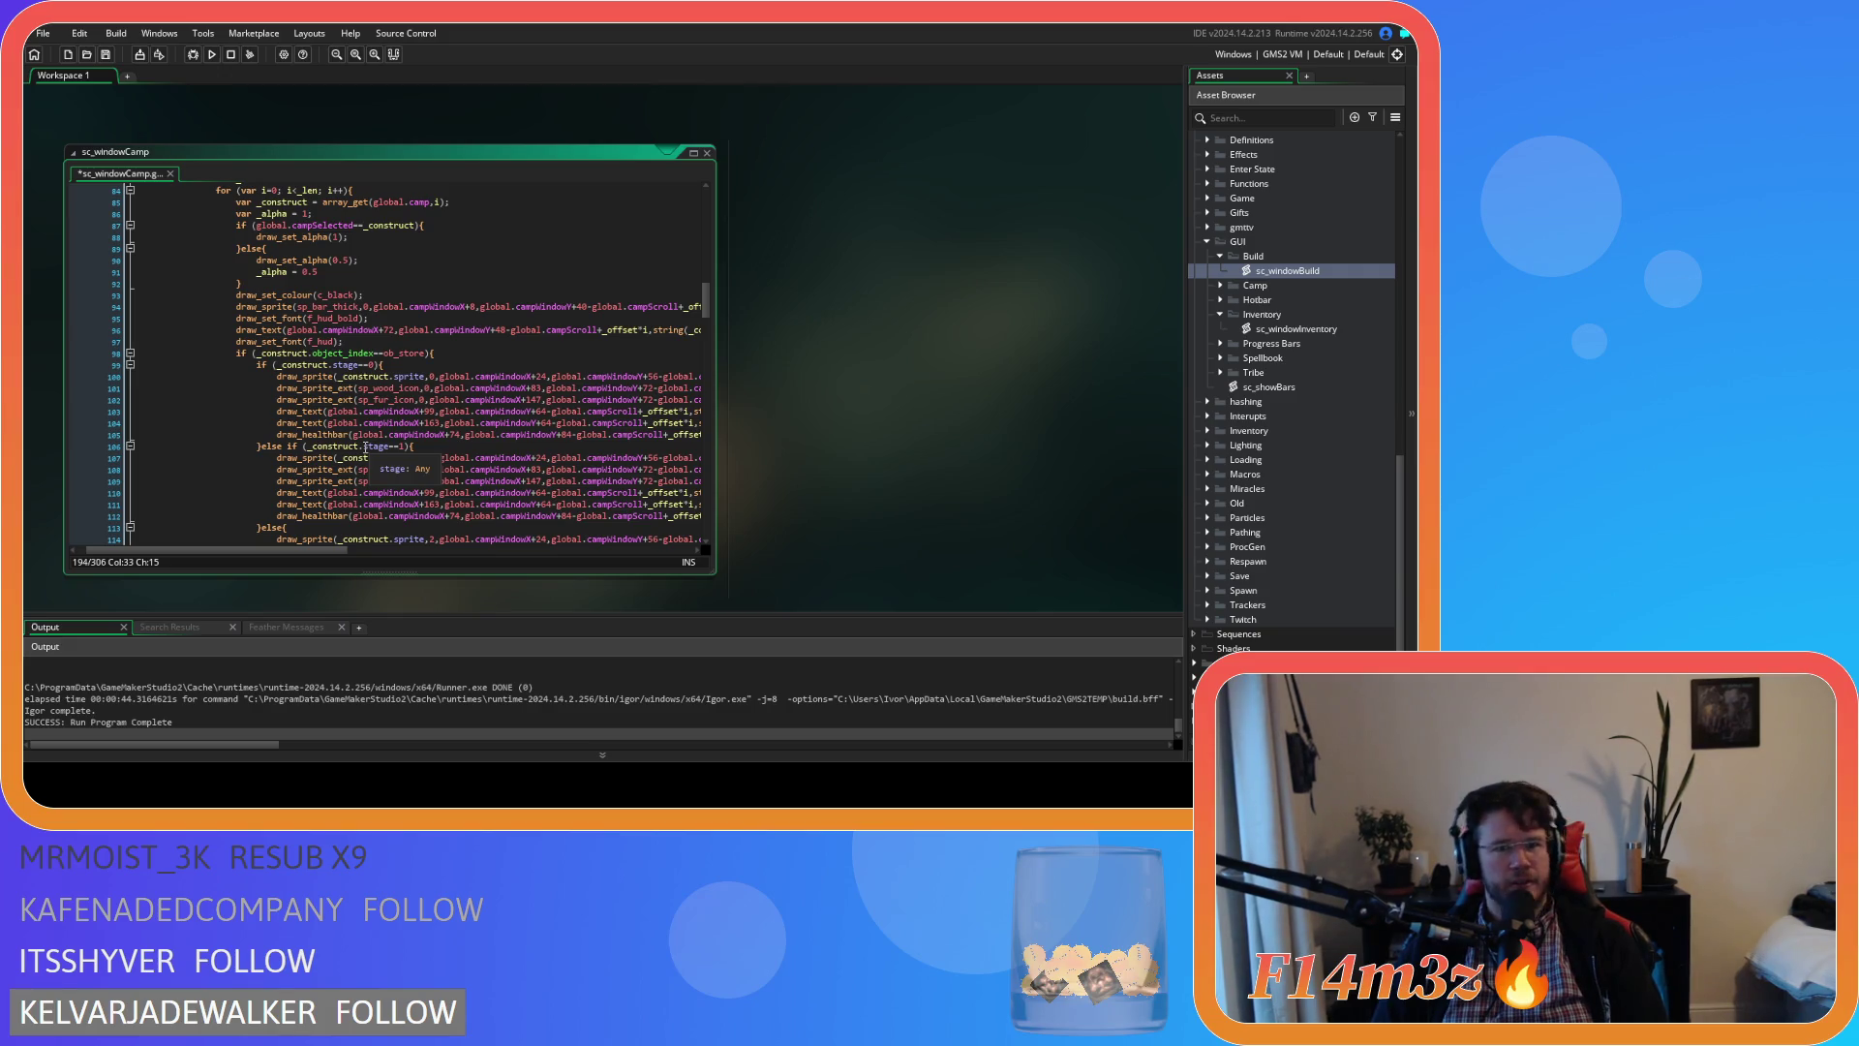
{"action": "scroll", "coordinate": [418, 431], "scroll_direction": "up", "scroll_amount": 19}
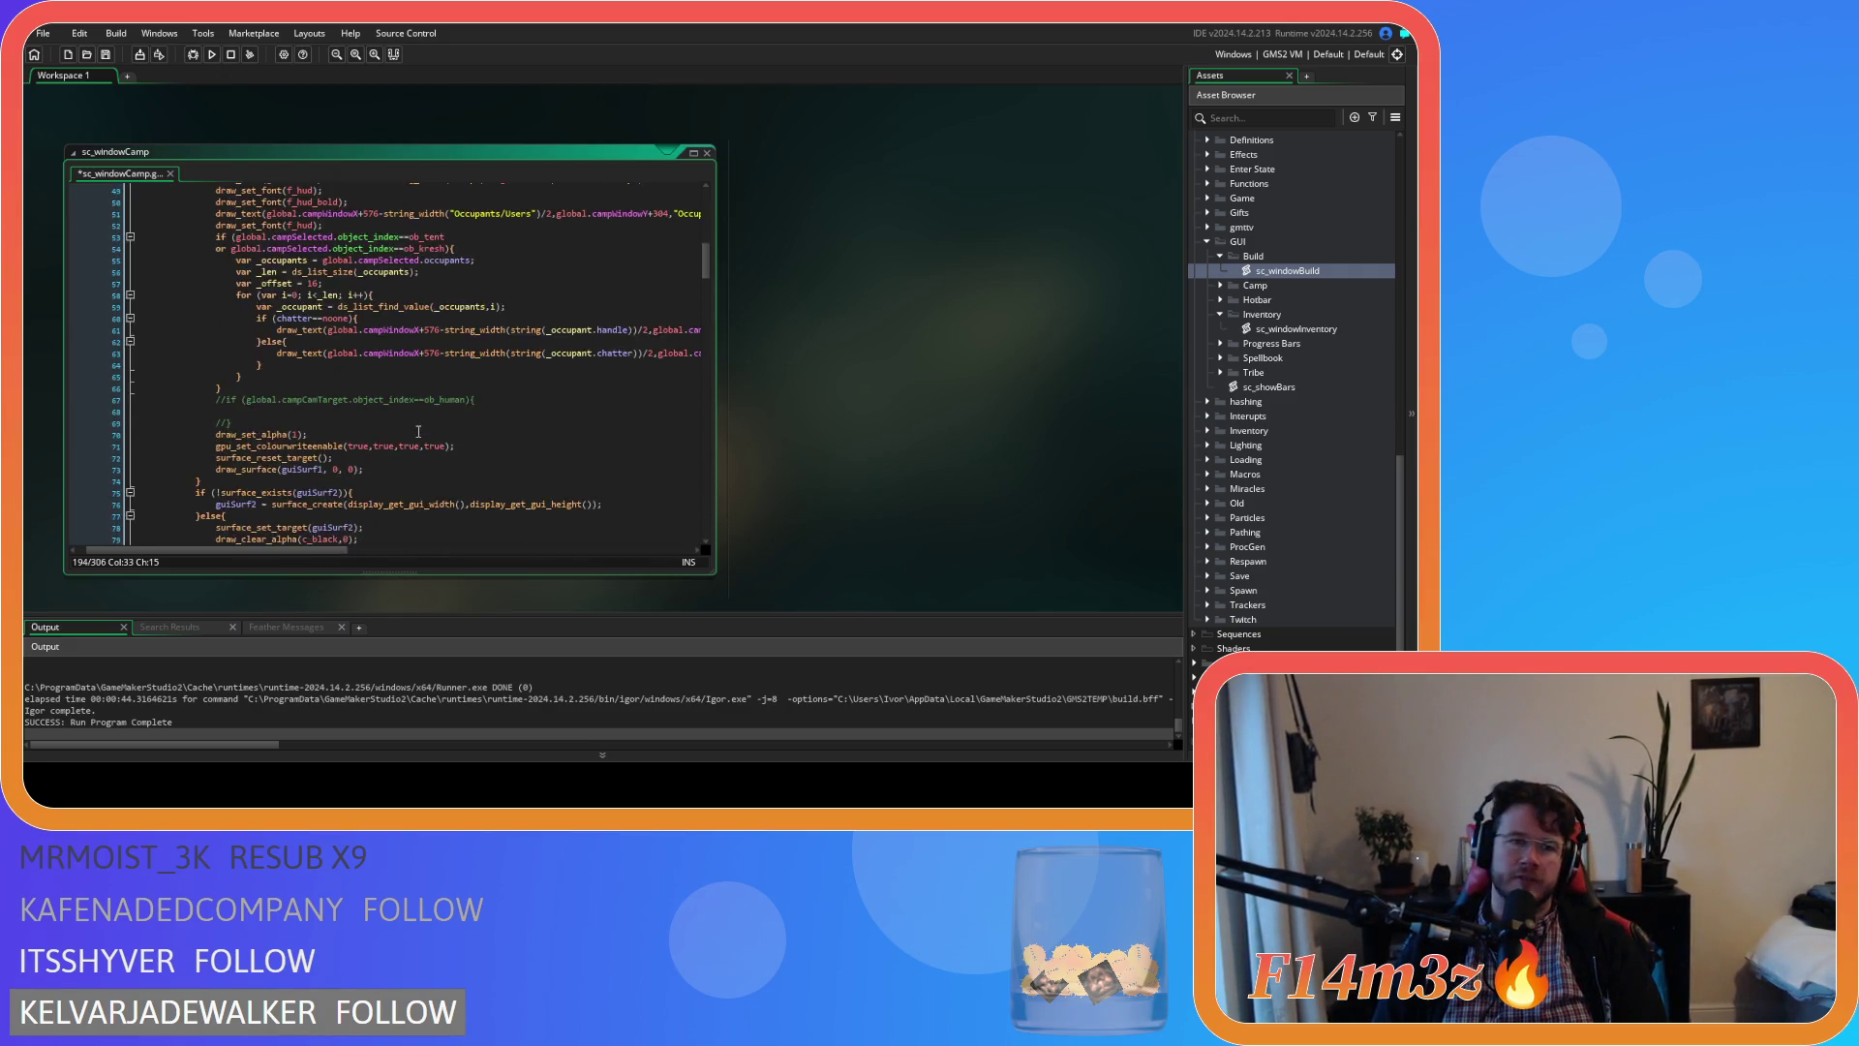
{"action": "scroll", "coordinate": [418, 431], "scroll_direction": "up", "scroll_amount": 4}
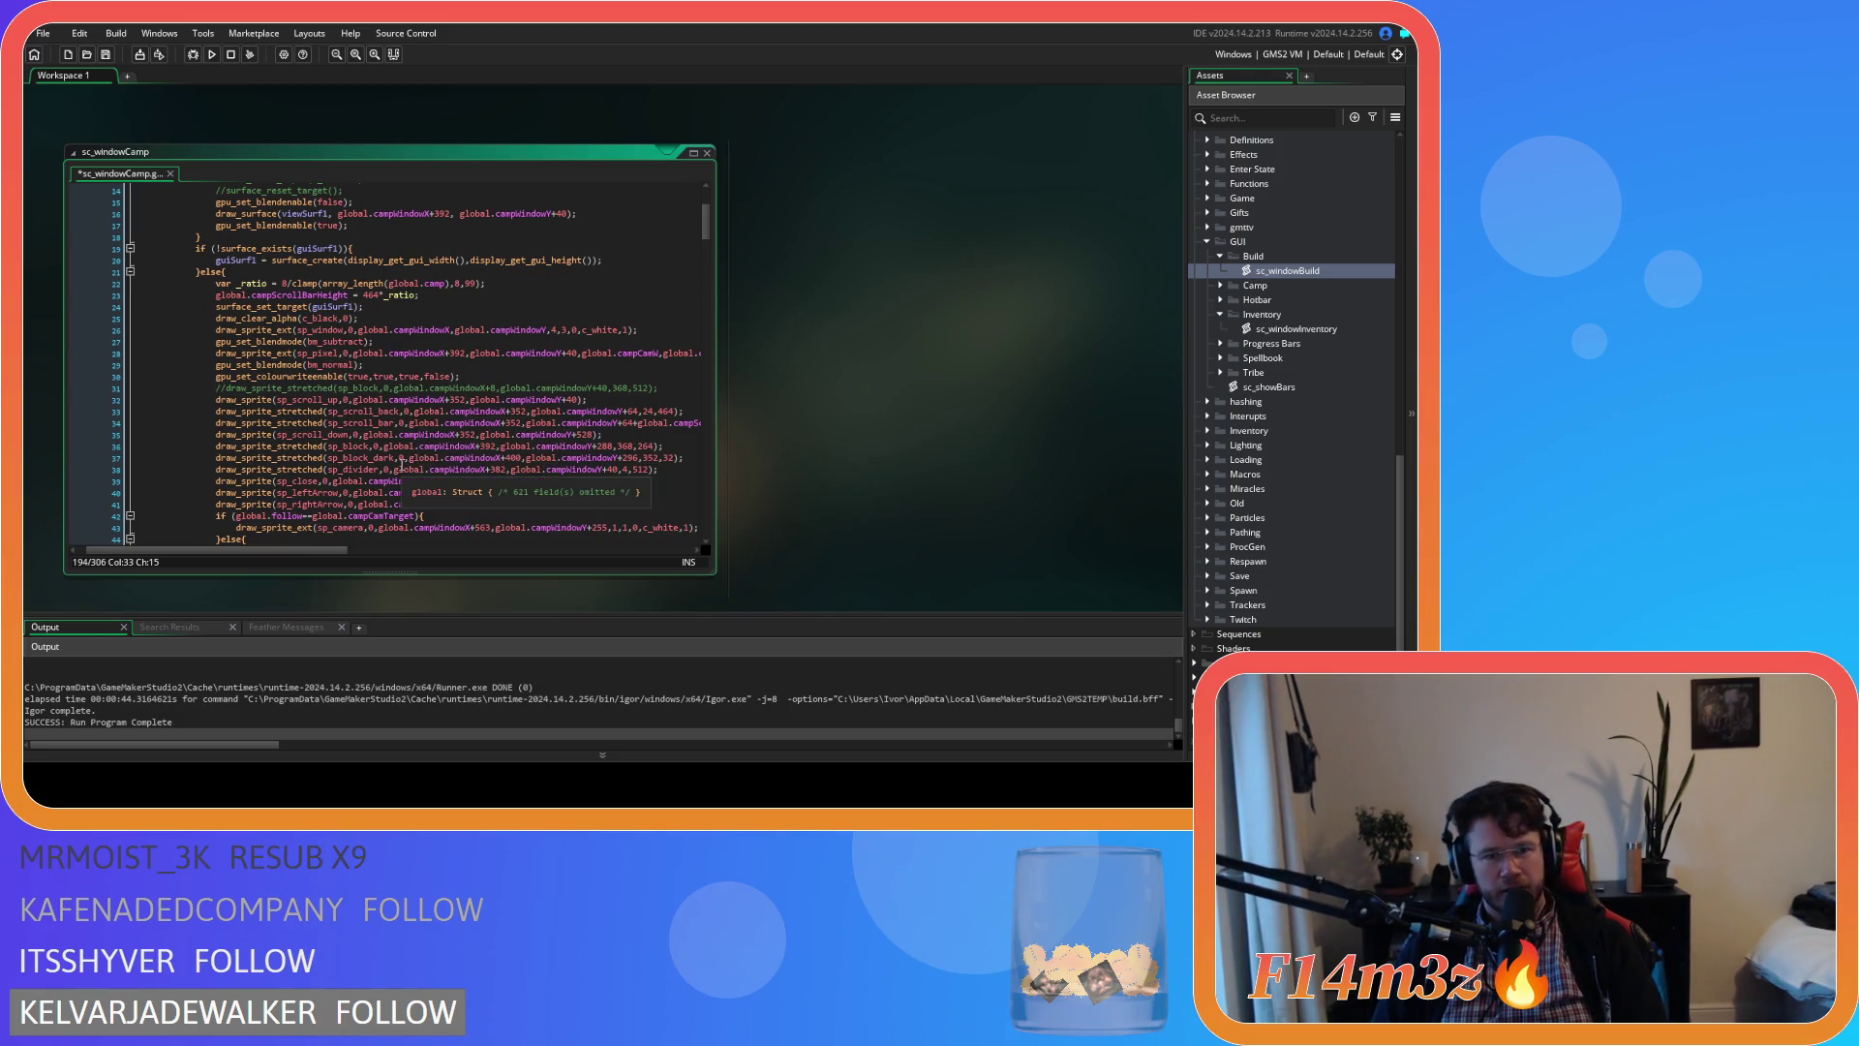
{"action": "mouse_move", "coordinate": [308, 410]}
{"action": "scroll", "coordinate": [302, 413], "scroll_direction": "up", "scroll_amount": 2}
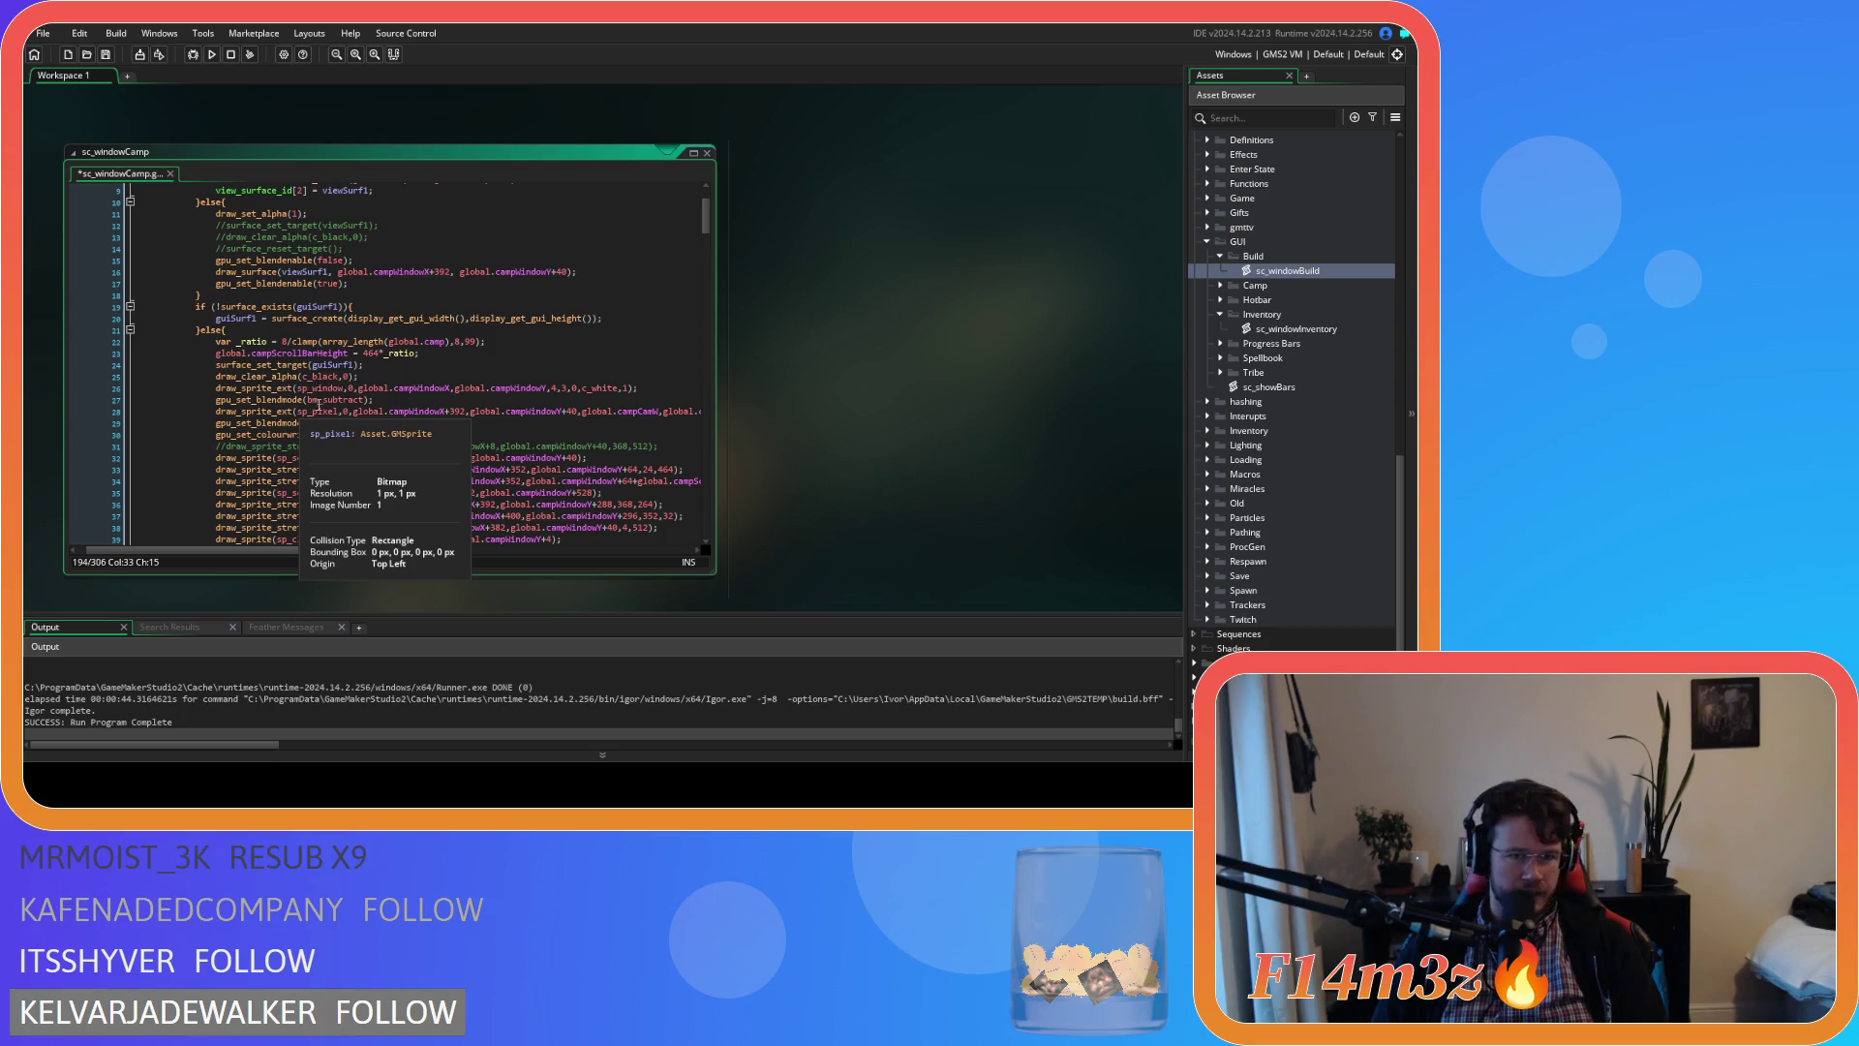
{"action": "scroll", "coordinate": [349, 390], "scroll_direction": "down", "scroll_amount": 1}
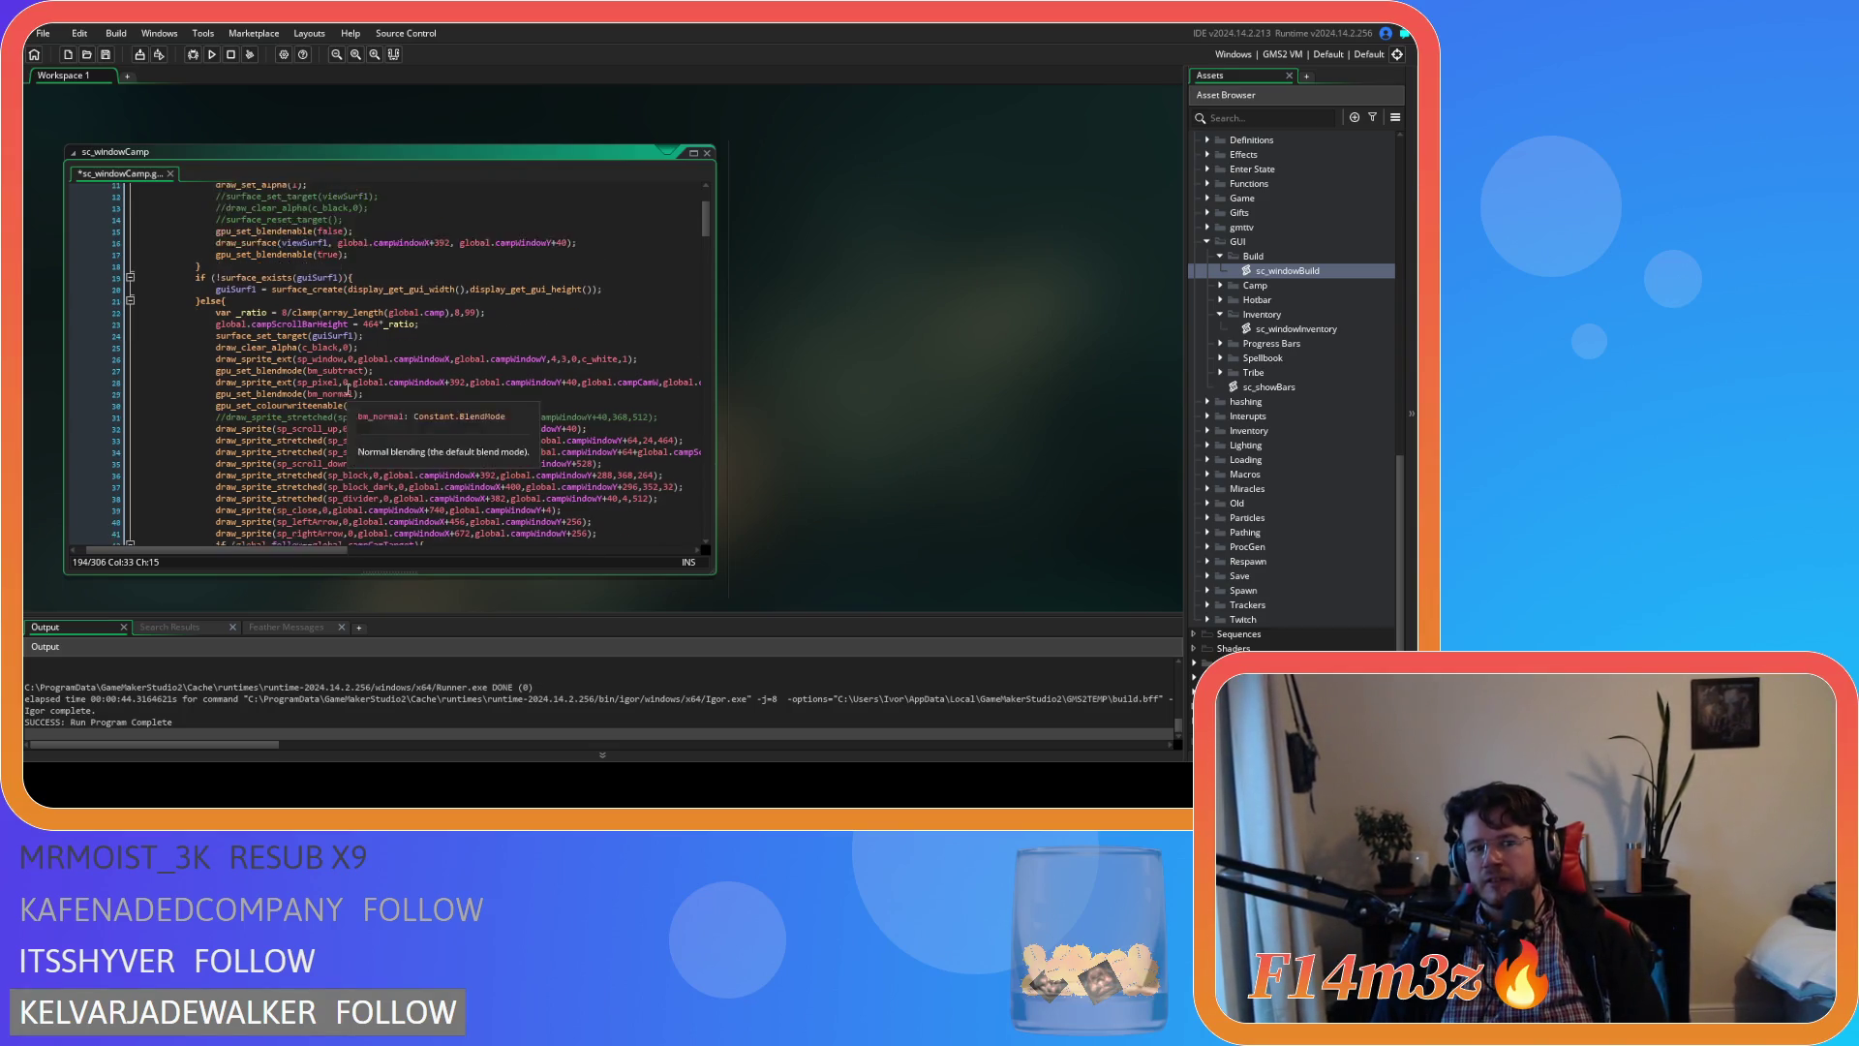
{"action": "scroll", "coordinate": [347, 391], "scroll_direction": "down", "scroll_amount": 1}
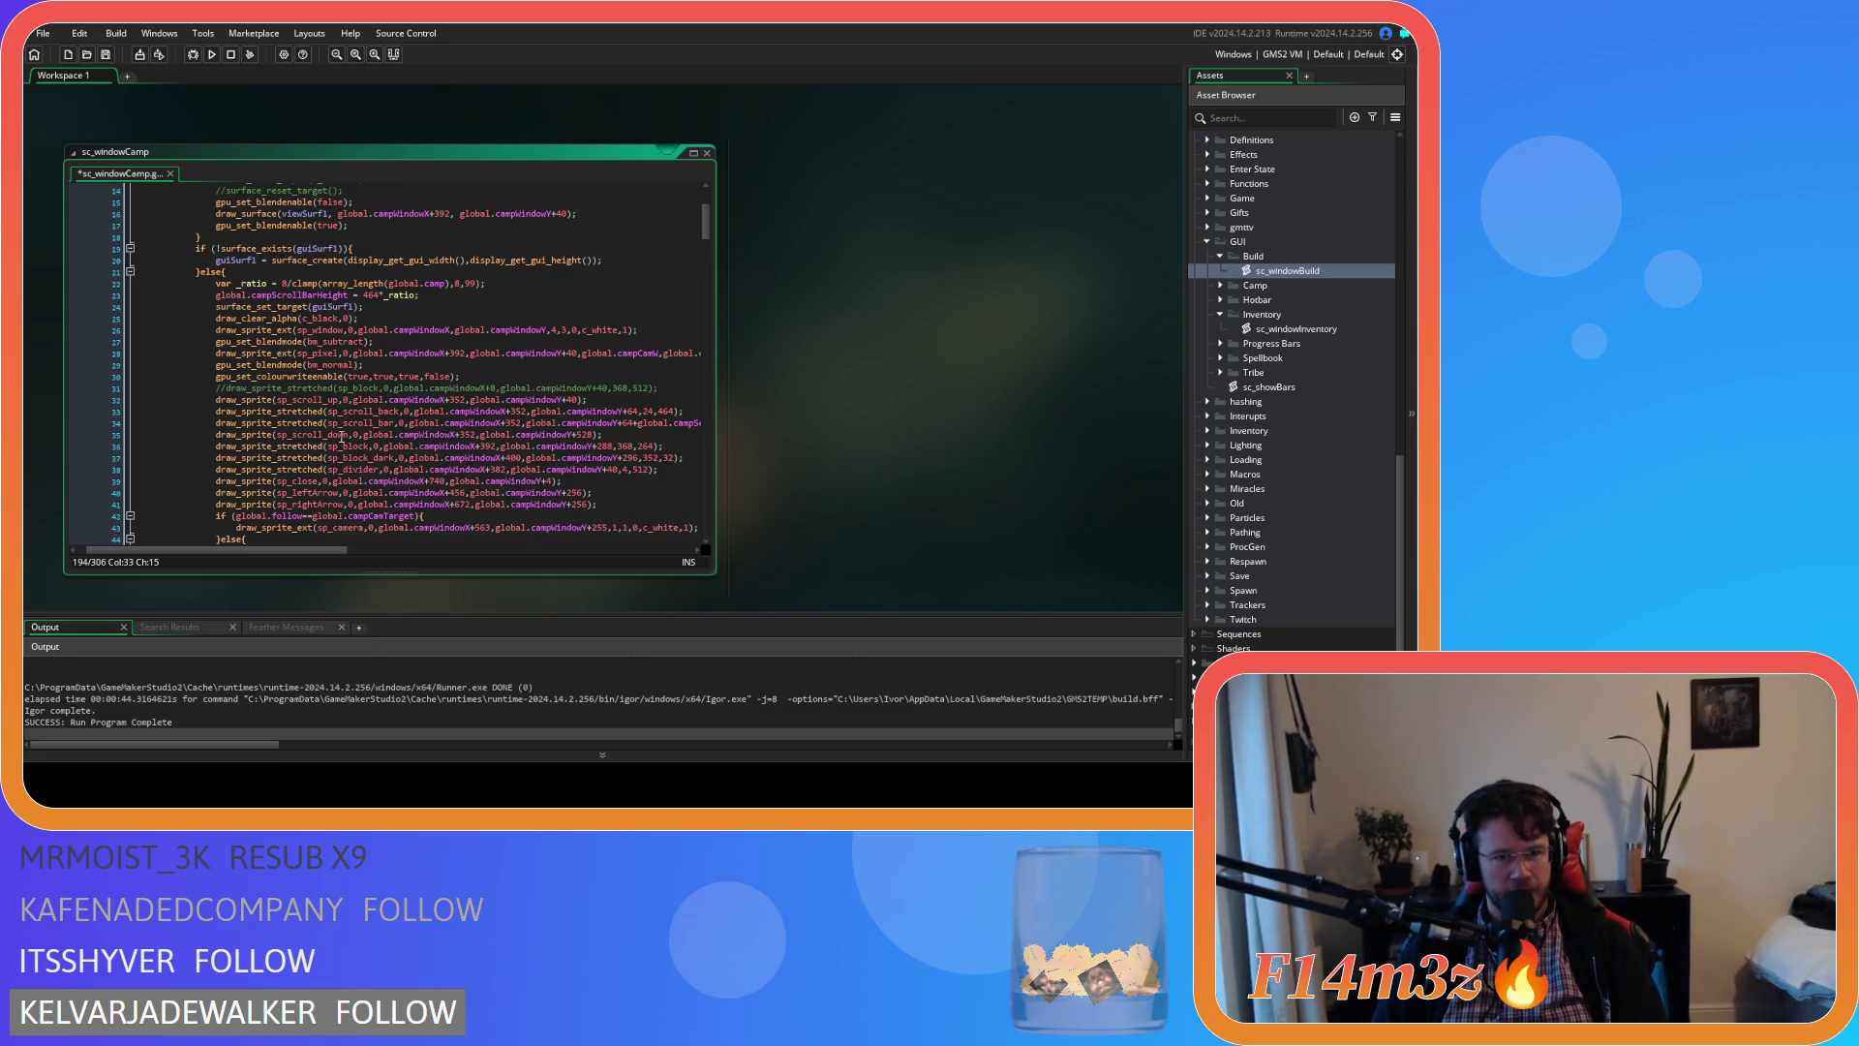
{"action": "scroll", "coordinate": [384, 407], "scroll_direction": "down", "scroll_amount": 1}
{"action": "scroll", "coordinate": [384, 407], "scroll_direction": "down", "scroll_amount": 15}
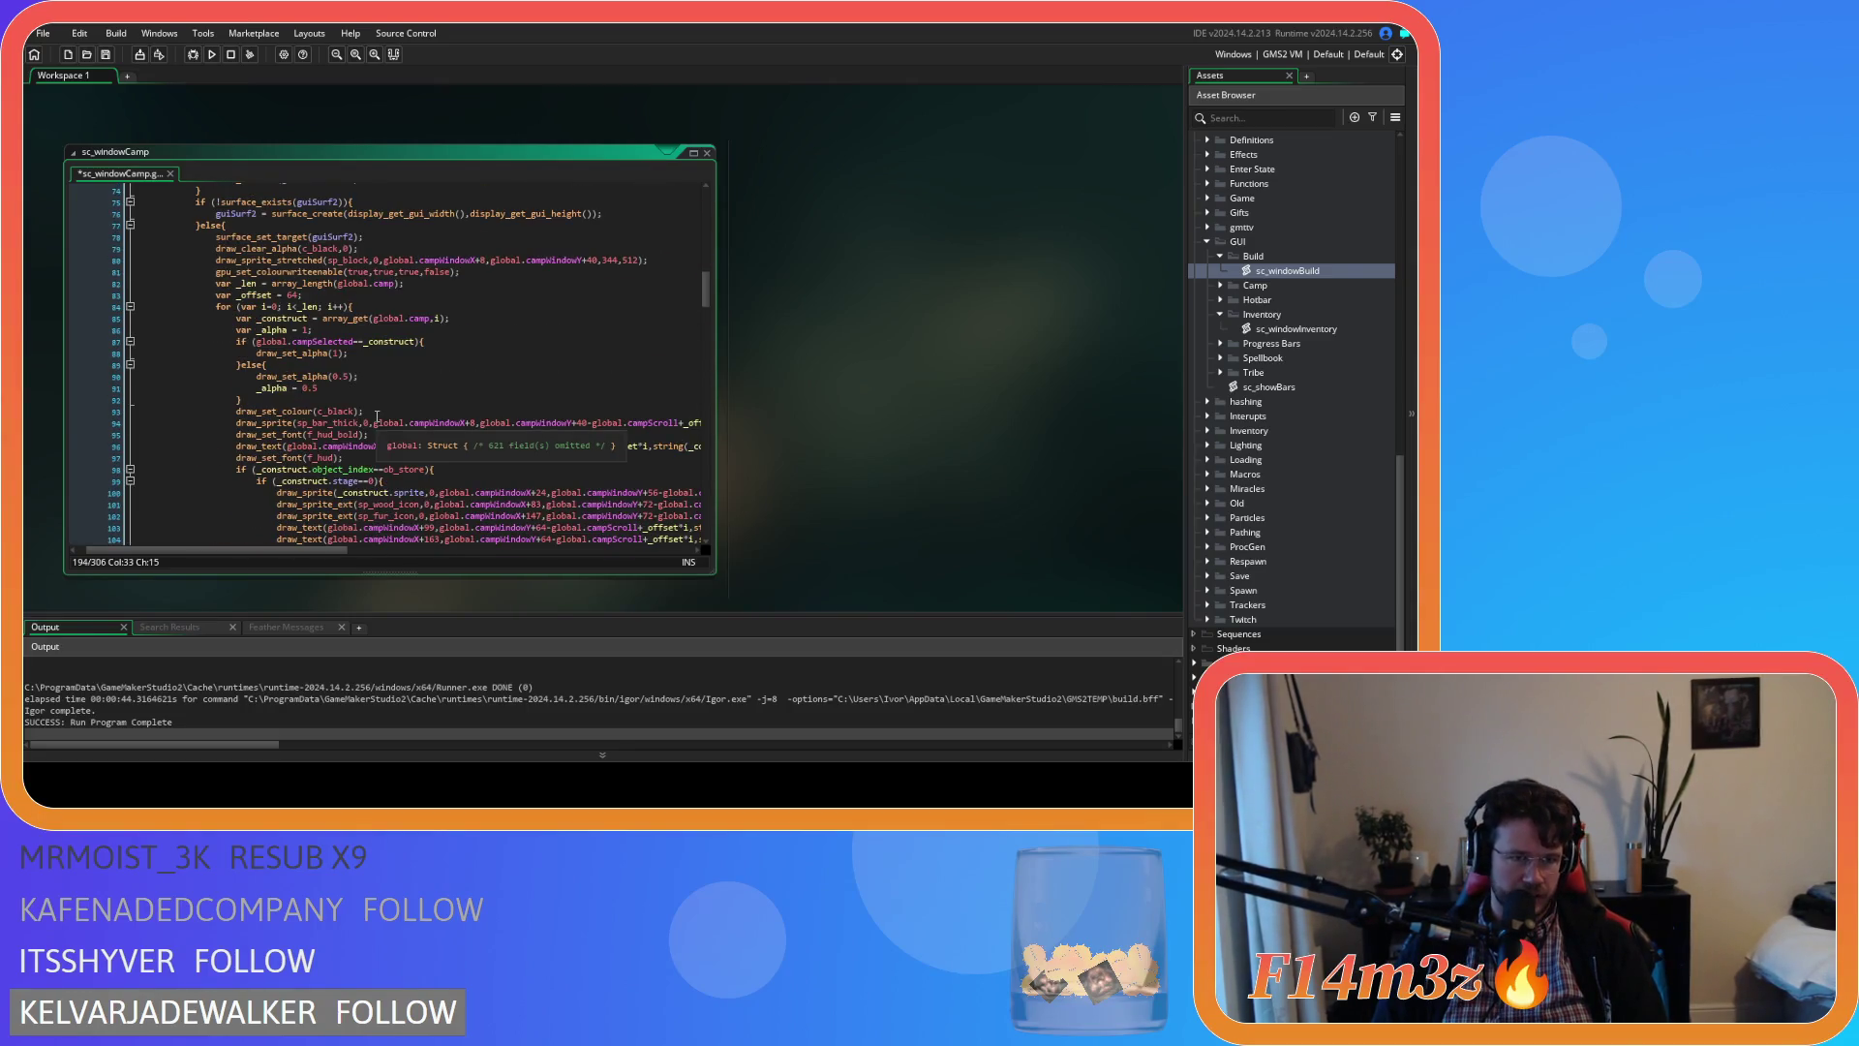
Inspect the campWindowY+40 offset in the sp_block drawing call on line 80
{"action": "mouse_move", "coordinate": [340, 261]}
{"action": "left_click", "coordinate": [471, 262]}
{"action": "left_click", "coordinate": [465, 261]}
{"action": "left_click_drag", "start_coordinate": [556, 260], "coordinate": [587, 262]}
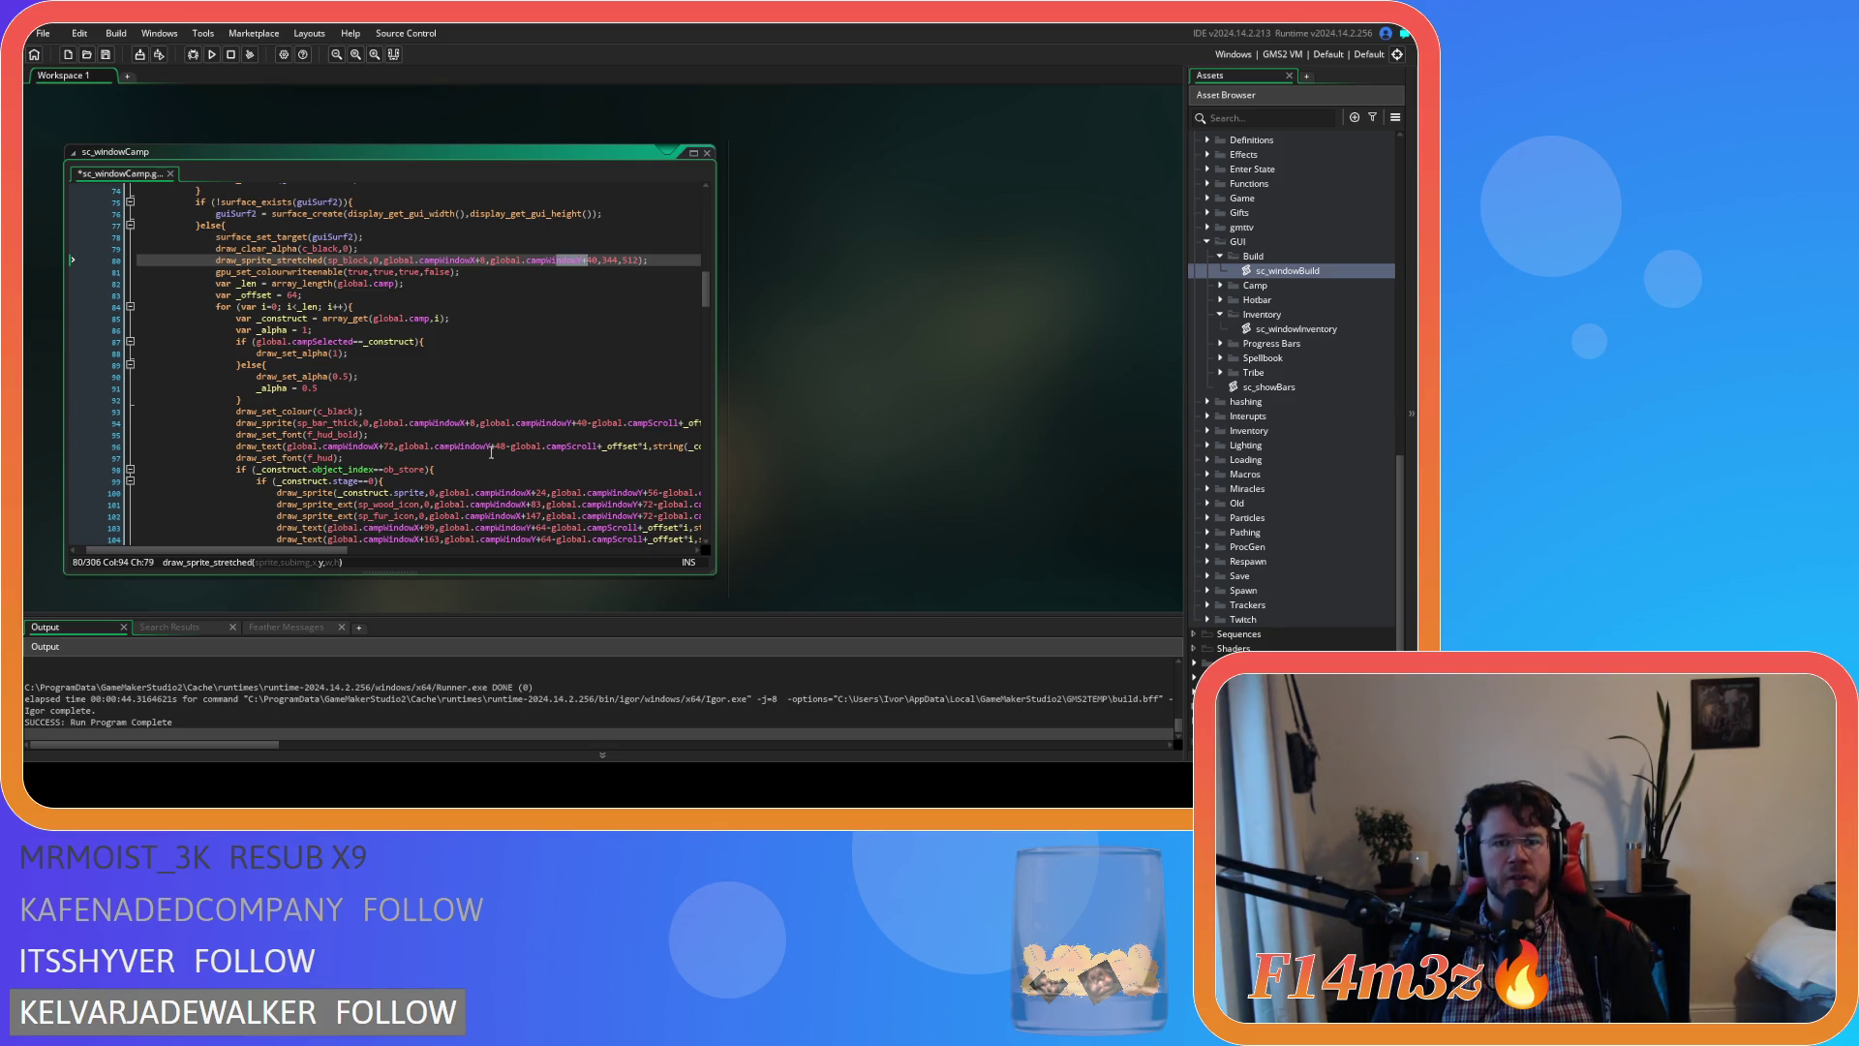
{"action": "scroll", "coordinate": [490, 454], "scroll_direction": "down", "scroll_amount": 20}
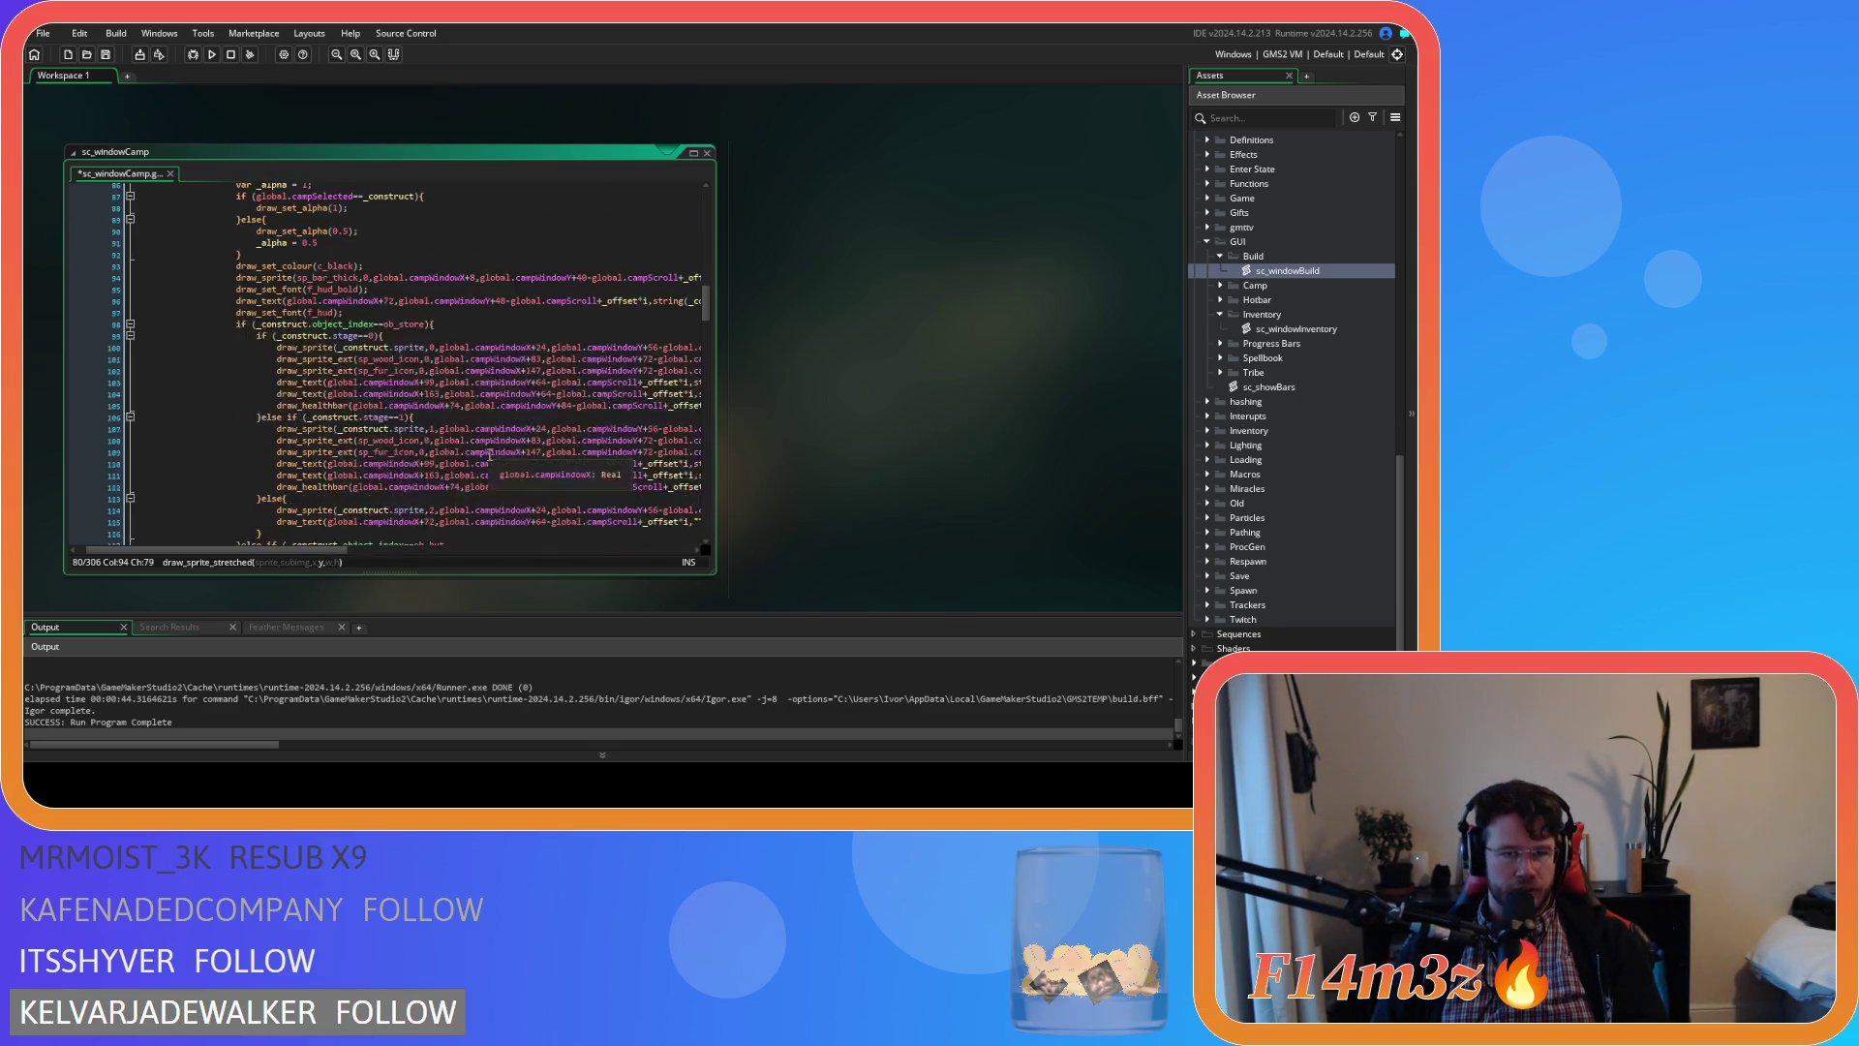
{"action": "scroll", "coordinate": [490, 454], "scroll_direction": "down", "scroll_amount": 12}
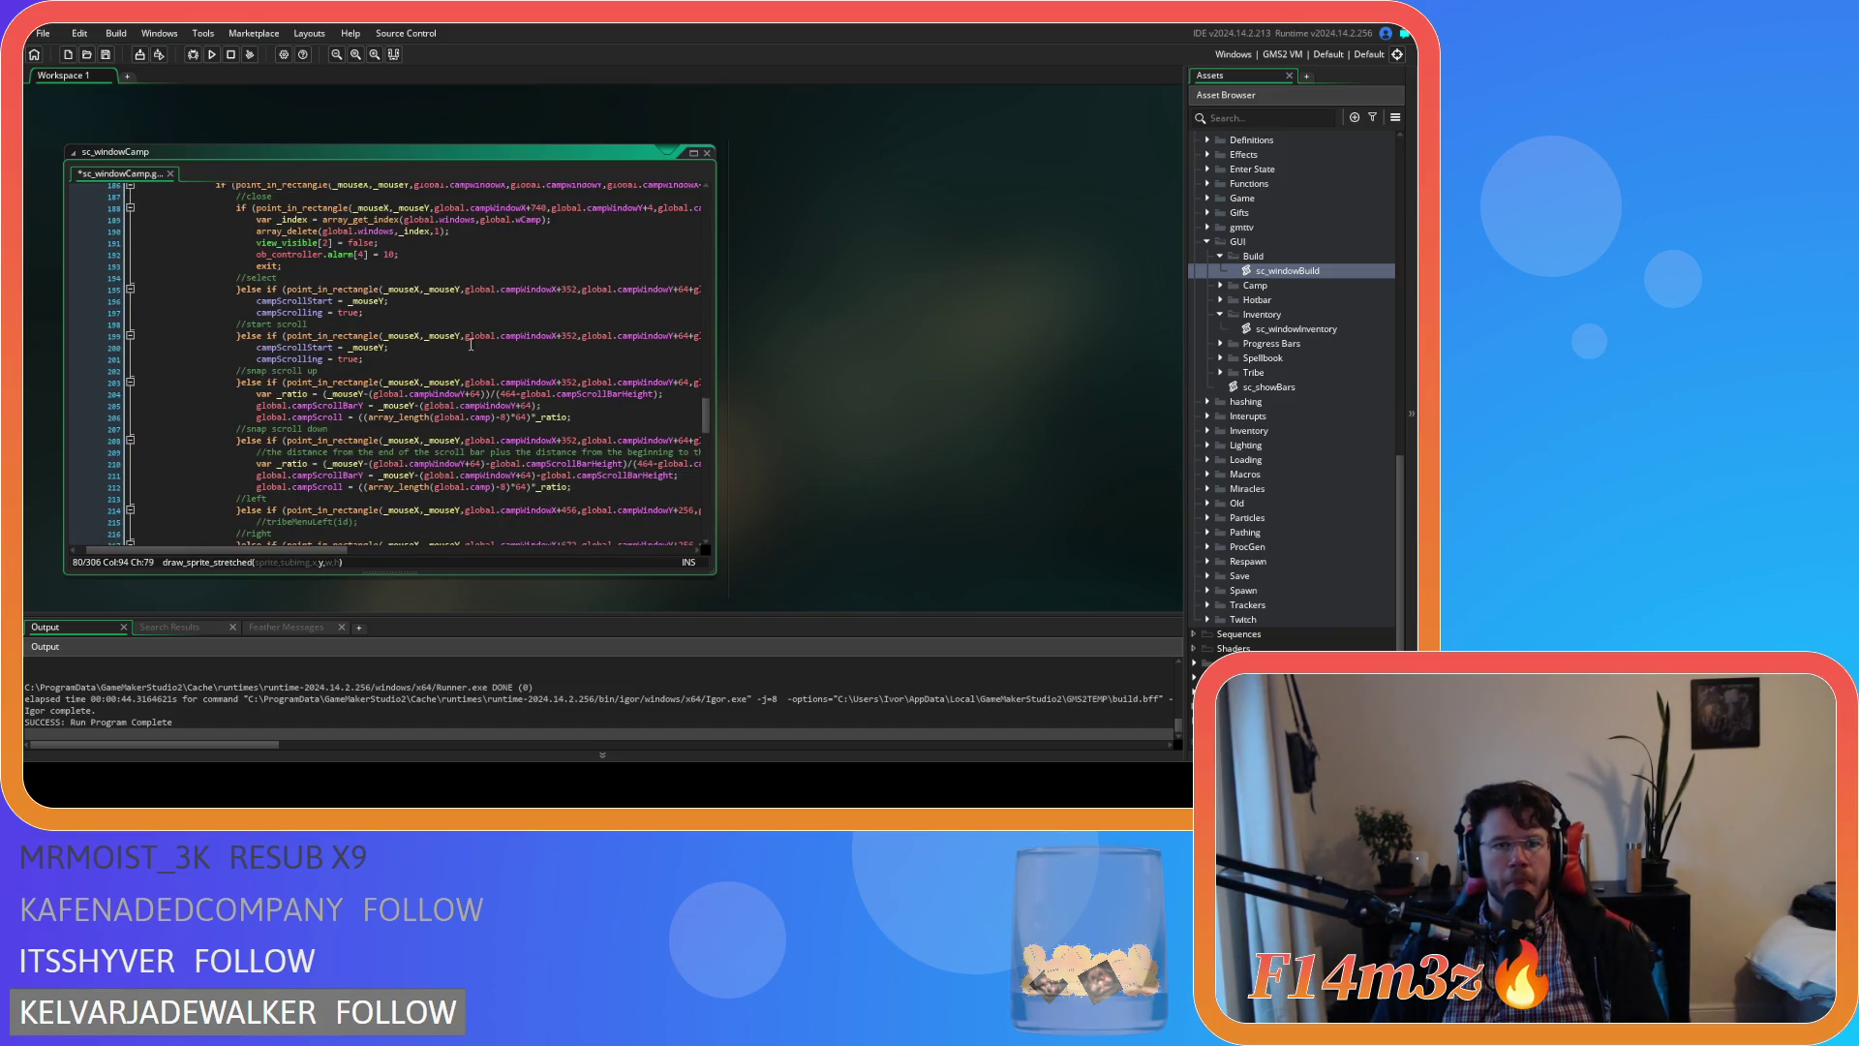
{"action": "left_click_drag", "start_coordinate": [282, 548], "coordinate": [384, 410]}
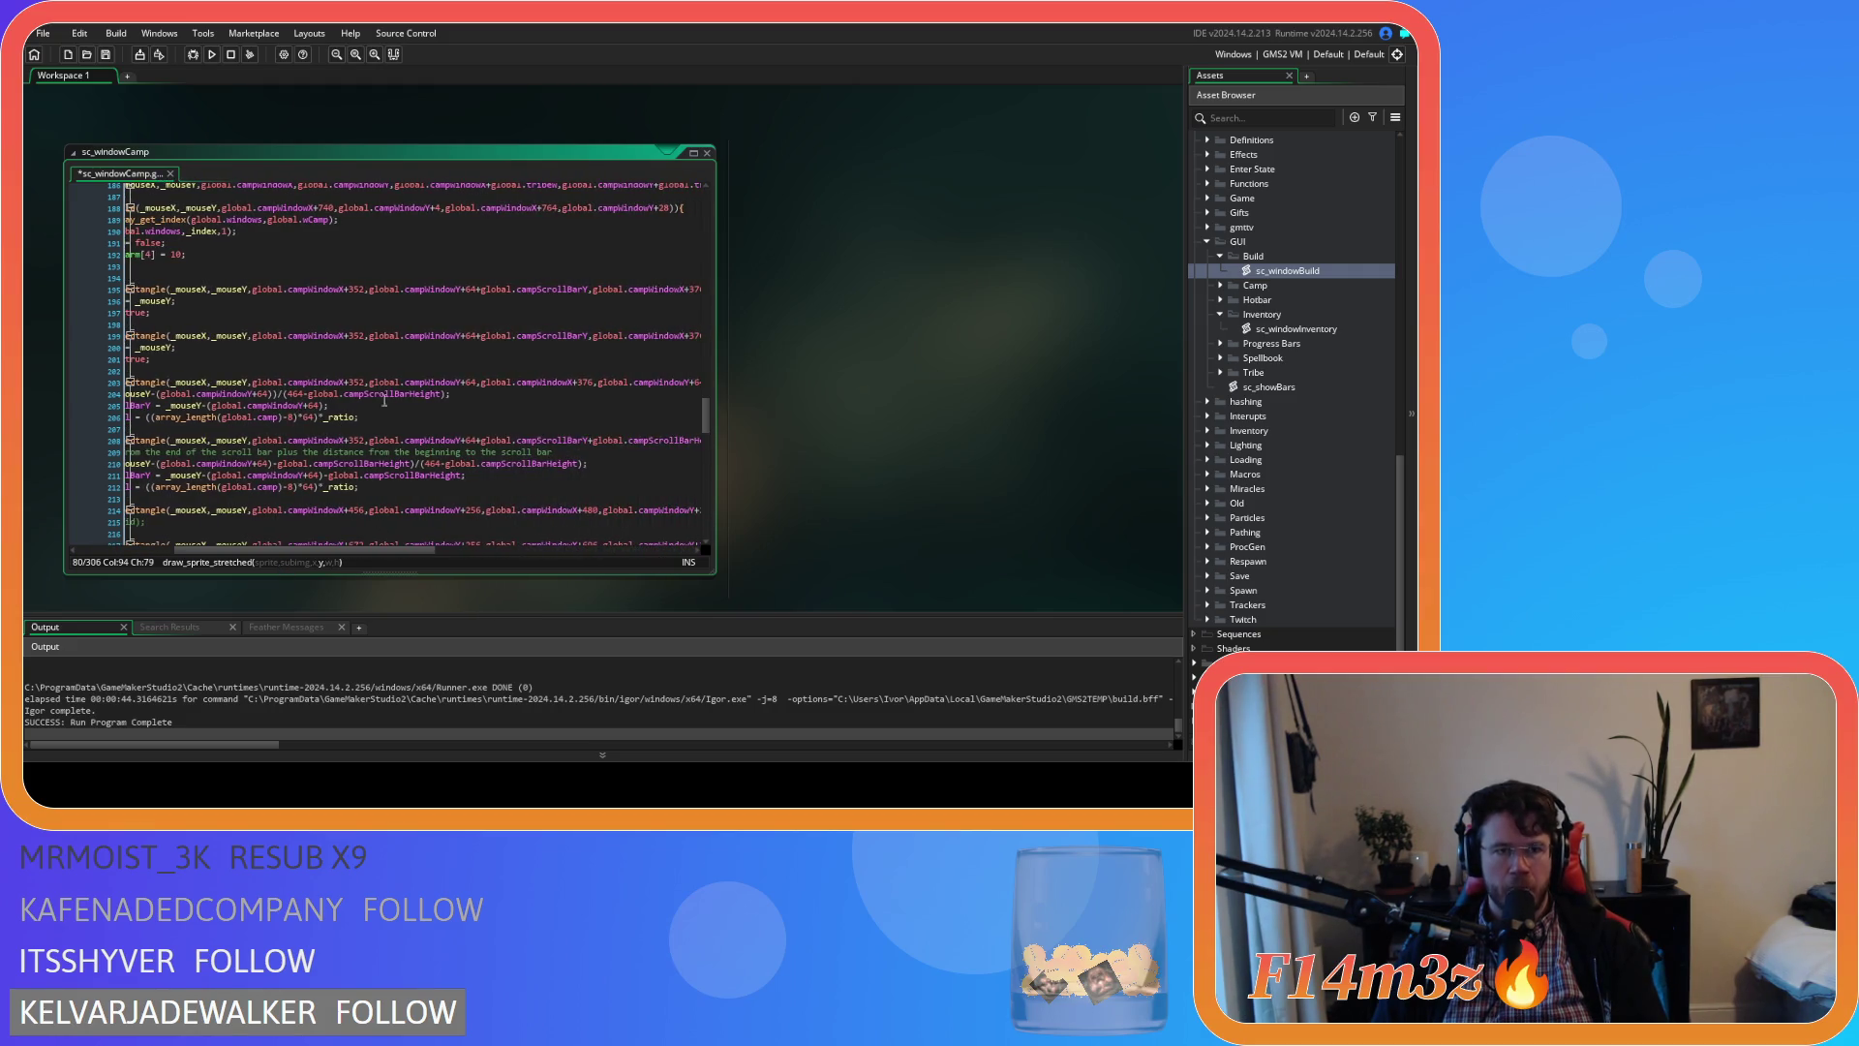
Set line 195's rectangle start to campWindowX+8 and campWindowY+40, dropping the campScrollBarY term
{"action": "double_click", "coordinate": [359, 287]}
{"action": "type", "text": "8"}
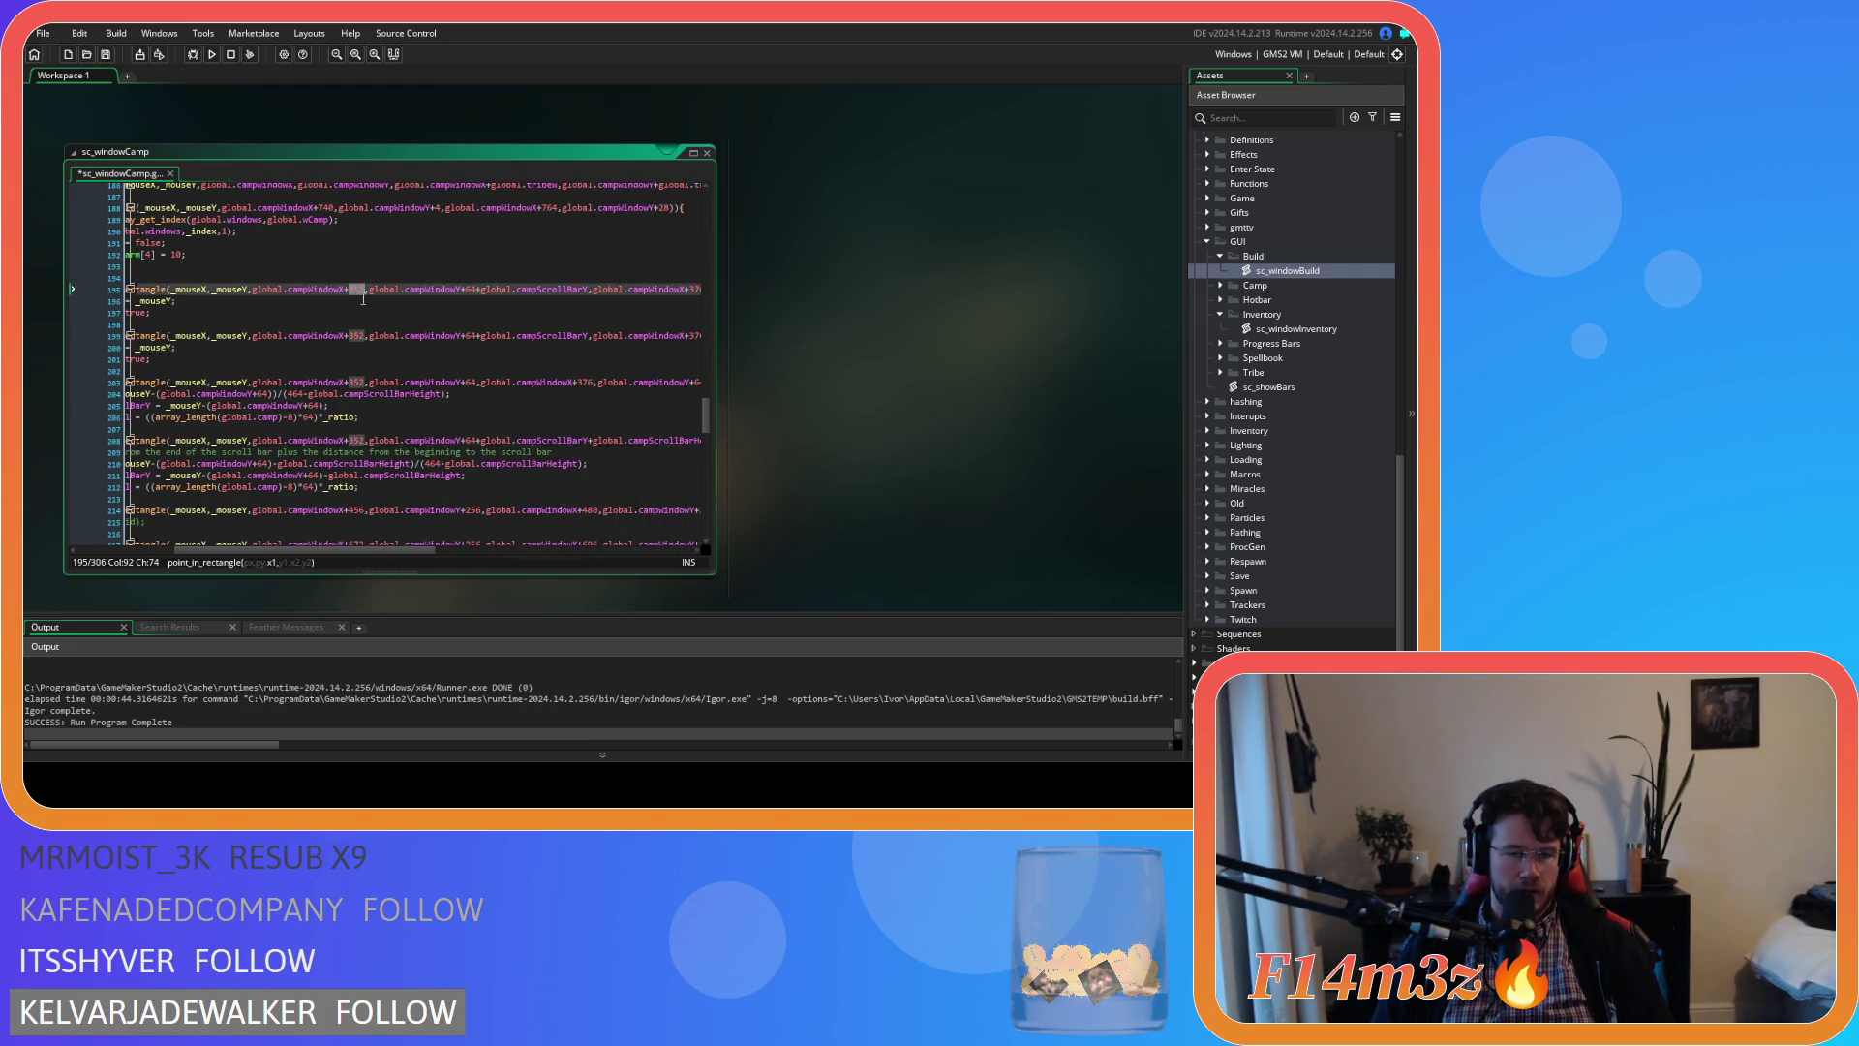
{"action": "double_click", "coordinate": [461, 289]}
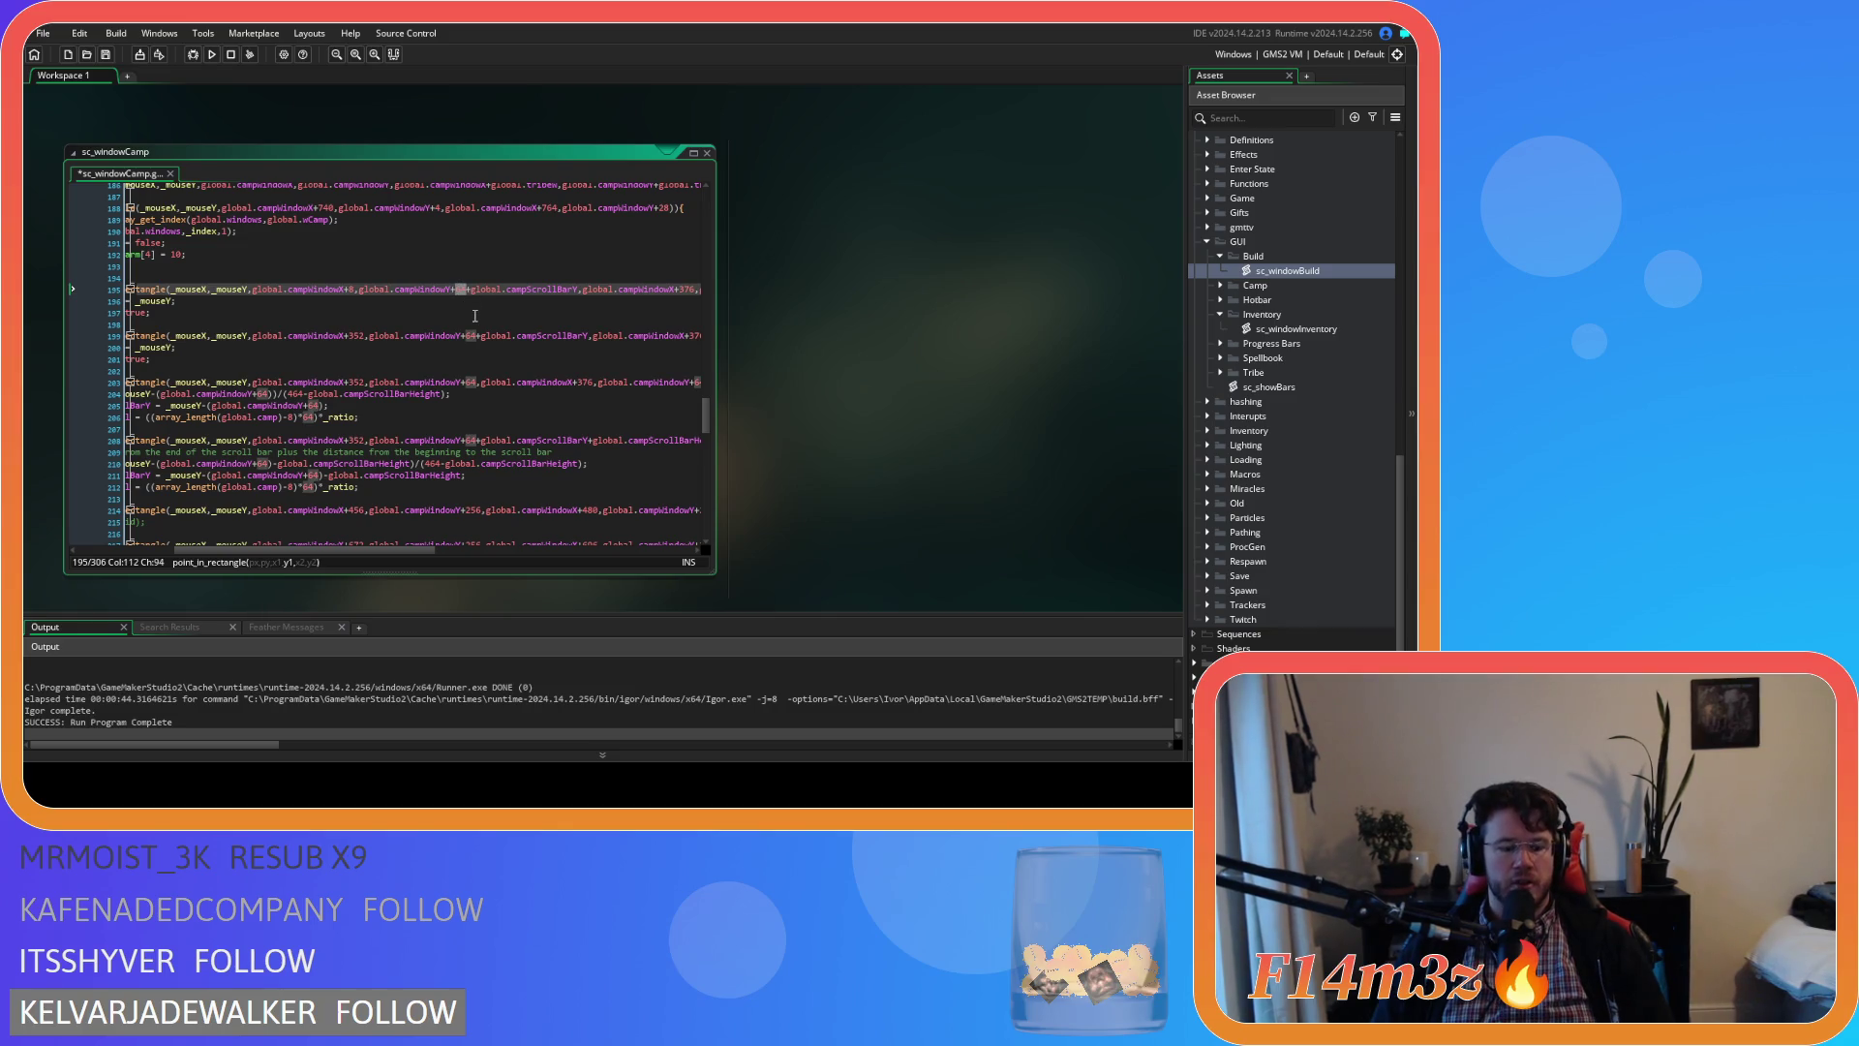
{"action": "type", "text": "40"}
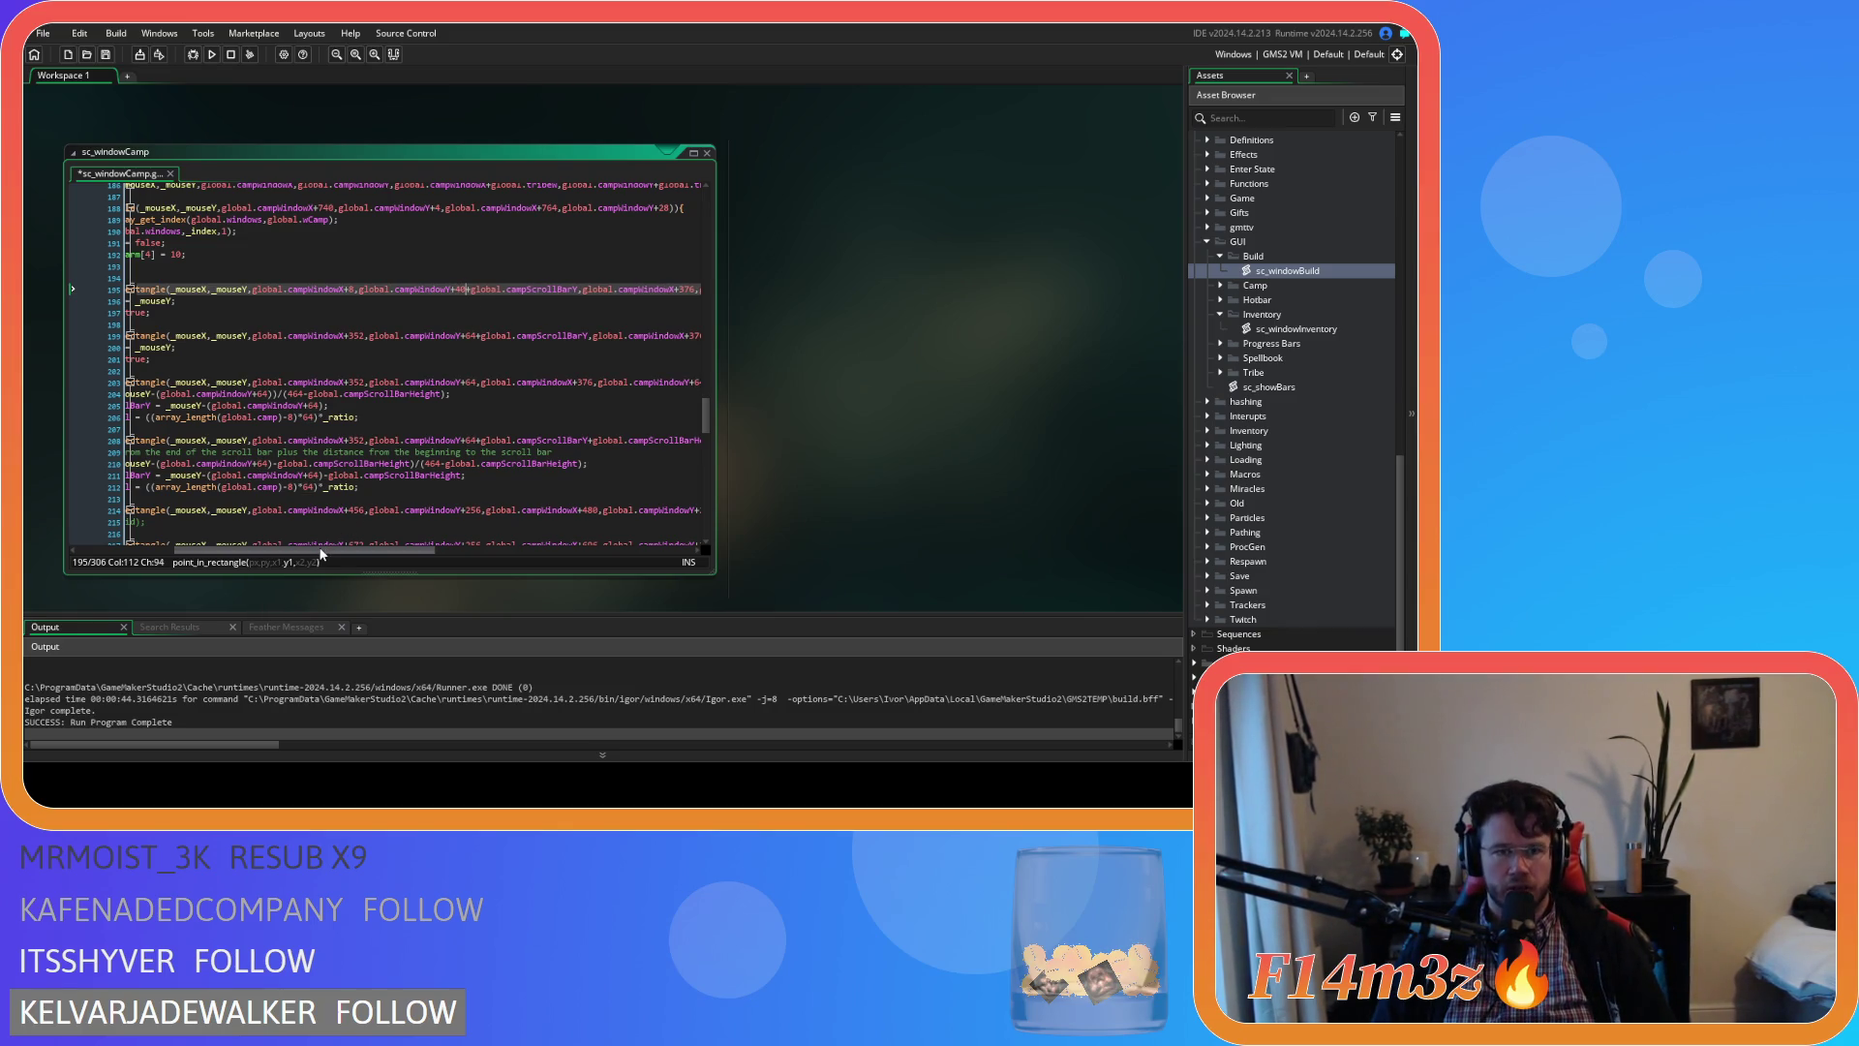
{"action": "left_click_drag", "start_coordinate": [322, 553], "coordinate": [417, 553]}
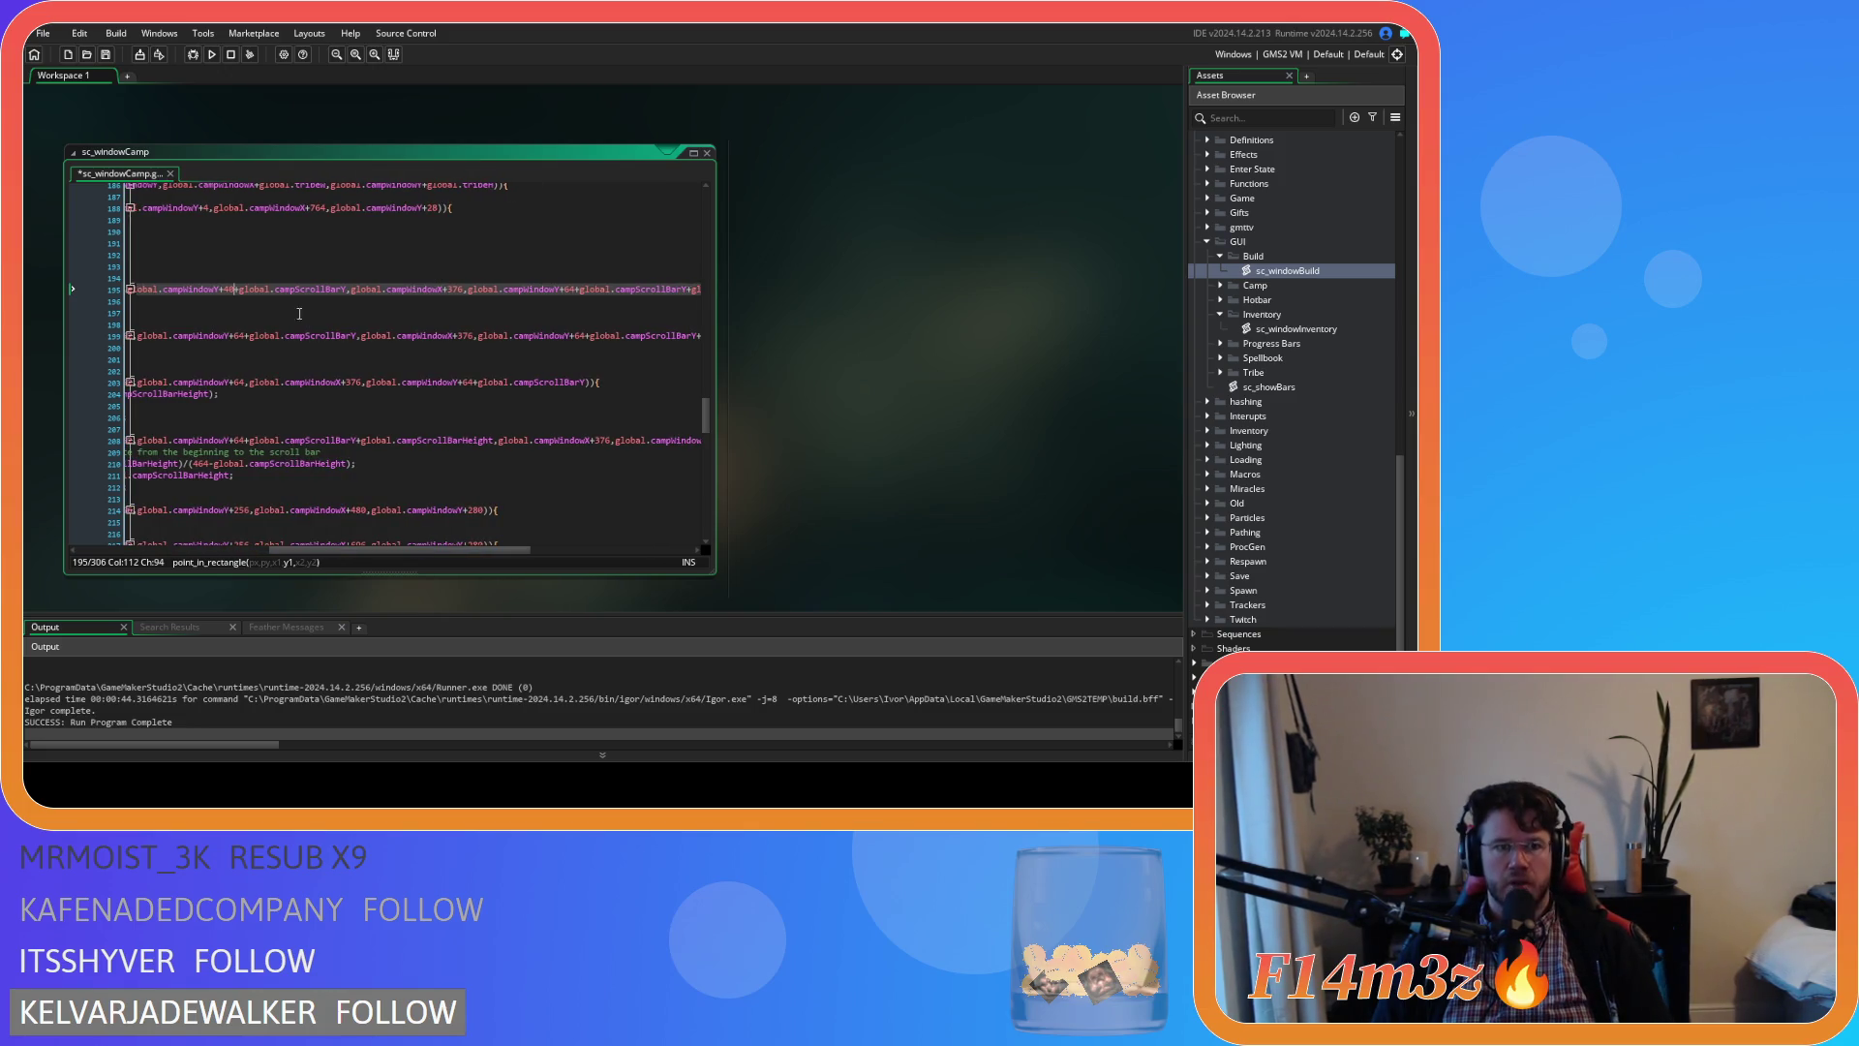
{"action": "left_click_drag", "start_coordinate": [237, 290], "coordinate": [345, 293]}
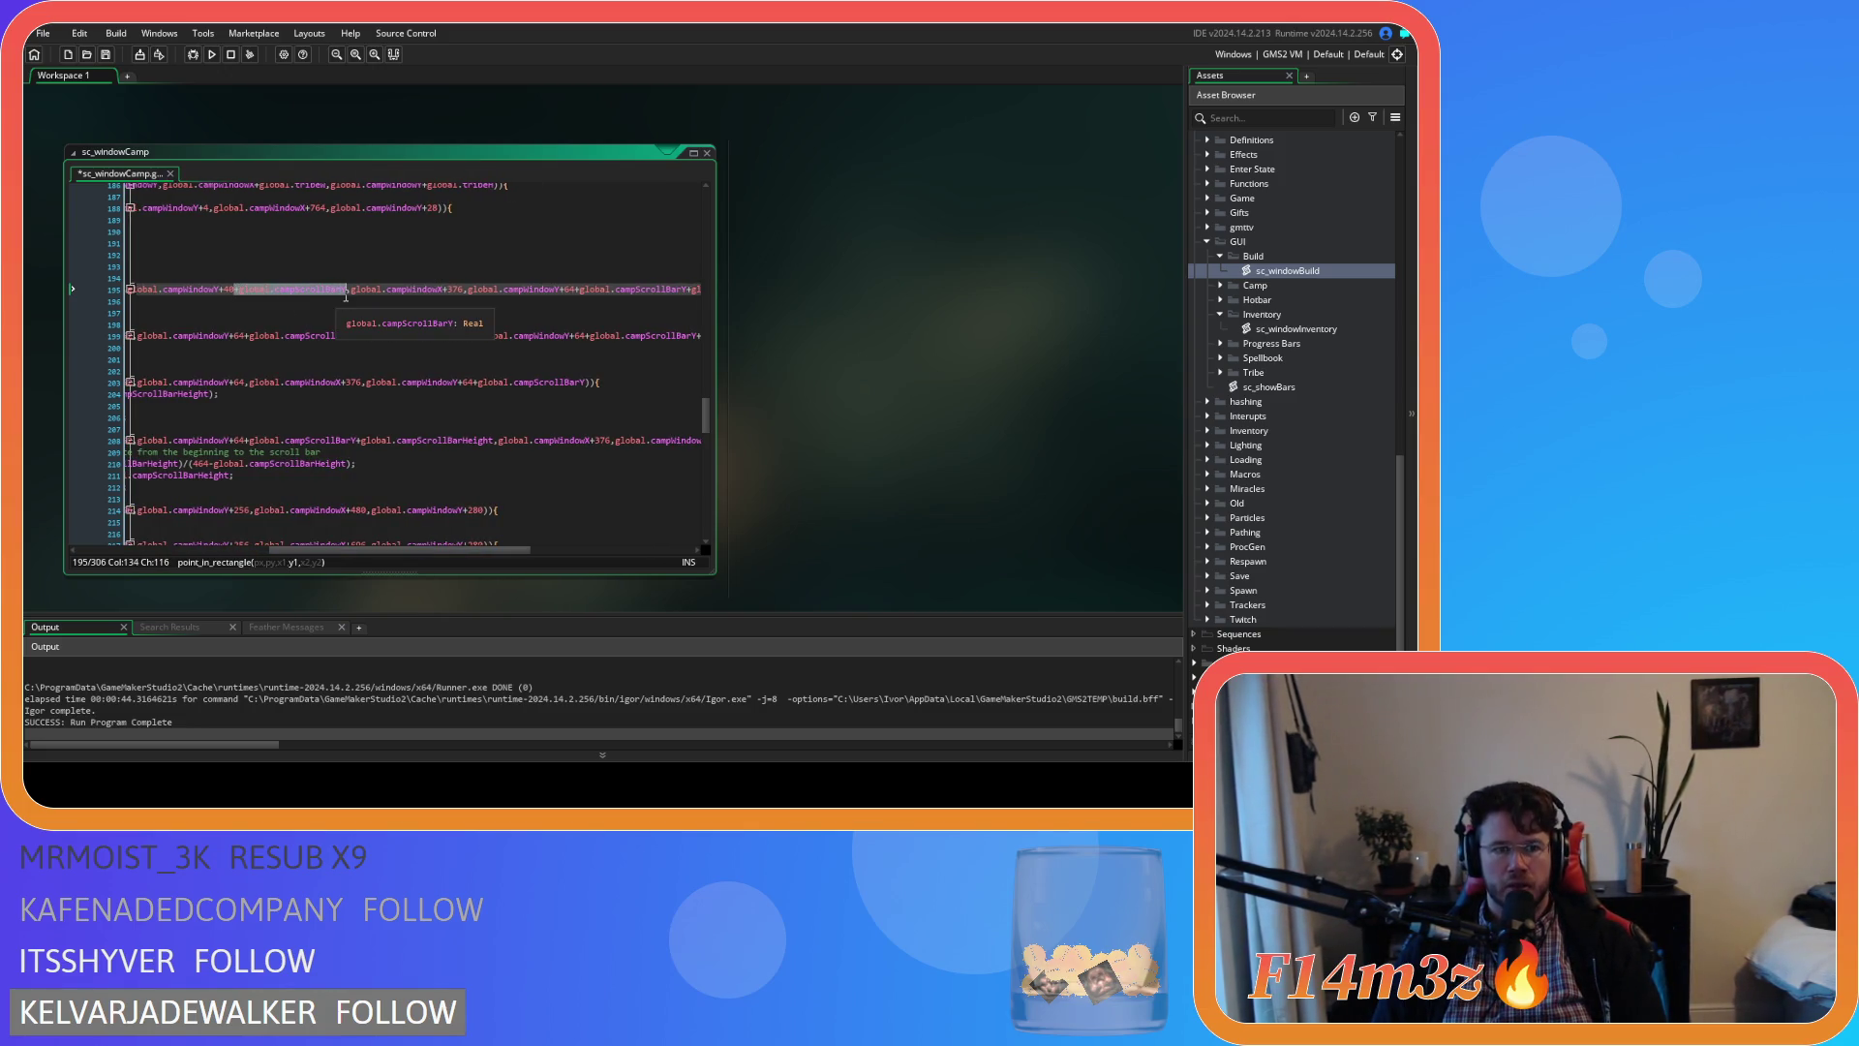
{"action": "key", "text": "BackSpace"}
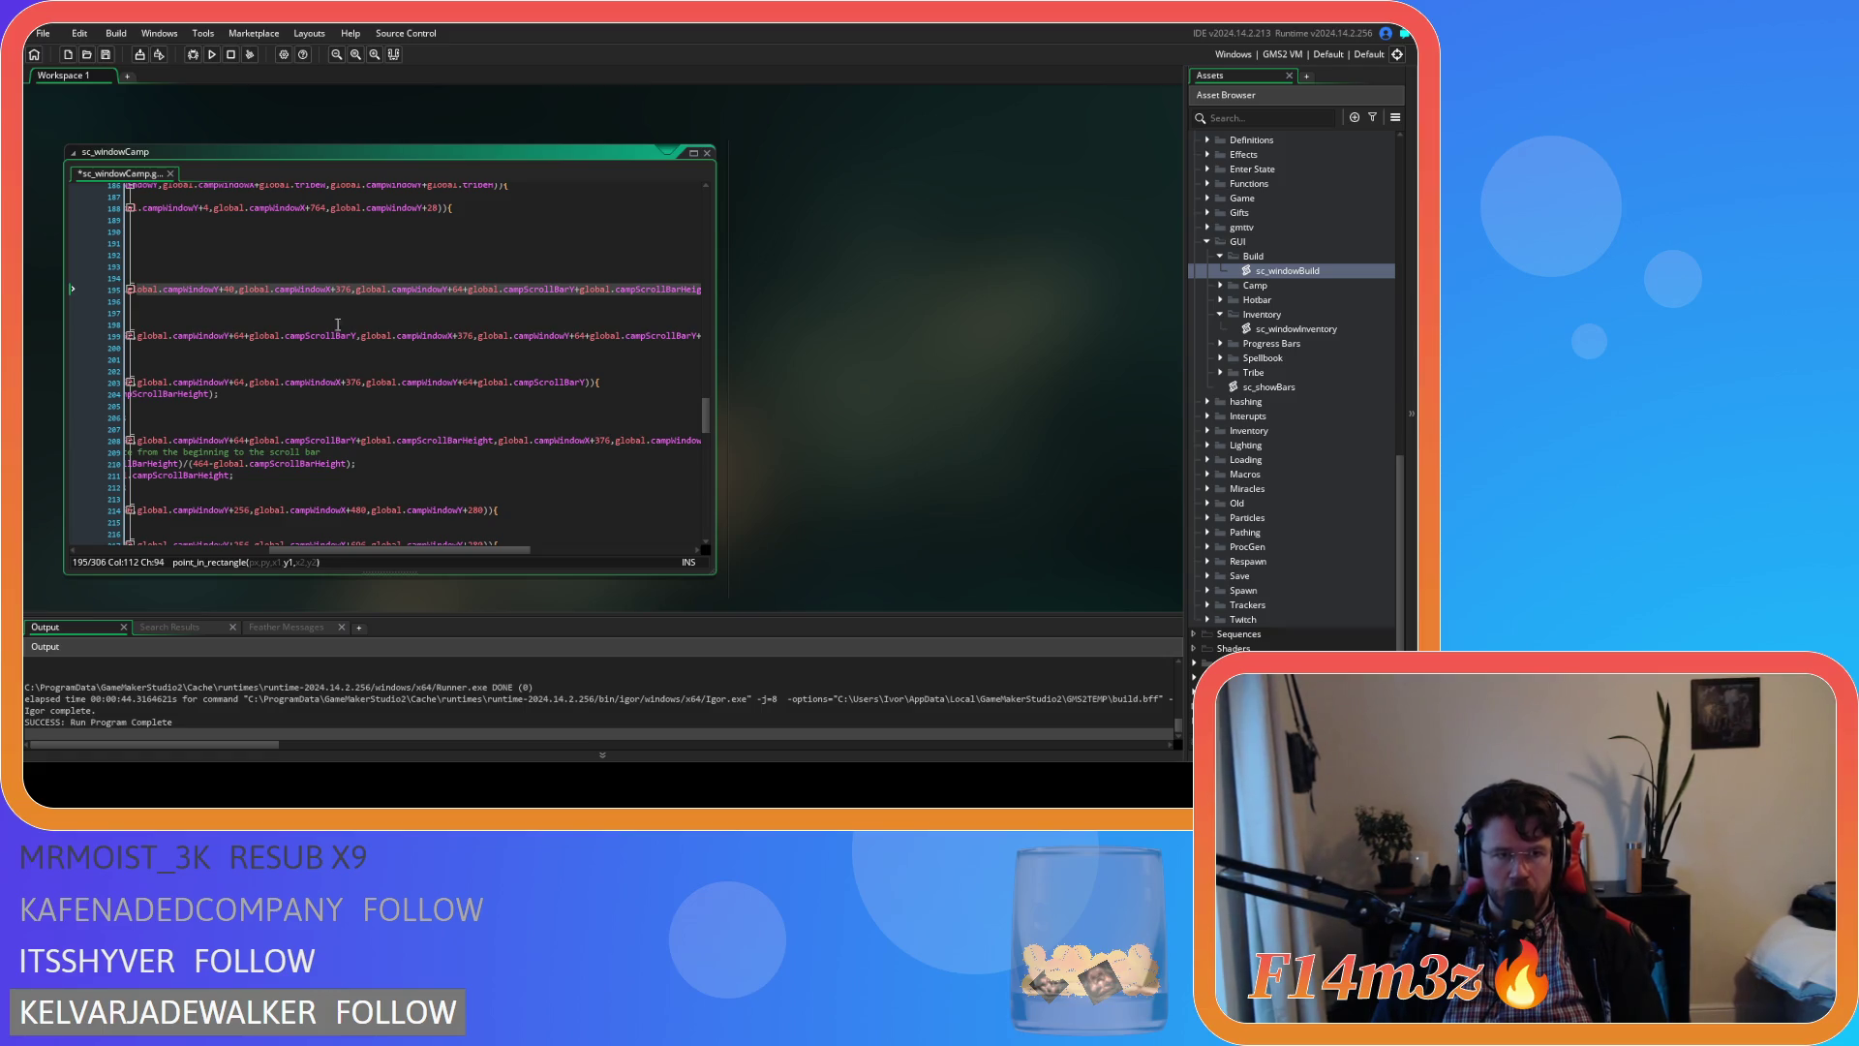
Set the rectangle end offsets to 344 and 520, remove the leftover scroll bar term, and save
{"action": "double_click", "coordinate": [344, 289]}
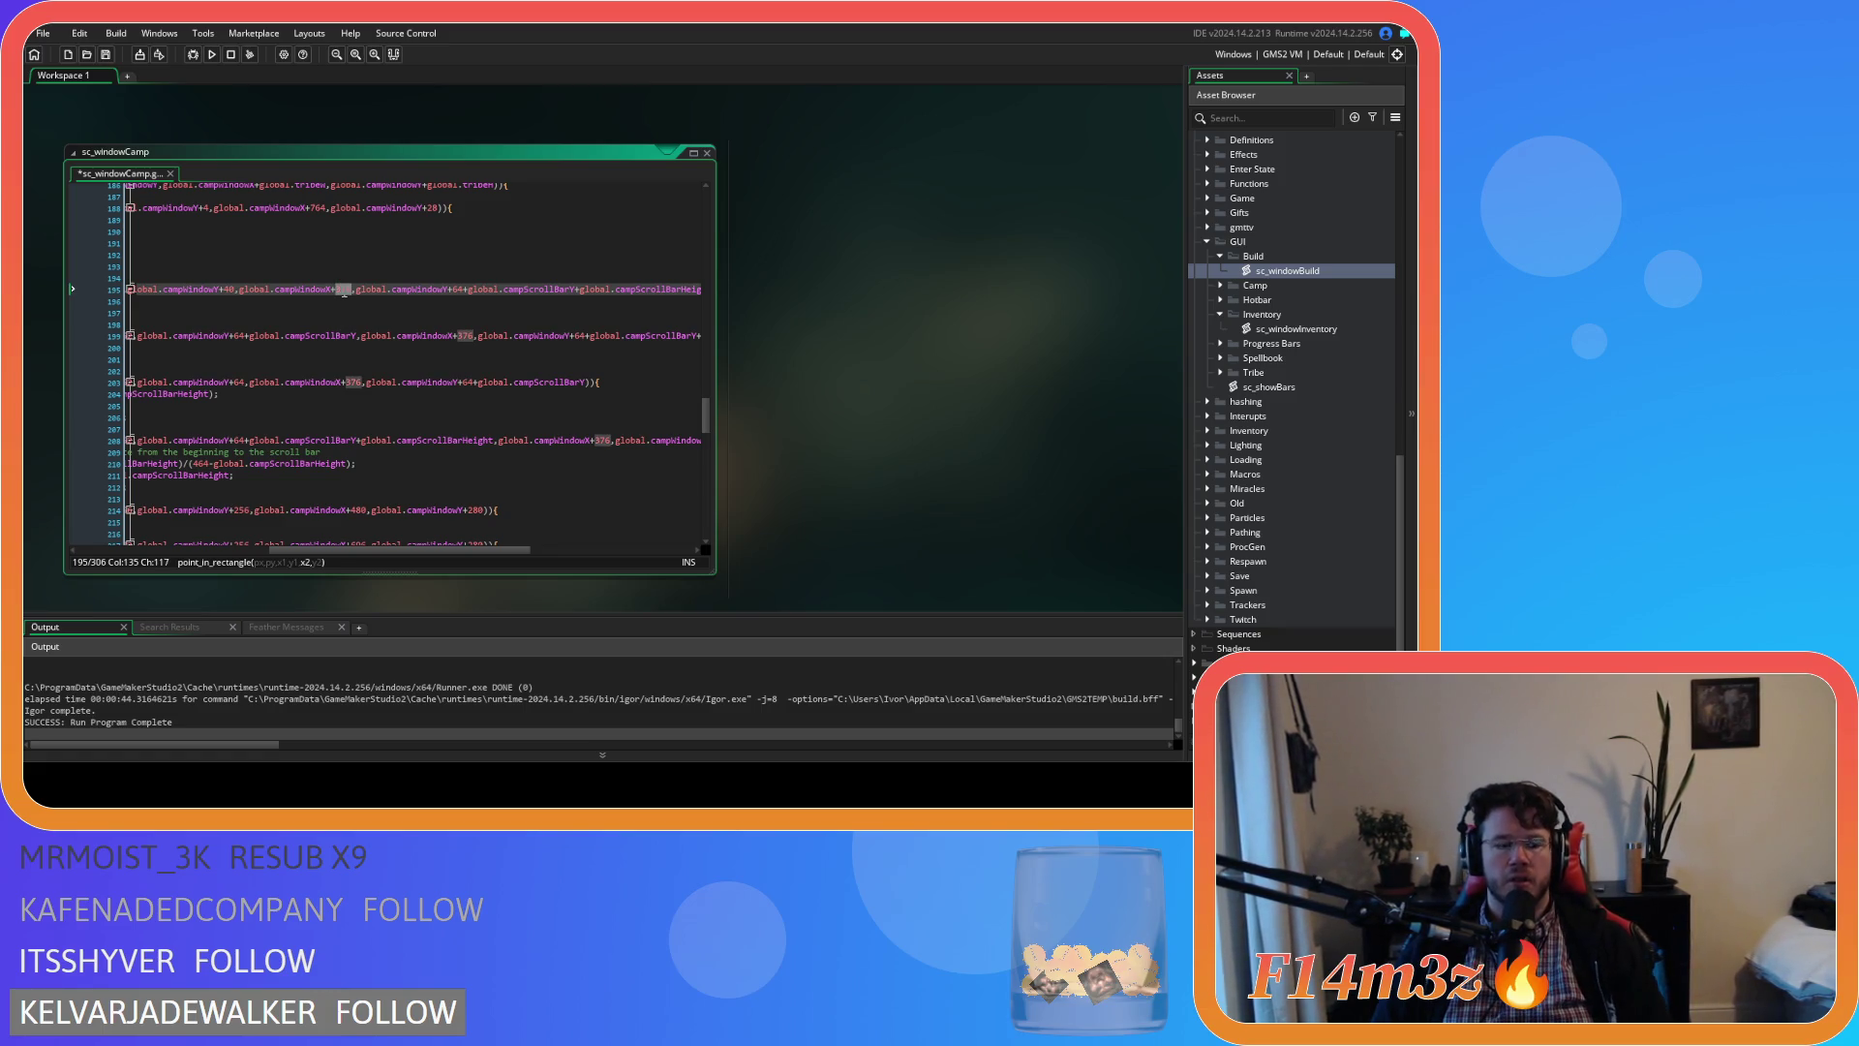
{"action": "type", "text": "344"}
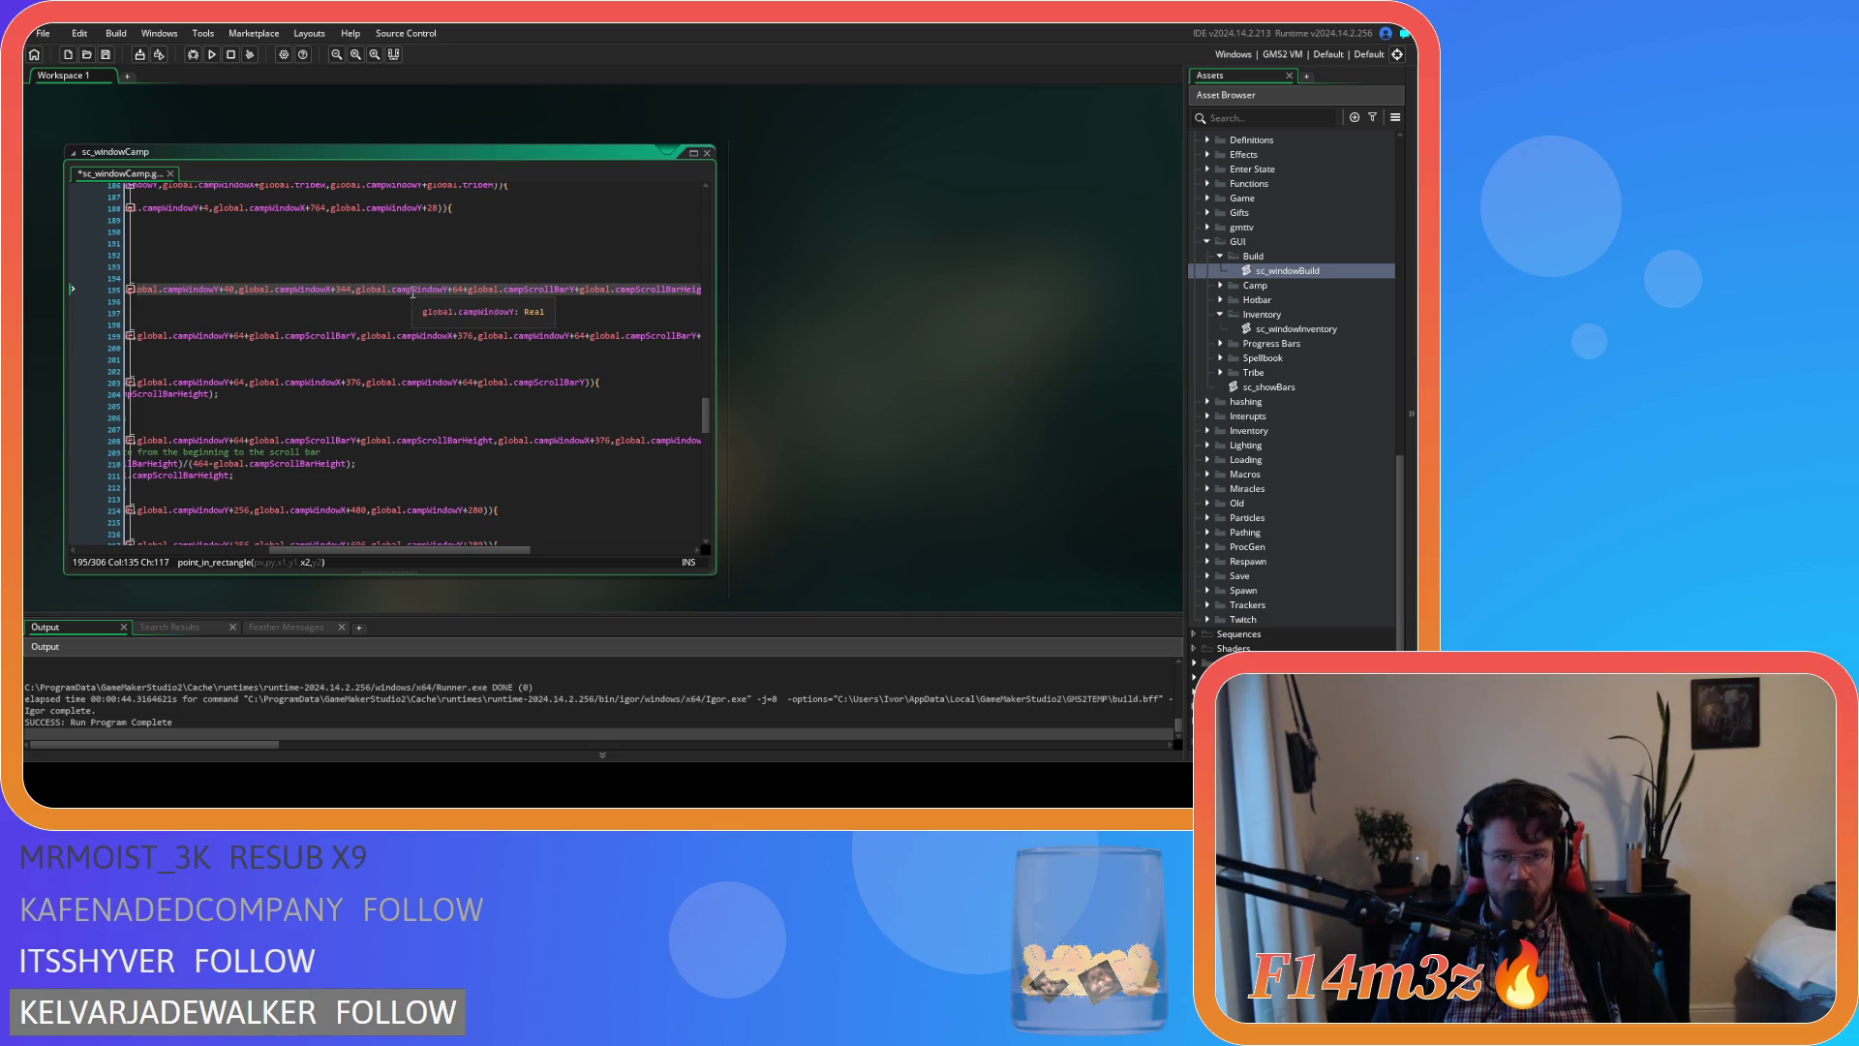
{"action": "double_click", "coordinate": [457, 289]}
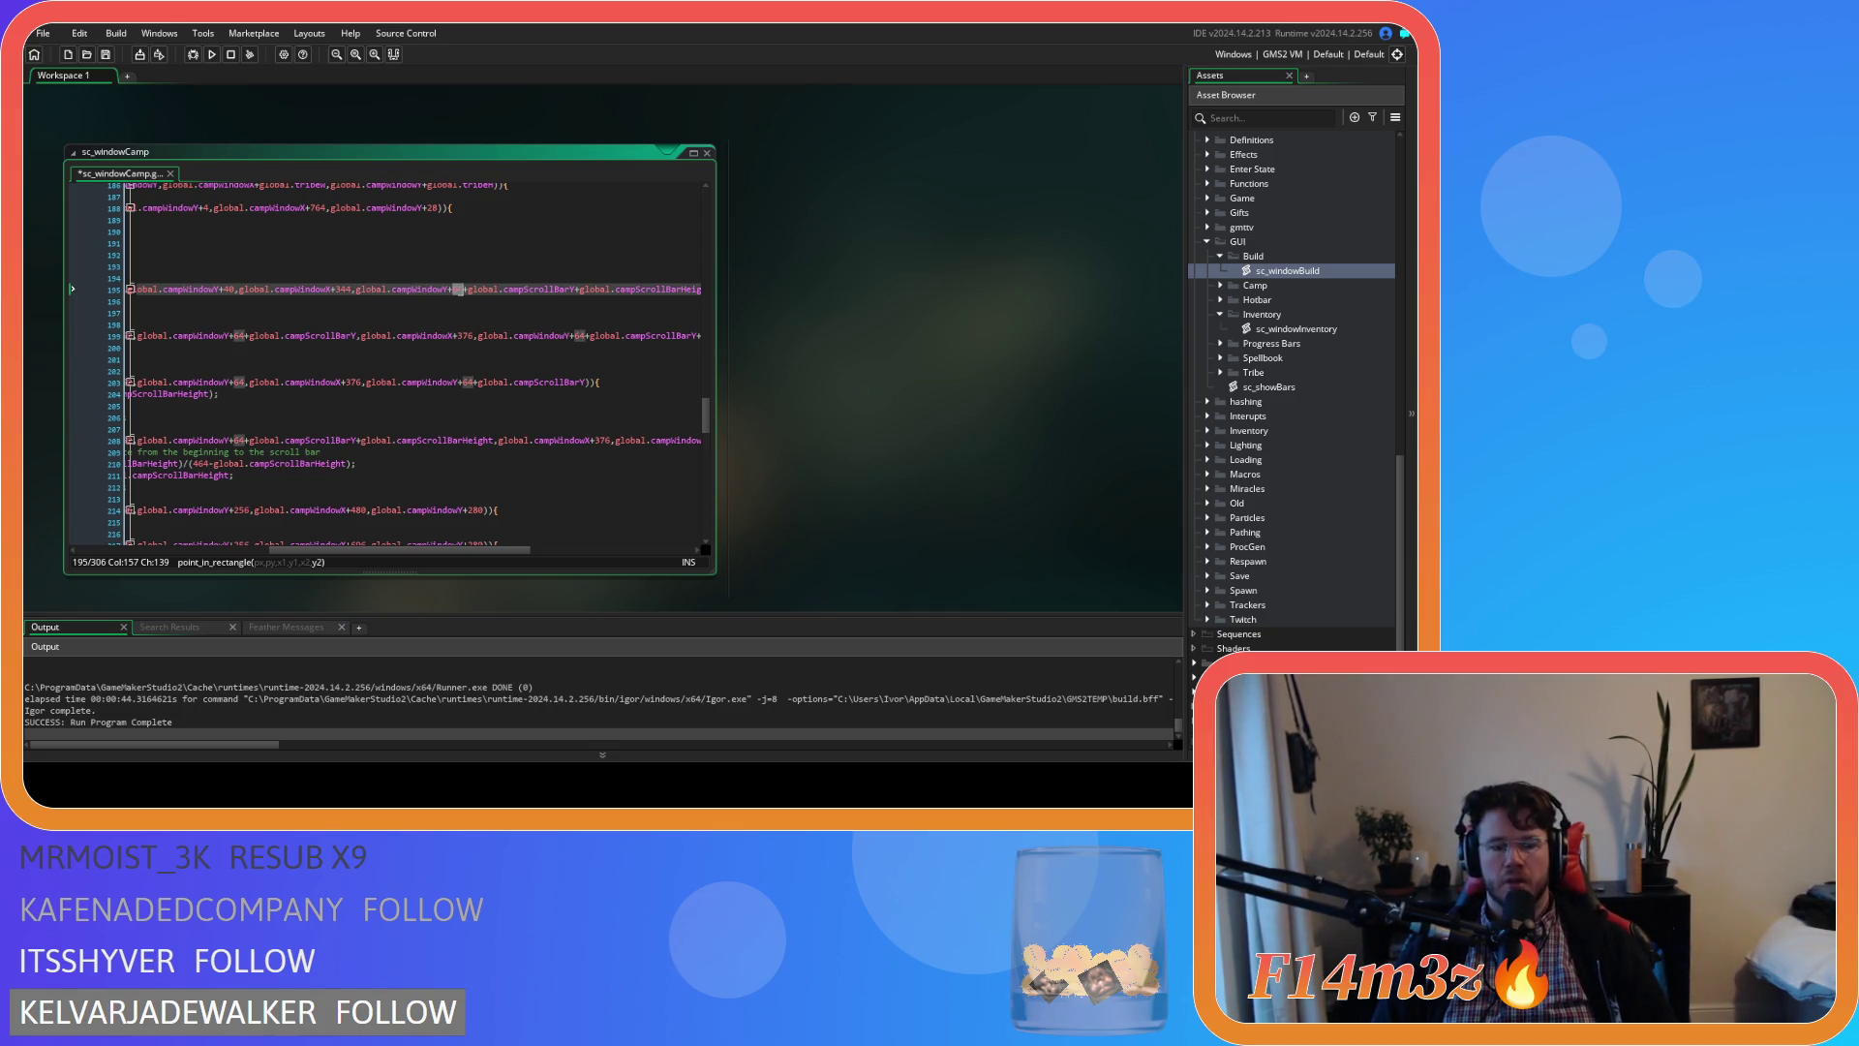
{"action": "type", "text": "520"}
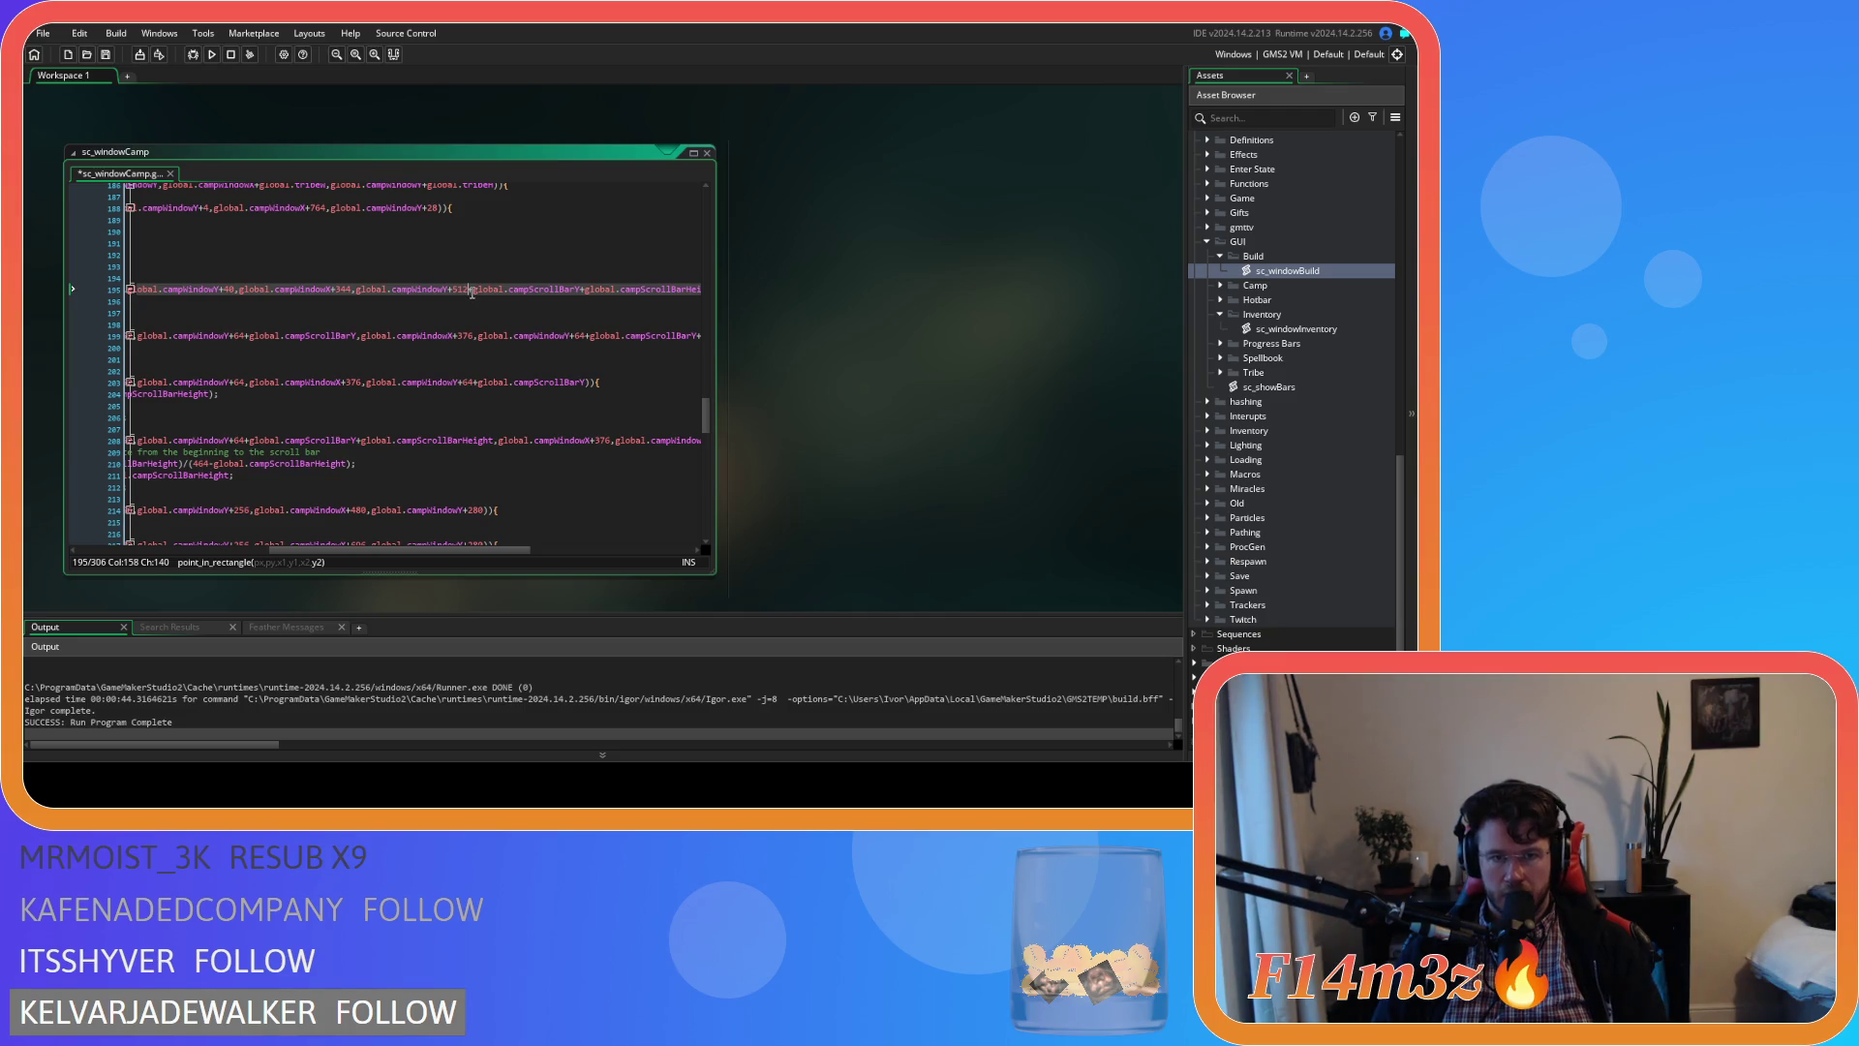
{"action": "left_click_drag", "start_coordinate": [549, 295], "coordinate": [579, 294]}
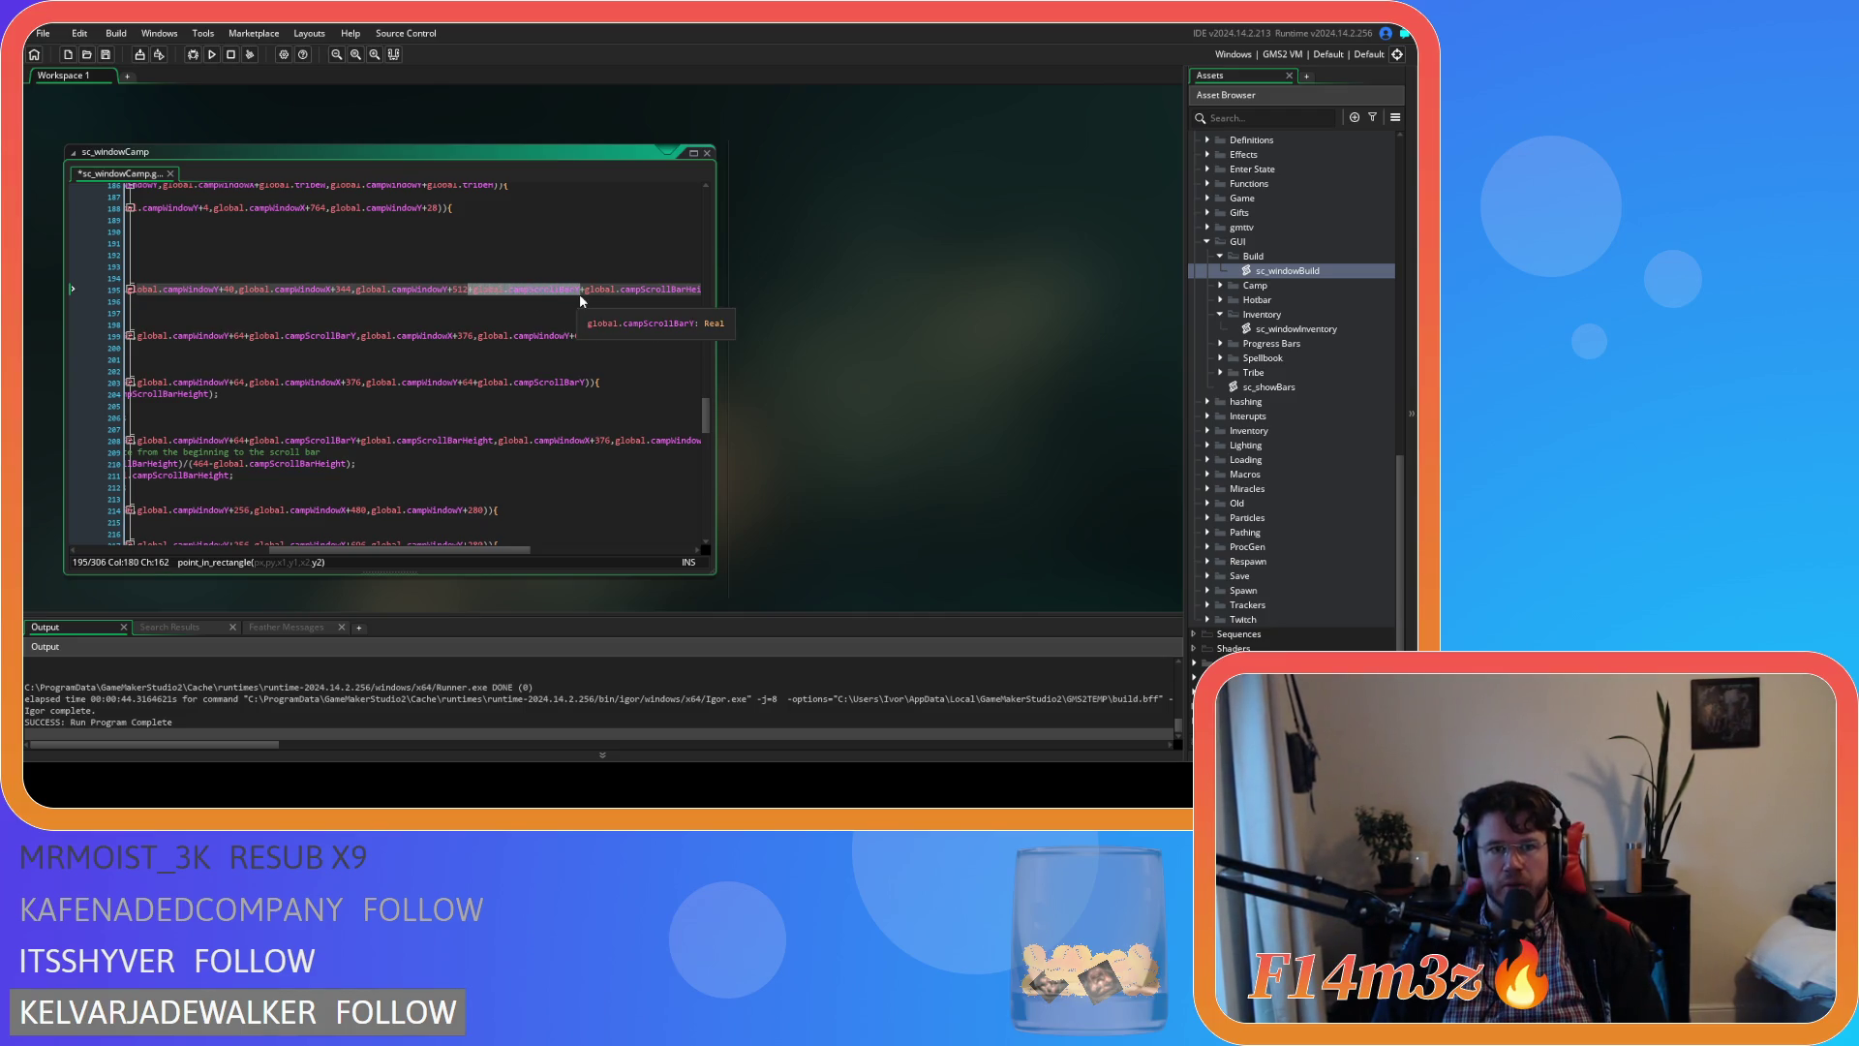
{"action": "left_click_drag", "start_coordinate": [426, 550], "coordinate": [488, 550]}
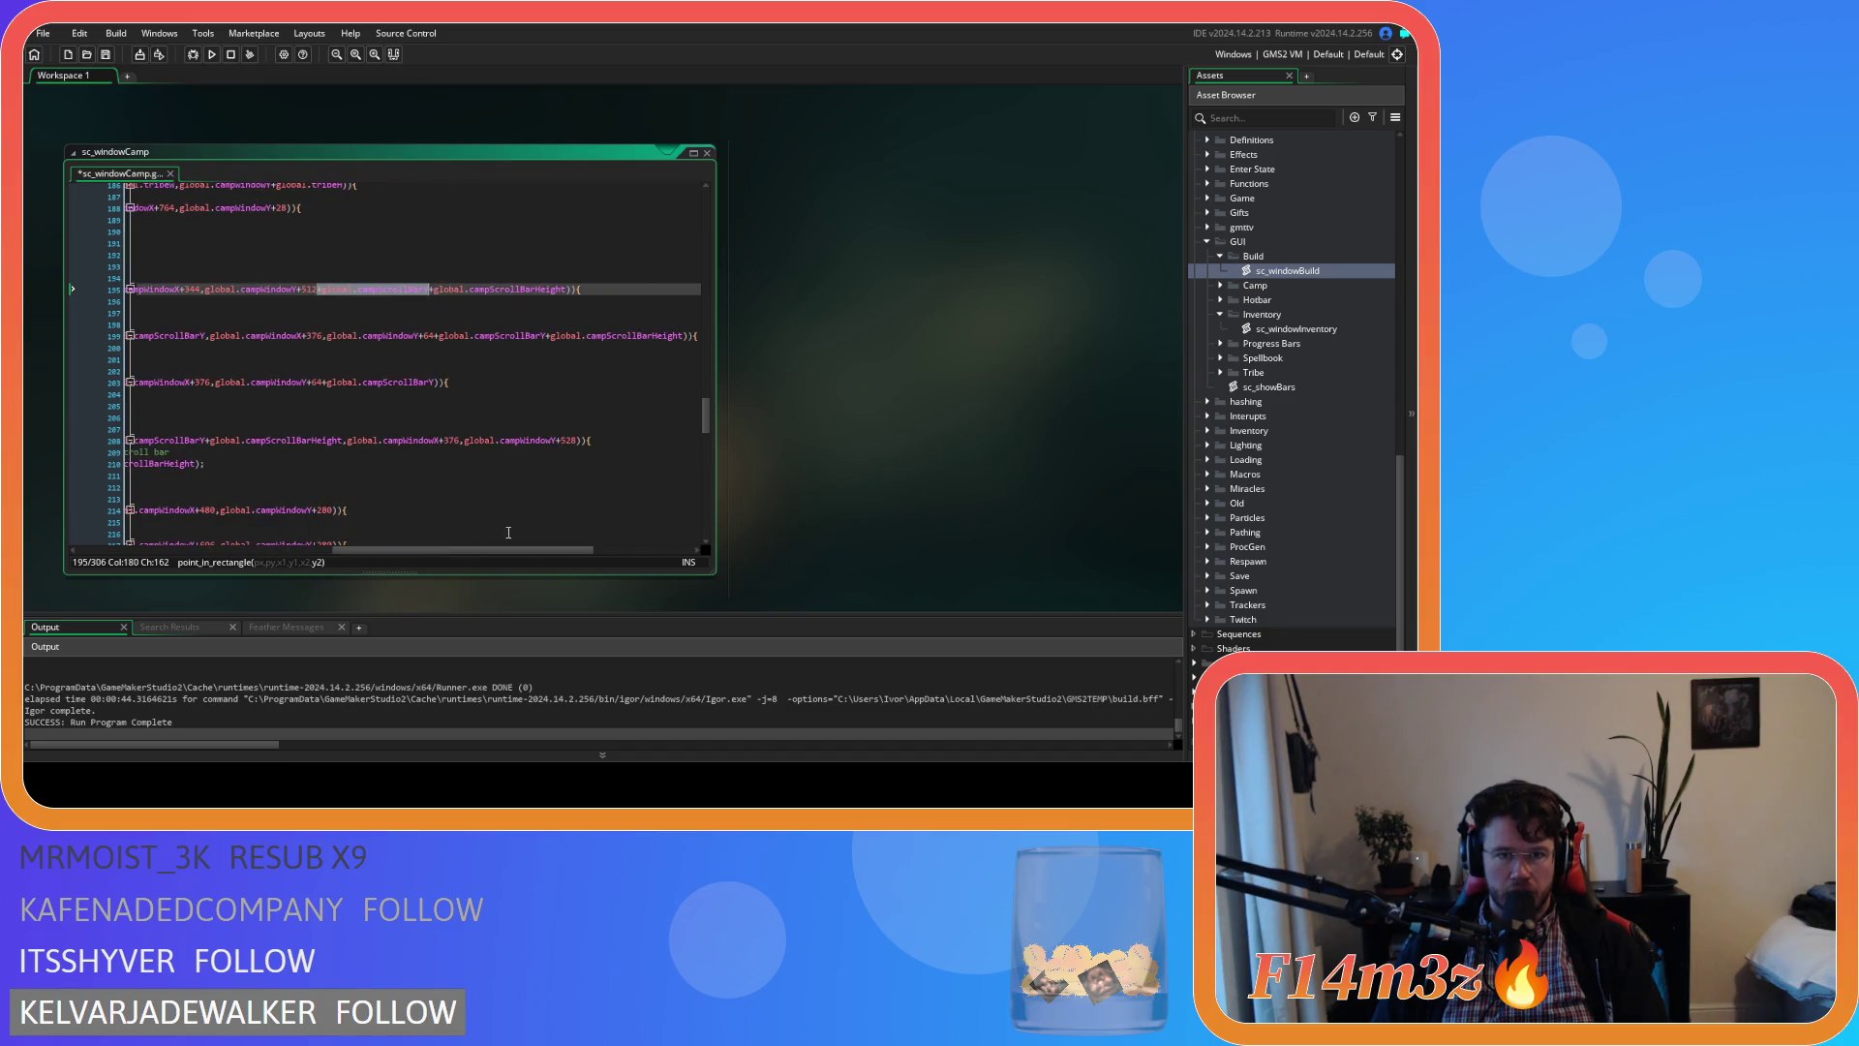
{"action": "key", "text": "shift+Right"}
{"action": "key", "text": "shift+Right"}
{"action": "key", "text": "shift+Right"}
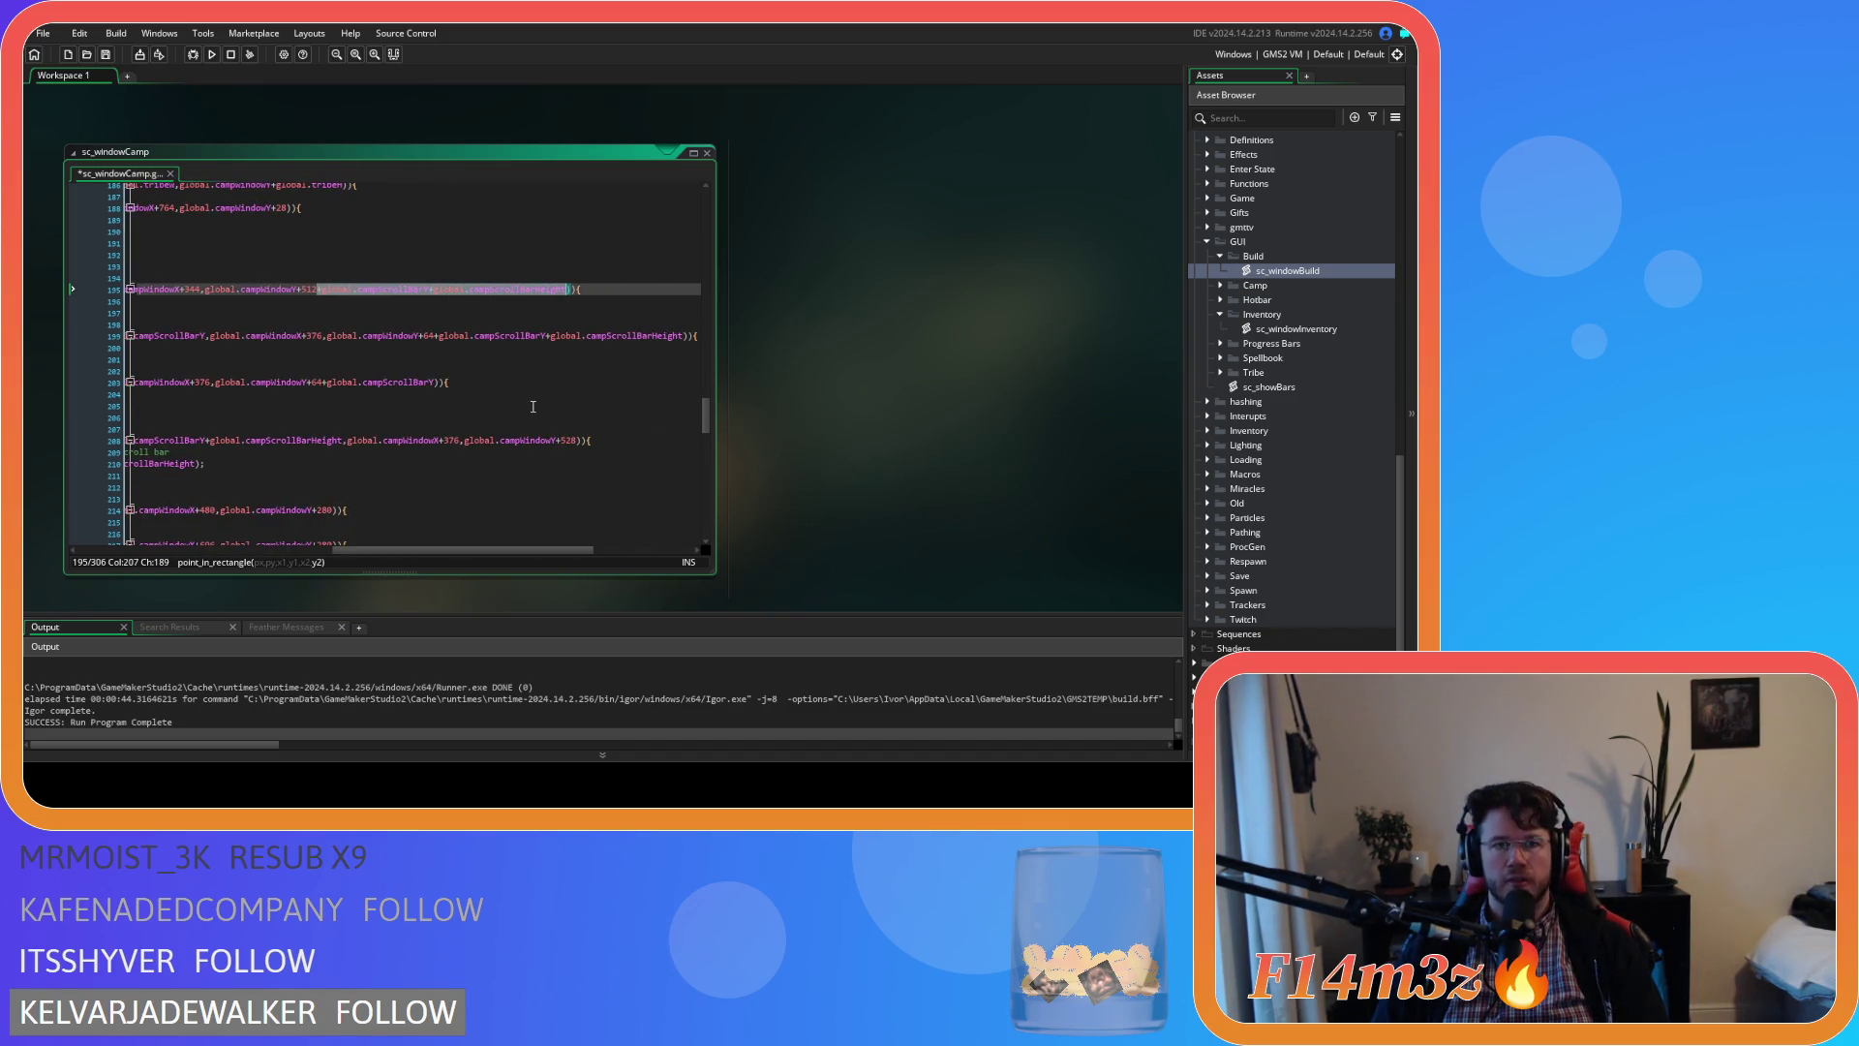
{"action": "key", "text": "Delete"}
{"action": "left_click_drag", "start_coordinate": [404, 552], "coordinate": [161, 554]}
{"action": "key", "text": "Left"}
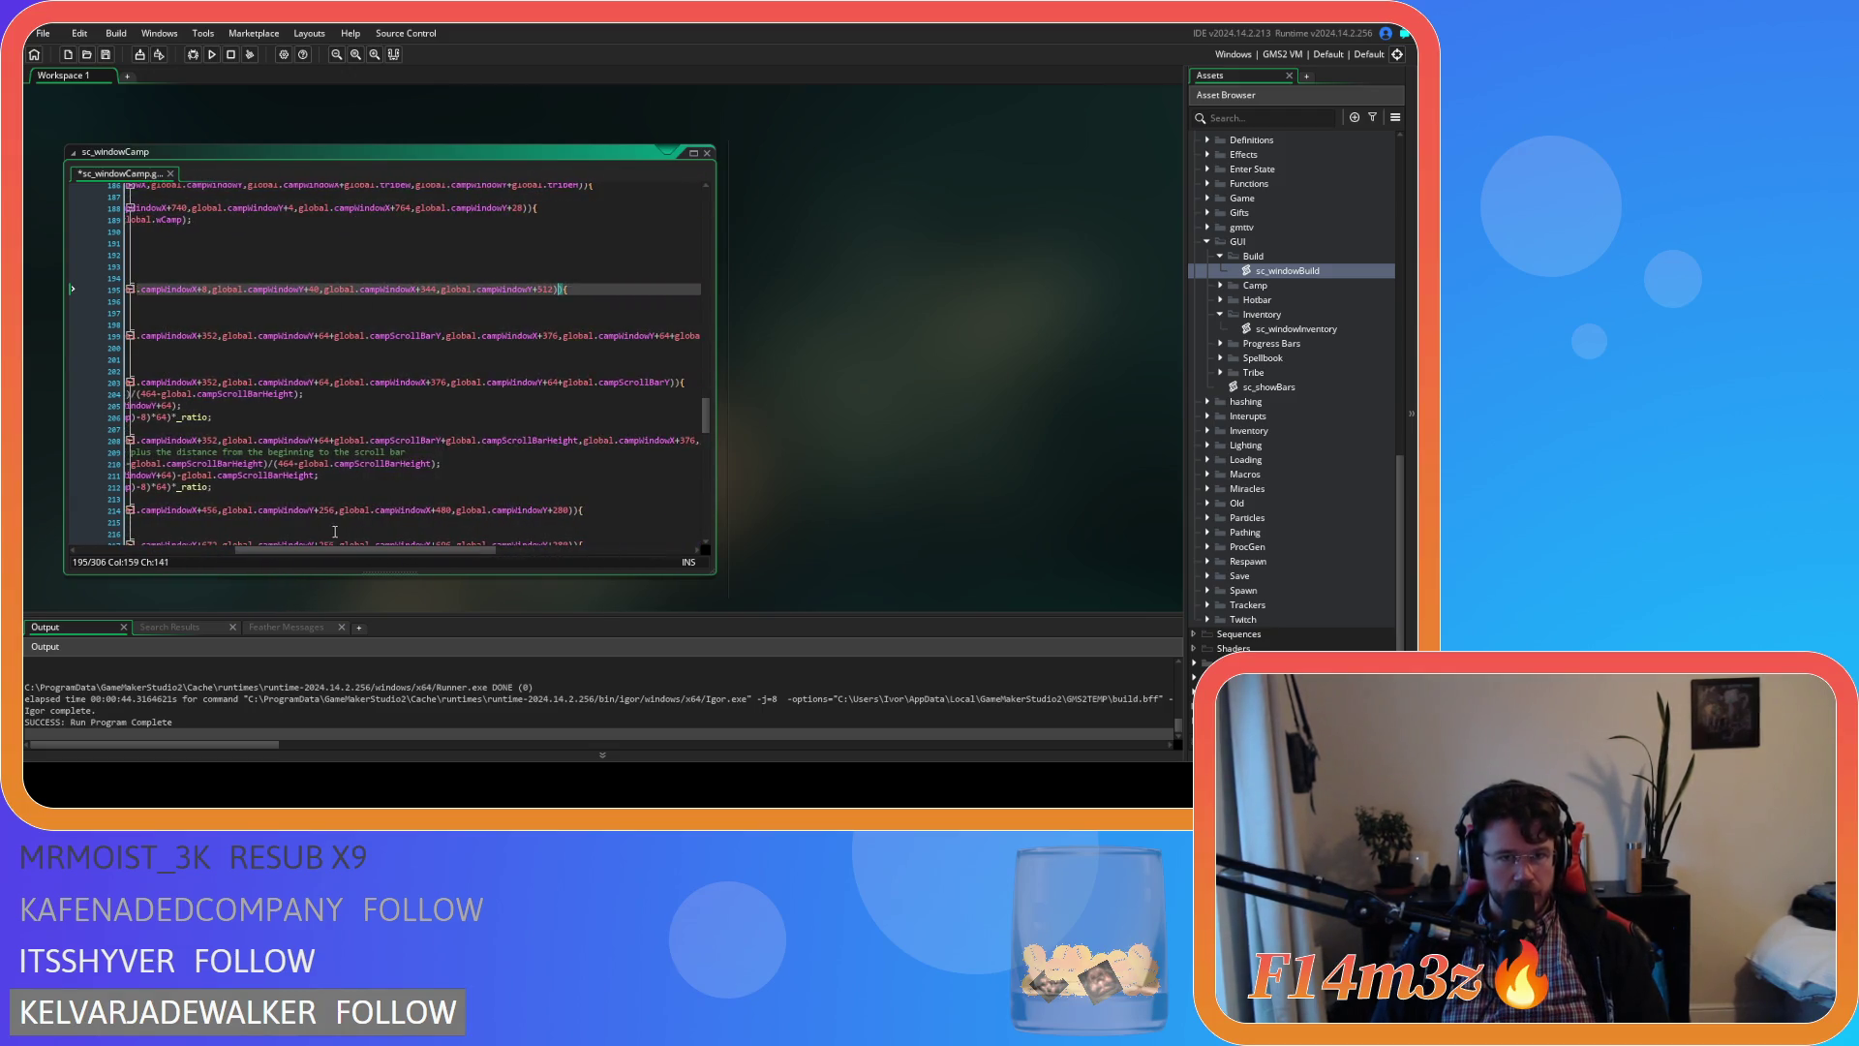
{"action": "key", "text": "Left"}
{"action": "key", "text": "Left"}
{"action": "key", "text": "Left"}
{"action": "key", "text": "ctrl+s"}
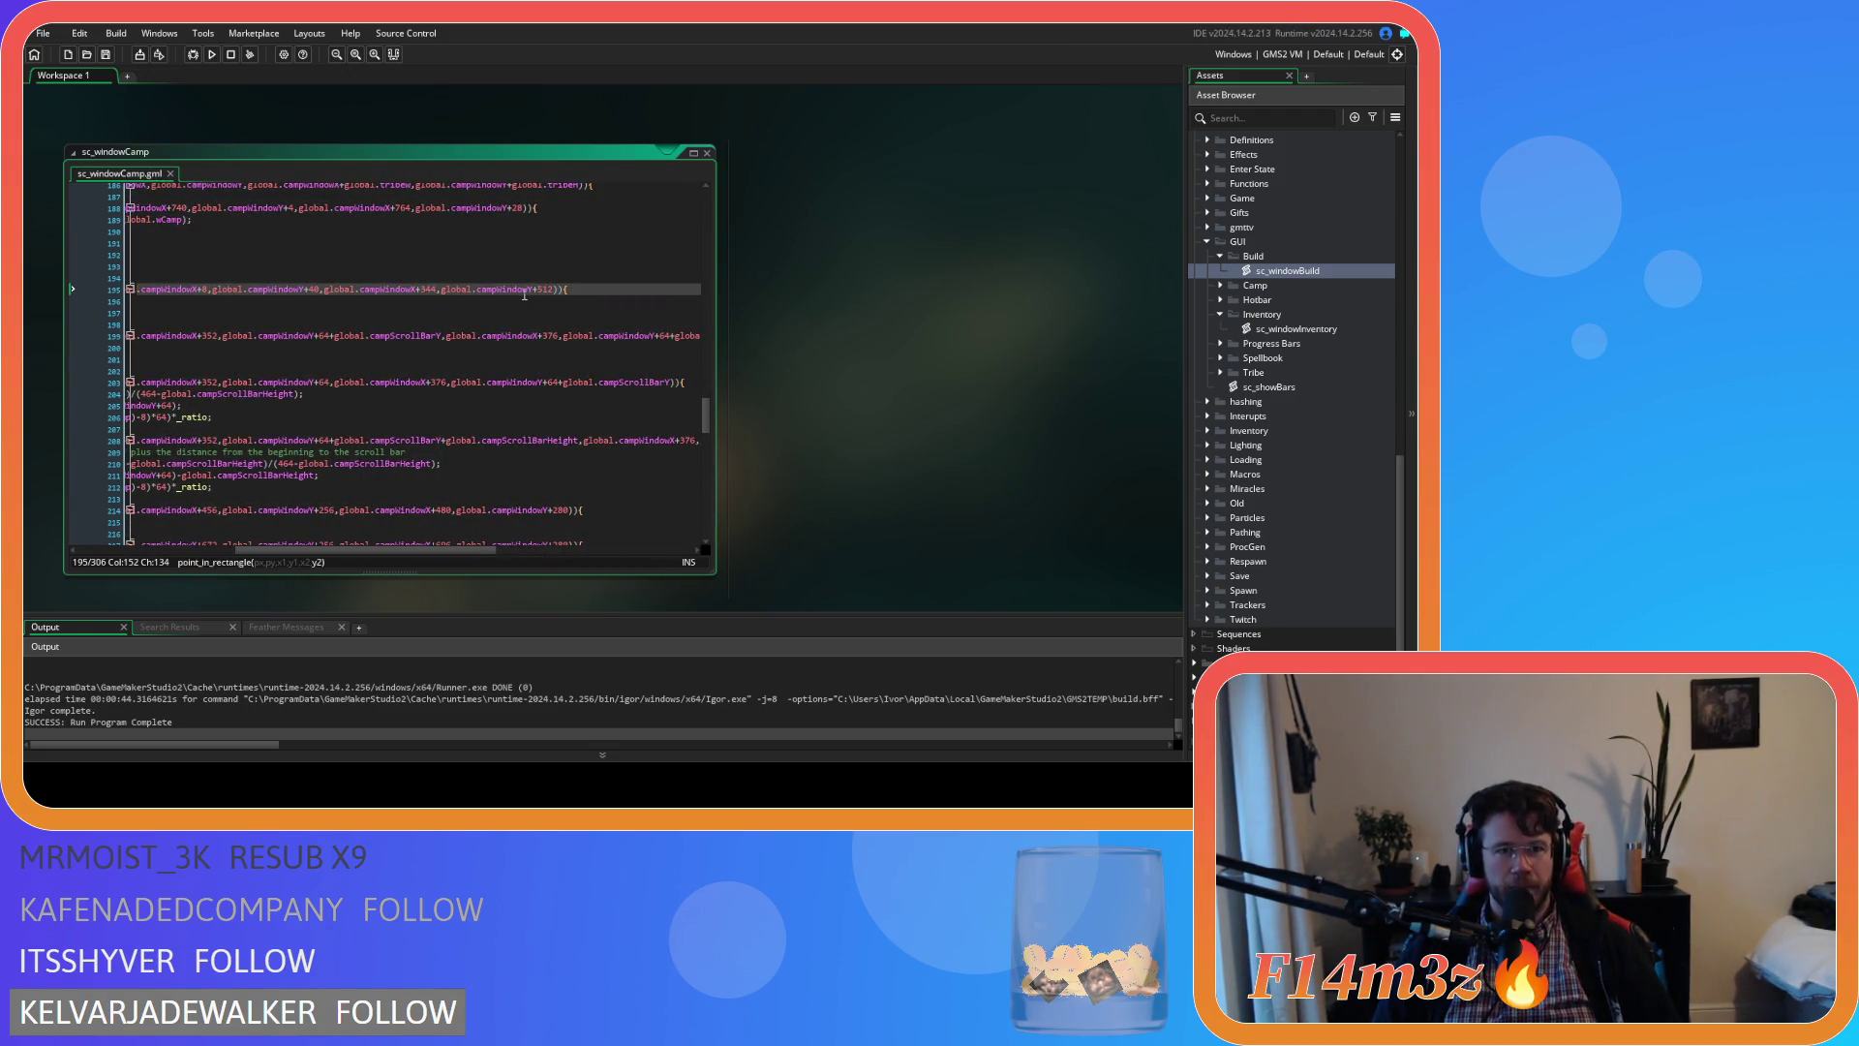
Change the line 195 end offsets to 352 and 552 and save sc_windowCamp
{"action": "mouse_move", "coordinate": [330, 550]}
{"action": "left_mouse_down"}
{"action": "mouse_move", "coordinate": [245, 535]}
{"action": "mouse_move", "coordinate": [317, 536]}
{"action": "left_mouse_up"}
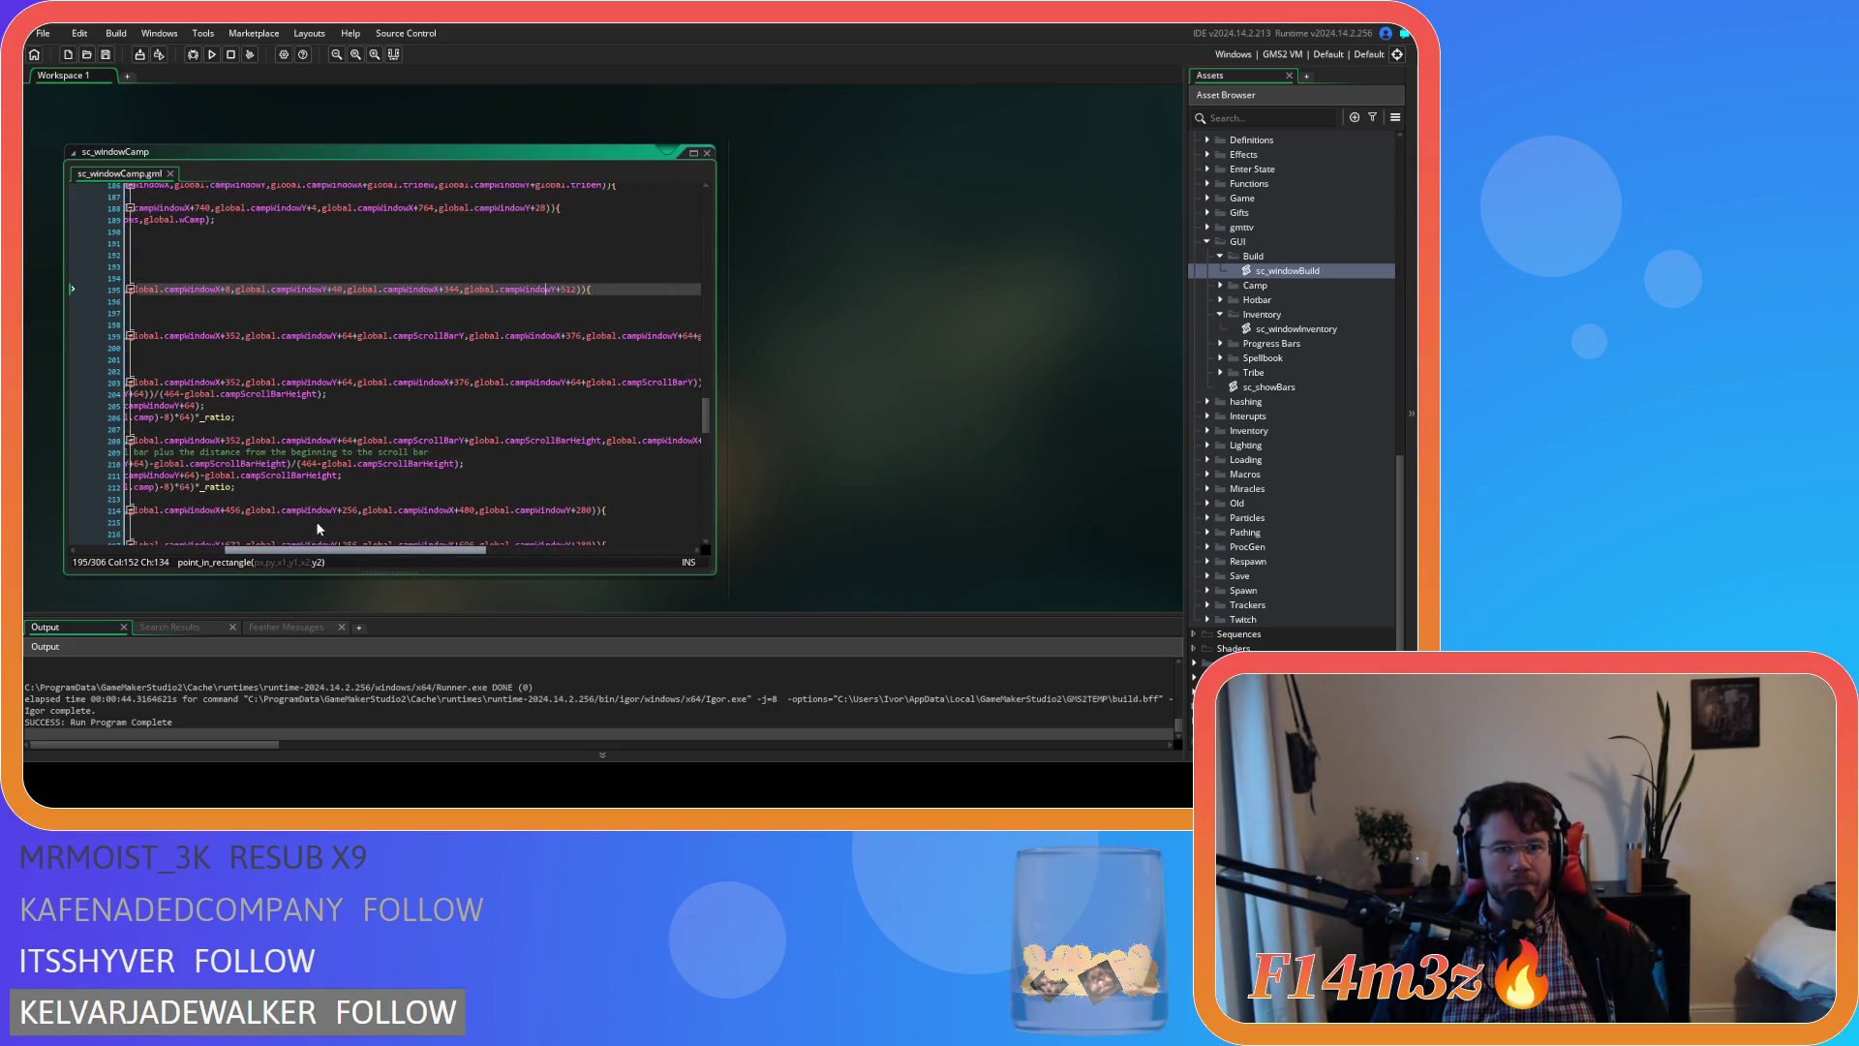
{"action": "double_click", "coordinate": [451, 289]}
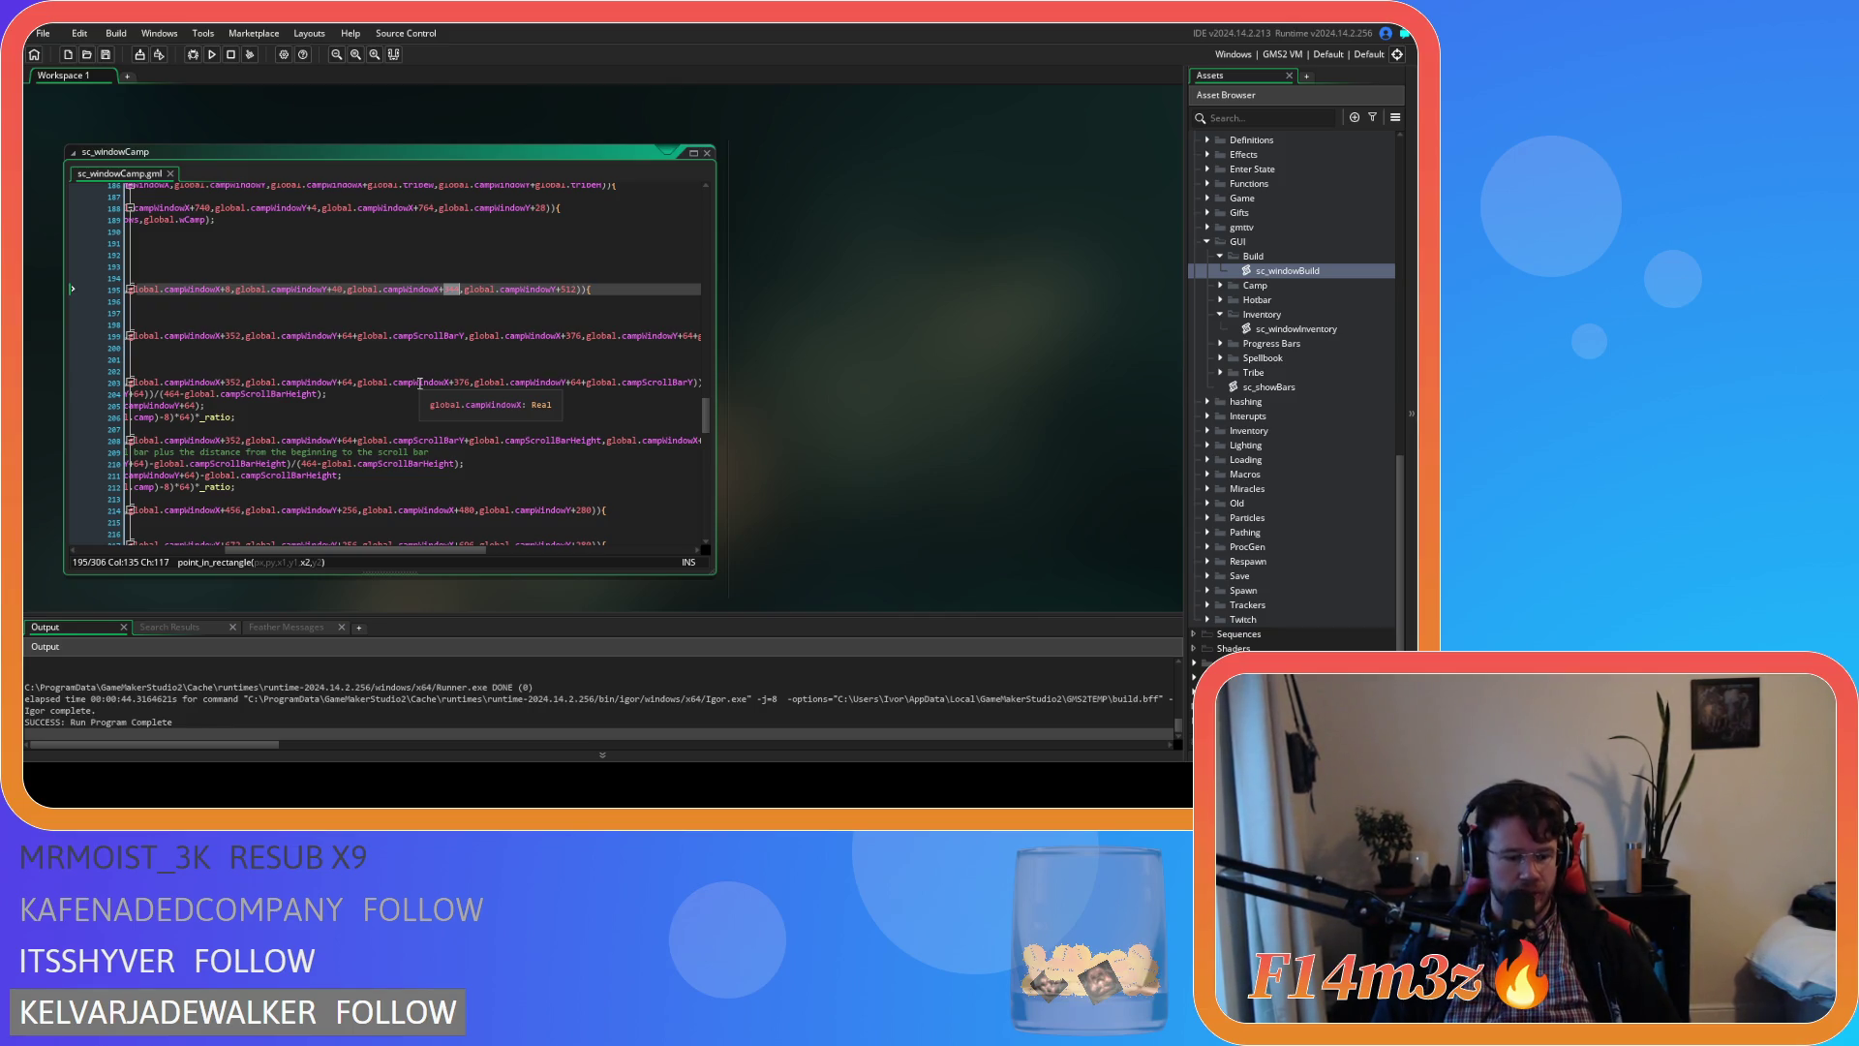
{"action": "type", "text": "352"}
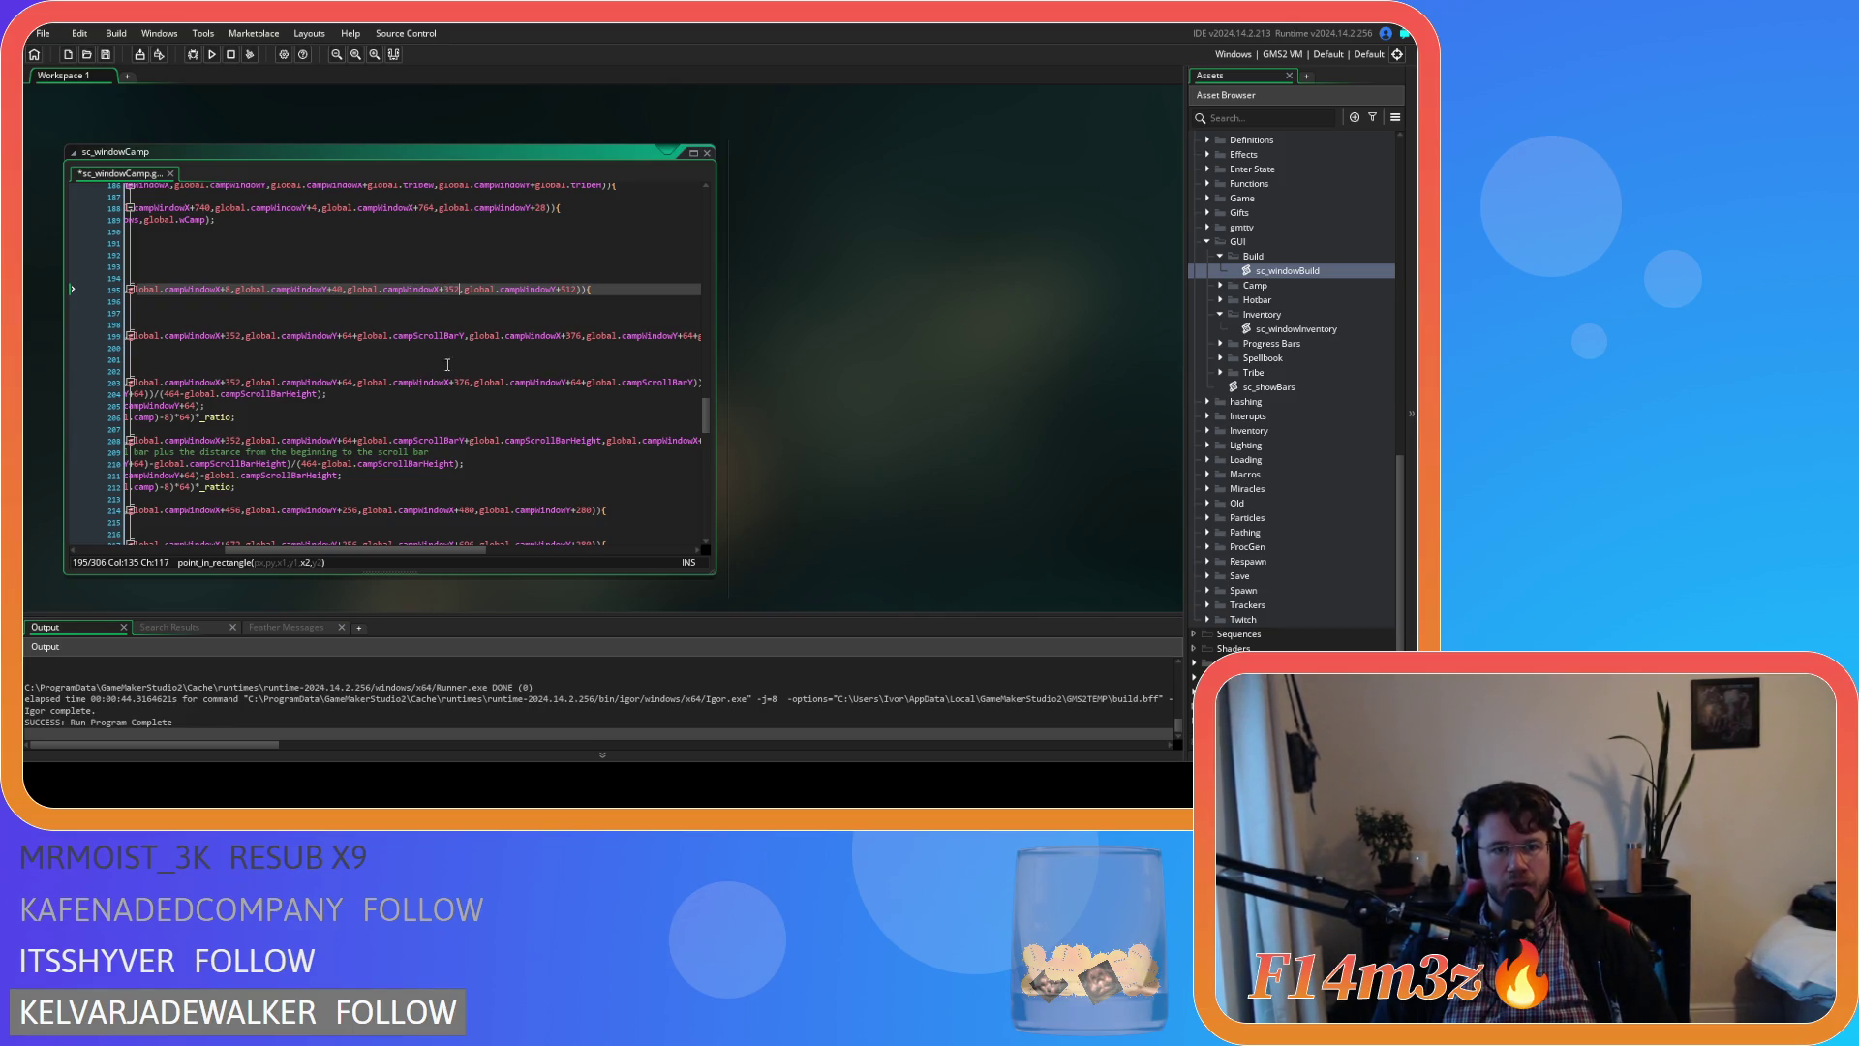
{"action": "double_click", "coordinate": [569, 289]}
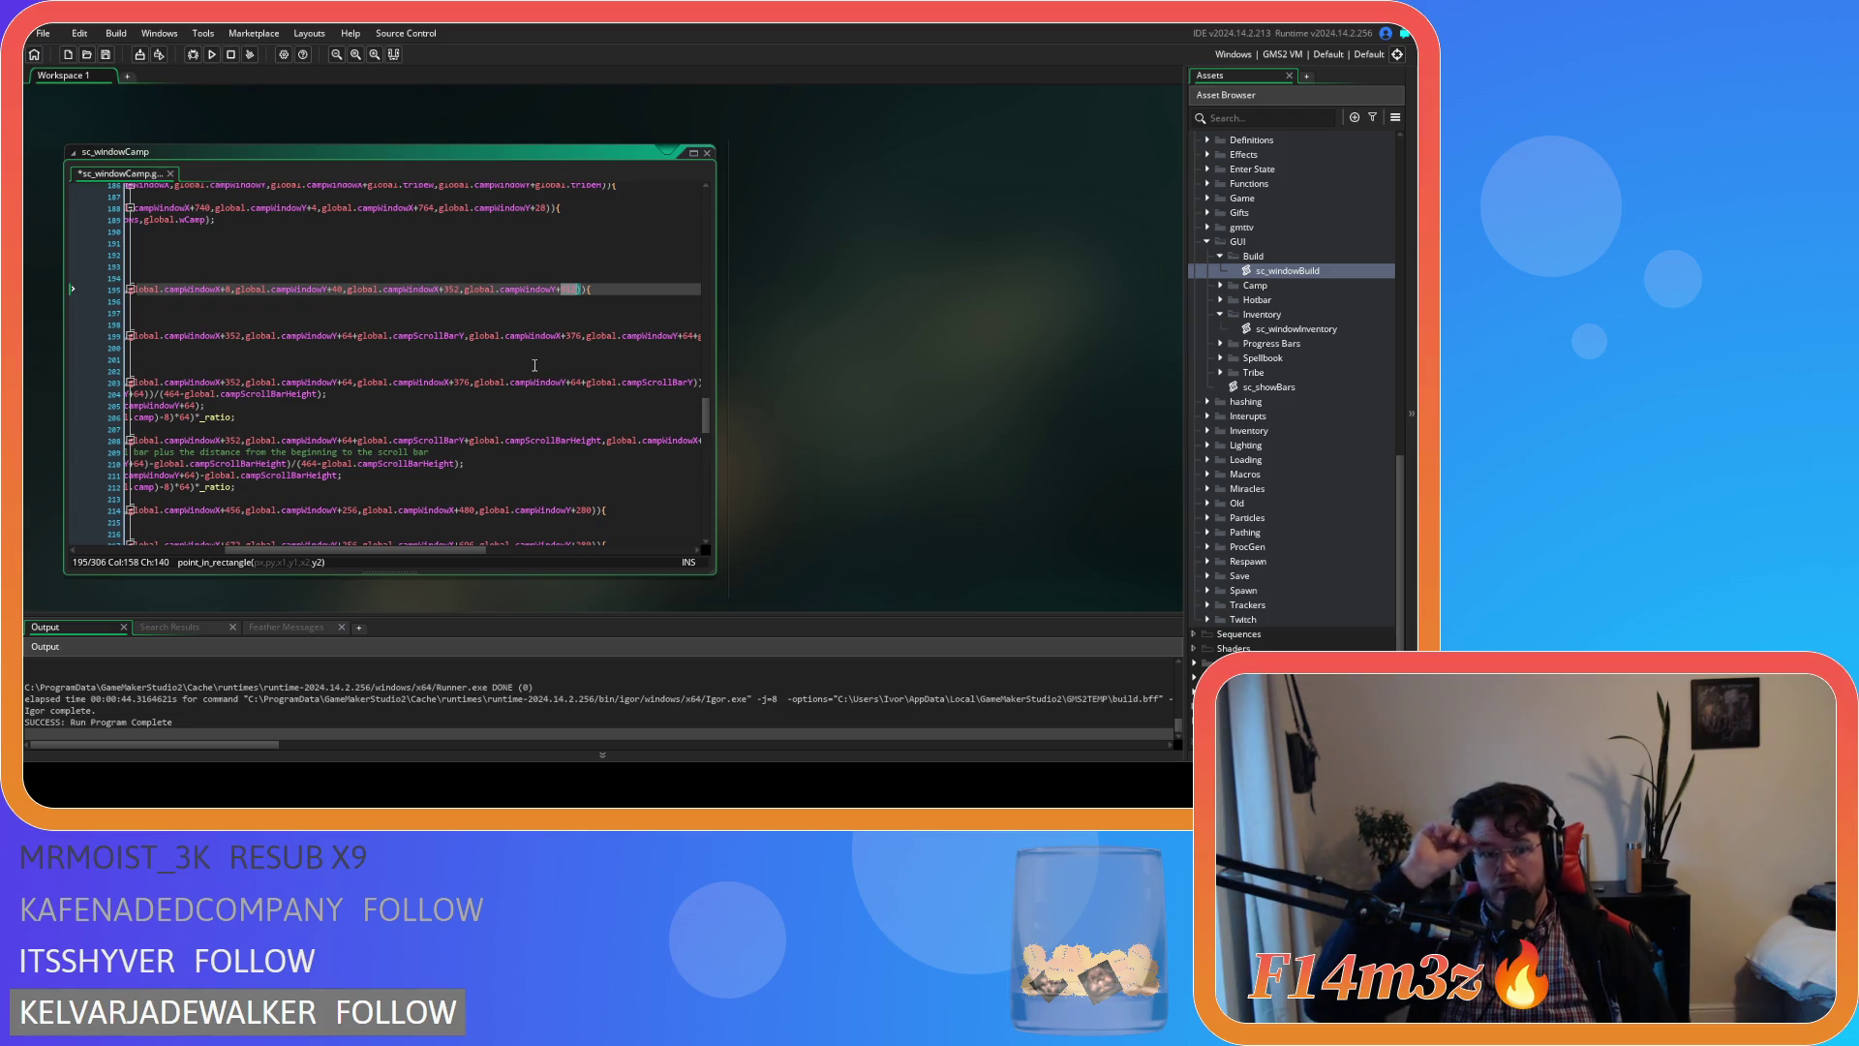
{"action": "type", "text": "552"}
{"action": "key", "text": "ctrl+s"}
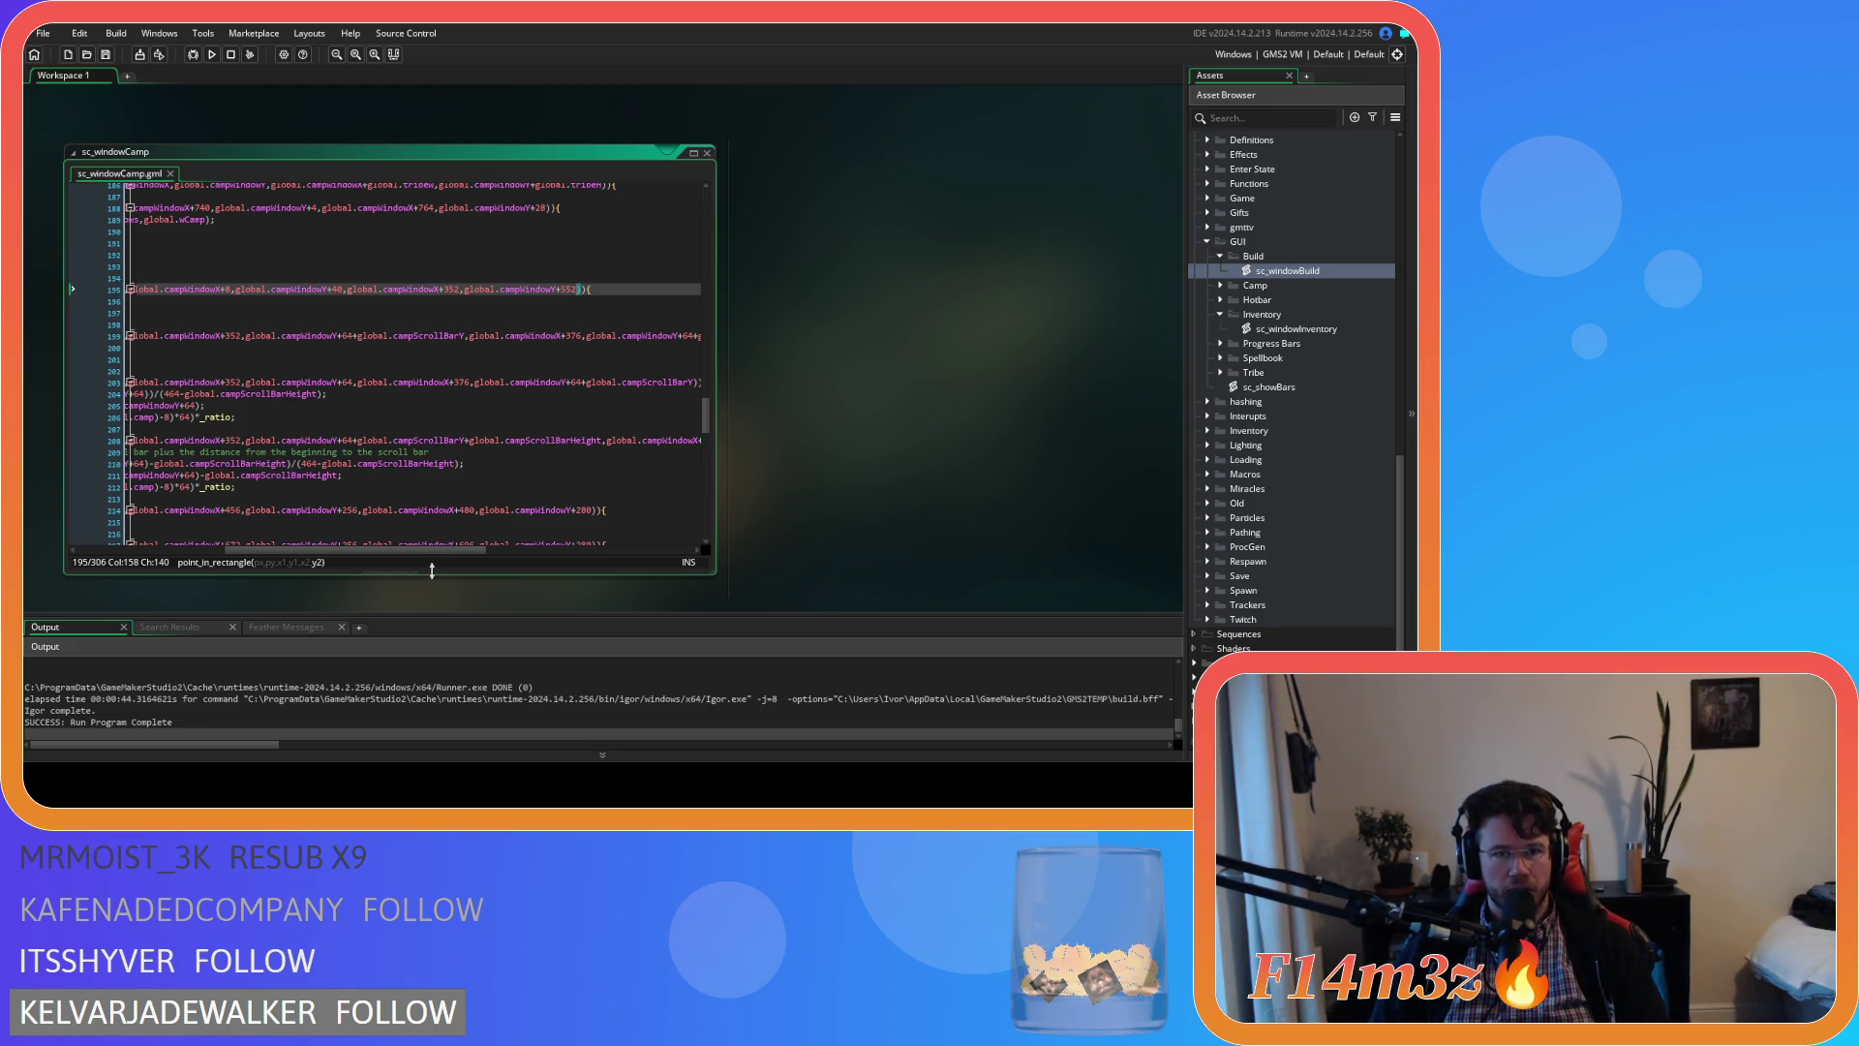
{"action": "left_click_drag", "start_coordinate": [445, 548], "coordinate": [342, 524]}
{"action": "mouse_move", "coordinate": [294, 312]}
{"action": "left_mouse_down"}
{"action": "mouse_move", "coordinate": [188, 320]}
{"action": "mouse_move", "coordinate": [169, 301]}
{"action": "left_mouse_up"}
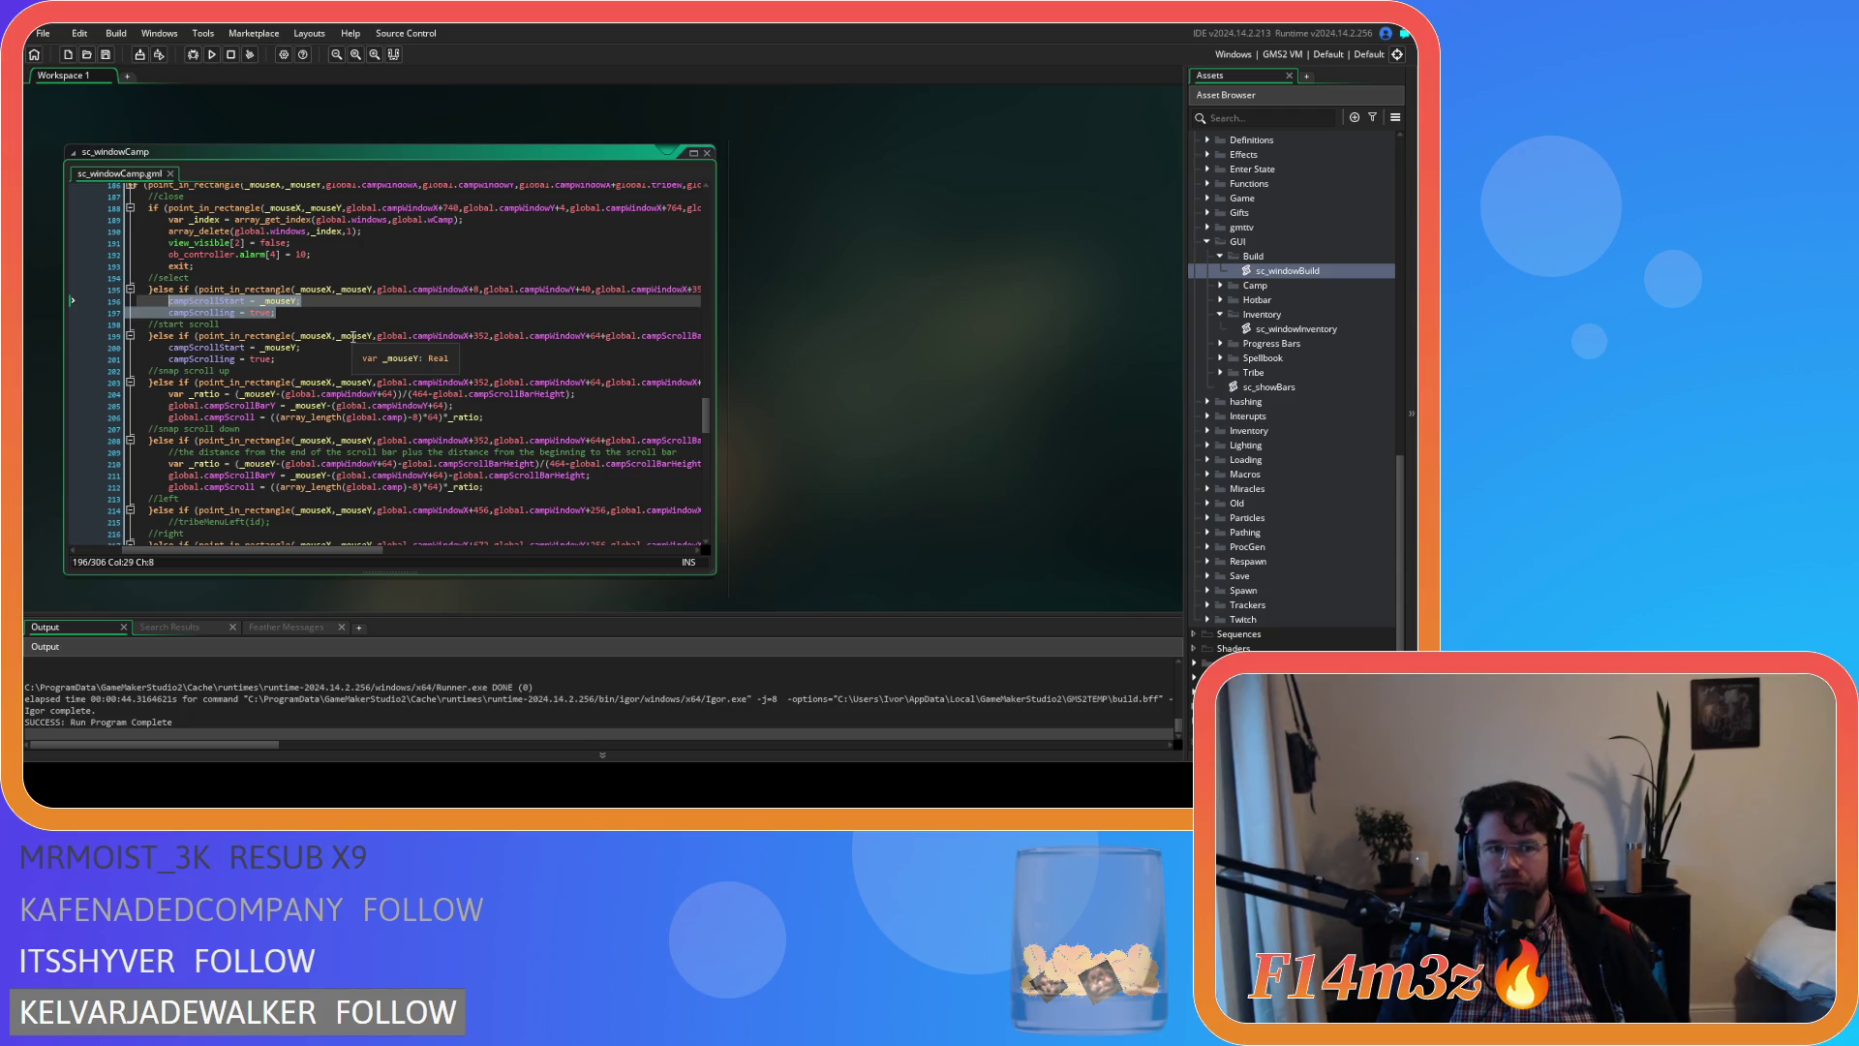
Write var _start = floor(global.campScroll/64); in the select branch, save, and add a new line
{"action": "type", "text": "globa"}
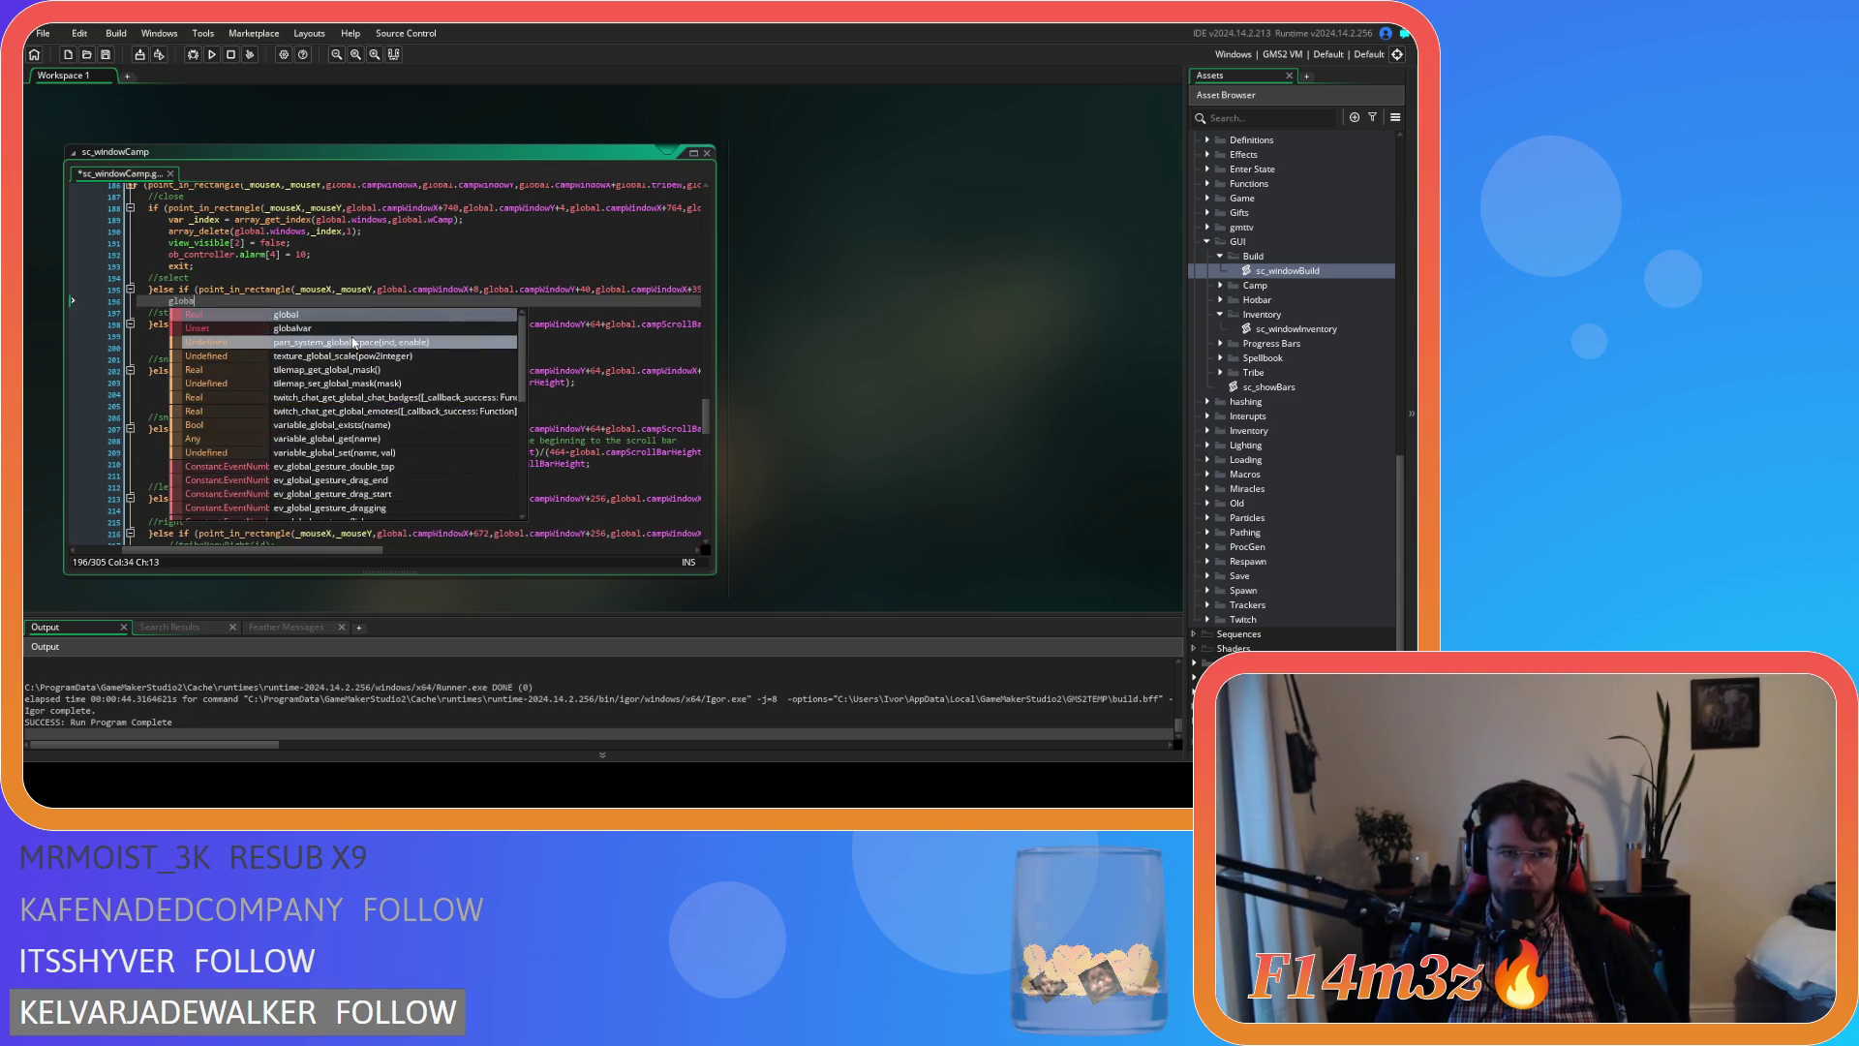
{"action": "type", "text": "l."}
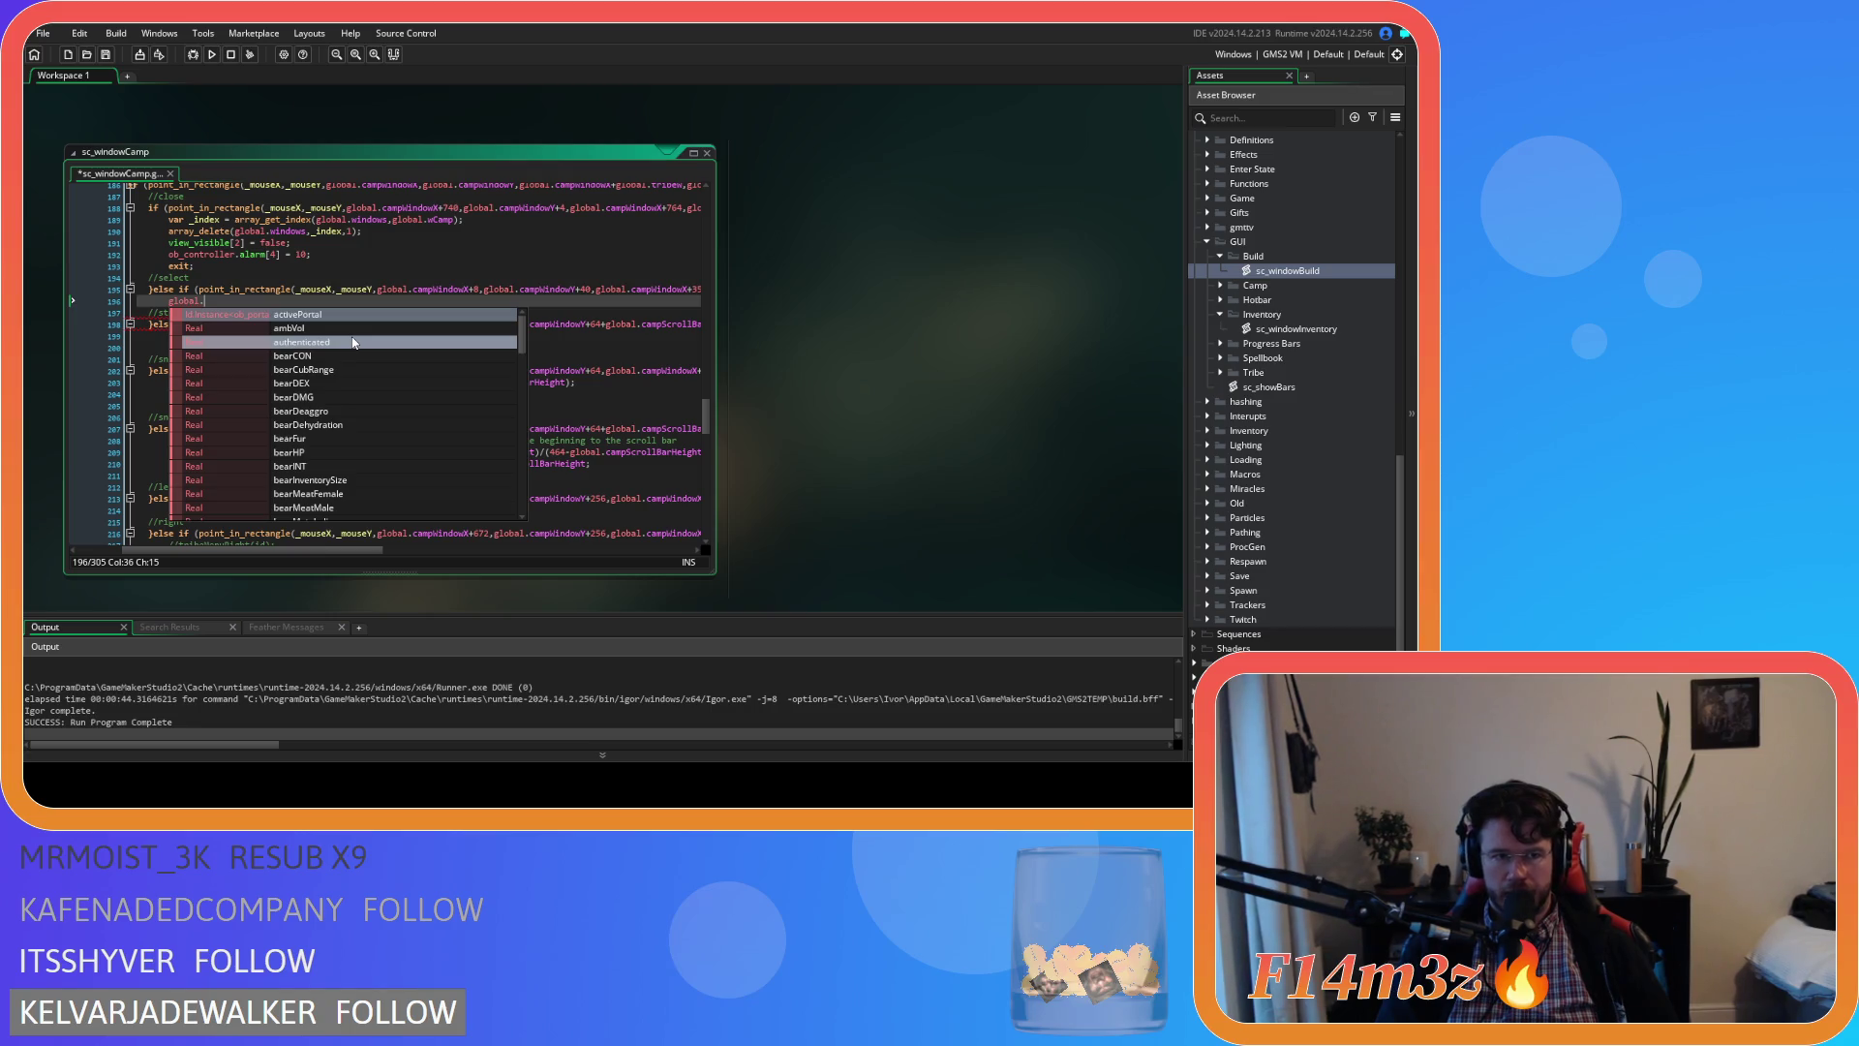
{"action": "key", "text": "BackSpace"}
{"action": "key", "text": "BackSpace"}
{"action": "key", "text": "BackSpace"}
{"action": "key", "text": "BackSpace"}
{"action": "key", "text": "BackSpace"}
{"action": "type", "text": "var _st"}
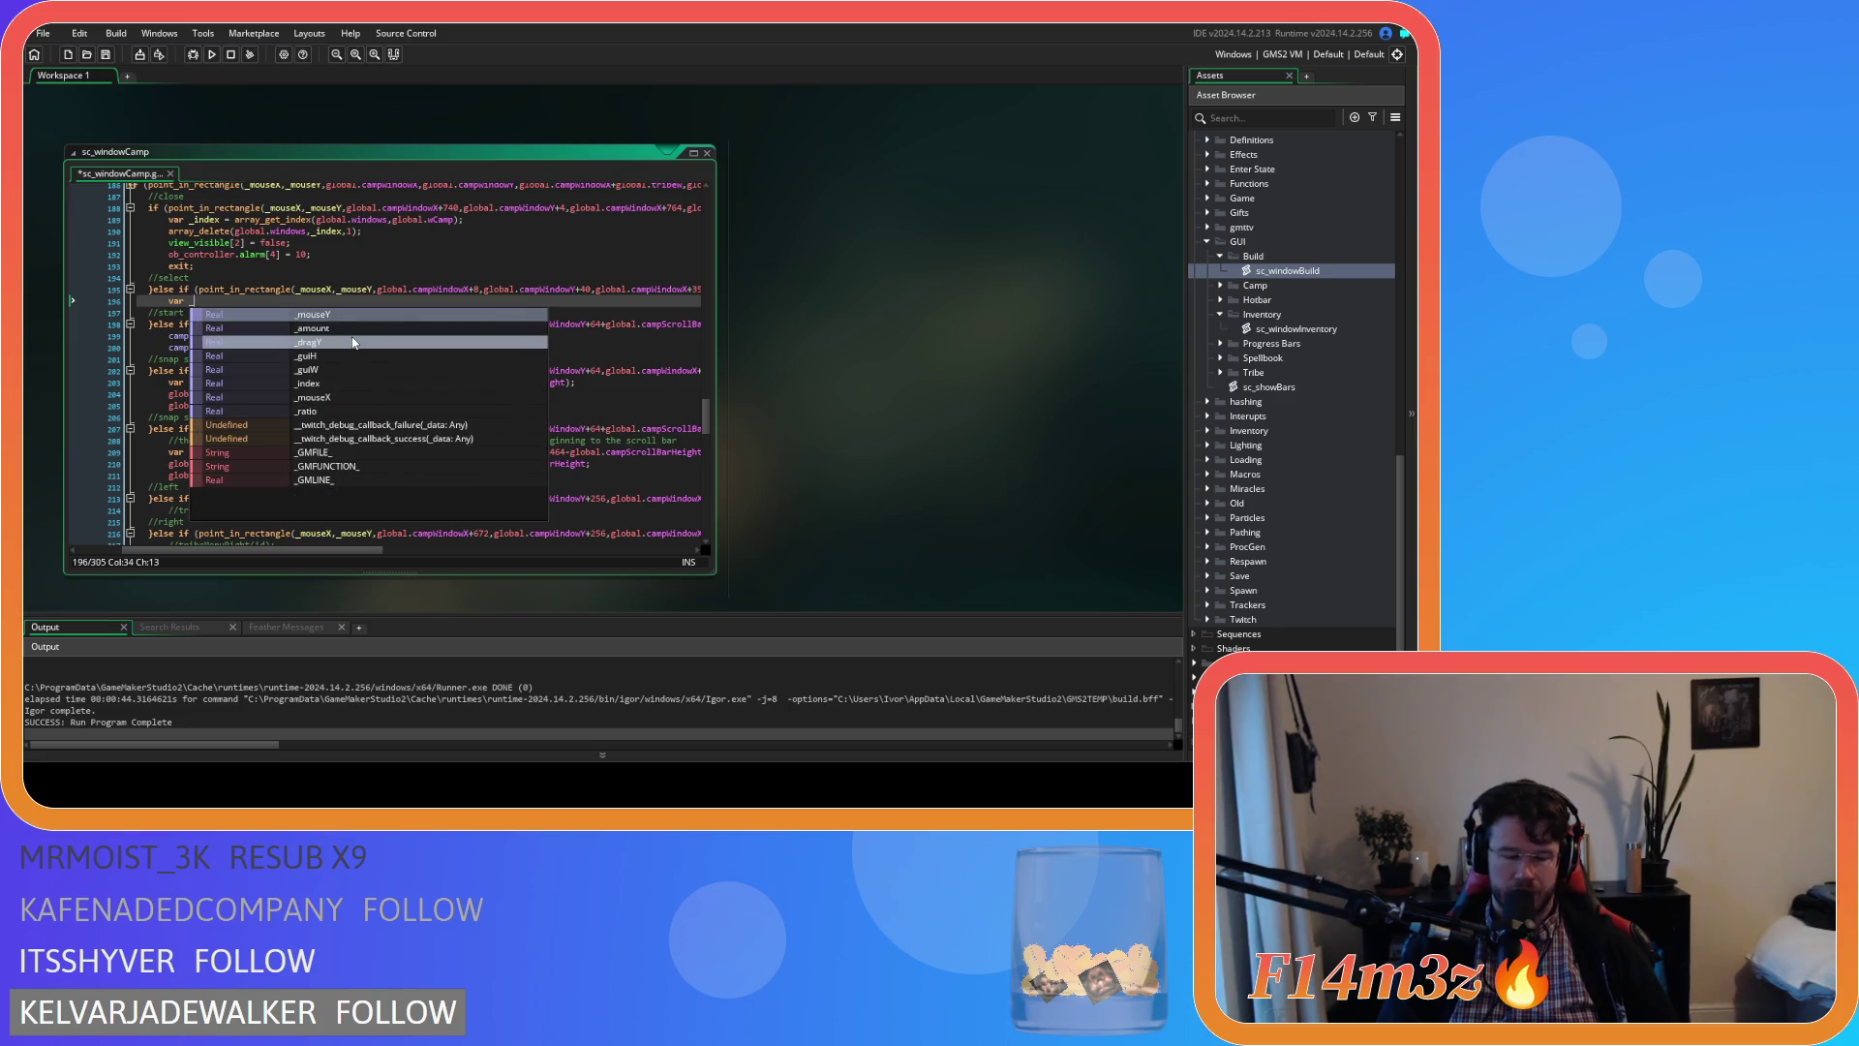
{"action": "type", "text": "art = "}
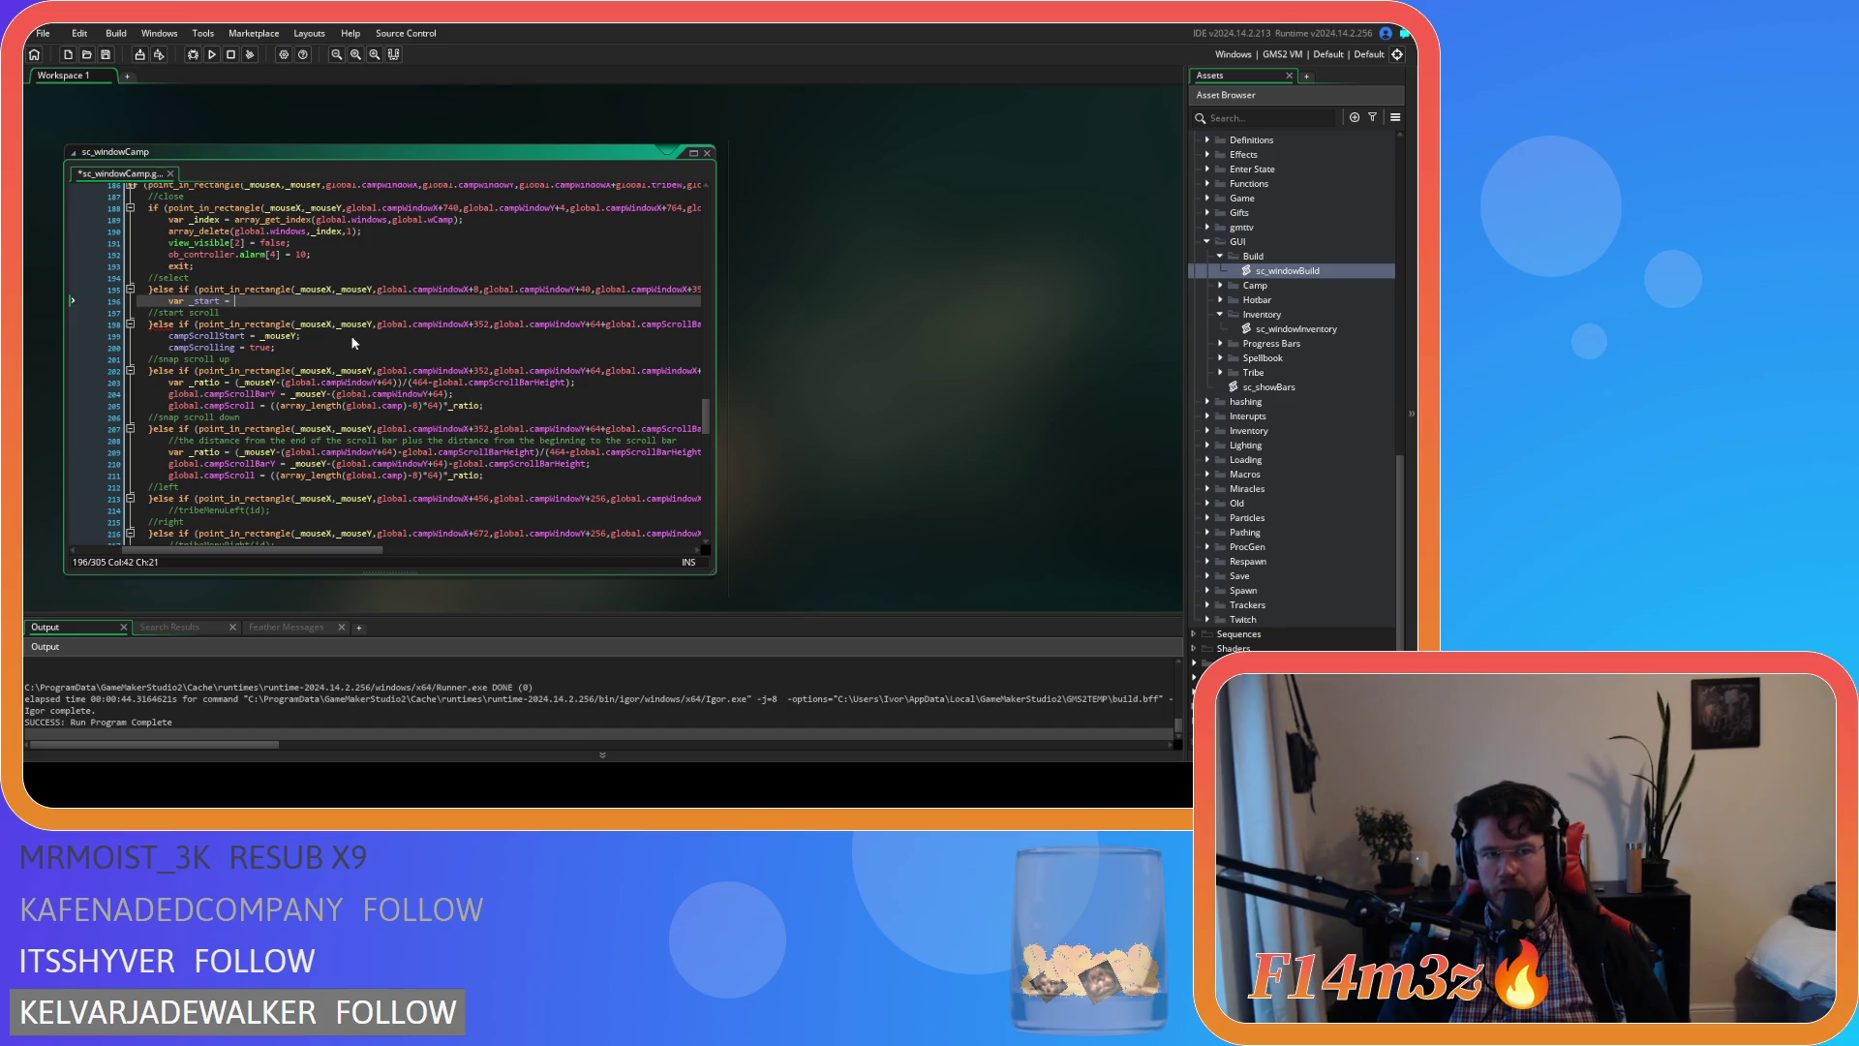
{"action": "type", "text": "gl"}
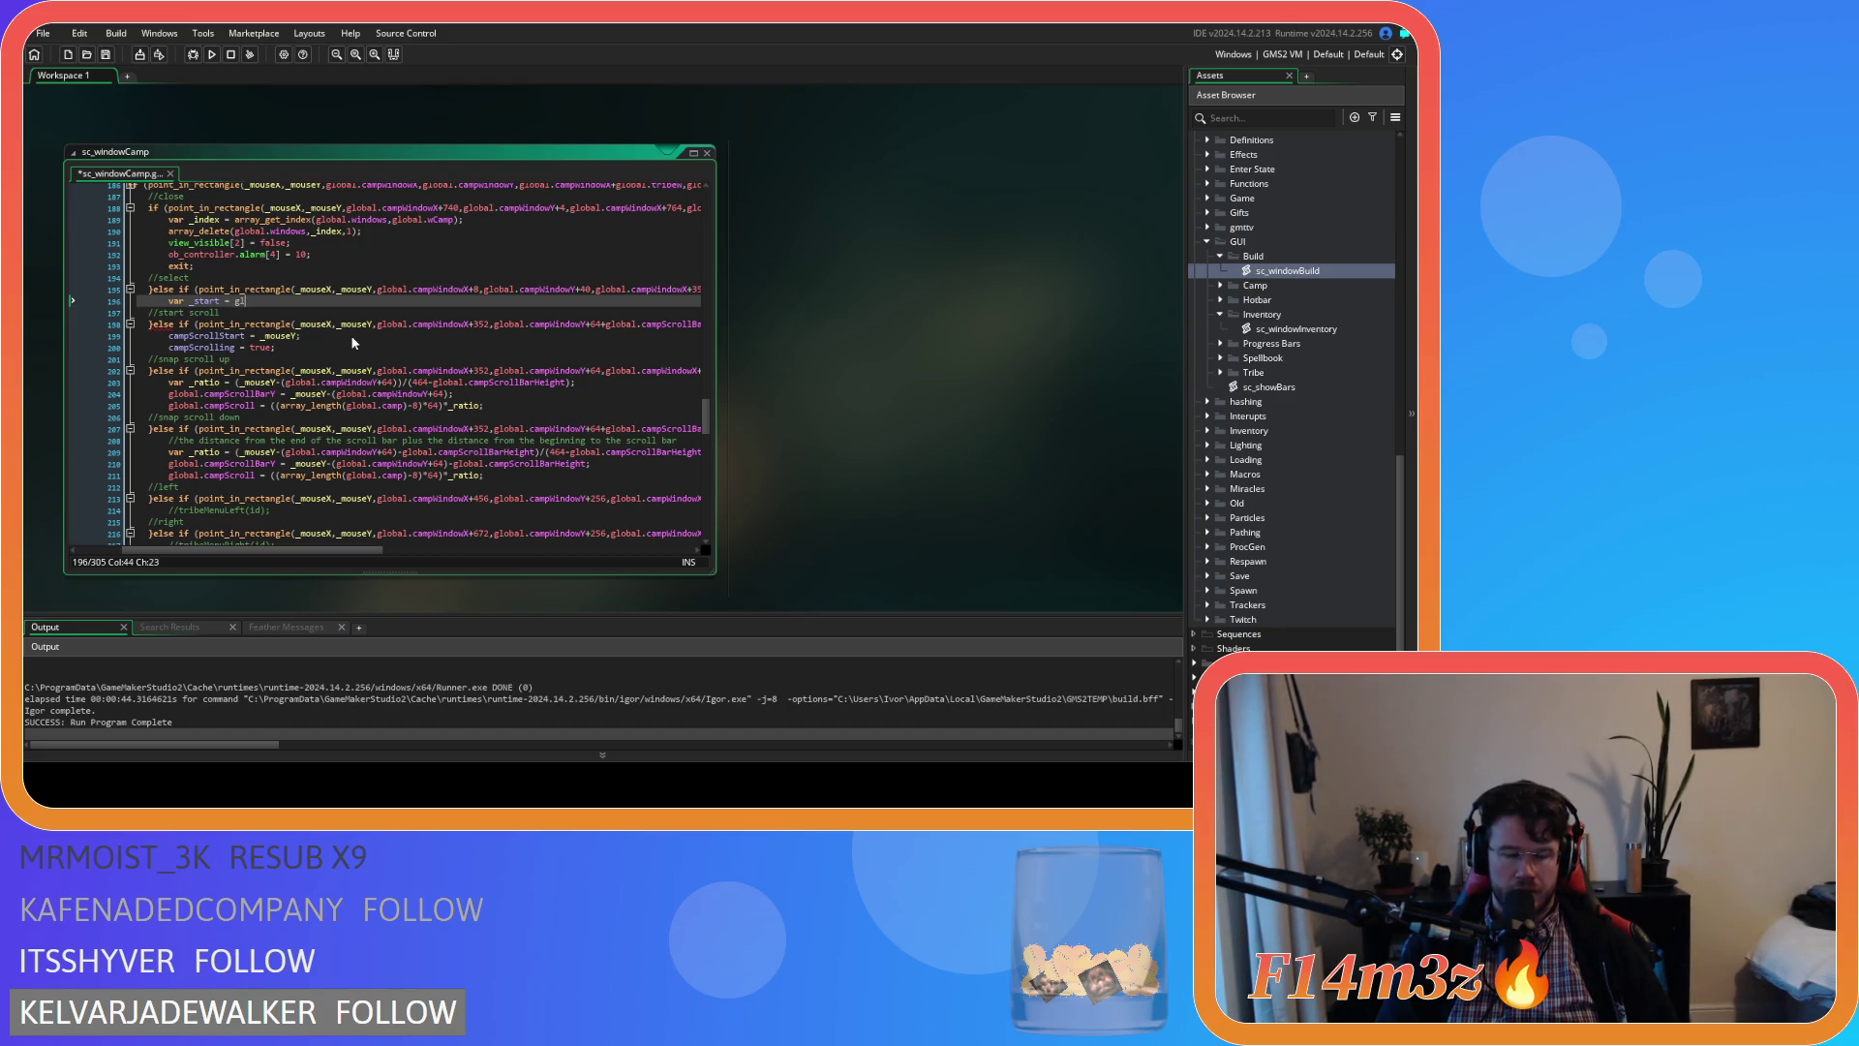
{"action": "type", "text": "obal.cam"}
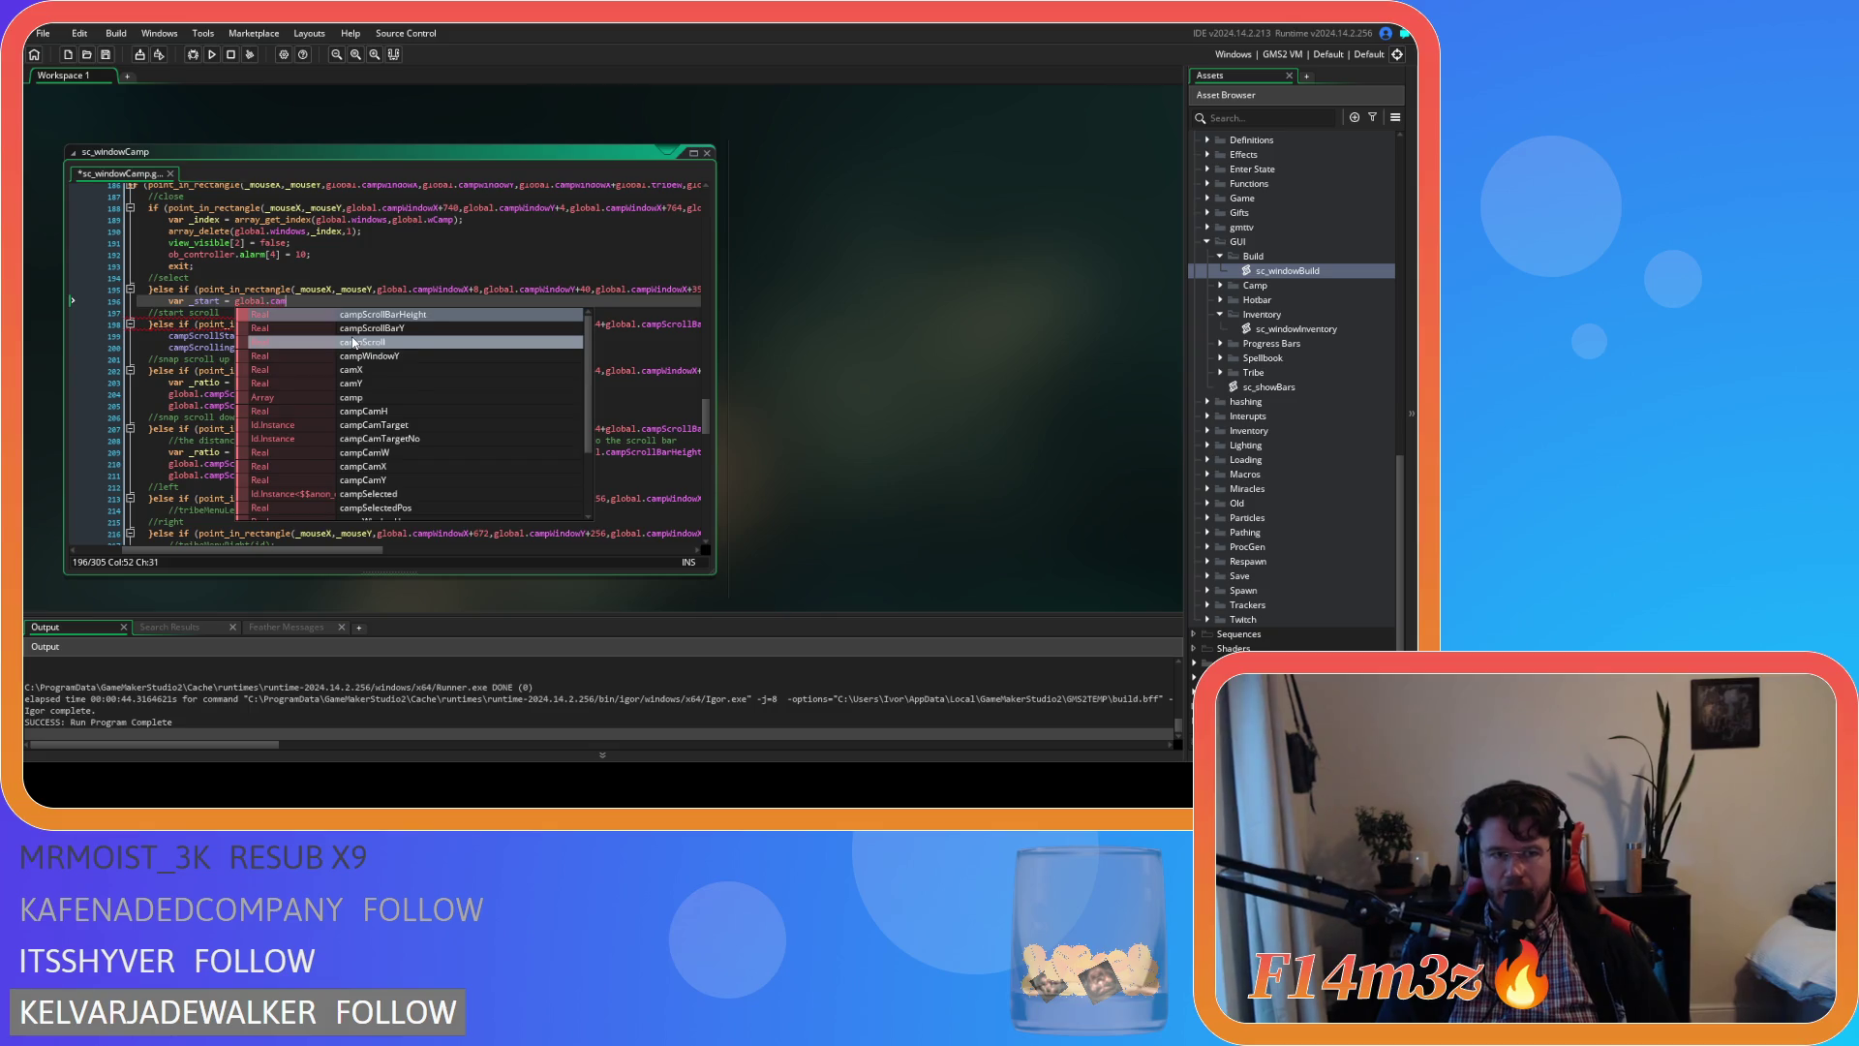
{"action": "type", "text": "pScro"}
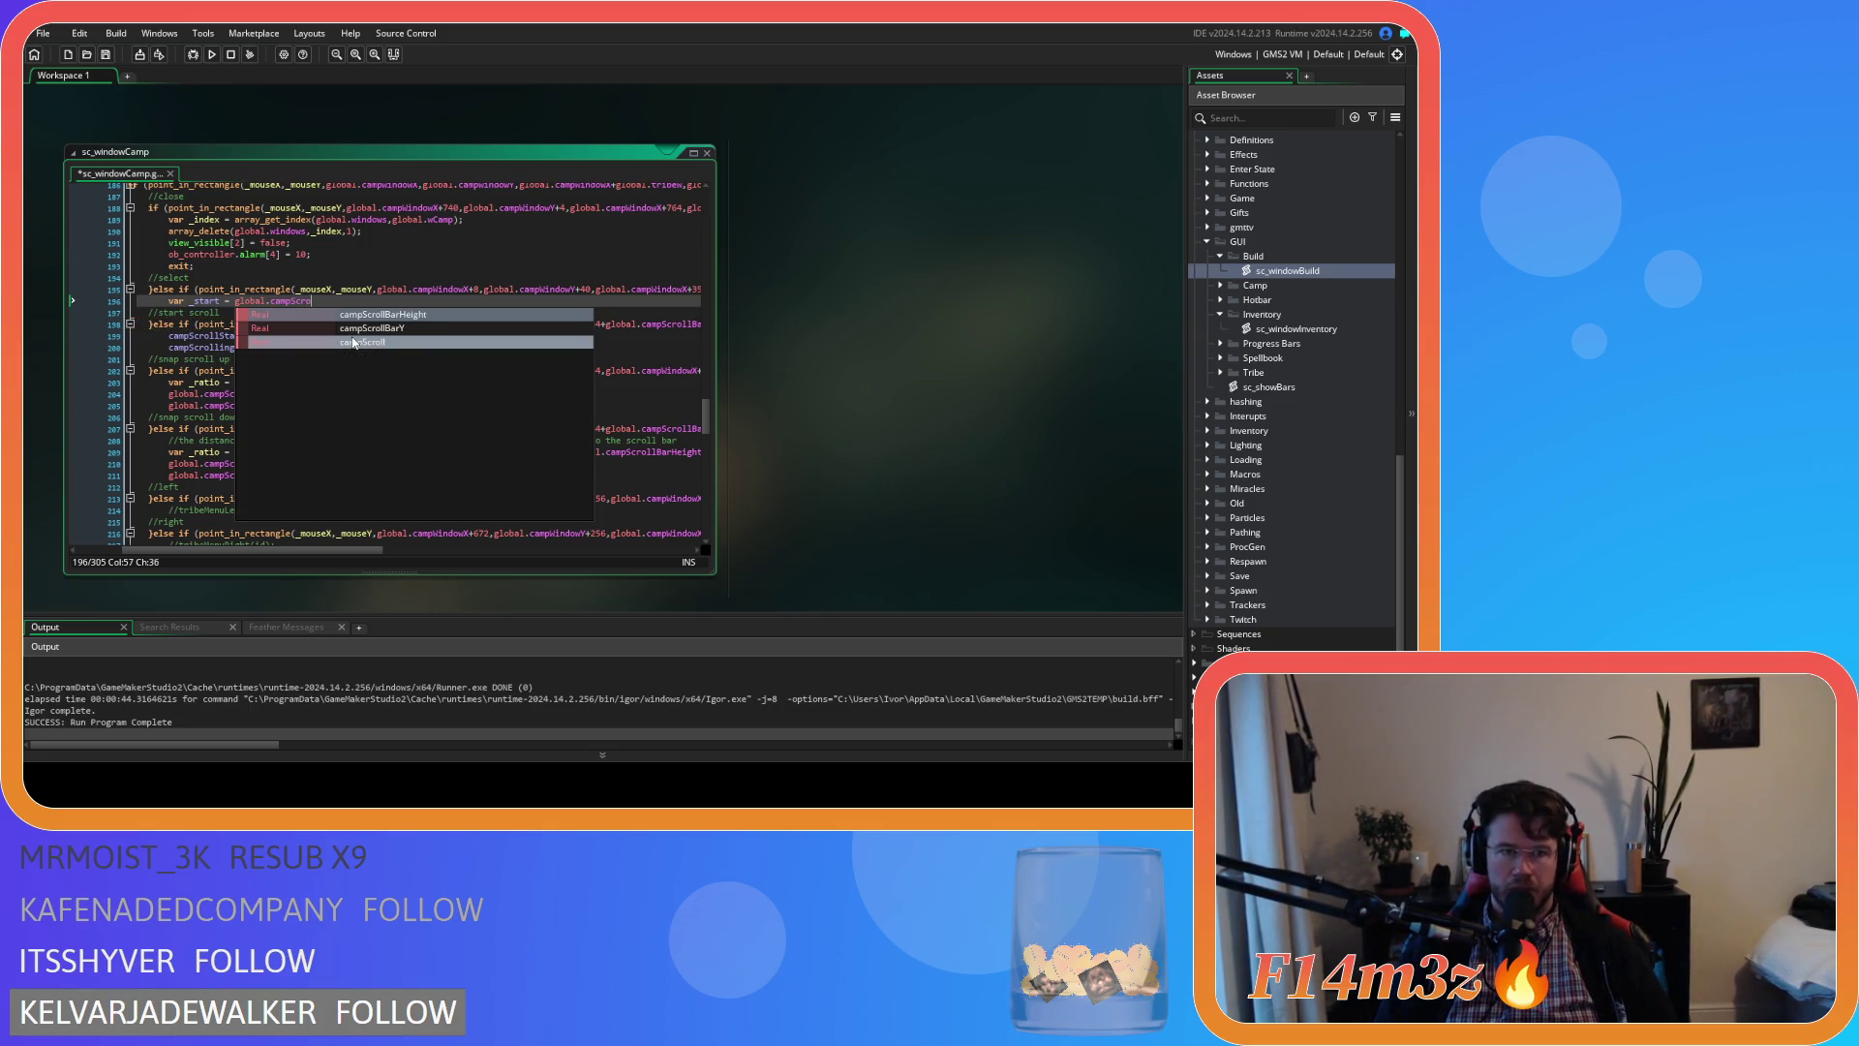
{"action": "left_click", "coordinate": [353, 343]}
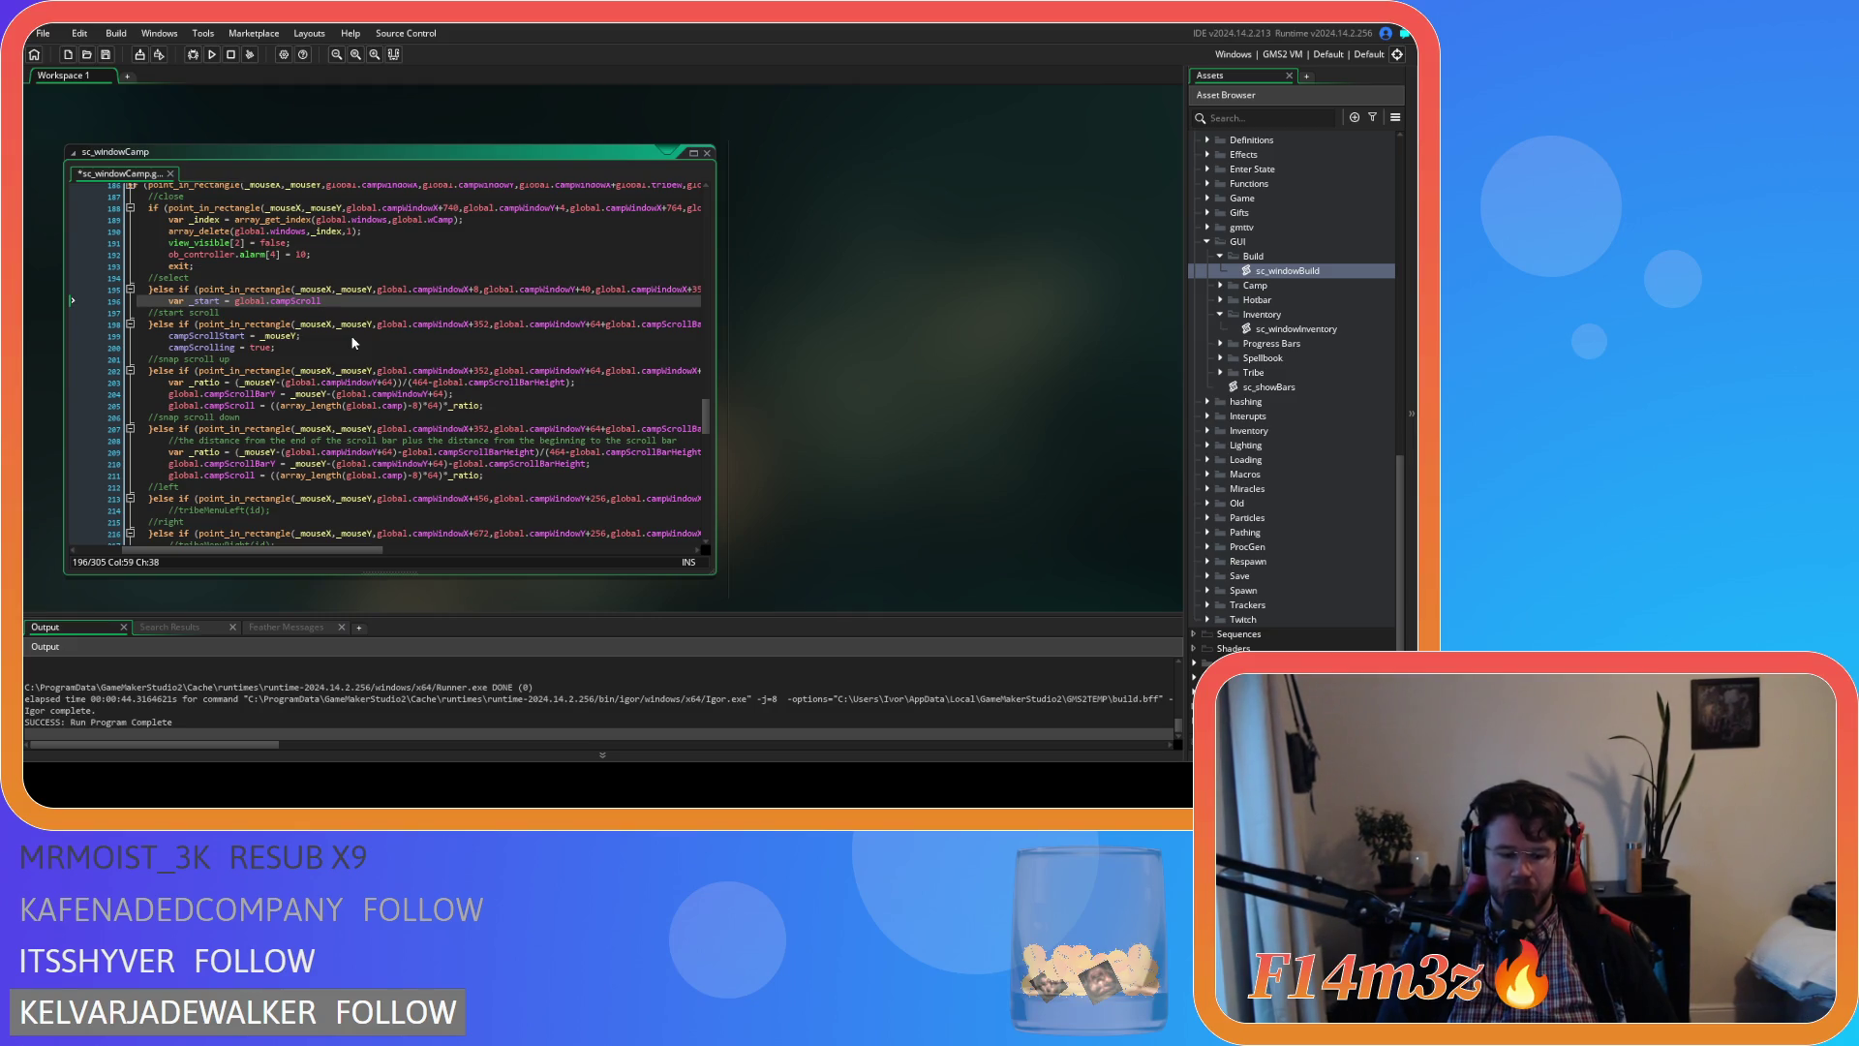
{"action": "type", "text": "/"}
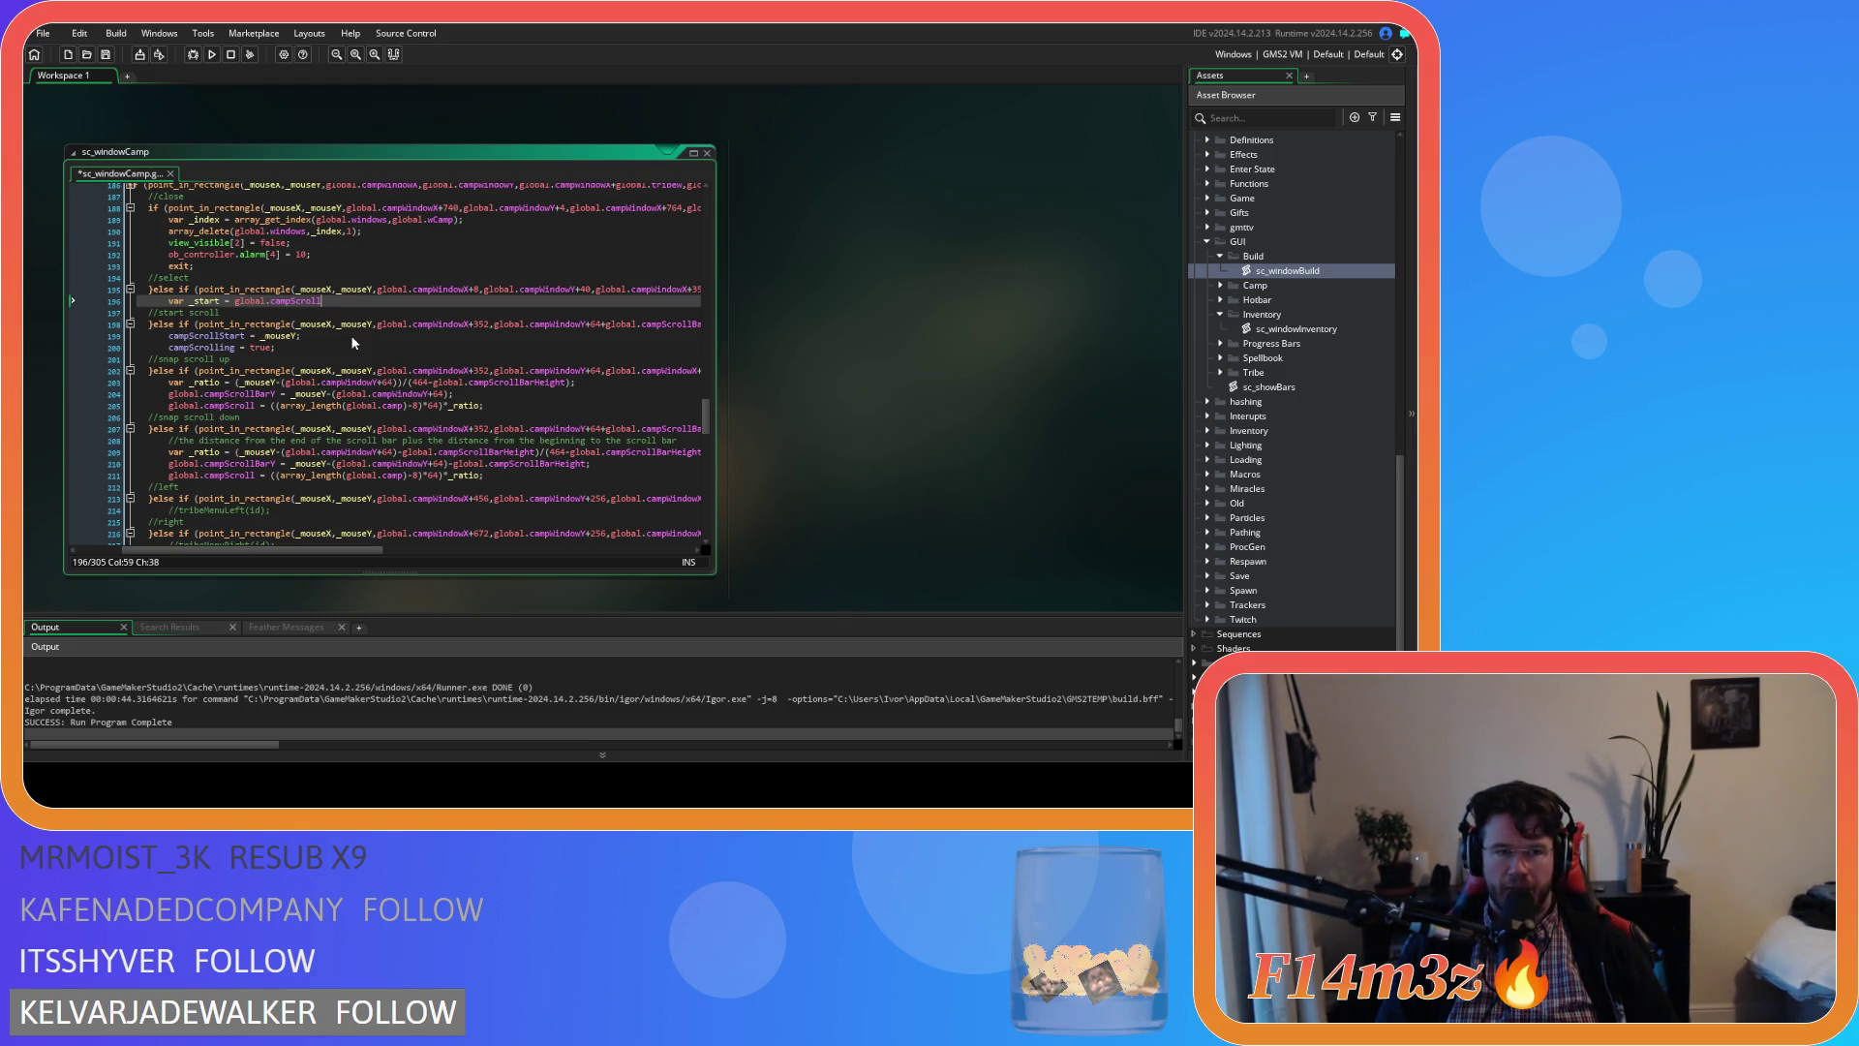
{"action": "type", "text": "64"}
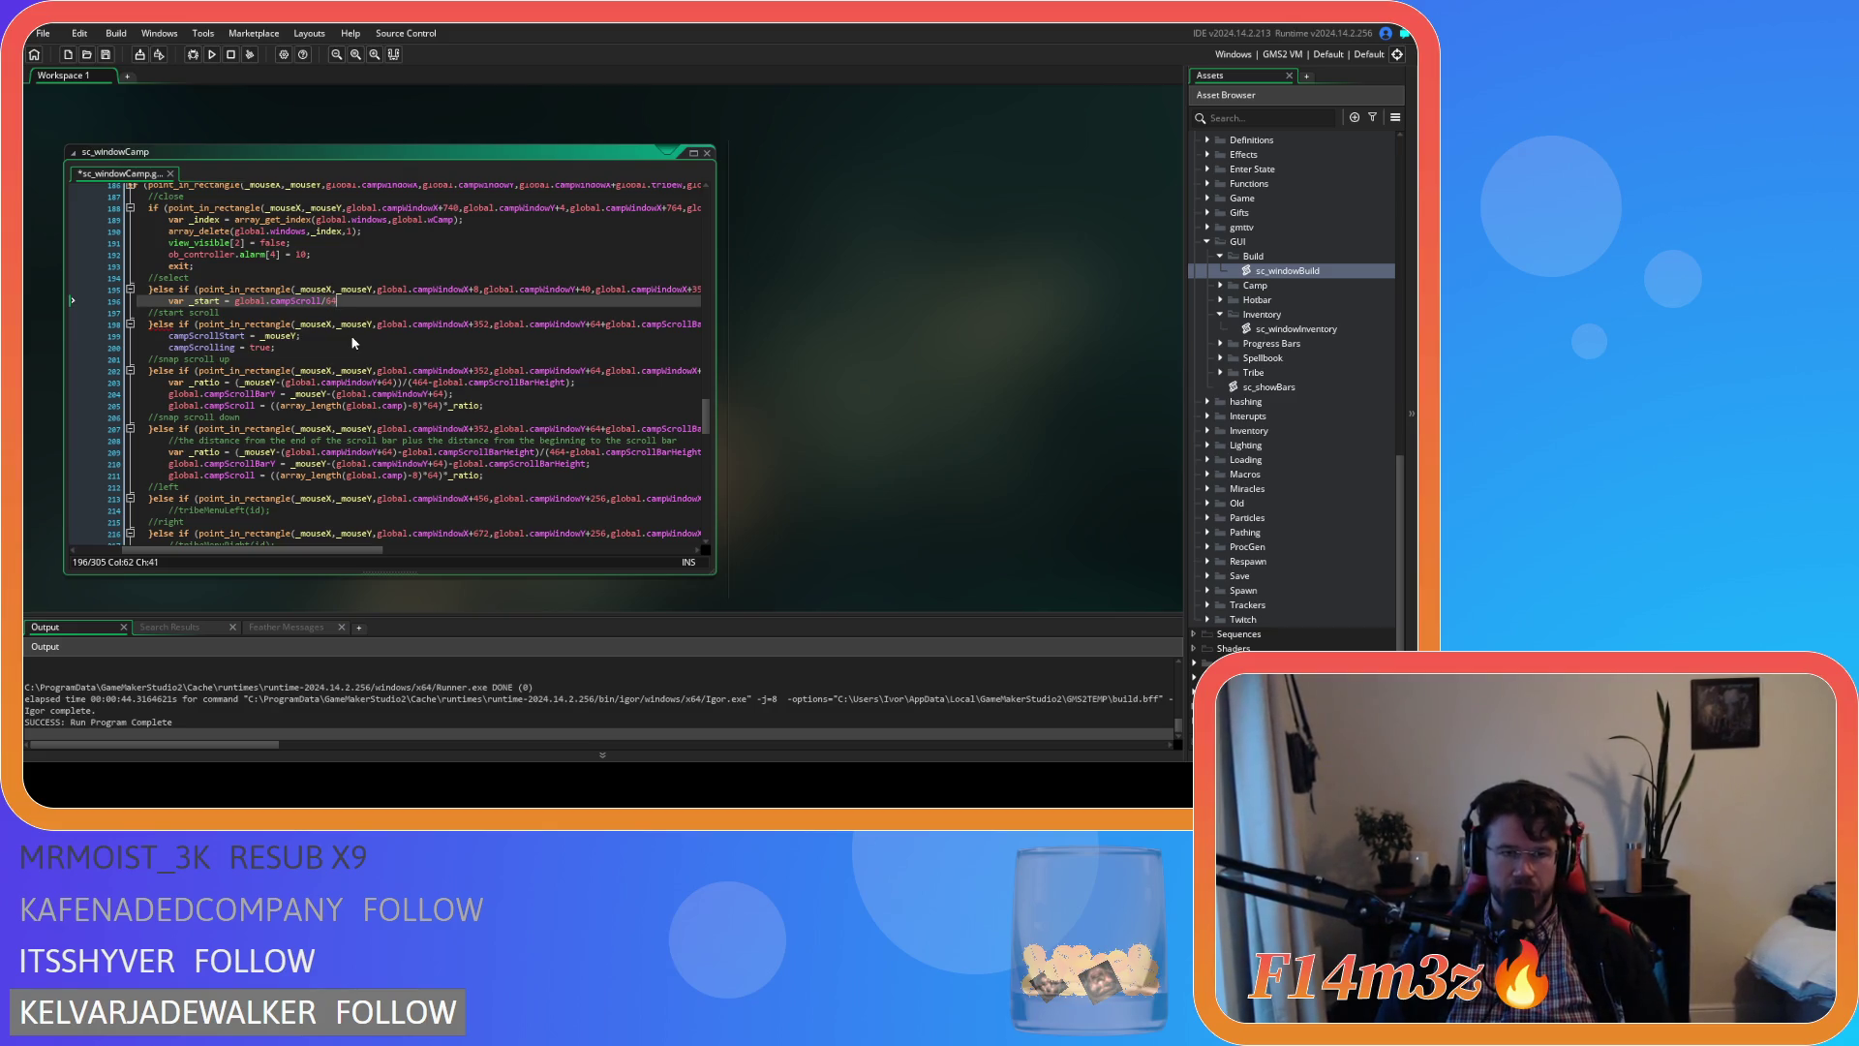
{"action": "type", "text": "floor("}
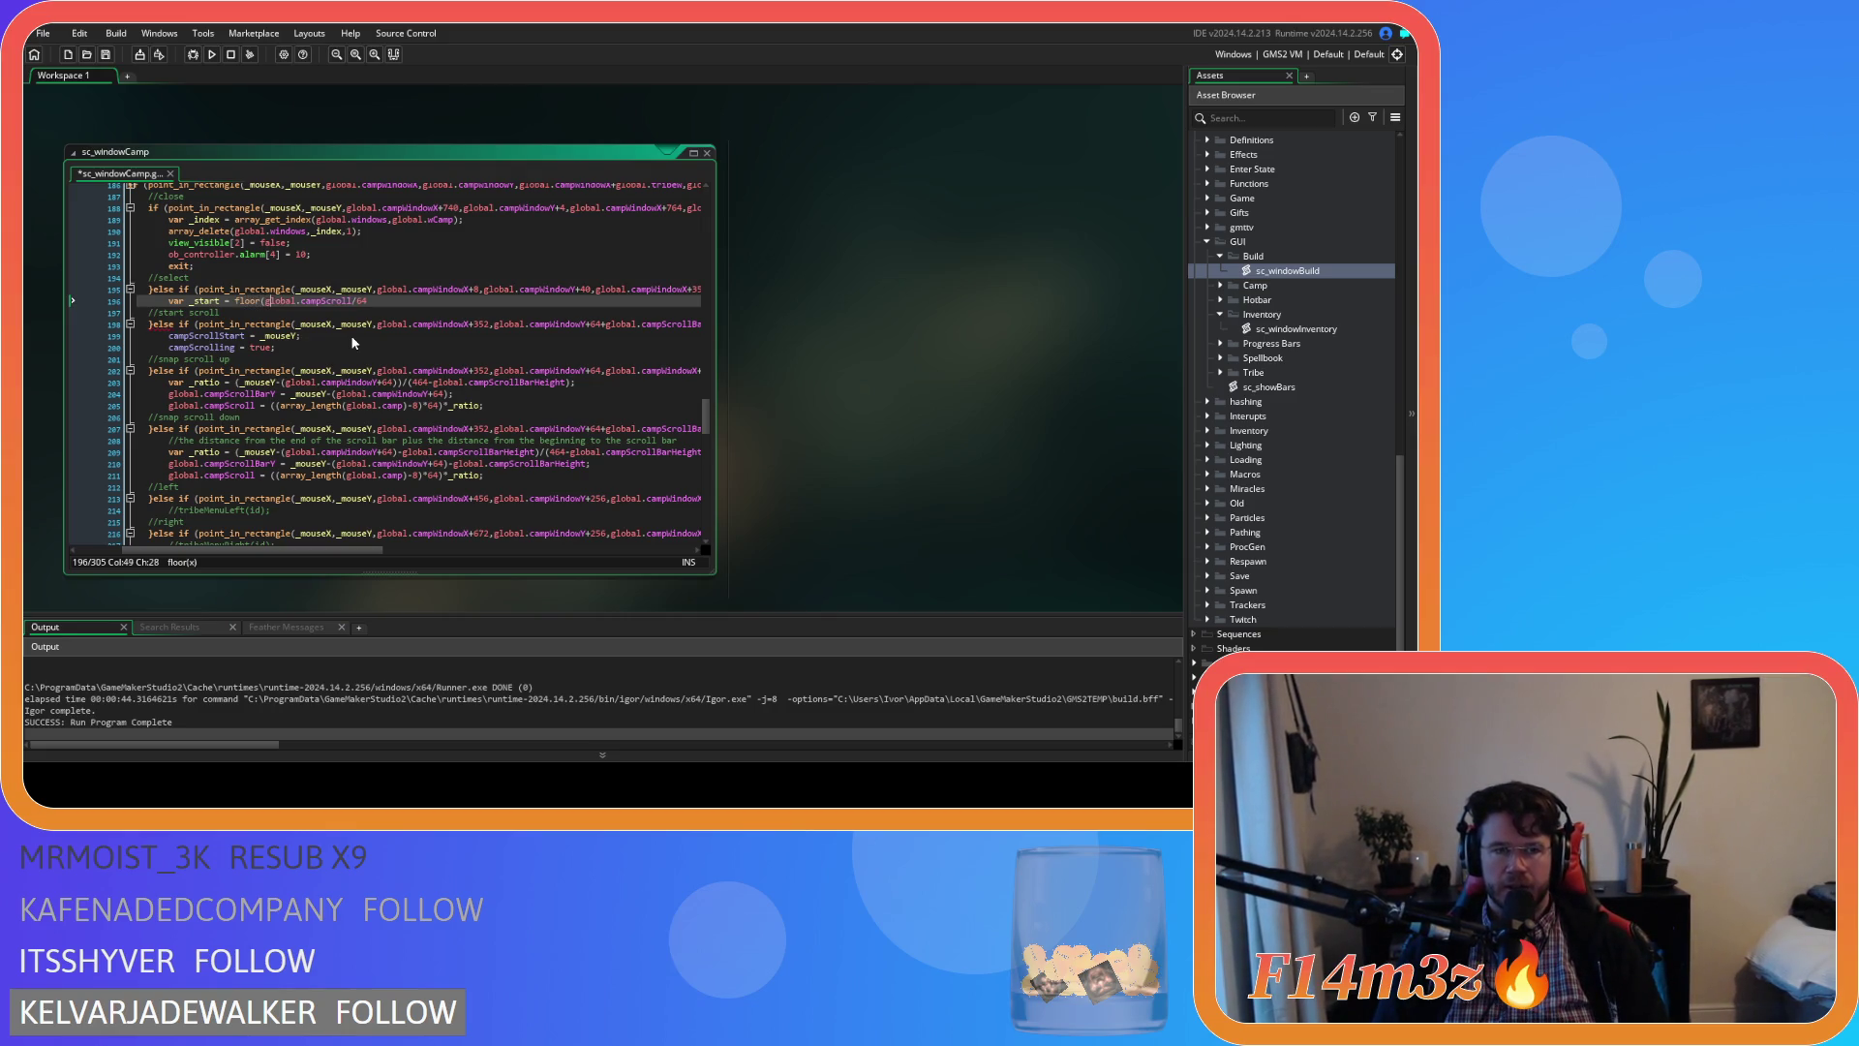
{"action": "type", "text": ");"}
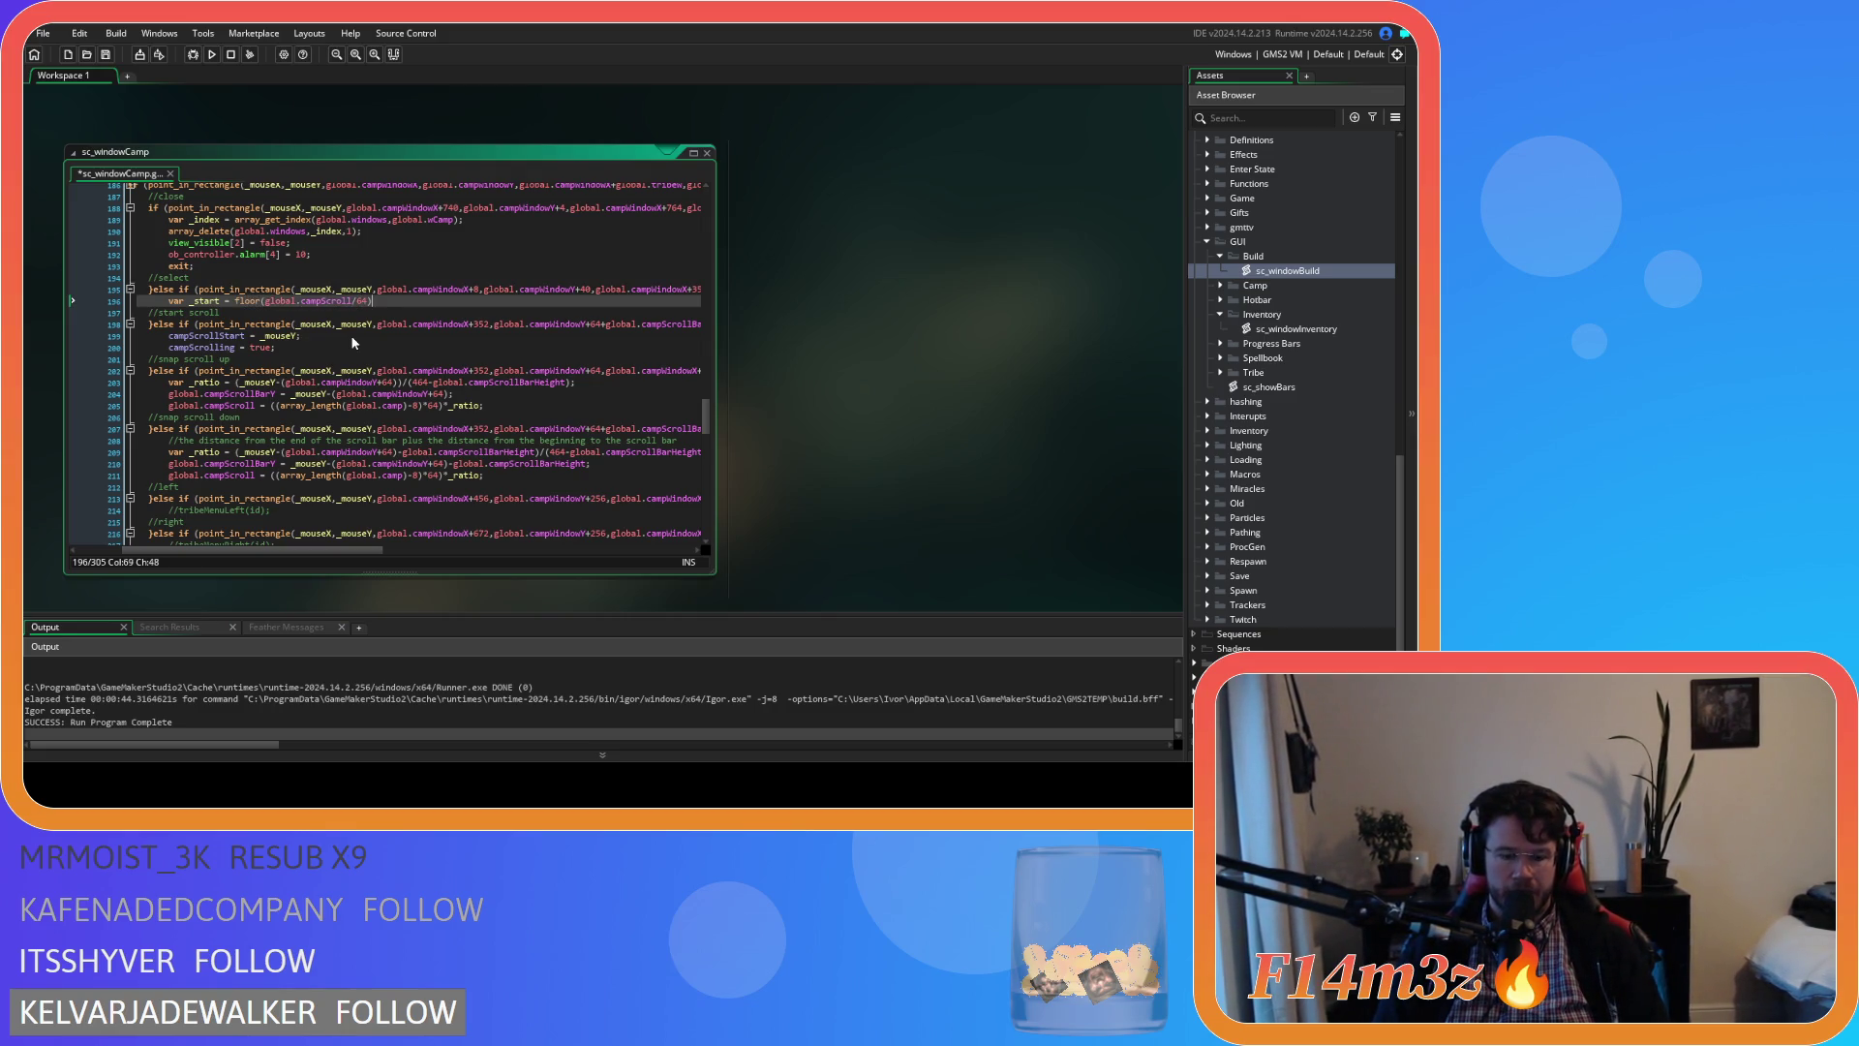
{"action": "key", "text": "ctrl+s"}
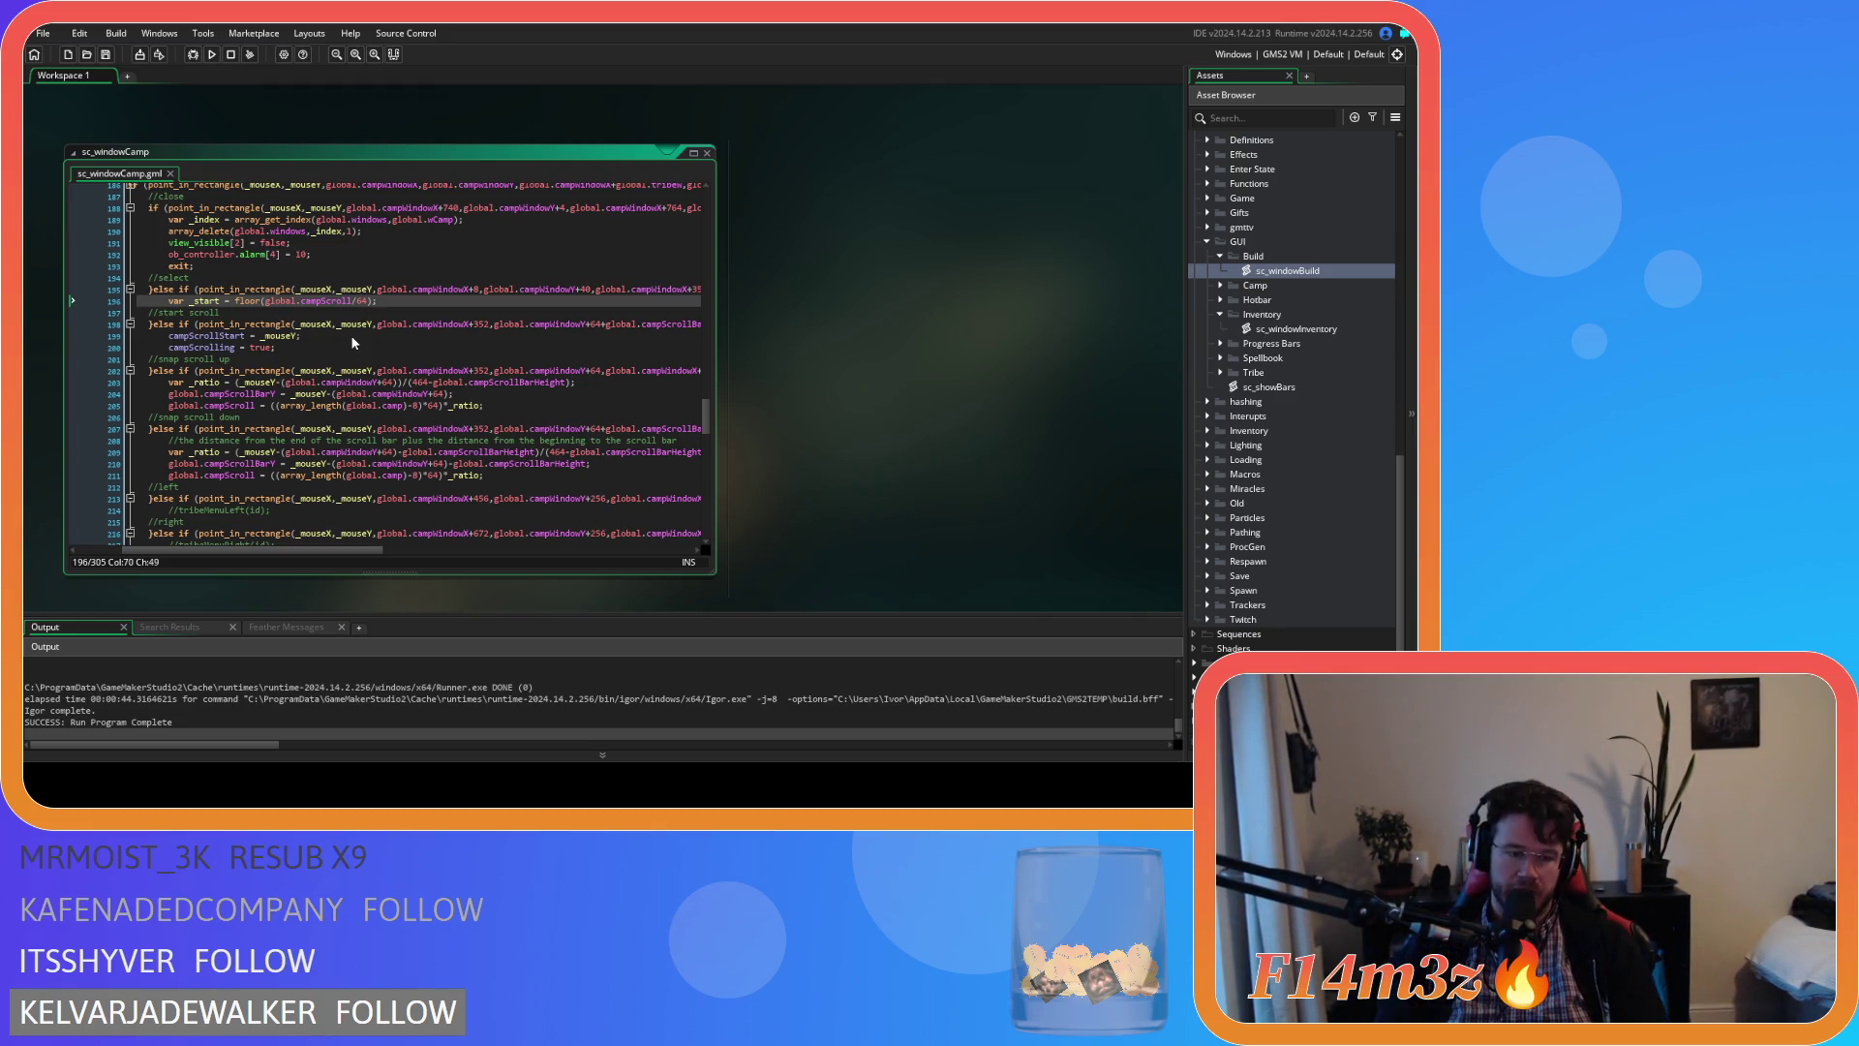
{"action": "key", "text": "Return"}
Add var _remainder = global.campScroll-_start*64 below the _start line and save the script
{"action": "type", "text": "var"}
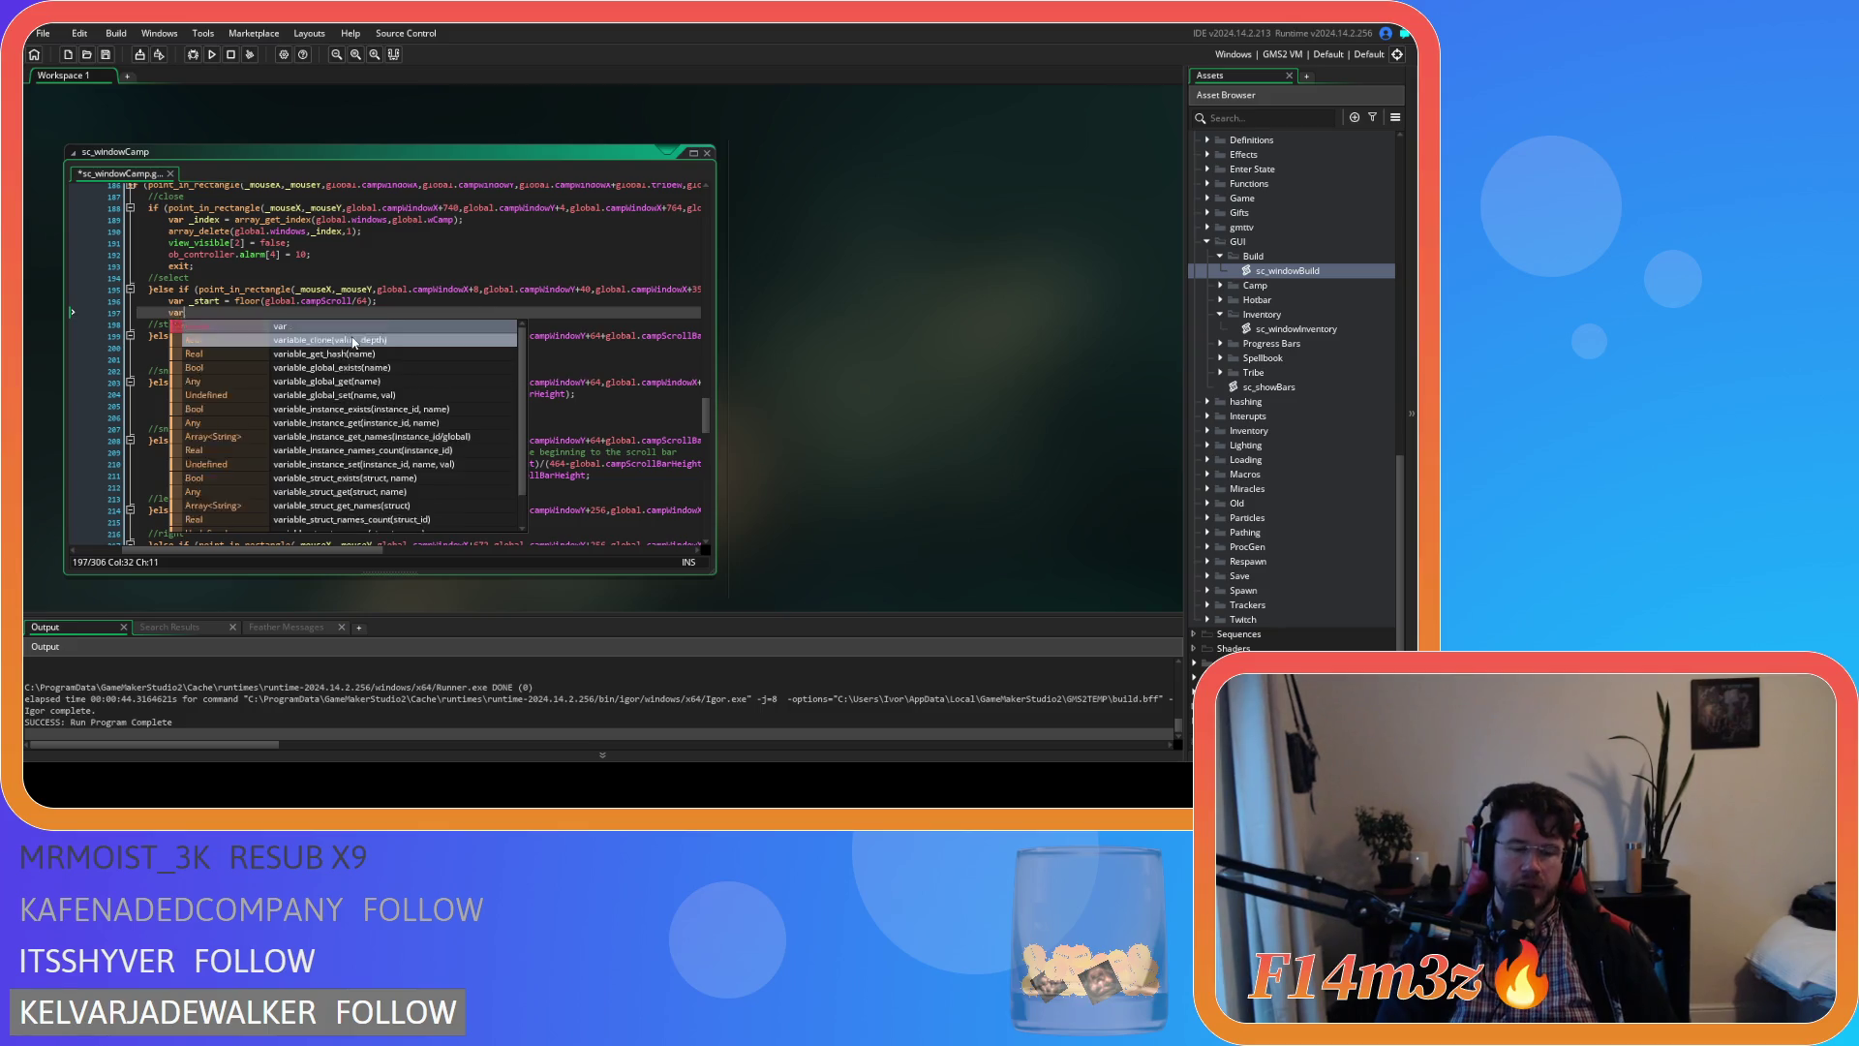
{"action": "type", "text": " _rem"}
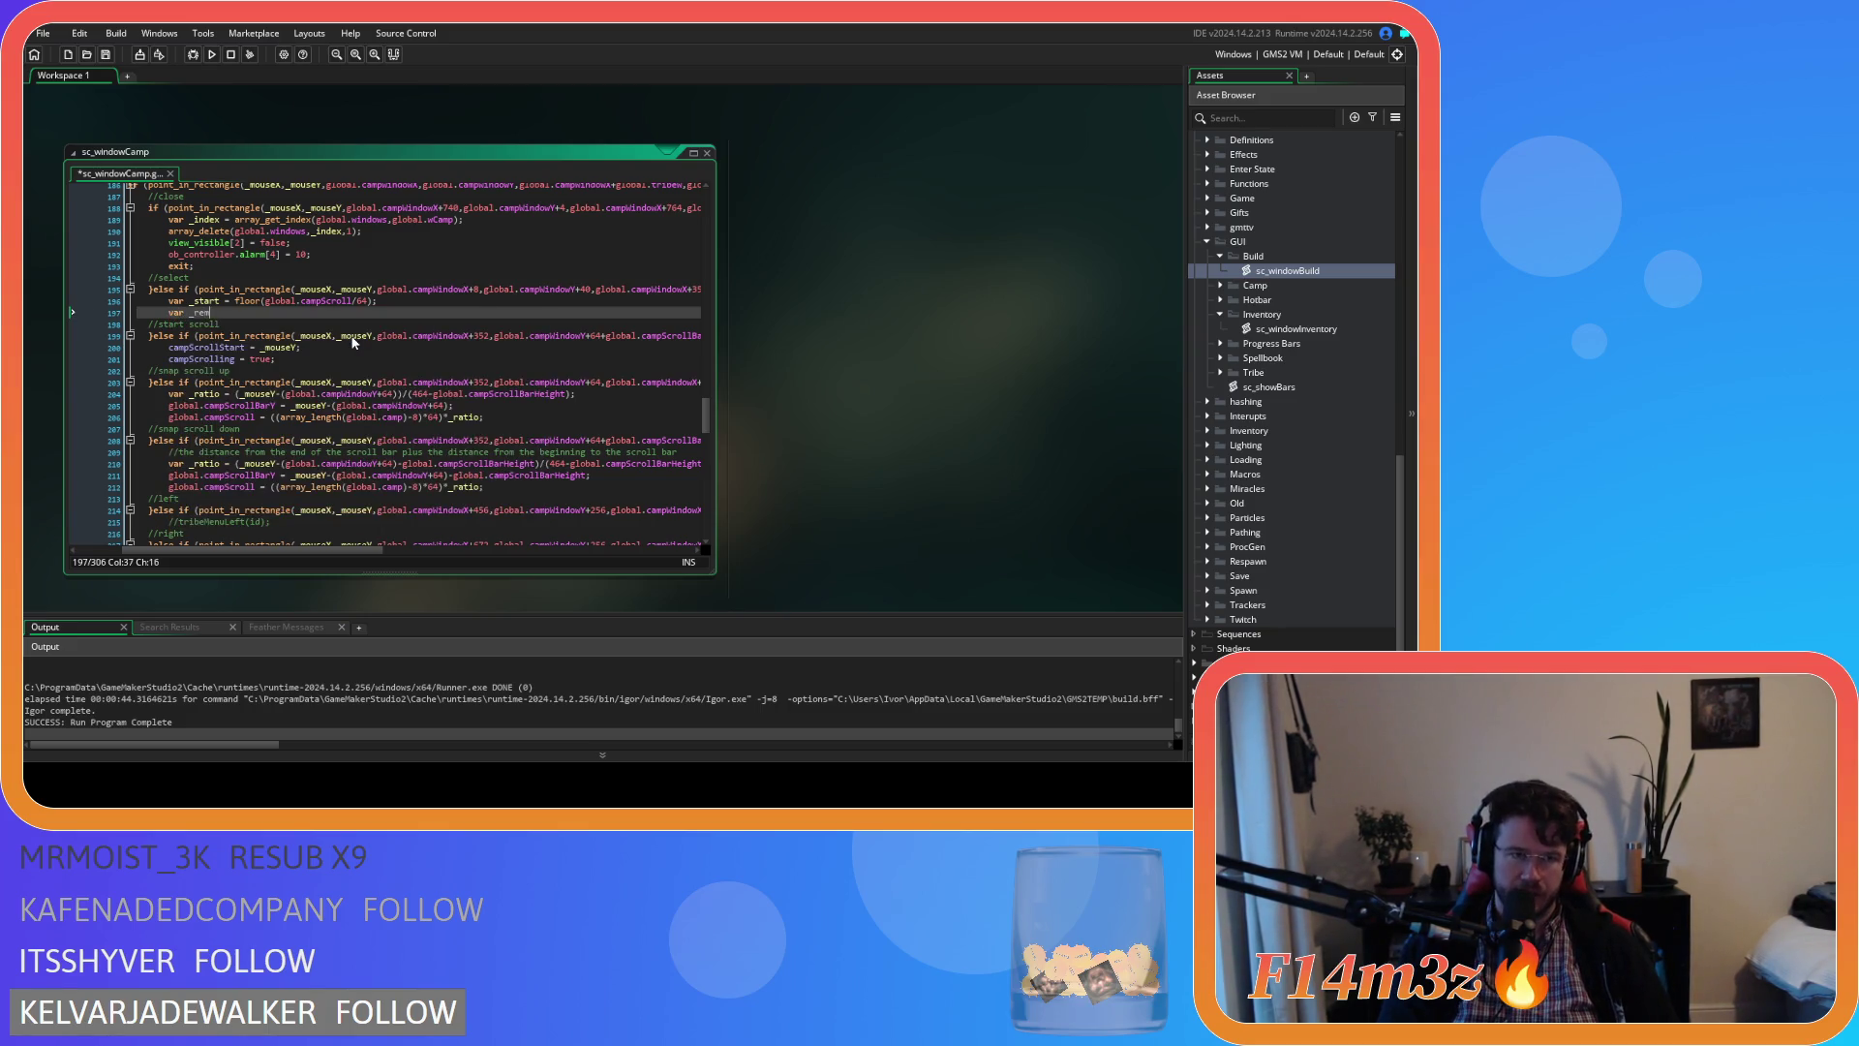
{"action": "type", "text": "ainder ="}
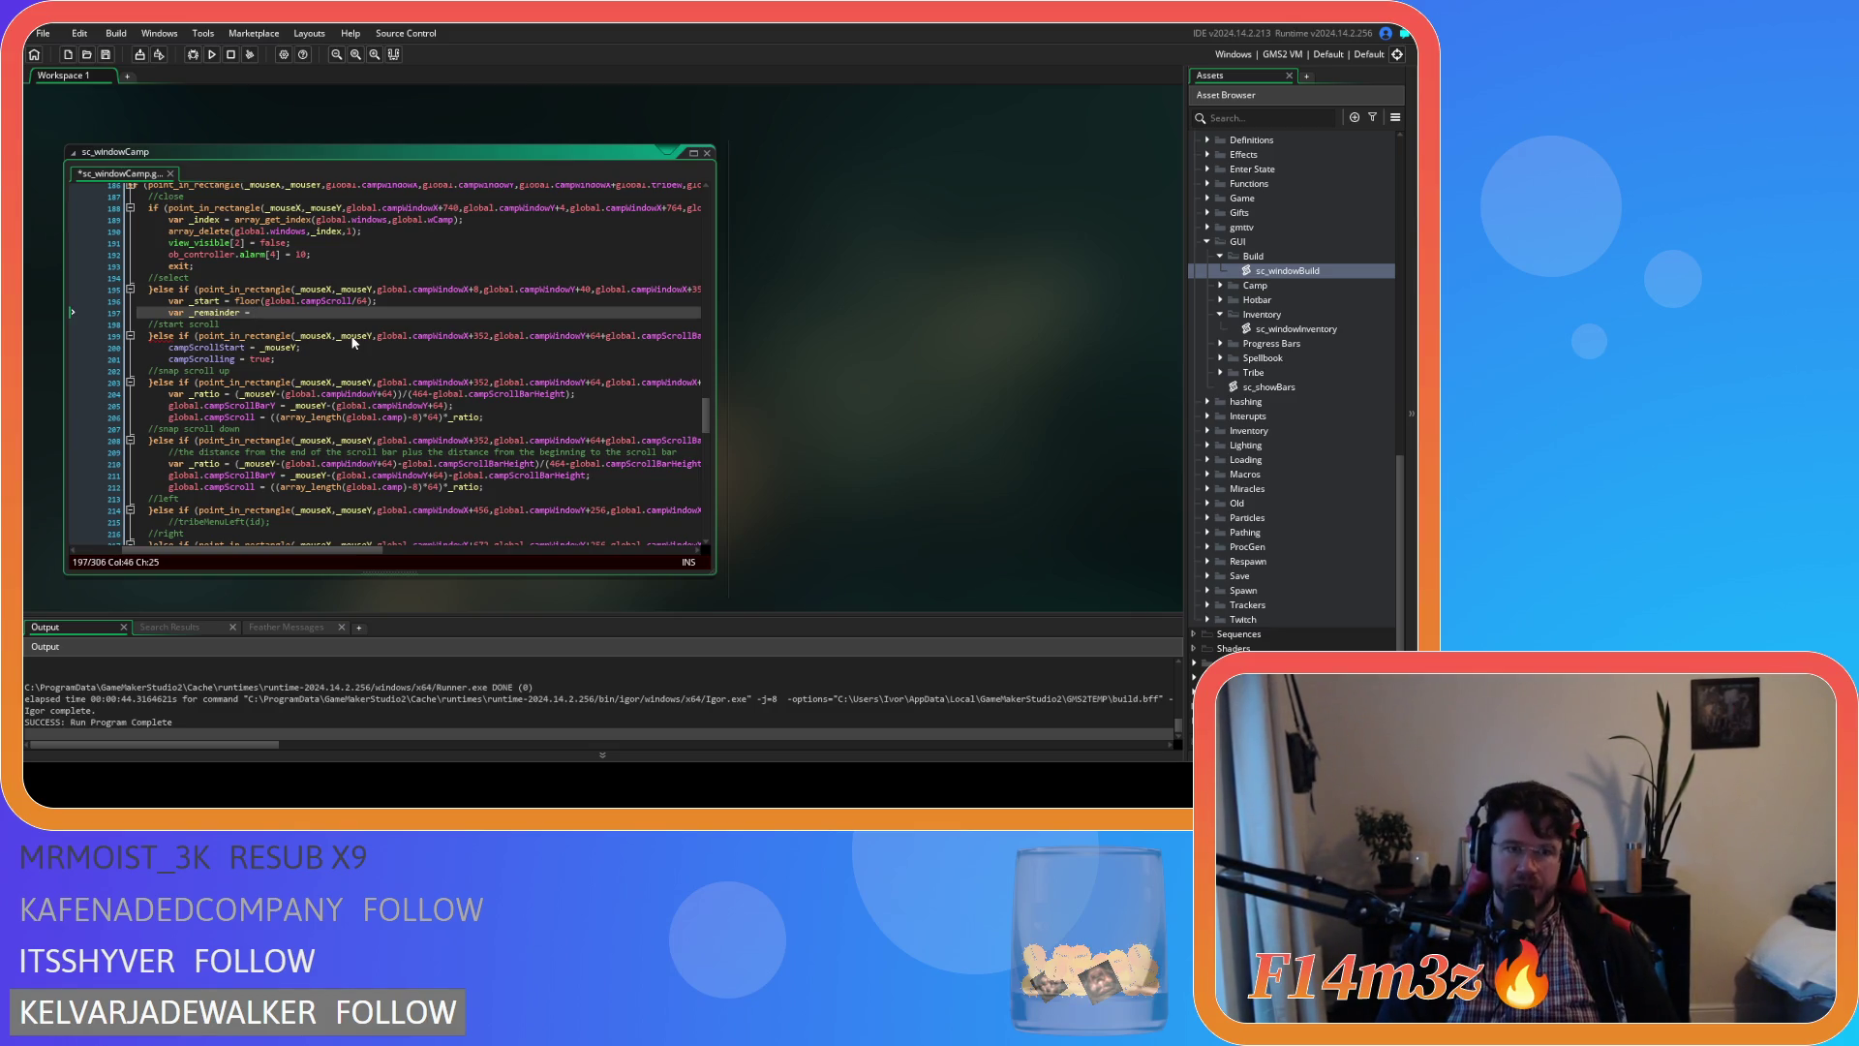
{"action": "type", "text": "global.cam"}
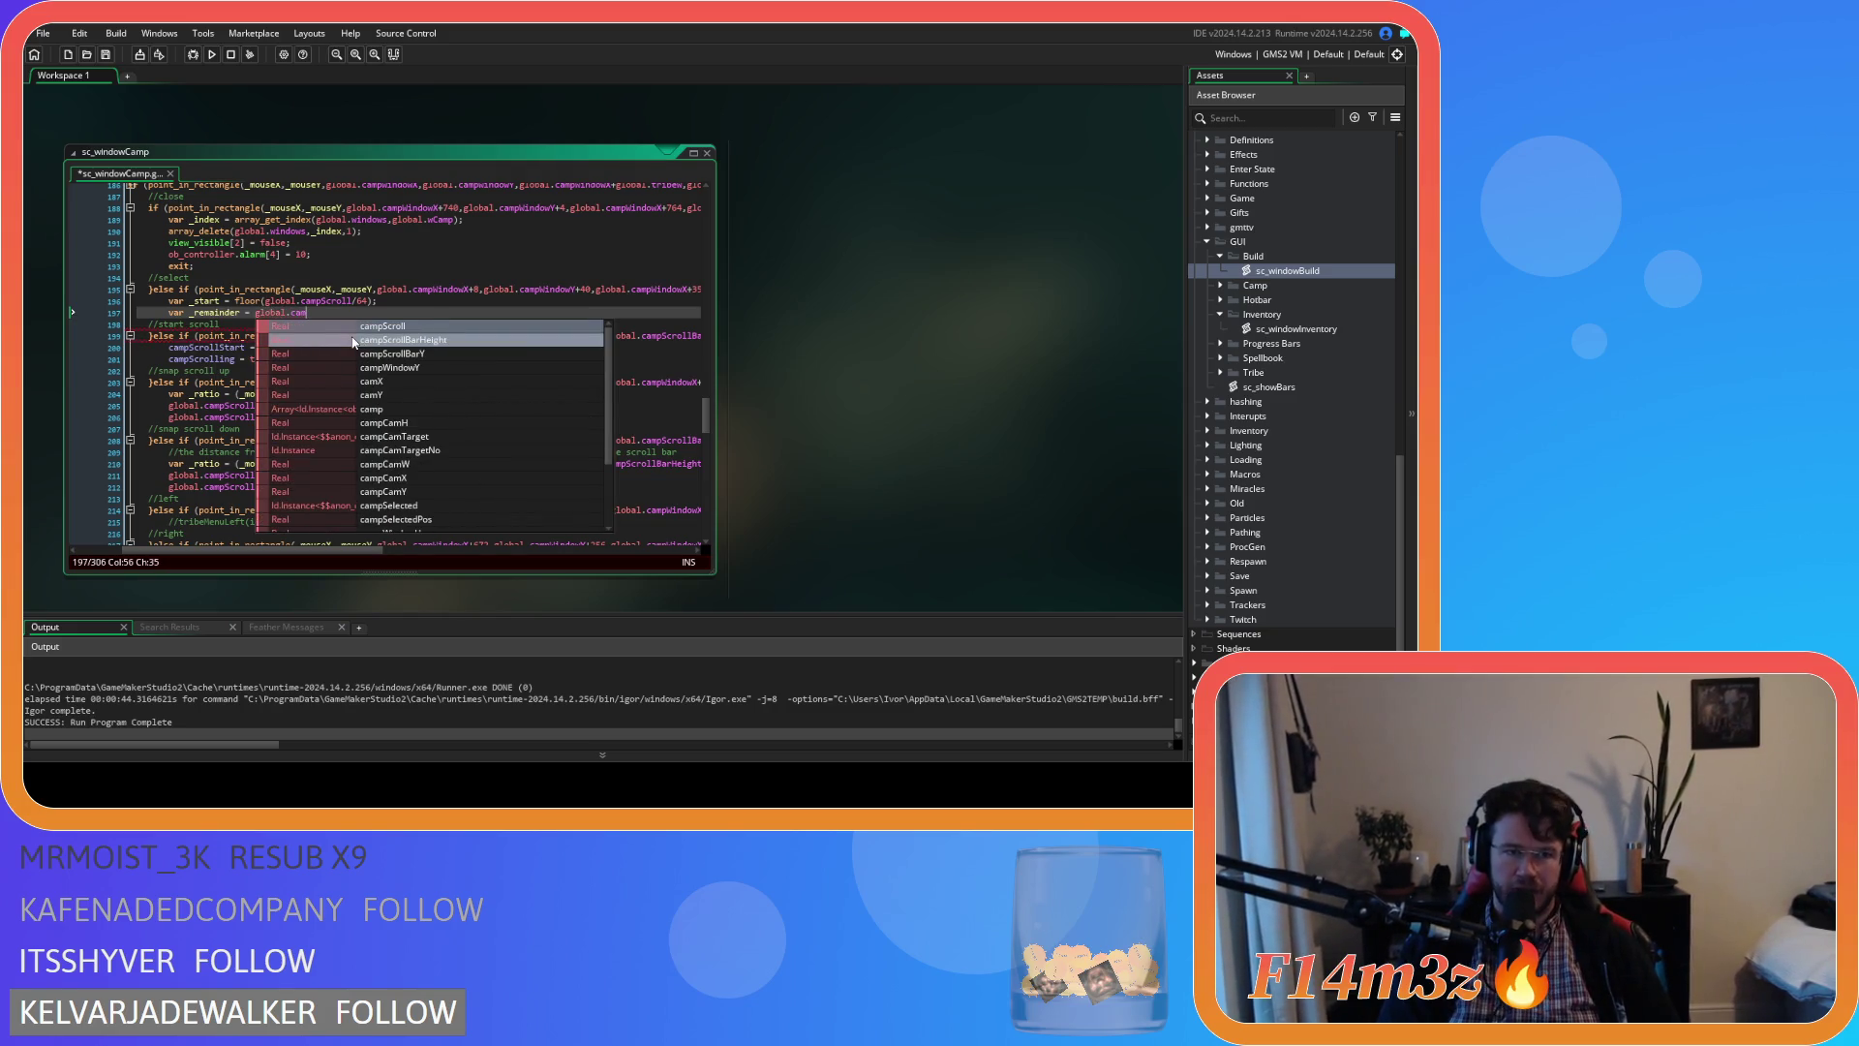
{"action": "type", "text": "pSc"}
{"action": "key", "text": "Return"}
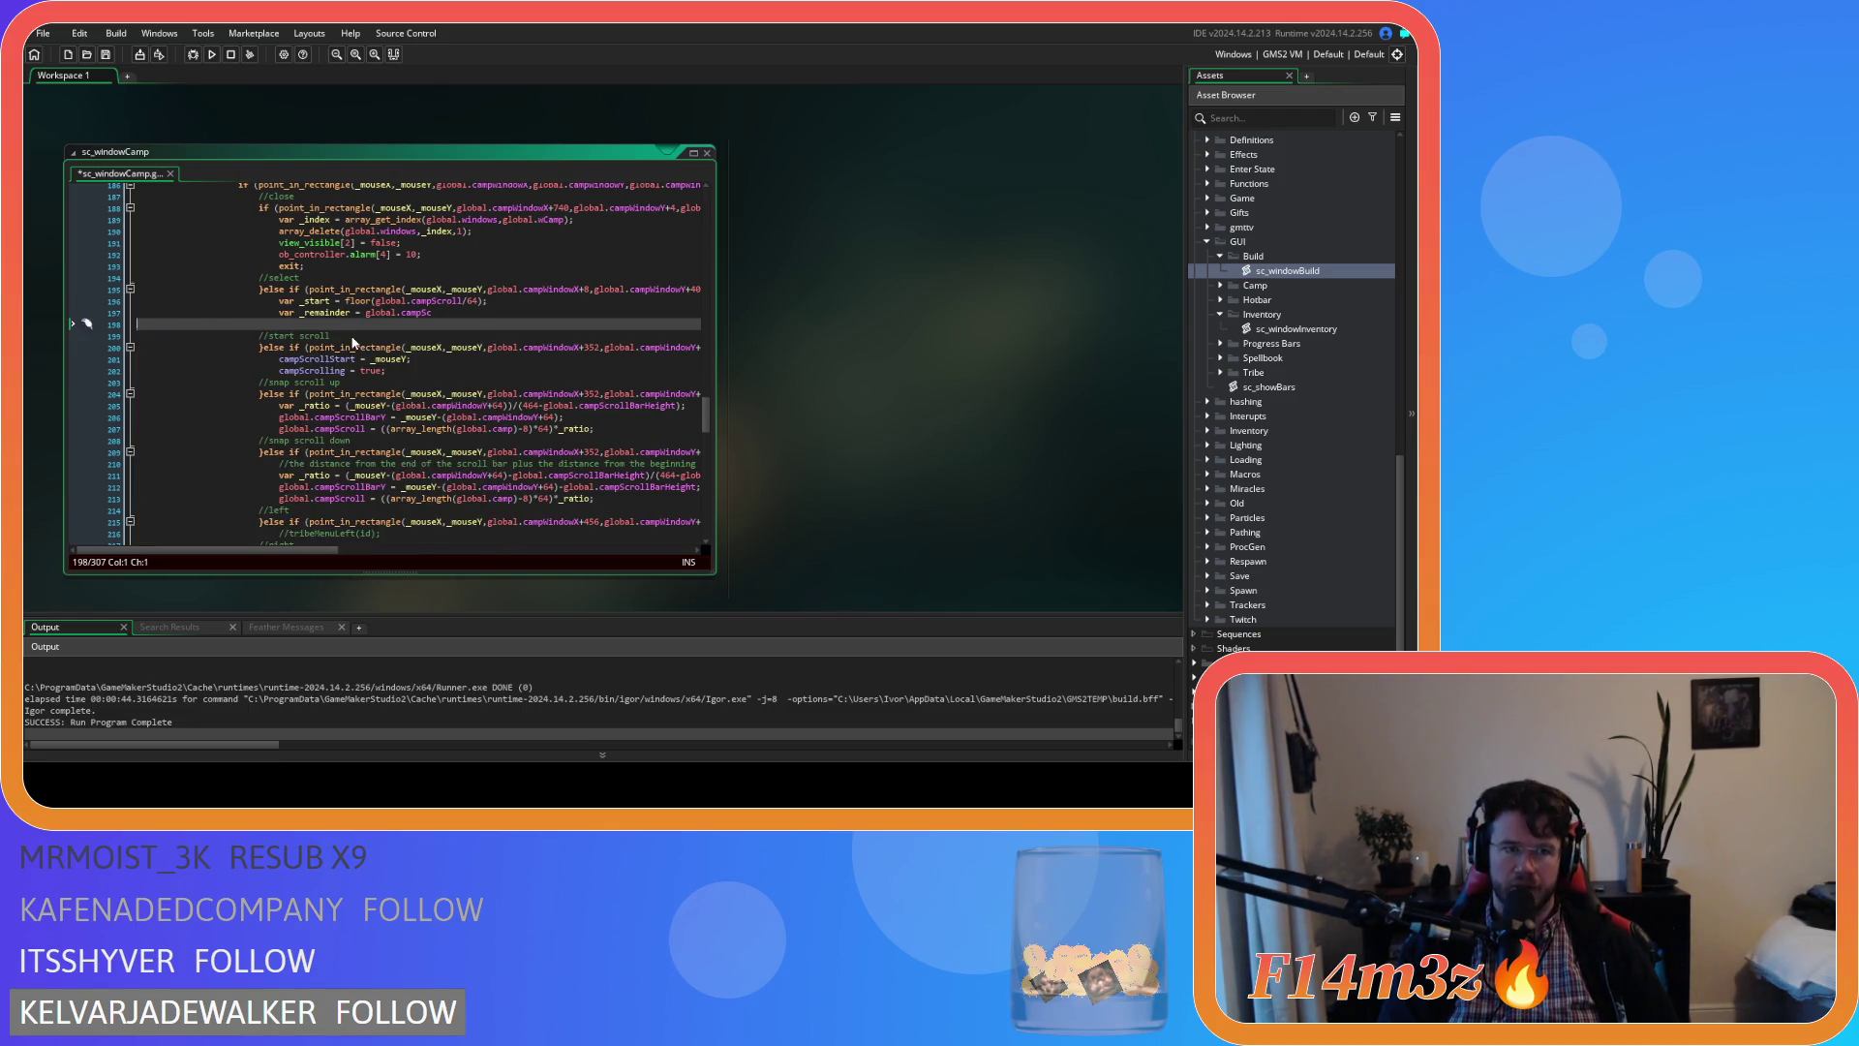
{"action": "key", "text": "BackSpace"}
{"action": "type", "text": "roll"}
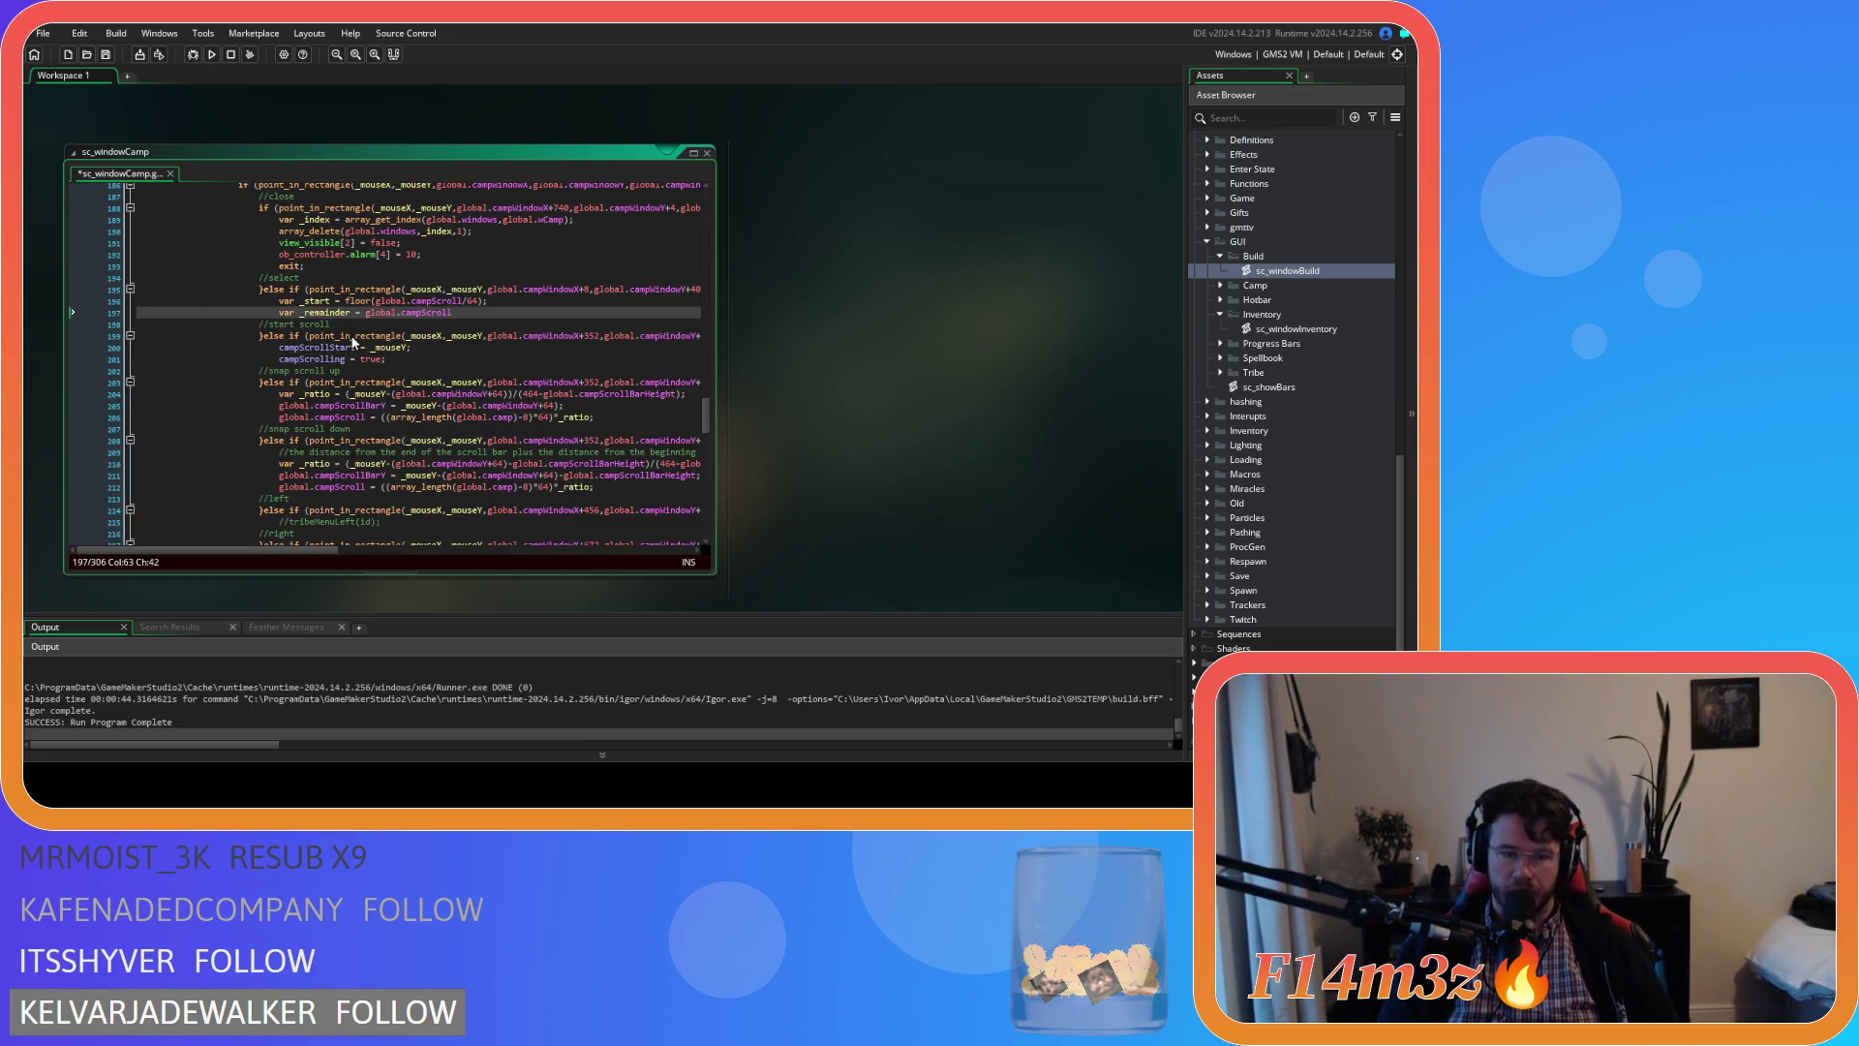
{"action": "type", "text": "-"}
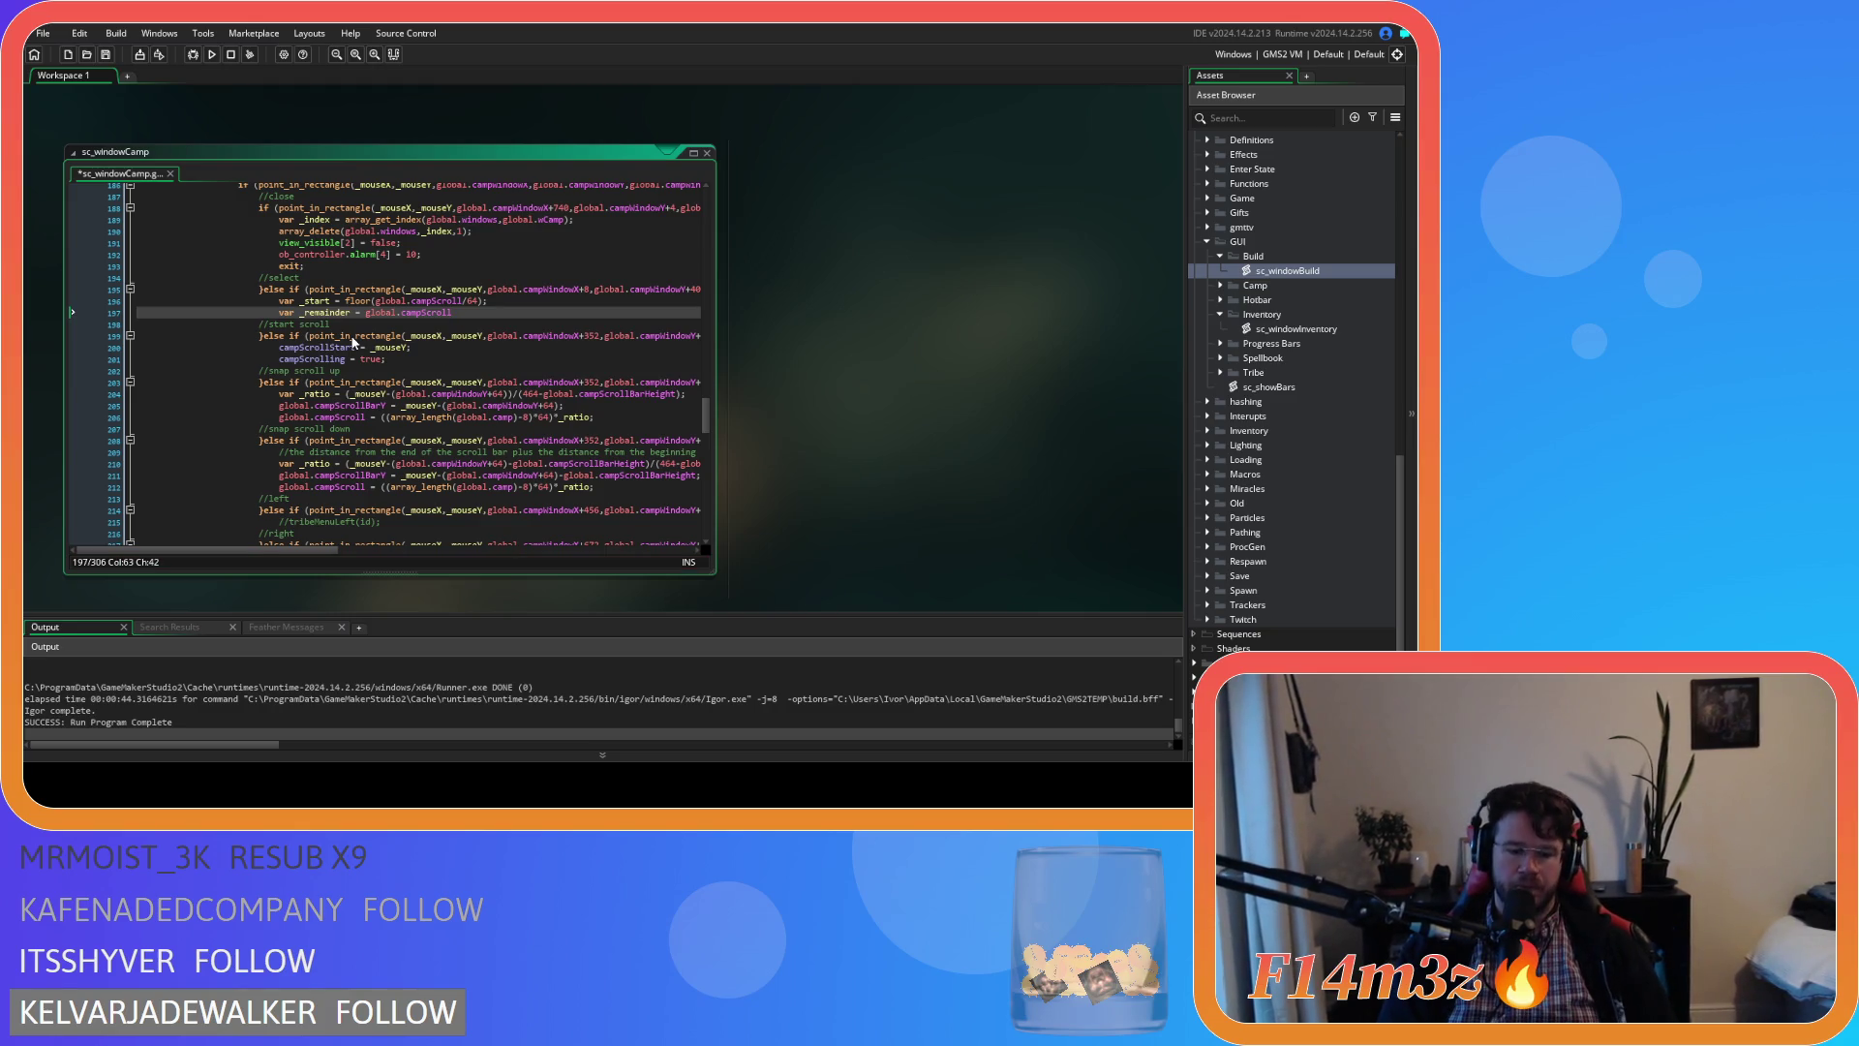
{"action": "type", "text": "("}
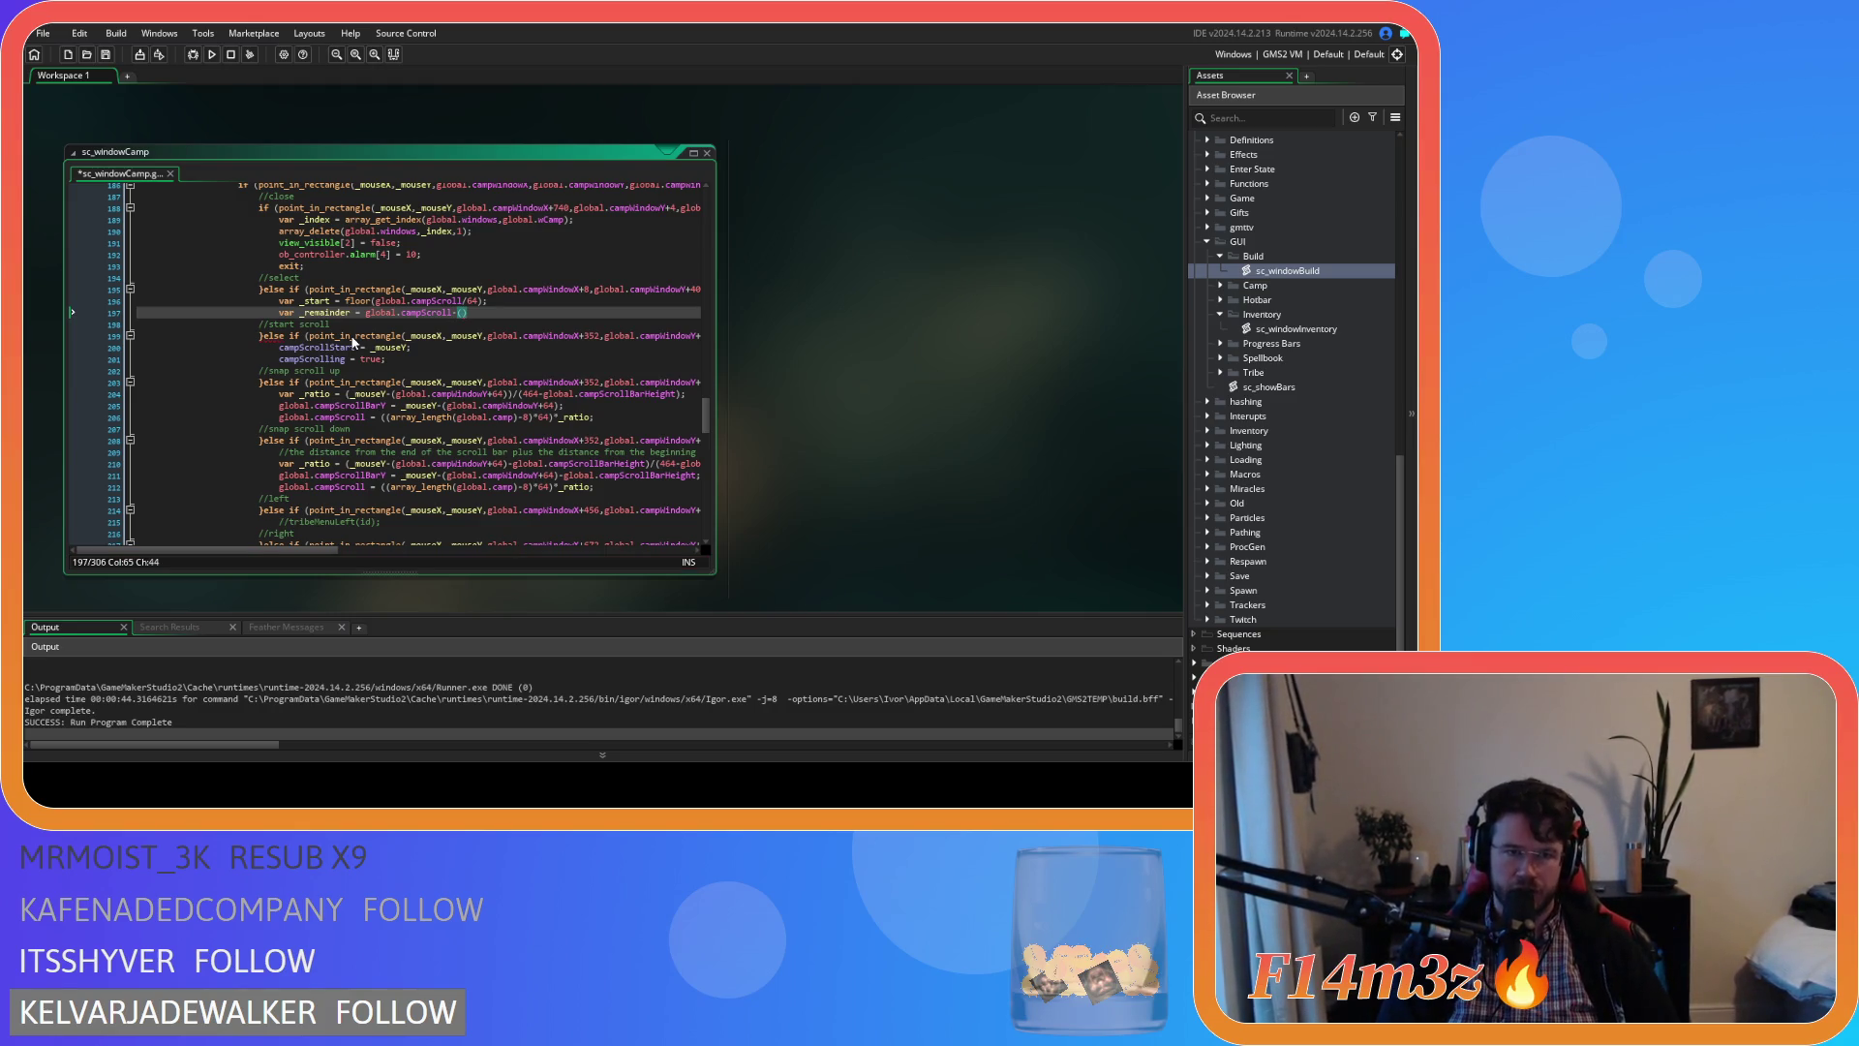
{"action": "type", "text": "_start"}
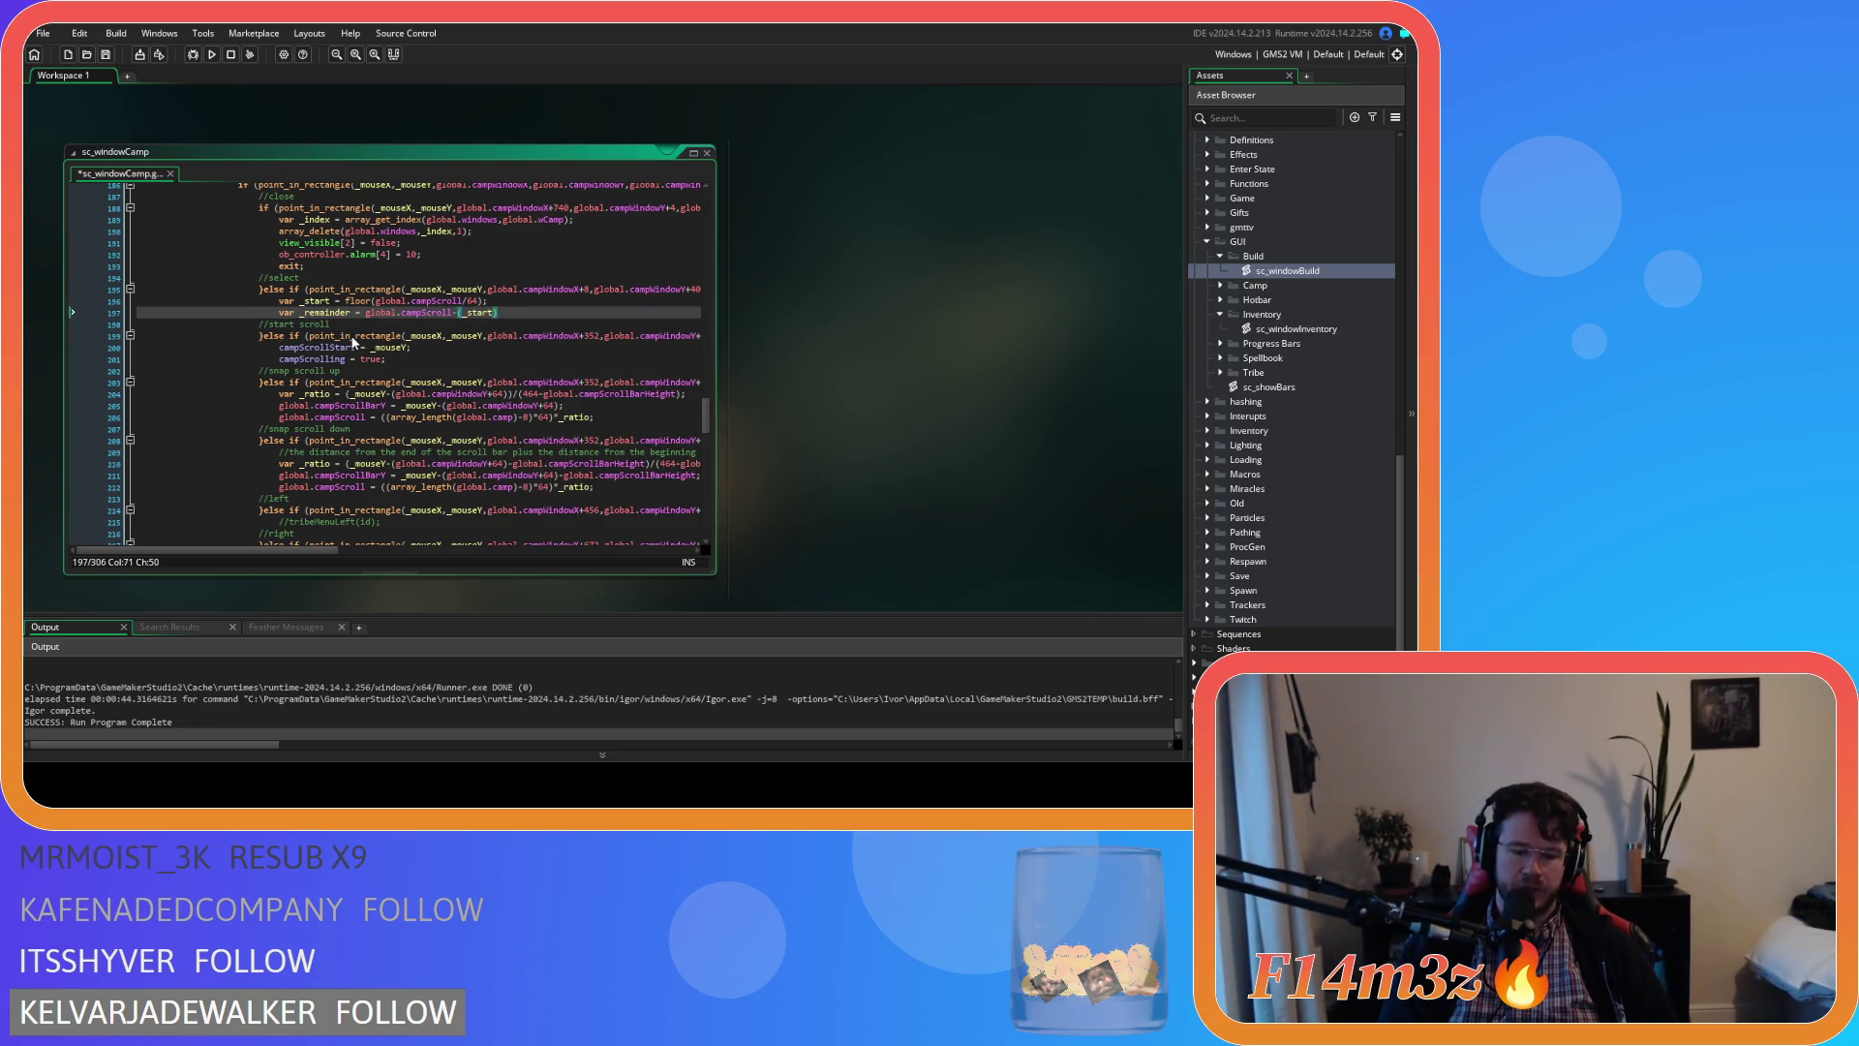
{"action": "type", "text": "*64"}
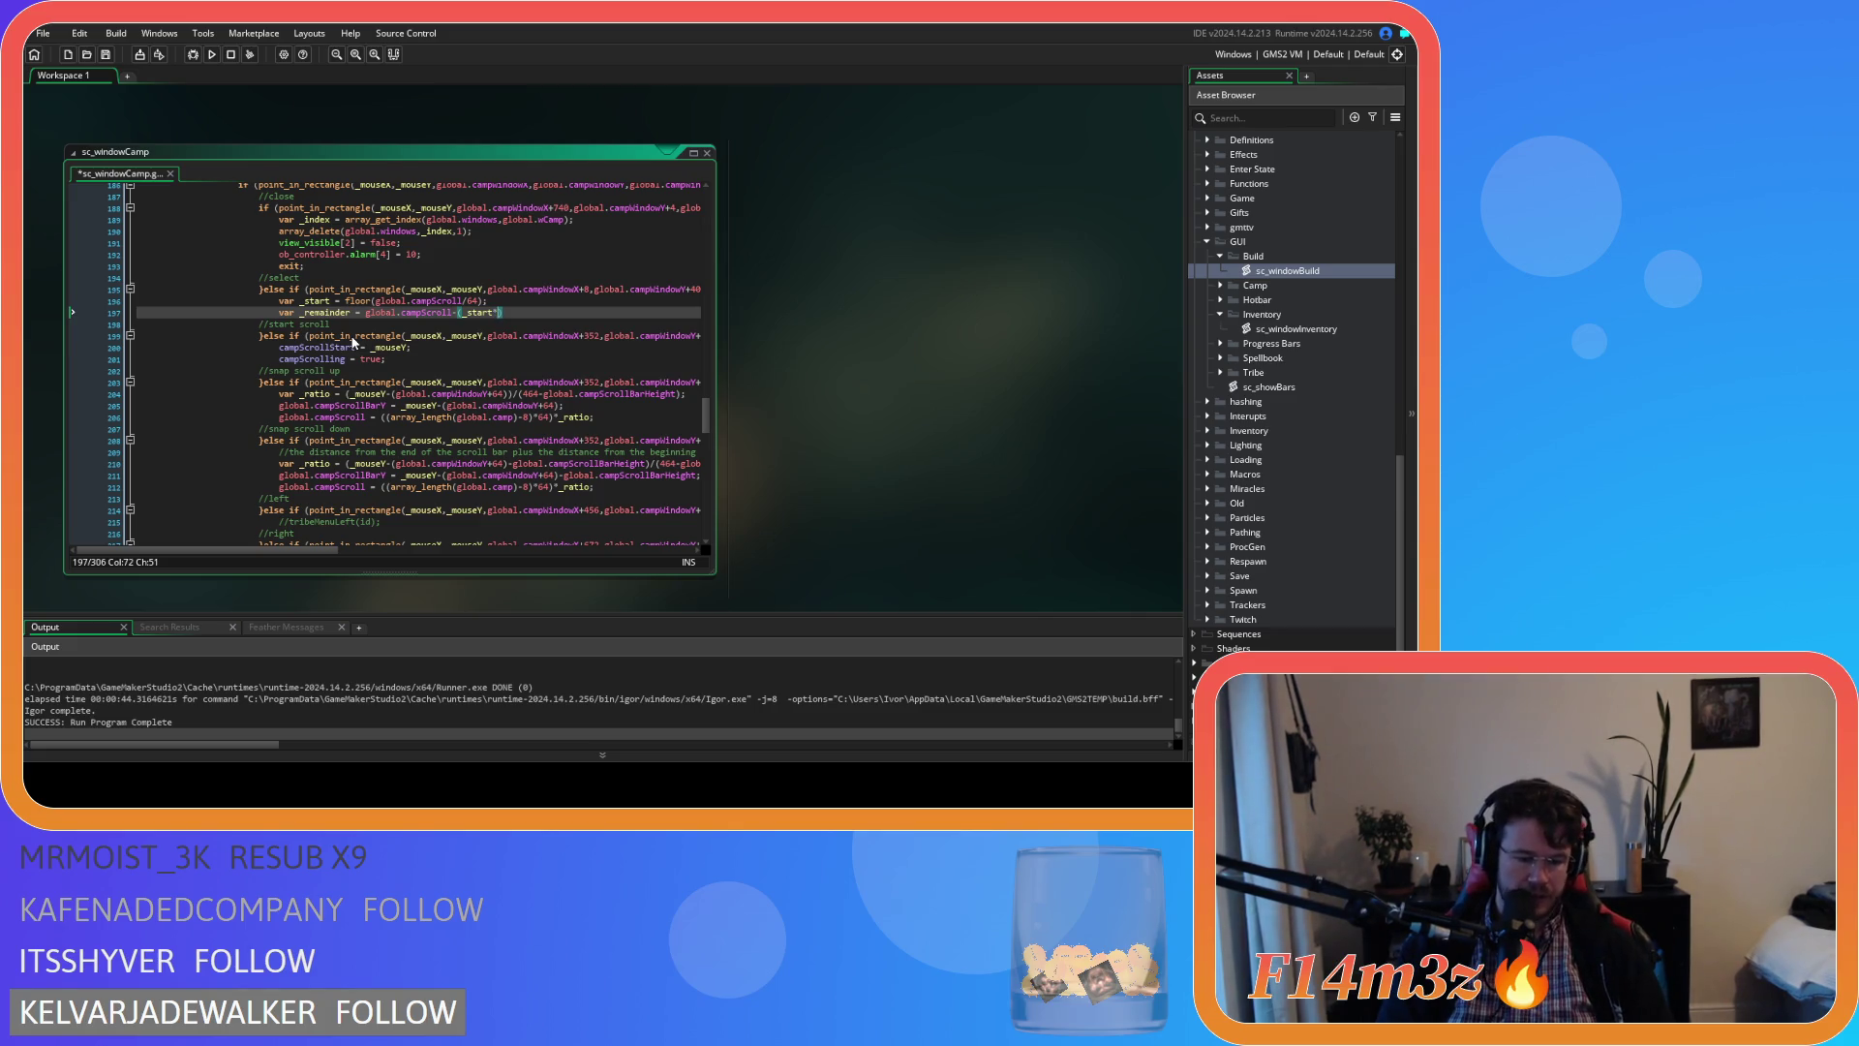
{"action": "type", "text": ")"}
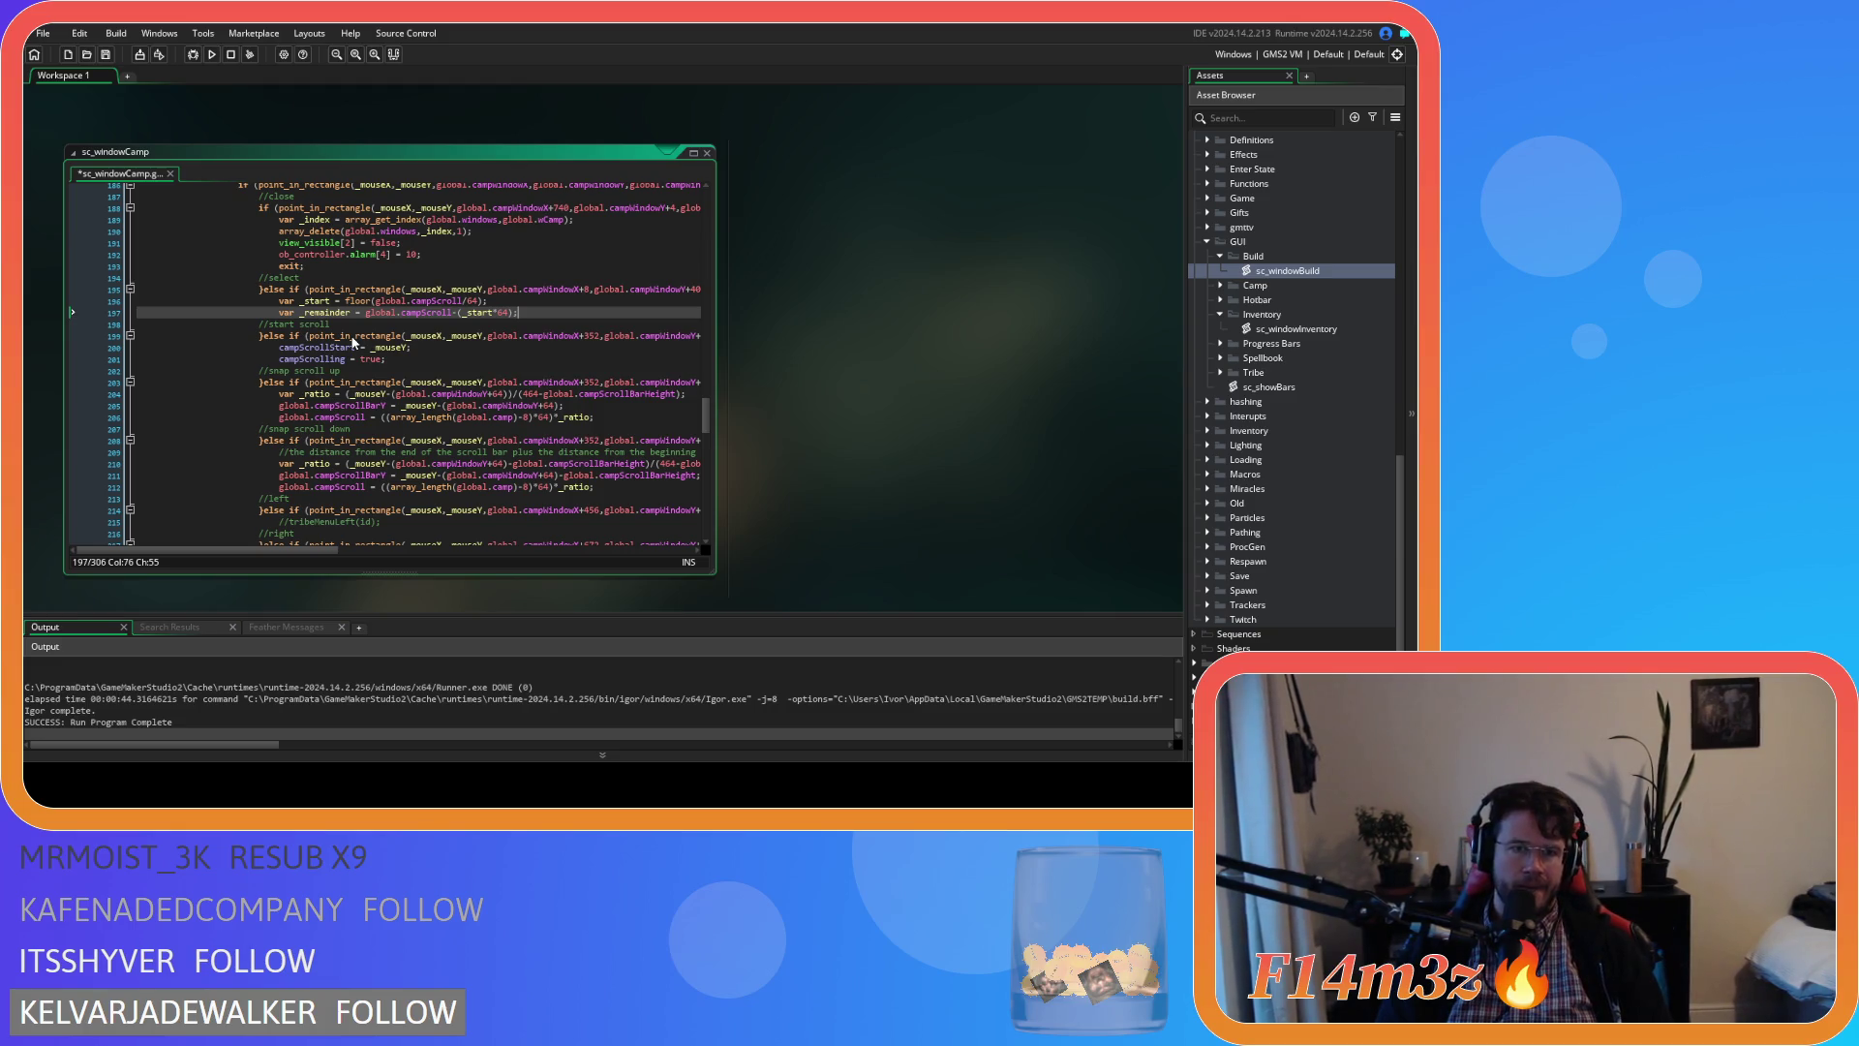
{"action": "left_click", "coordinate": [464, 313]}
{"action": "key", "text": "BackSpace"}
{"action": "left_click", "coordinate": [507, 312]}
{"action": "key", "text": "BackSpace"}
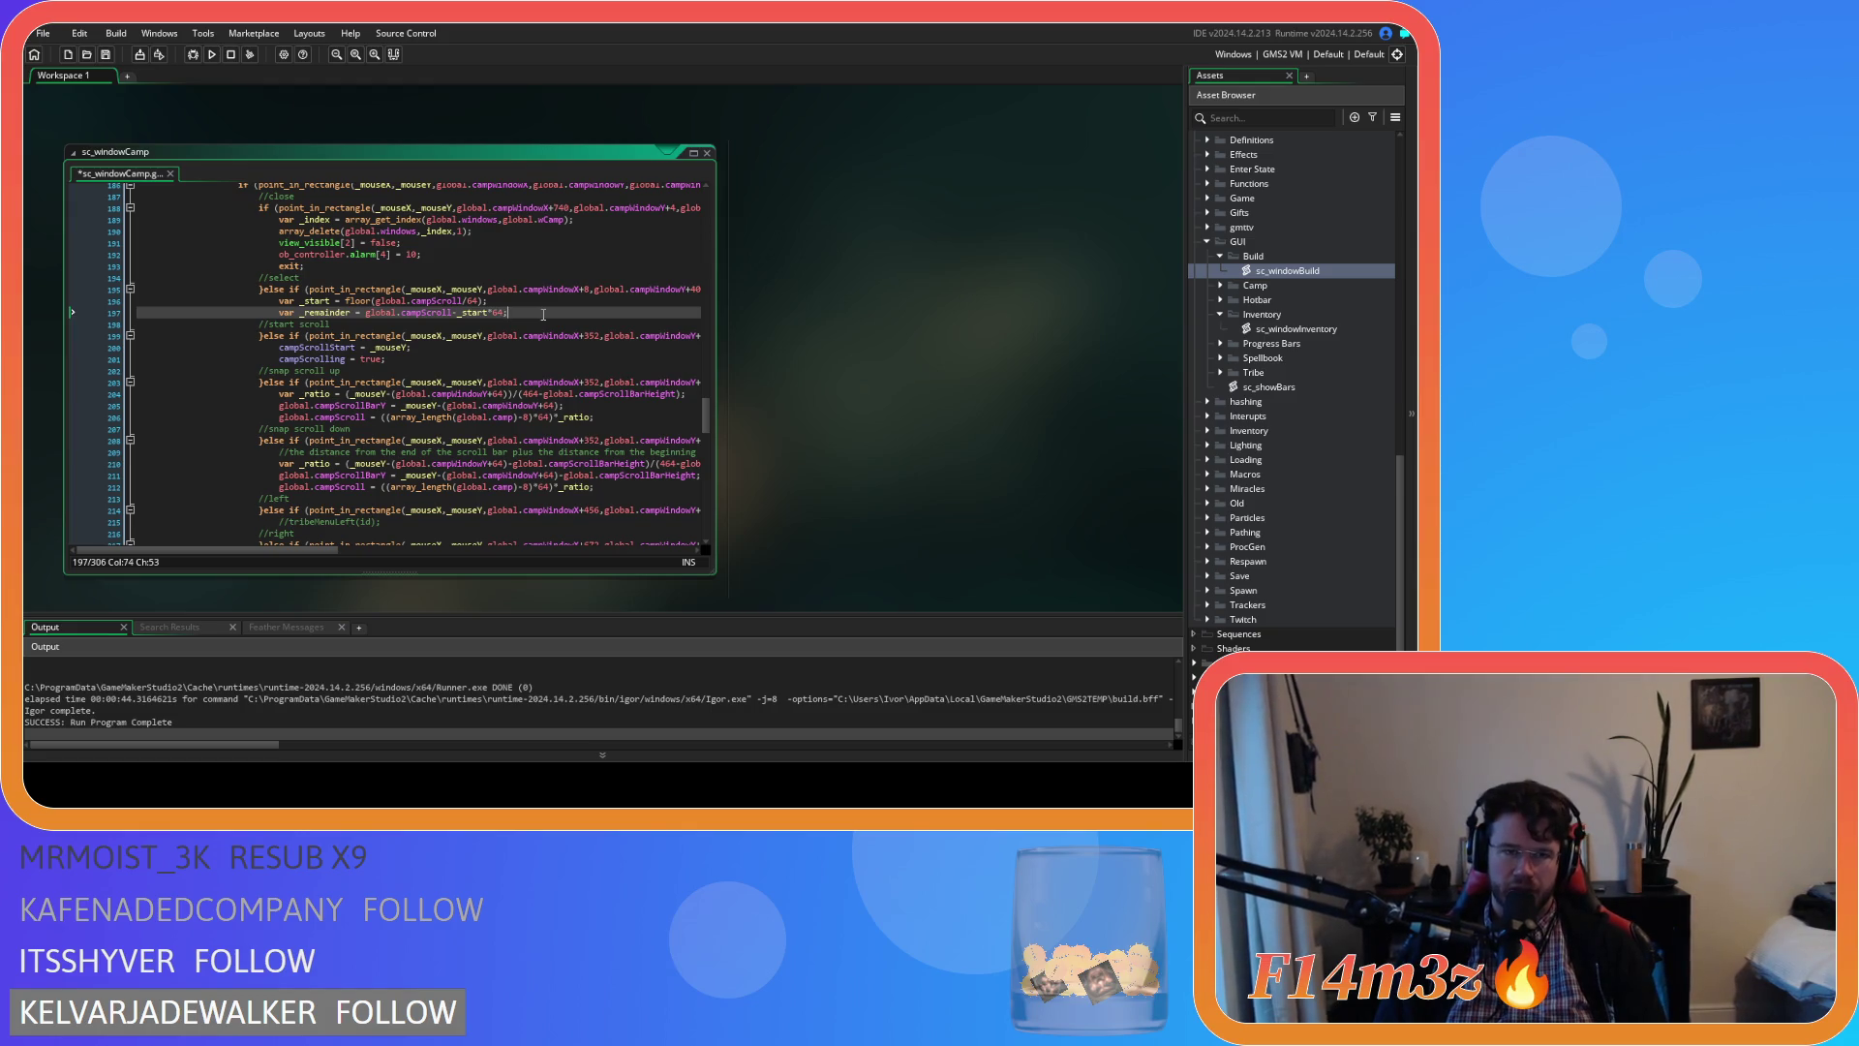
{"action": "key", "text": "ctrl+s"}
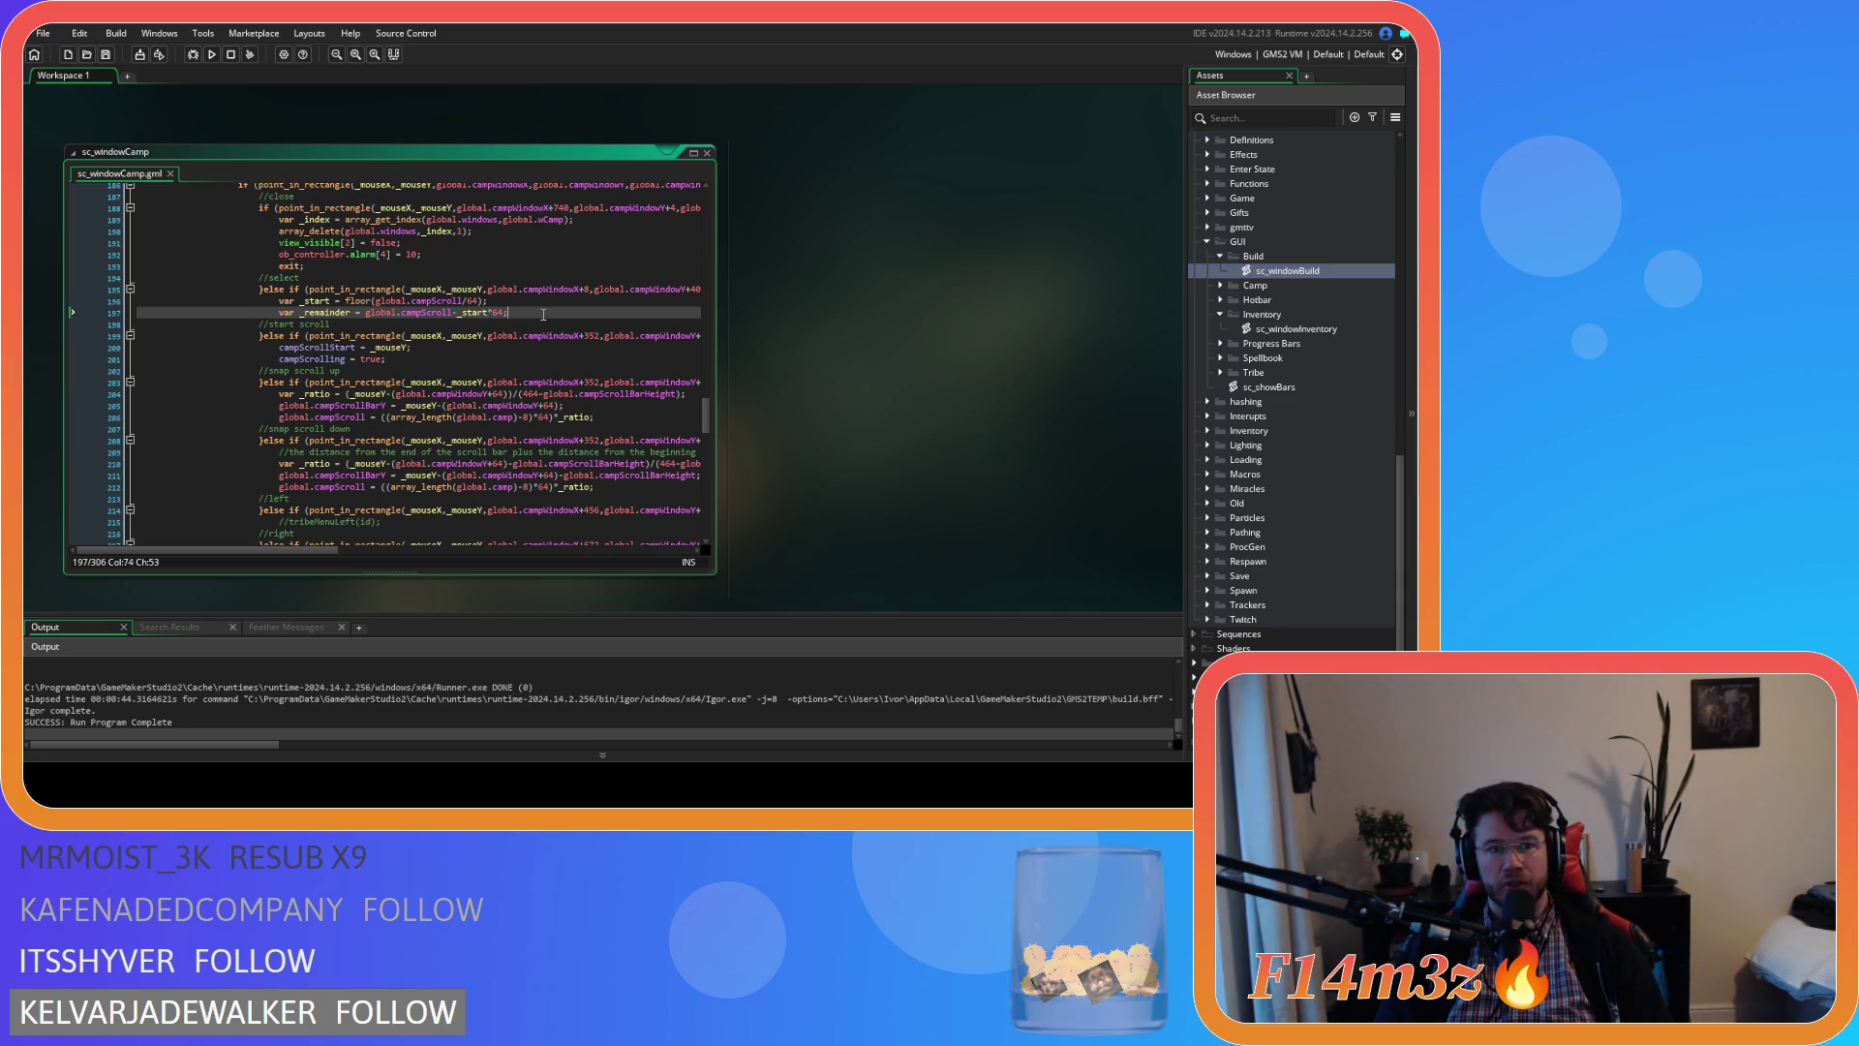
Rename _remainder to _startRemainder and begin a var _endRemainder line beneath it
{"action": "left_click", "coordinate": [325, 311]}
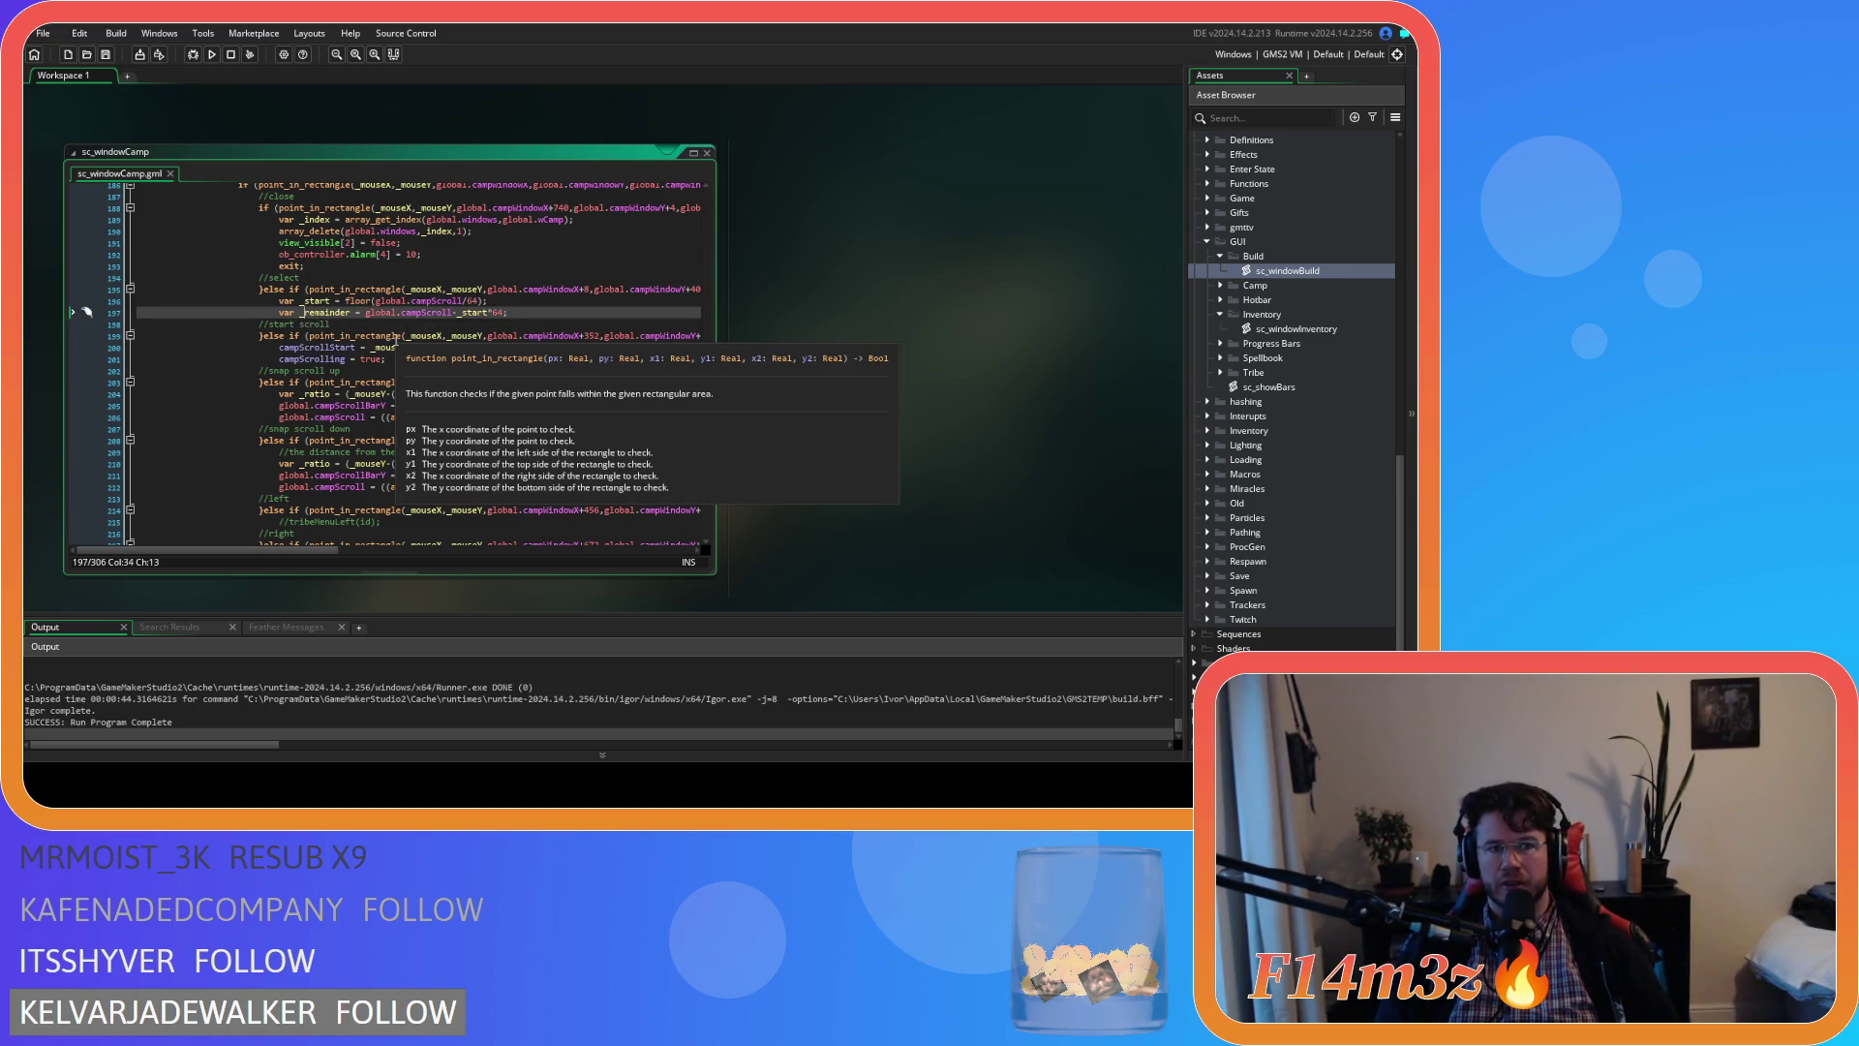
{"action": "type", "text": "startR"}
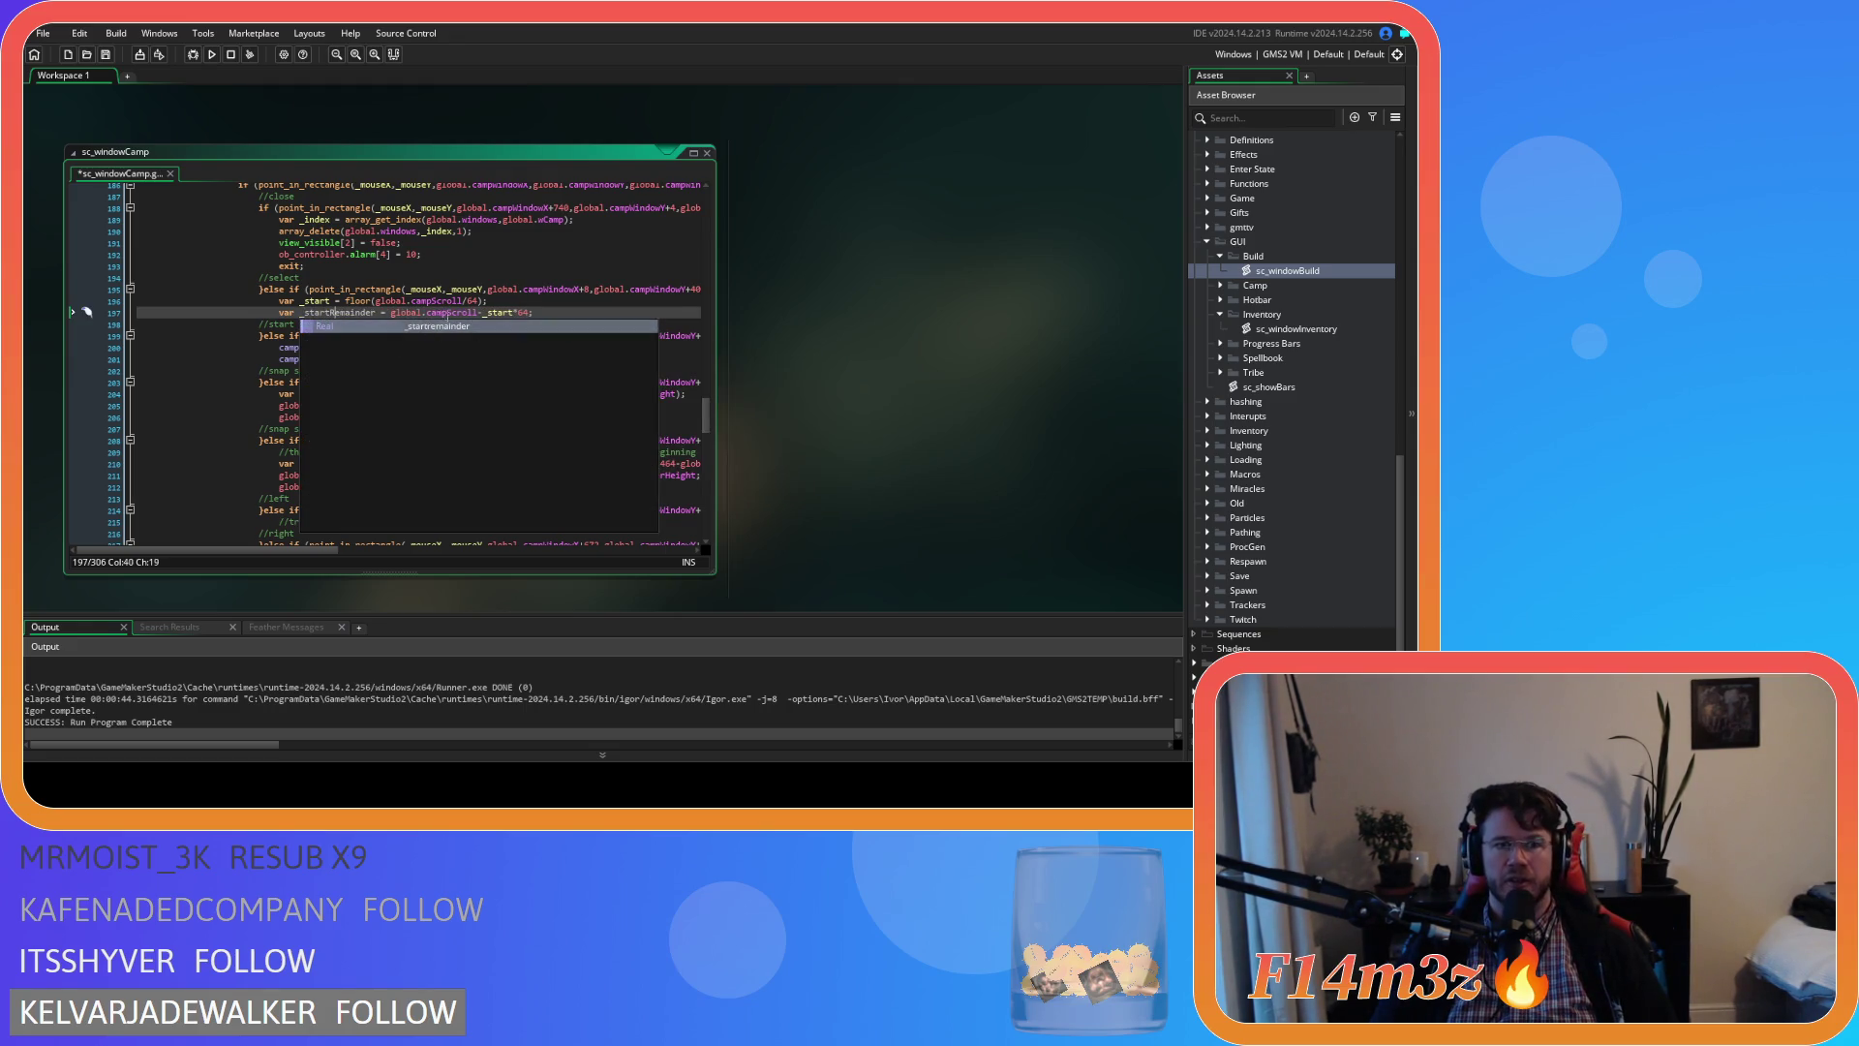
{"action": "key", "text": "ctrl+Right"}
{"action": "left_click", "coordinate": [589, 313]}
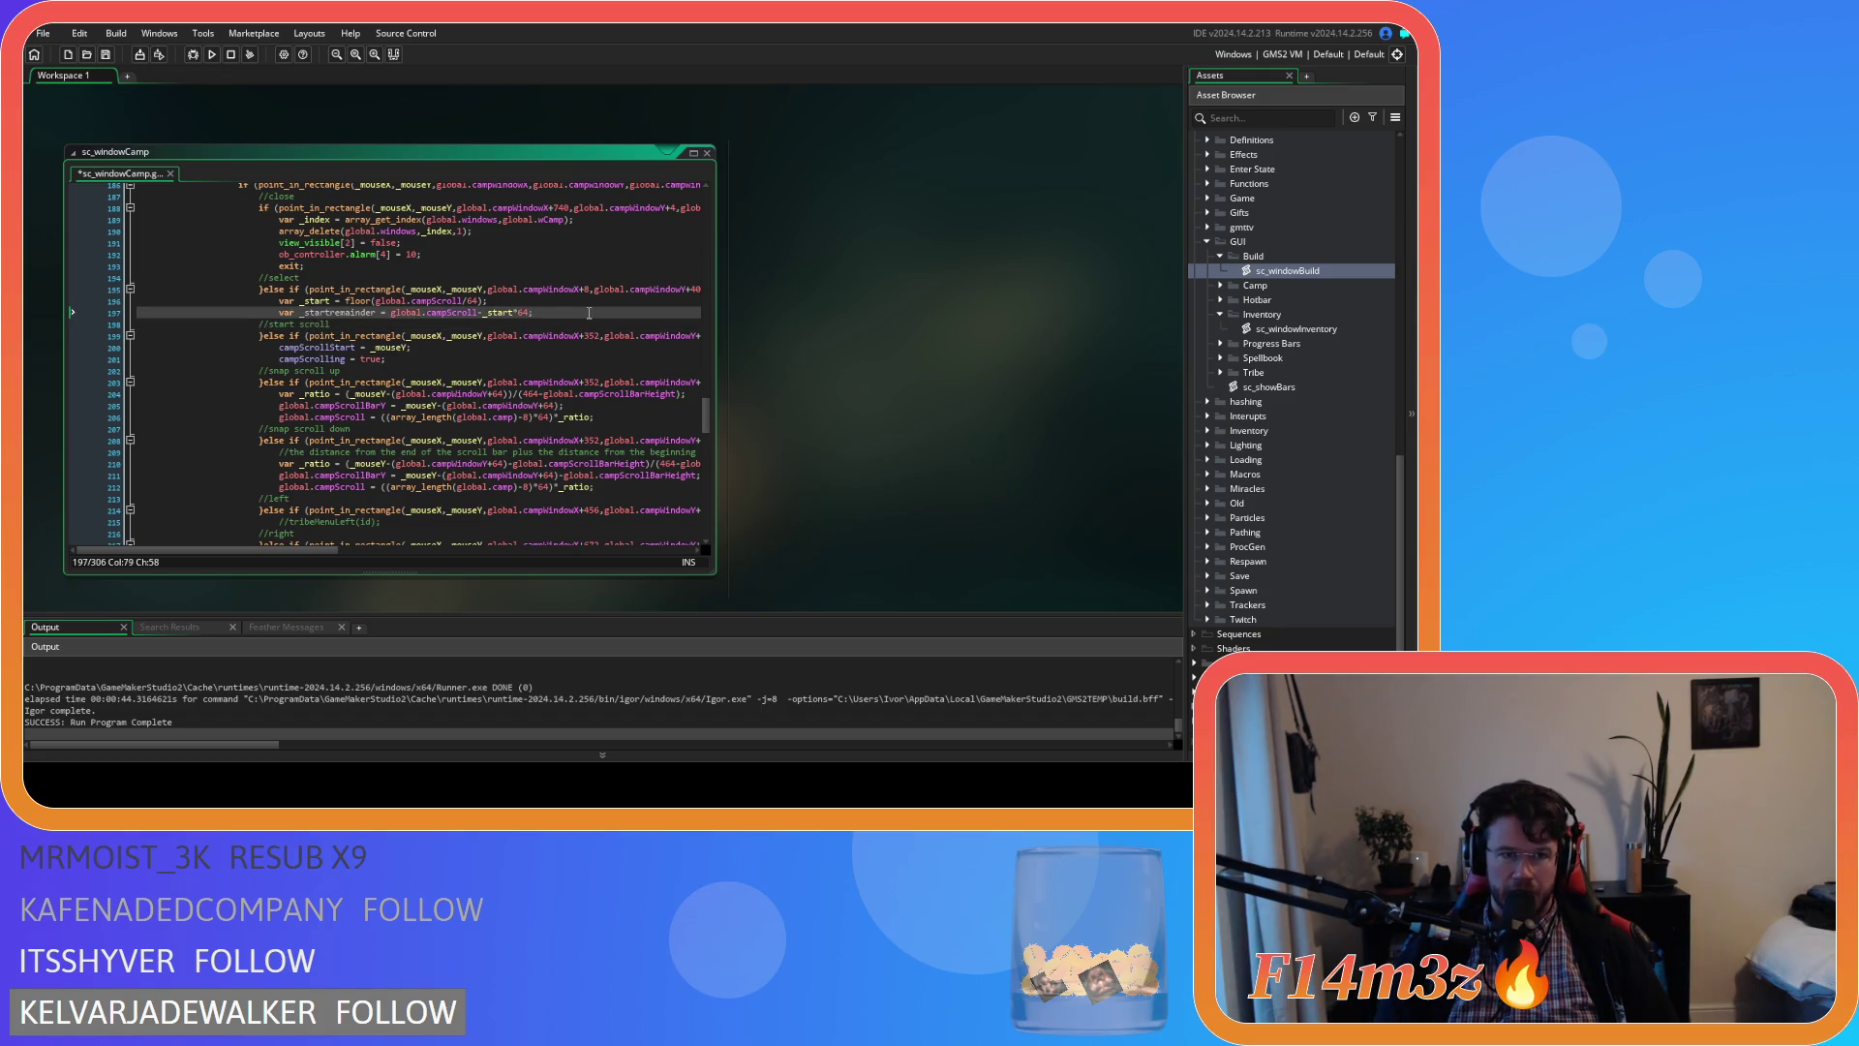
{"action": "key", "text": "Return"}
{"action": "type", "text": "var _end"}
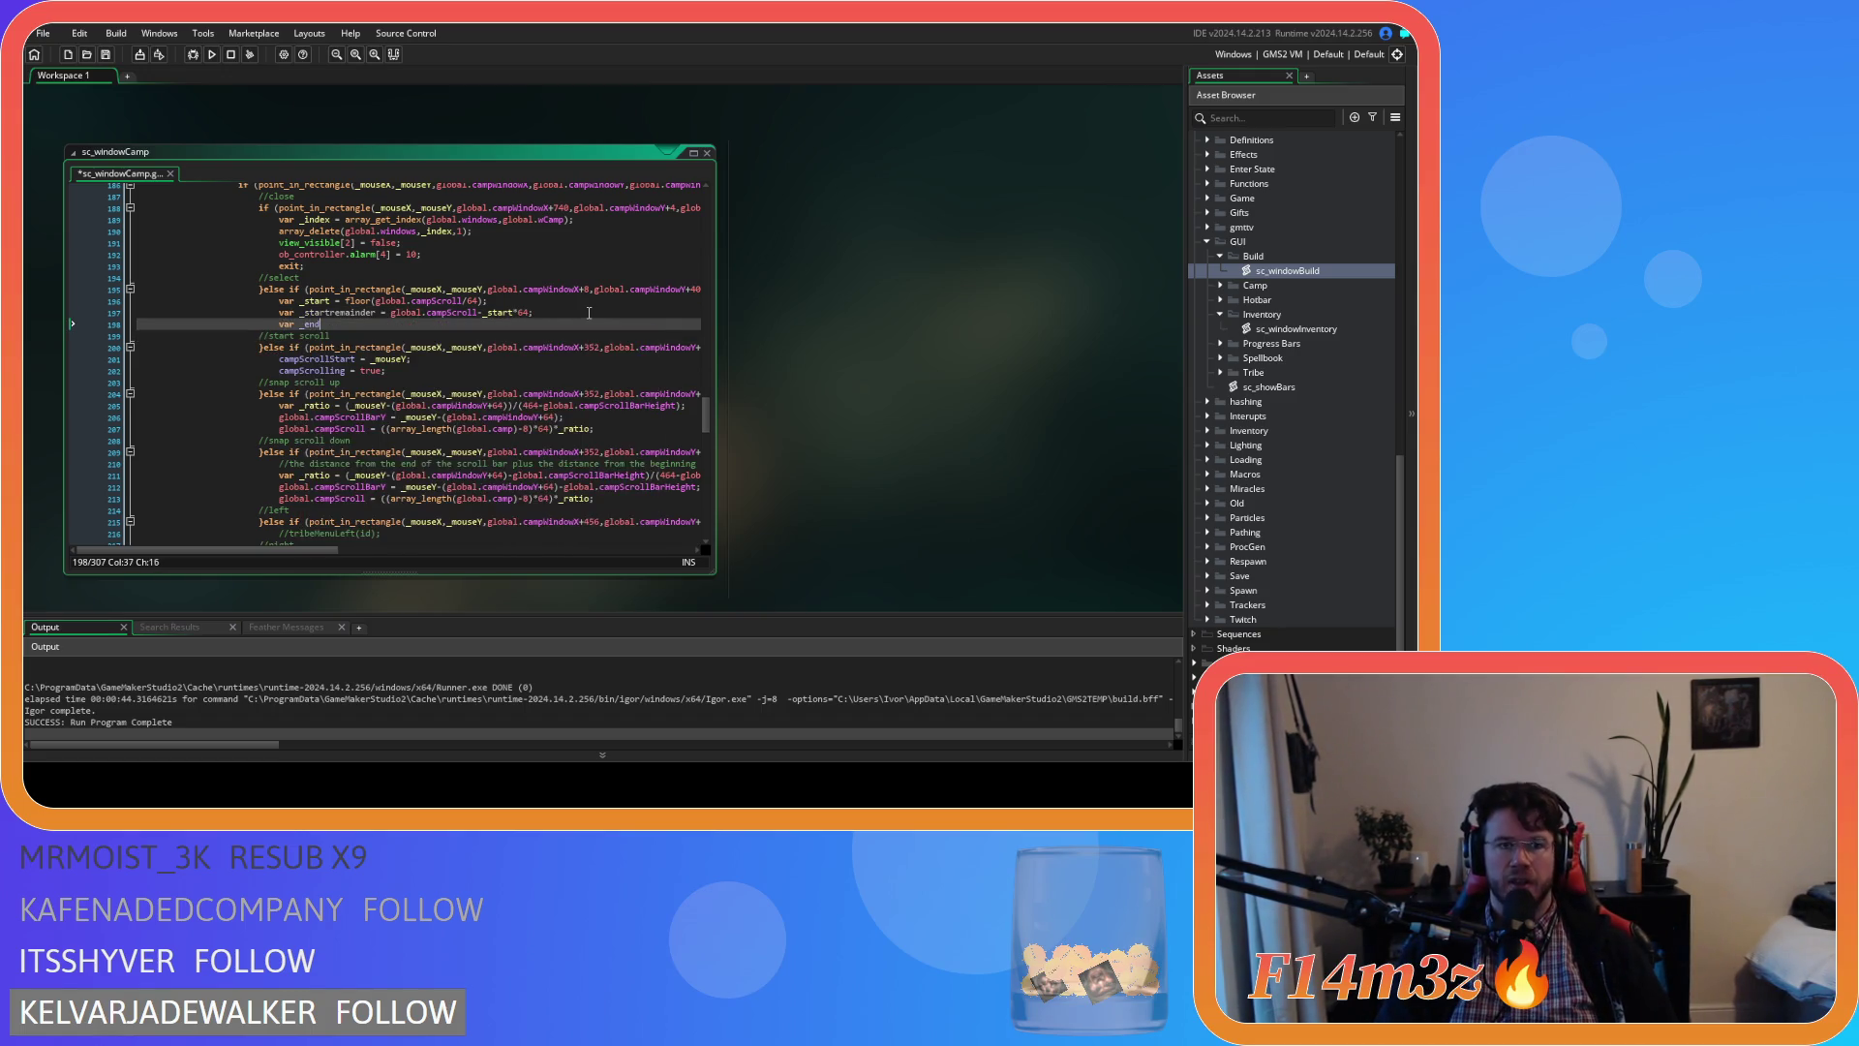
{"action": "type", "text": "re"}
{"action": "key", "text": "BackSpace"}
{"action": "key", "text": "BackSpace"}
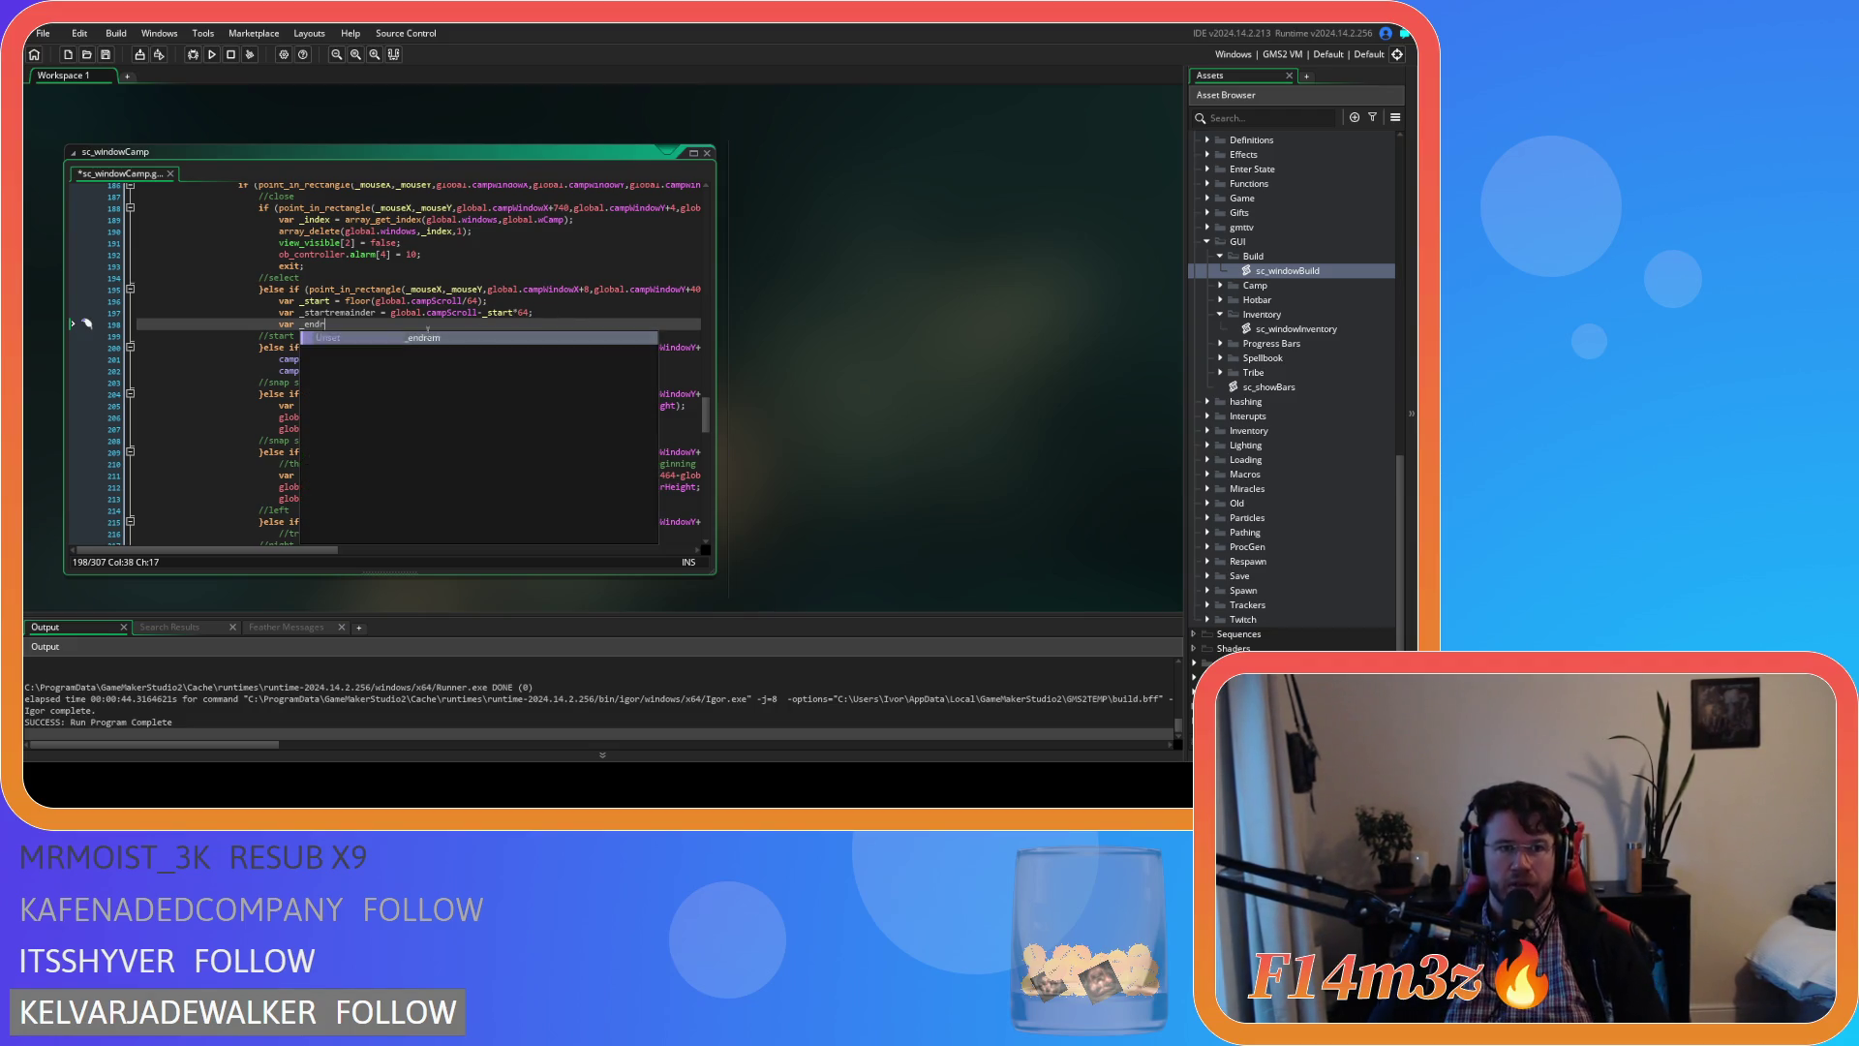
{"action": "left_click", "coordinate": [330, 313]}
{"action": "key", "text": "BackSpace"}
{"action": "type", "text": "R"}
{"action": "key", "text": "Down"}
{"action": "key", "text": "BackSpace"}
Complete the line as var _endRemainder = 64-_startRemainder; and save
{"action": "type", "text": "R"}
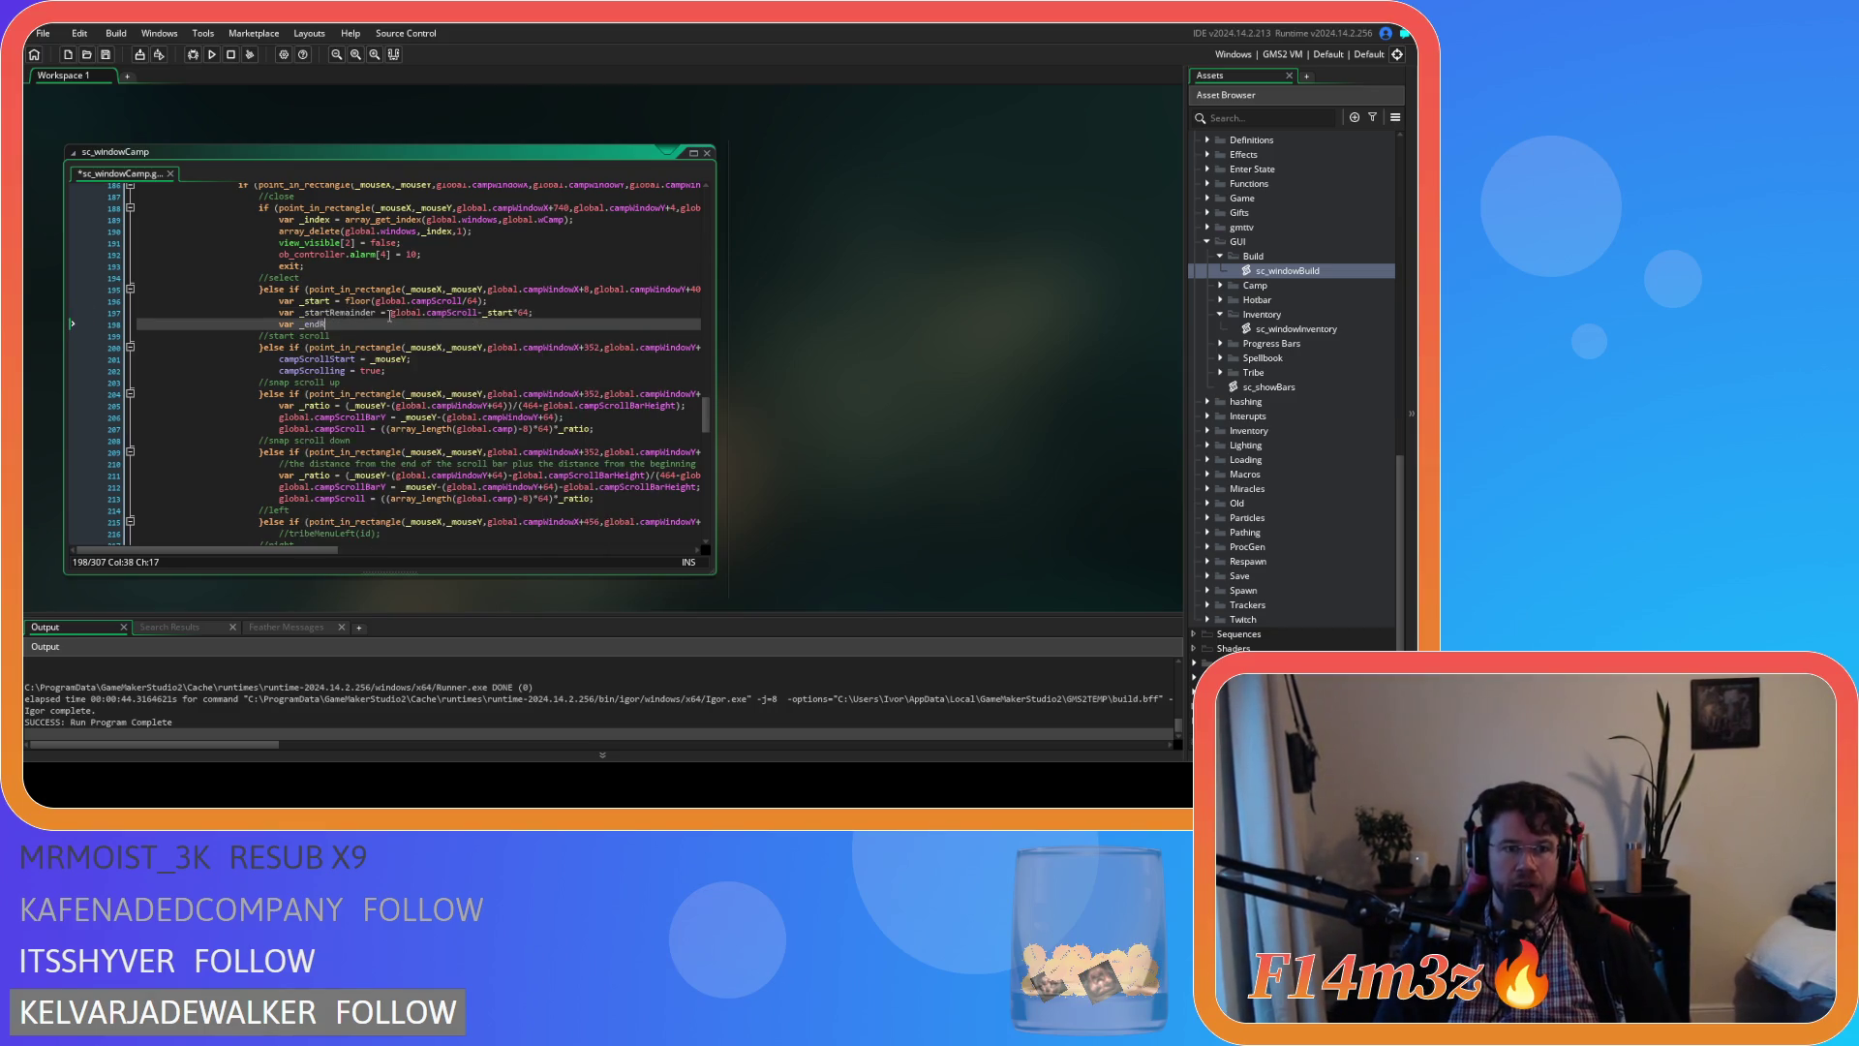
{"action": "type", "text": "ema"}
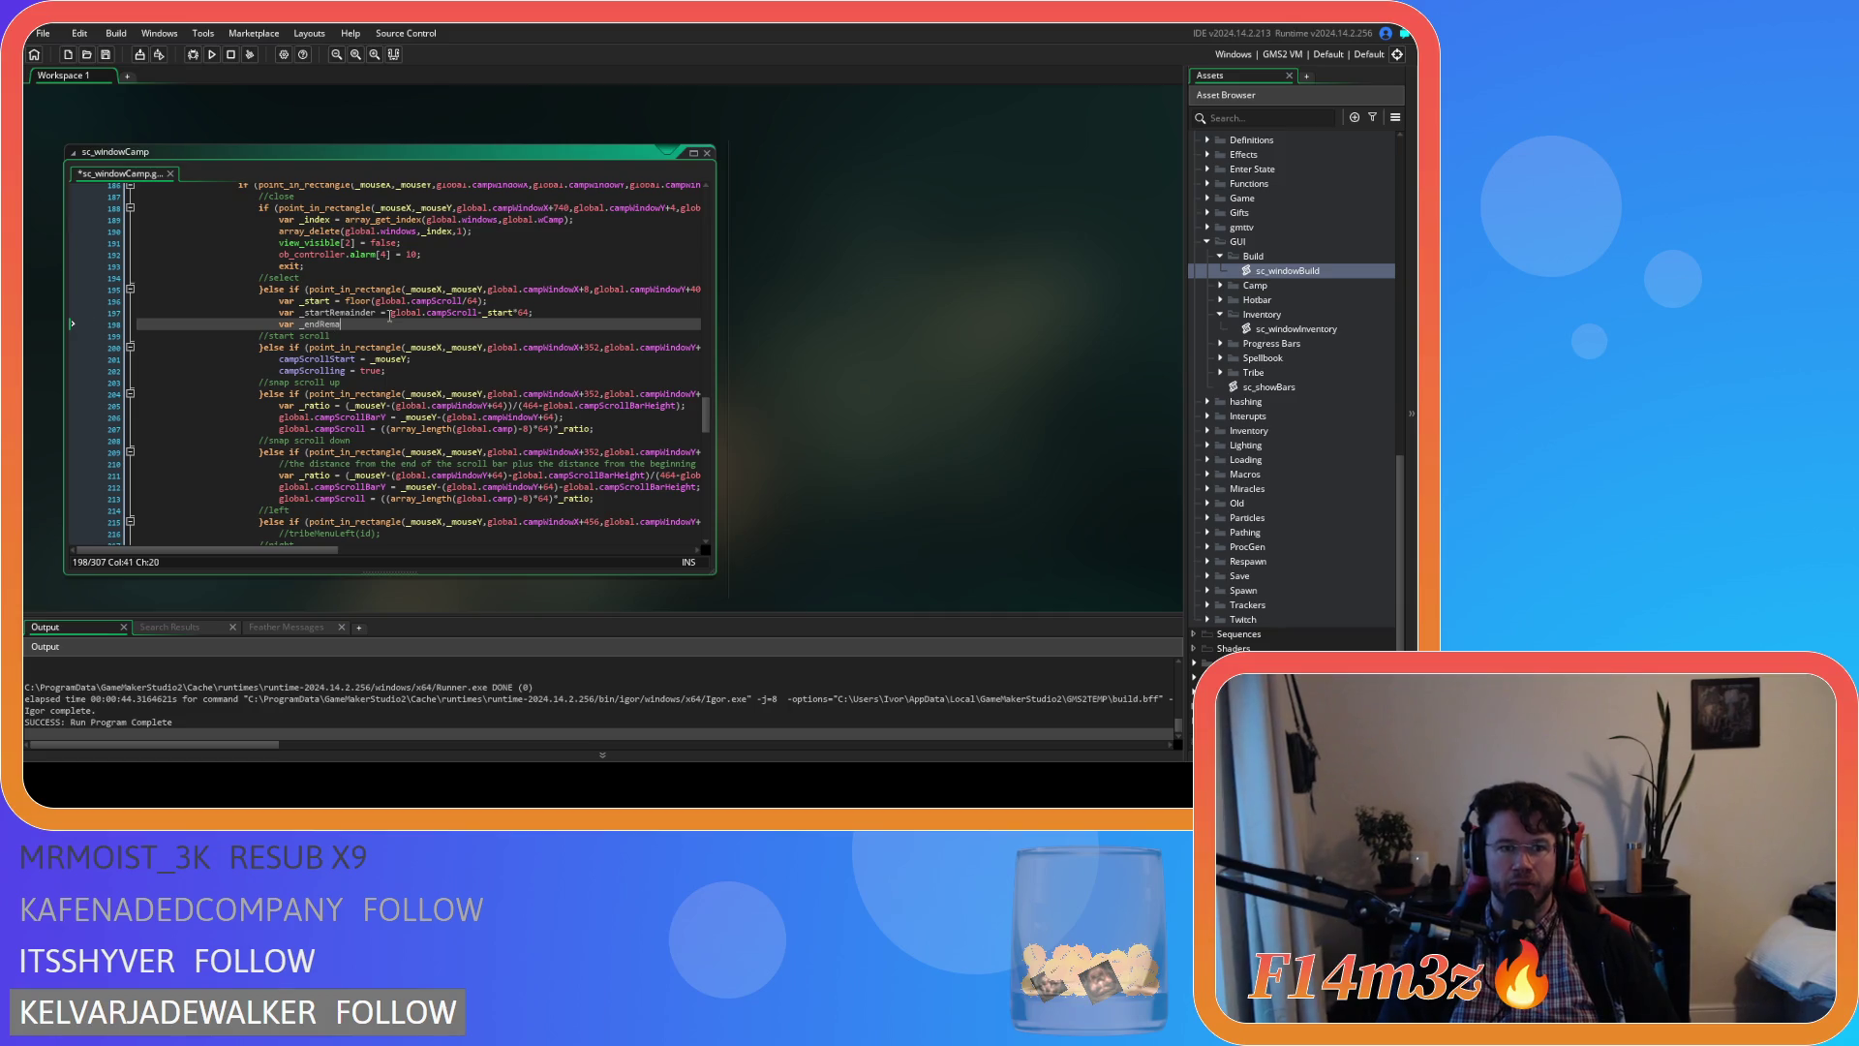
{"action": "type", "text": "inder = "}
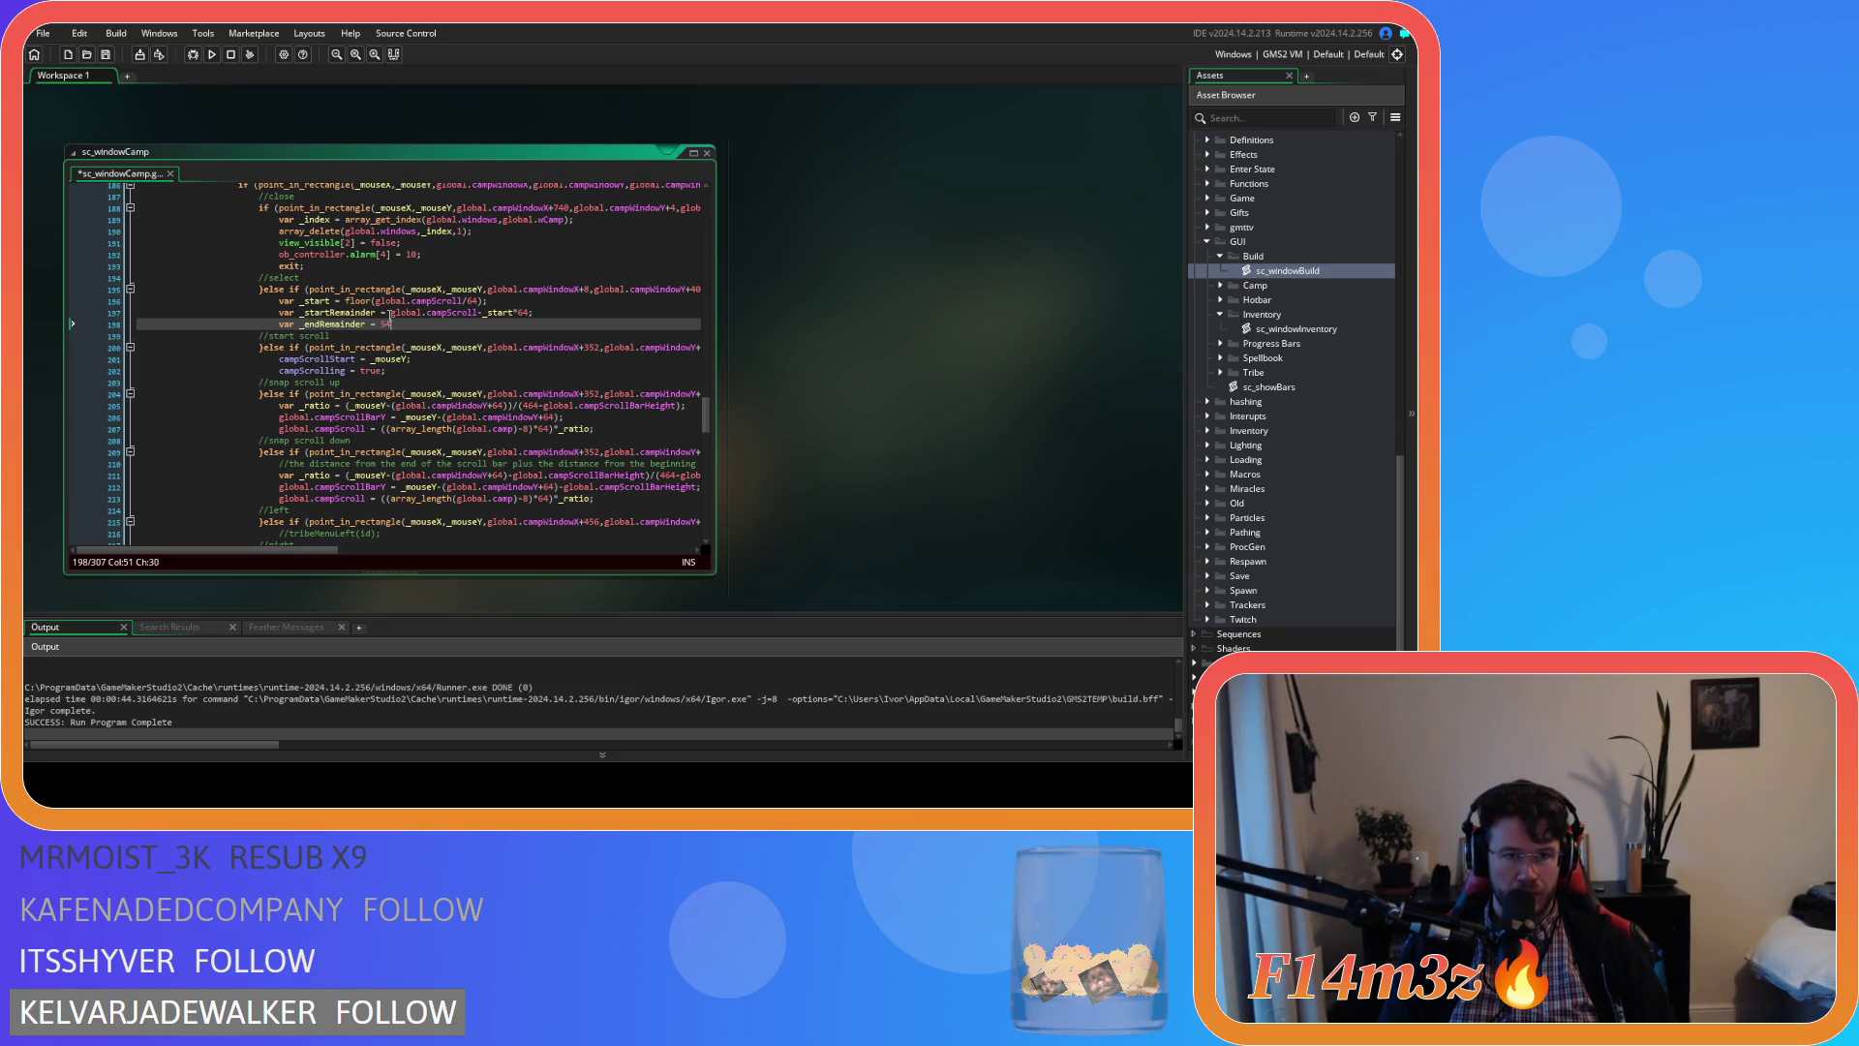
{"action": "type", "text": "64"}
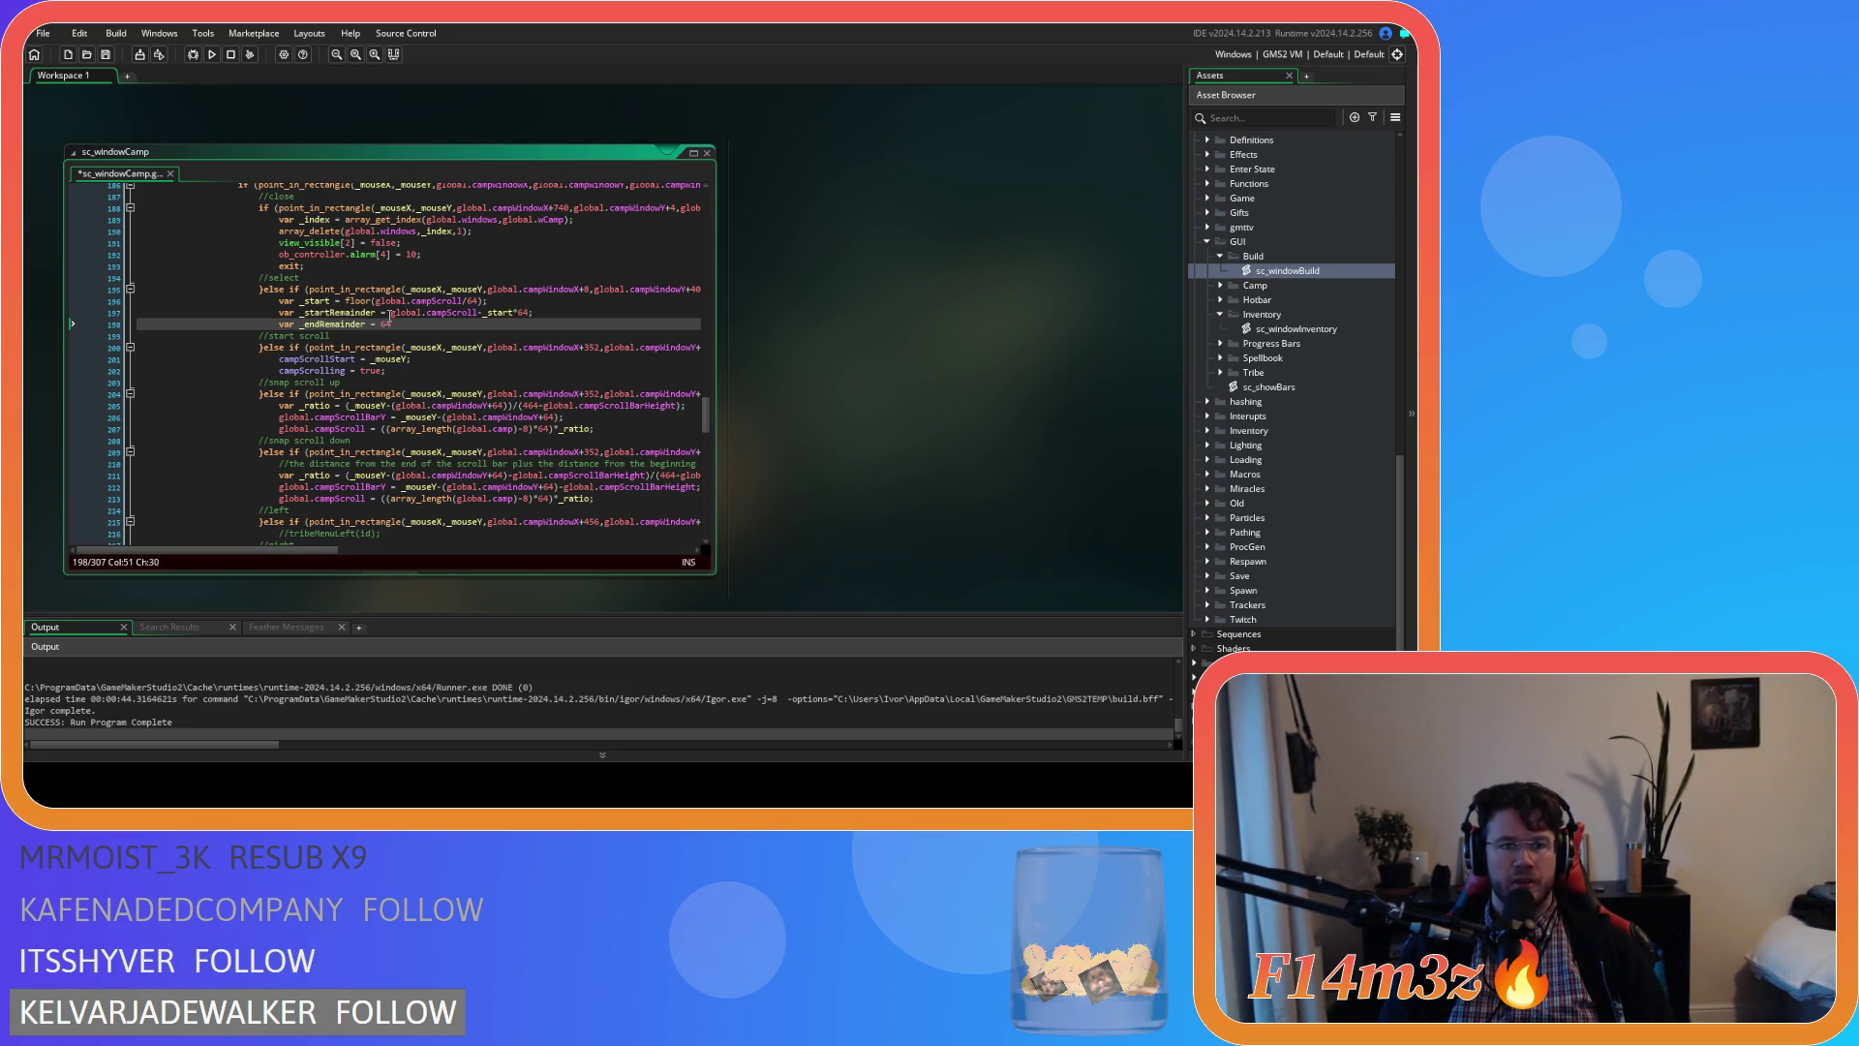
{"action": "type", "text": "-_start"}
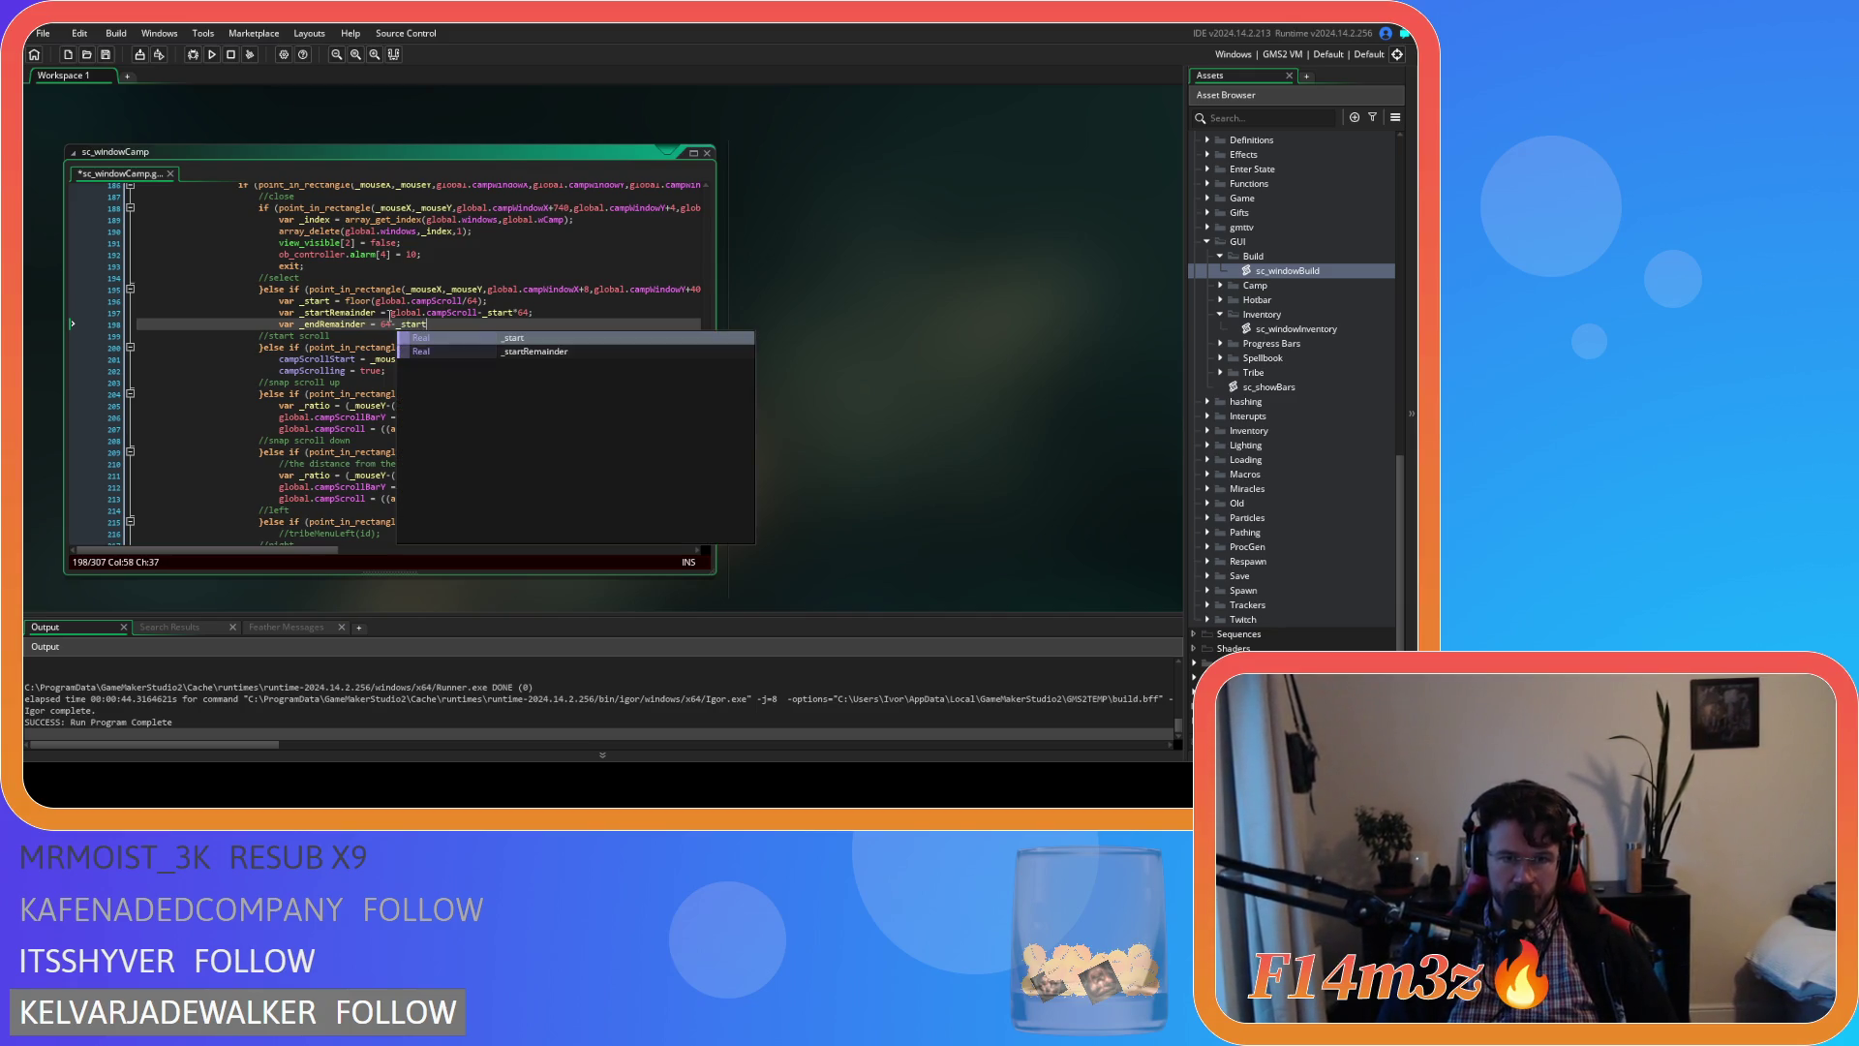
{"action": "key", "text": "Down"}
{"action": "key", "text": "Return"}
{"action": "key", "text": "ctrl+s"}
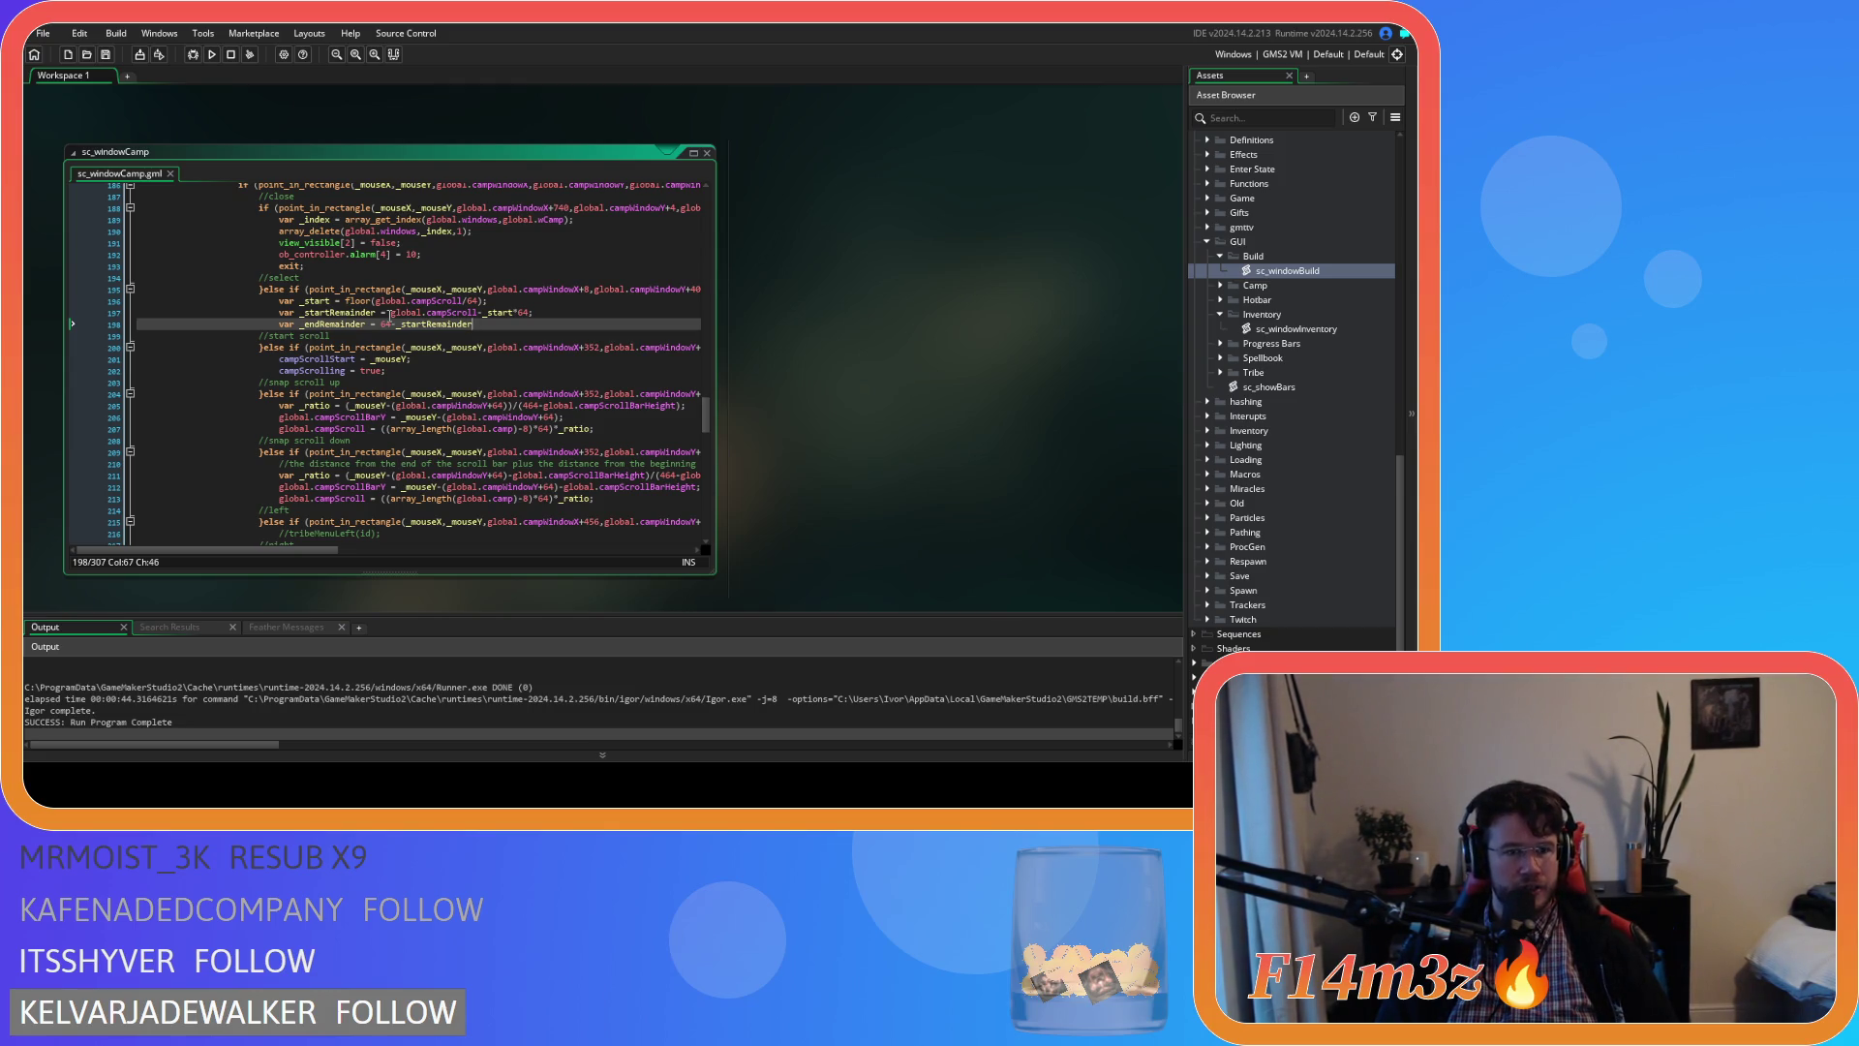
{"action": "type", "text": ";"}
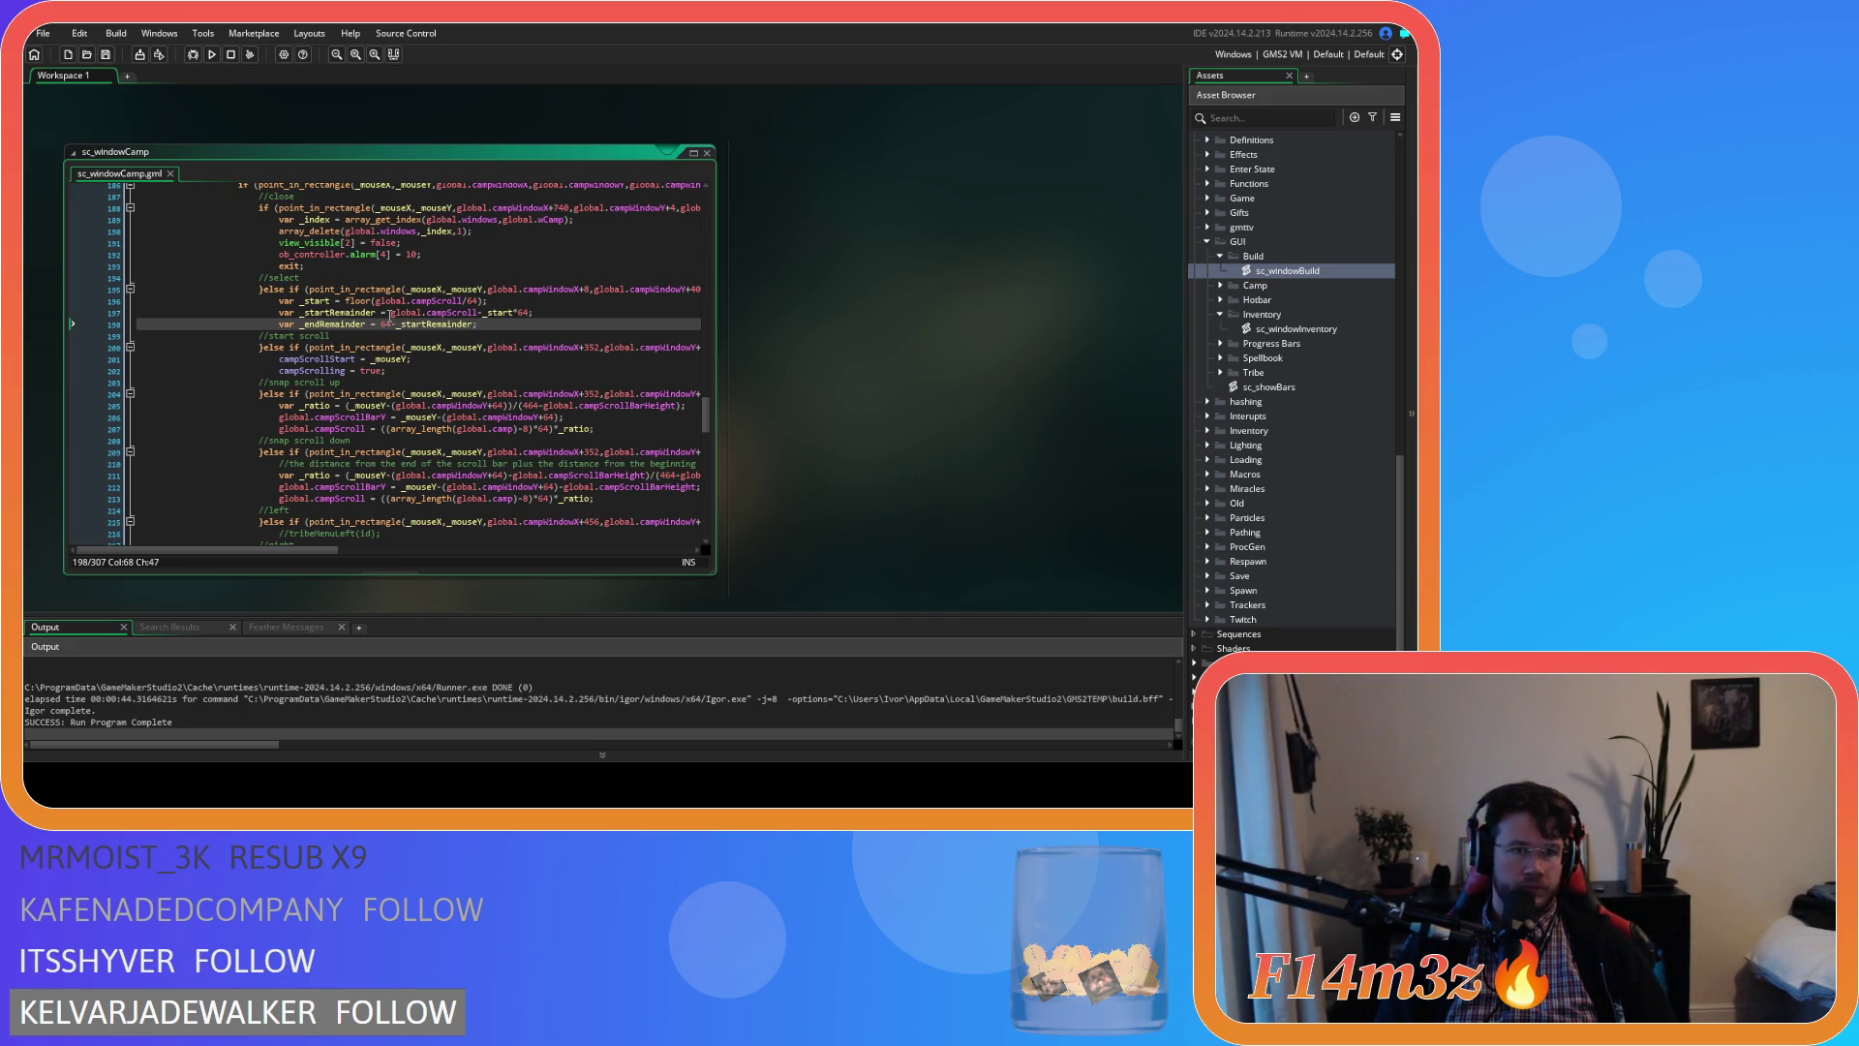
{"action": "key", "text": "Return"}
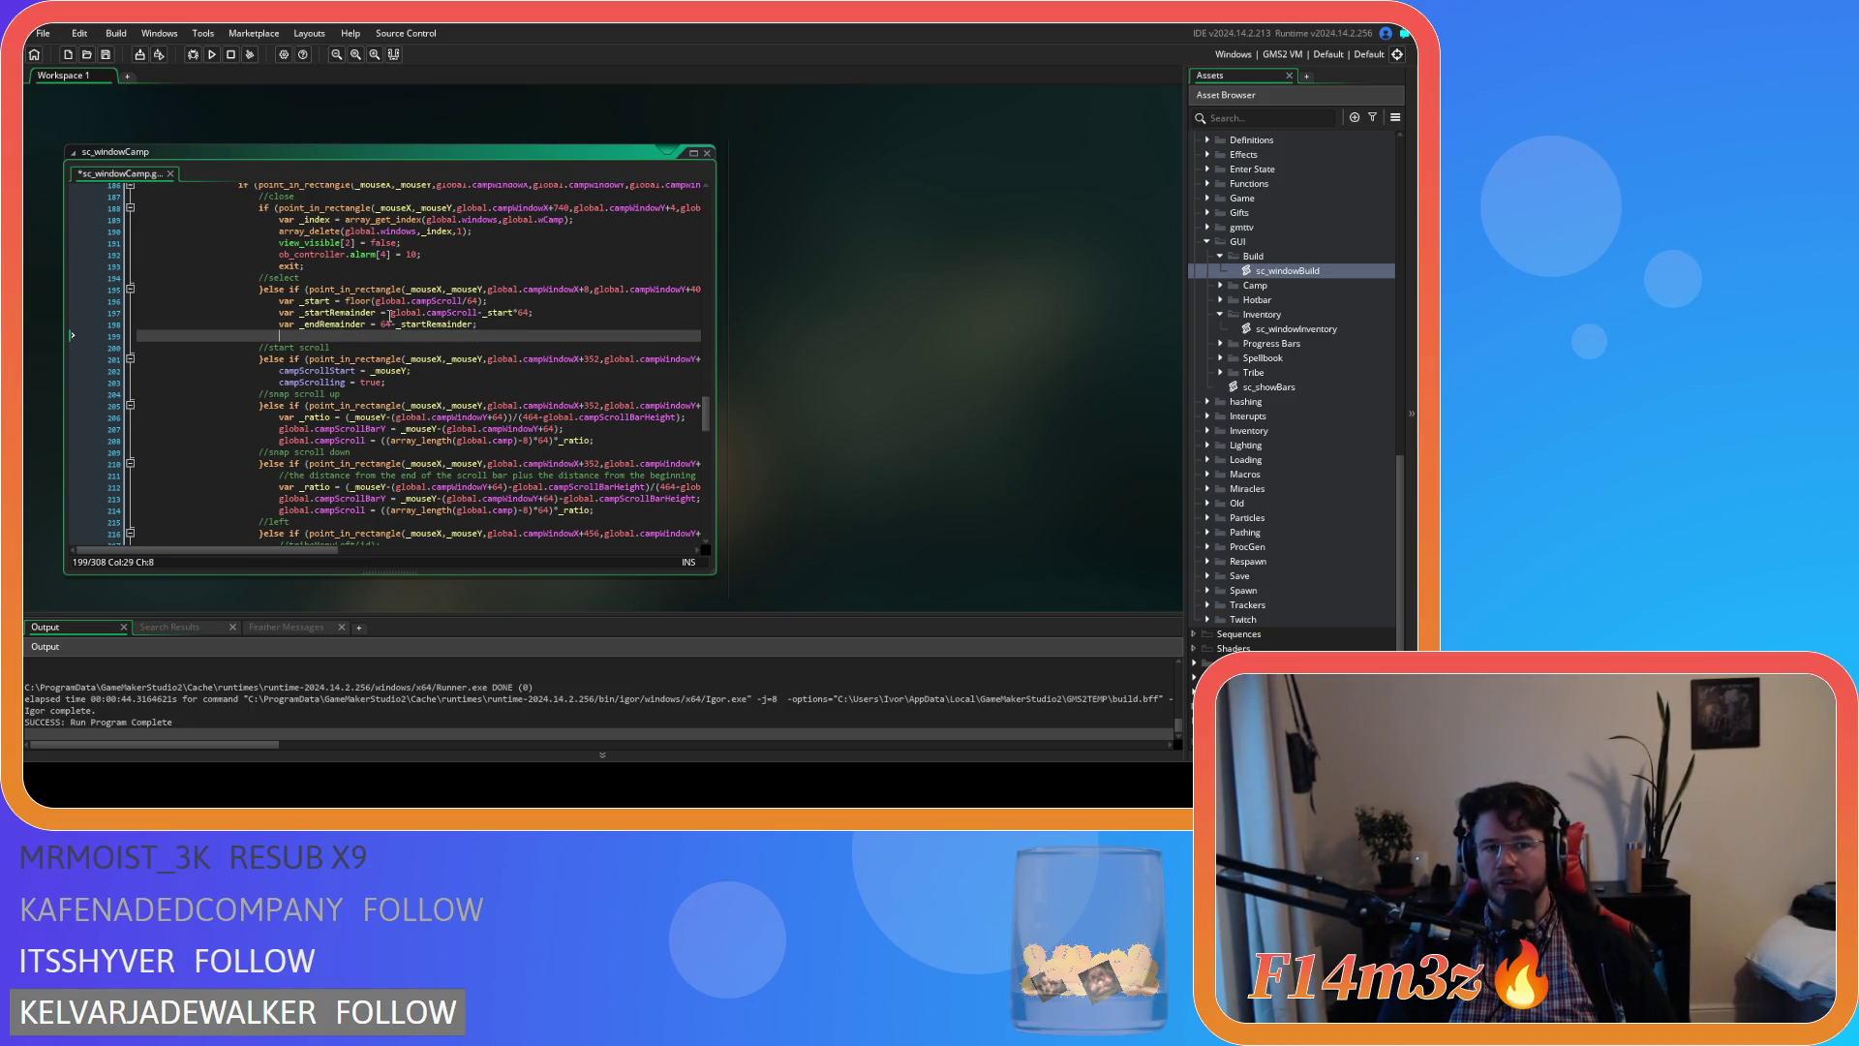
Write the loop header for (var i=_start; i<8; i++) in the select branch
{"action": "type", "text": "for ()"}
{"action": "key", "text": "Left"}
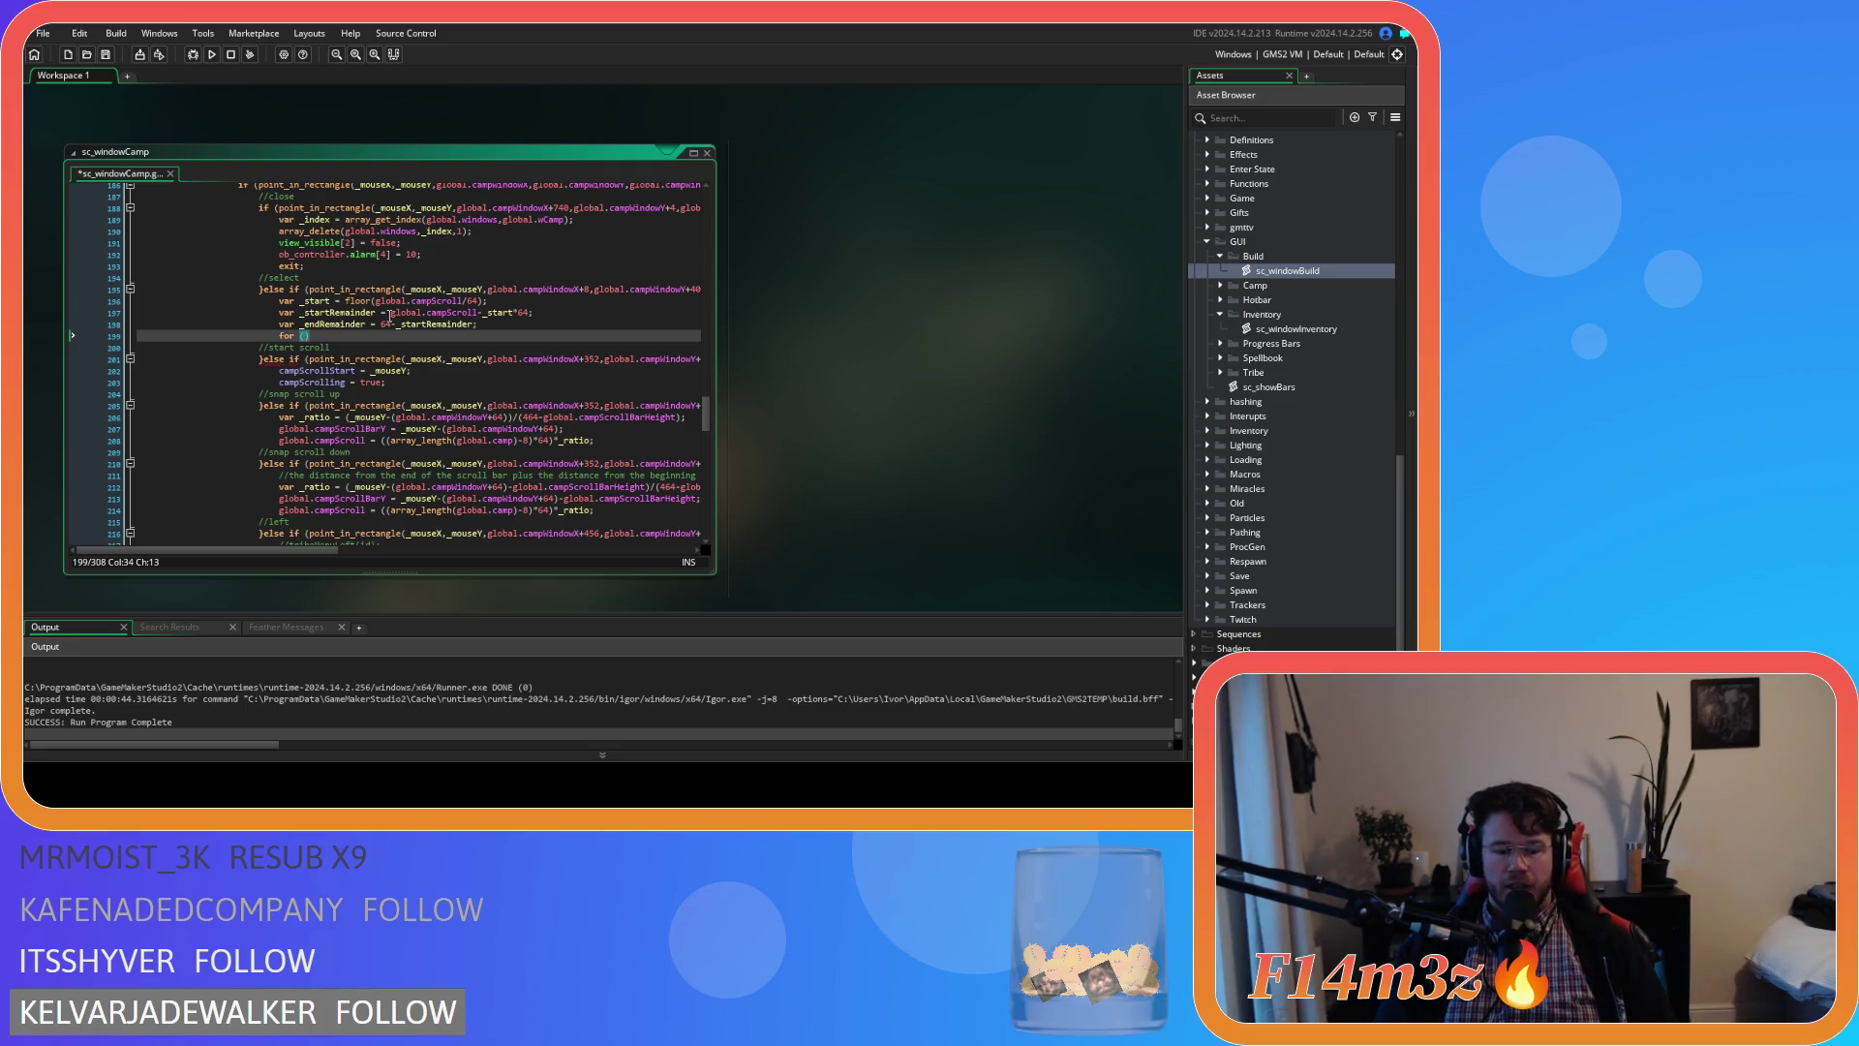
{"action": "type", "text": "i="}
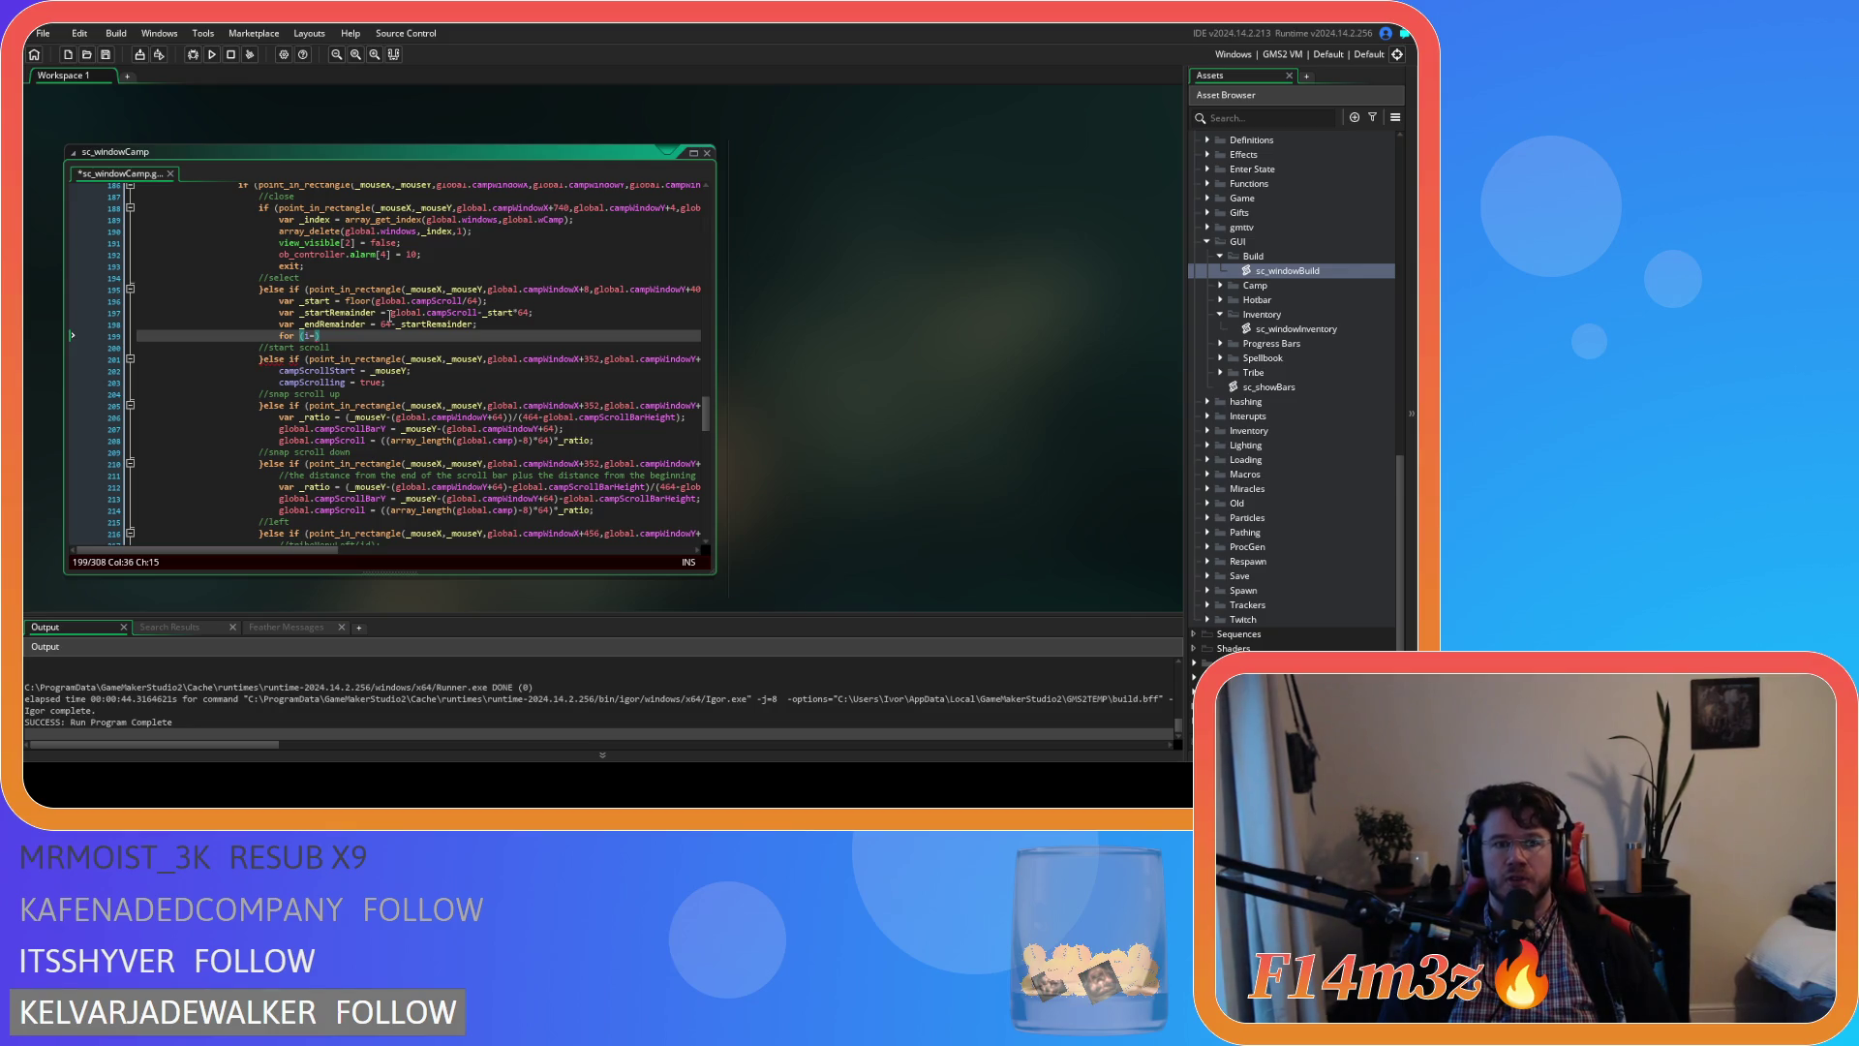
{"action": "type", "text": "_start"}
{"action": "key", "text": "Left"}
{"action": "key", "text": "Left"}
{"action": "key", "text": "Left"}
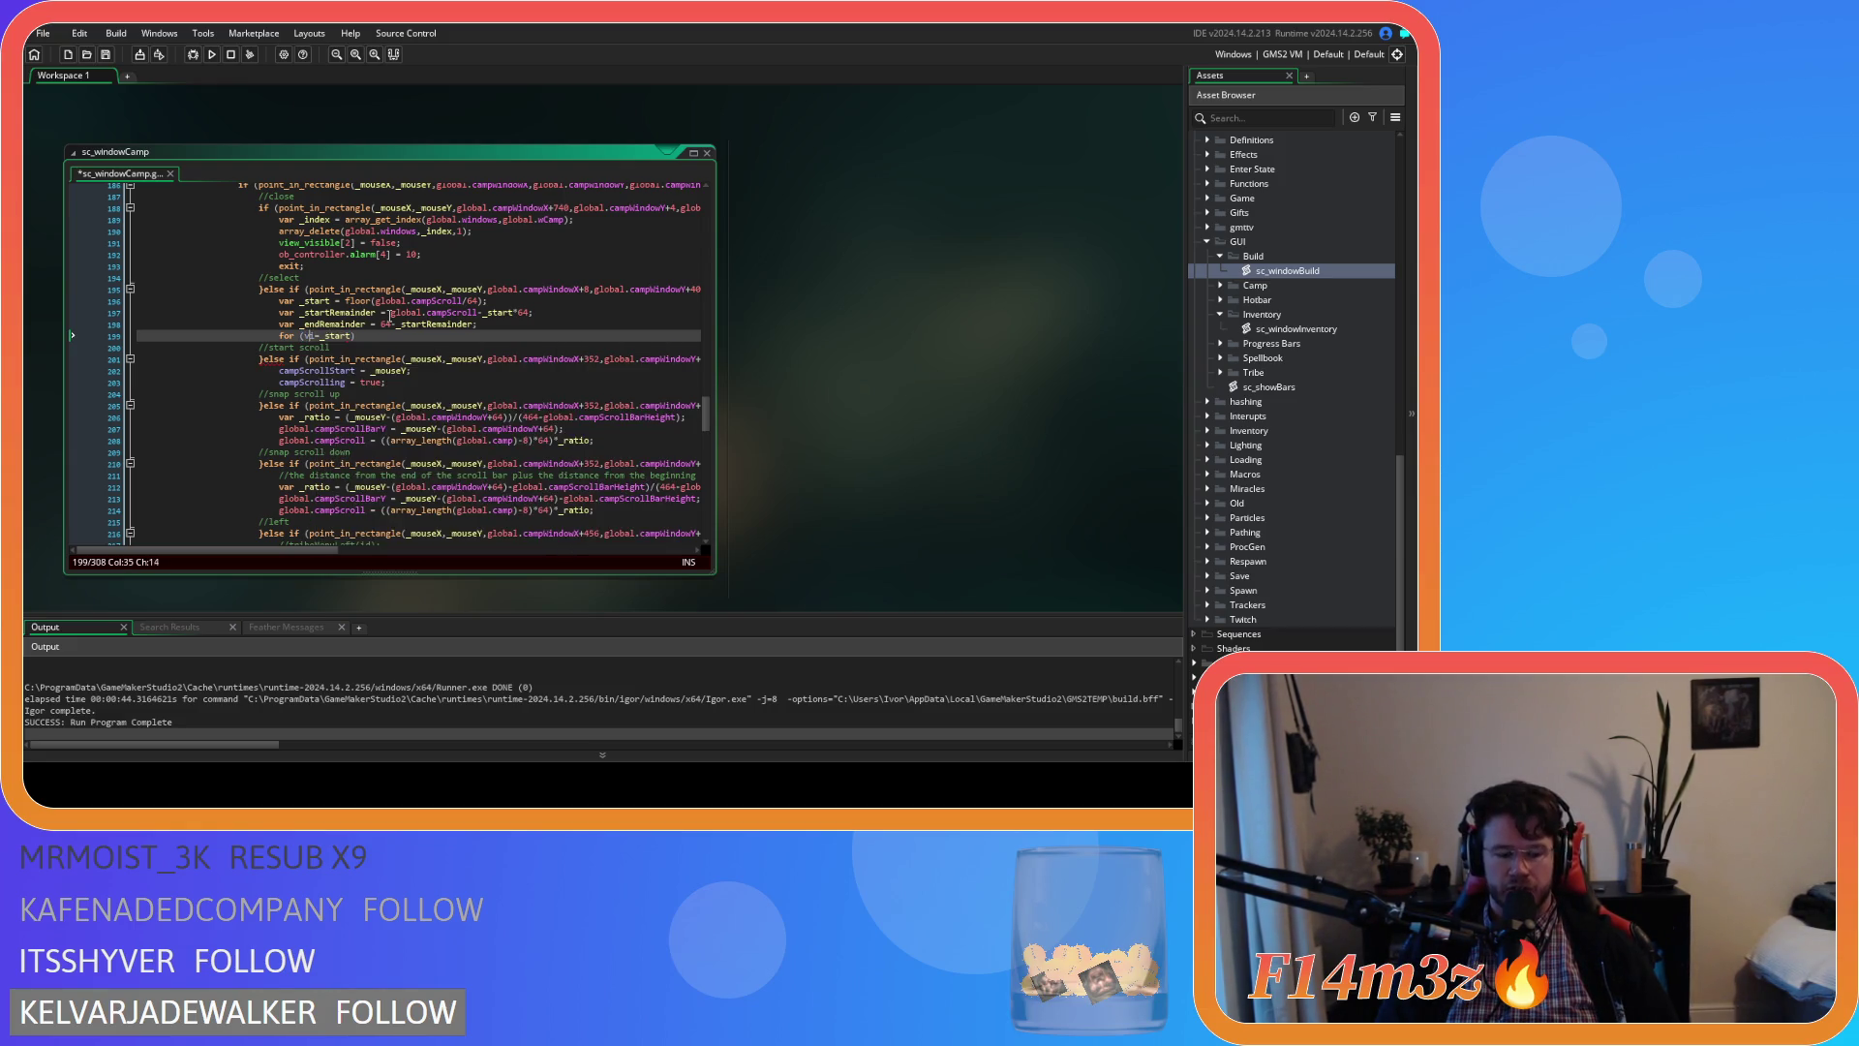
{"action": "type", "text": "var"}
{"action": "key", "text": "Right"}
{"action": "key", "text": "Right"}
{"action": "key", "text": "Right"}
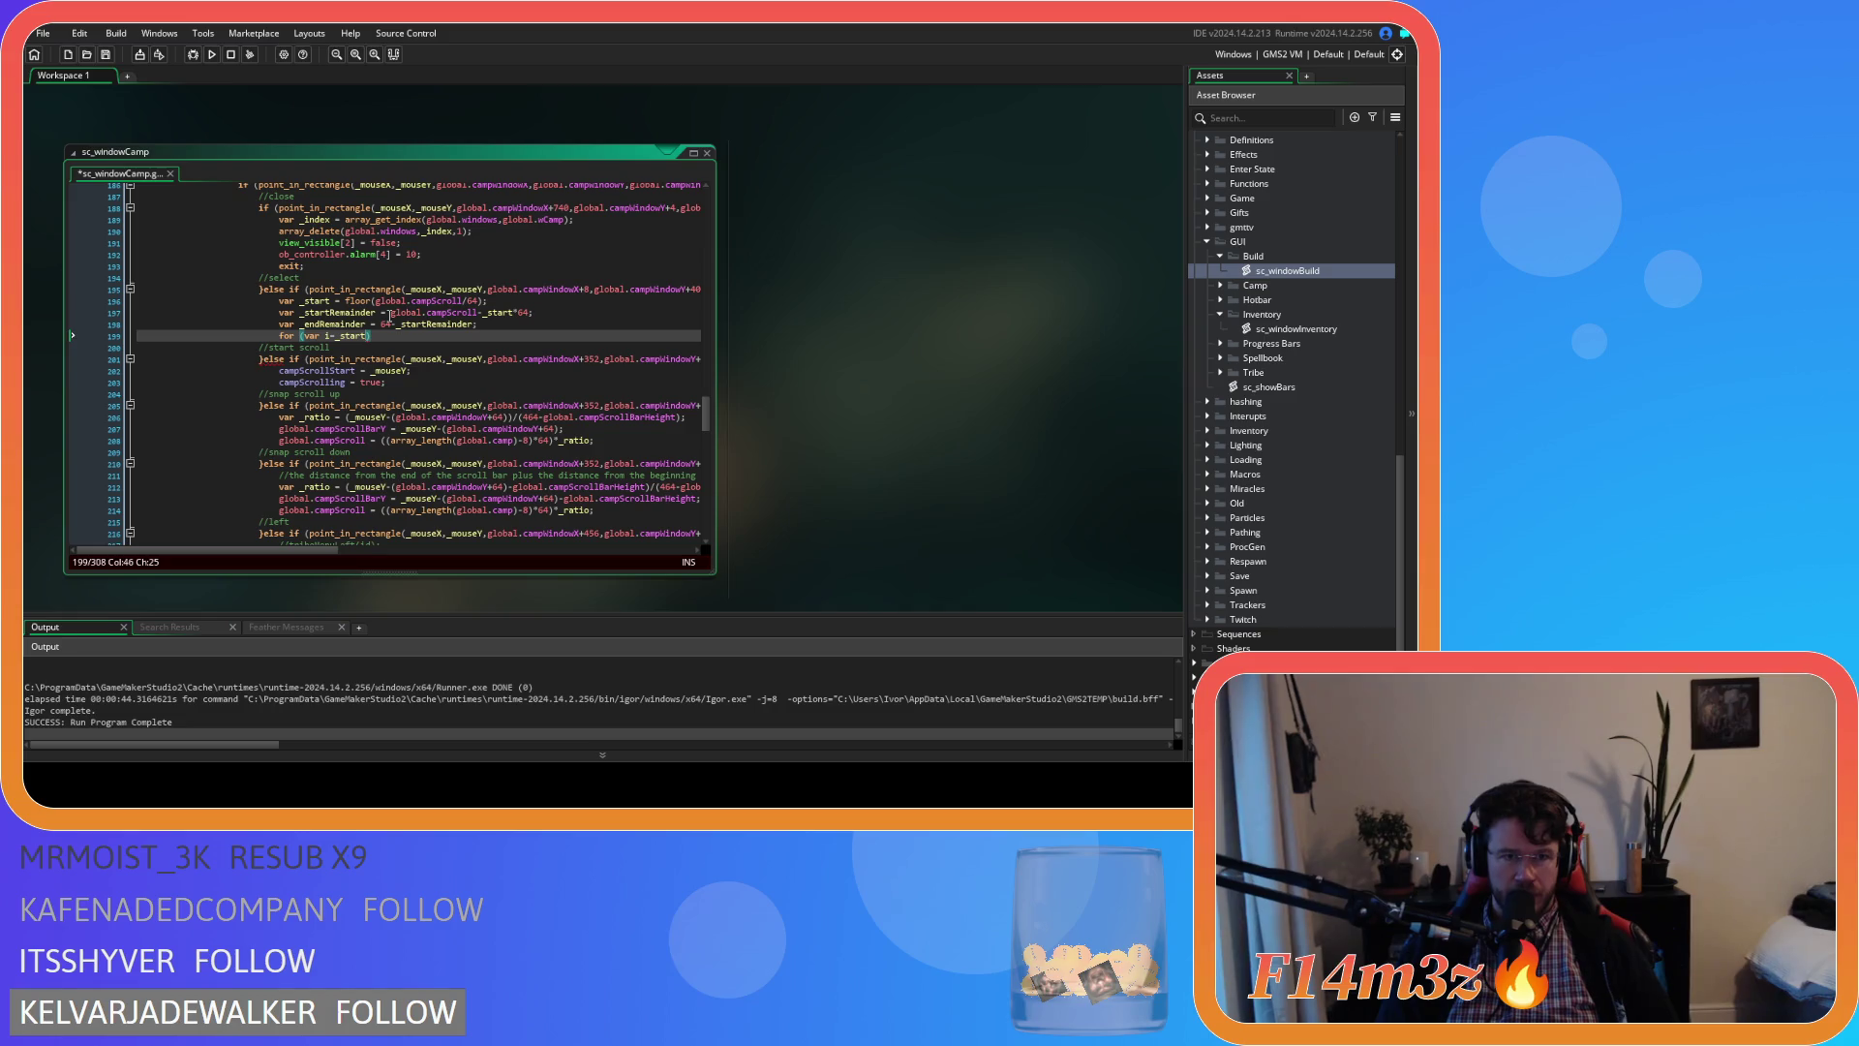
{"action": "type", "text": "; i<"}
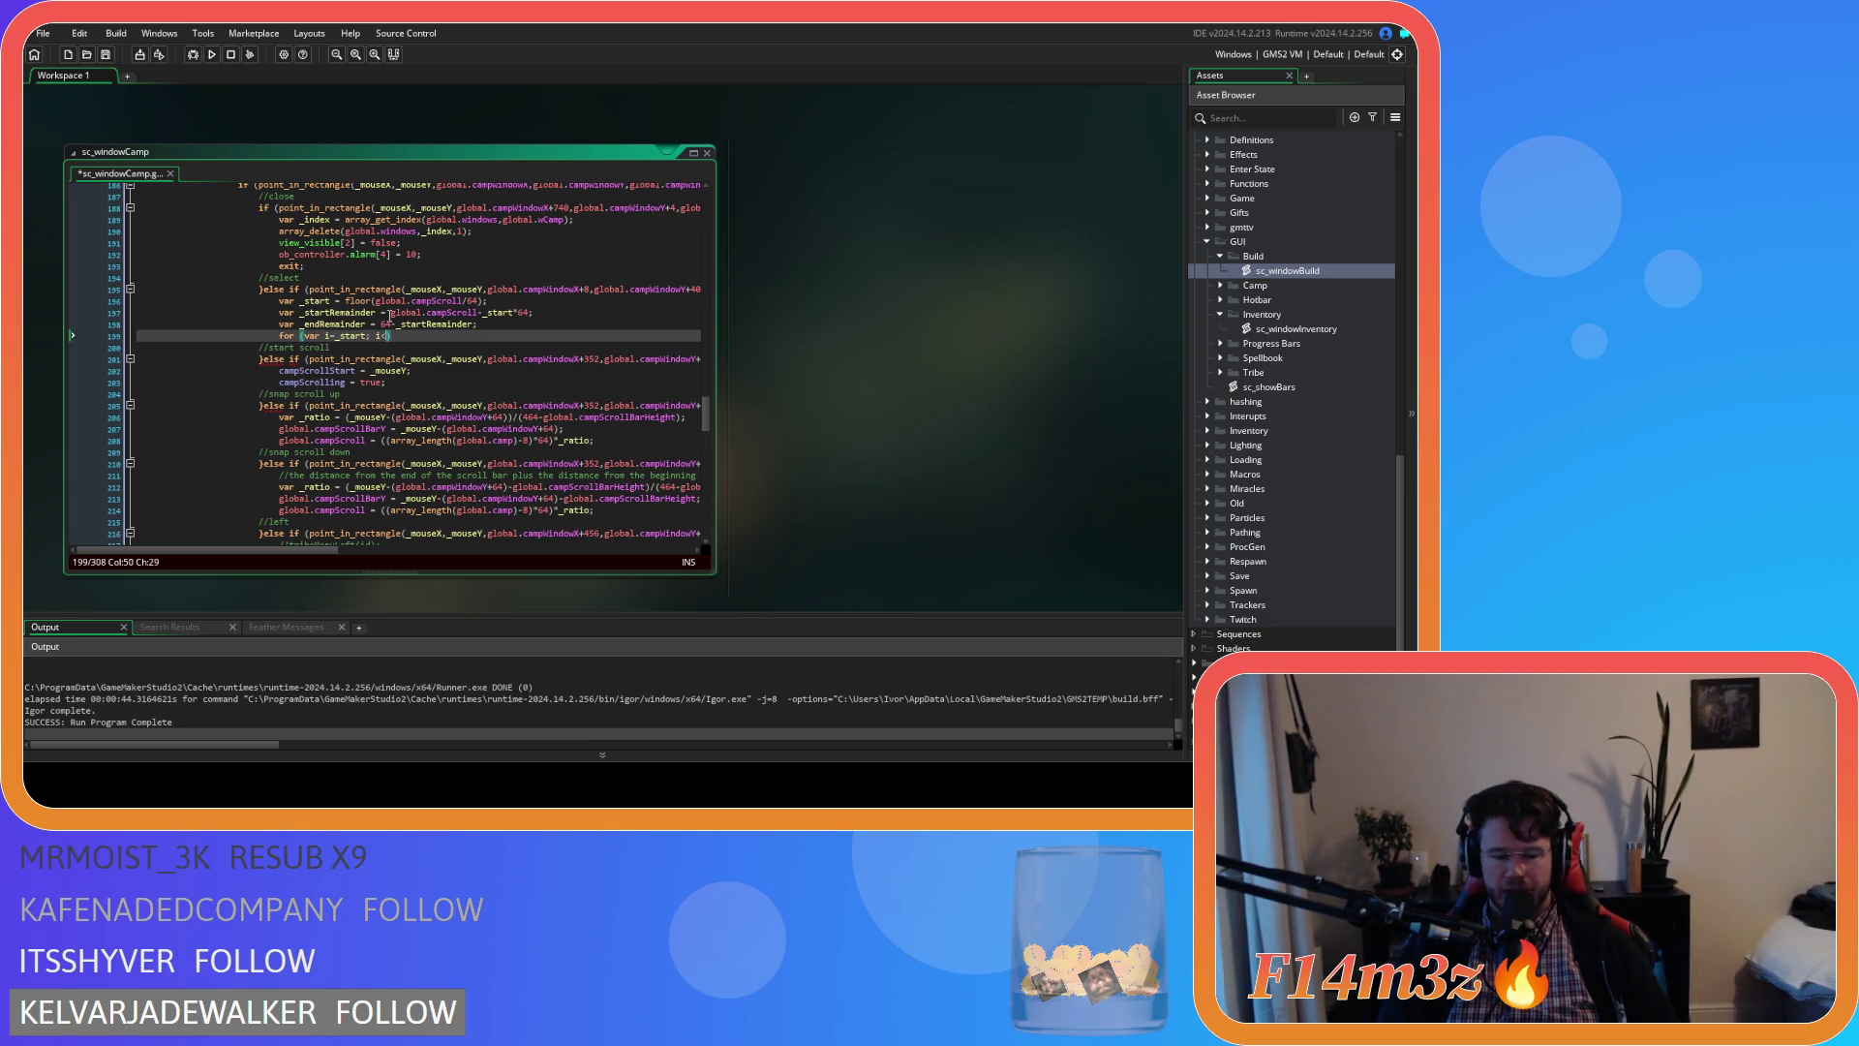
{"action": "type", "text": "_"}
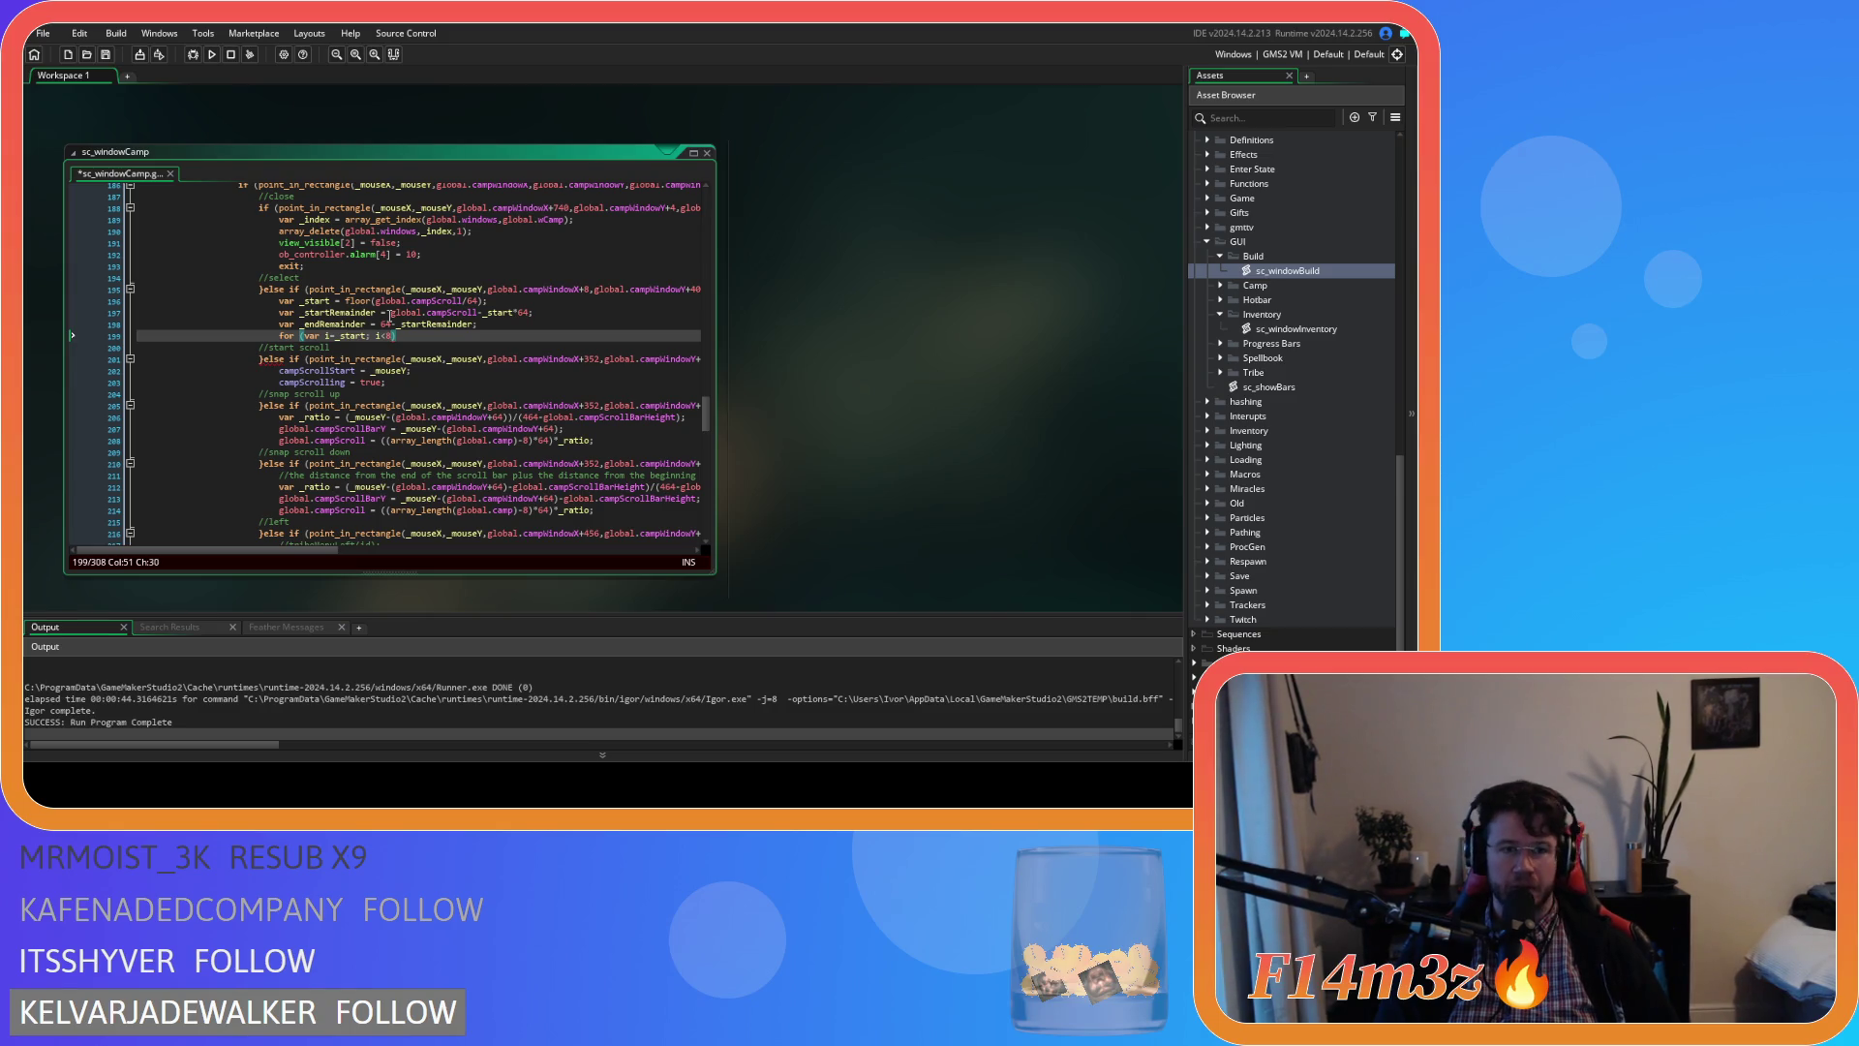
{"action": "type", "text": "; "}
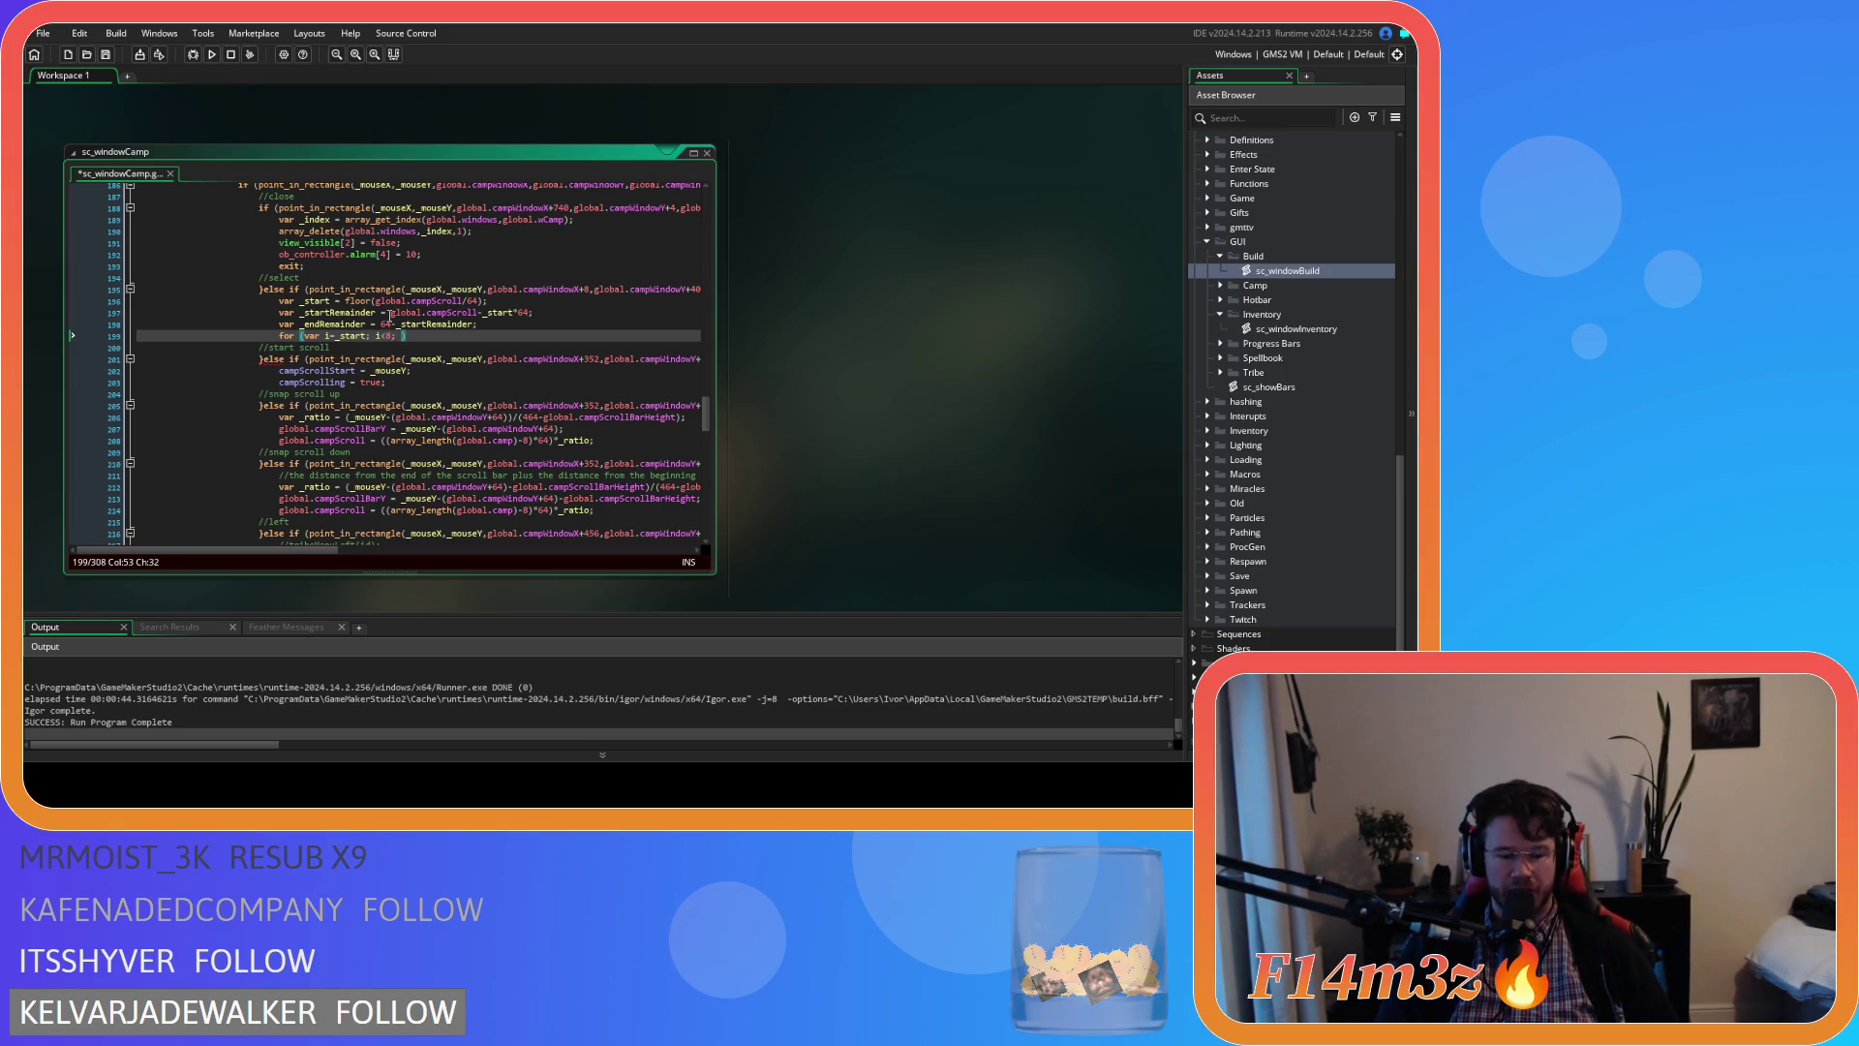
{"action": "type", "text": "i++)"}
Open the loop's body block with an indented empty line and save
{"action": "key", "text": "Return"}
{"action": "key", "text": "Down"}
{"action": "key", "text": "Up"}
{"action": "key", "text": "Tab"}
{"action": "key", "text": "Tab"}
{"action": "key", "text": "Tab"}
{"action": "key", "text": "Tab"}
{"action": "key", "text": "ctrl+s"}
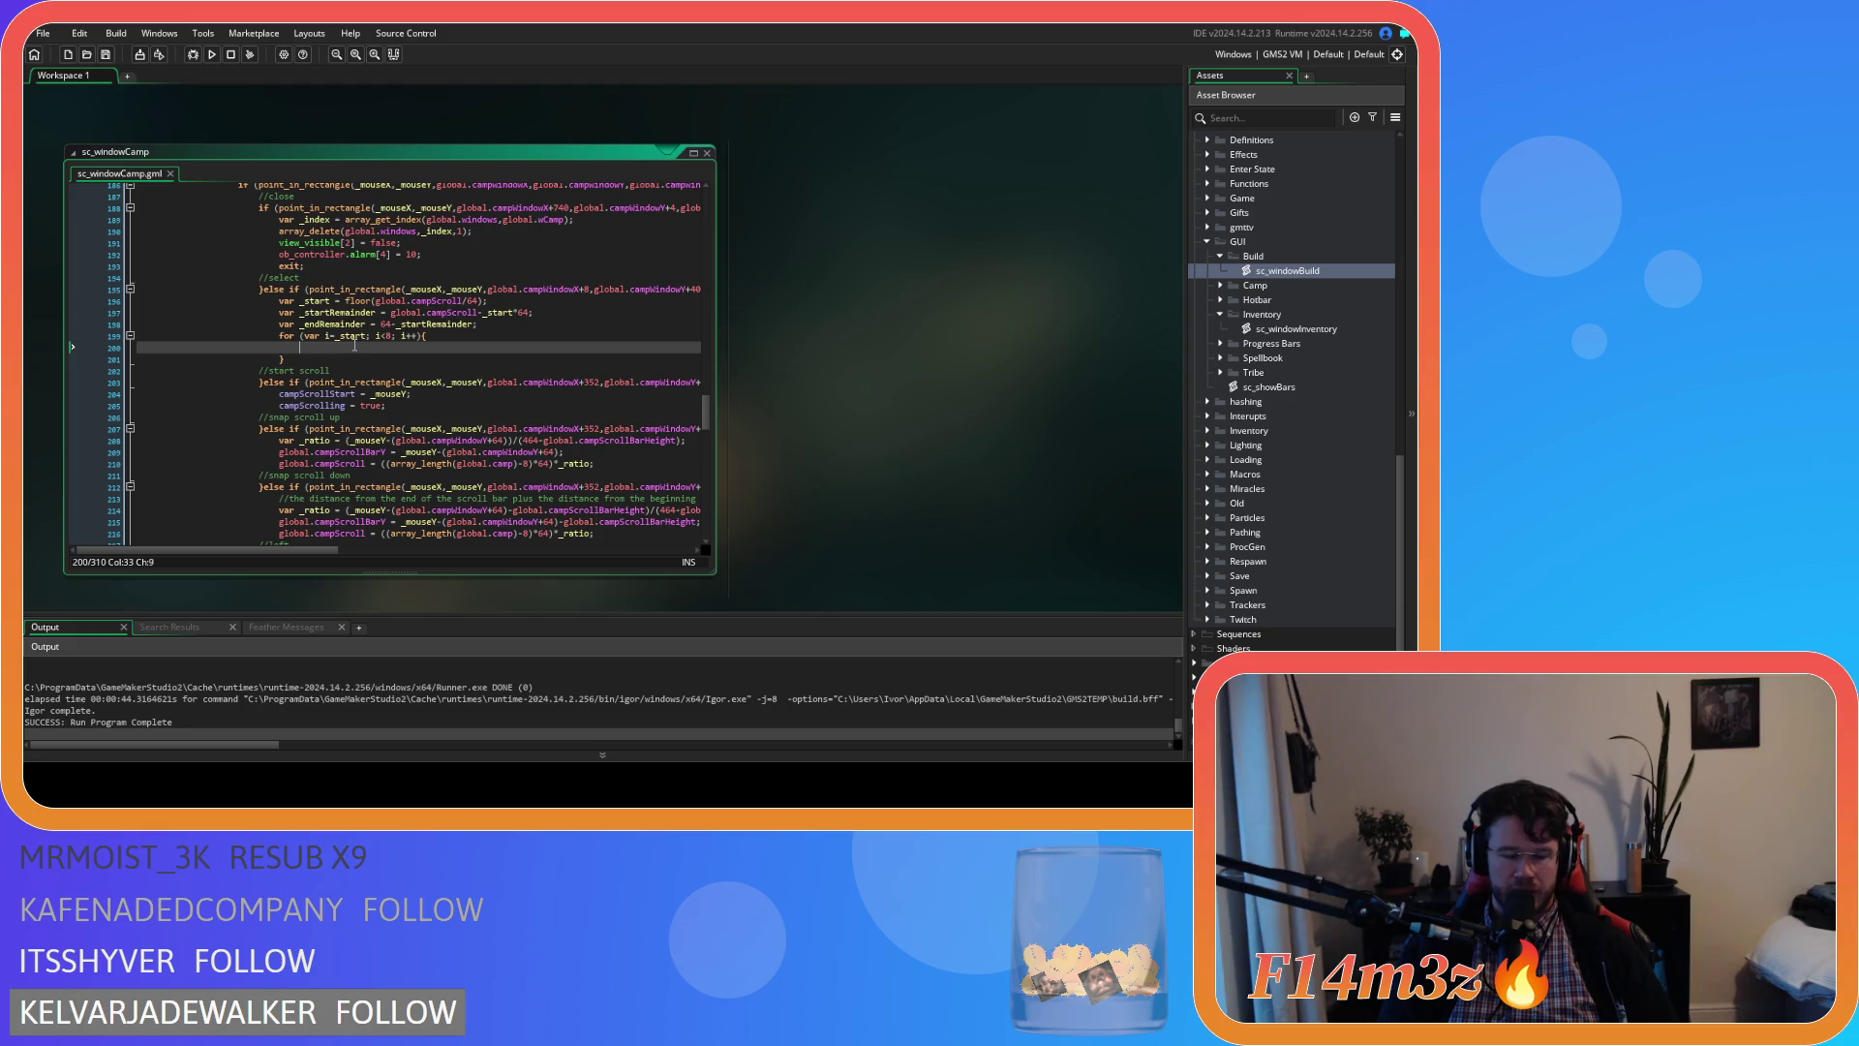
Insert var _offset = 64 above the for loop, save, and start an if check on i inside it
{"action": "left_click", "coordinate": [513, 325]}
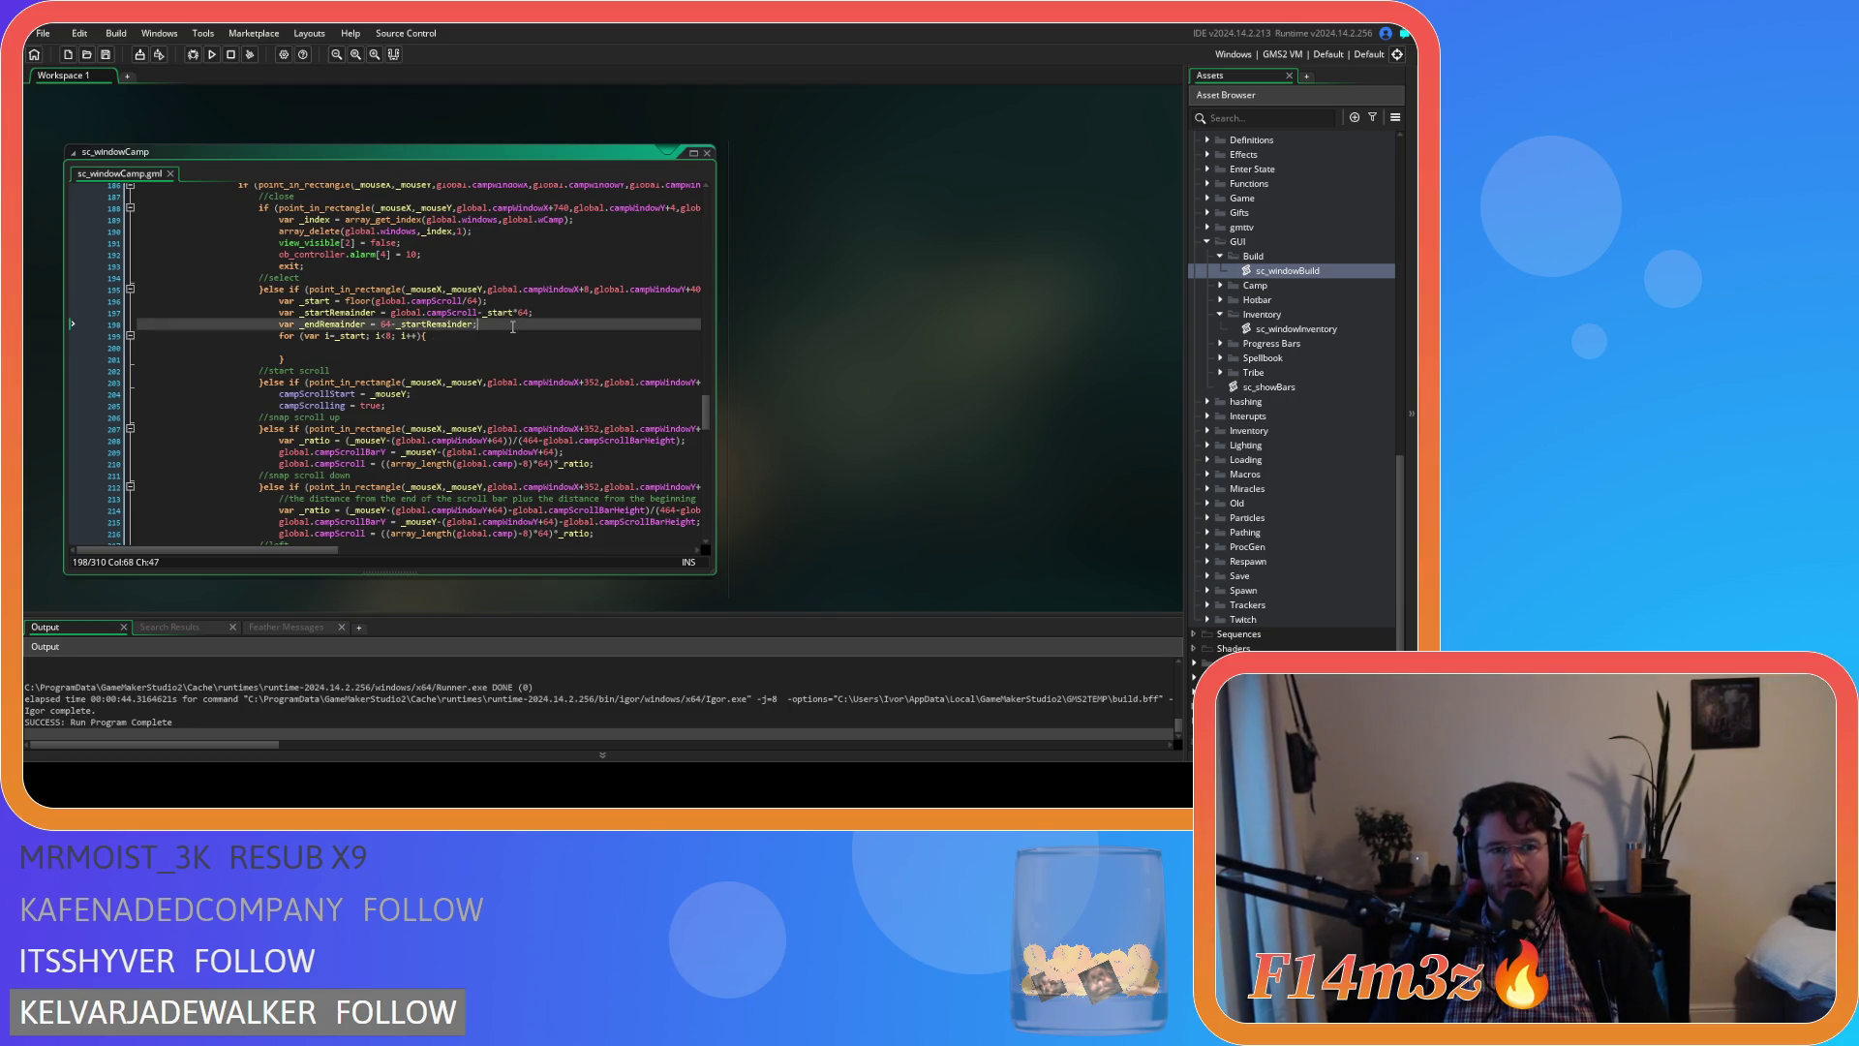
{"action": "key", "text": "Return"}
{"action": "type", "text": "var _of"}
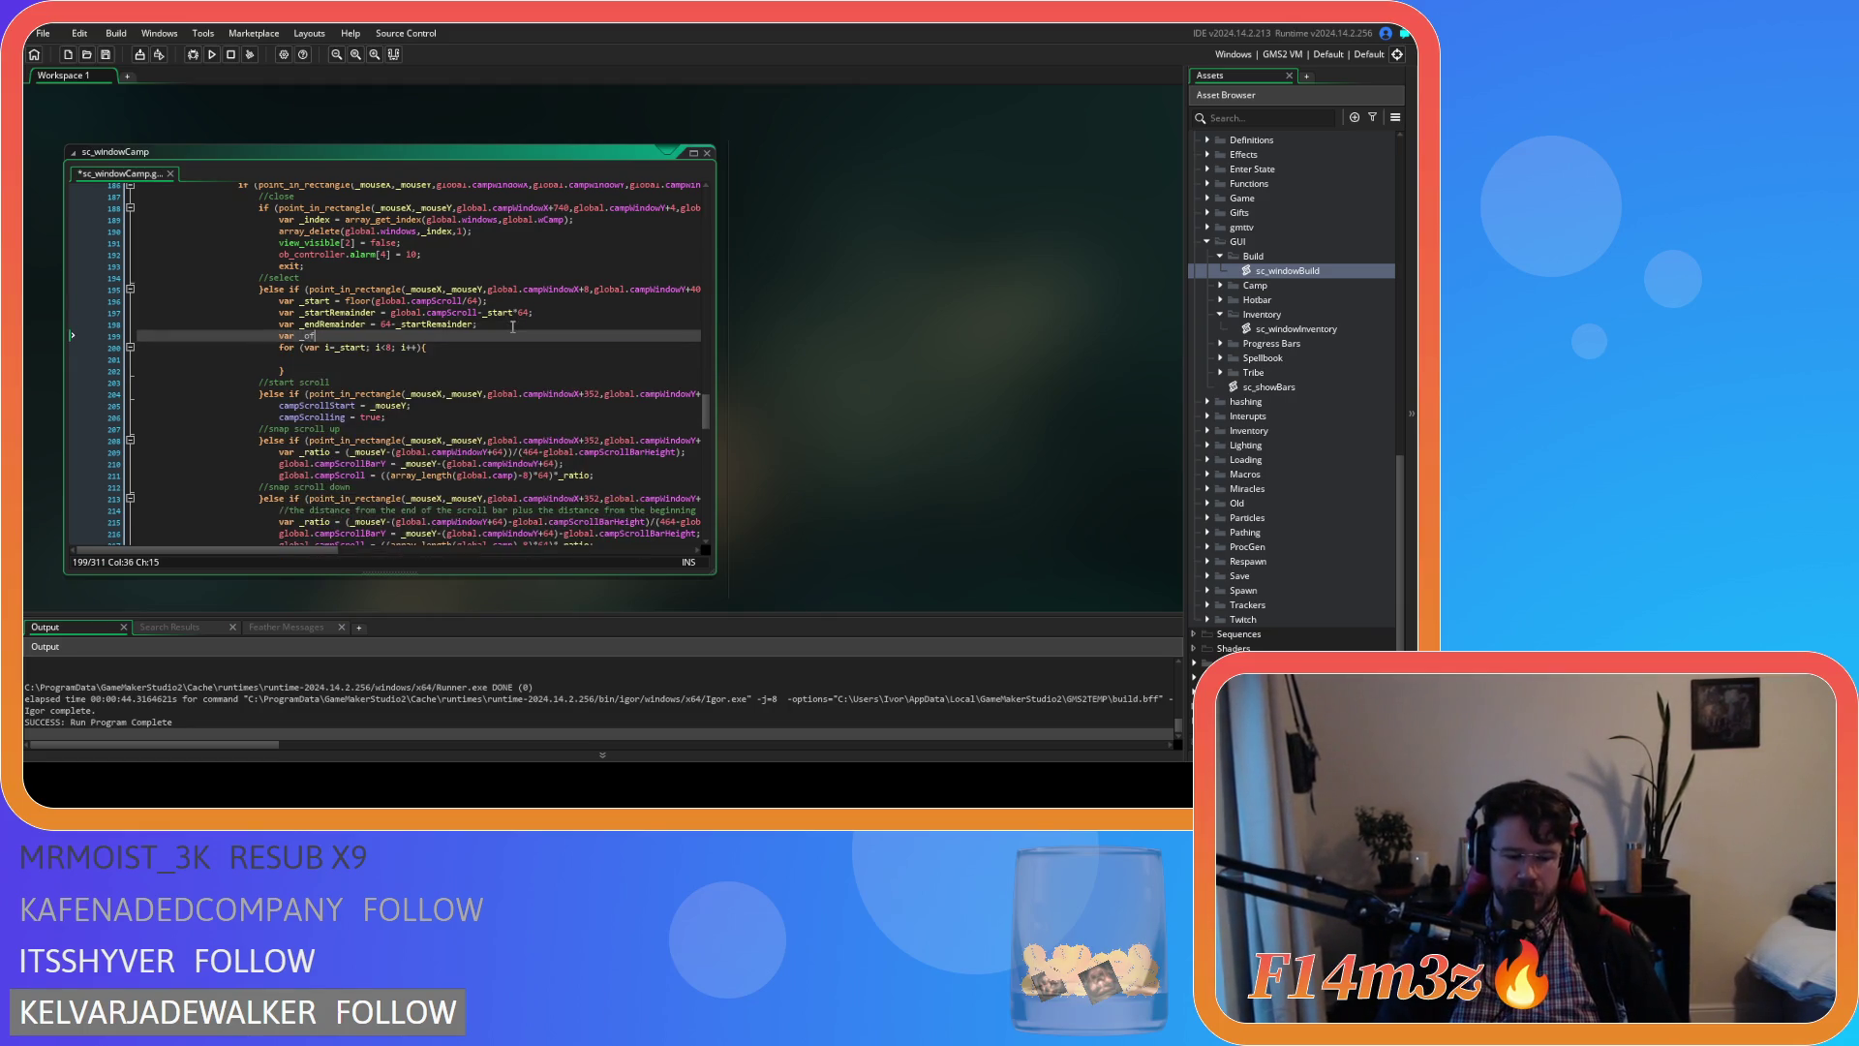
{"action": "type", "text": "fset = 64"}
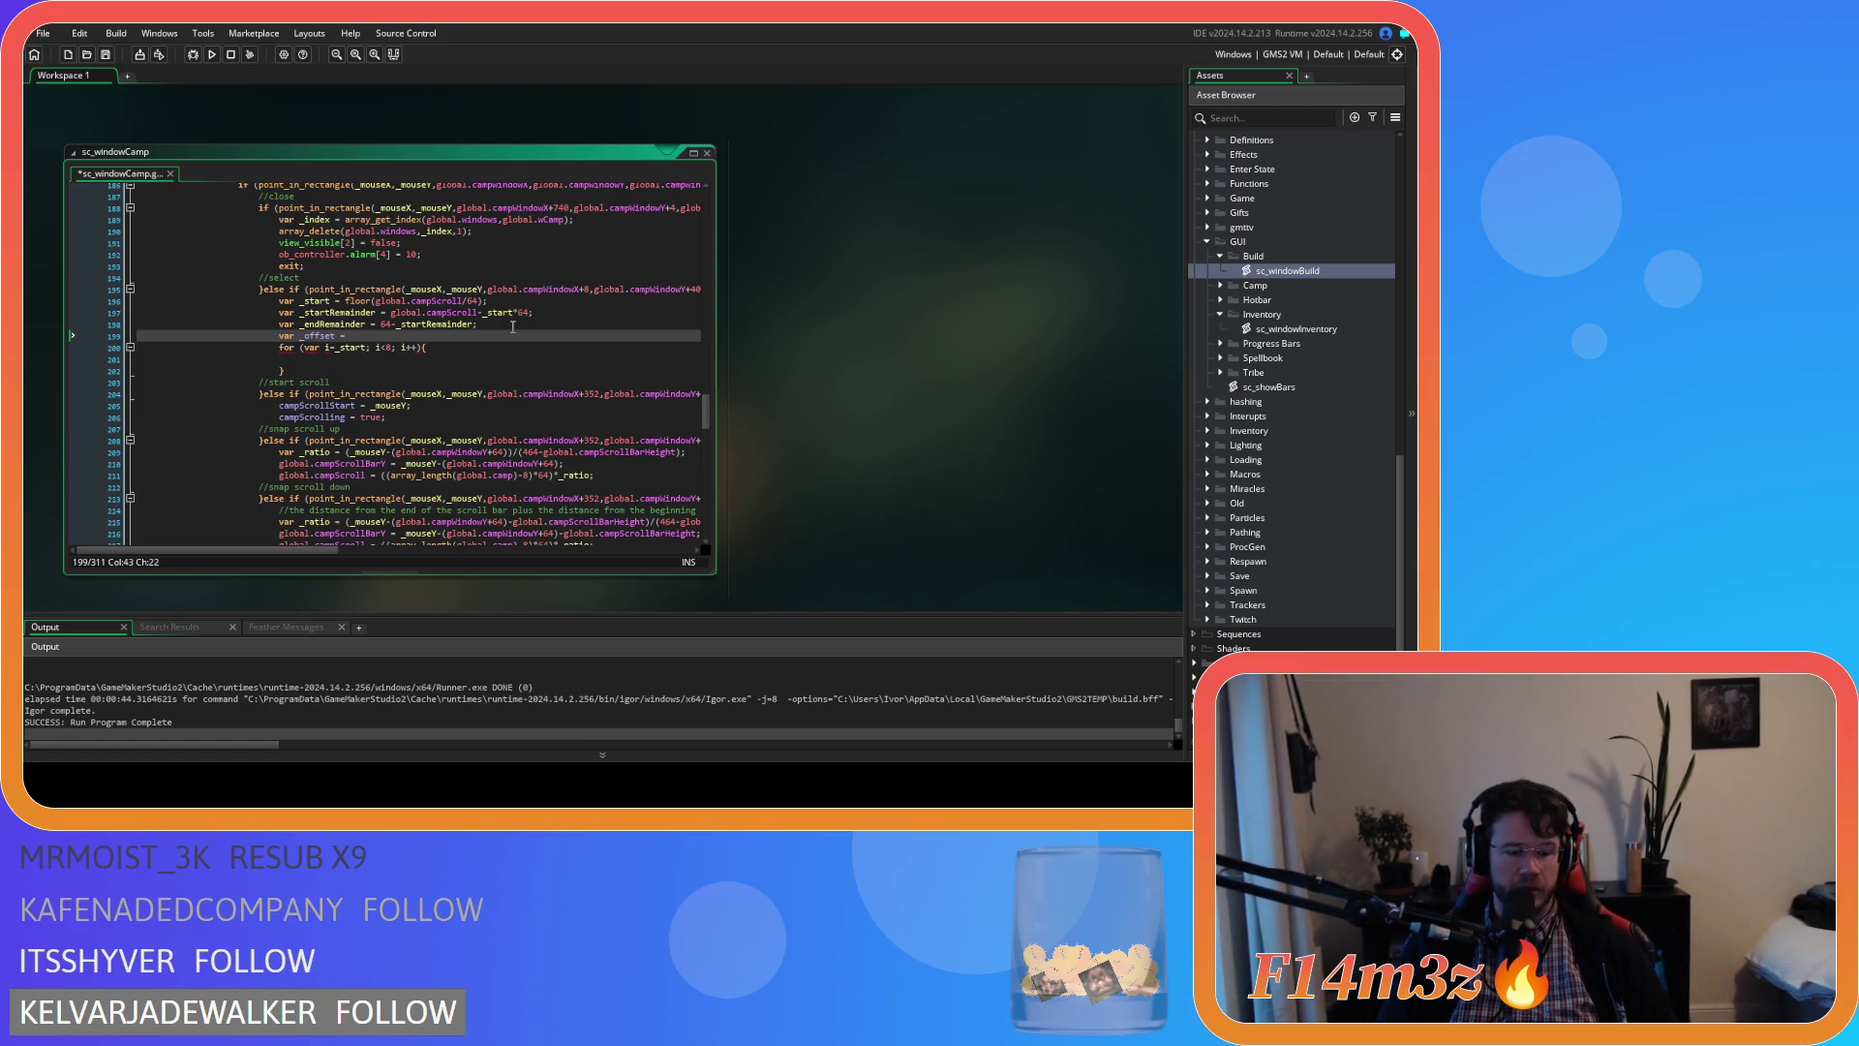
{"action": "key", "text": "ctrl+s"}
{"action": "key", "text": "Down"}
{"action": "key", "text": "Down"}
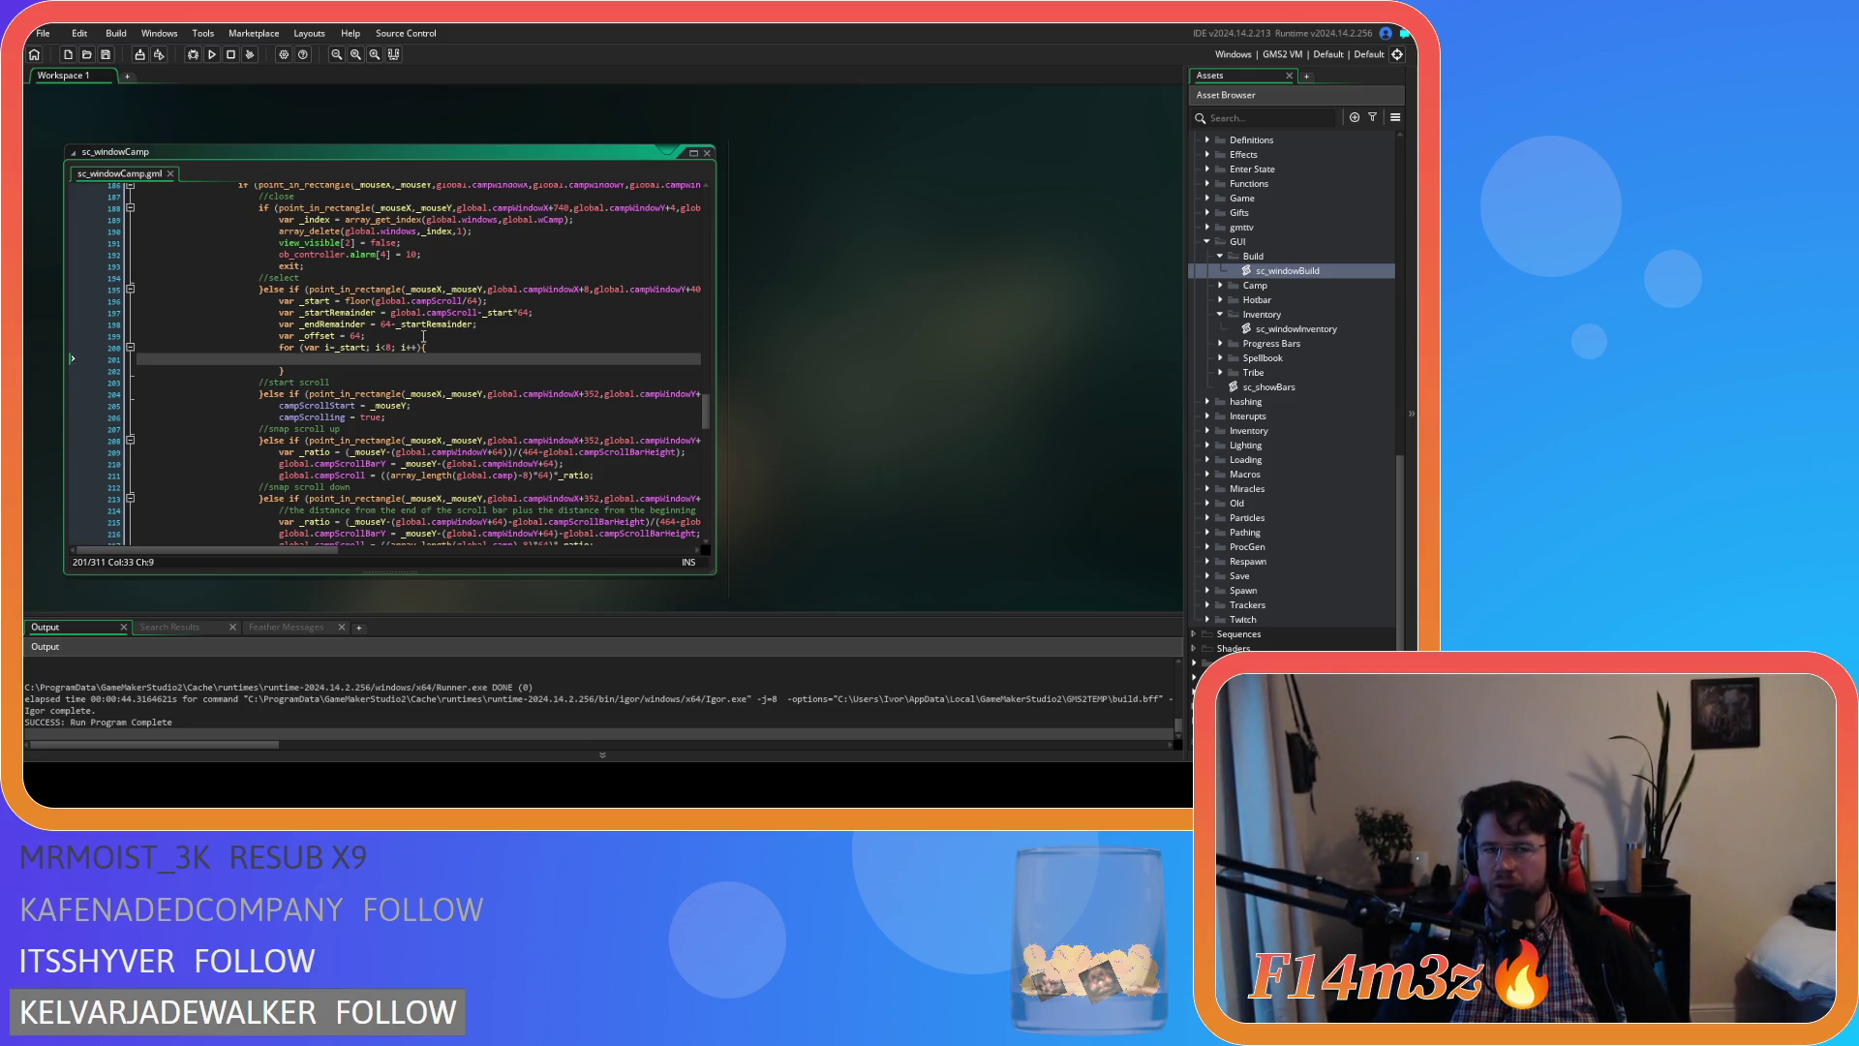
{"action": "type", "text": "if ("}
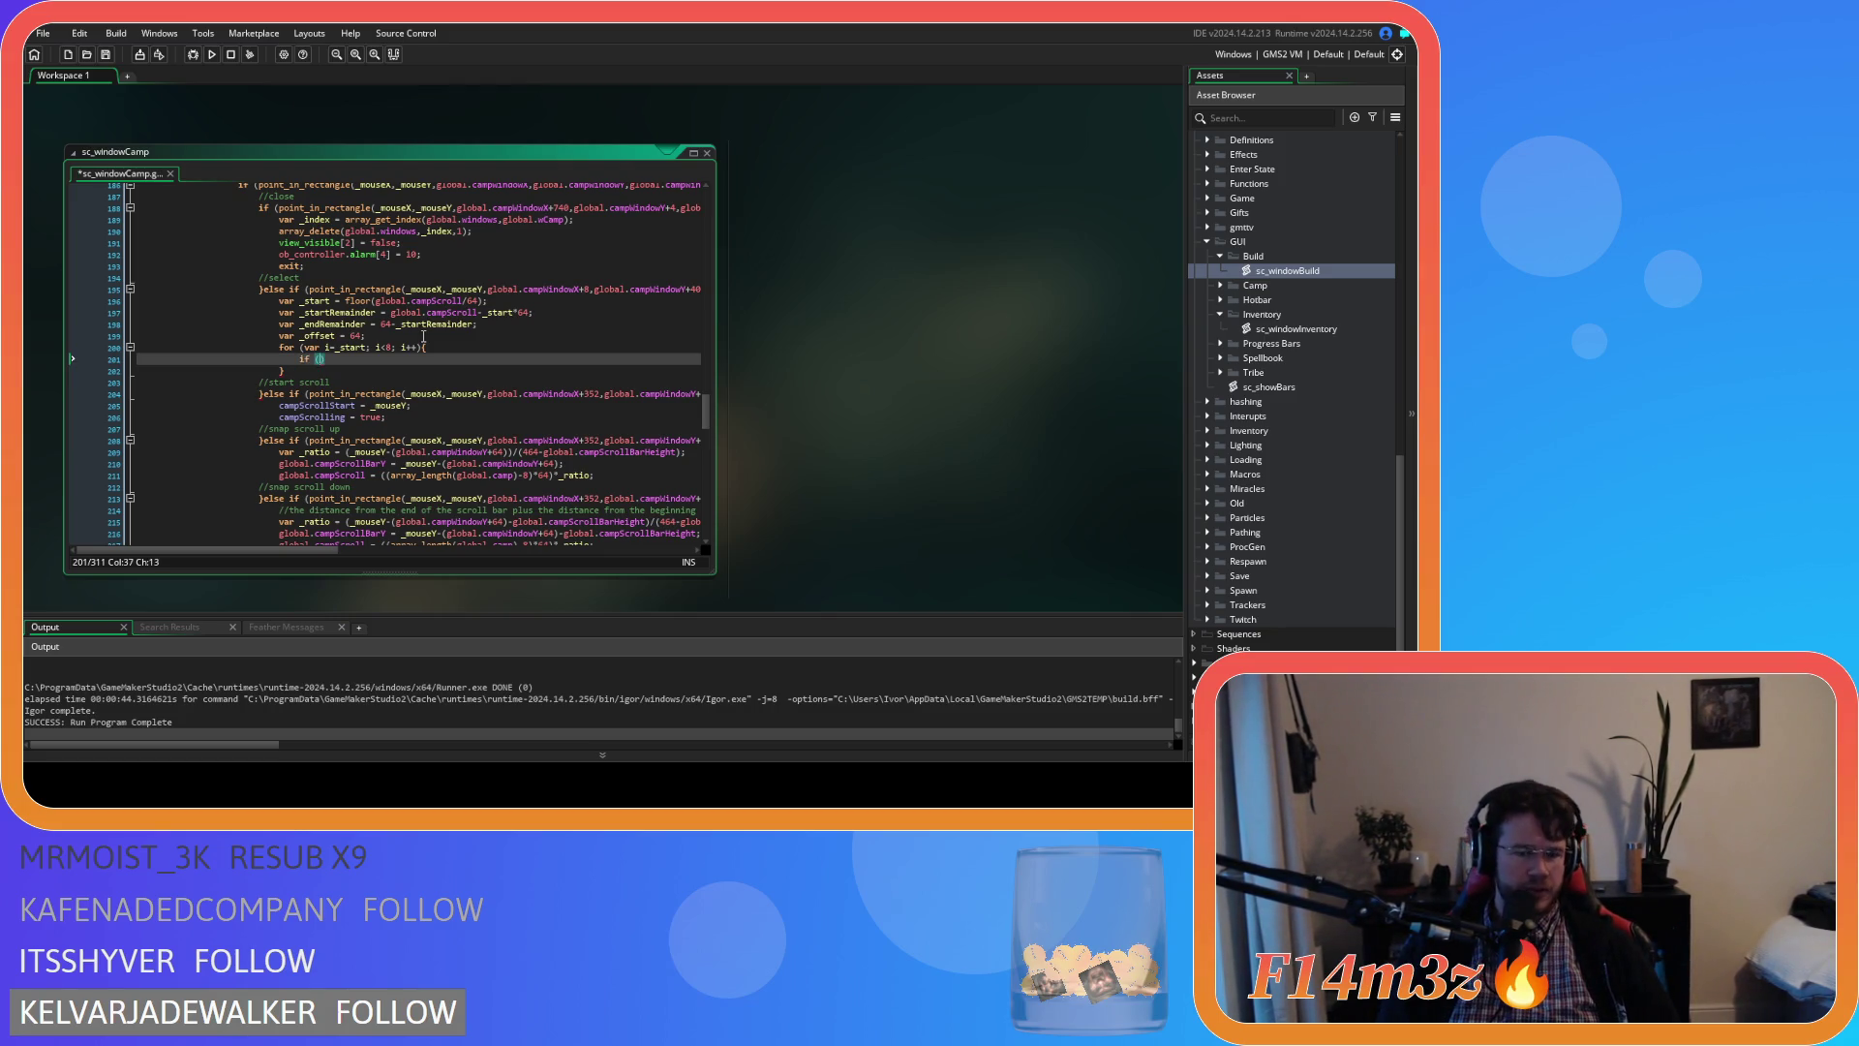
{"action": "type", "text": "i==8"}
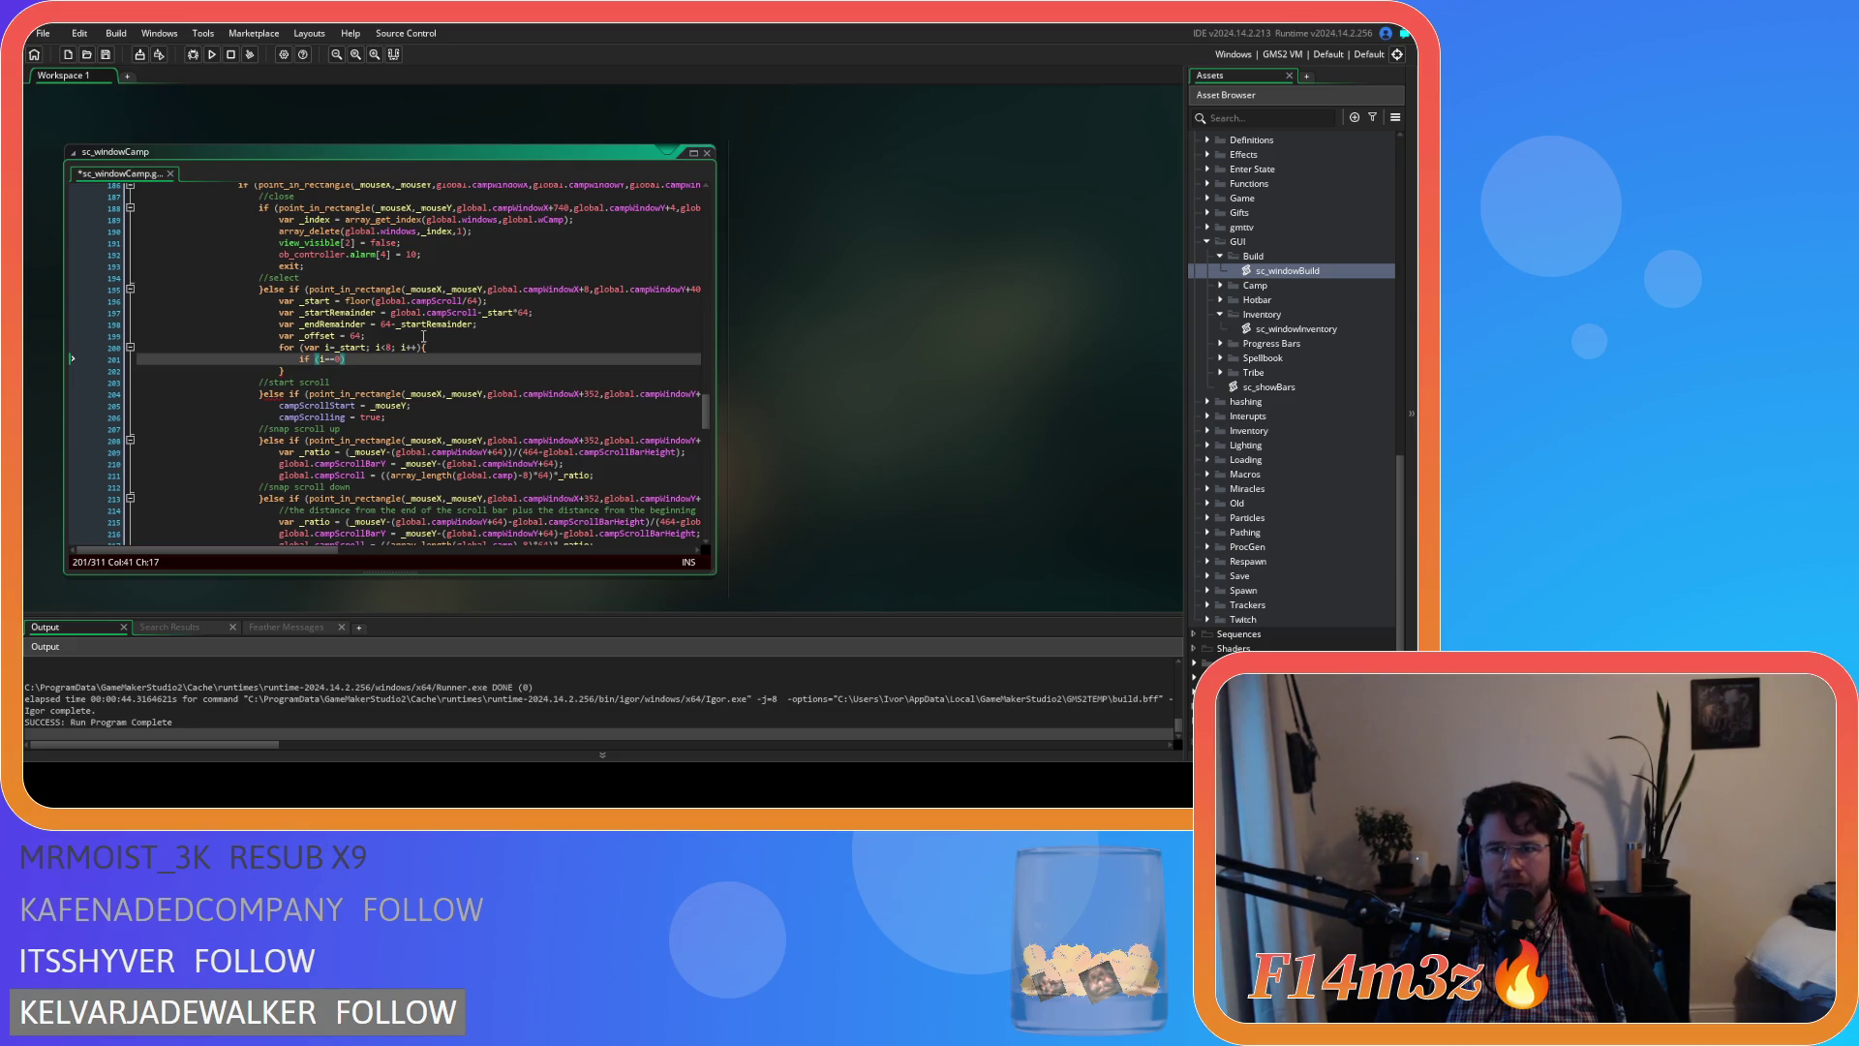
Change the loop's if condition to i==_start and open its block
{"action": "left_click_drag", "start_coordinate": [346, 359], "coordinate": [299, 359]}
{"action": "left_click", "coordinate": [357, 359]}
{"action": "left_click", "coordinate": [349, 359]}
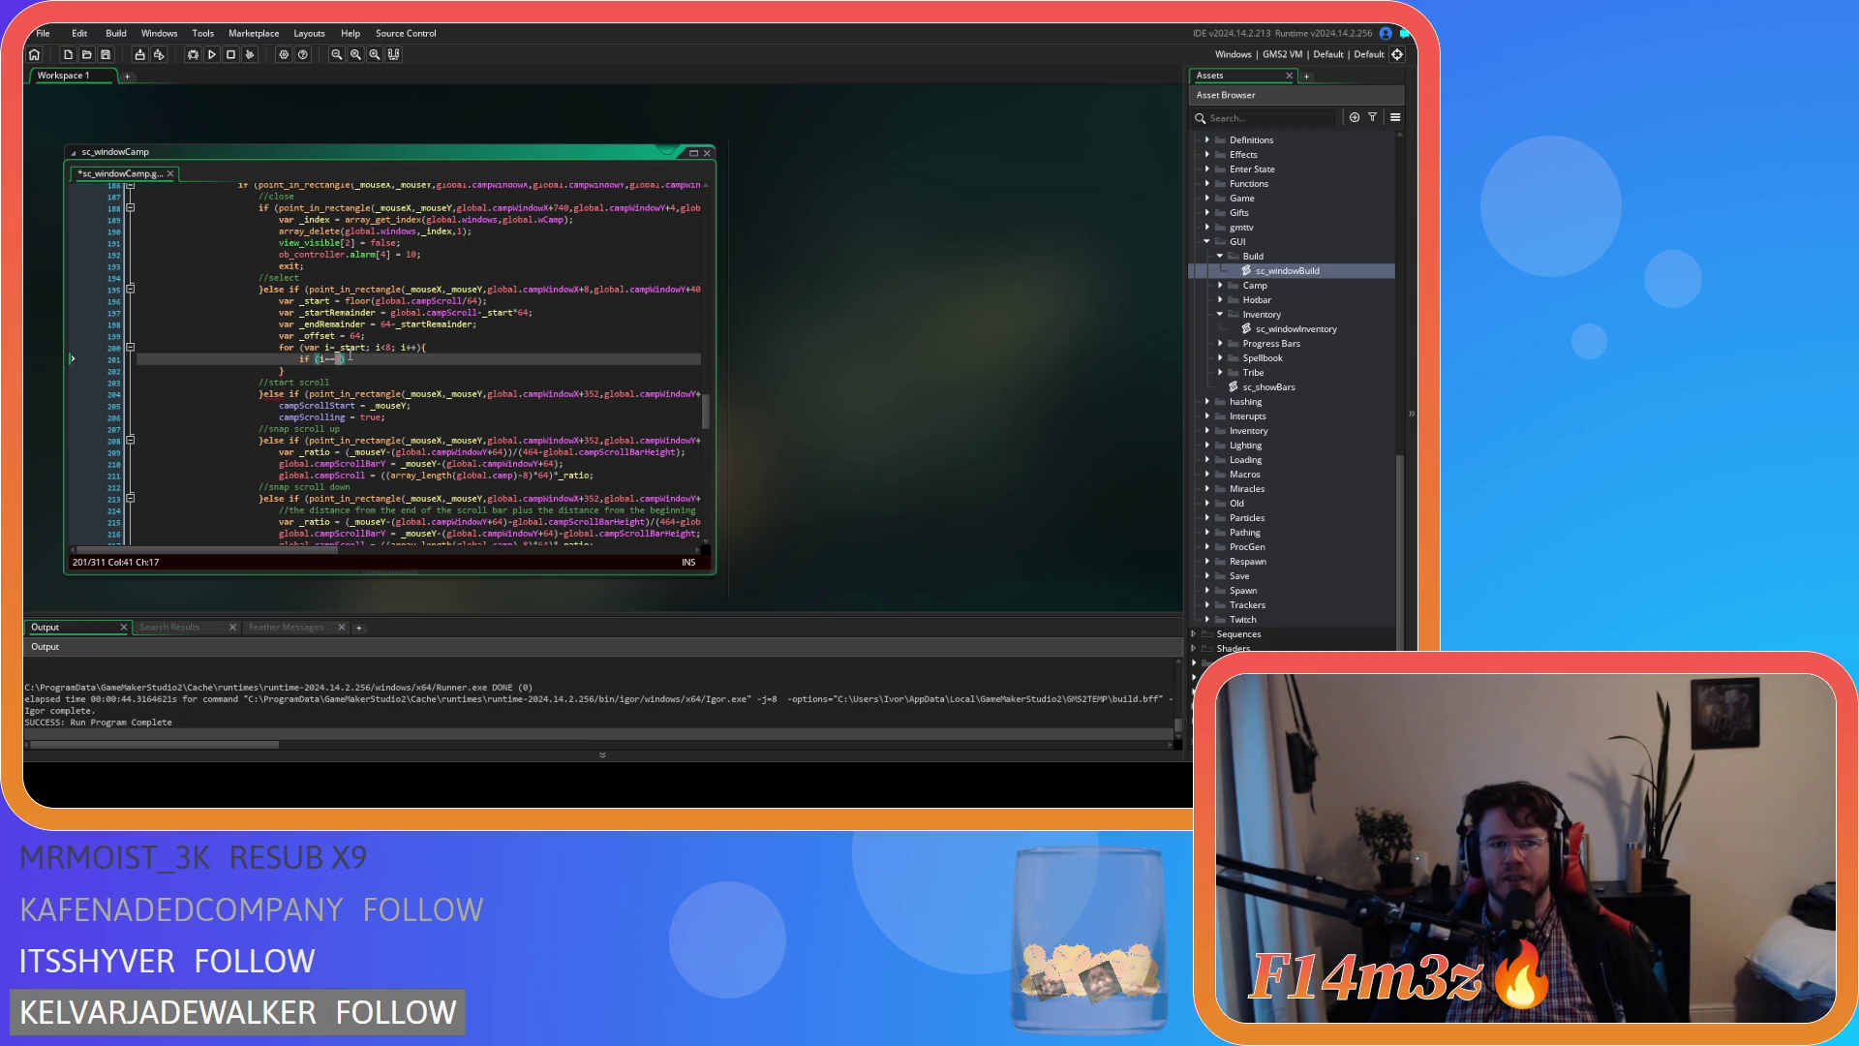
{"action": "type", "text": "_start"}
{"action": "key", "text": "Right"}
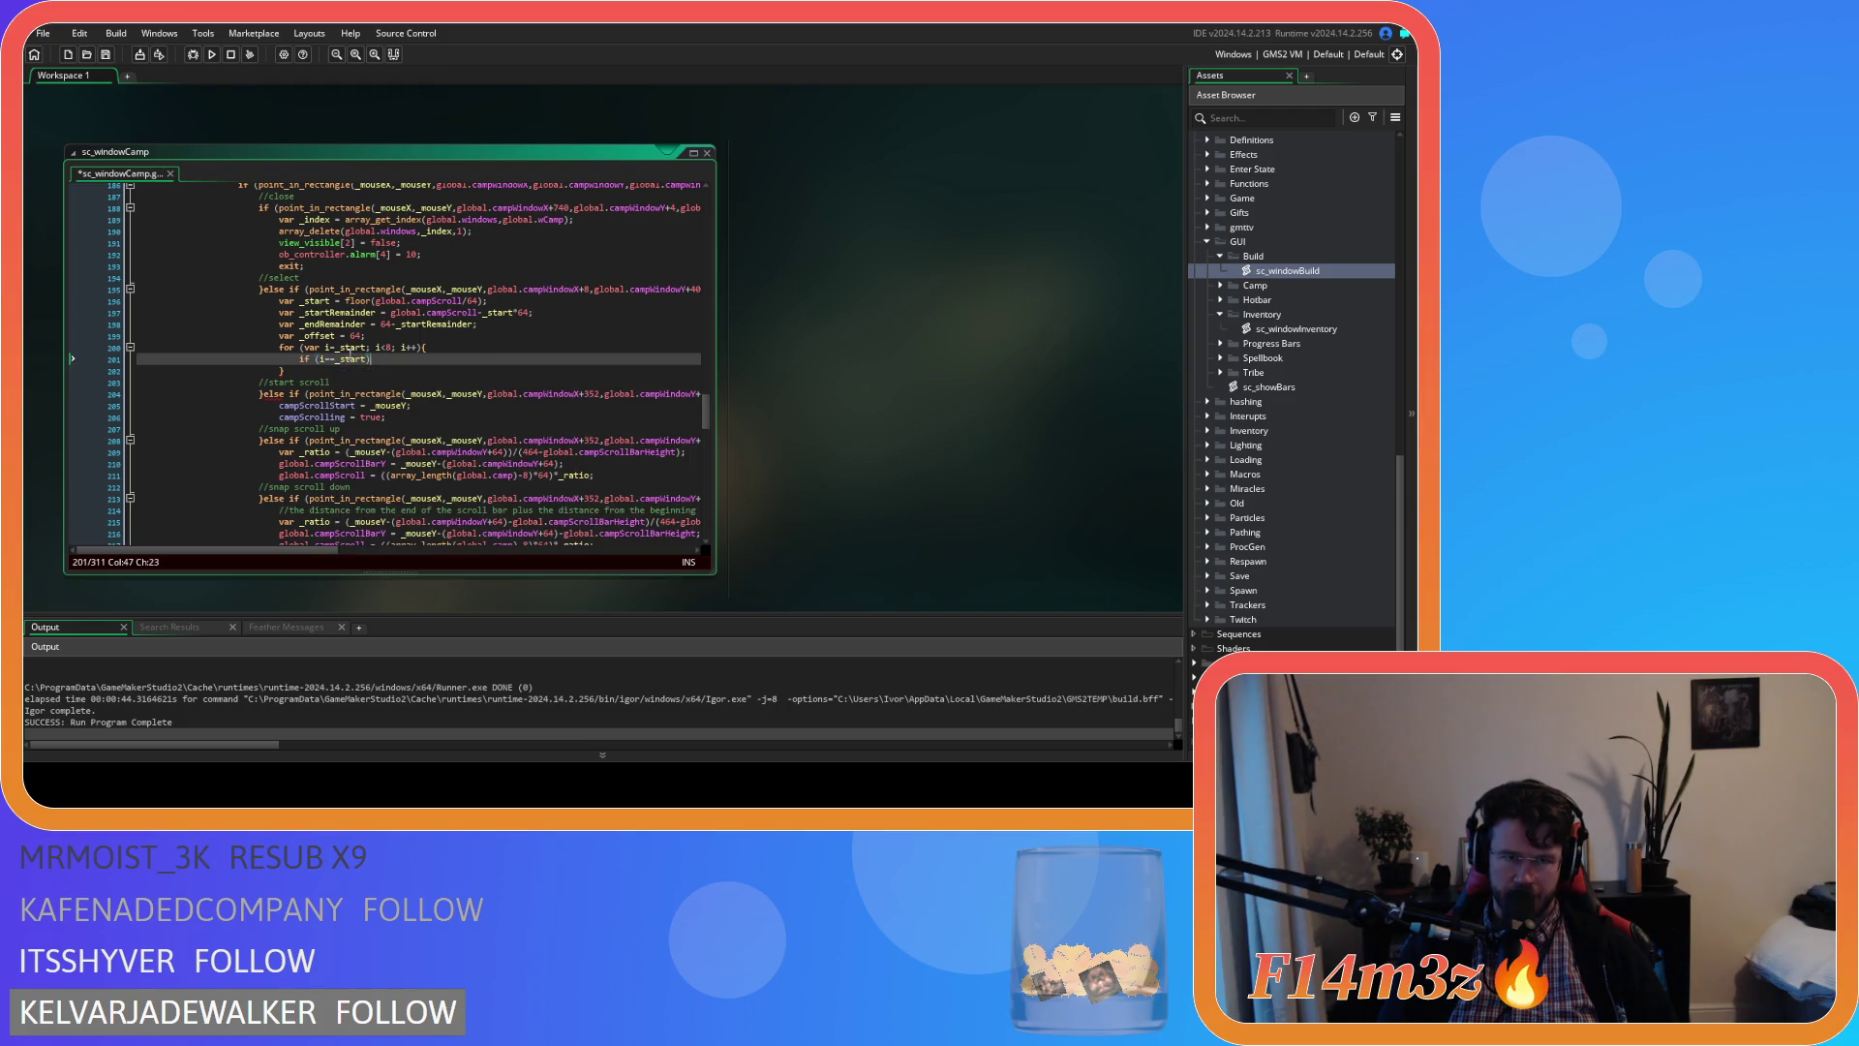
{"action": "type", "text": "){"}
{"action": "key", "text": "Return"}
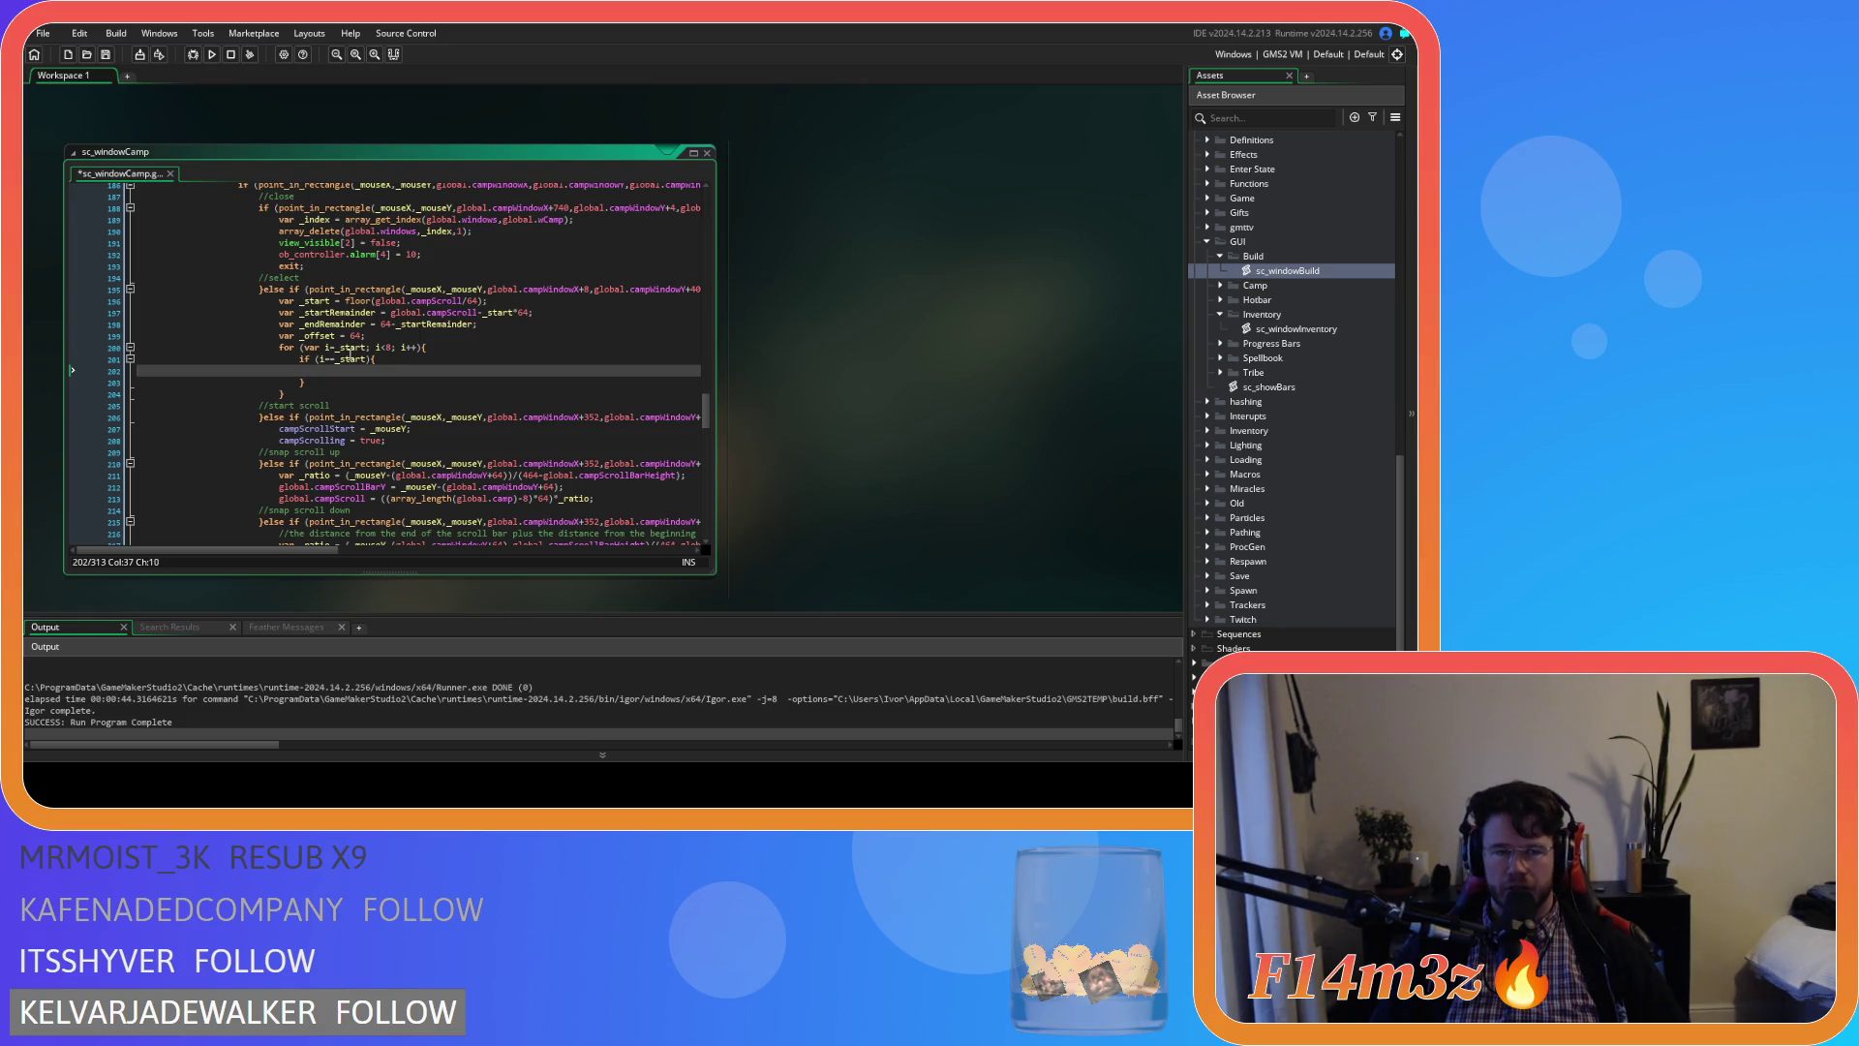
Nest an if using the point_in_rectangle camp-window check copied from line 195, close it, and save
{"action": "type", "text": "if ("}
{"action": "left_click_drag", "start_coordinate": [306, 289], "coordinate": [701, 288]}
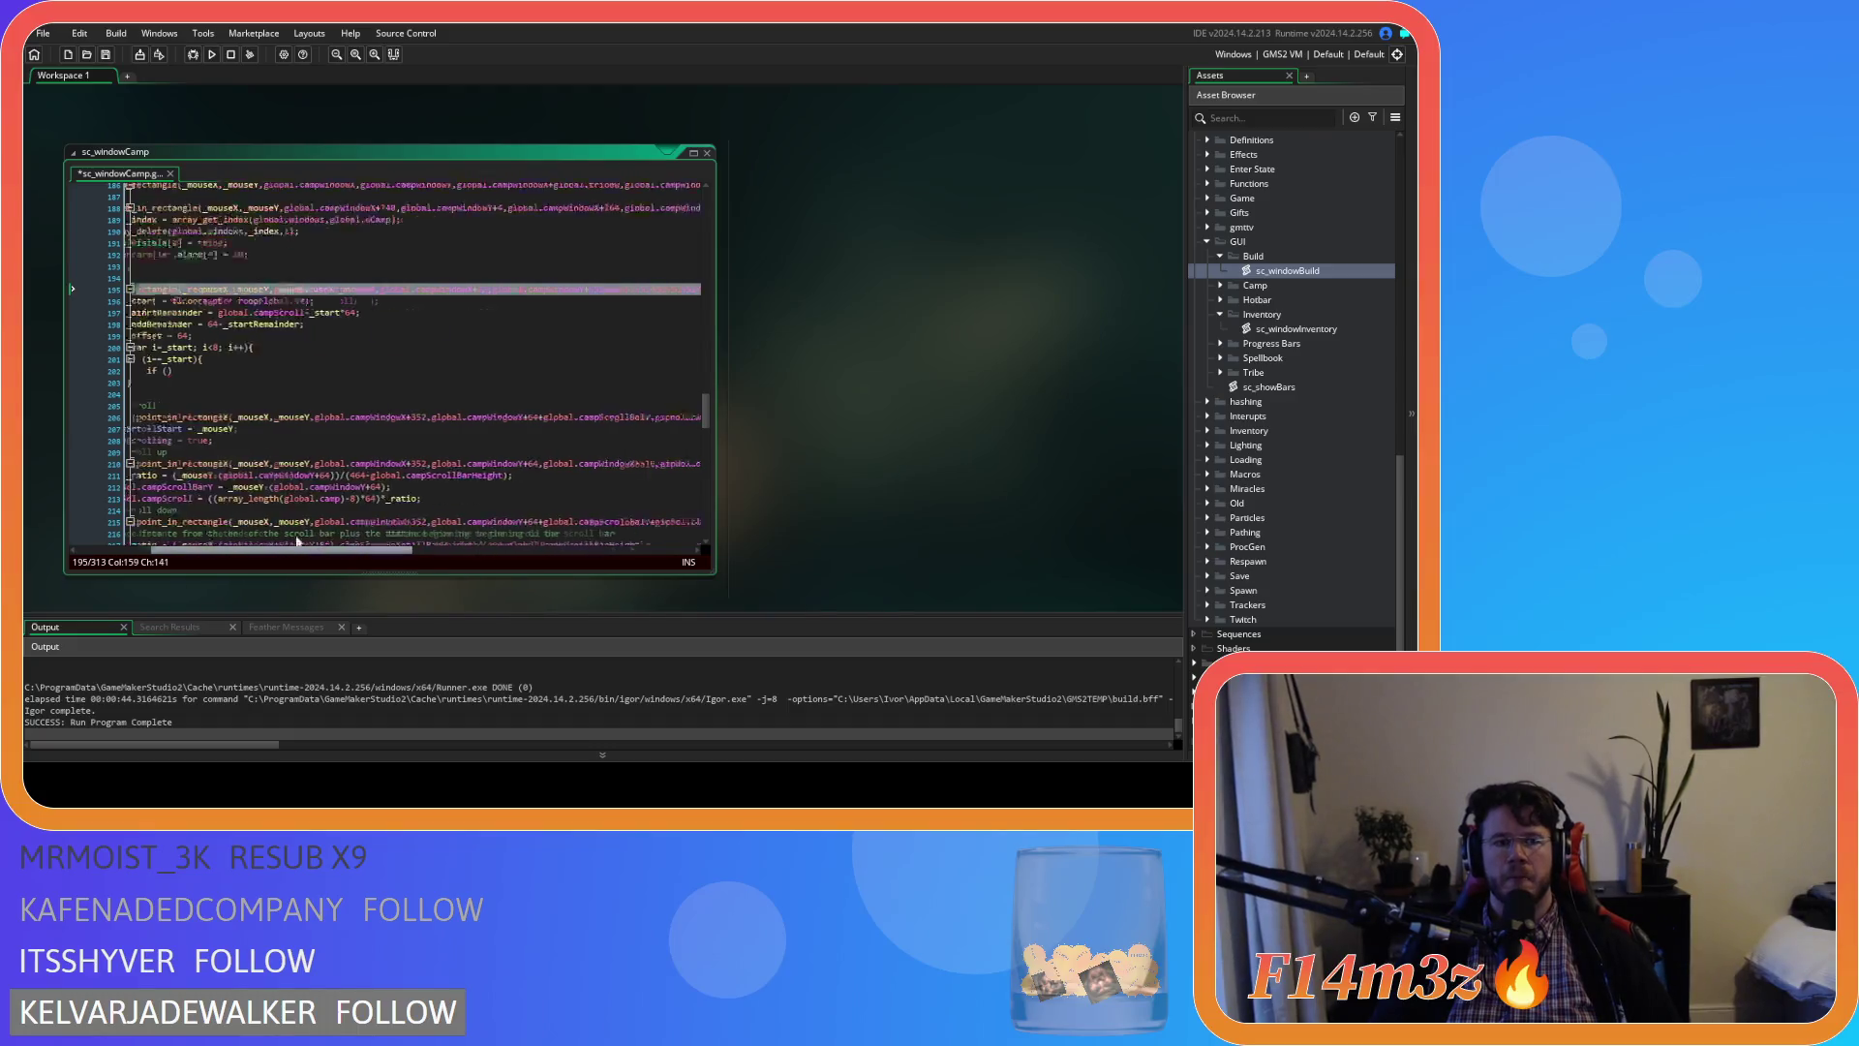
{"action": "key", "text": "ctrl+c"}
{"action": "left_click", "coordinate": [337, 370]}
{"action": "key", "text": "ctrl+v"}
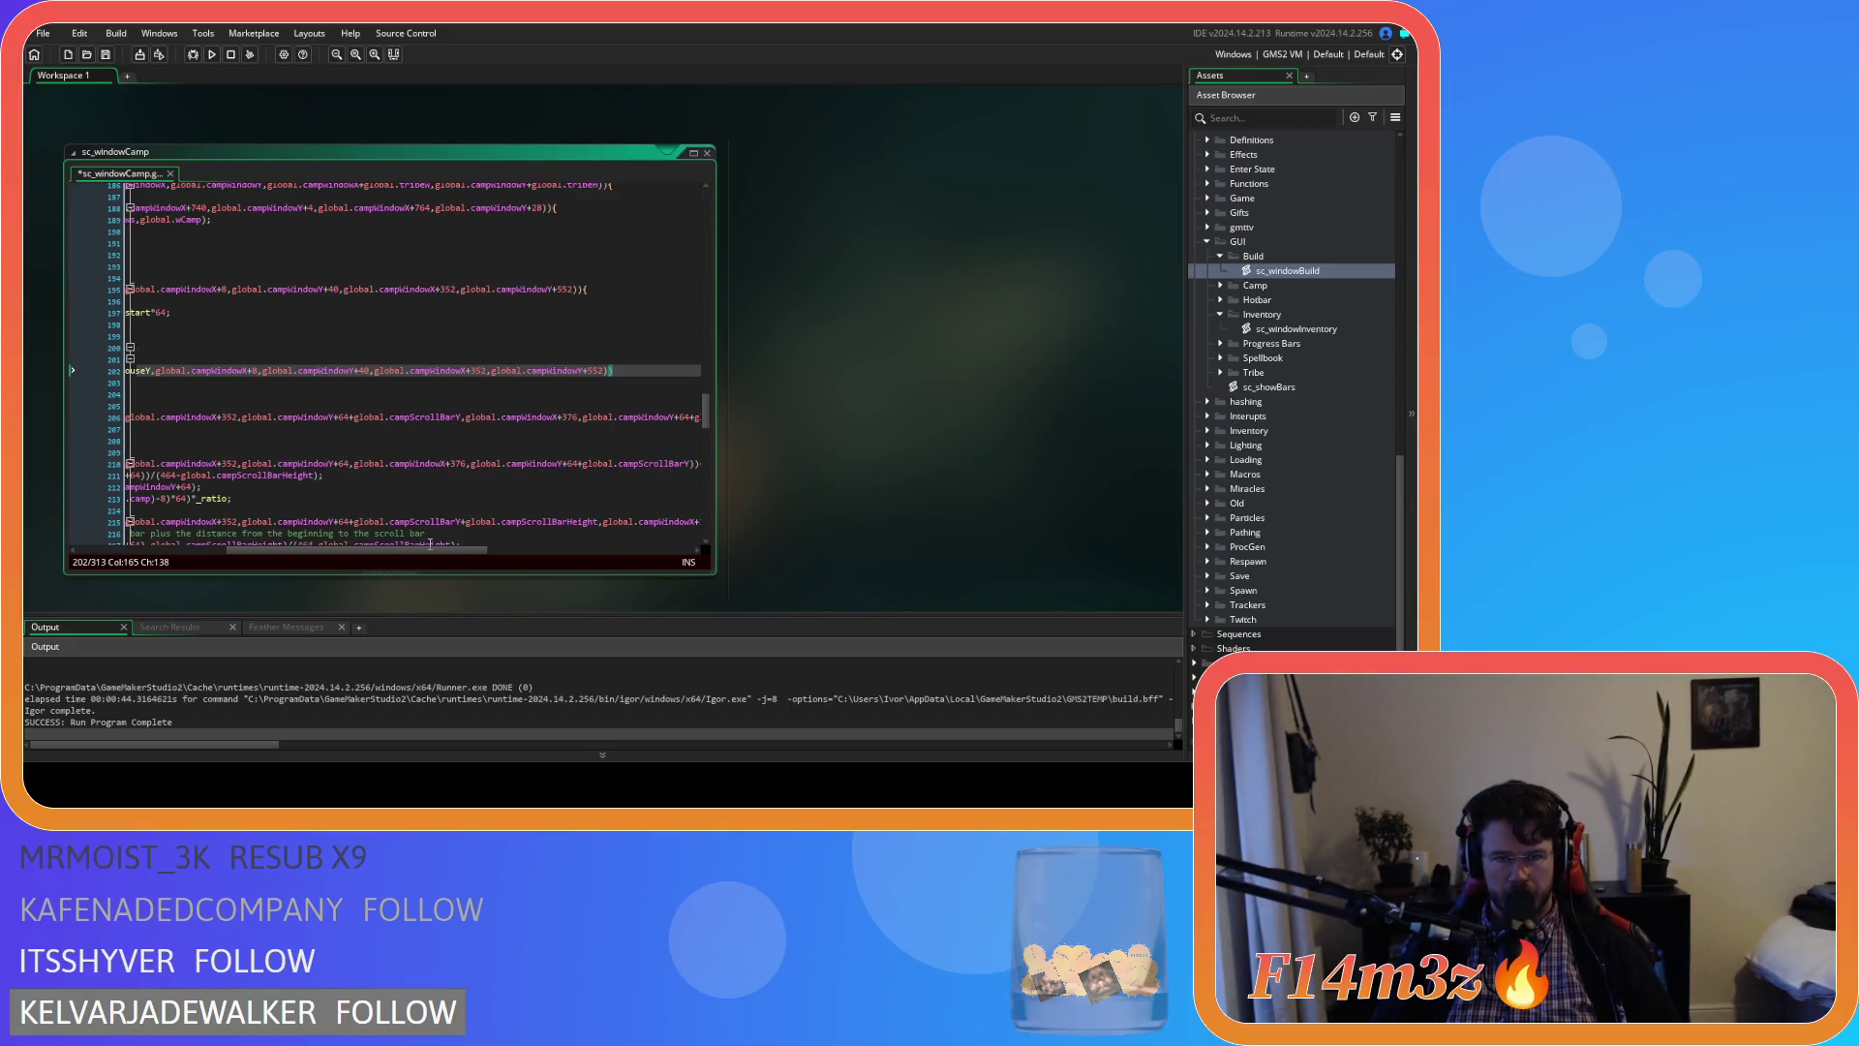
{"action": "type", "text": ")"}
{"action": "key", "text": "Return"}
{"action": "type", "text": "#ma"}
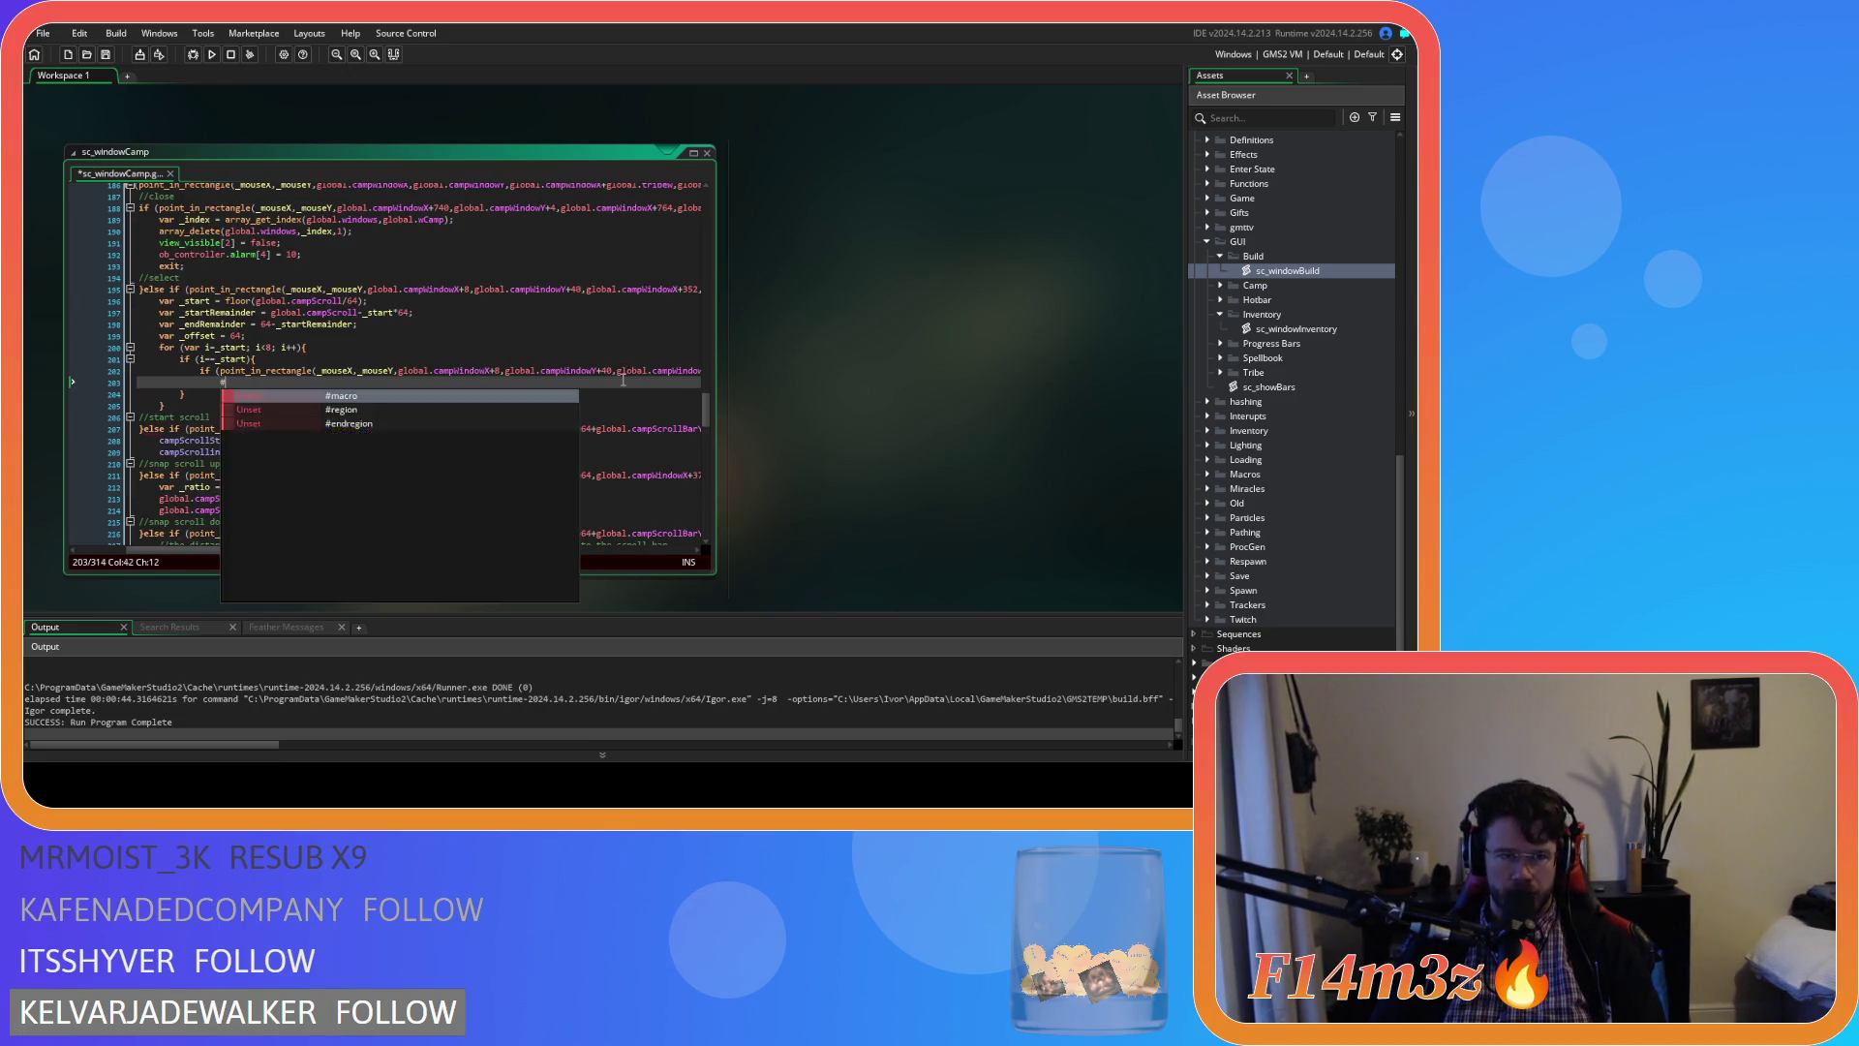
{"action": "key", "text": "BackSpace"}
{"action": "key", "text": "BackSpace"}
{"action": "key", "text": "BackSpace"}
{"action": "key", "text": "Return"}
{"action": "type", "text": "}"}
{"action": "key", "text": "ctrl+s"}
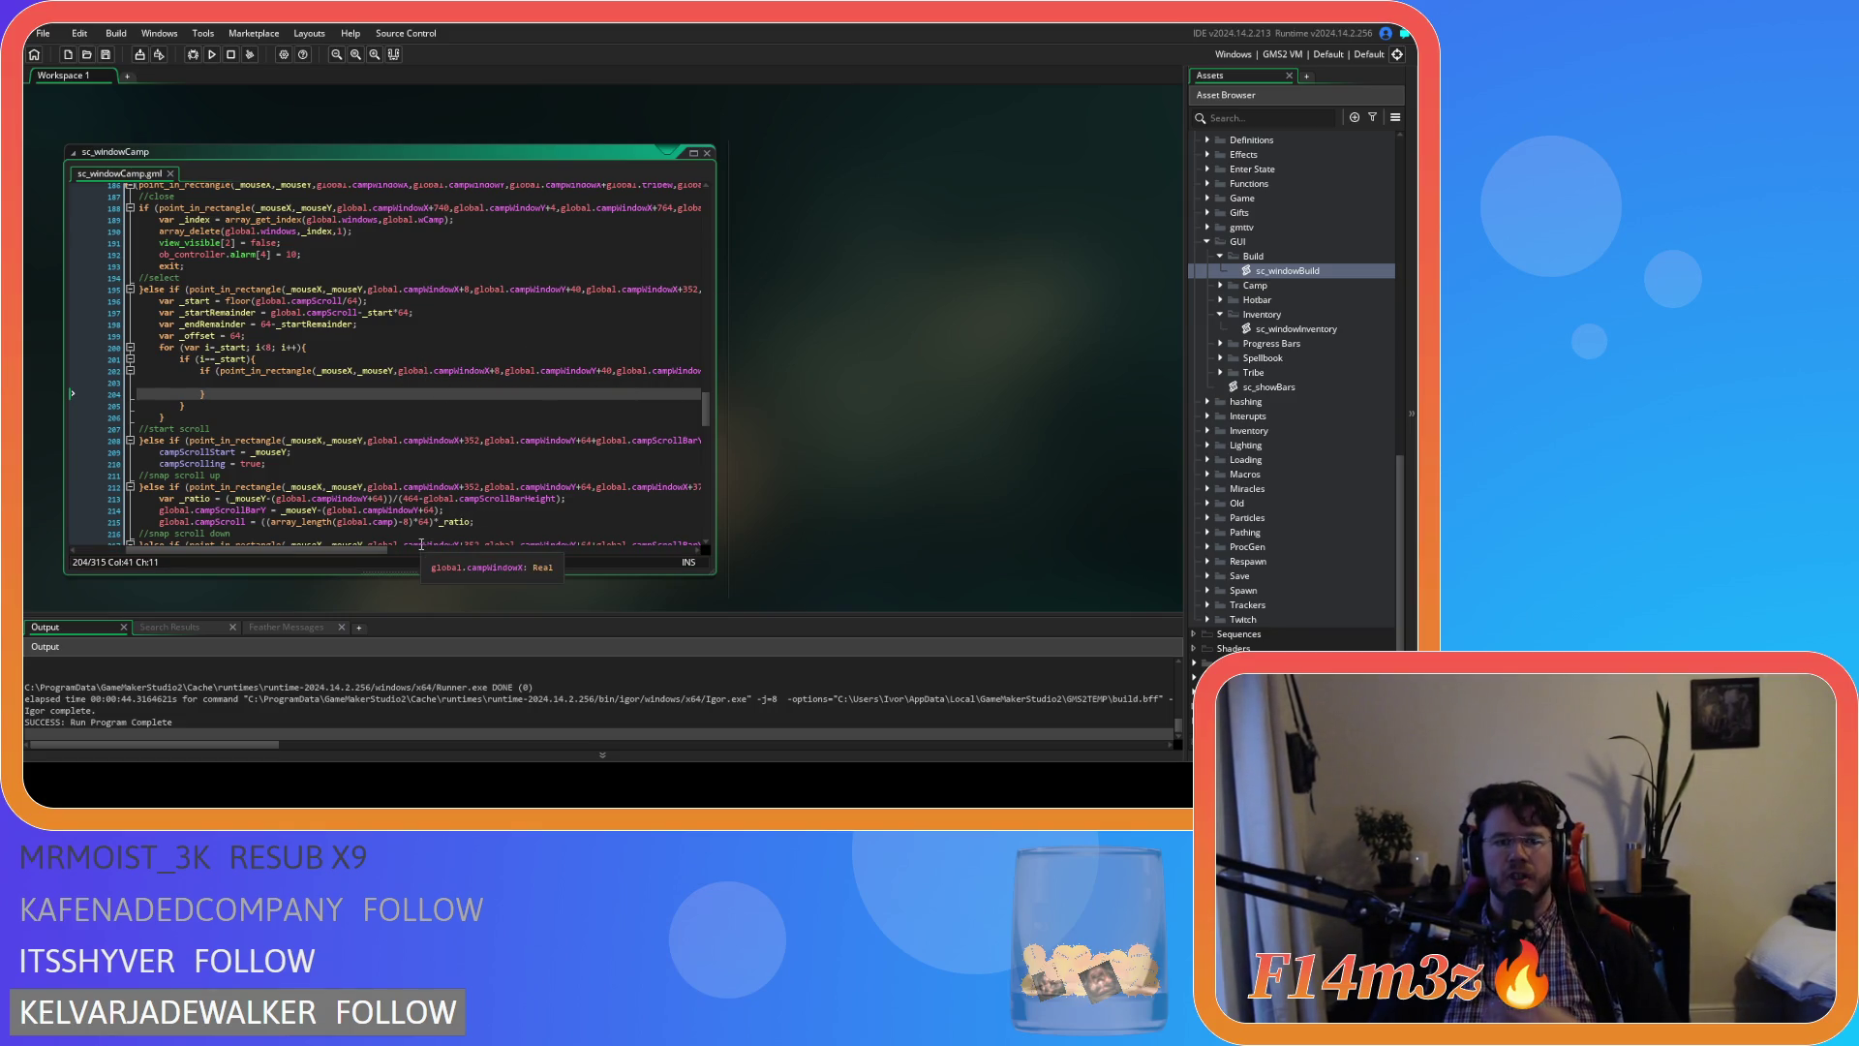
{"action": "mouse_move", "coordinate": [377, 552]}
{"action": "left_mouse_down"}
{"action": "mouse_move", "coordinate": [484, 539]}
{"action": "mouse_move", "coordinate": [387, 521]}
{"action": "mouse_move", "coordinate": [405, 523]}
{"action": "left_mouse_up"}
Replace the 552 bottom bound on line 202 with 40+_startRemainder and save
{"action": "left_click", "coordinate": [175, 312]}
{"action": "left_click", "coordinate": [215, 312]}
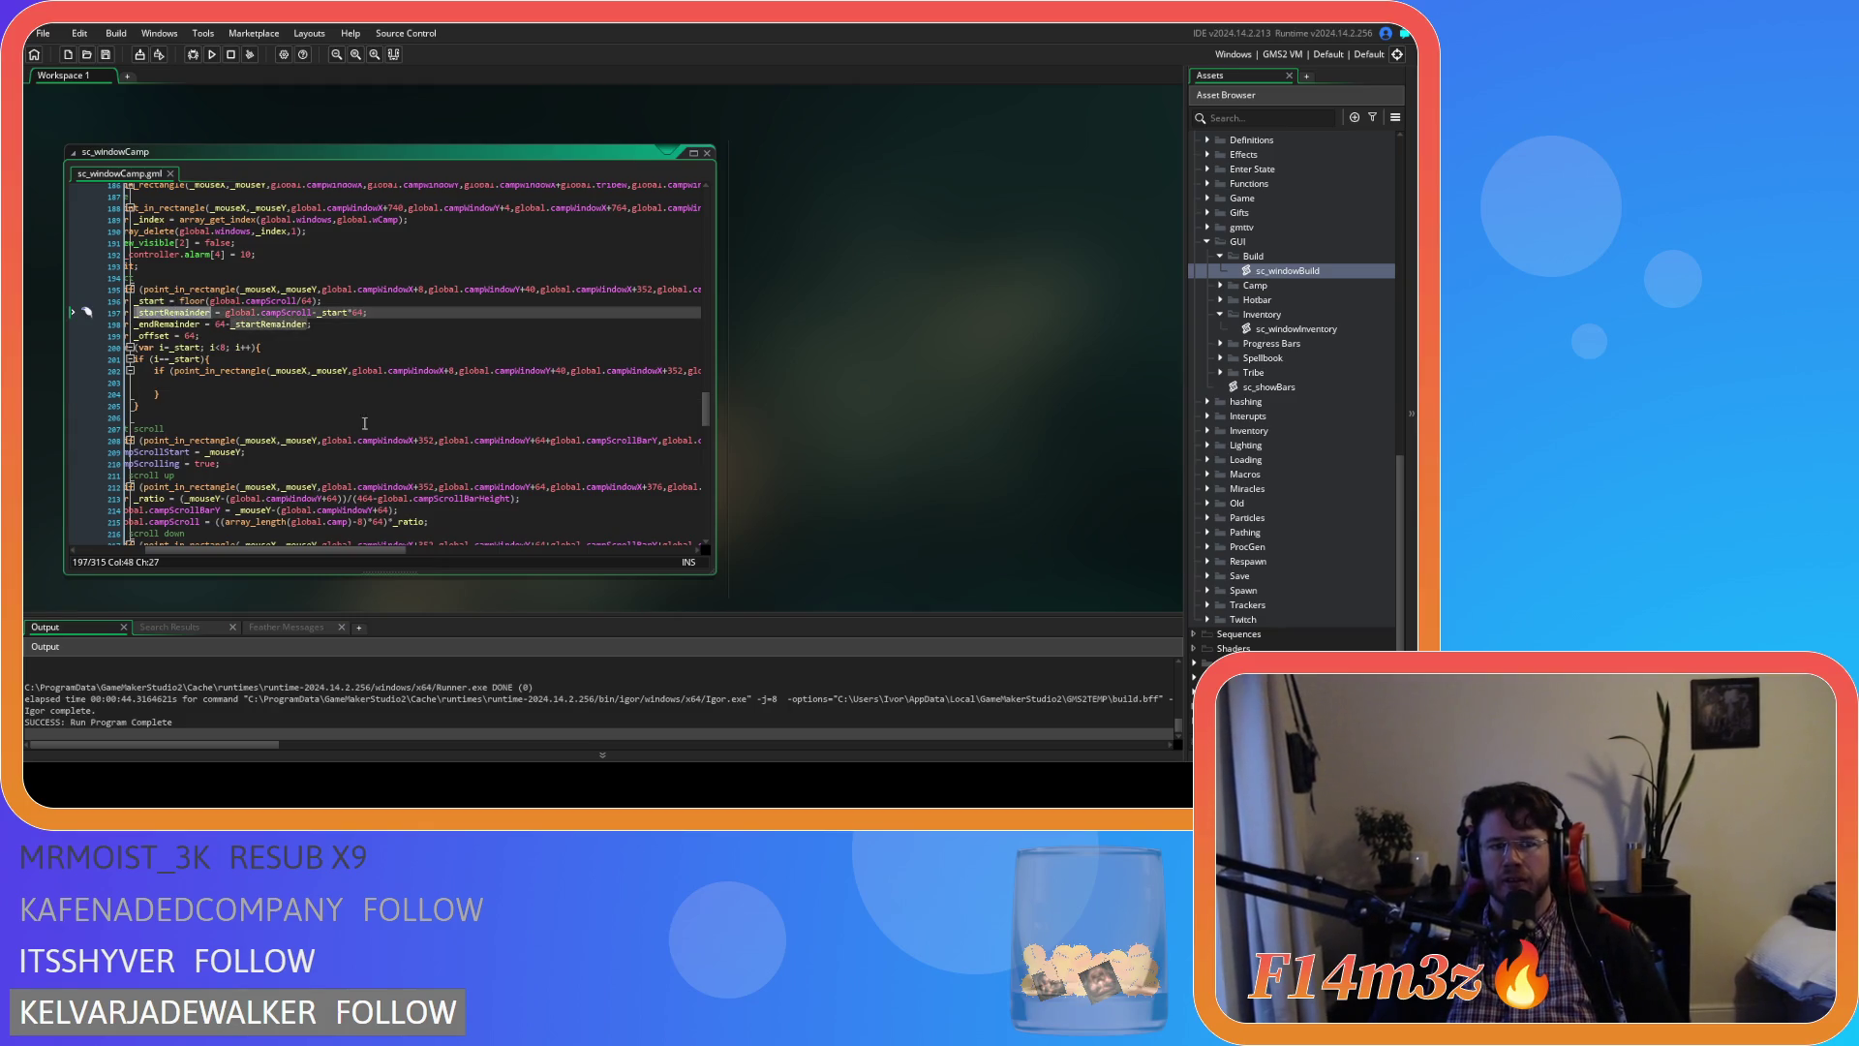
{"action": "left_click_drag", "start_coordinate": [370, 549], "coordinate": [429, 549]}
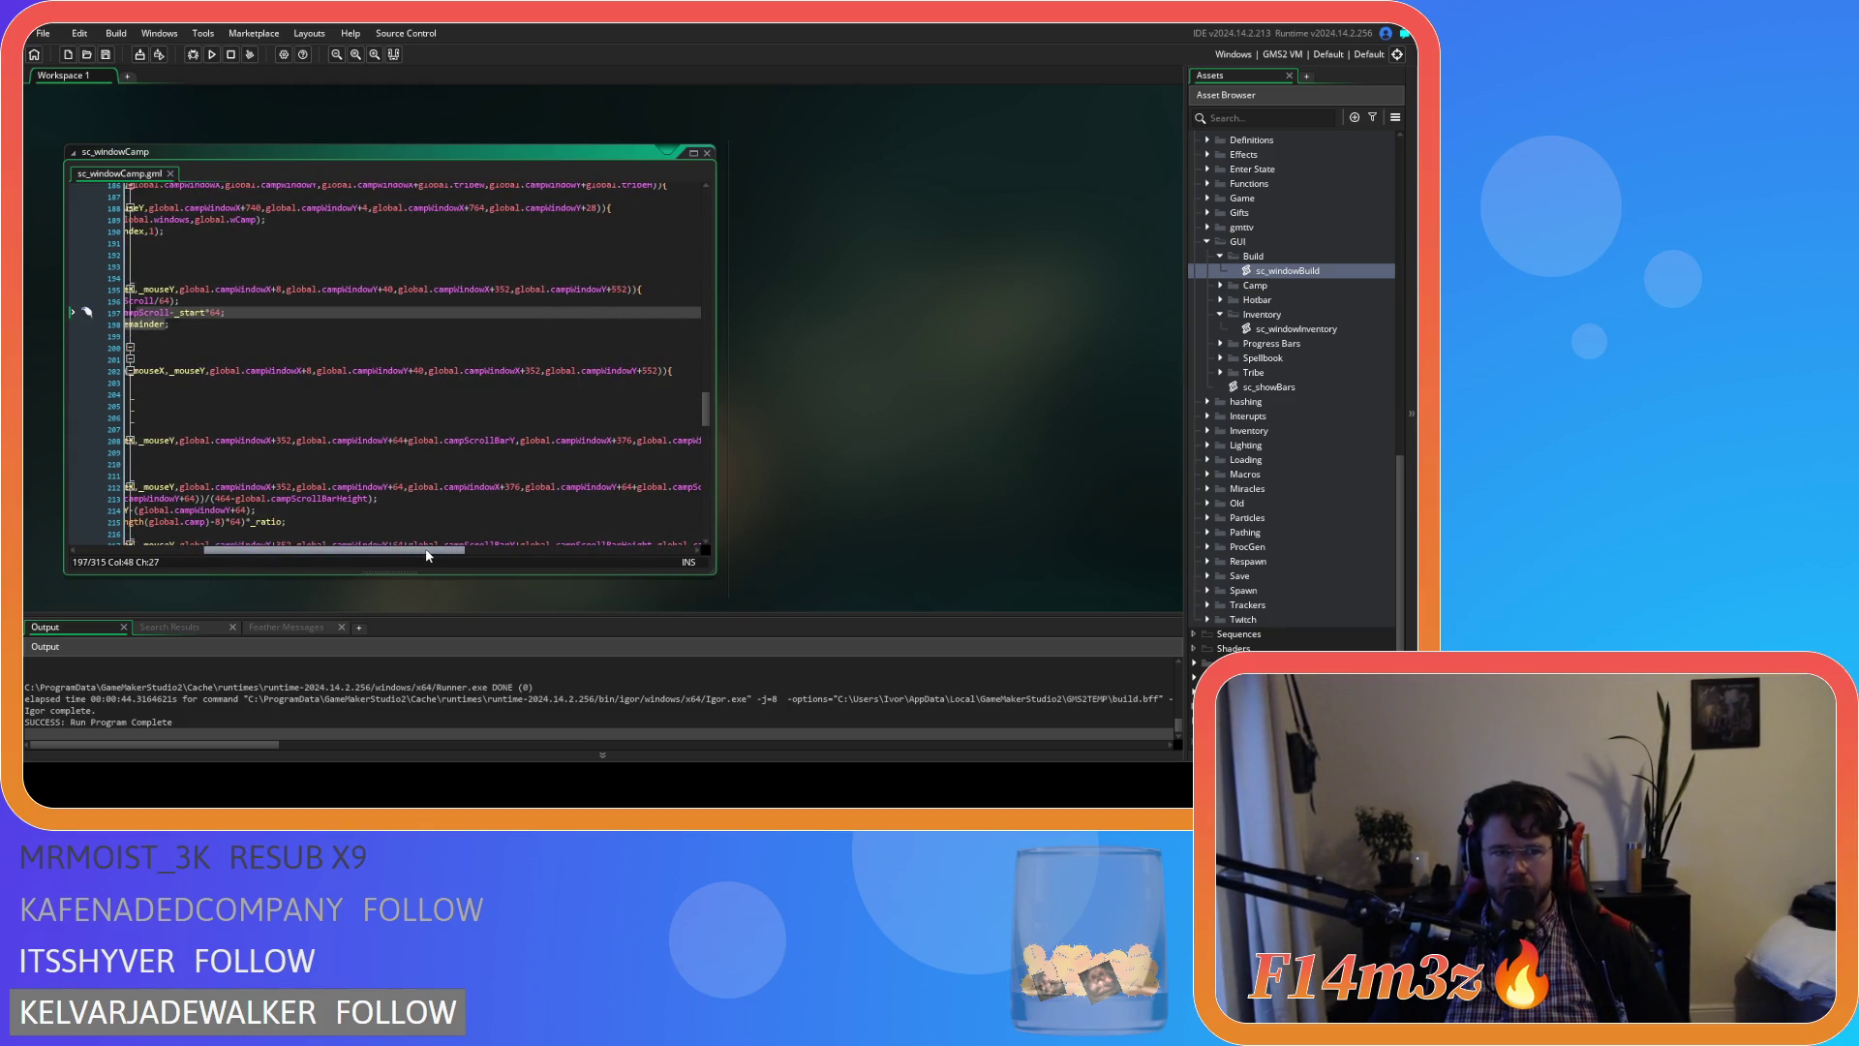
{"action": "double_click", "coordinate": [531, 371]}
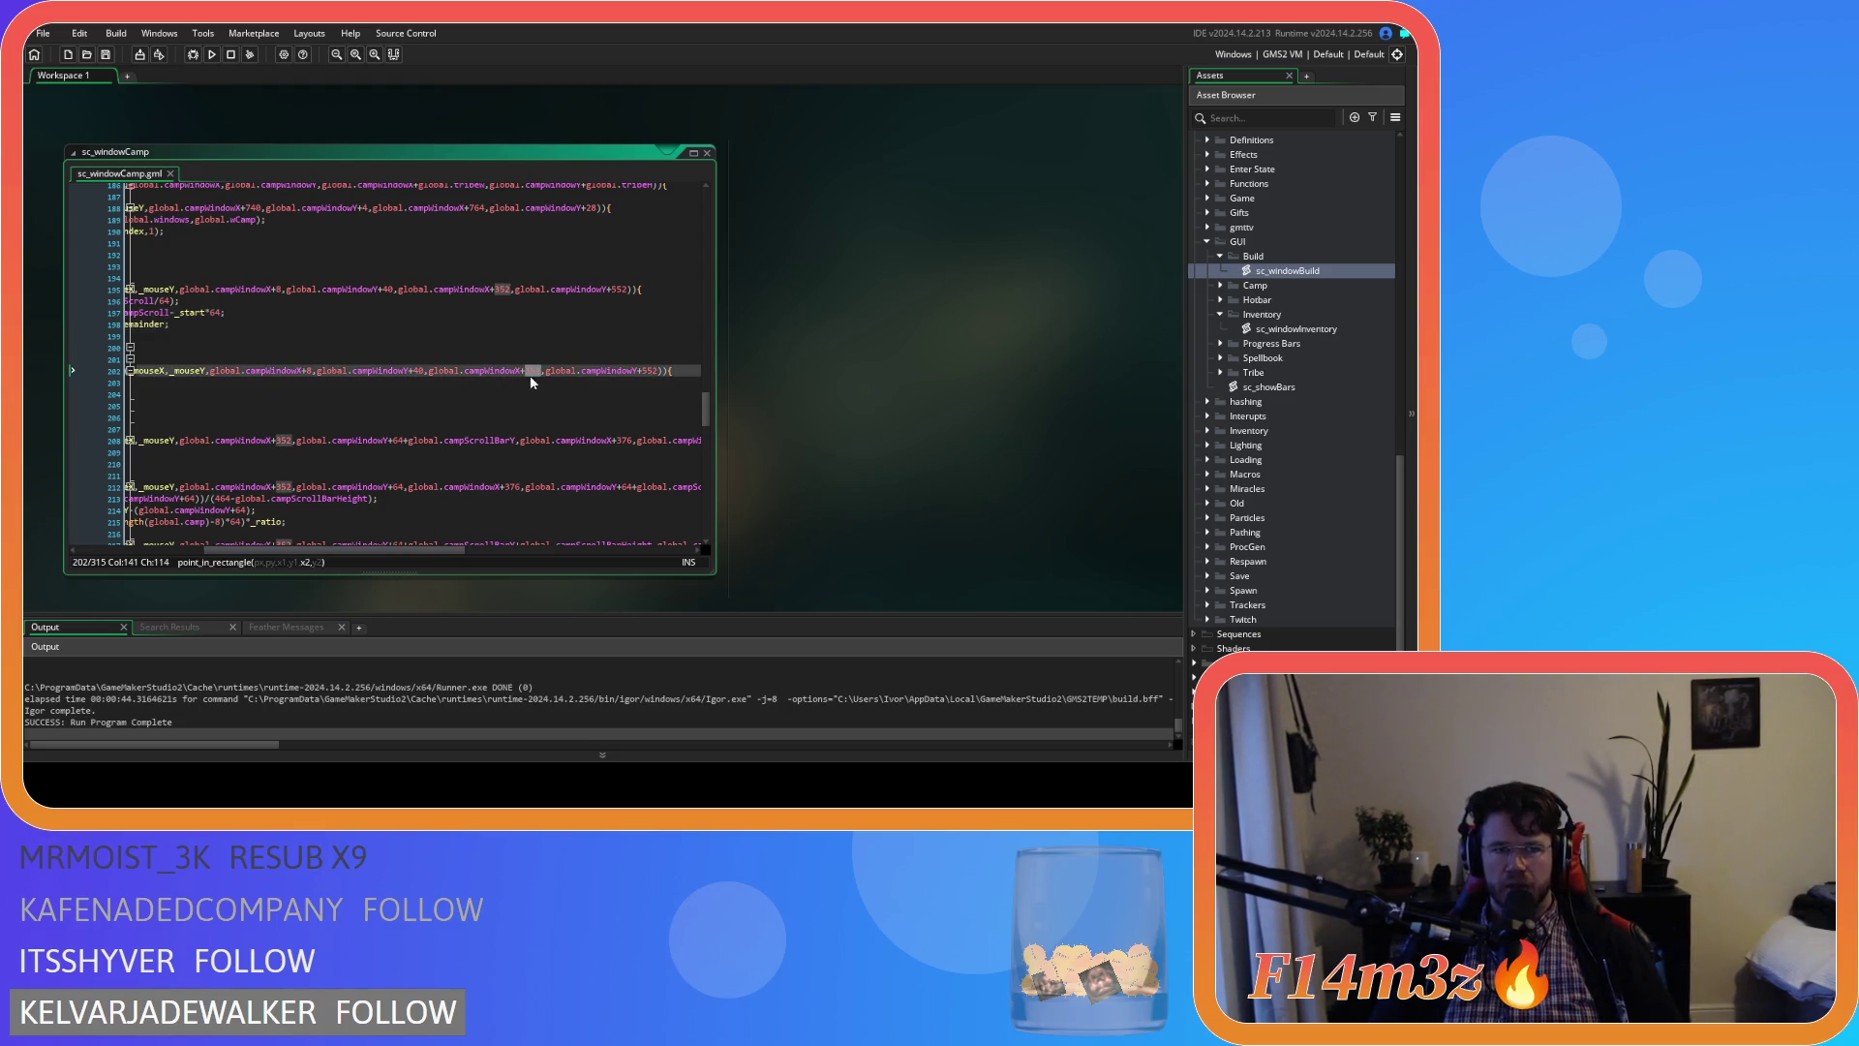
{"action": "mouse_move", "coordinate": [370, 544]}
{"action": "left_mouse_down"}
{"action": "mouse_move", "coordinate": [332, 545]}
{"action": "mouse_move", "coordinate": [360, 546]}
{"action": "left_mouse_up"}
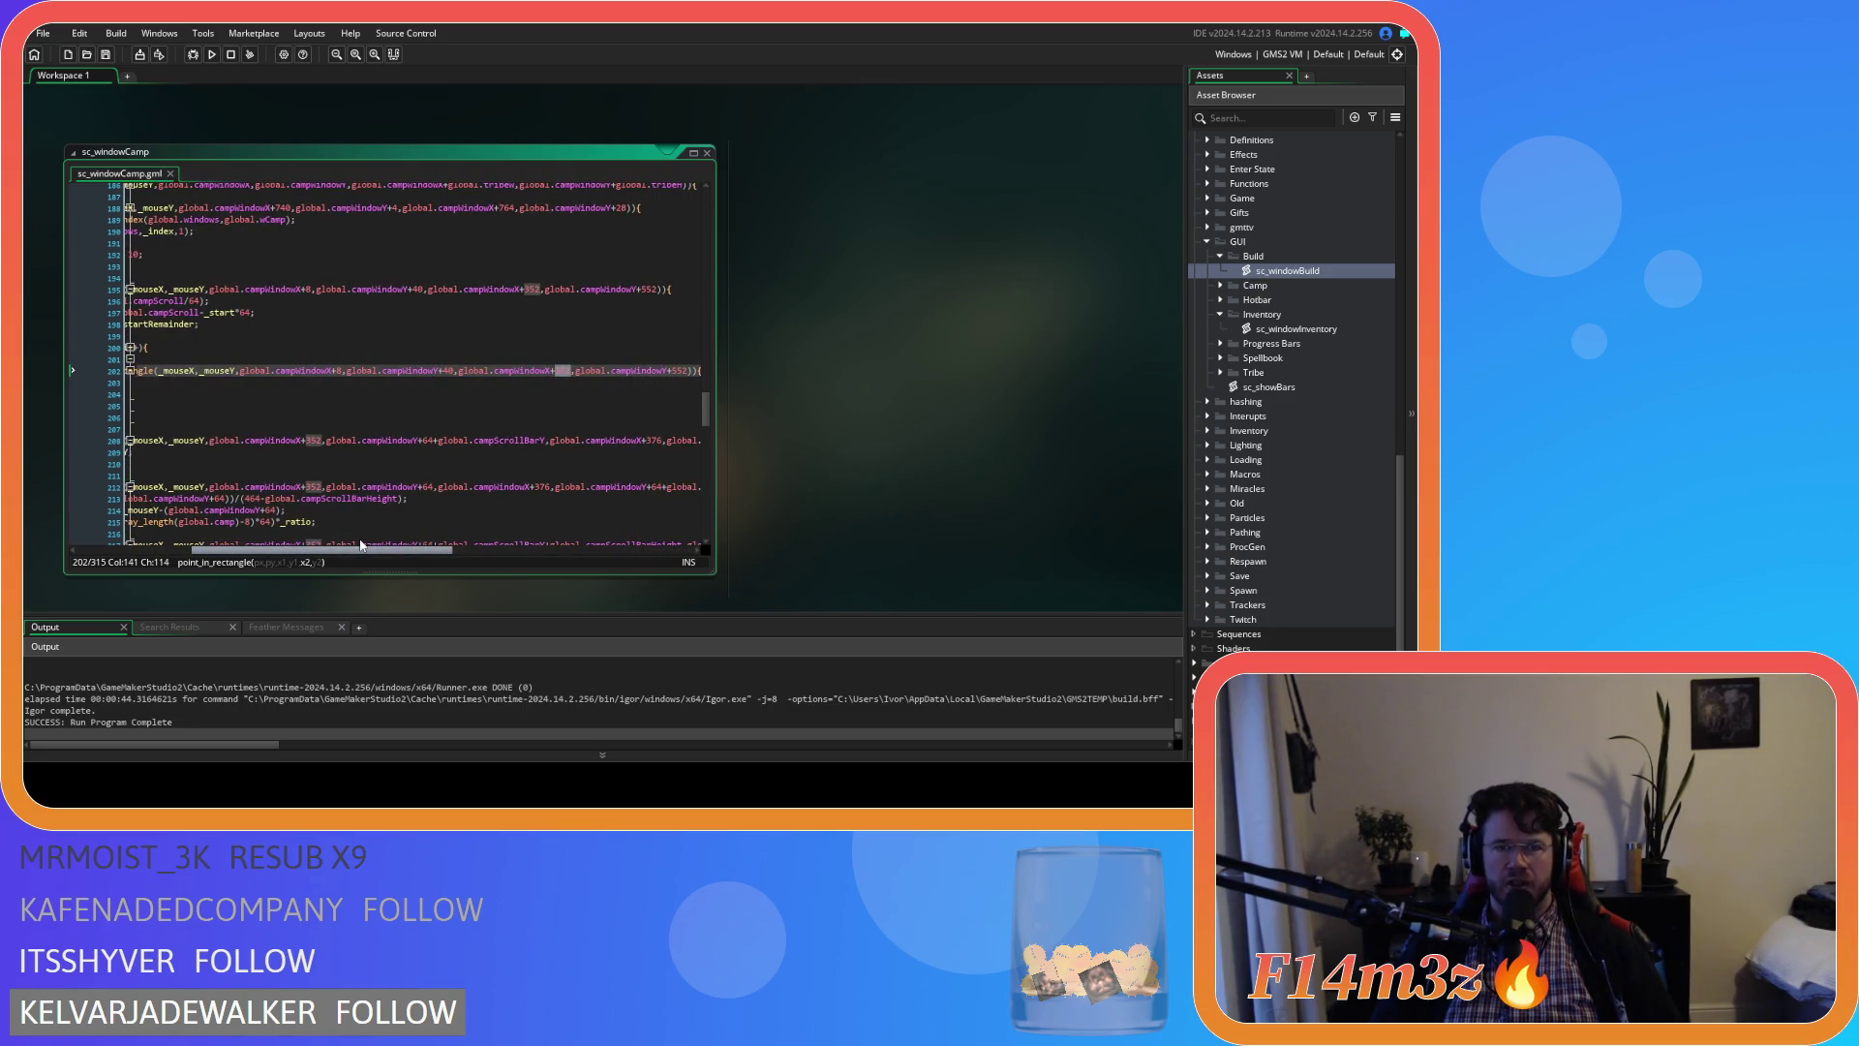
{"action": "left_click", "coordinate": [452, 369]}
{"action": "left_click_drag", "start_coordinate": [424, 549], "coordinate": [509, 549]}
{"action": "double_click", "coordinate": [473, 370]}
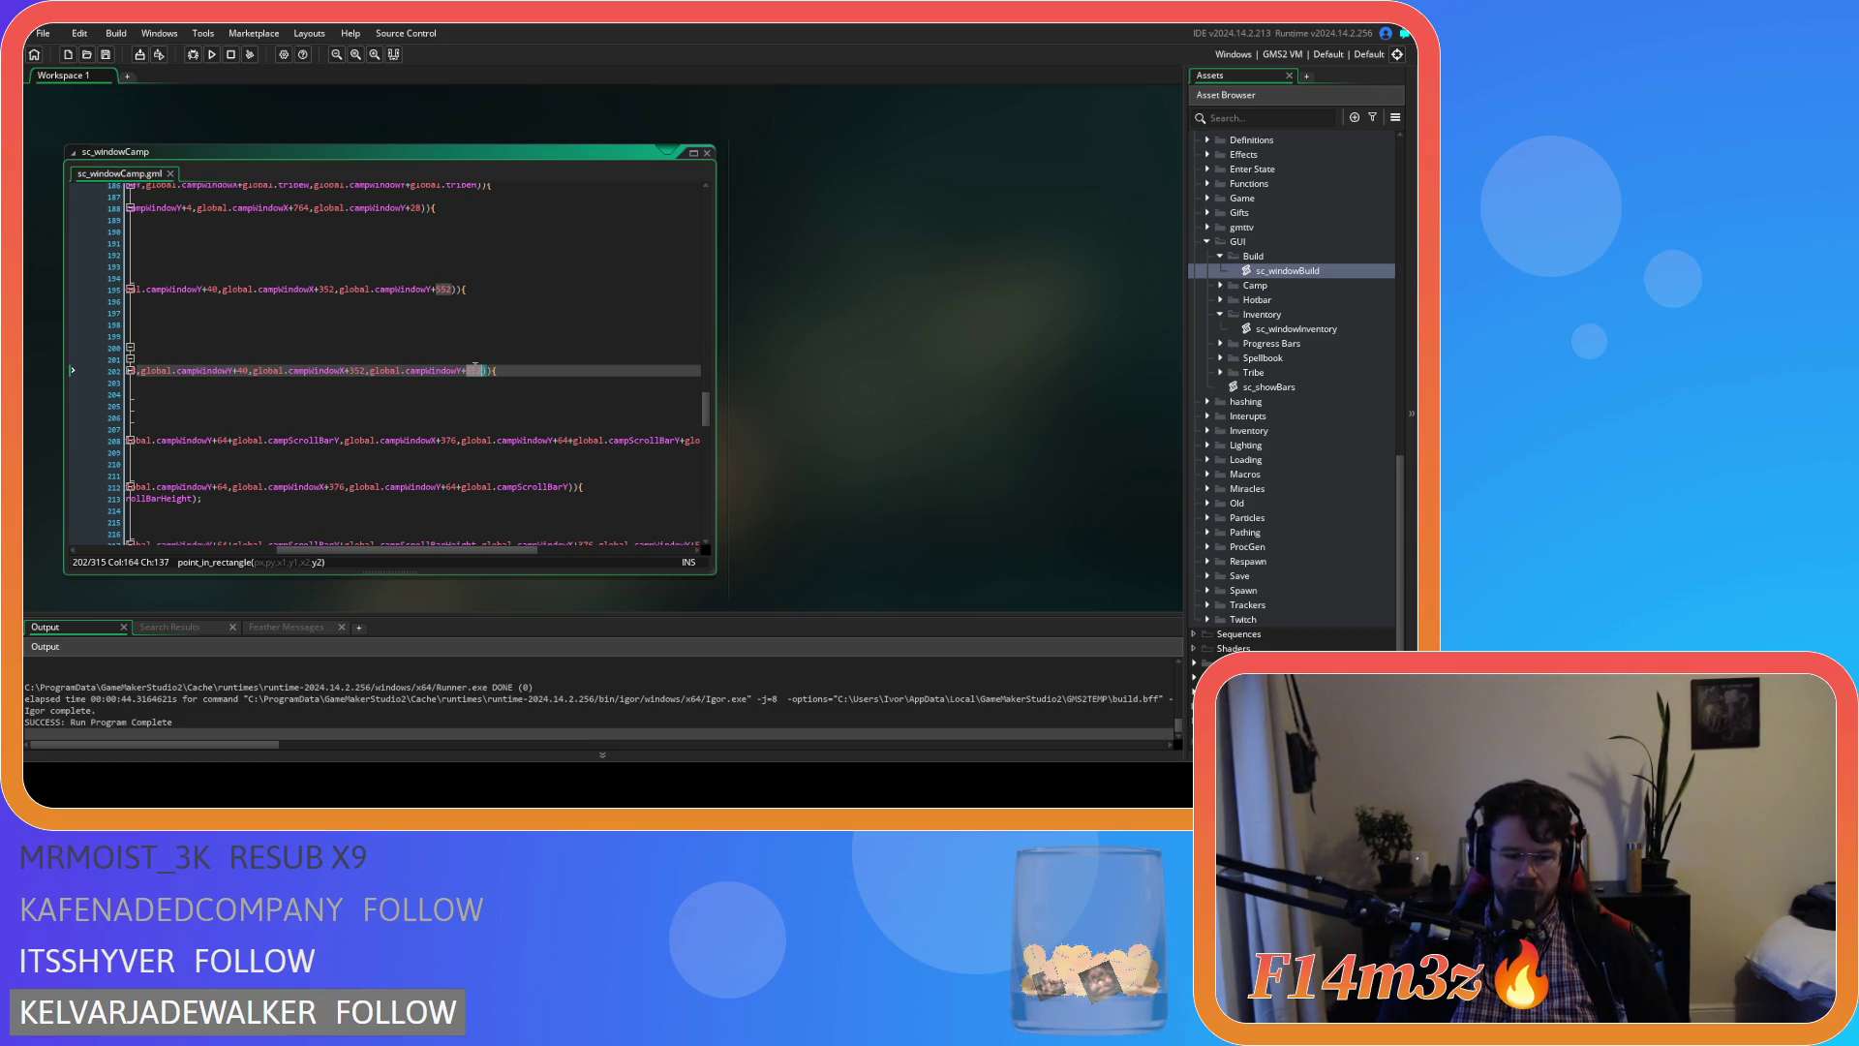
{"action": "type", "text": "40+_startRemainder"}
{"action": "left_click", "coordinate": [594, 369]}
{"action": "key", "text": "ctrl+s"}
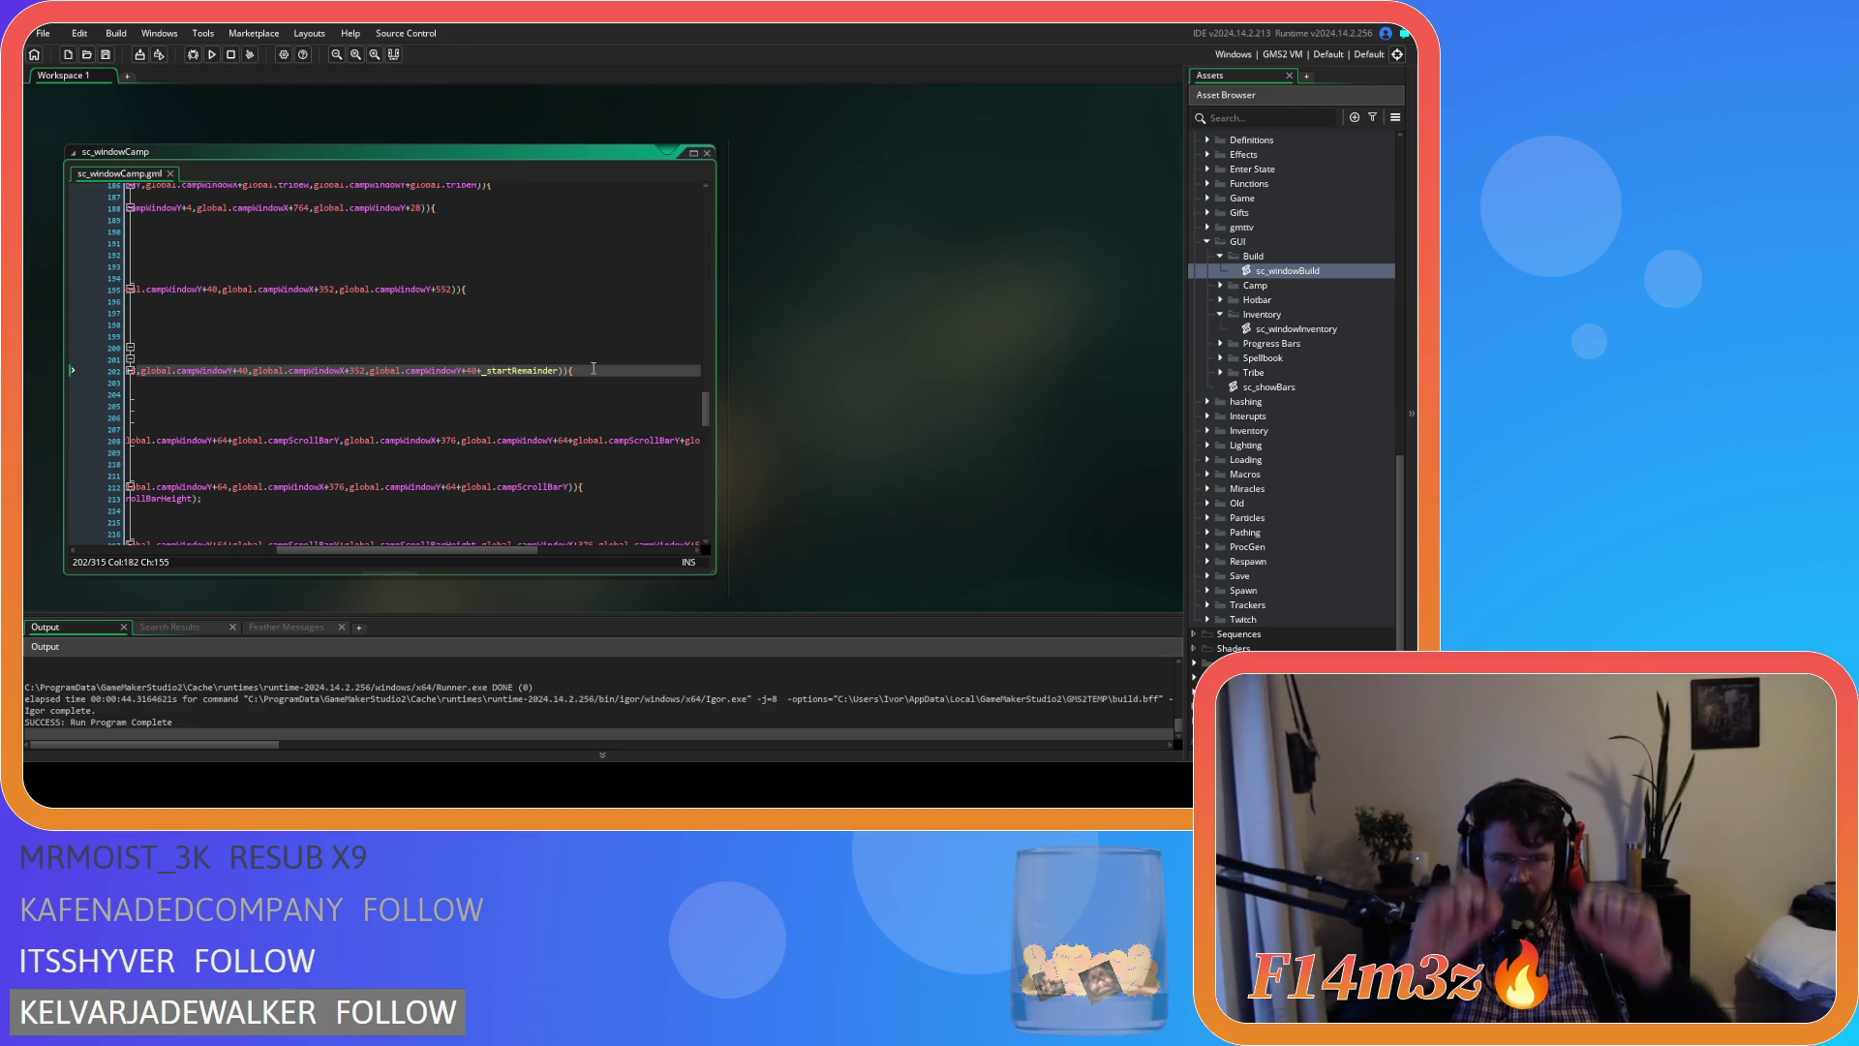
{"action": "mouse_move", "coordinate": [414, 550]}
{"action": "left_mouse_down"}
{"action": "mouse_move", "coordinate": [367, 550]}
{"action": "mouse_move", "coordinate": [449, 524]}
{"action": "mouse_move", "coordinate": [388, 514]}
{"action": "mouse_move", "coordinate": [414, 486]}
{"action": "left_mouse_up"}
{"action": "left_click", "coordinate": [599, 392]}
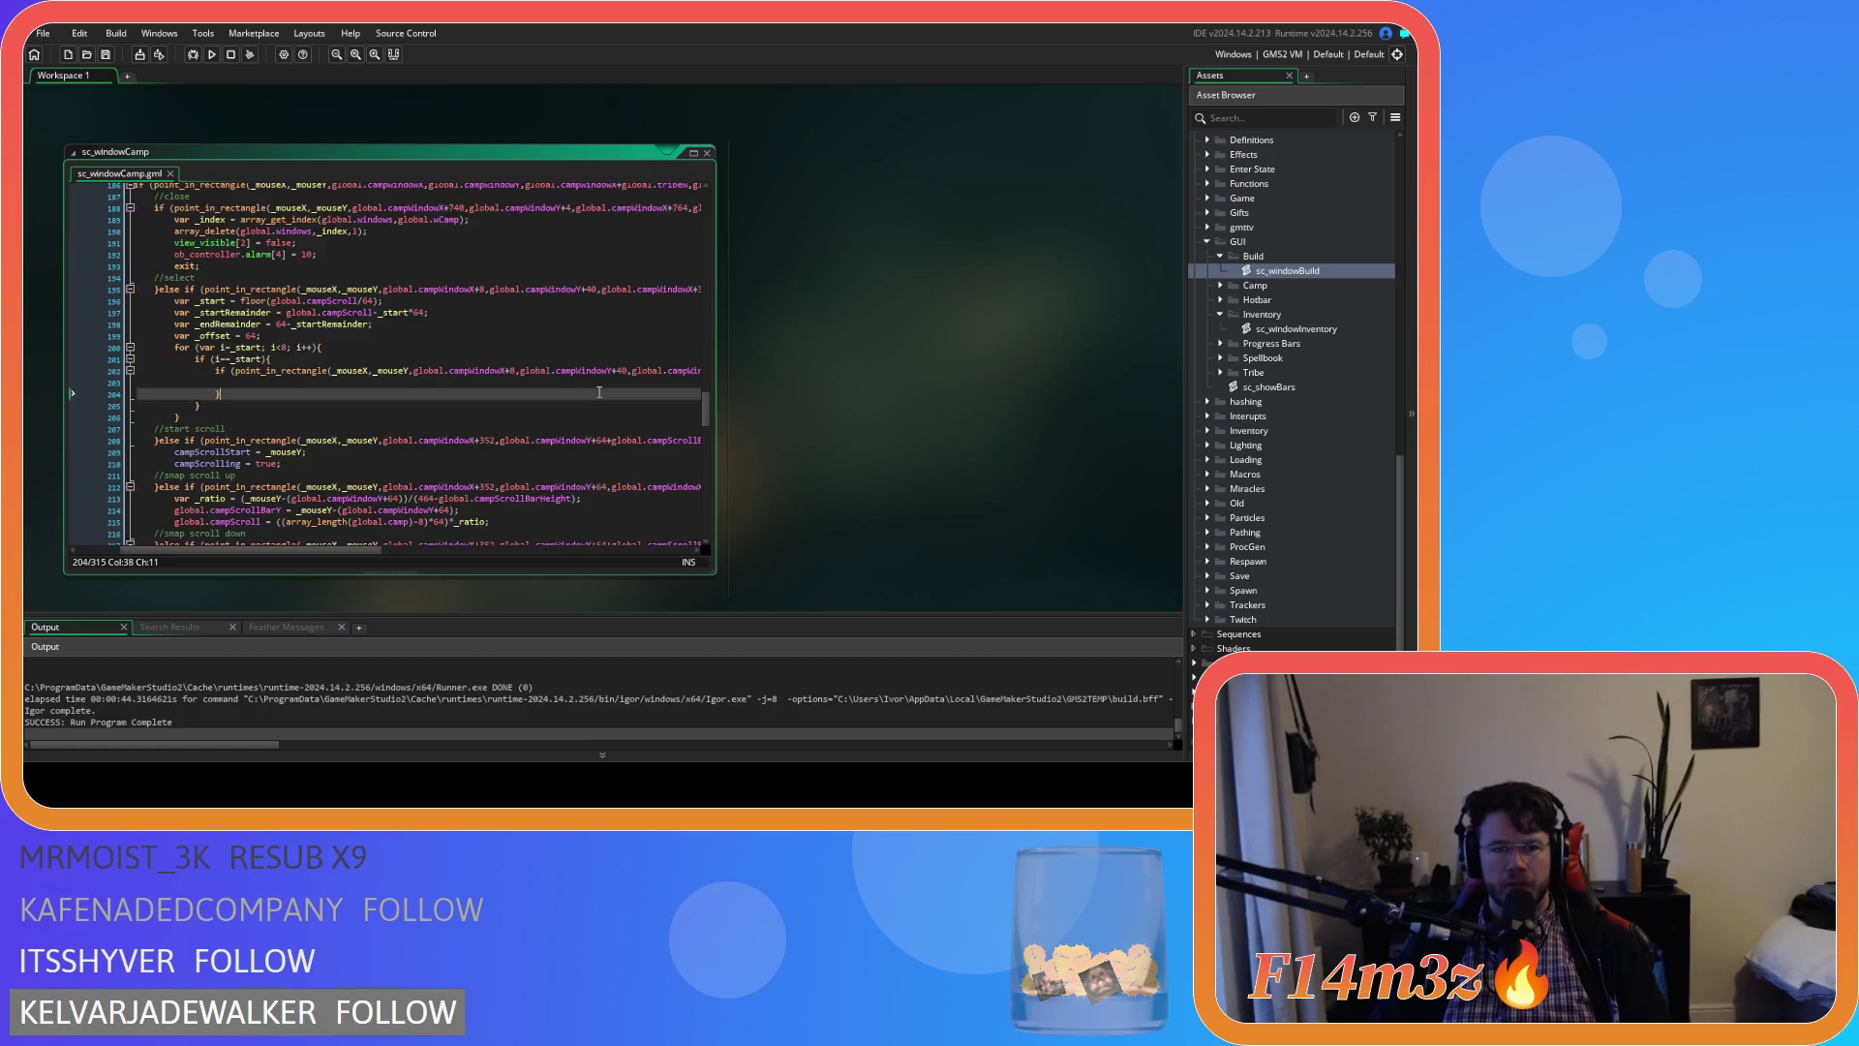
Add an empty else if () branch with its closing brace after the inner if block
{"action": "left_click", "coordinate": [282, 380]}
{"action": "left_click", "coordinate": [251, 393]}
{"action": "type", "text": "else if "}
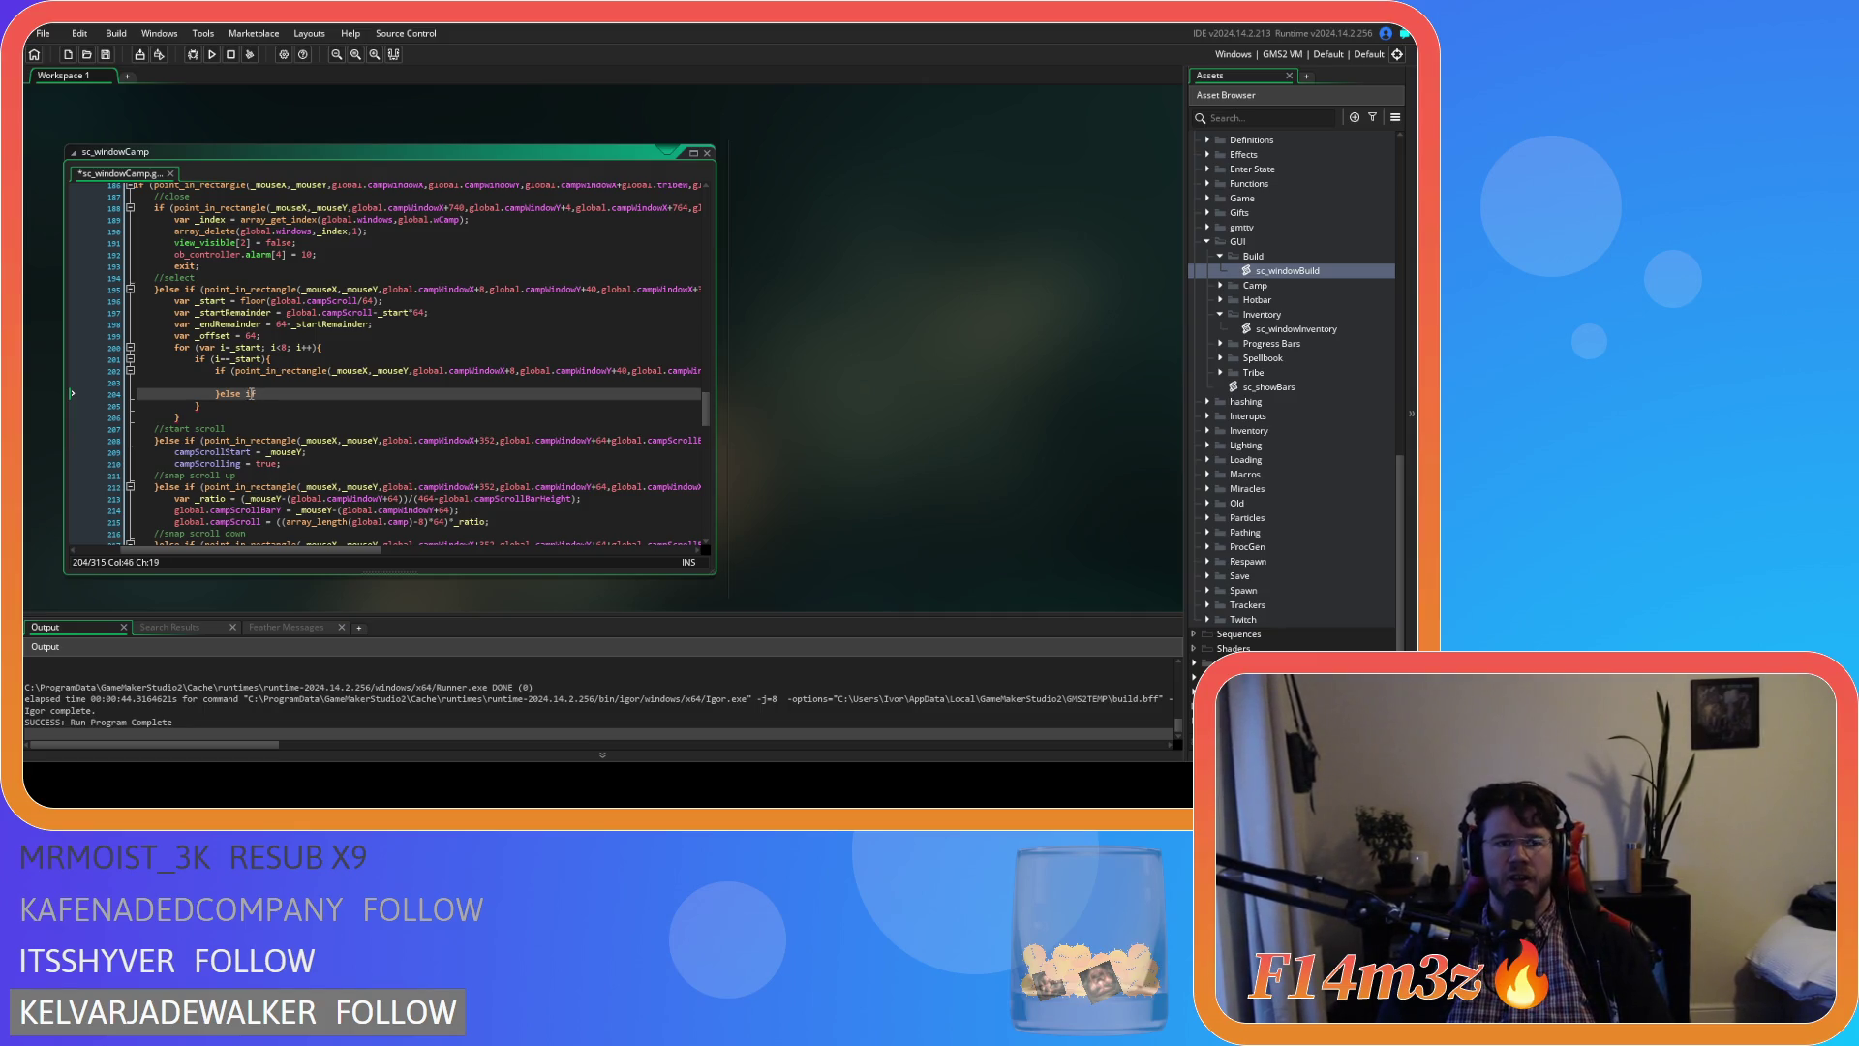
{"action": "type", "text": "()"}
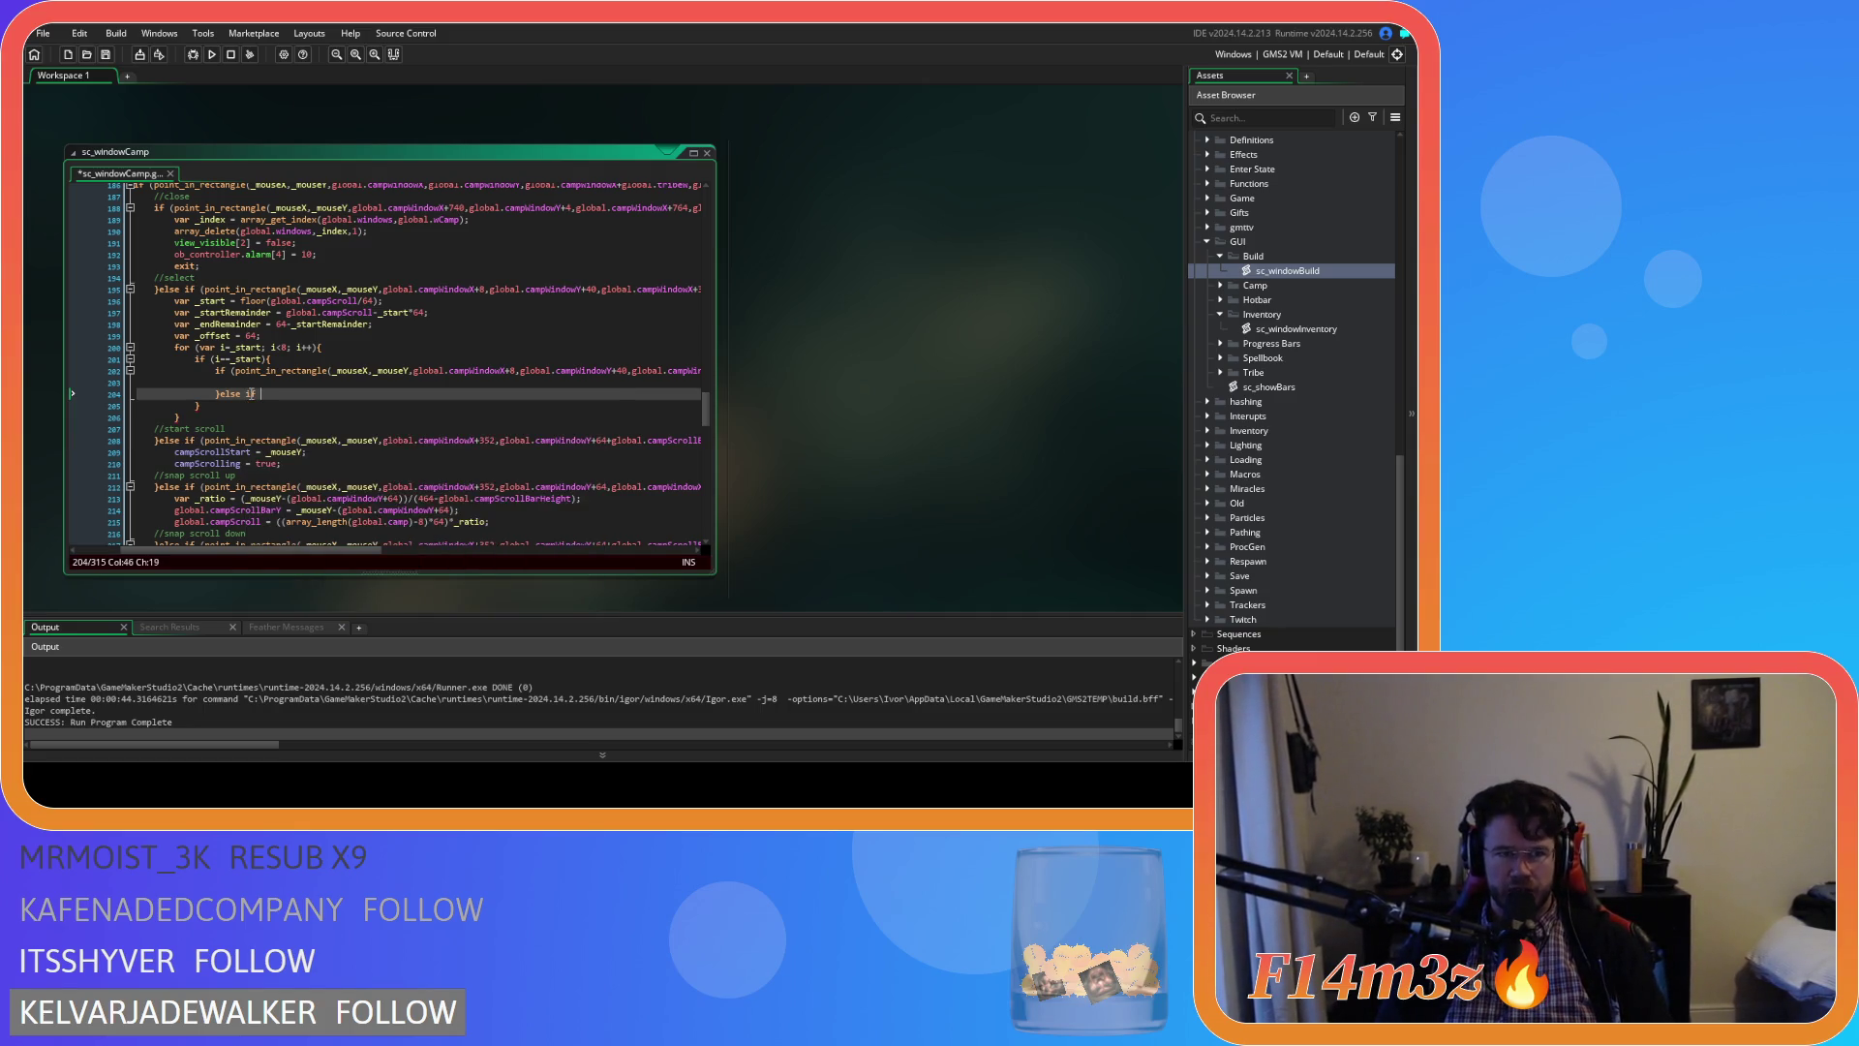
{"action": "key", "text": "Return"}
{"action": "key", "text": "Return"}
{"action": "type", "text": "}"}
{"action": "left_click", "coordinate": [266, 393]}
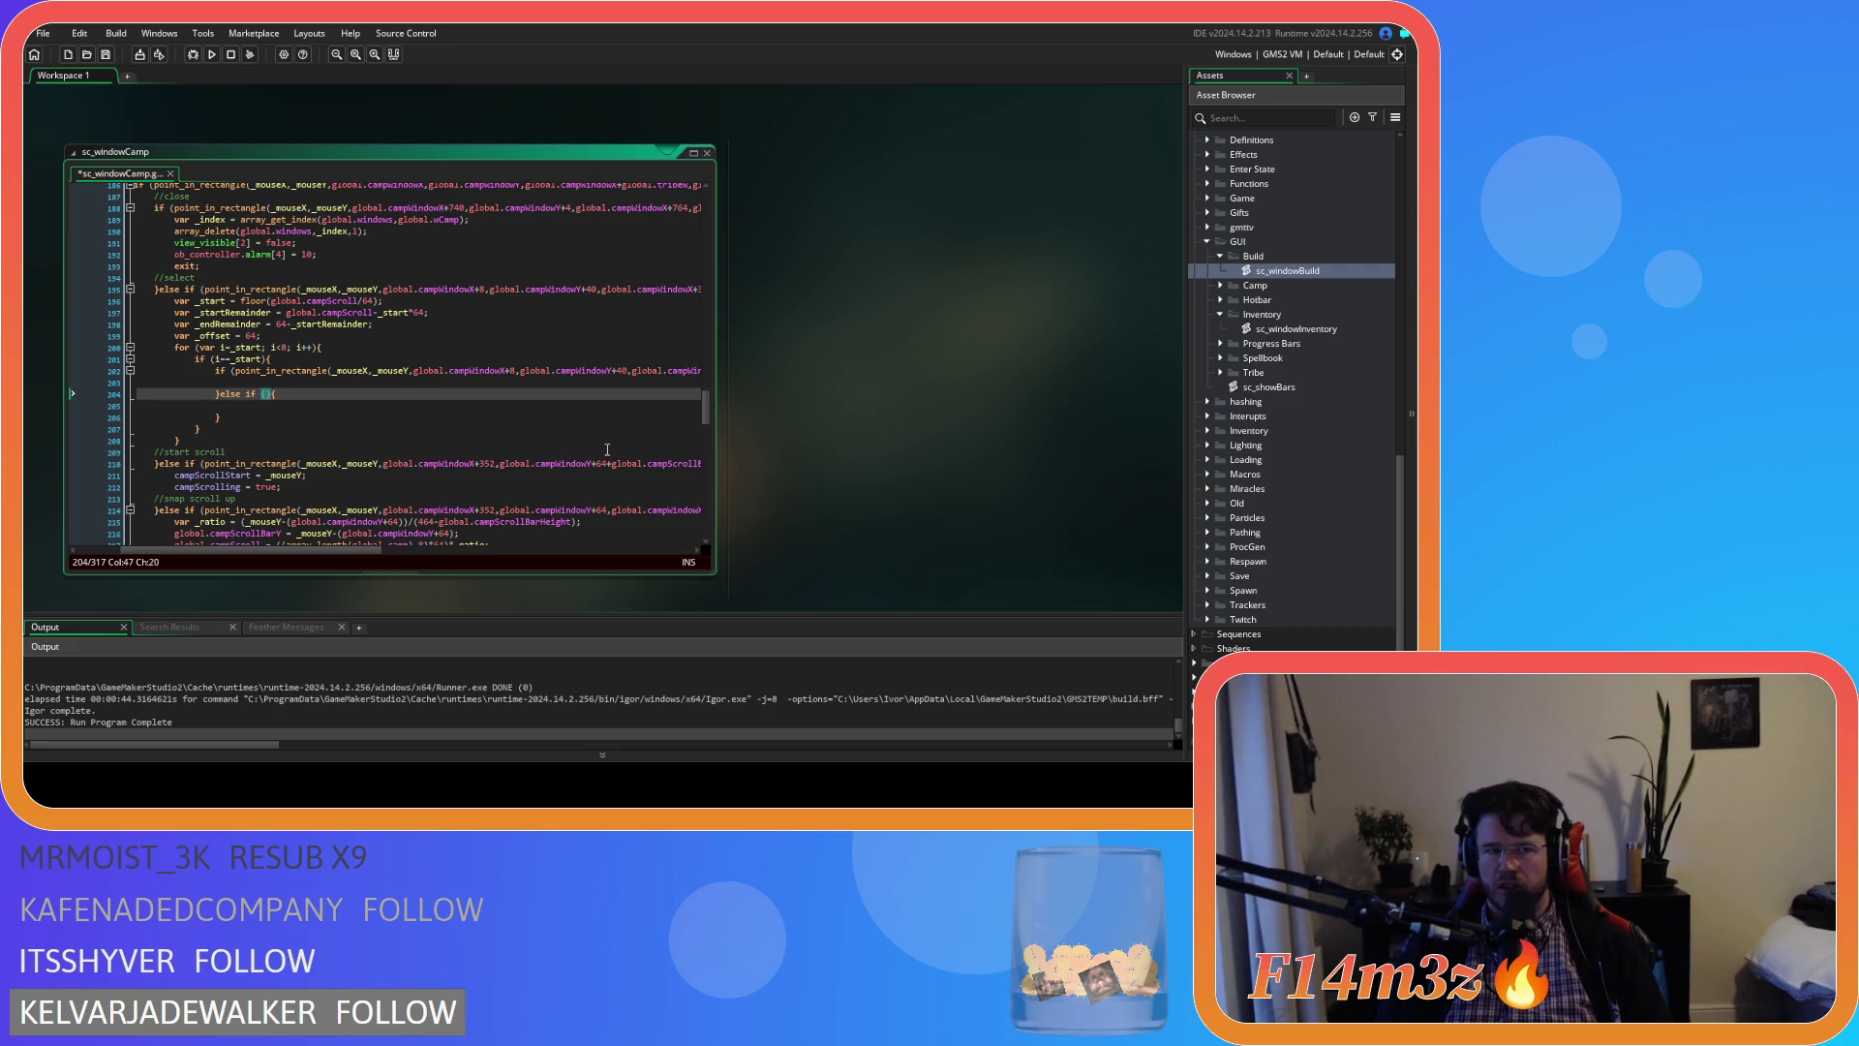
Change the for-loop condition to i<_start+8 and save
{"action": "left_click", "coordinate": [284, 347]}
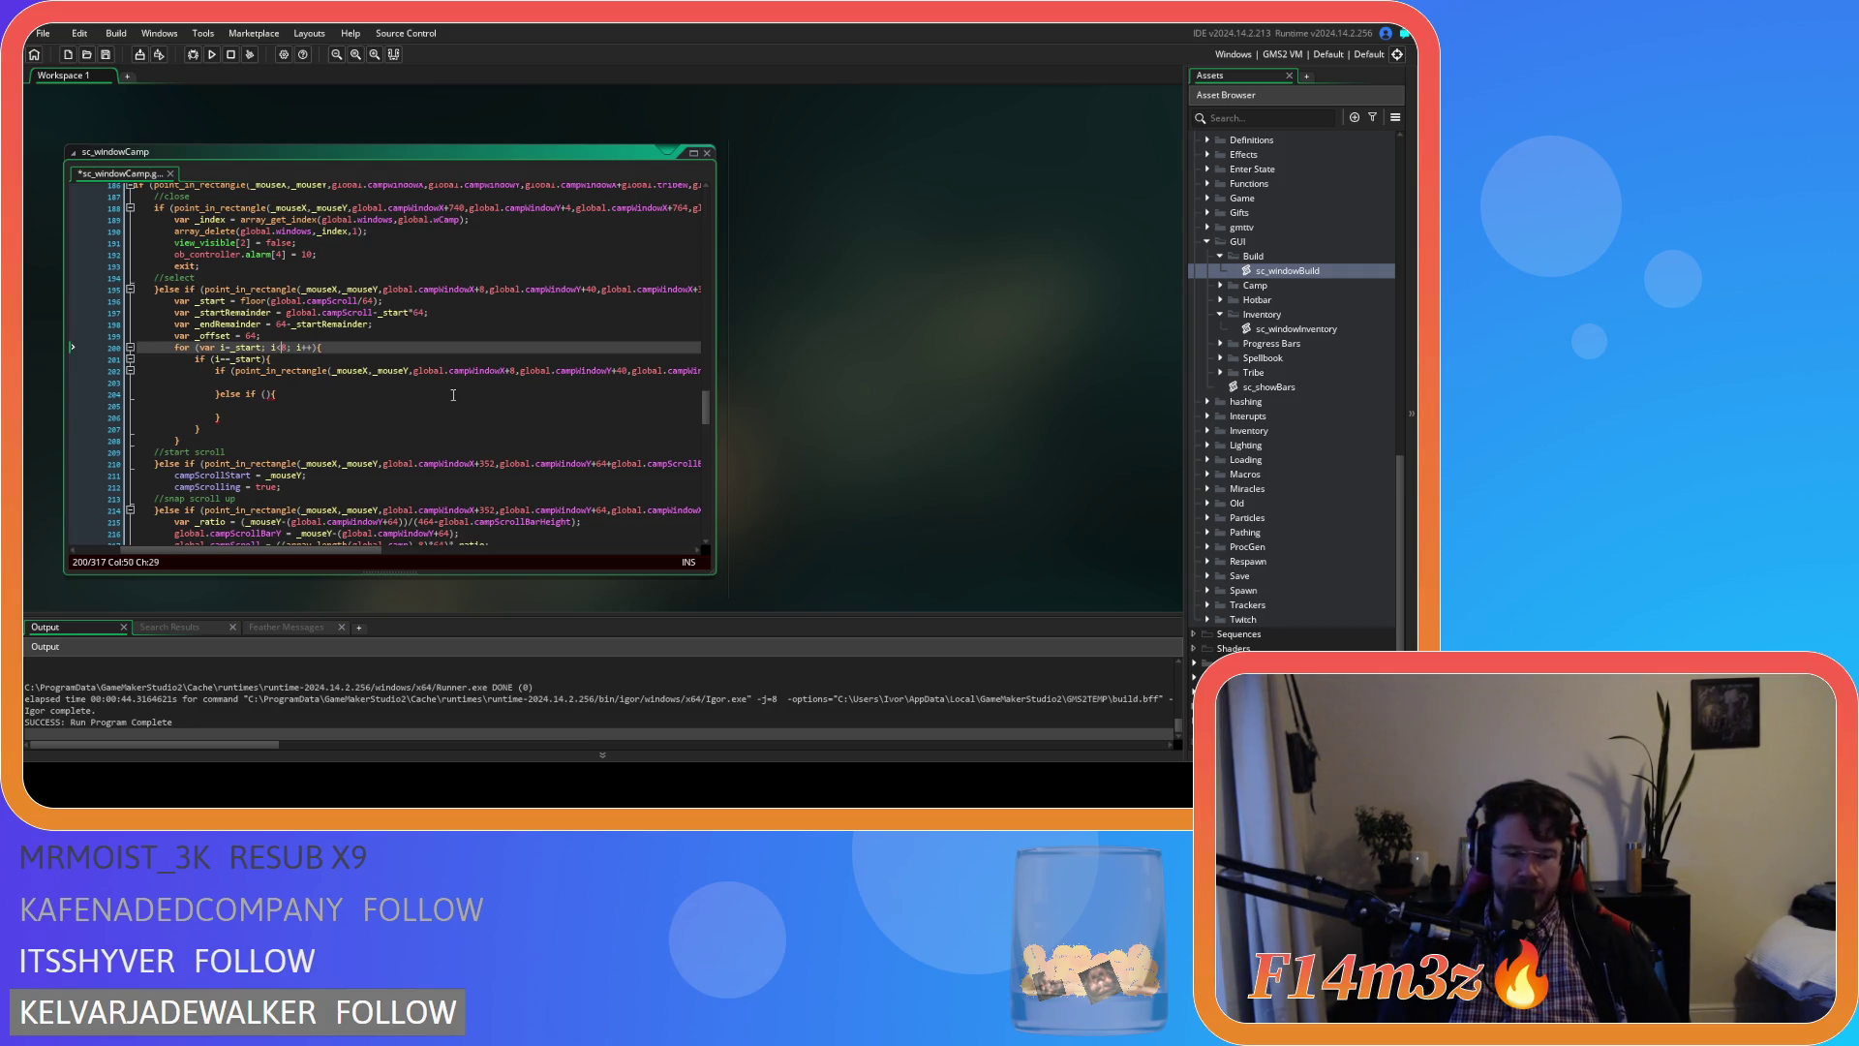
{"action": "type", "text": "_star"}
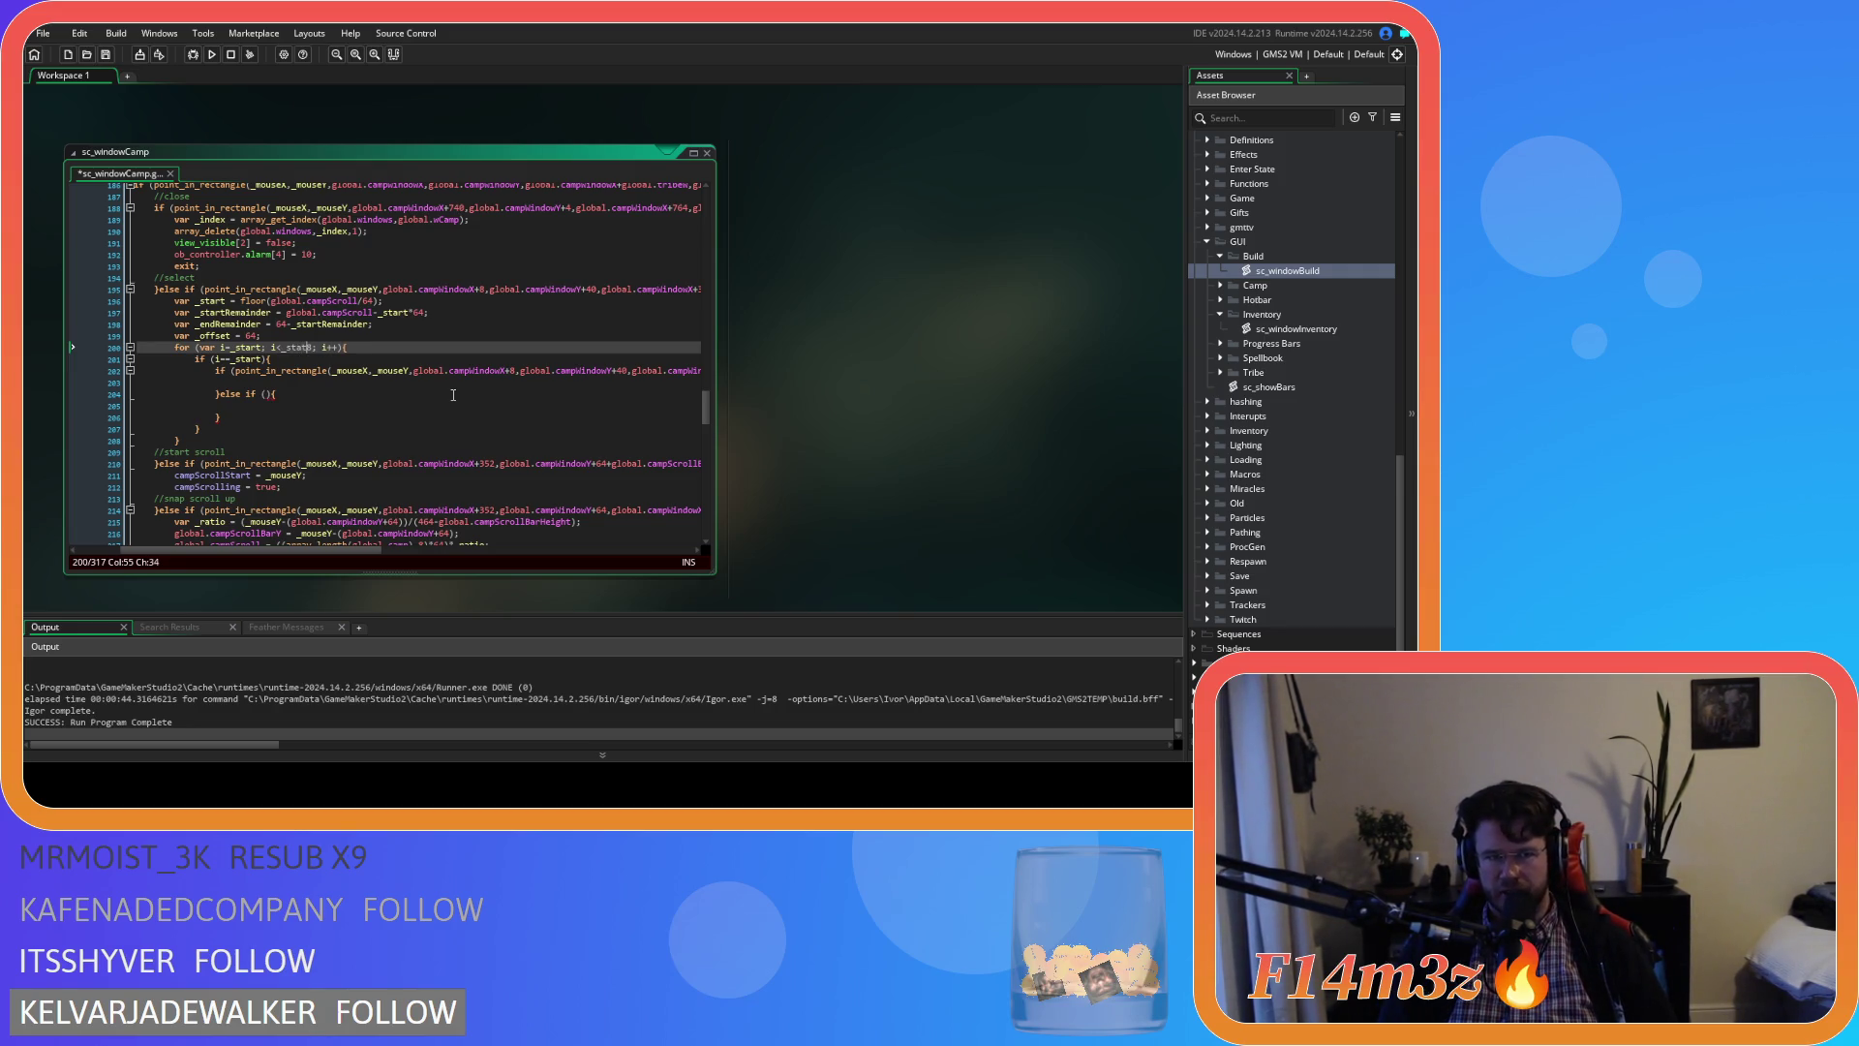
{"action": "type", "text": "t+"}
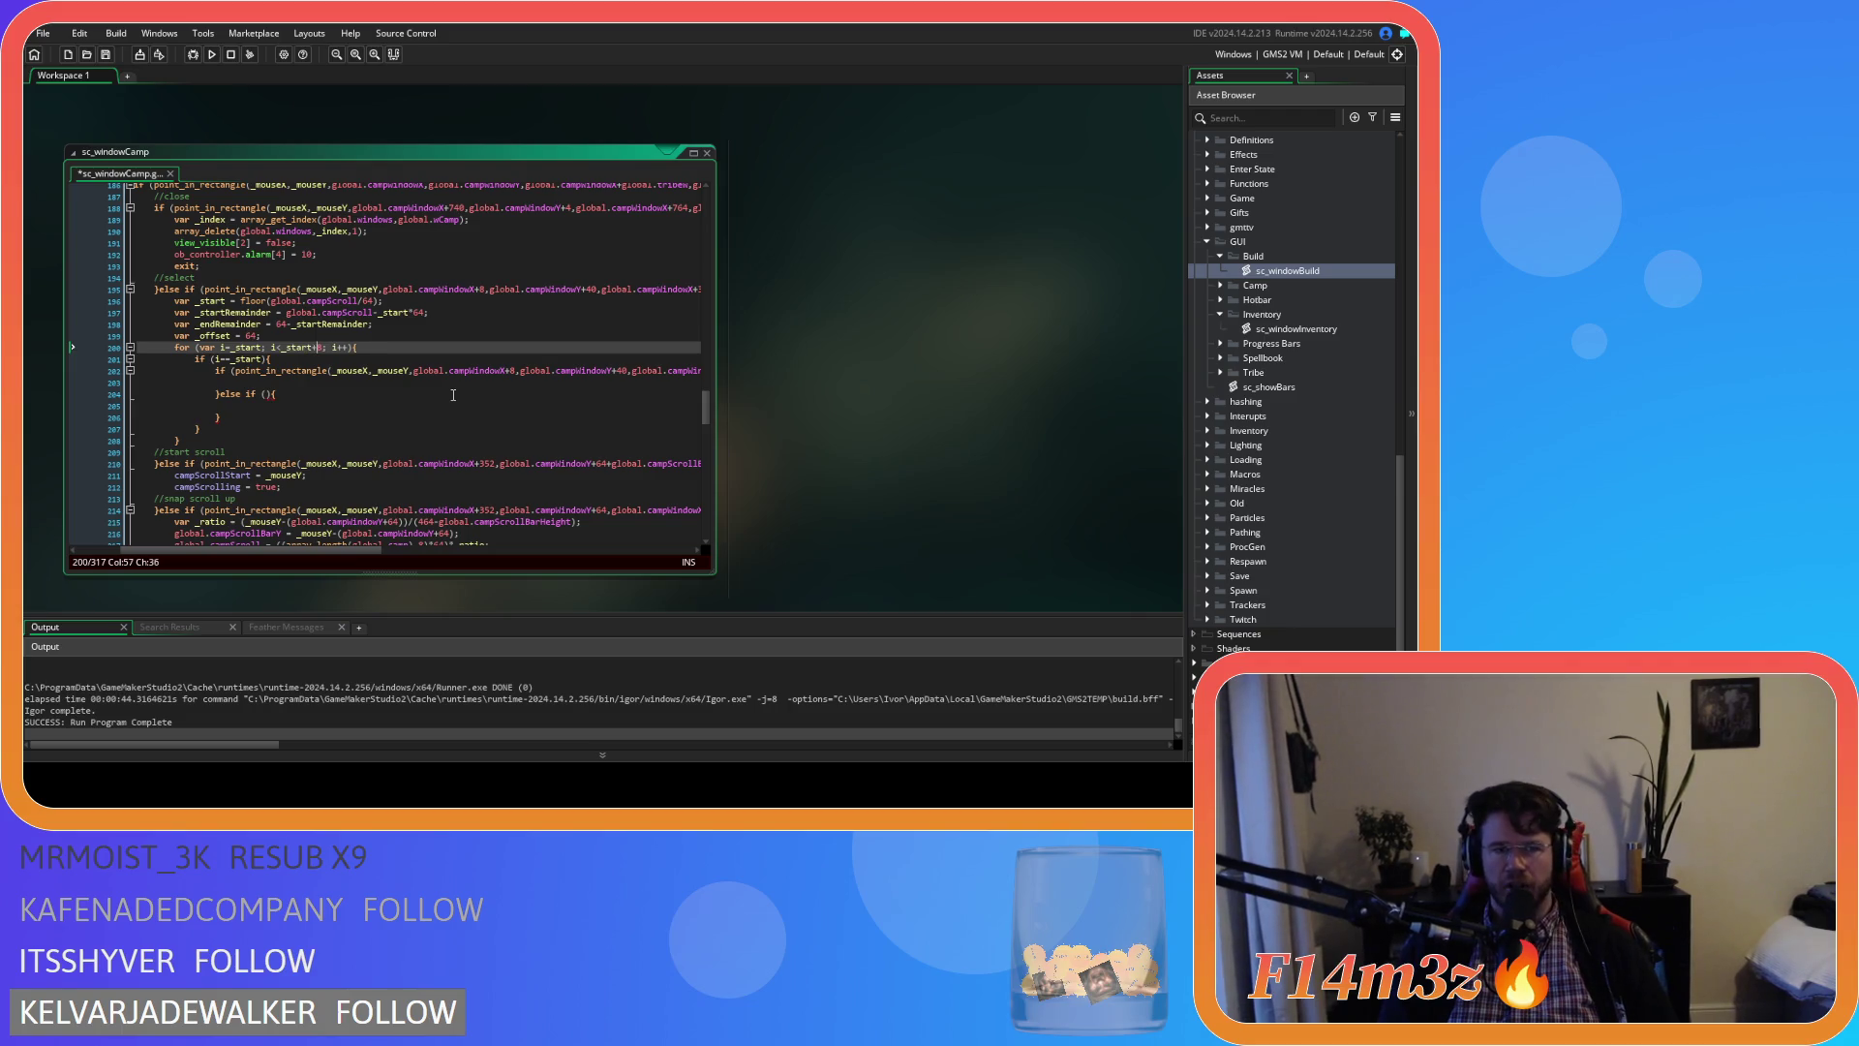
{"action": "type", "text": "8"}
{"action": "left_click", "coordinate": [410, 345]}
{"action": "key", "text": "ctrl+s"}
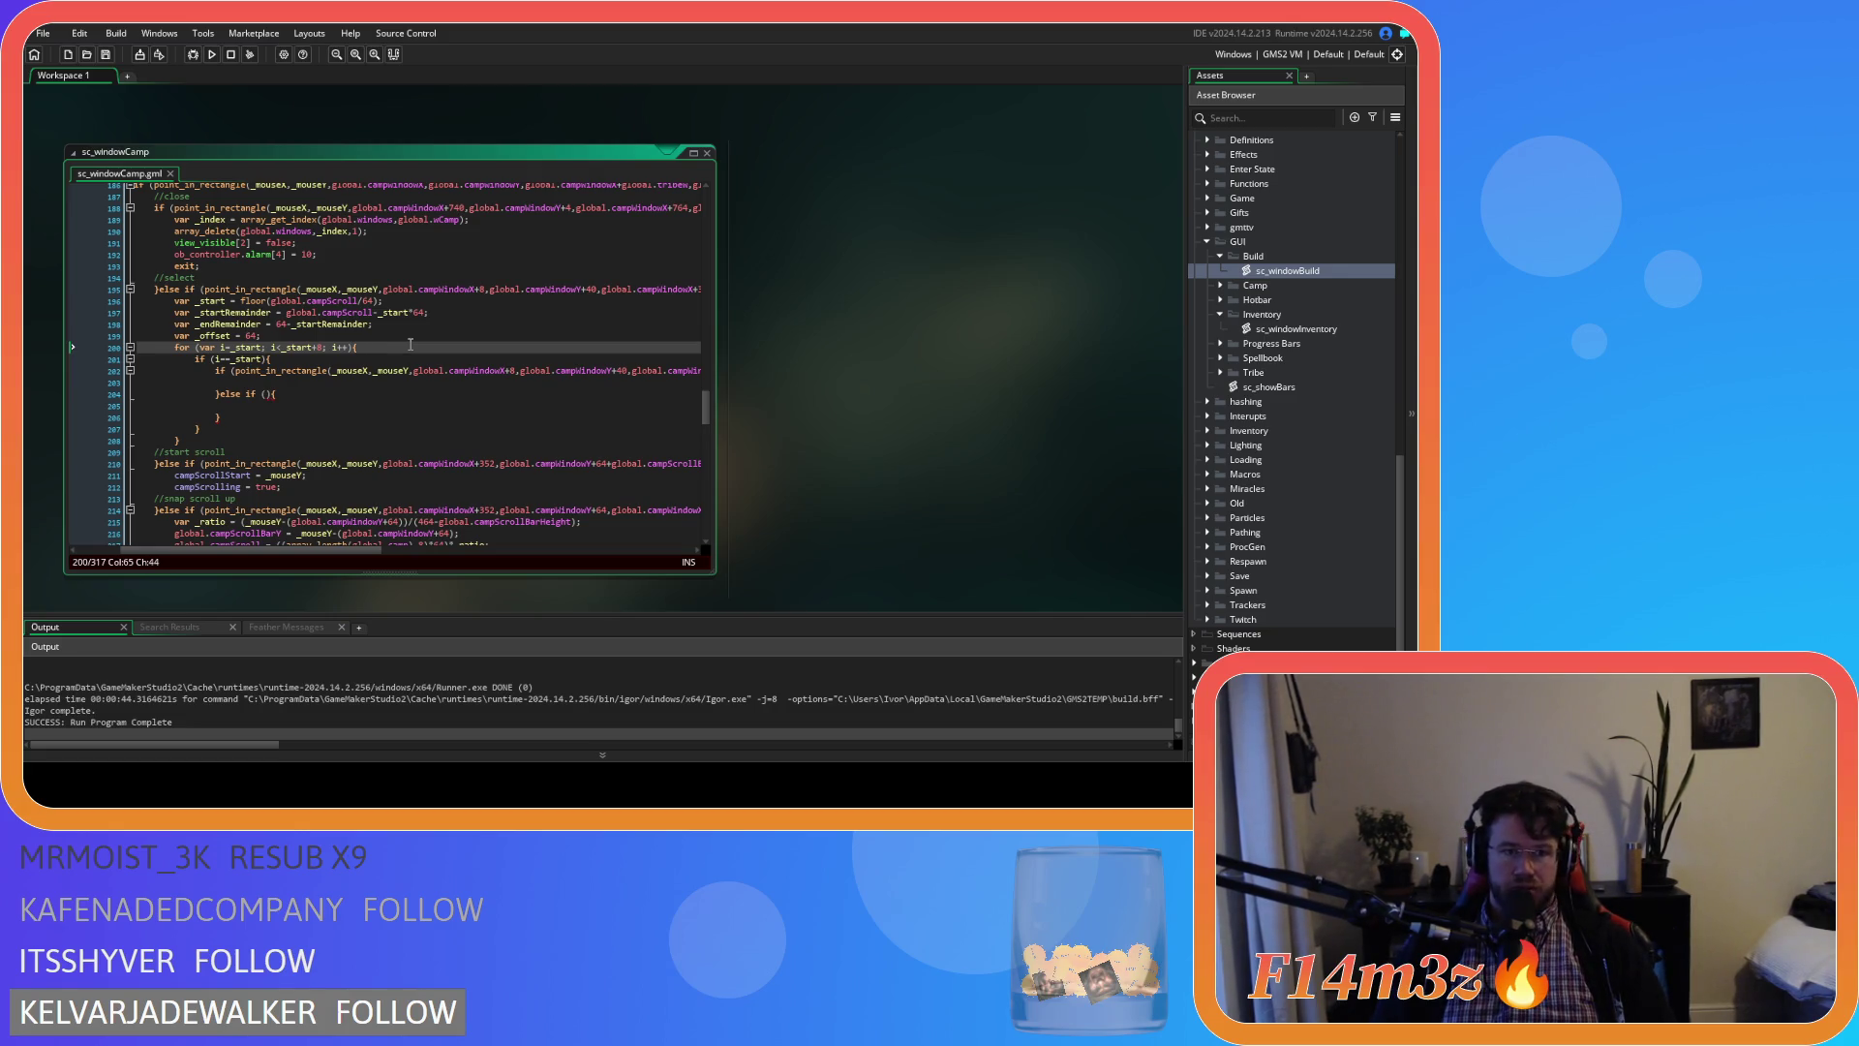
{"action": "left_click_drag", "start_coordinate": [263, 360], "coordinate": [215, 359]}
{"action": "key", "text": "ctrl+c"}
Set the else-if condition to i==_start+7, undoing an accidental line deletion
{"action": "left_click", "coordinate": [263, 394]}
{"action": "key", "text": "ctrl+v"}
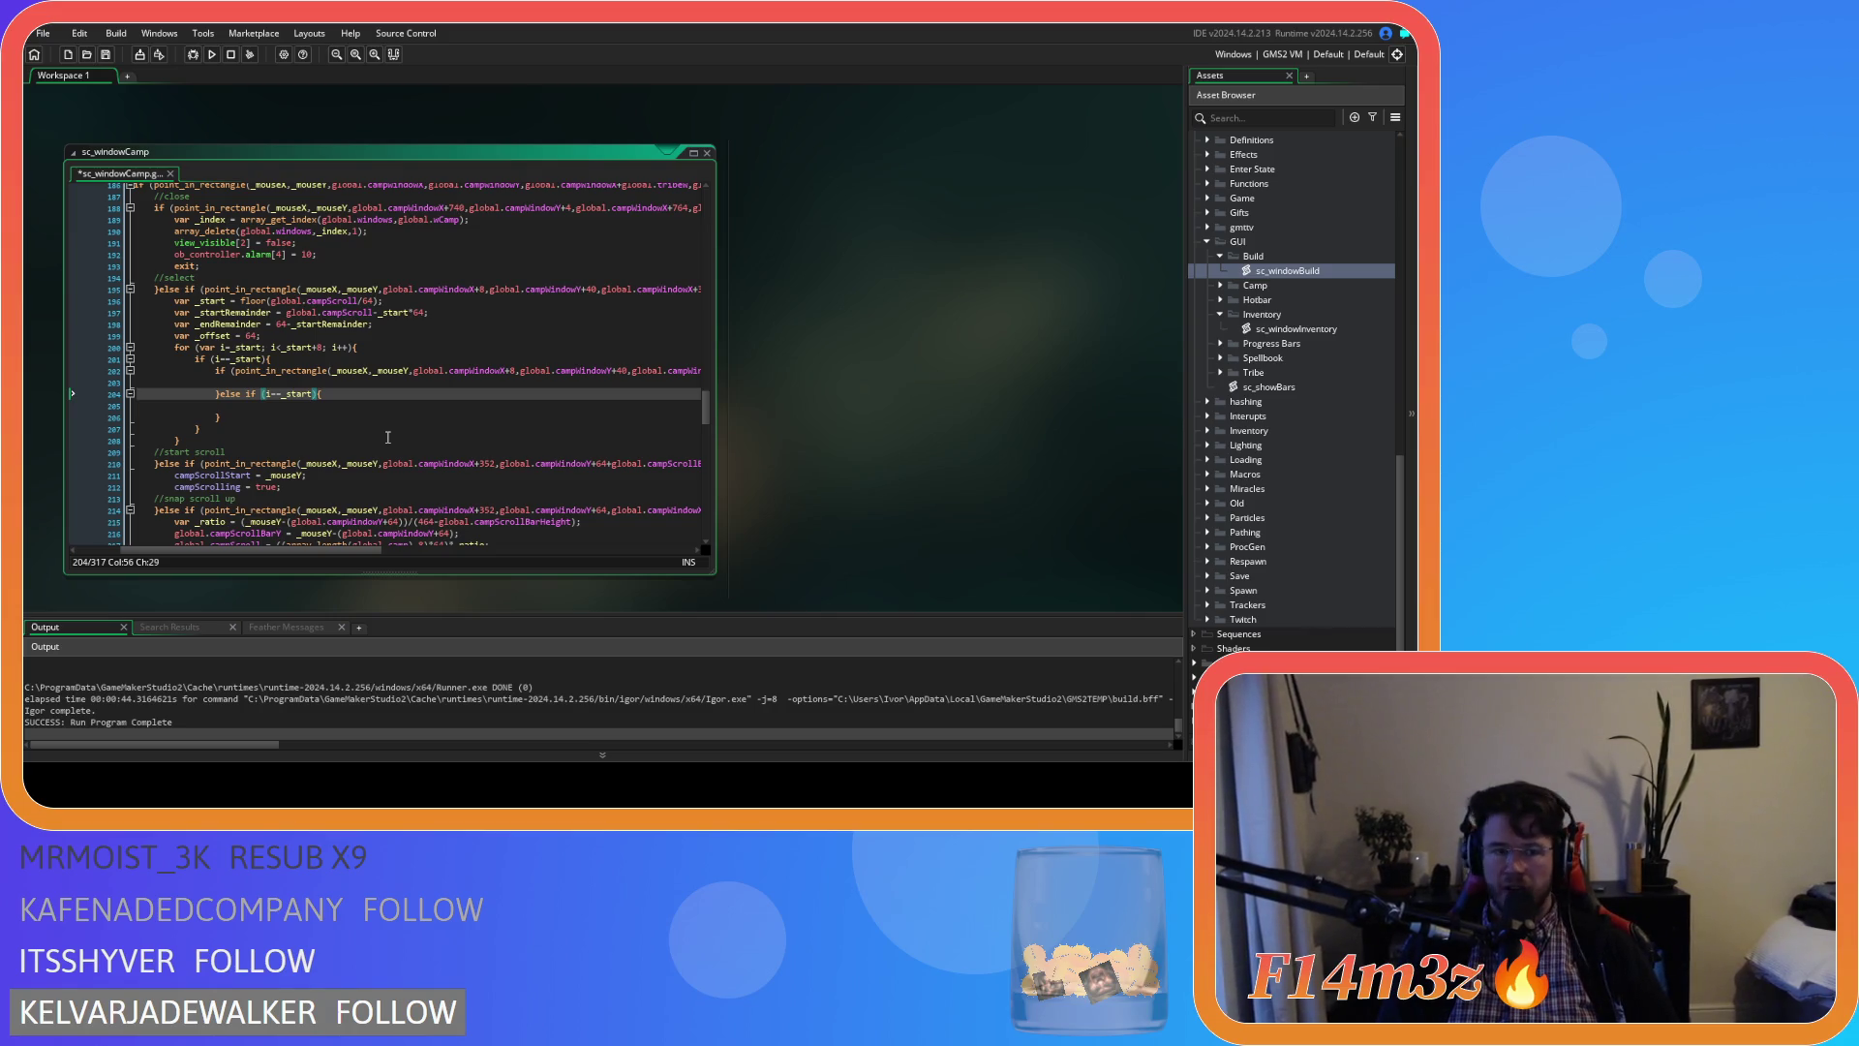
{"action": "type", "text": "+7"}
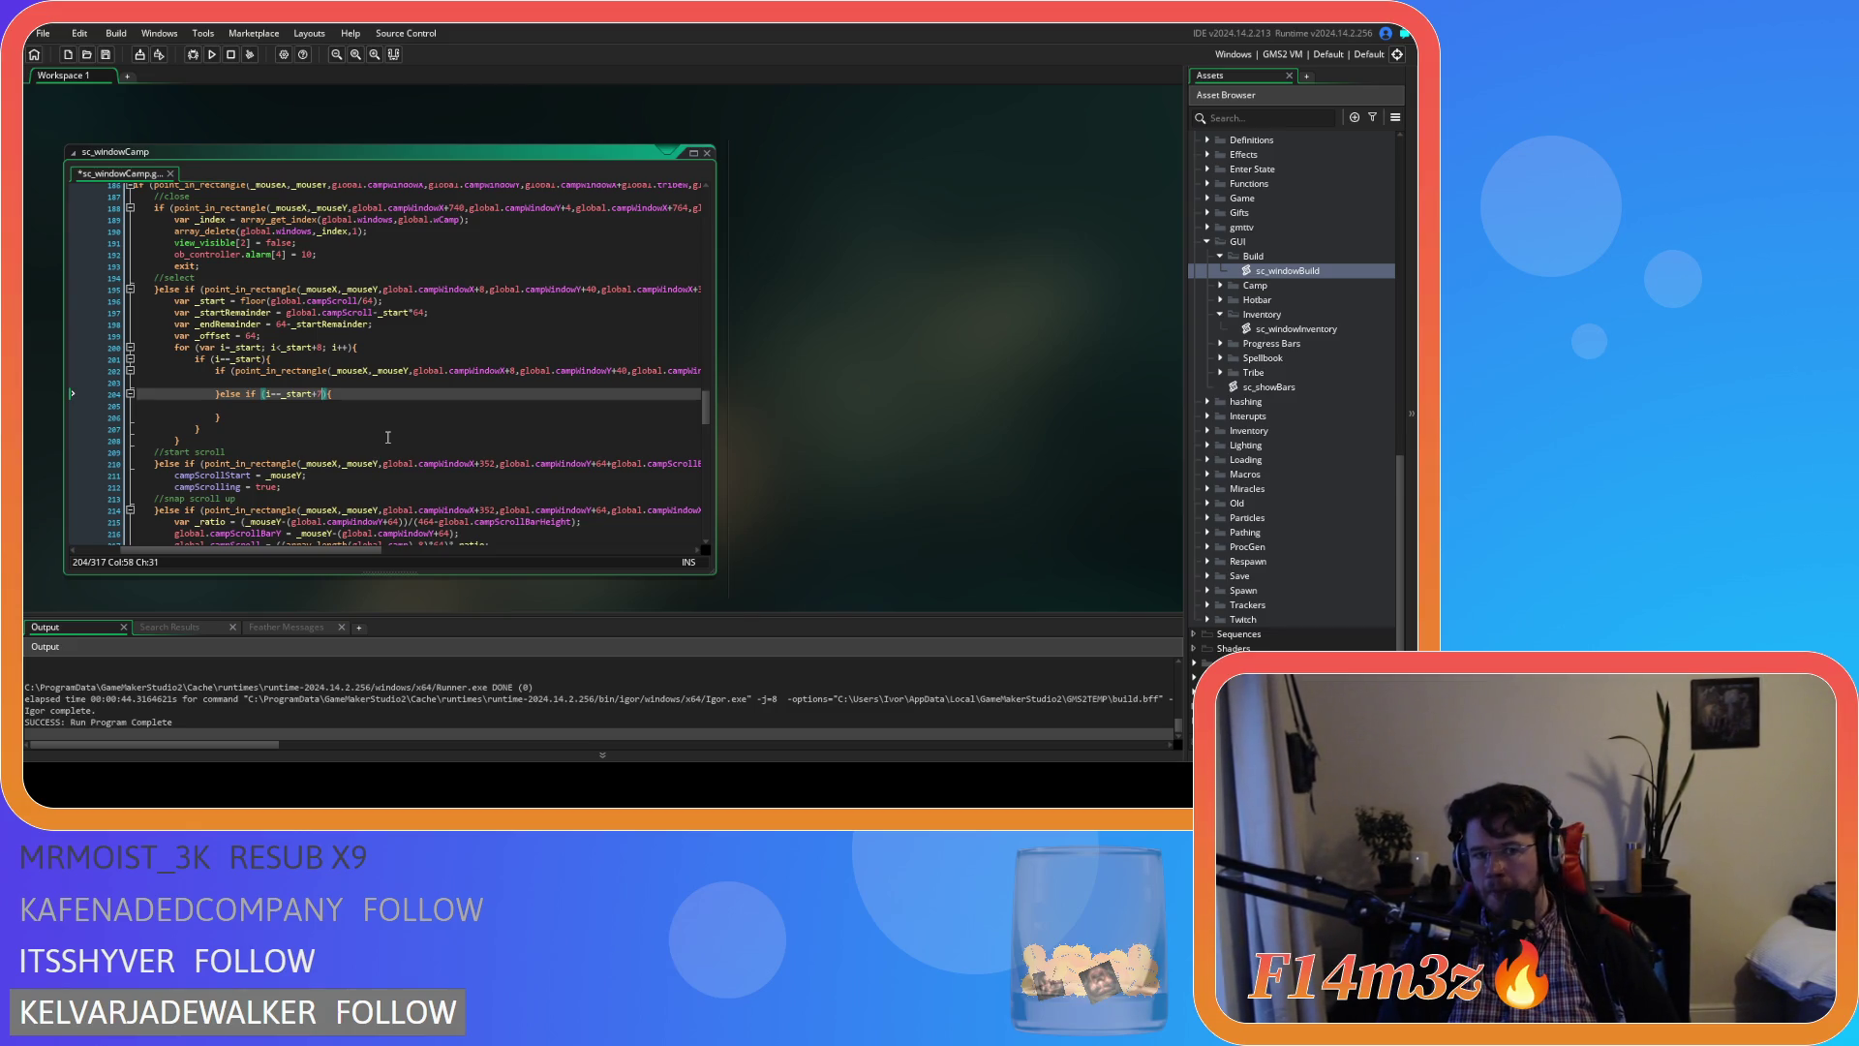
{"action": "type", "text": ")"}
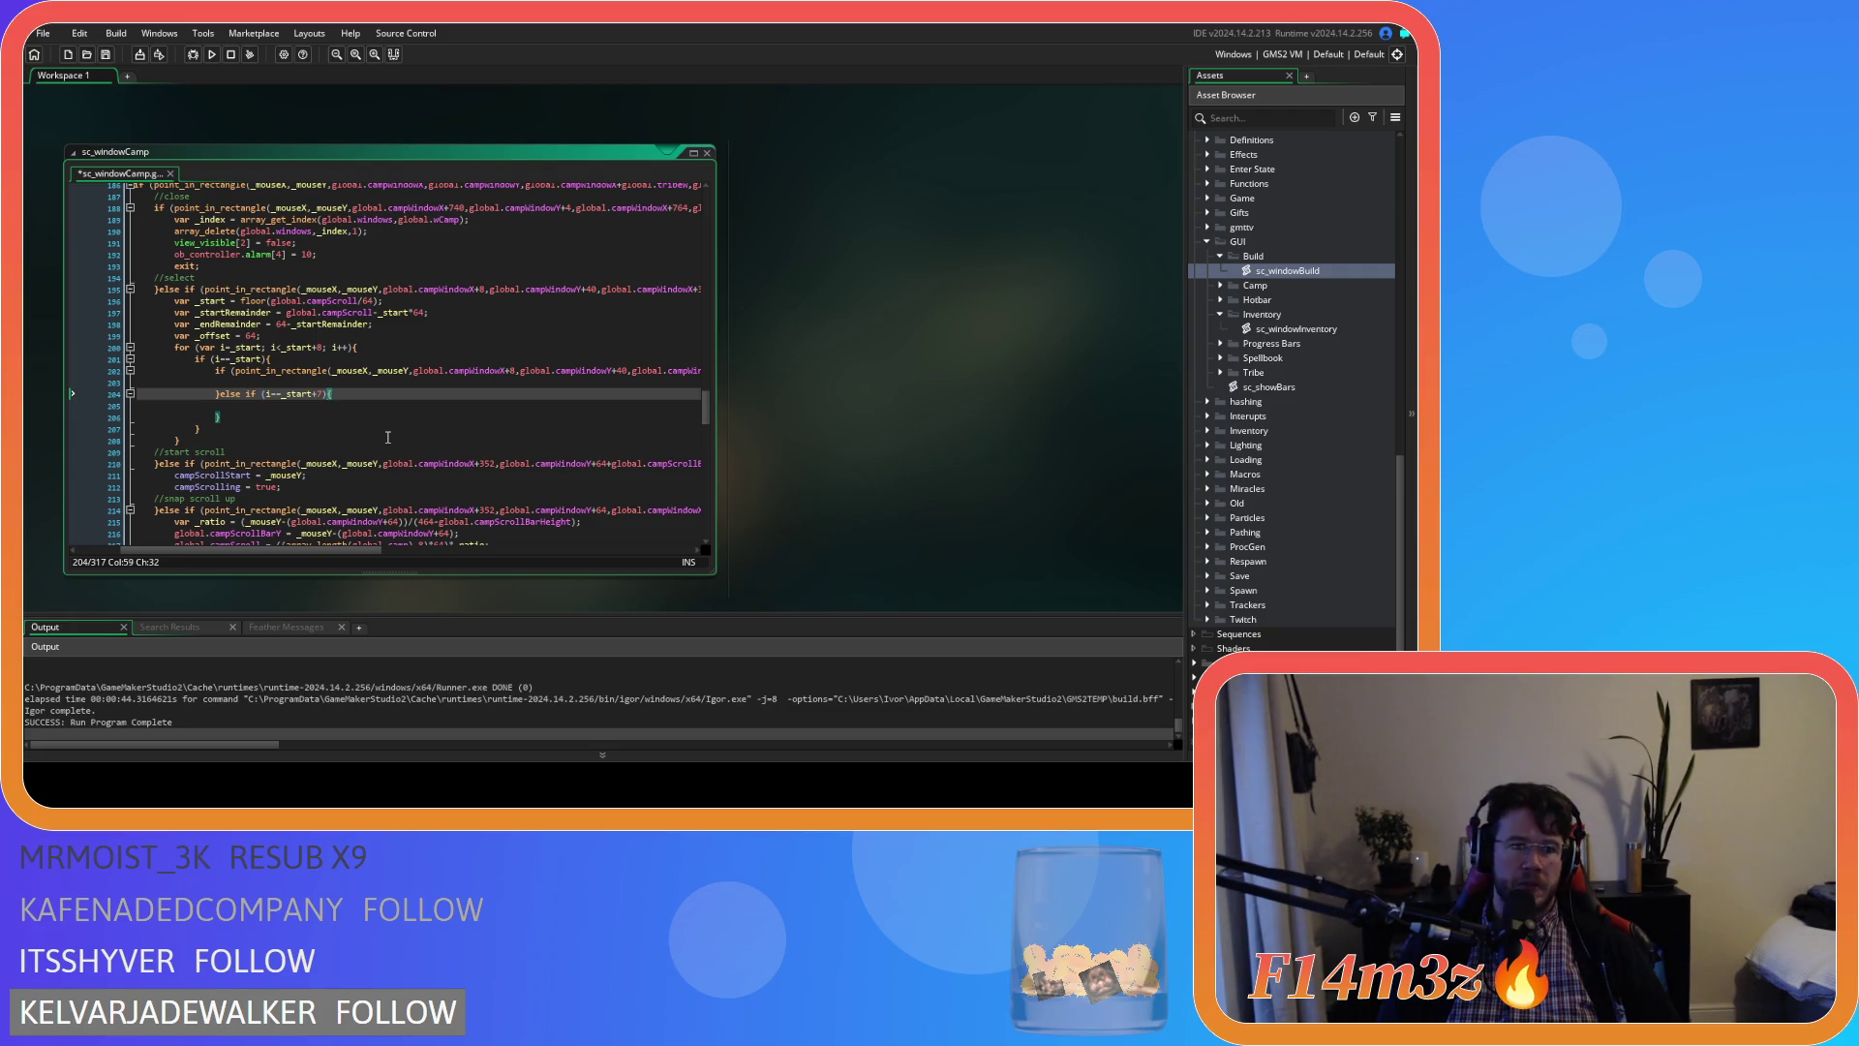
{"action": "key", "text": "Down"}
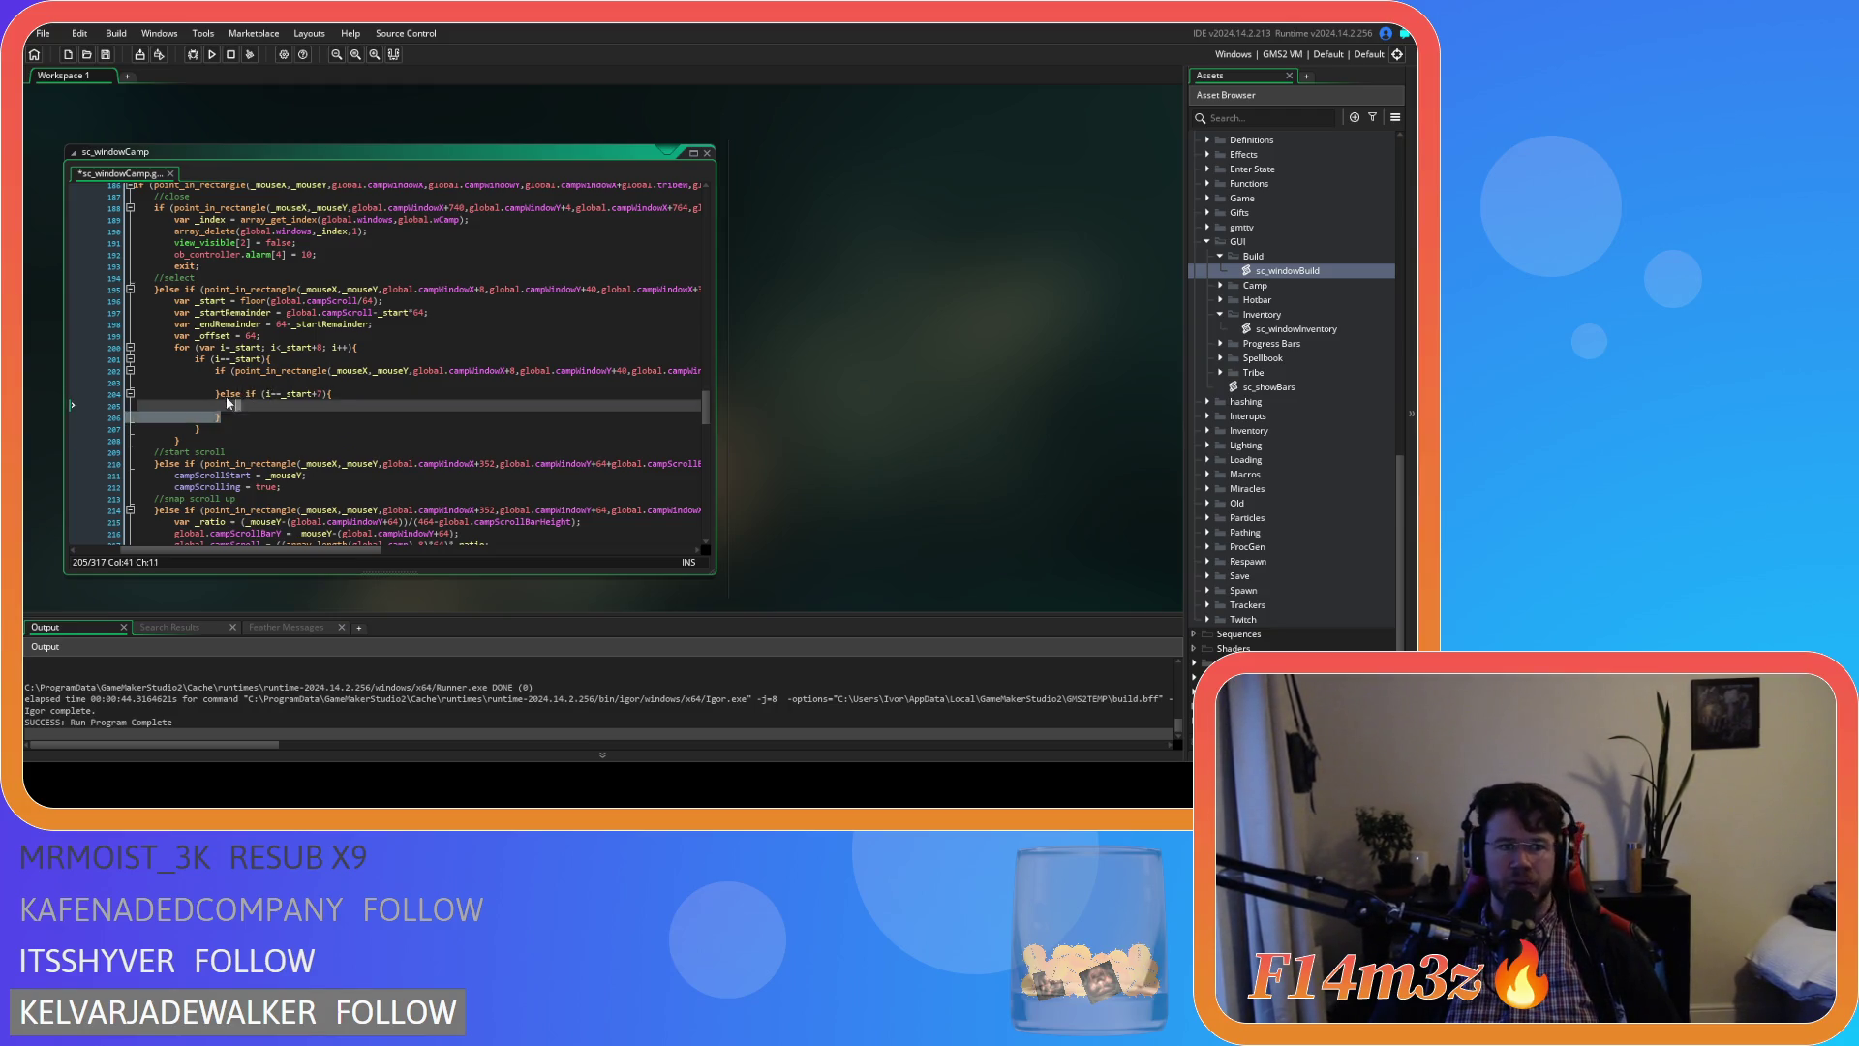
{"action": "left_click_drag", "start_coordinate": [137, 416], "coordinate": [137, 393]}
{"action": "key", "text": "Delete"}
{"action": "left_click", "coordinate": [209, 402]}
{"action": "key", "text": "ctrl+z"}
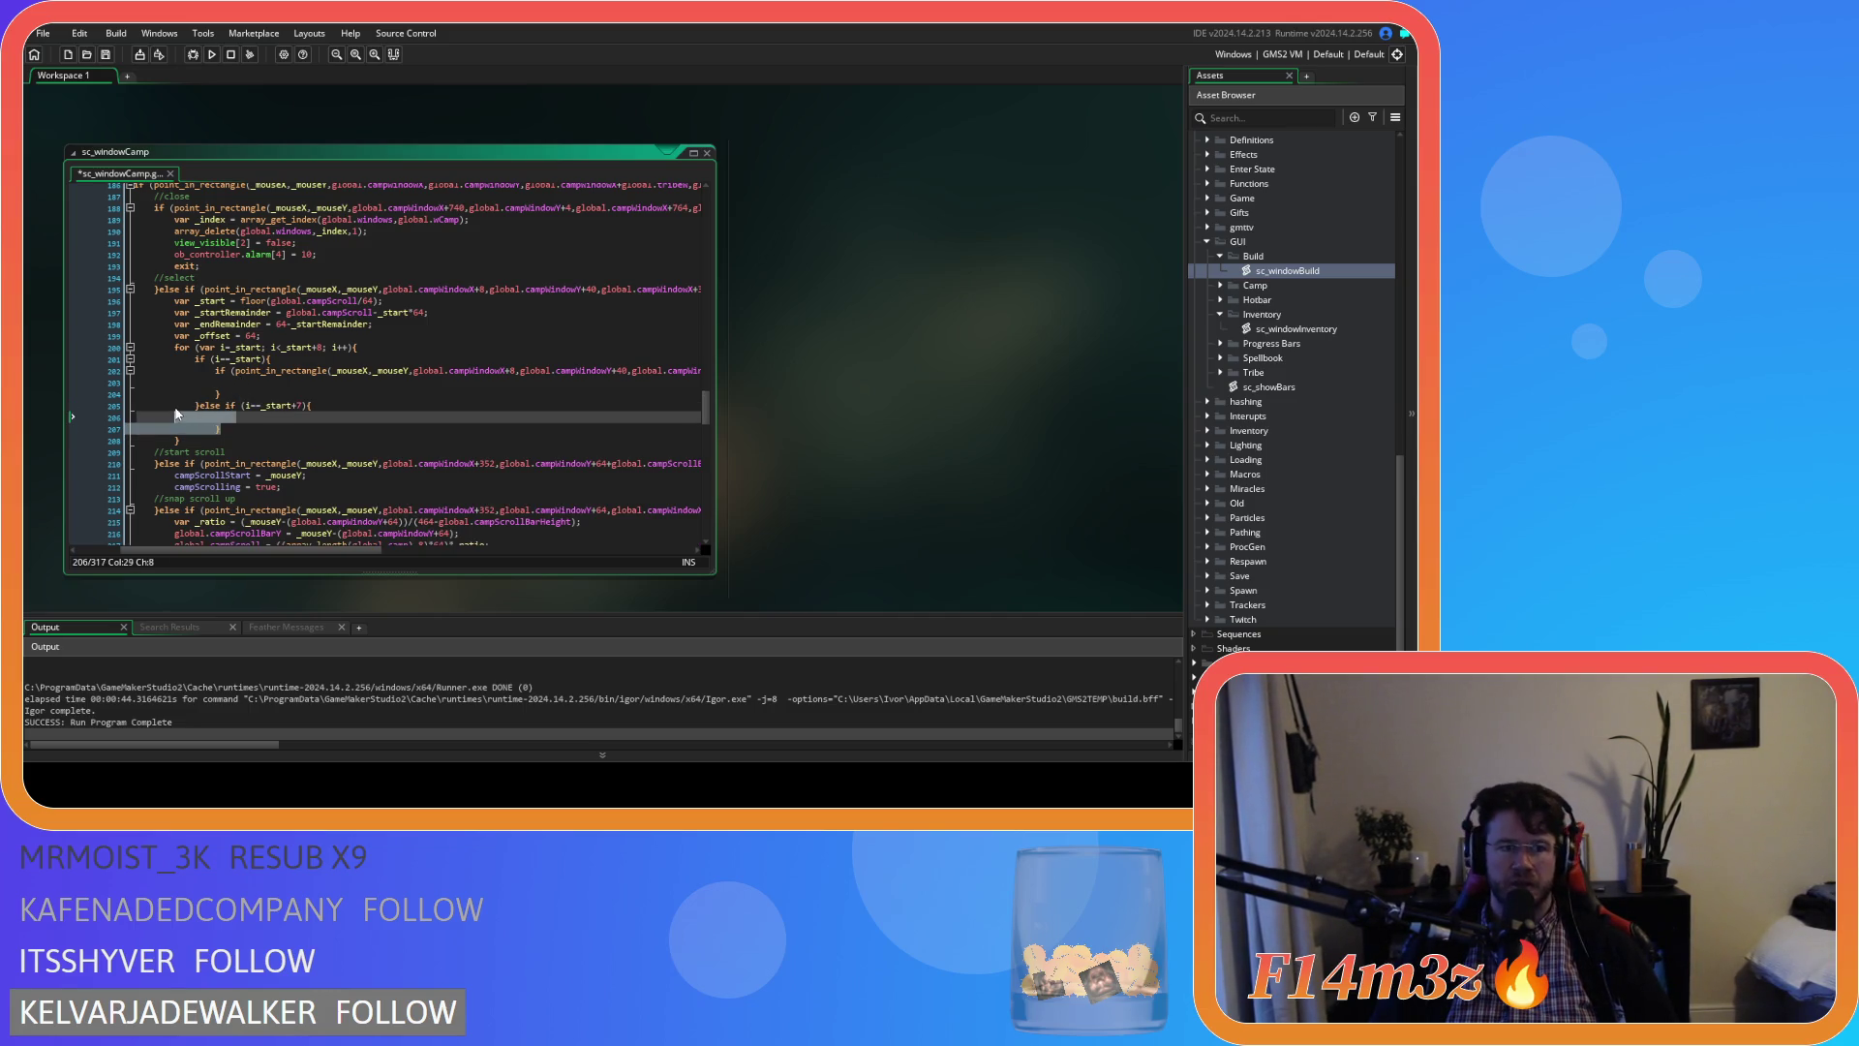
Copy the inner point_in_rectangle if-block into the else-if body
{"action": "left_click", "coordinate": [262, 408]}
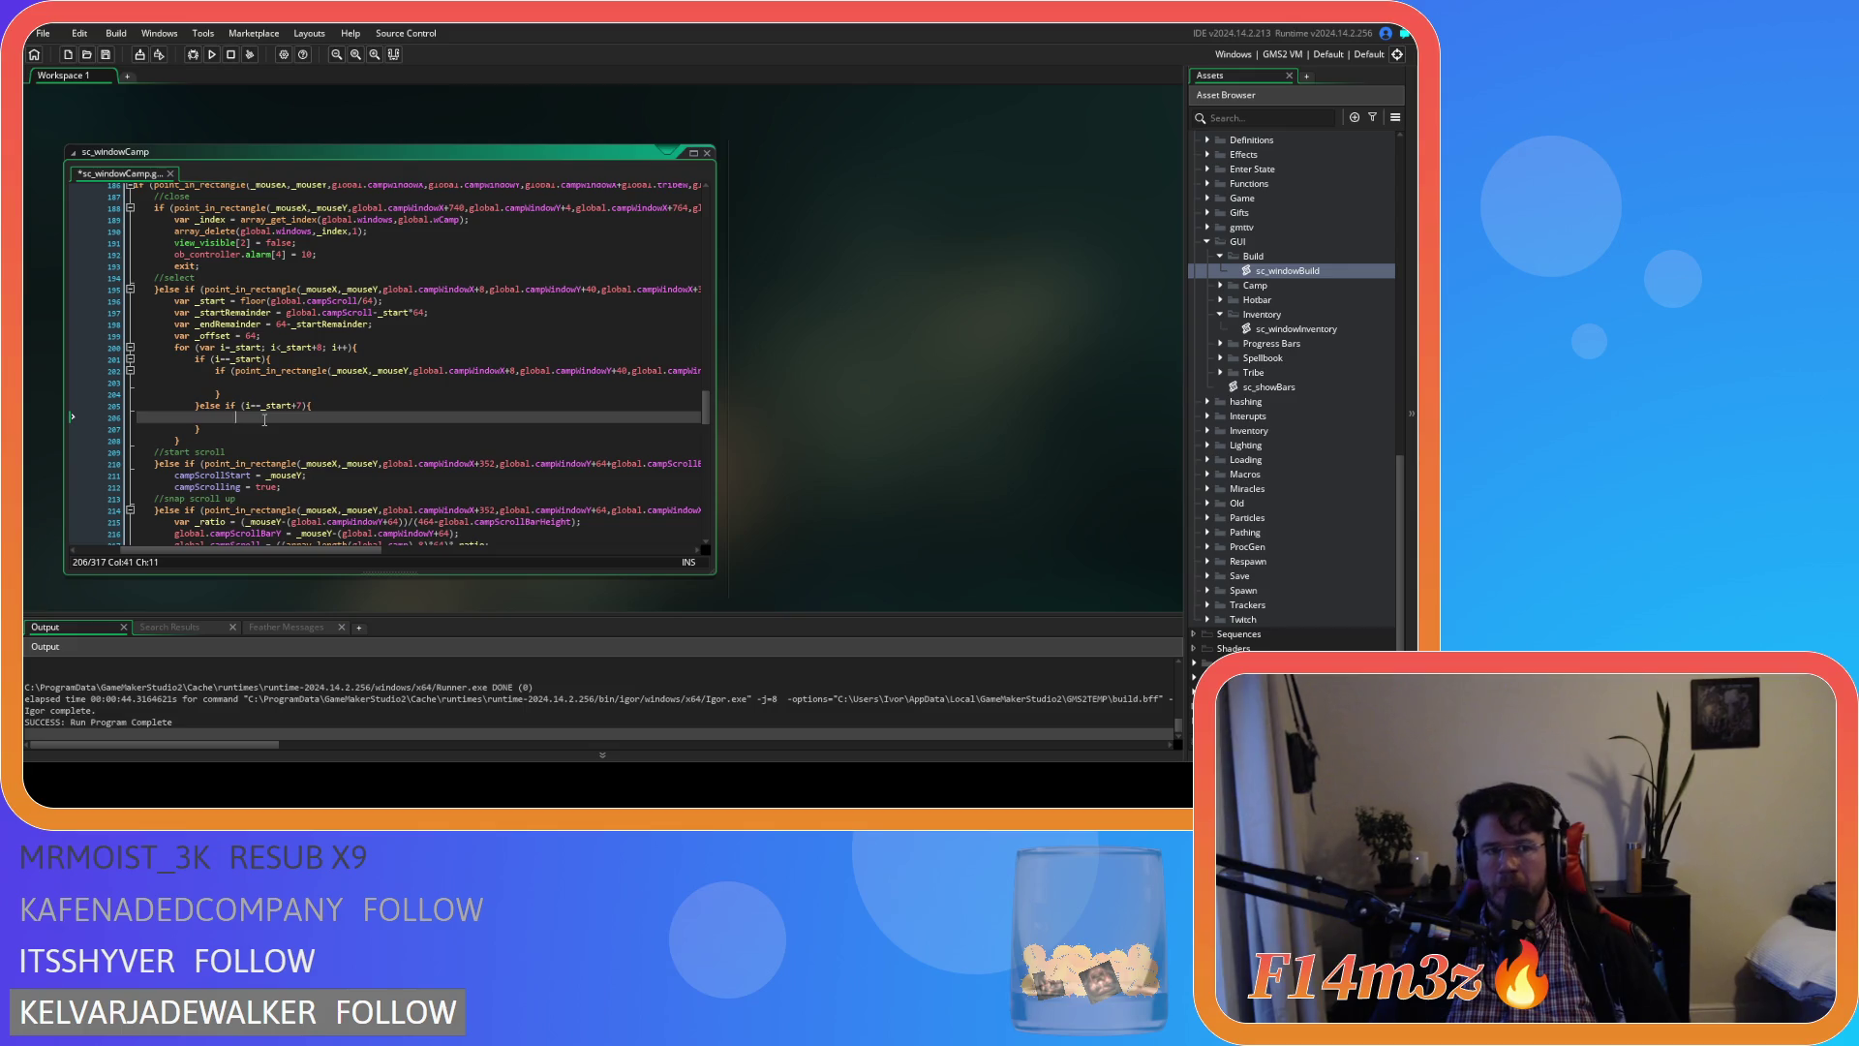
{"action": "left_click_drag", "start_coordinate": [220, 394], "coordinate": [211, 369]}
{"action": "key", "text": "ctrl+c"}
{"action": "left_click", "coordinate": [238, 416]}
{"action": "key", "text": "ctrl+v"}
{"action": "mouse_move", "coordinate": [306, 548]}
{"action": "left_mouse_down"}
{"action": "mouse_move", "coordinate": [362, 548]}
{"action": "mouse_move", "coordinate": [301, 534]}
{"action": "mouse_move", "coordinate": [515, 426]}
{"action": "left_mouse_up"}
{"action": "left_click", "coordinate": [515, 419]}
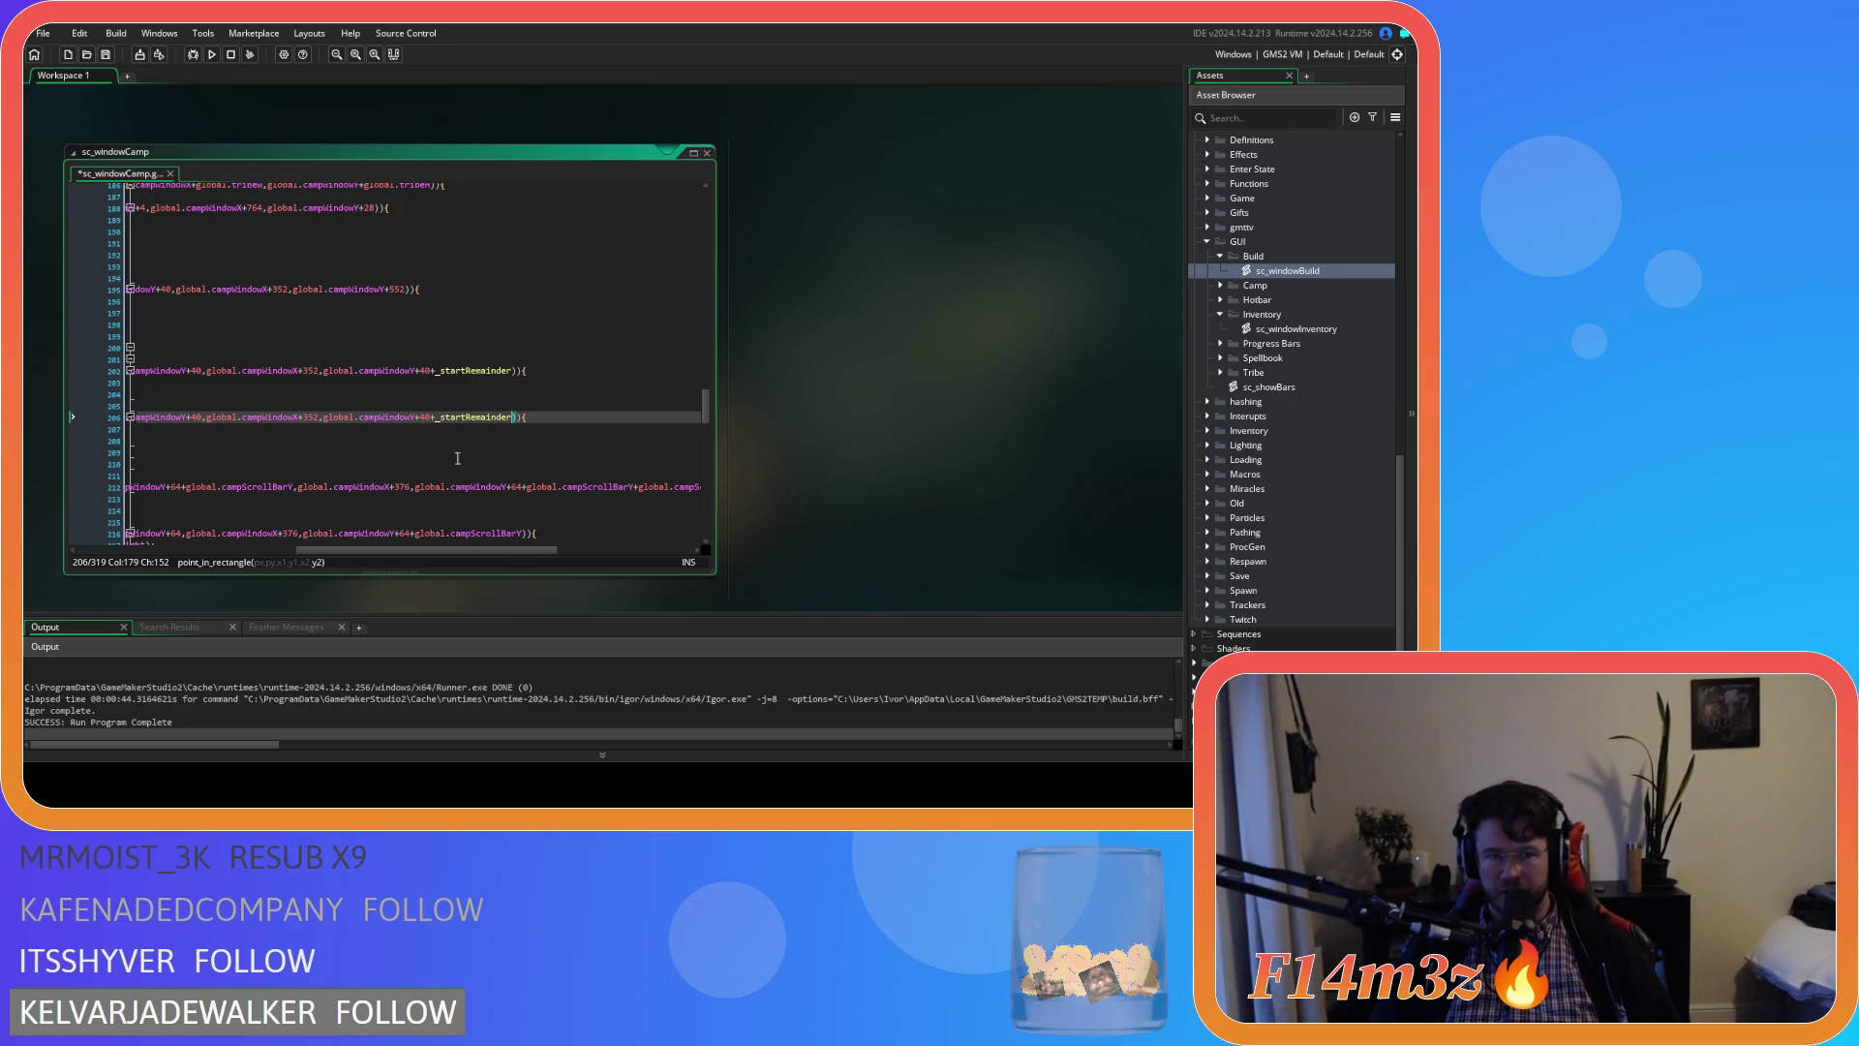
Move the +_startRemainder term on line 206 to follow the first +40, then save
{"action": "double_click", "coordinate": [452, 416]}
{"action": "left_click_drag", "start_coordinate": [432, 416], "coordinate": [513, 416]}
{"action": "left_click_drag", "start_coordinate": [437, 552], "coordinate": [290, 531]}
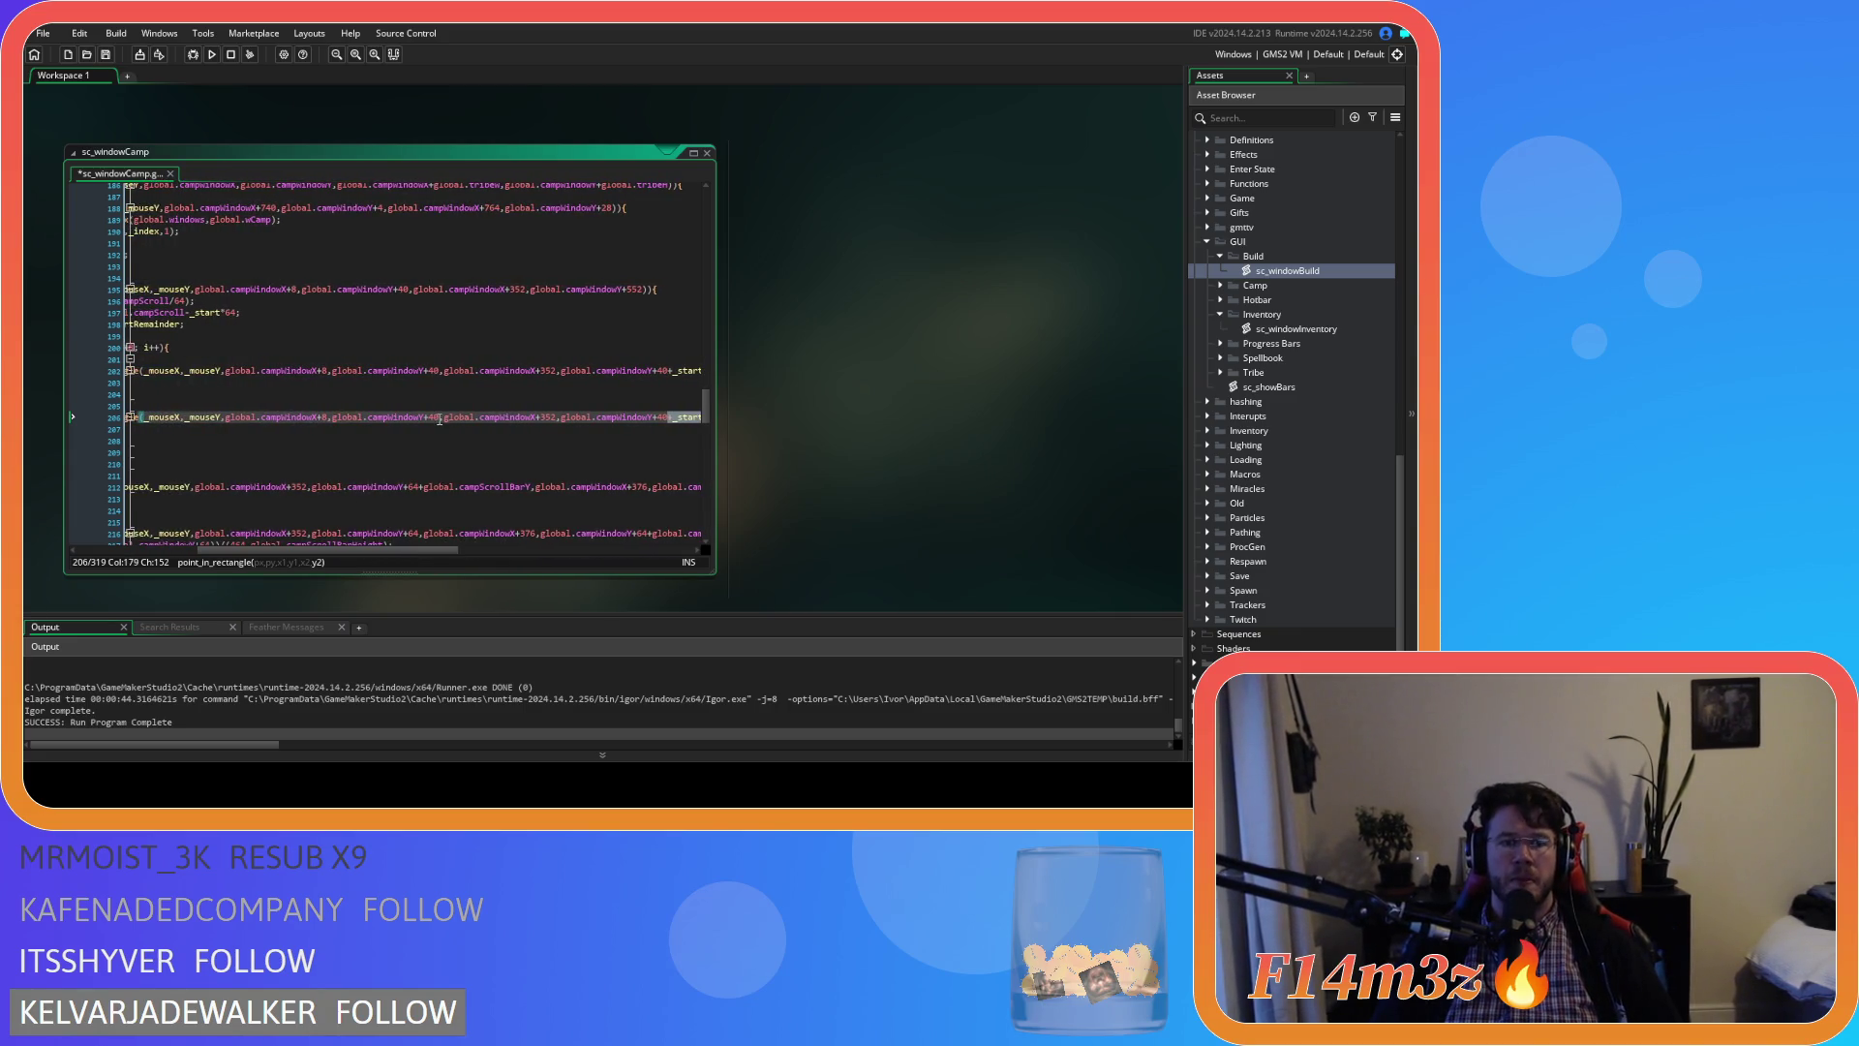
{"action": "key", "text": "ctrl+x"}
{"action": "left_click", "coordinate": [439, 416]}
{"action": "key", "text": "ctrl+v"}
{"action": "key", "text": "ctrl+s"}
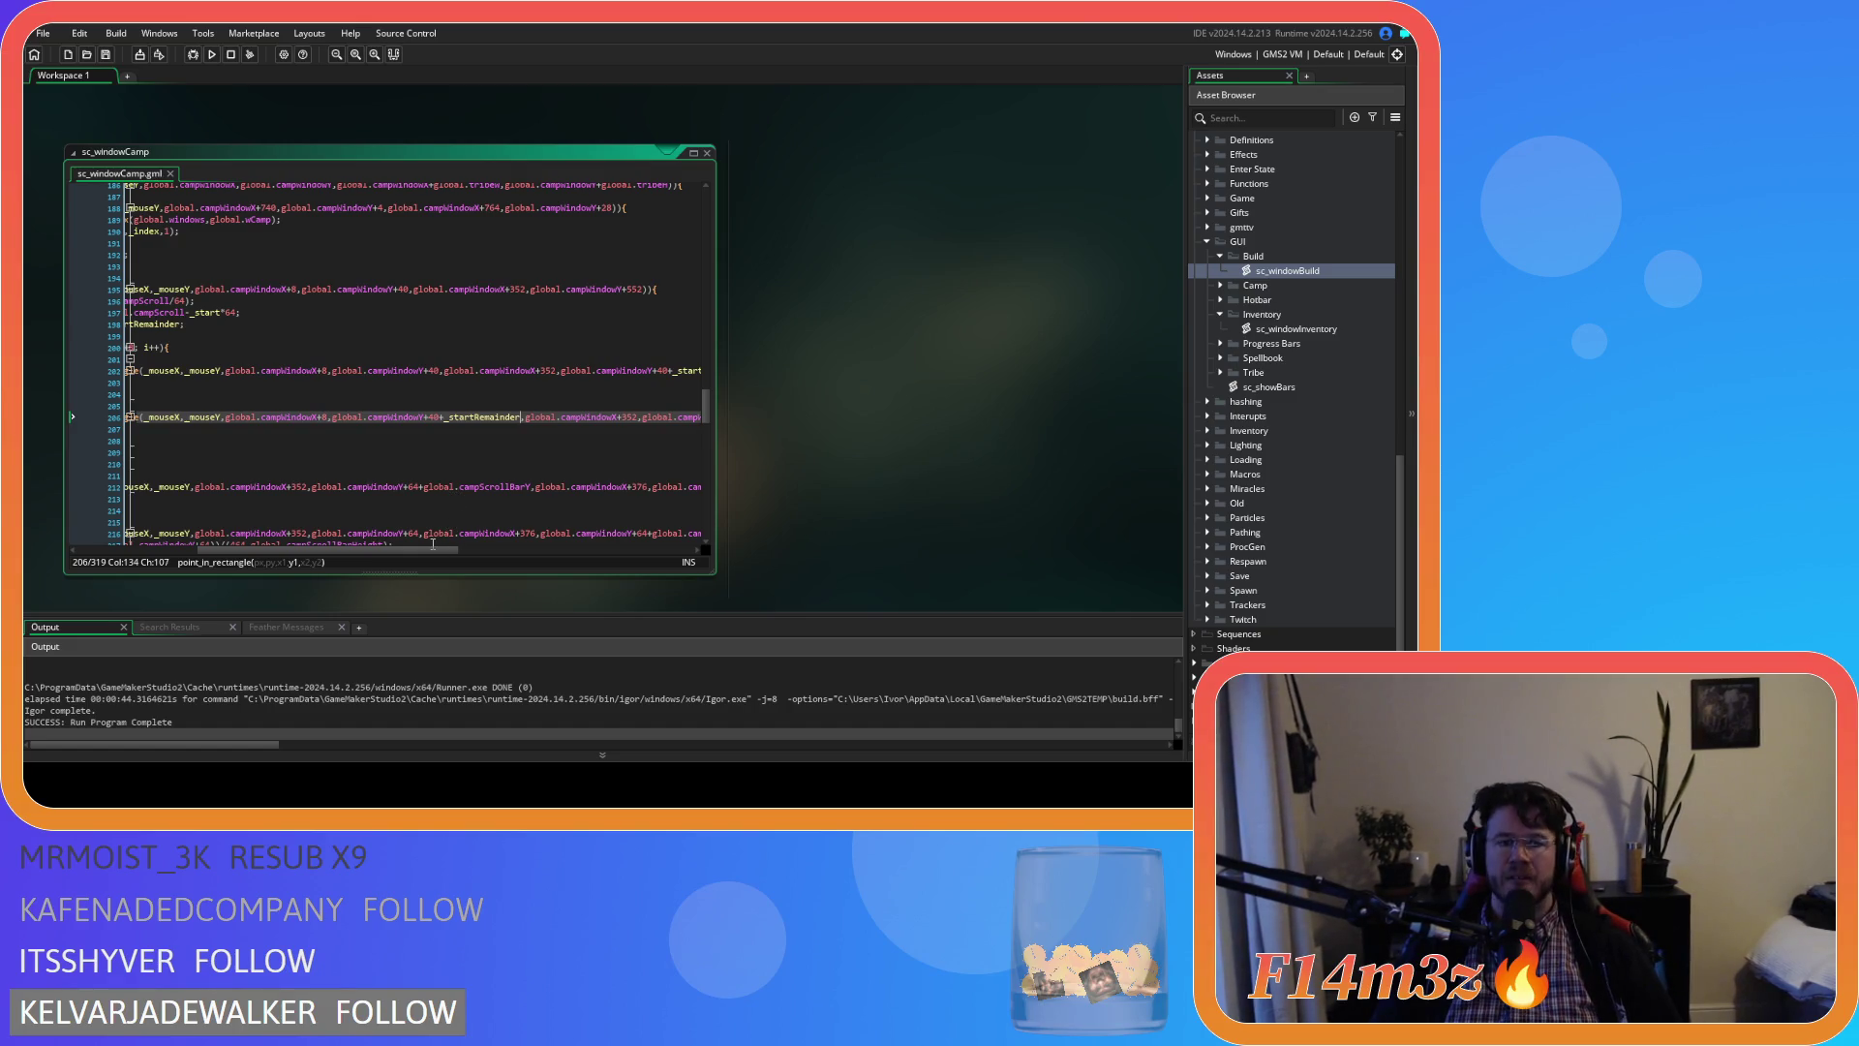
{"action": "scroll", "coordinate": [467, 551], "scroll_direction": "left", "scroll_amount": 10}
Replace the bottom-edge _startRemainder on line 206 with _offset and save
{"action": "left_click", "coordinate": [492, 427]}
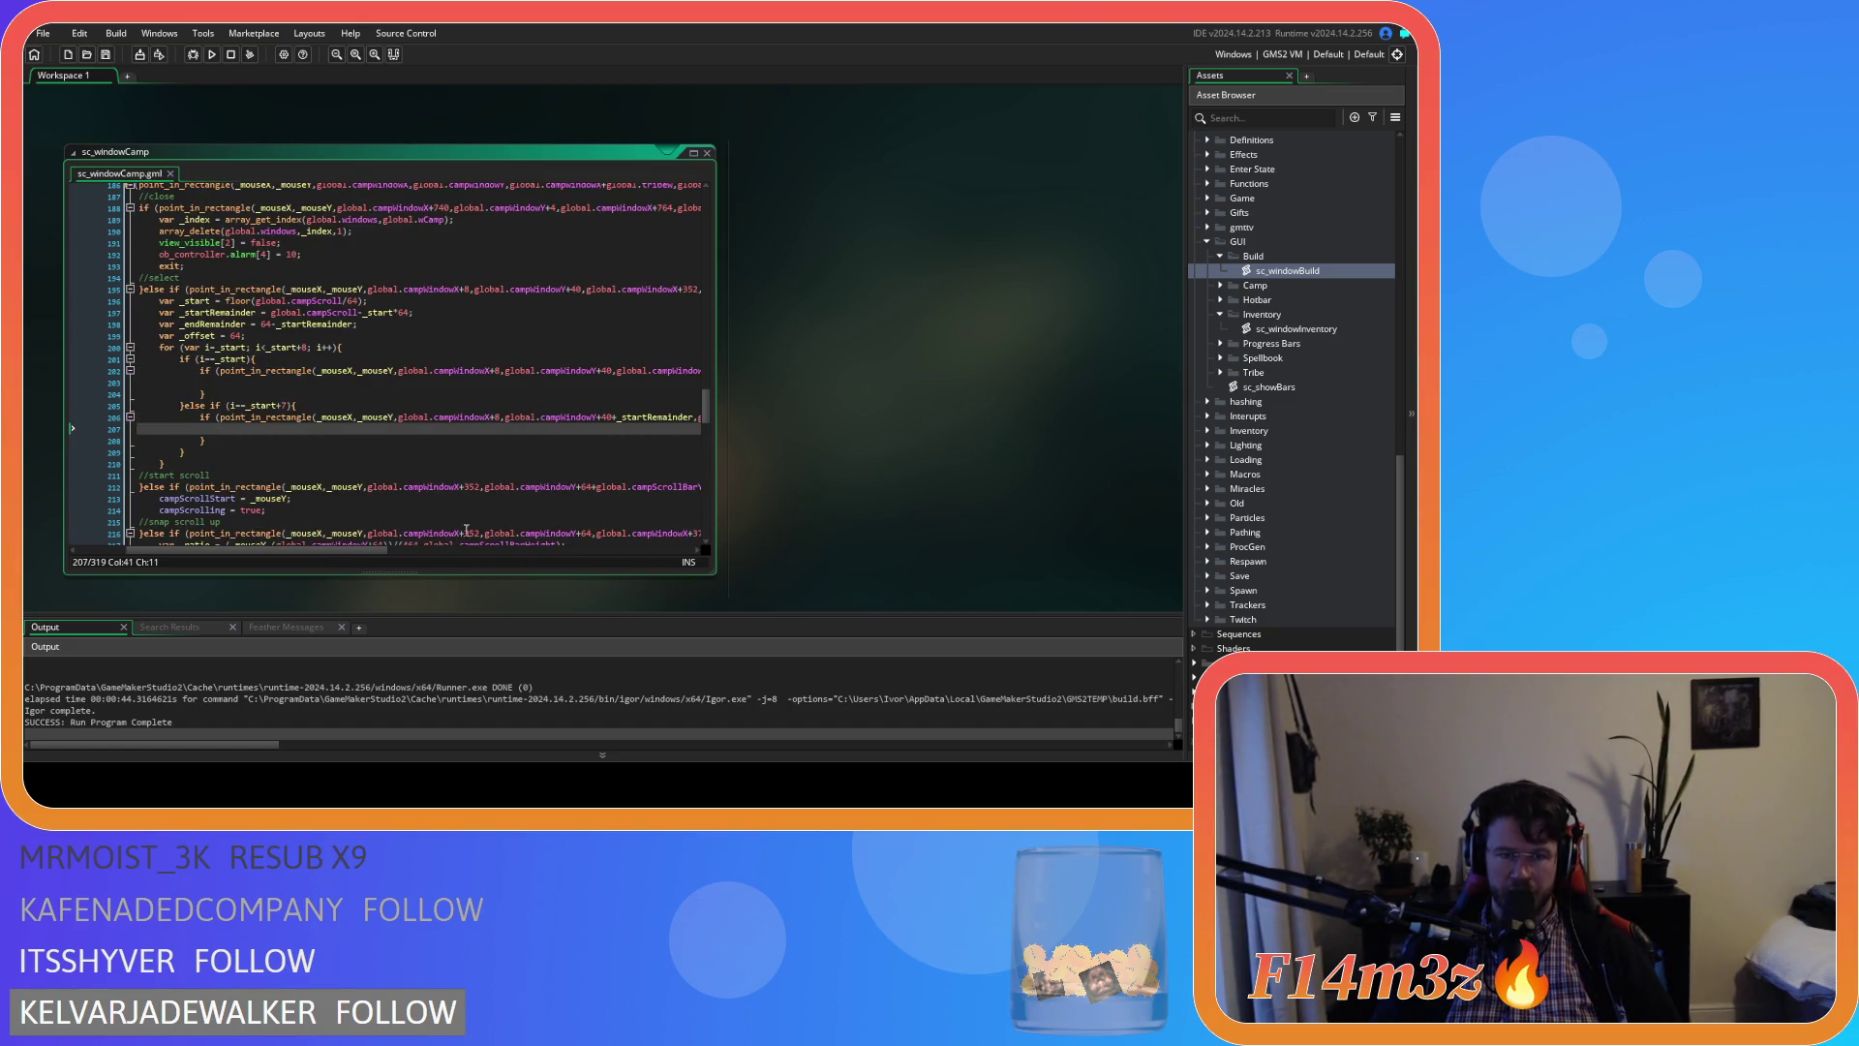
{"action": "left_click_drag", "start_coordinate": [232, 551], "coordinate": [474, 551]}
{"action": "left_click", "coordinate": [518, 422]}
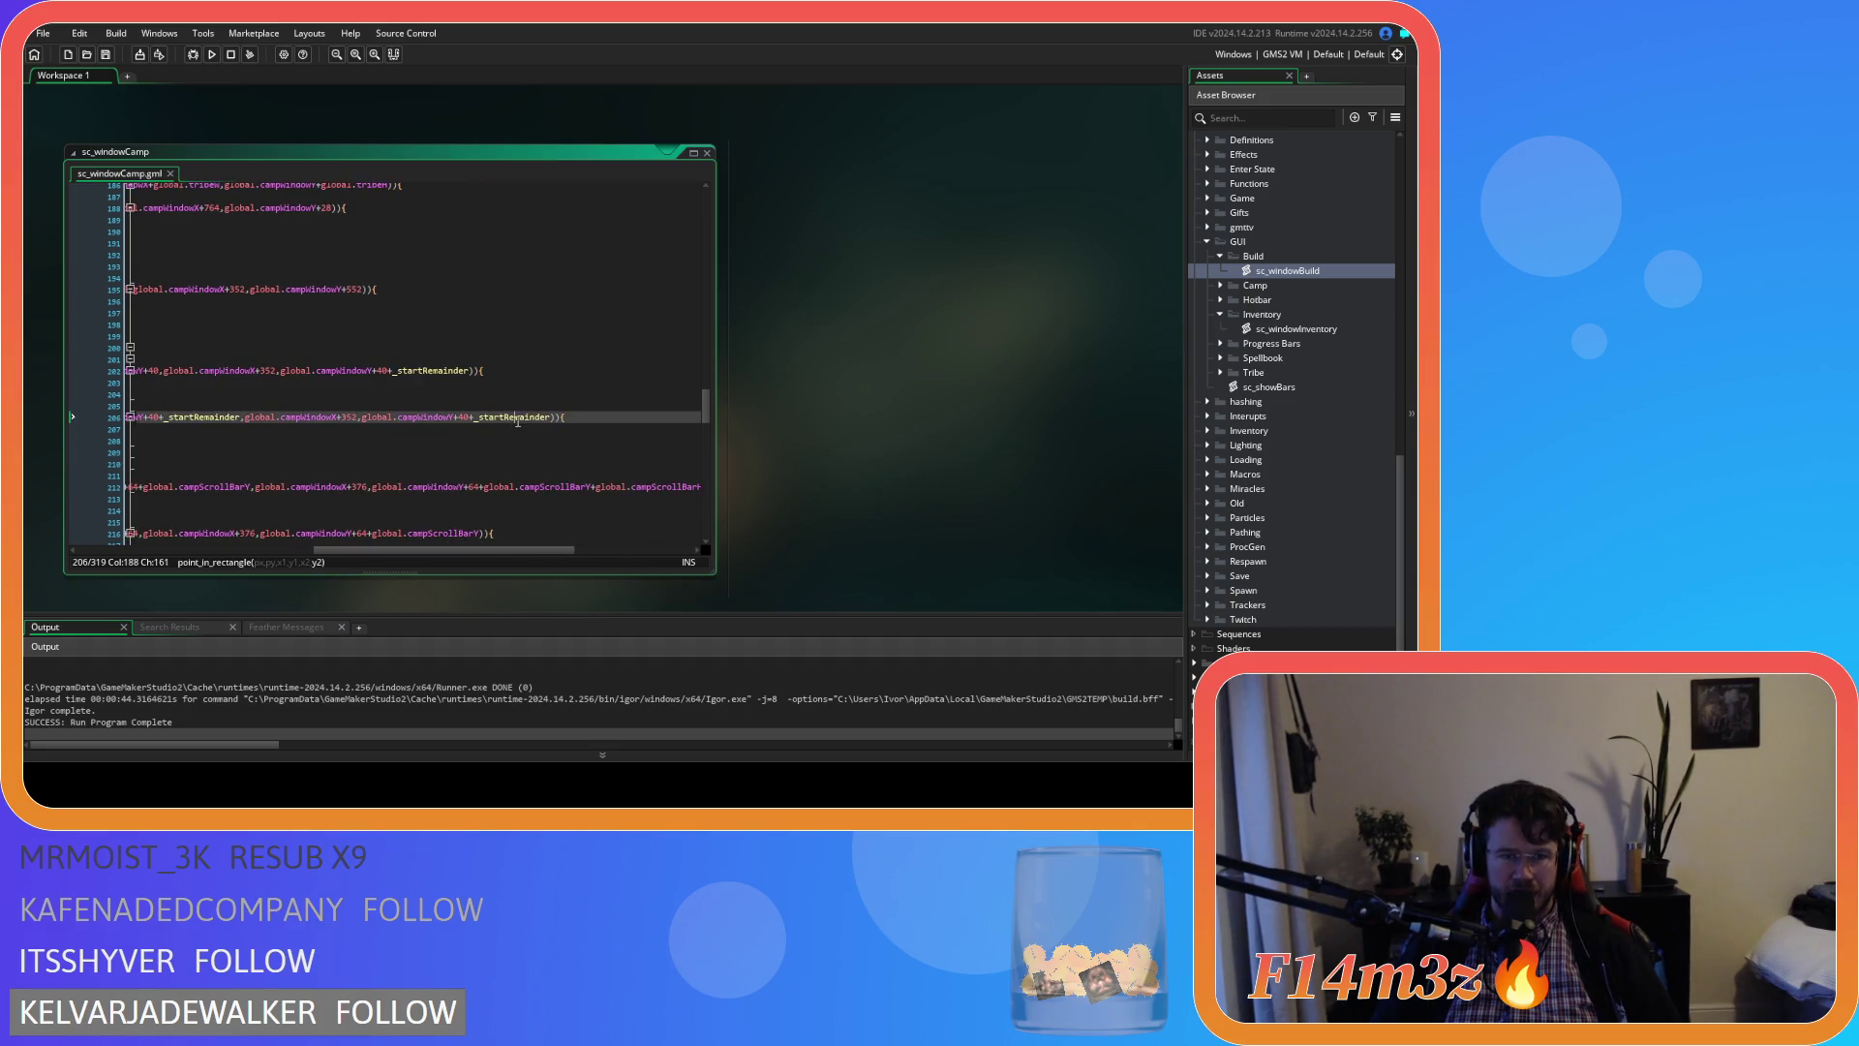
{"action": "double_click", "coordinate": [516, 417]}
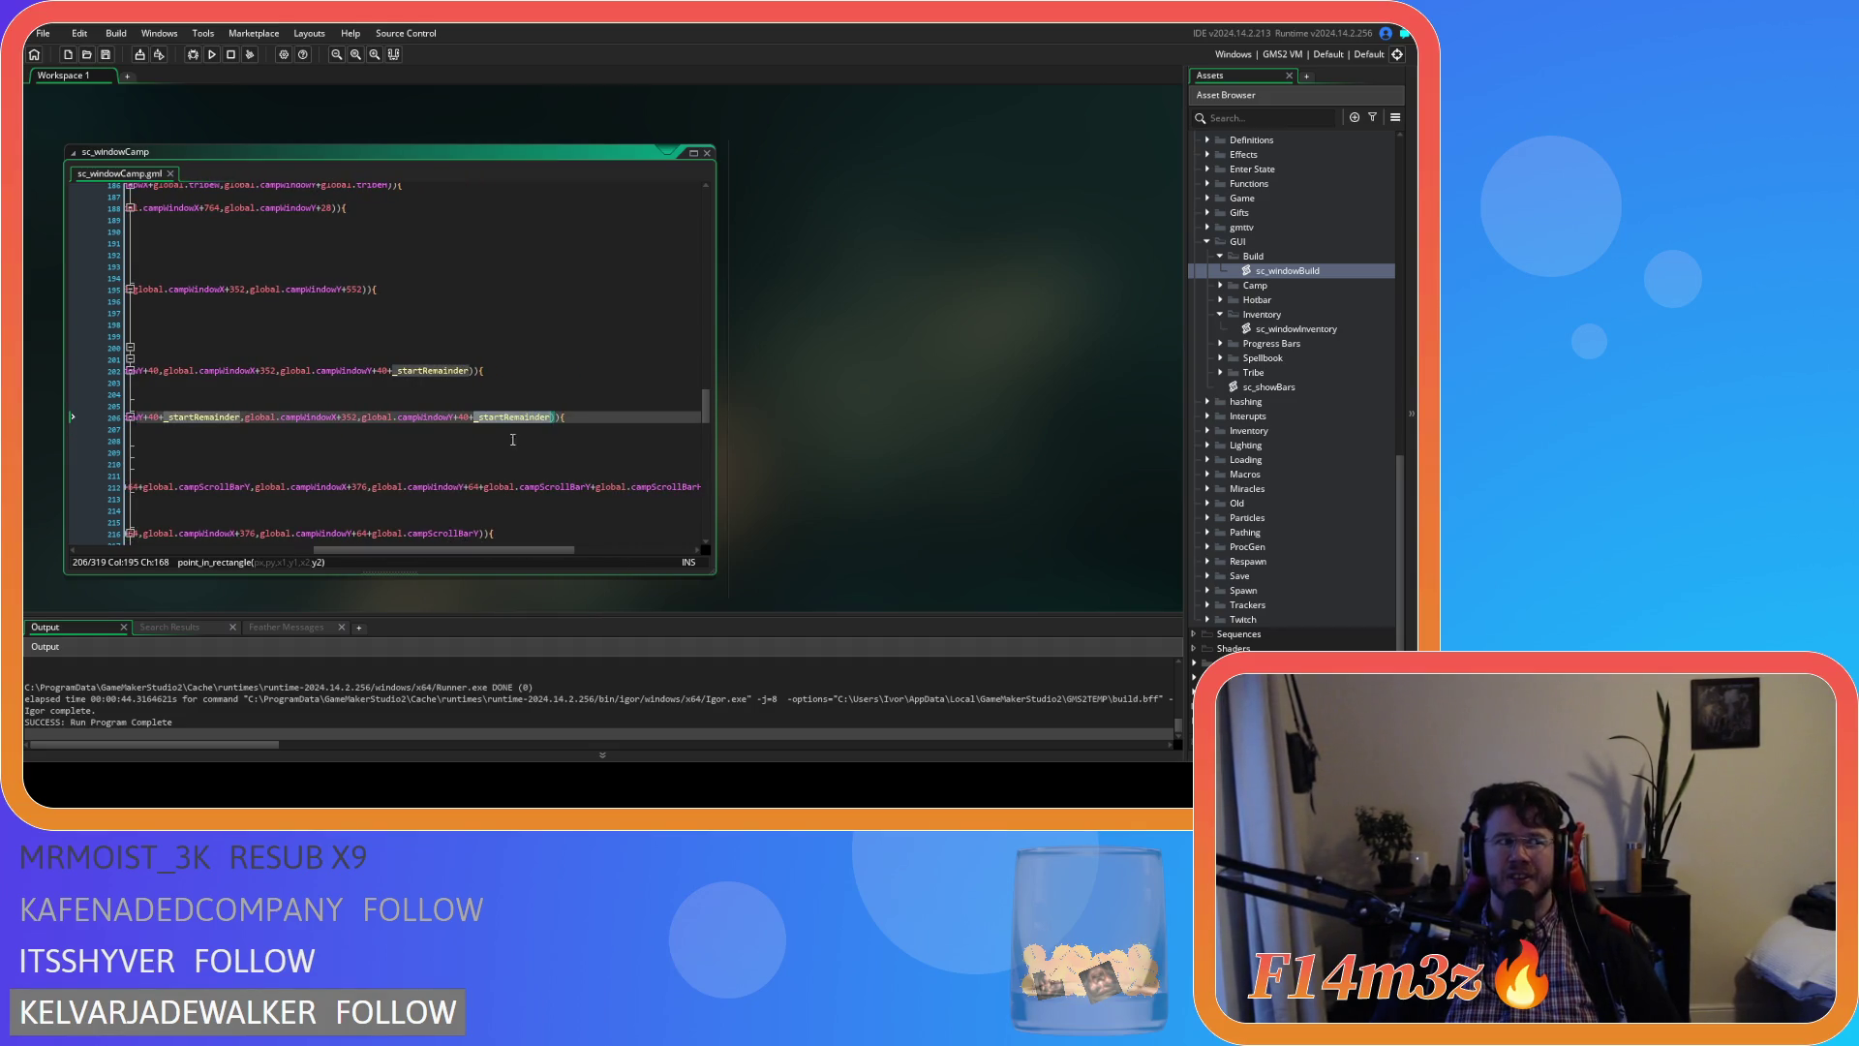
{"action": "left_click_drag", "start_coordinate": [514, 550], "coordinate": [253, 544]}
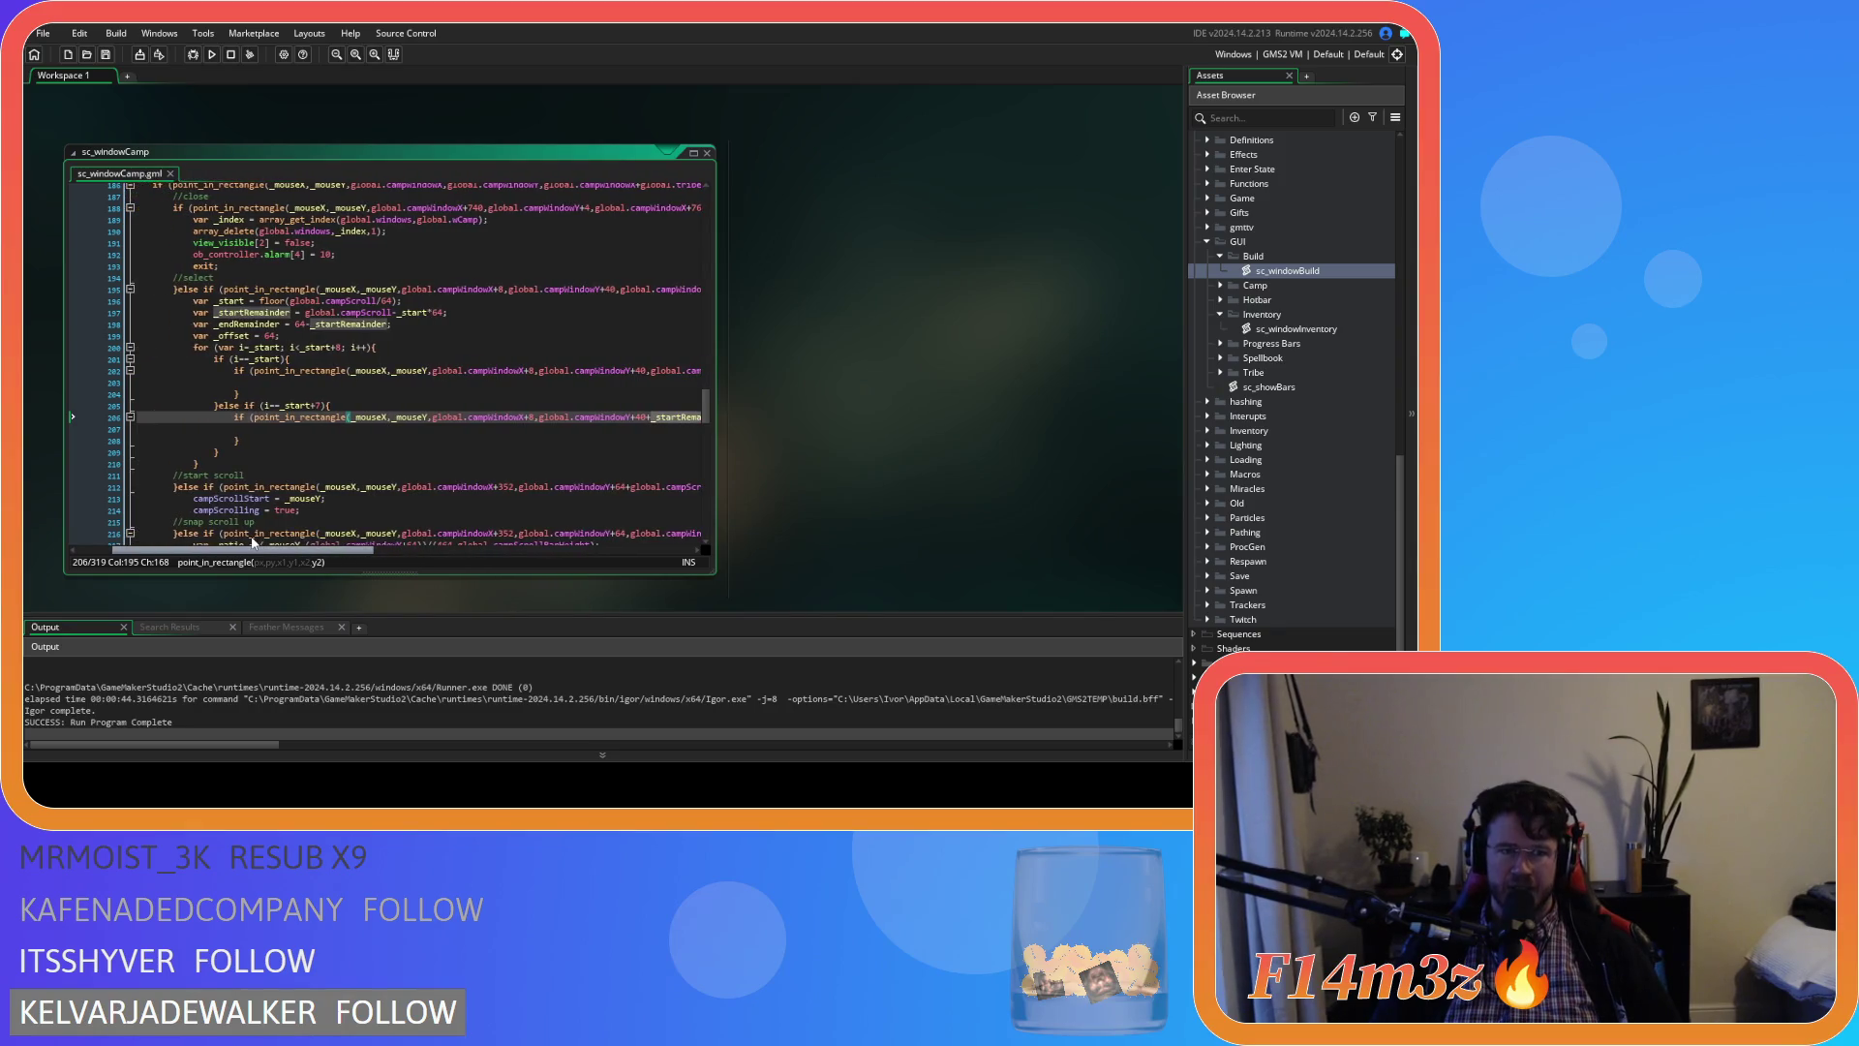
{"action": "scroll", "coordinate": [288, 540], "scroll_direction": "left", "scroll_amount": 5}
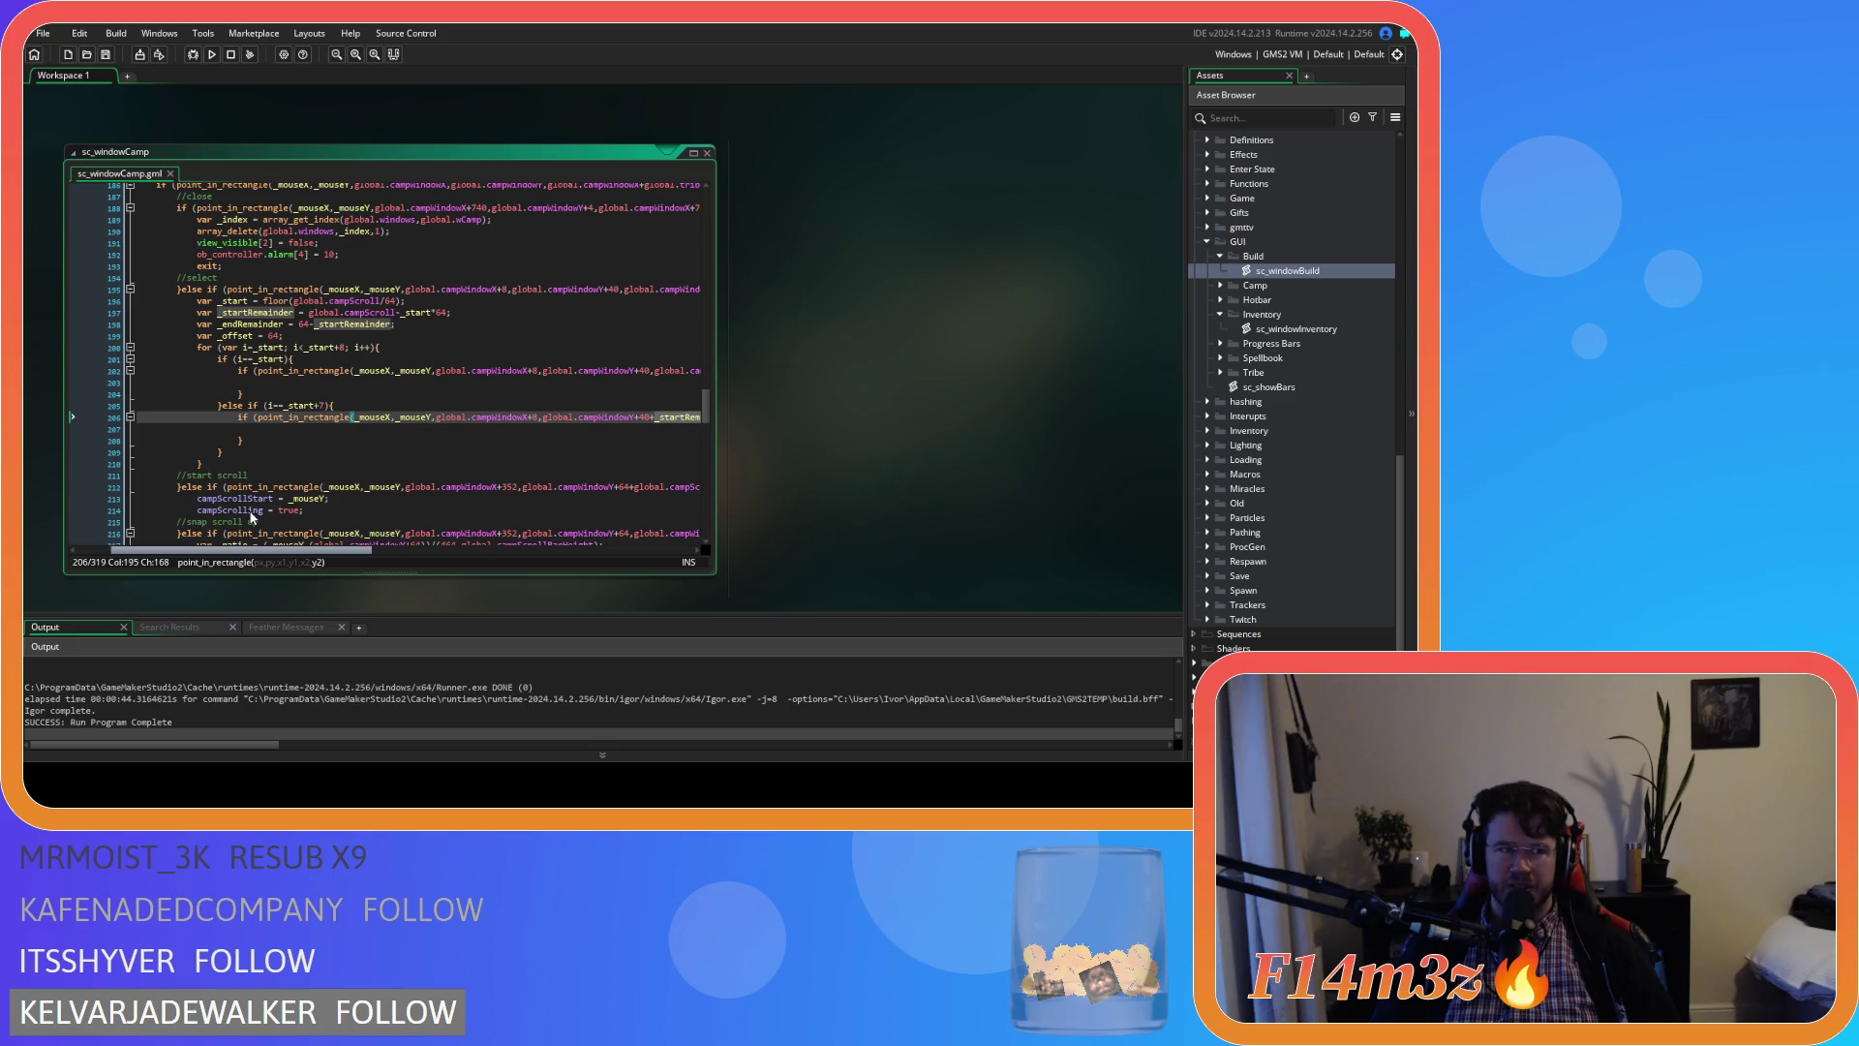
{"action": "scroll", "coordinate": [251, 517], "scroll_direction": "right", "scroll_amount": 10}
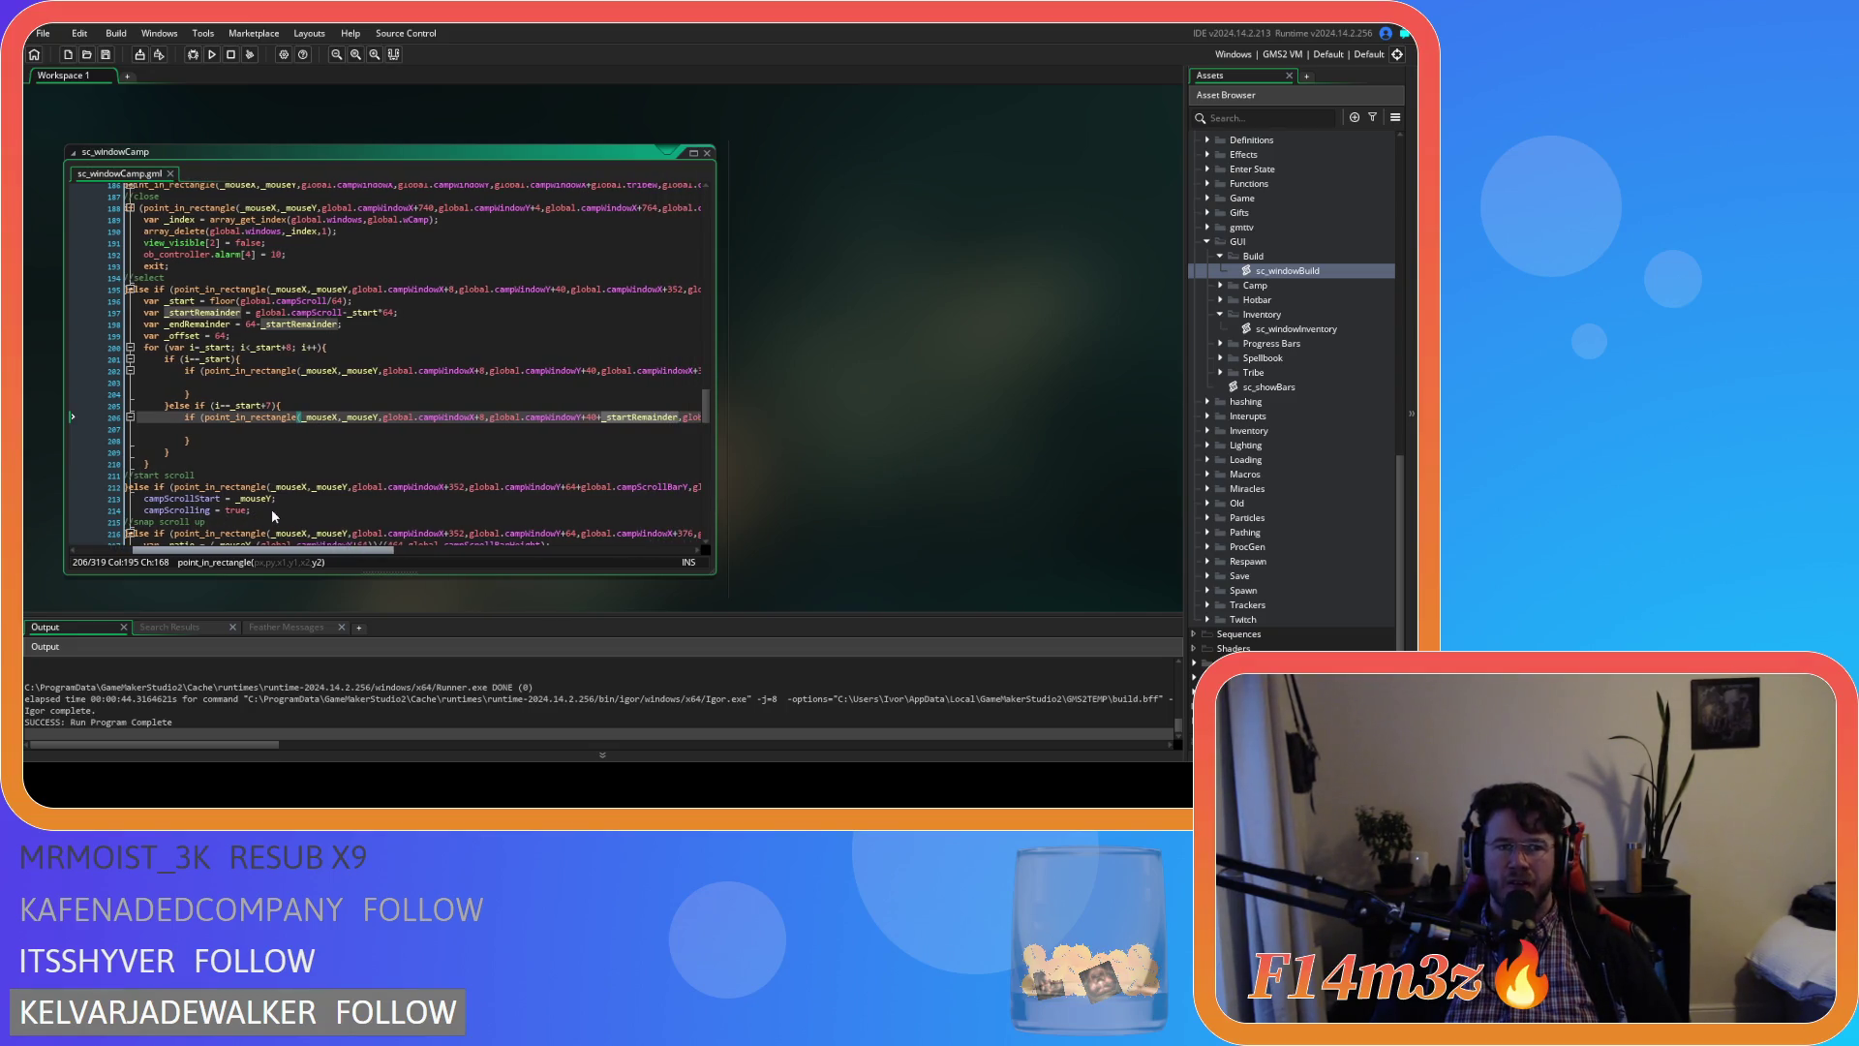
{"action": "scroll", "coordinate": [438, 512], "scroll_direction": "right", "scroll_amount": 2}
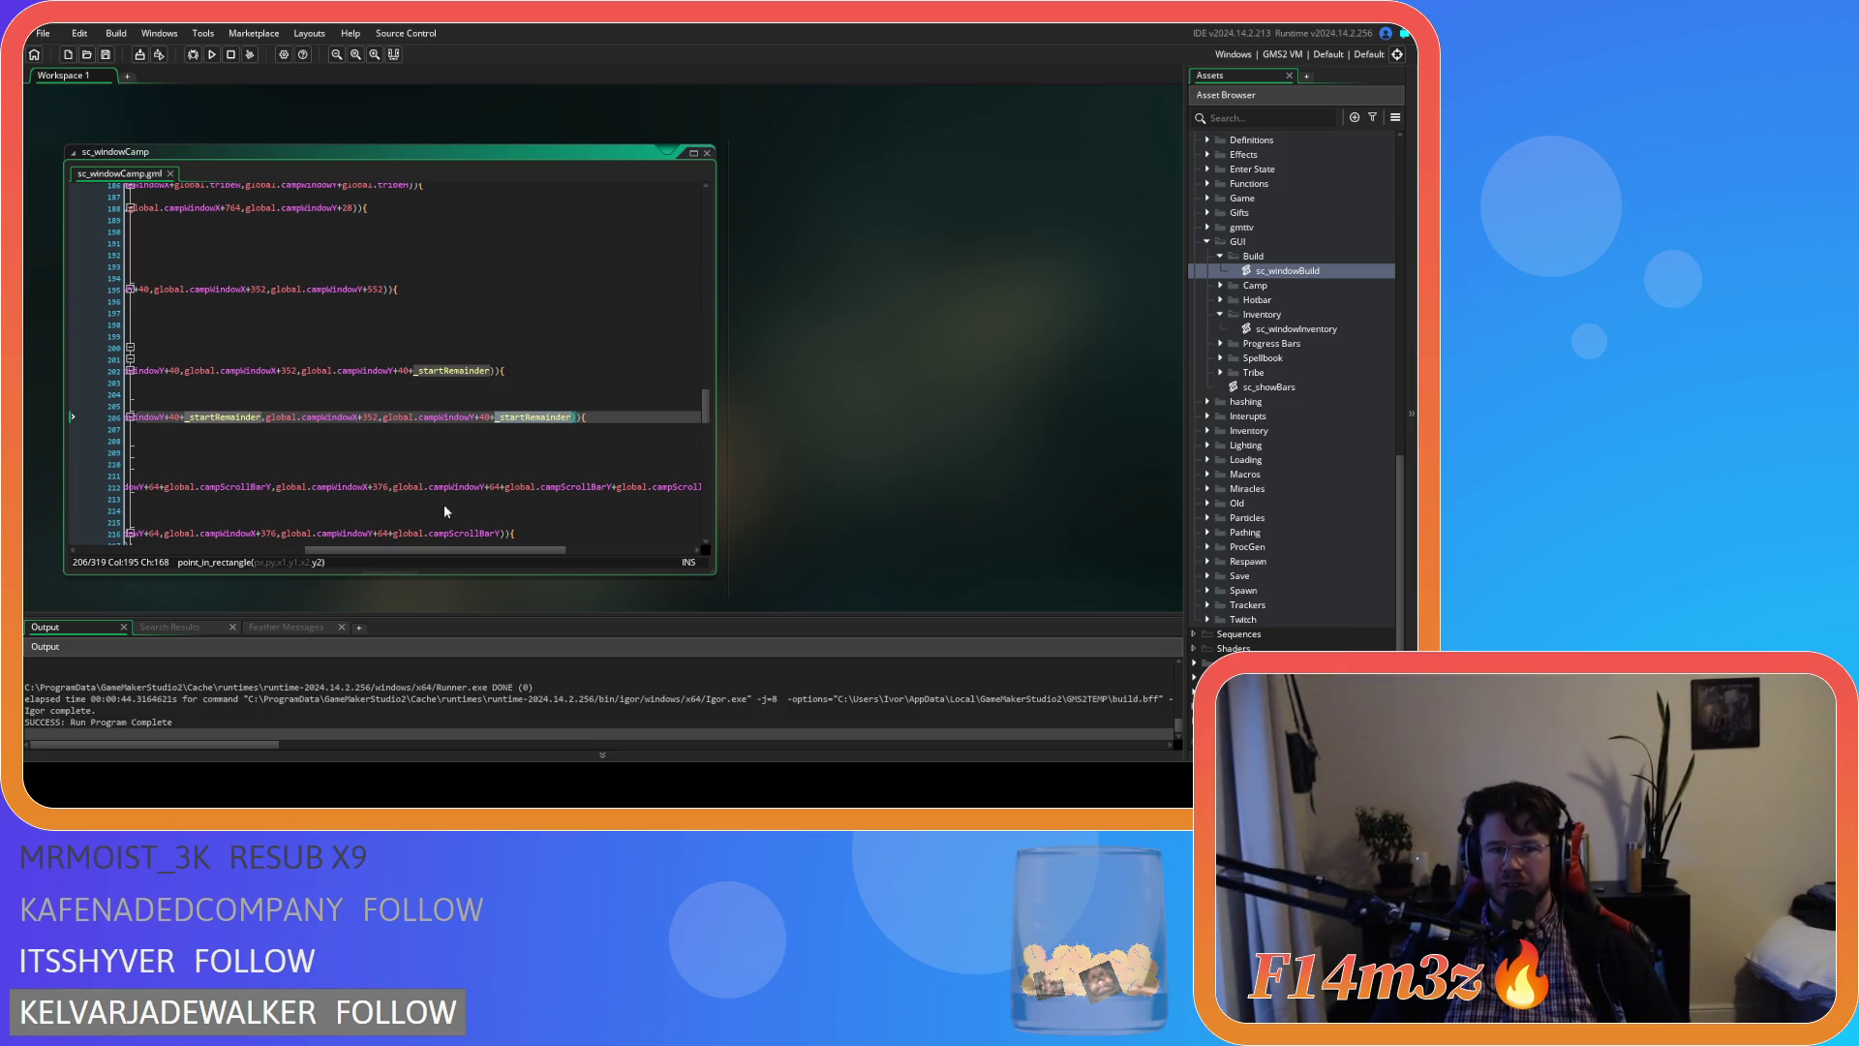
{"action": "type", "text": "_offset"}
{"action": "key", "text": "ctrl+s"}
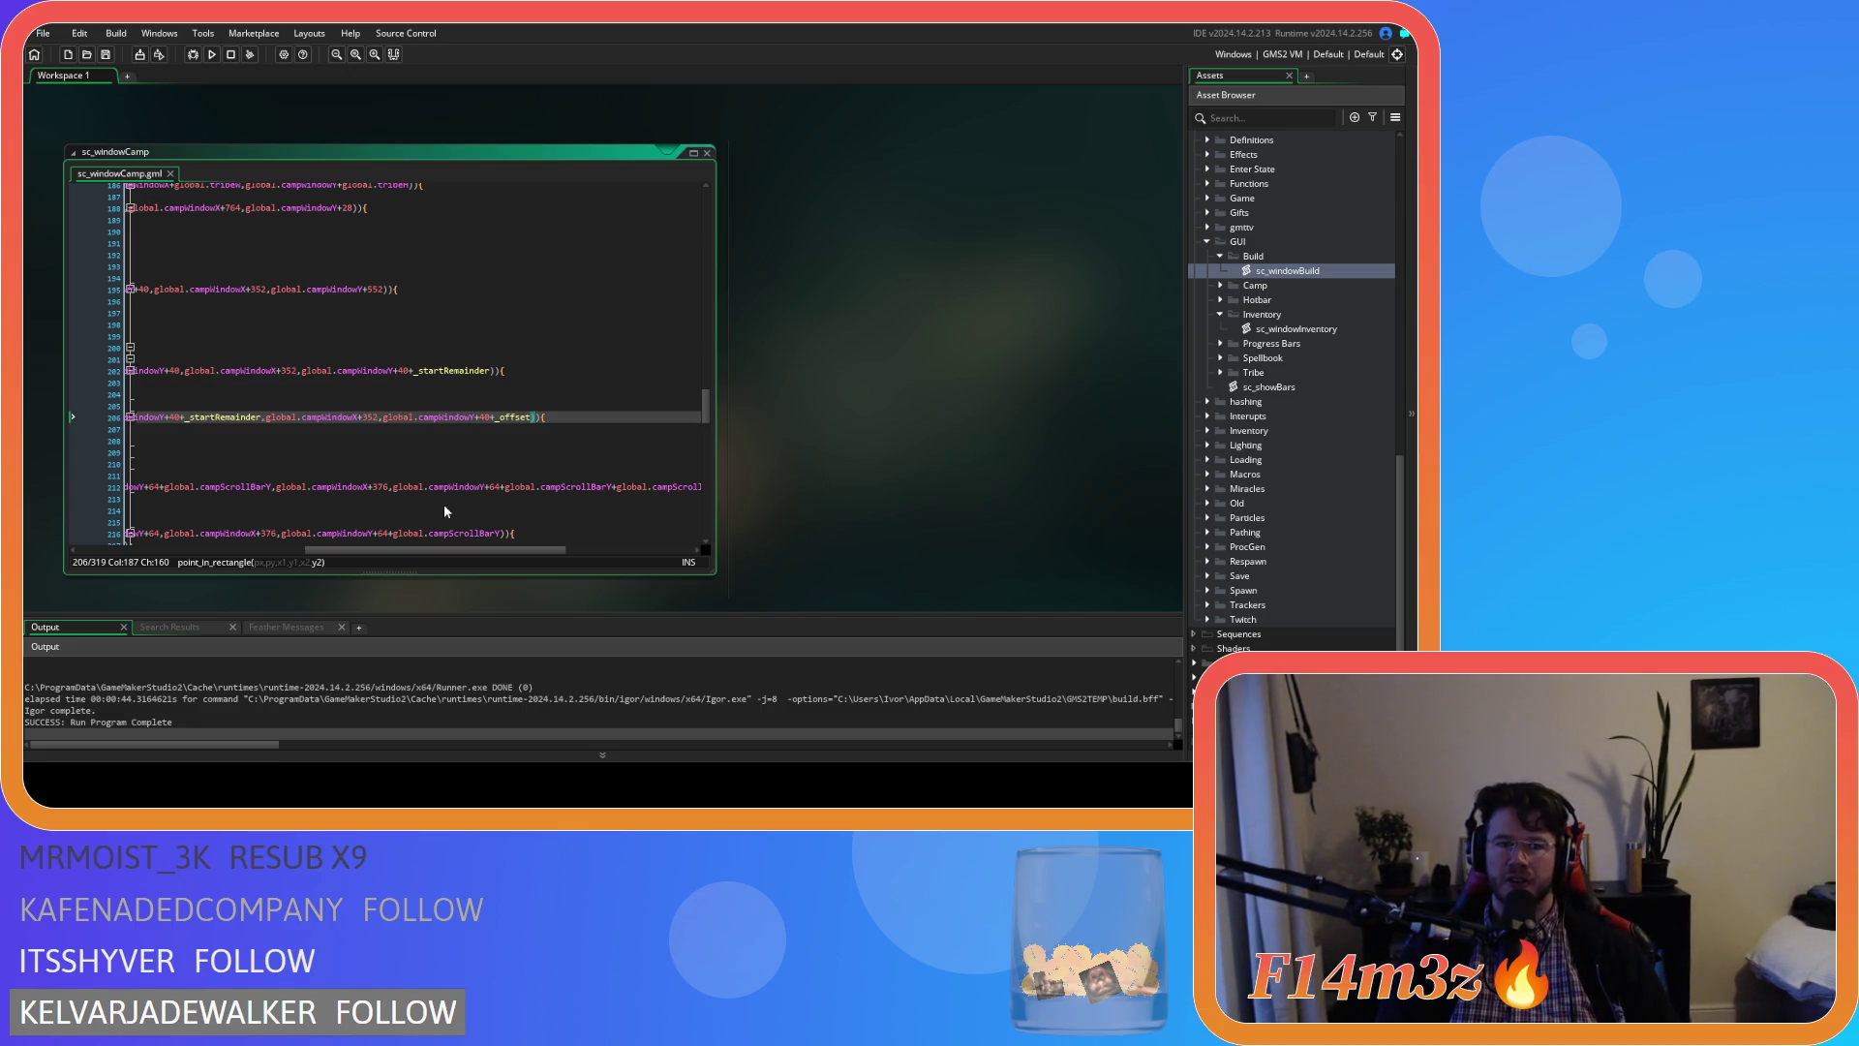
{"action": "left_click_drag", "start_coordinate": [413, 551], "coordinate": [145, 551]}
{"action": "left_click", "coordinate": [307, 382]}
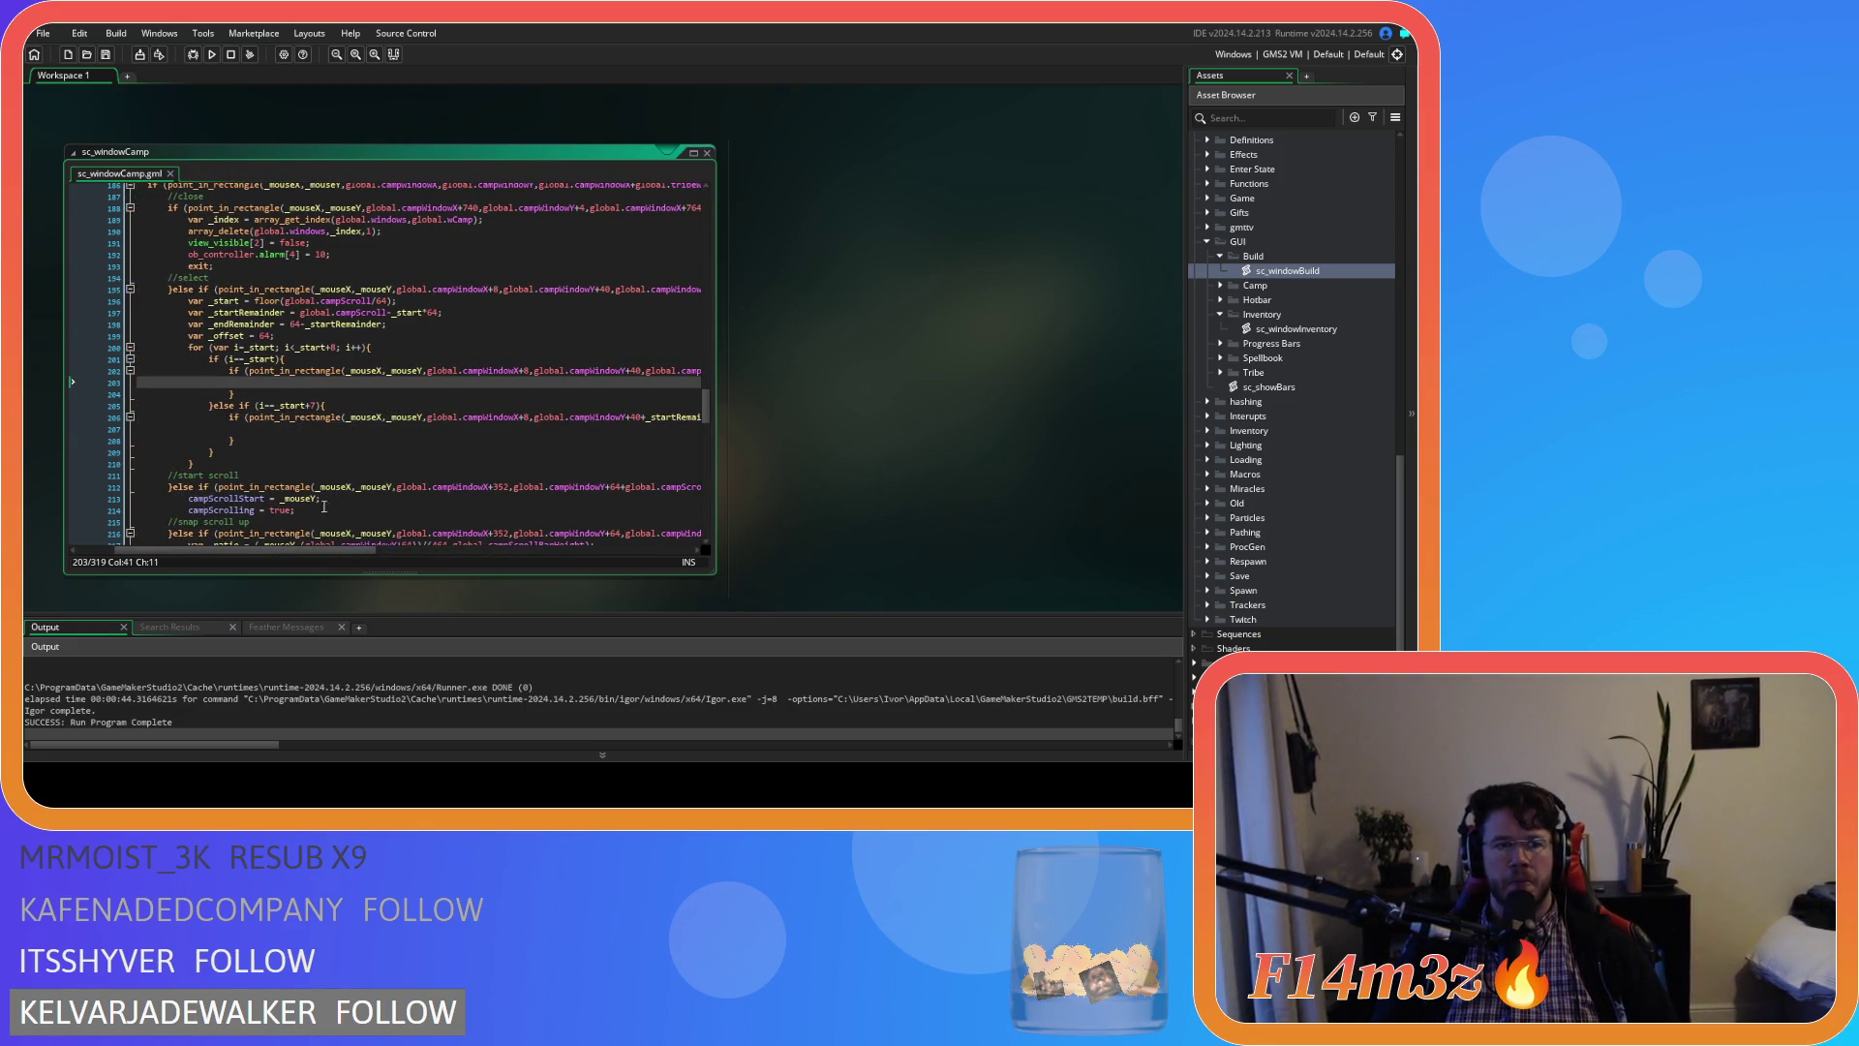
{"action": "mouse_move", "coordinate": [310, 551]}
{"action": "left_mouse_down"}
{"action": "mouse_move", "coordinate": [539, 543]}
{"action": "mouse_move", "coordinate": [420, 505]}
{"action": "left_mouse_up"}
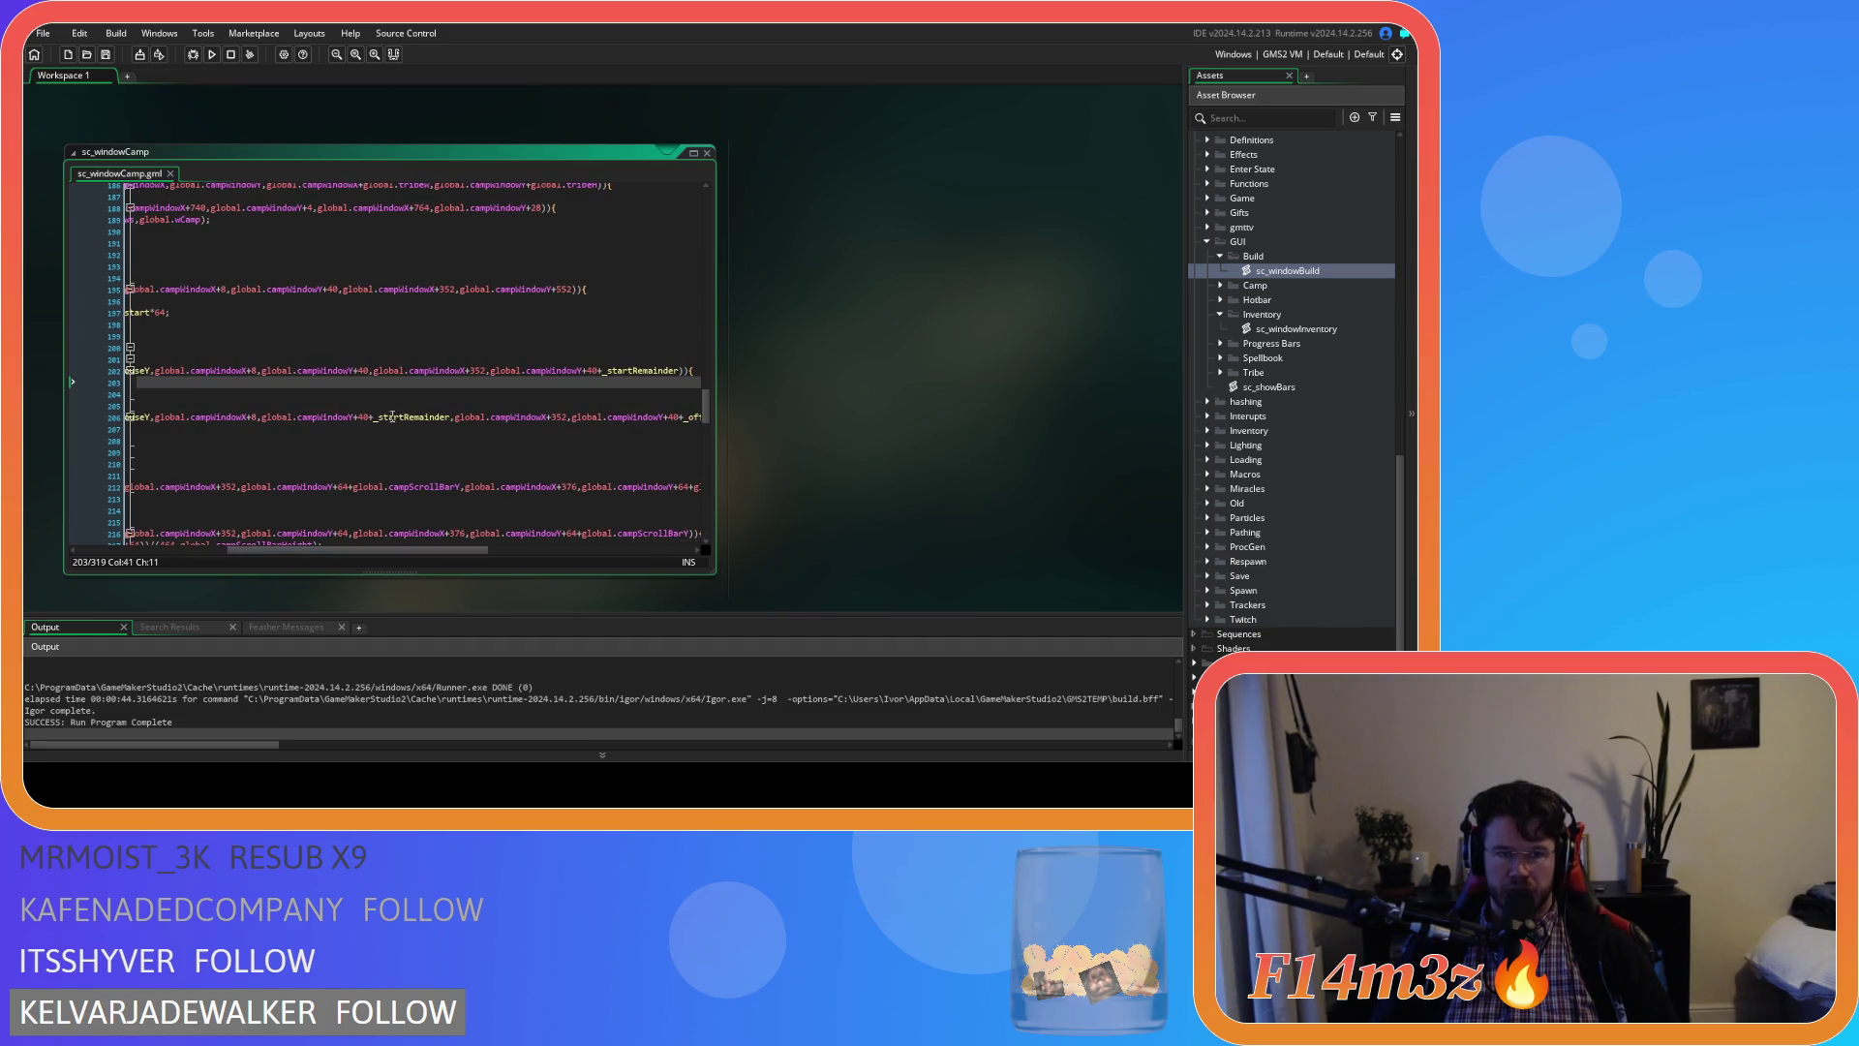
{"action": "left_click", "coordinate": [376, 422]}
{"action": "mouse_move", "coordinate": [426, 549]}
{"action": "left_mouse_down"}
{"action": "mouse_move", "coordinate": [471, 553]}
{"action": "mouse_move", "coordinate": [387, 550]}
{"action": "mouse_move", "coordinate": [461, 517]}
{"action": "mouse_move", "coordinate": [487, 531]}
{"action": "left_mouse_up"}
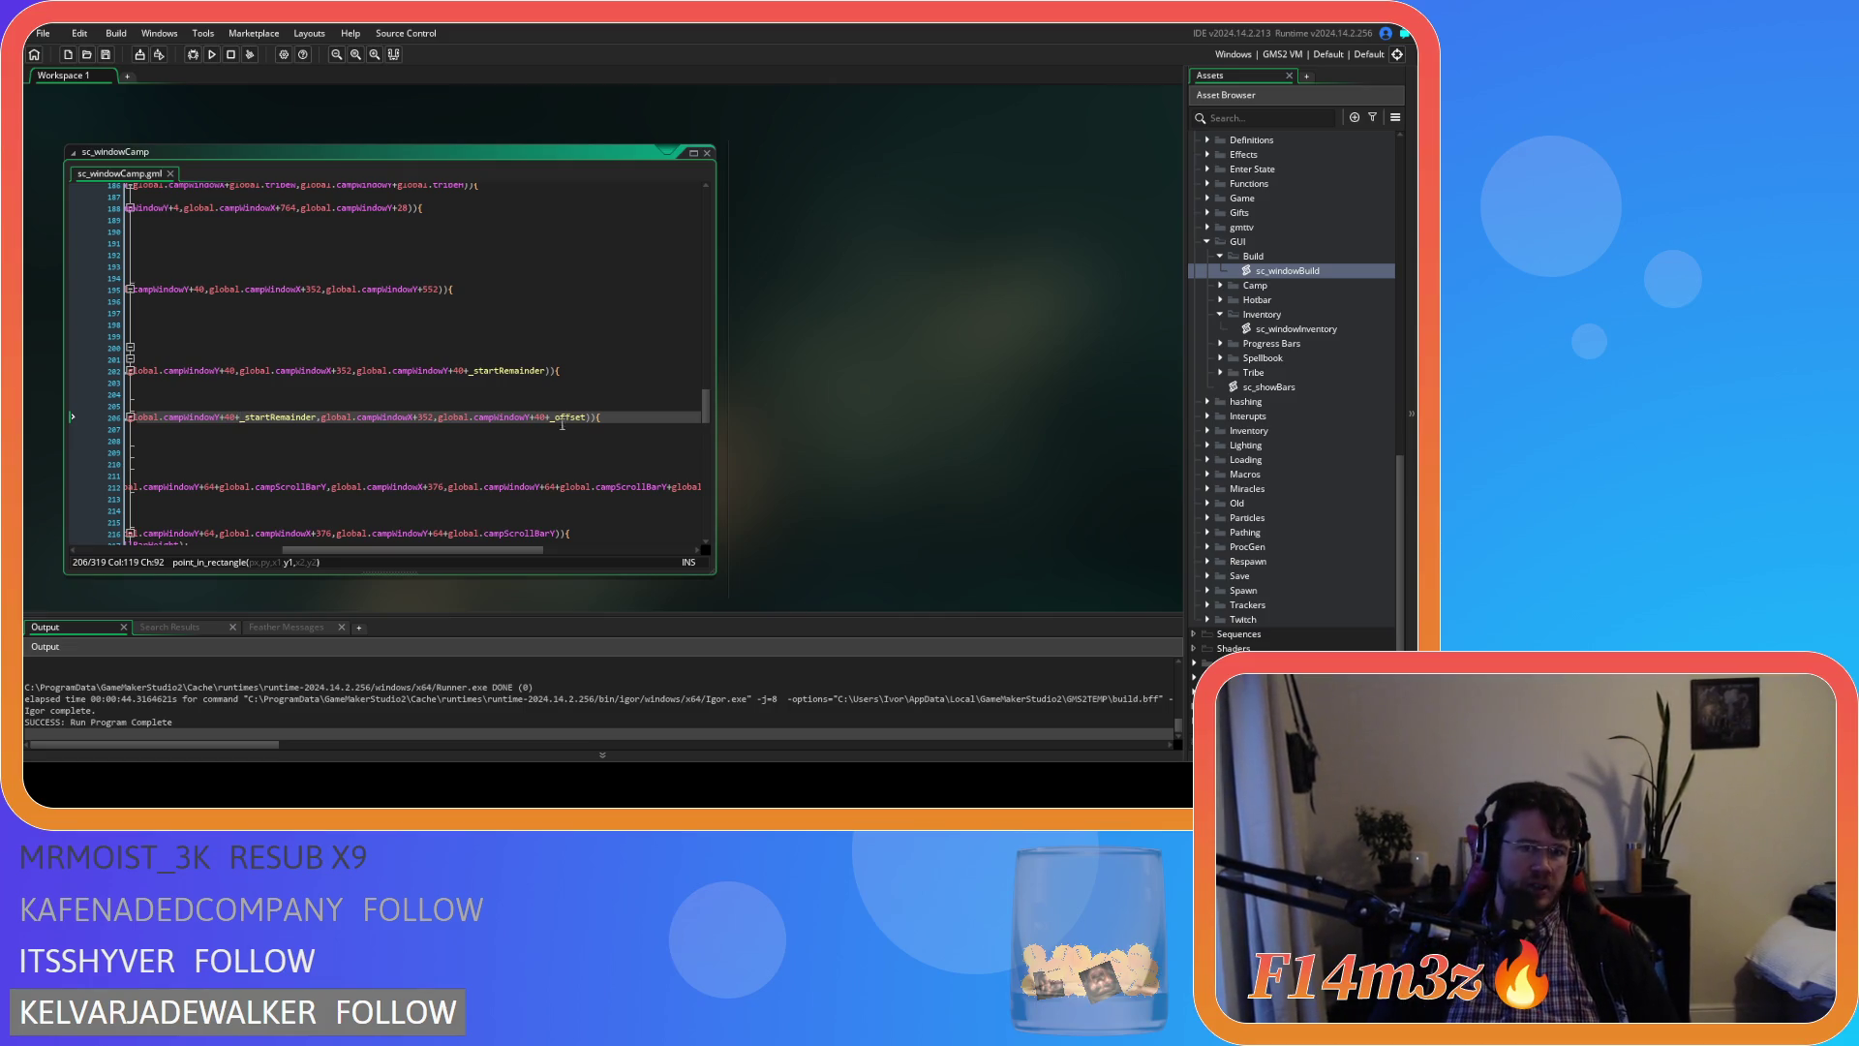
Add +_offset after _startRemainder in line 206's top-edge argument
{"action": "left_click_drag", "start_coordinate": [545, 416], "coordinate": [591, 427]}
{"action": "key", "text": "shift+Left"}
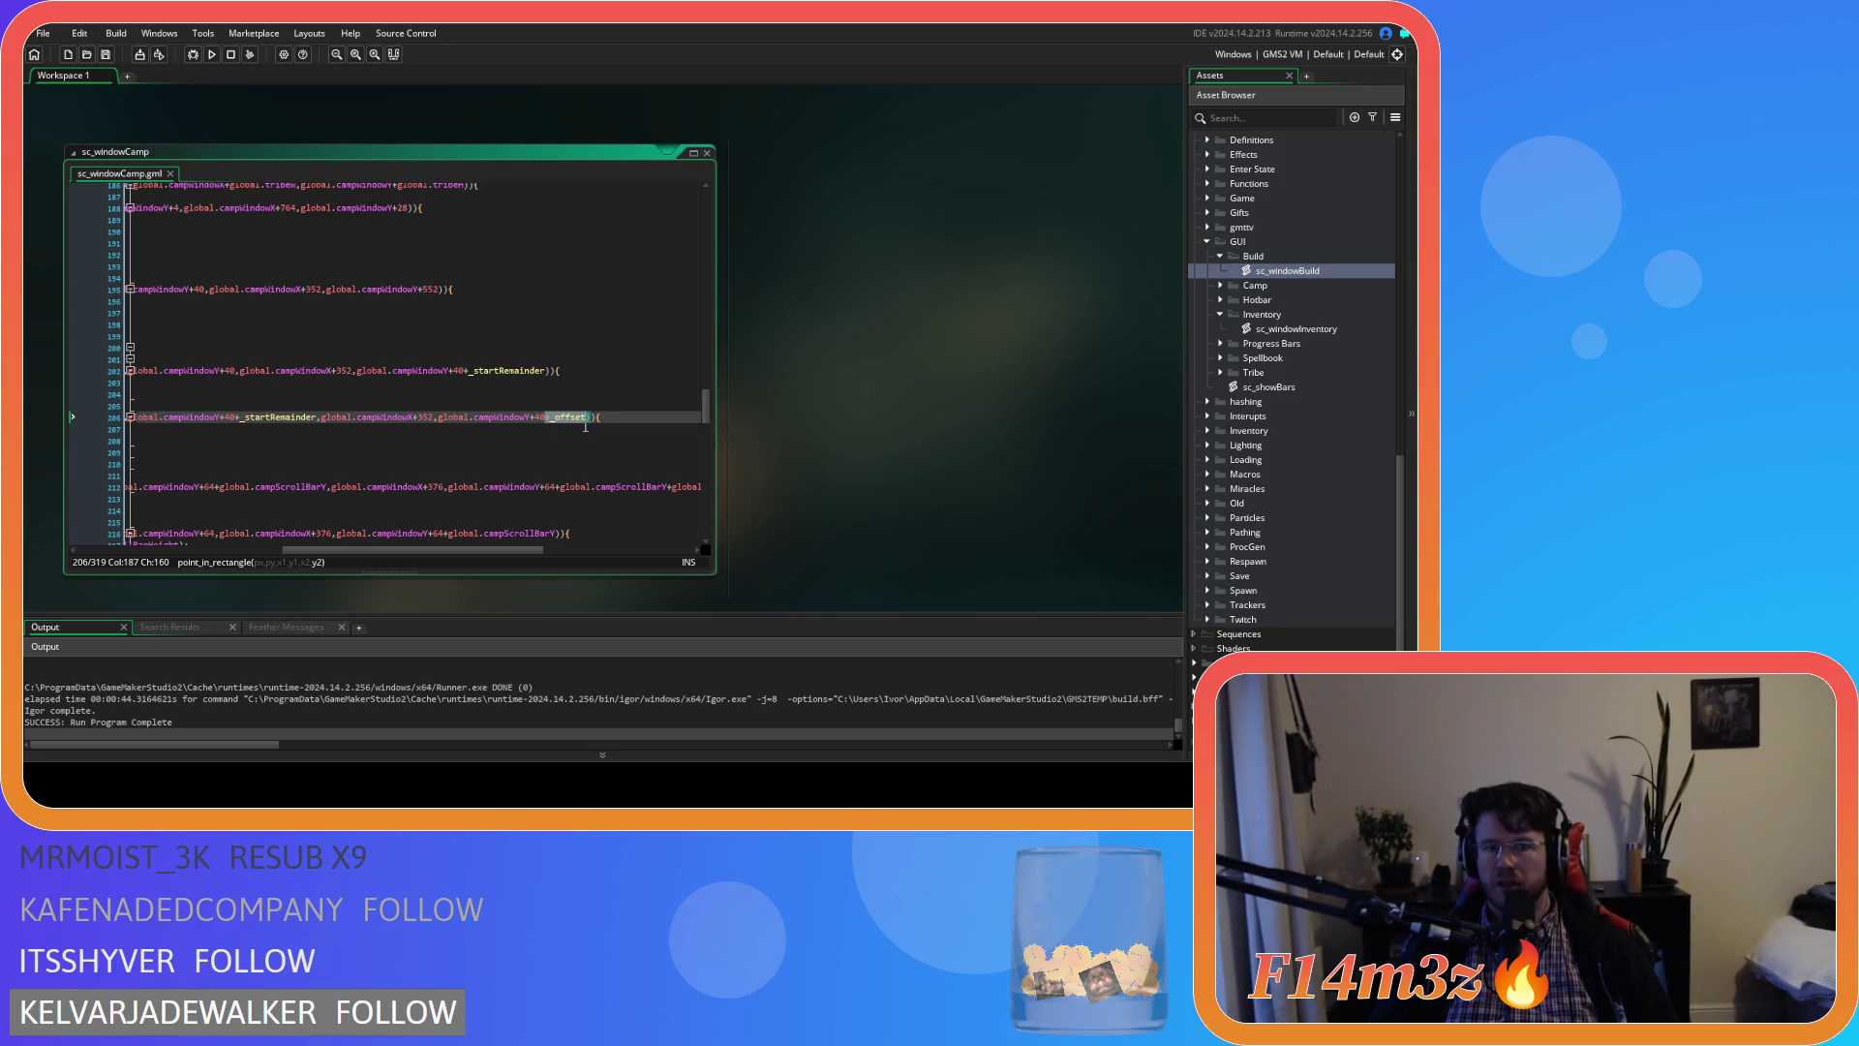
{"action": "left_click", "coordinate": [317, 416]}
{"action": "type", "text": "+_offset"}
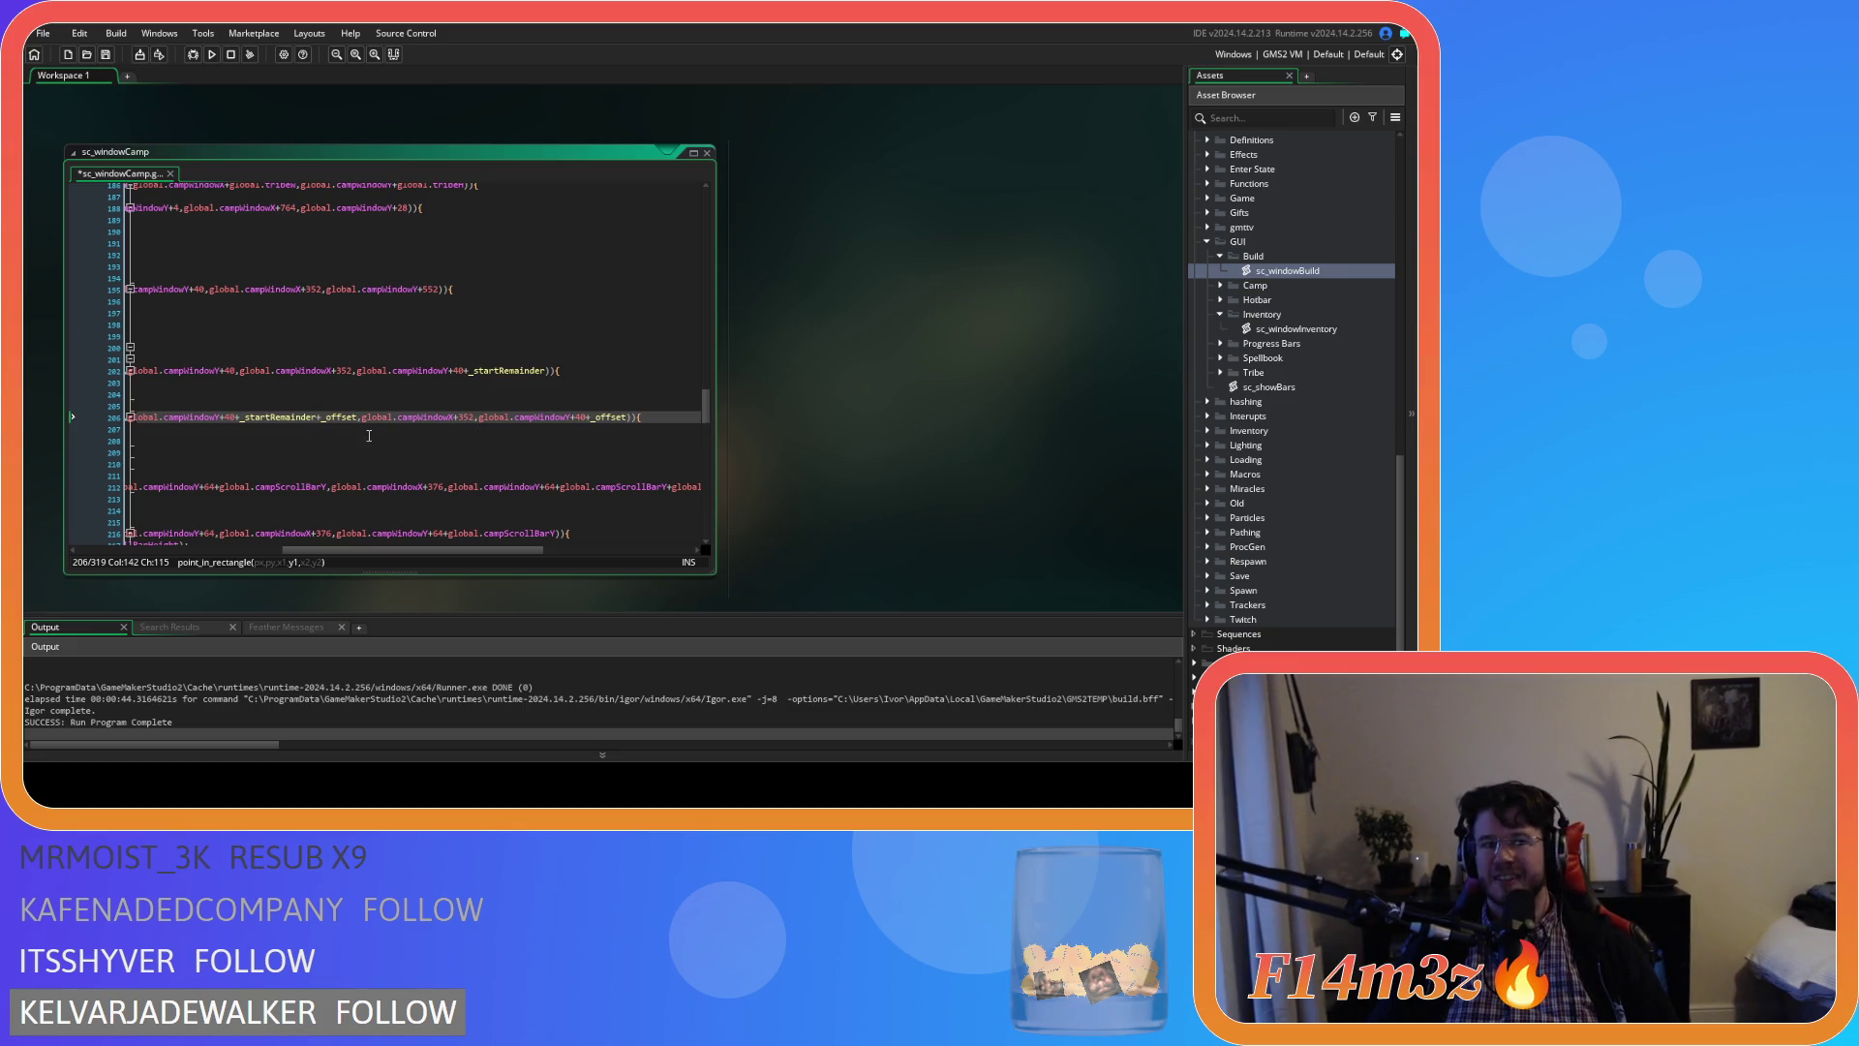
Change line 206's bottom edge to end with _startRemainder+_offset+_endRemainder and save the script
{"action": "left_click", "coordinate": [341, 419]}
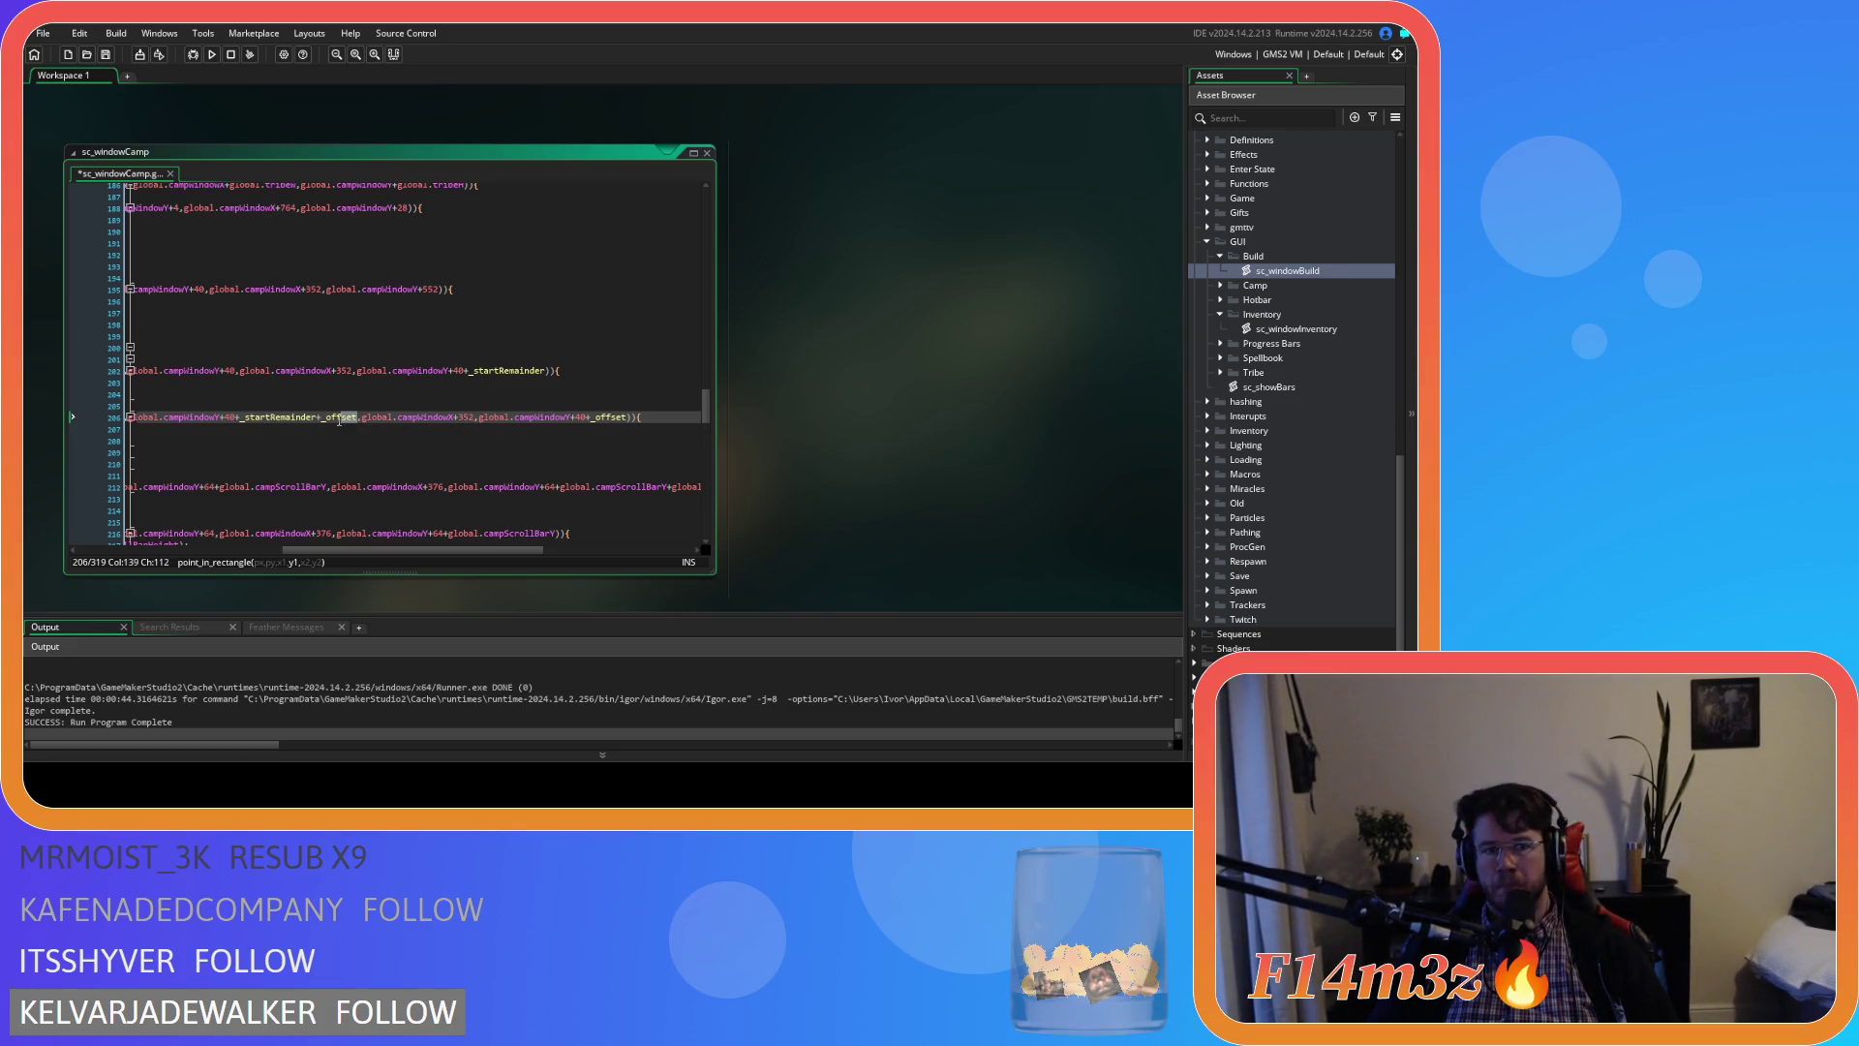
{"action": "left_click_drag", "start_coordinate": [279, 424], "coordinate": [254, 422]}
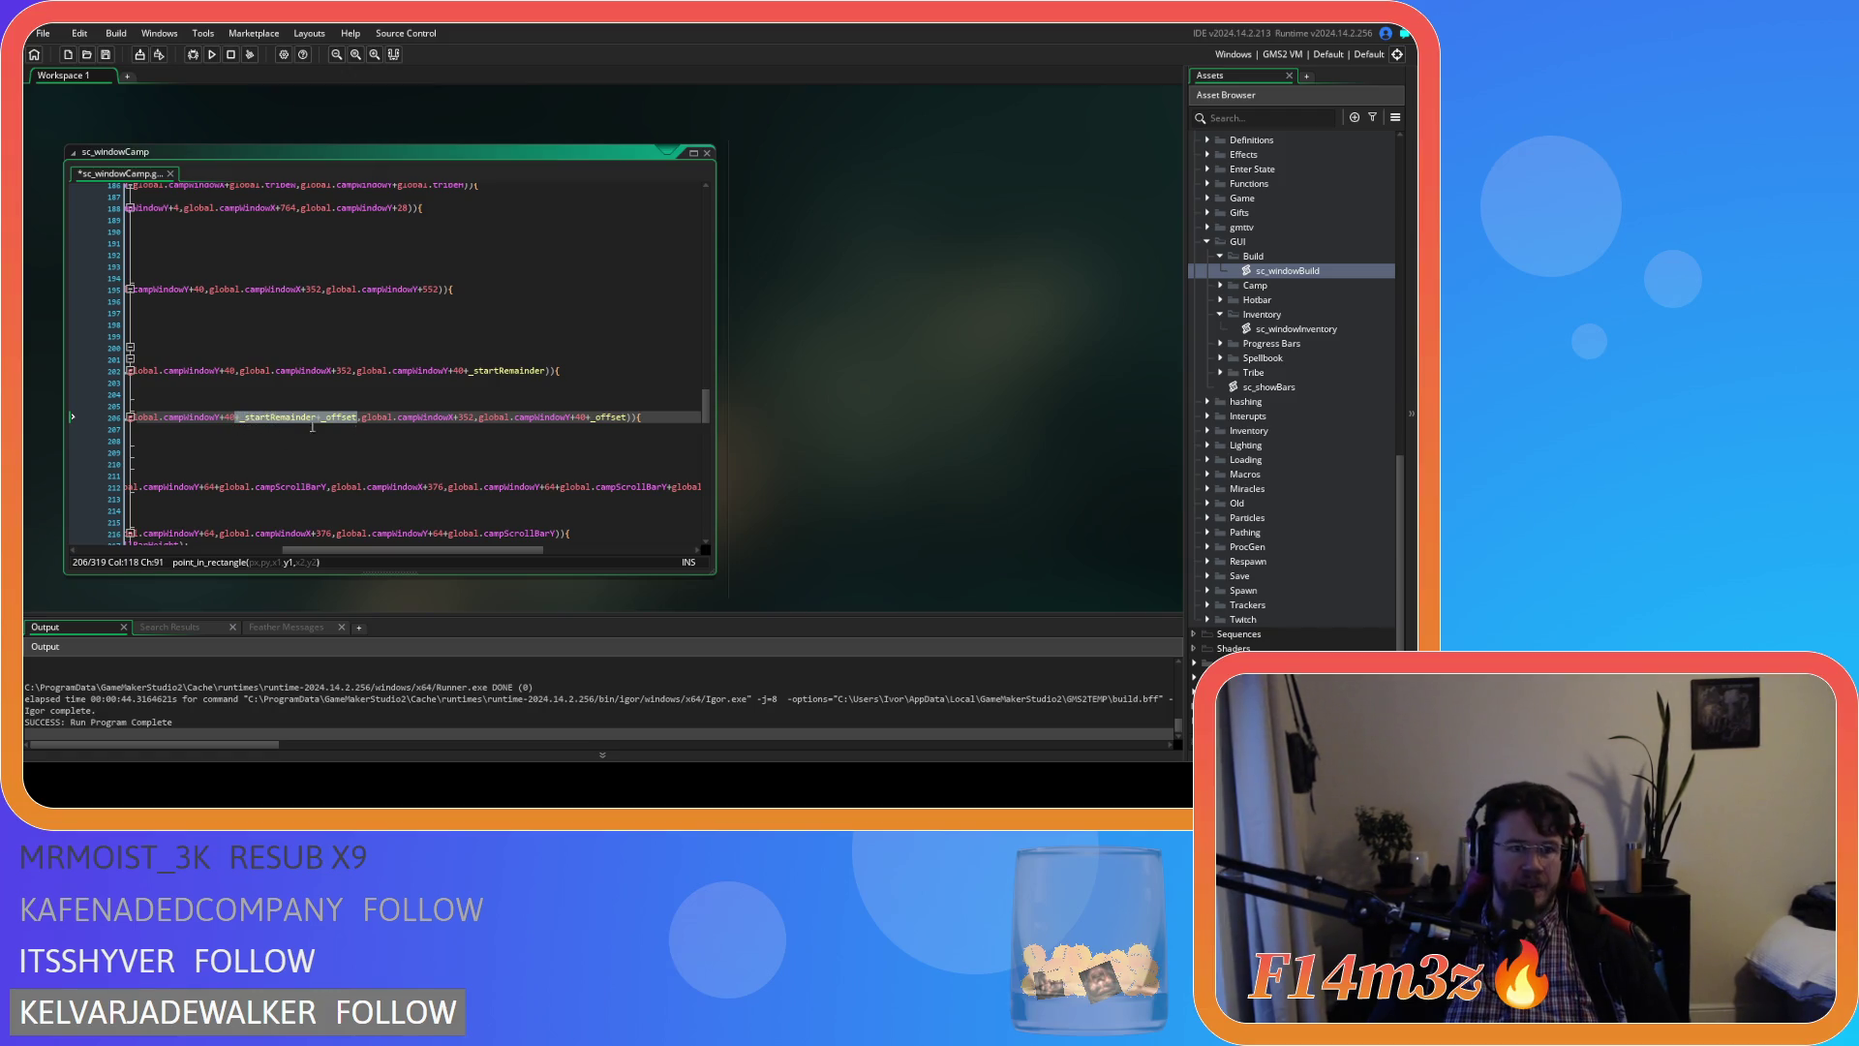
{"action": "left_click", "coordinate": [625, 418]}
{"action": "key", "text": "BackSpace"}
{"action": "key", "text": "BackSpace"}
{"action": "key", "text": "BackSpace"}
{"action": "type", "text": "+_startRemainder+_offset"}
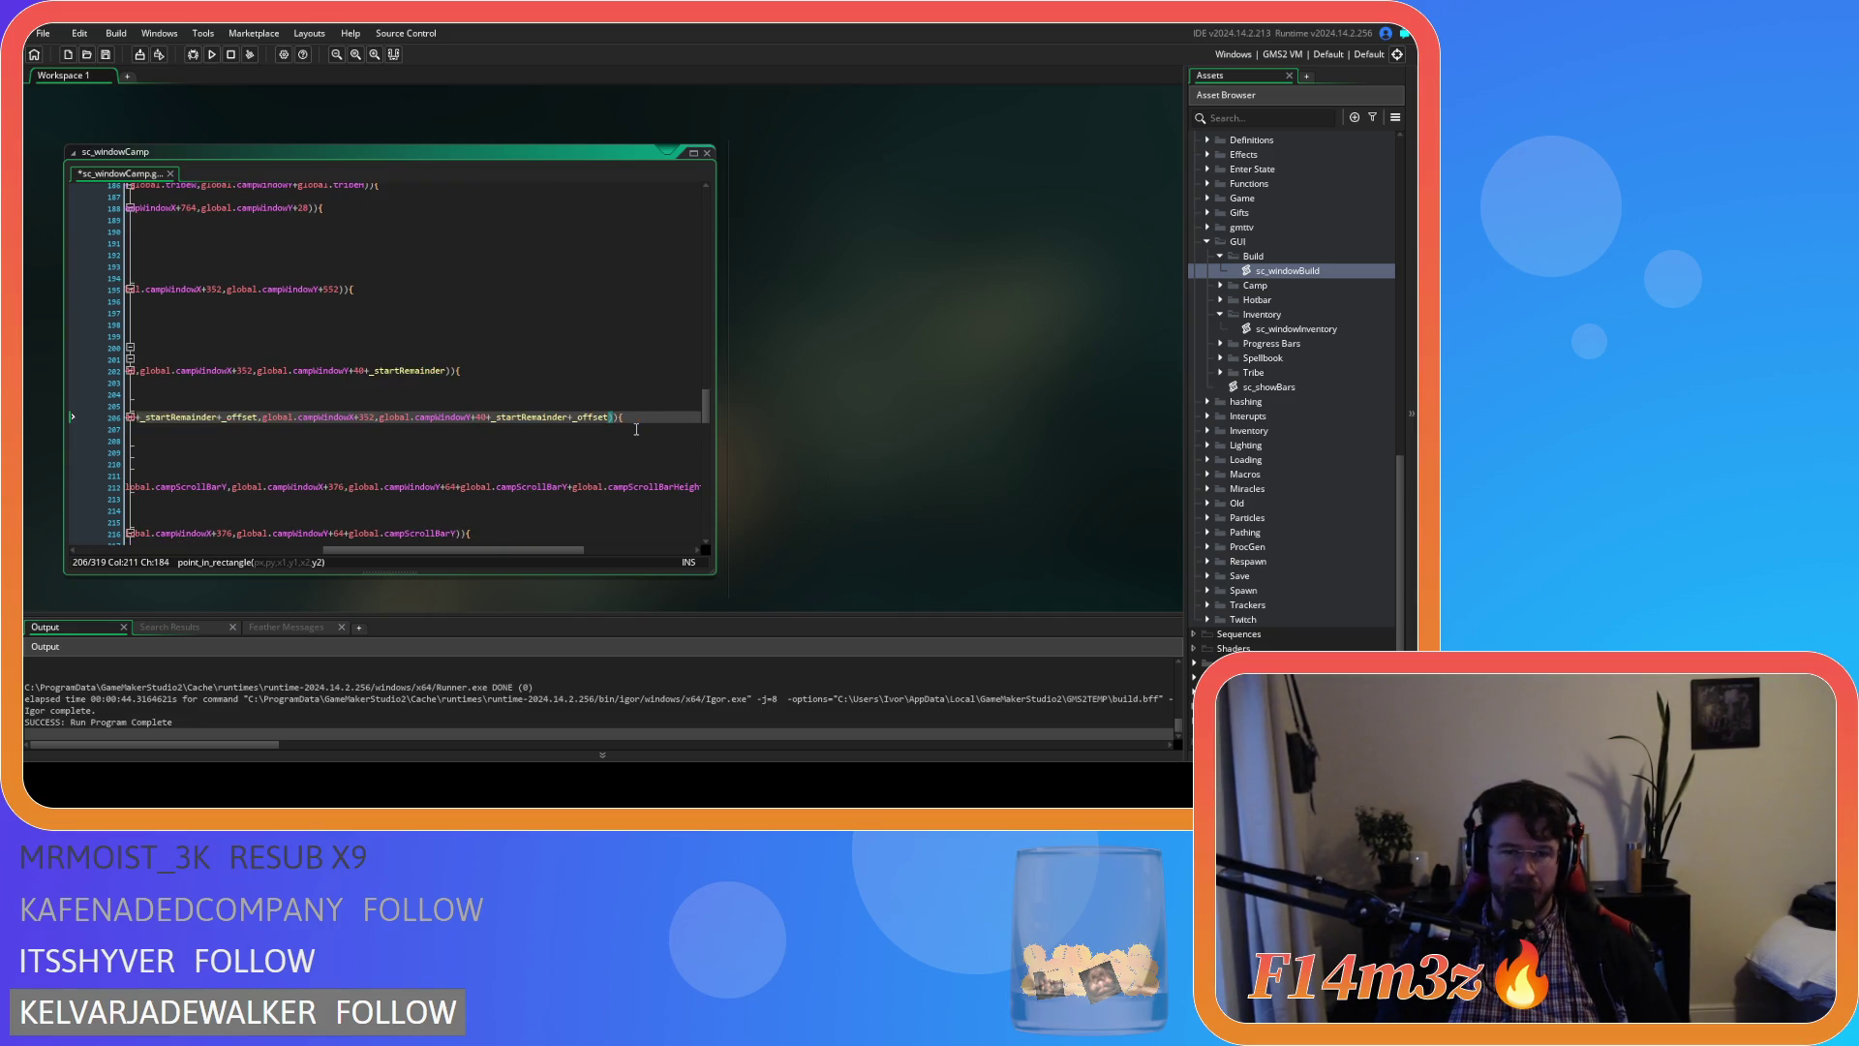
{"action": "type", "text": "+_end"}
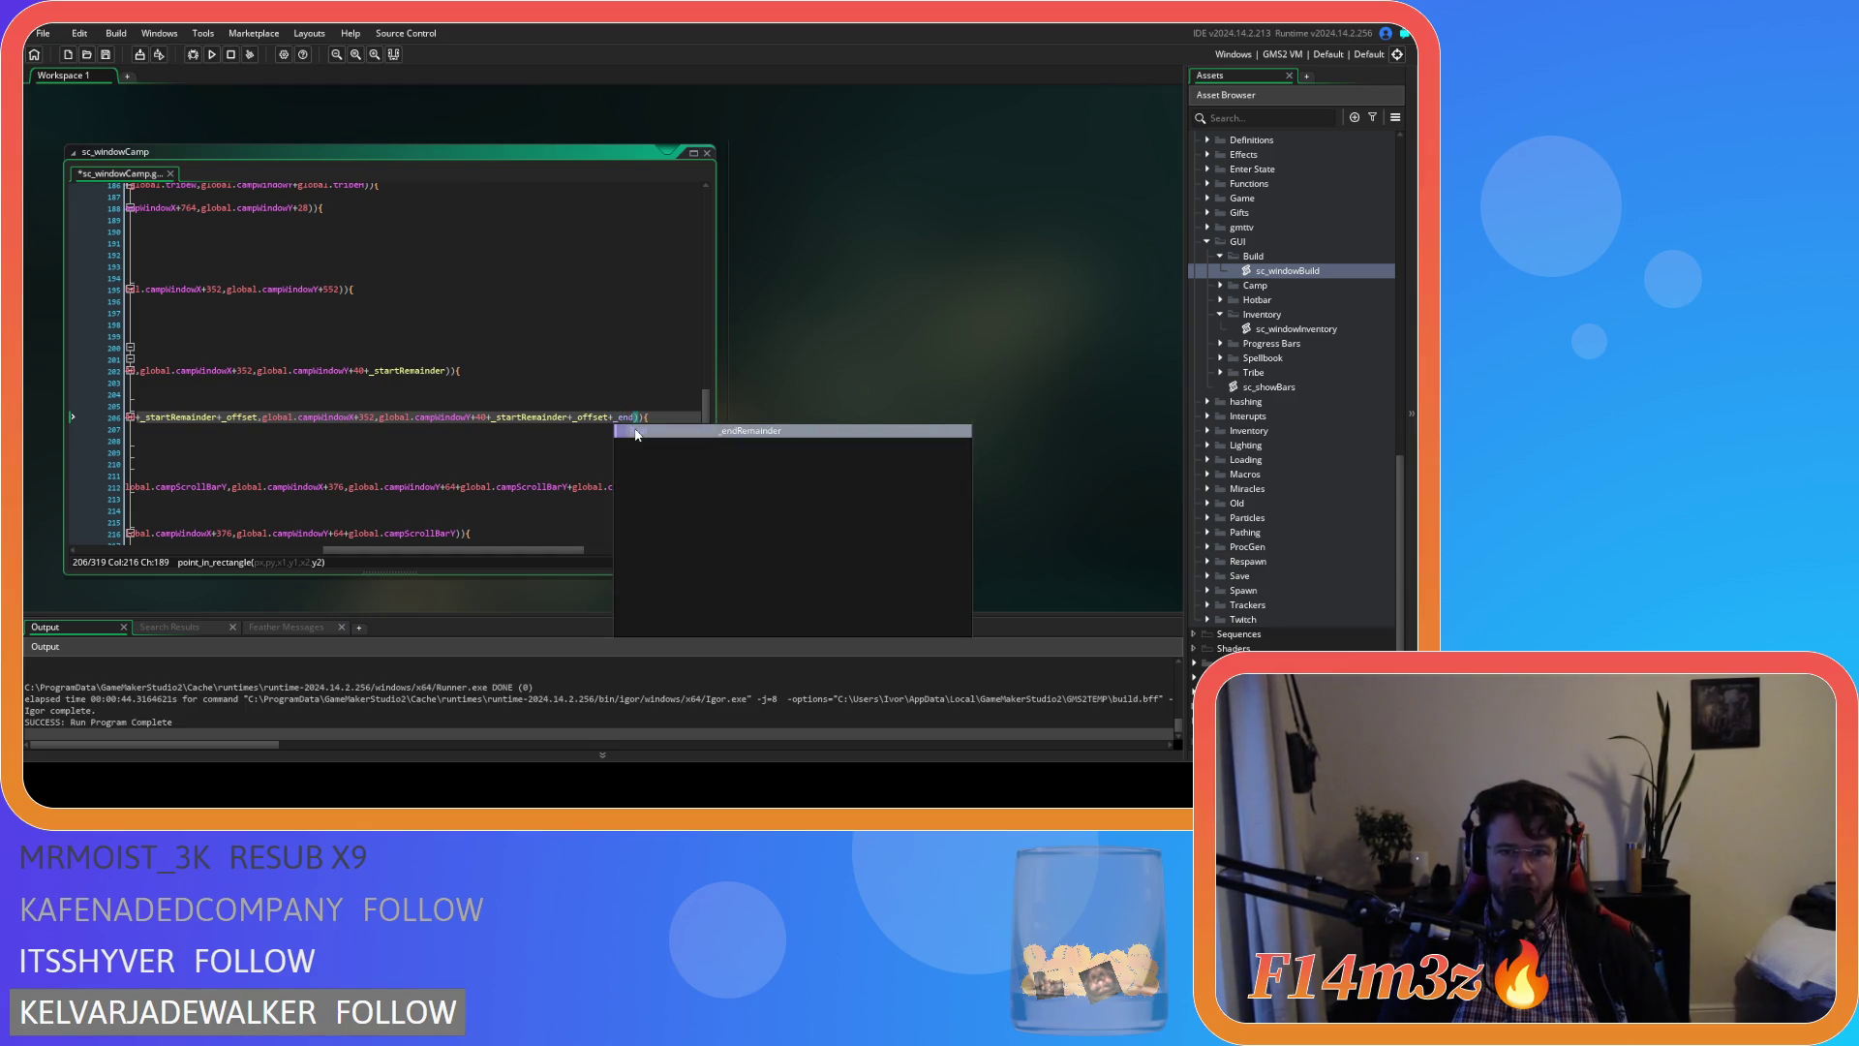
{"action": "key", "text": "Return"}
{"action": "key", "text": "ctrl+s"}
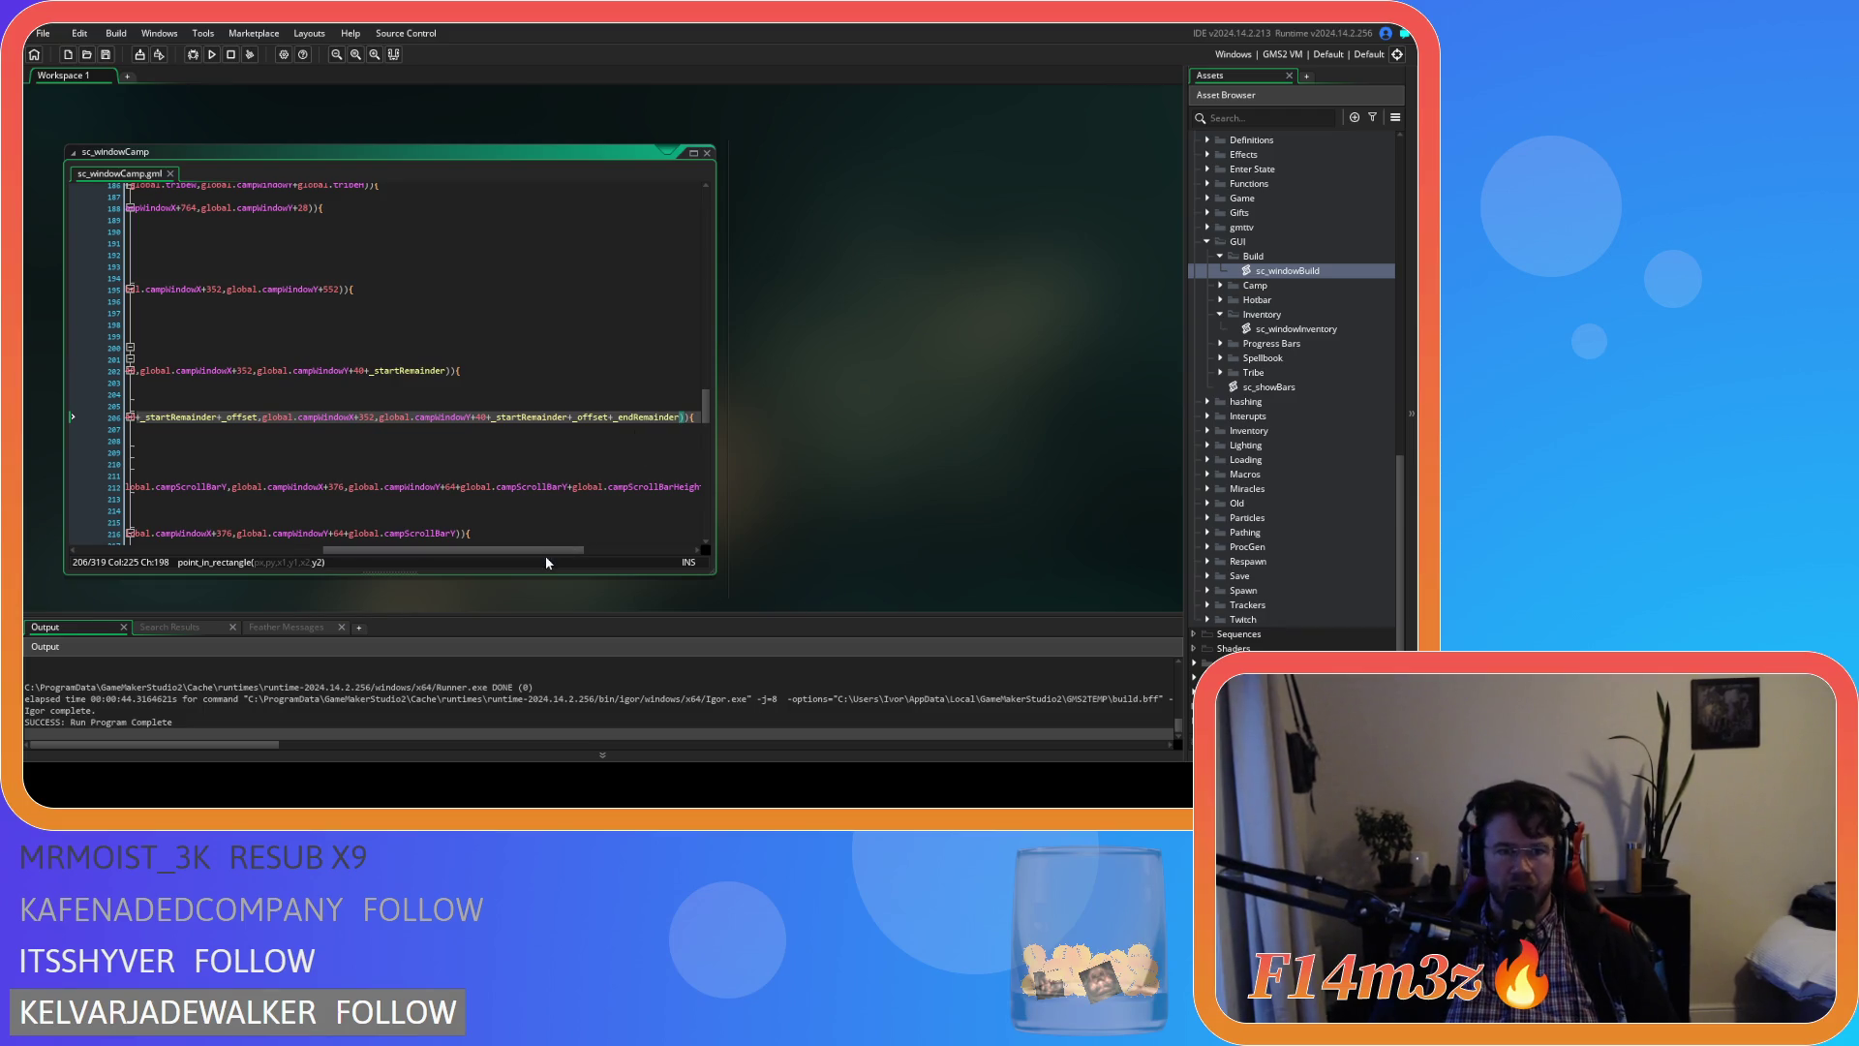
{"action": "mouse_move", "coordinate": [534, 550]}
{"action": "left_mouse_down"}
{"action": "mouse_move", "coordinate": [368, 540]}
{"action": "mouse_move", "coordinate": [619, 516]}
{"action": "mouse_move", "coordinate": [523, 518]}
{"action": "left_mouse_up"}
{"action": "scroll", "coordinate": [523, 518], "scroll_direction": "left", "scroll_amount": 5}
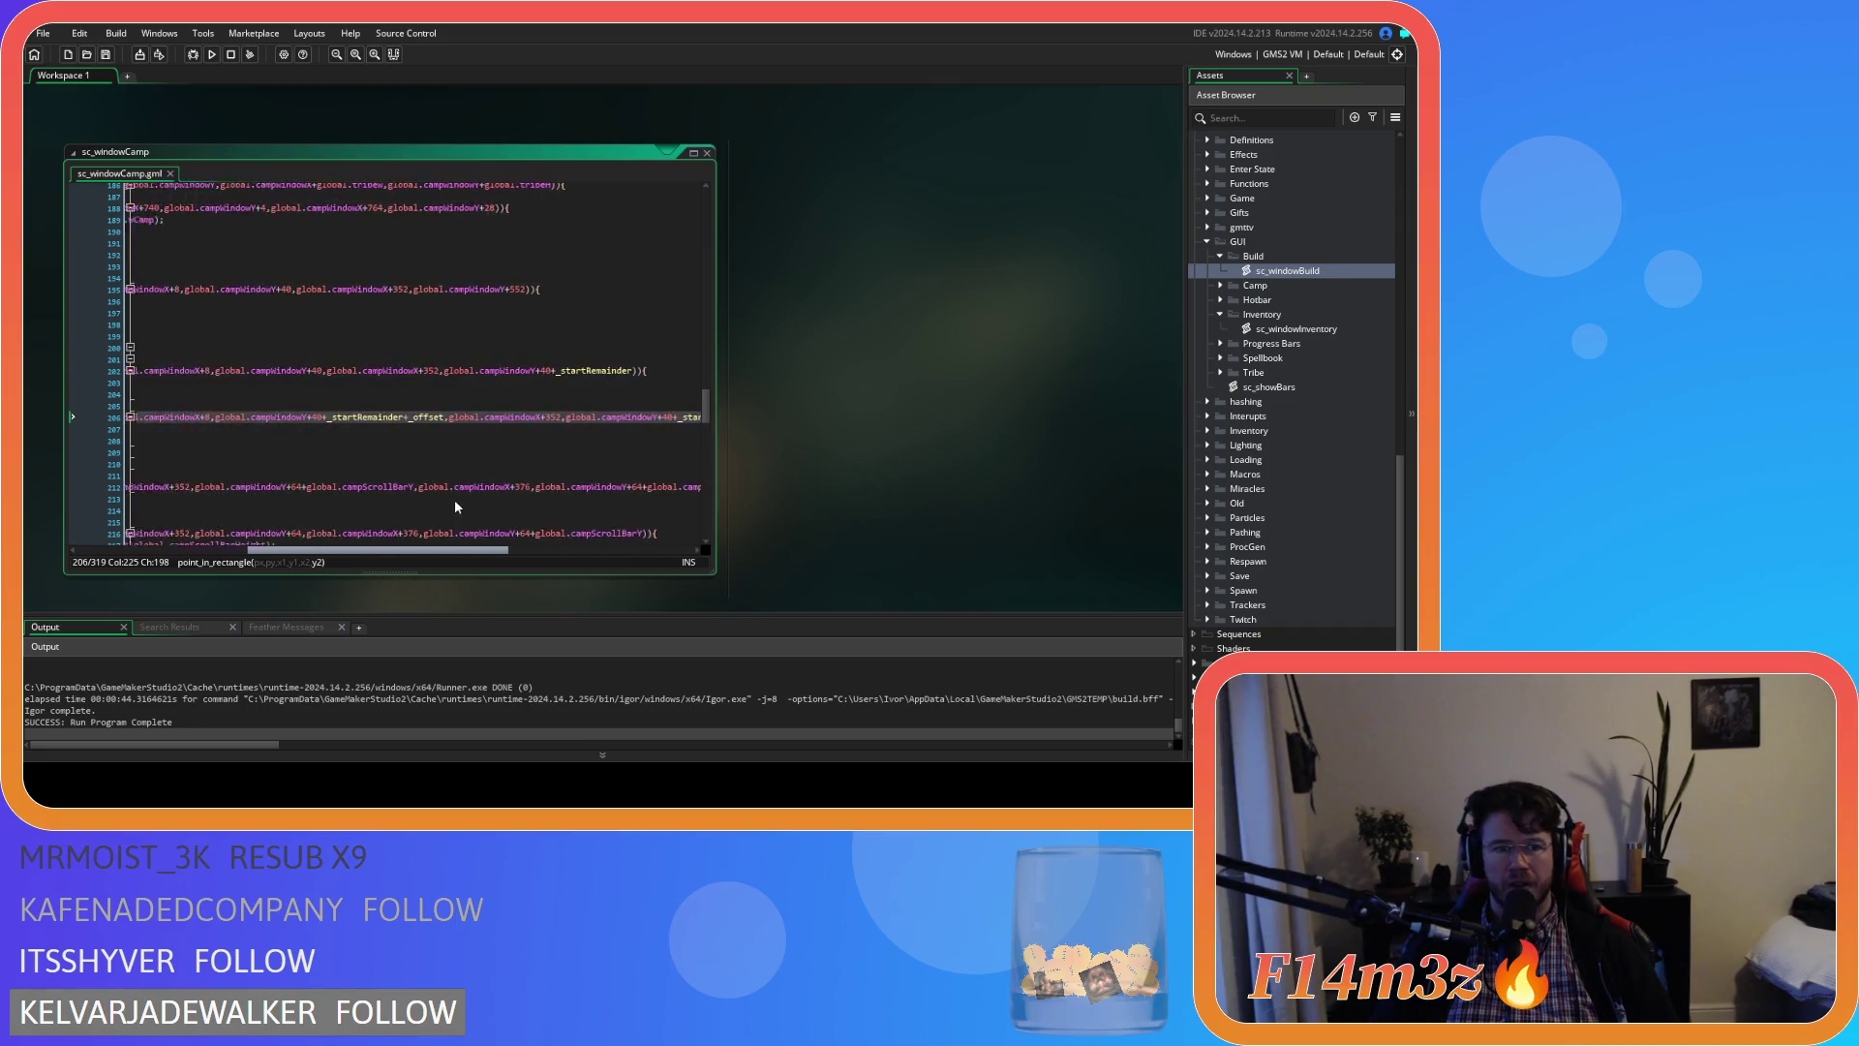
{"action": "scroll", "coordinate": [306, 465], "scroll_direction": "right", "scroll_amount": 2}
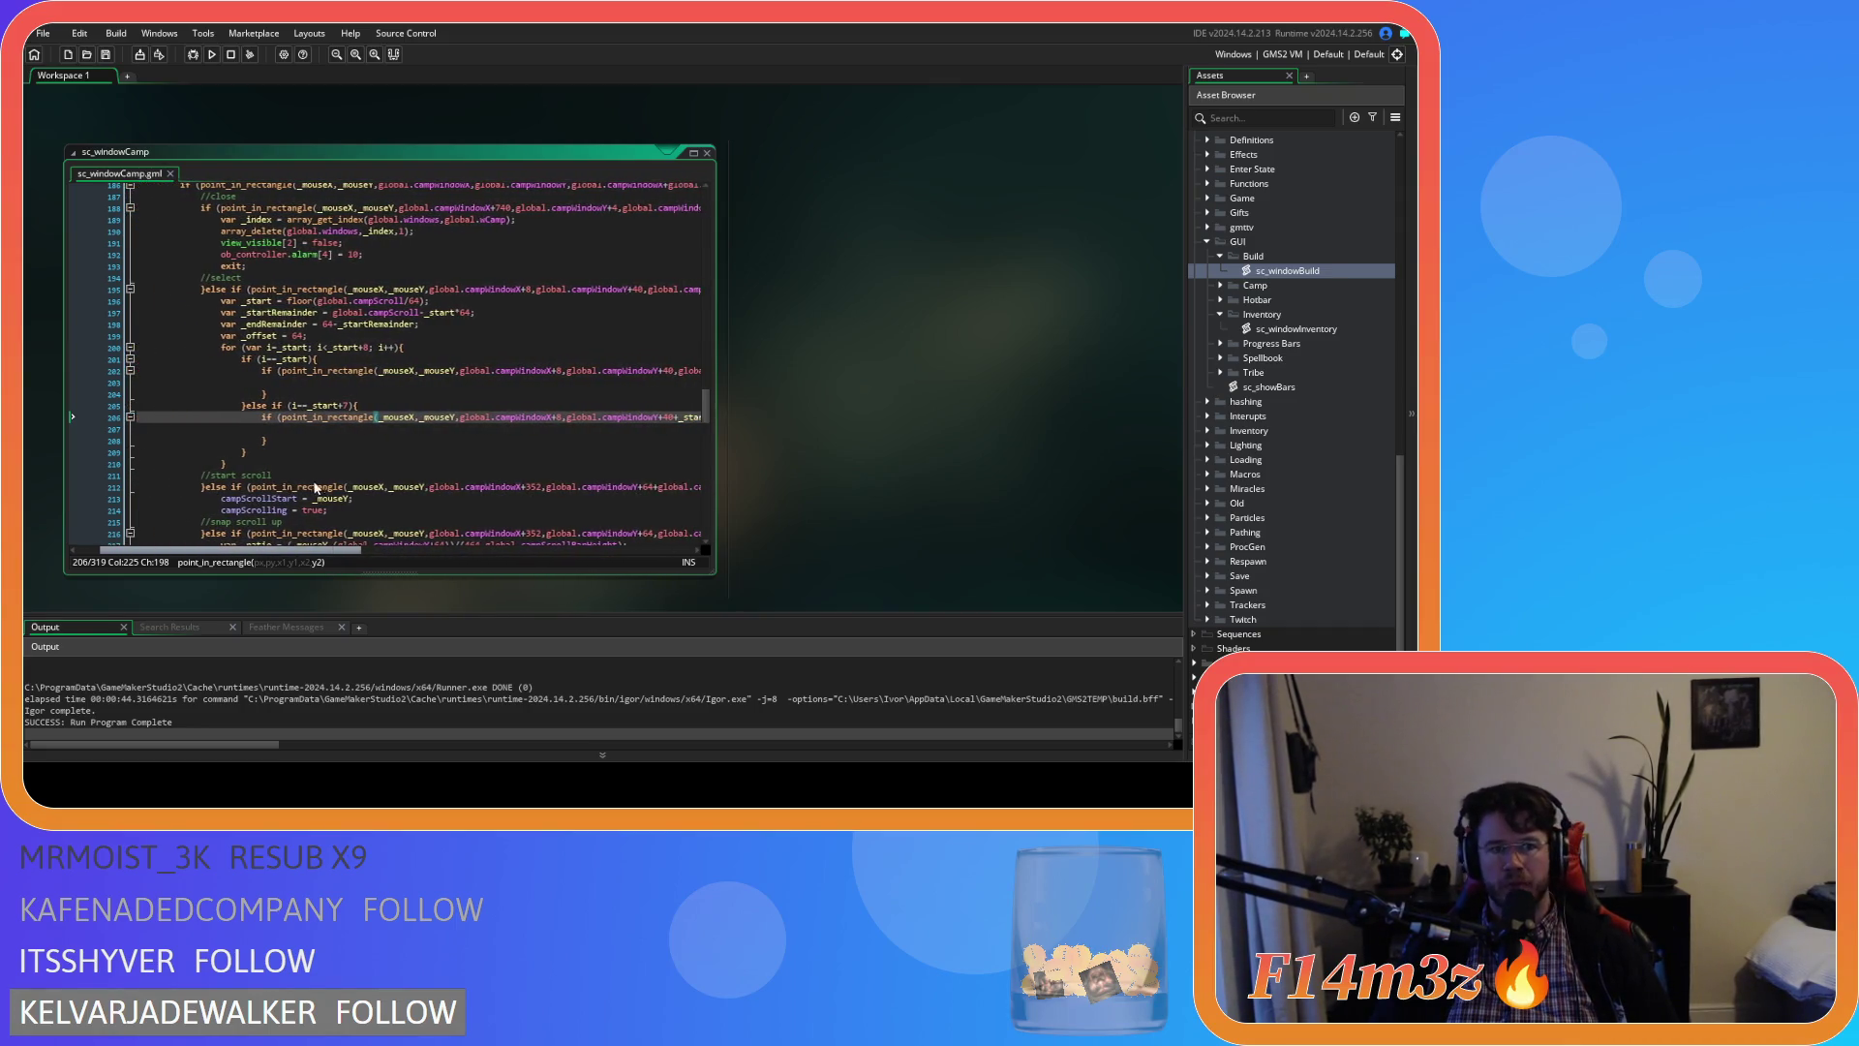
Add an empty else block after the else-if branch
{"action": "left_click", "coordinate": [270, 452]}
{"action": "type", "text": "else{"}
{"action": "key", "text": "Return"}
{"action": "key", "text": "Return"}
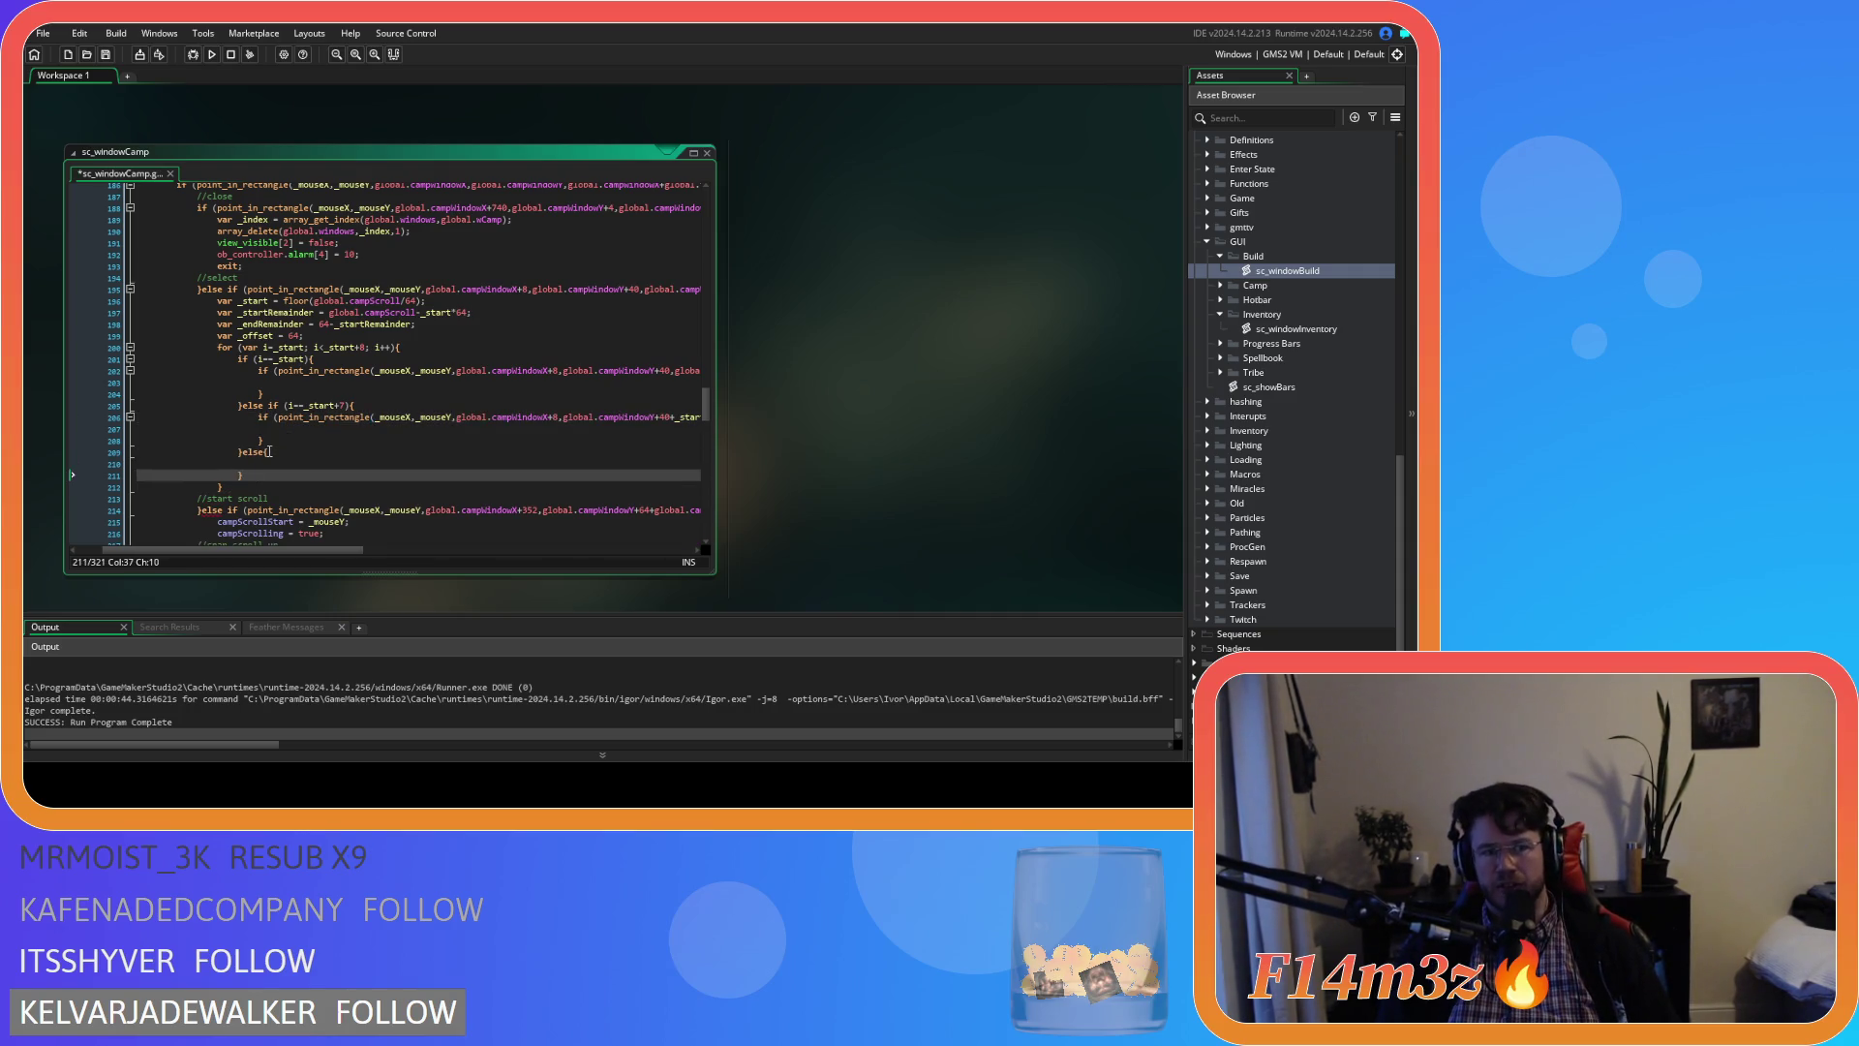
{"action": "left_click", "coordinate": [328, 462]}
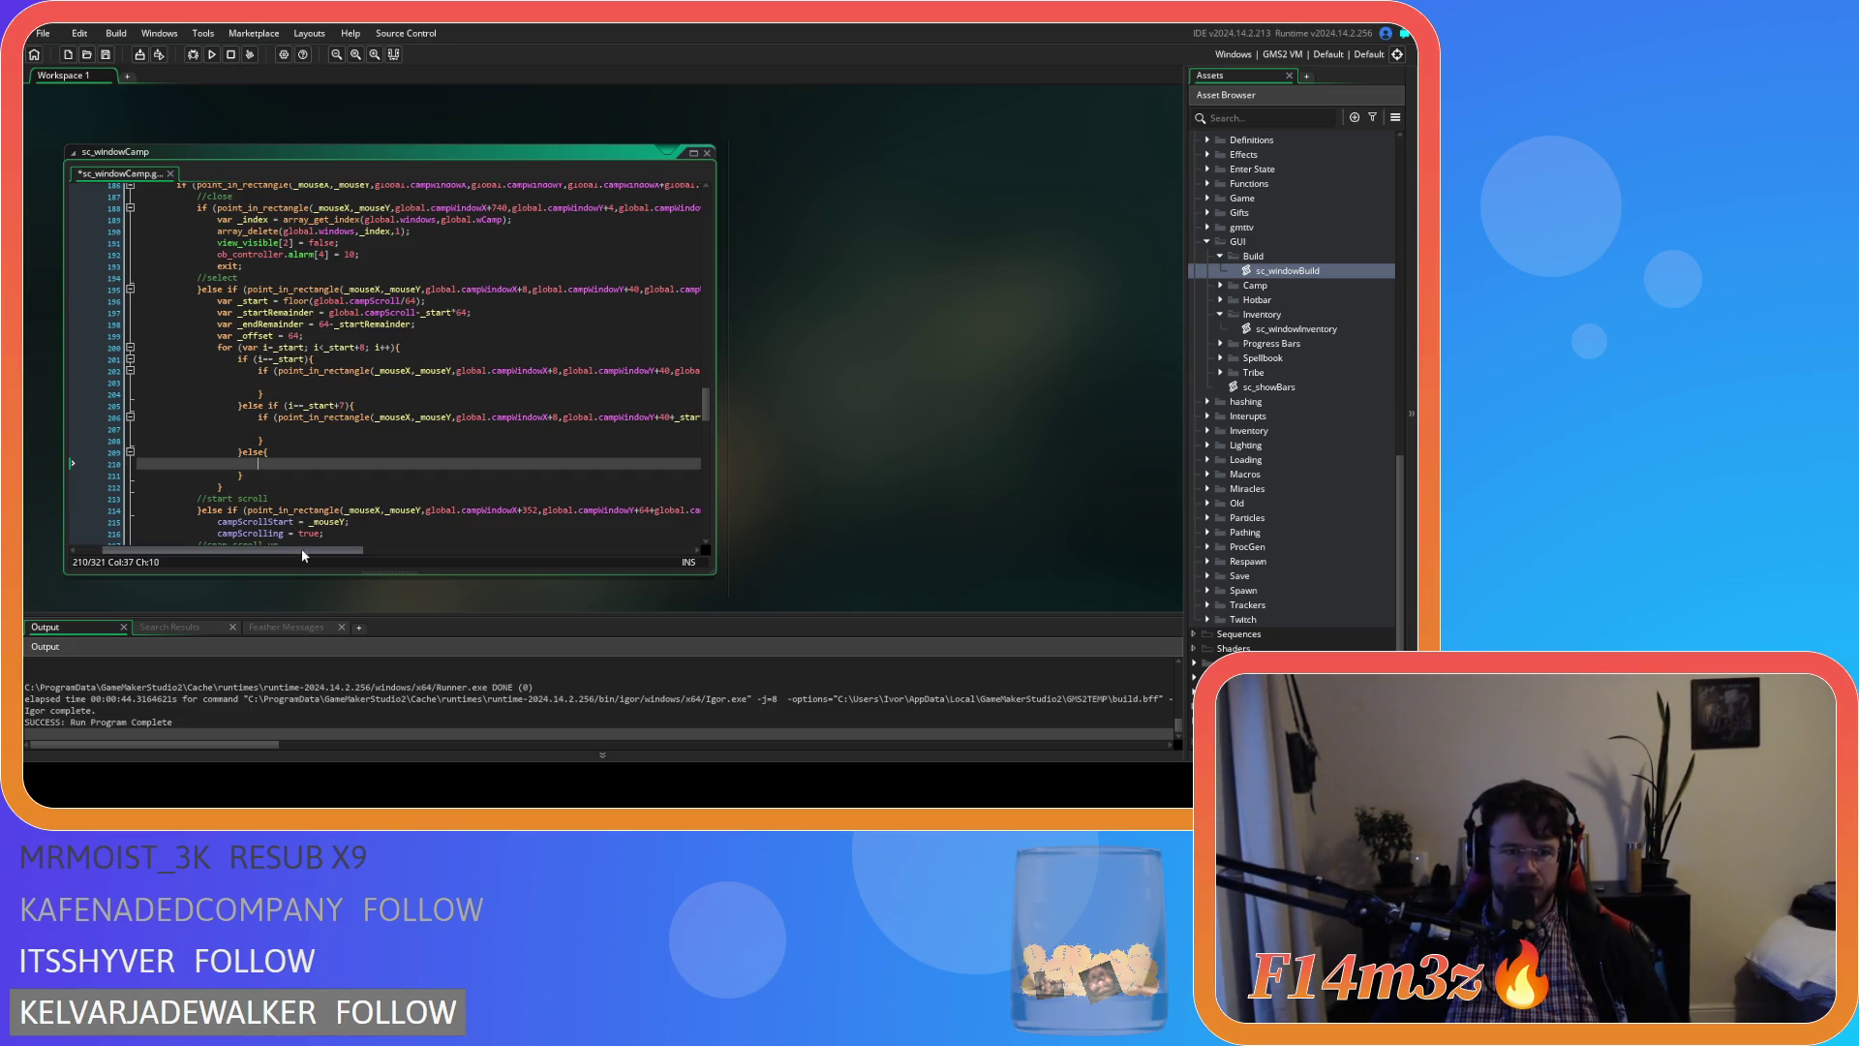
{"action": "scroll", "coordinate": [303, 550], "scroll_direction": "right", "scroll_amount": 3}
Change the _offset declaration's starting value from 64 to 0 and save
{"action": "double_click", "coordinate": [263, 335]}
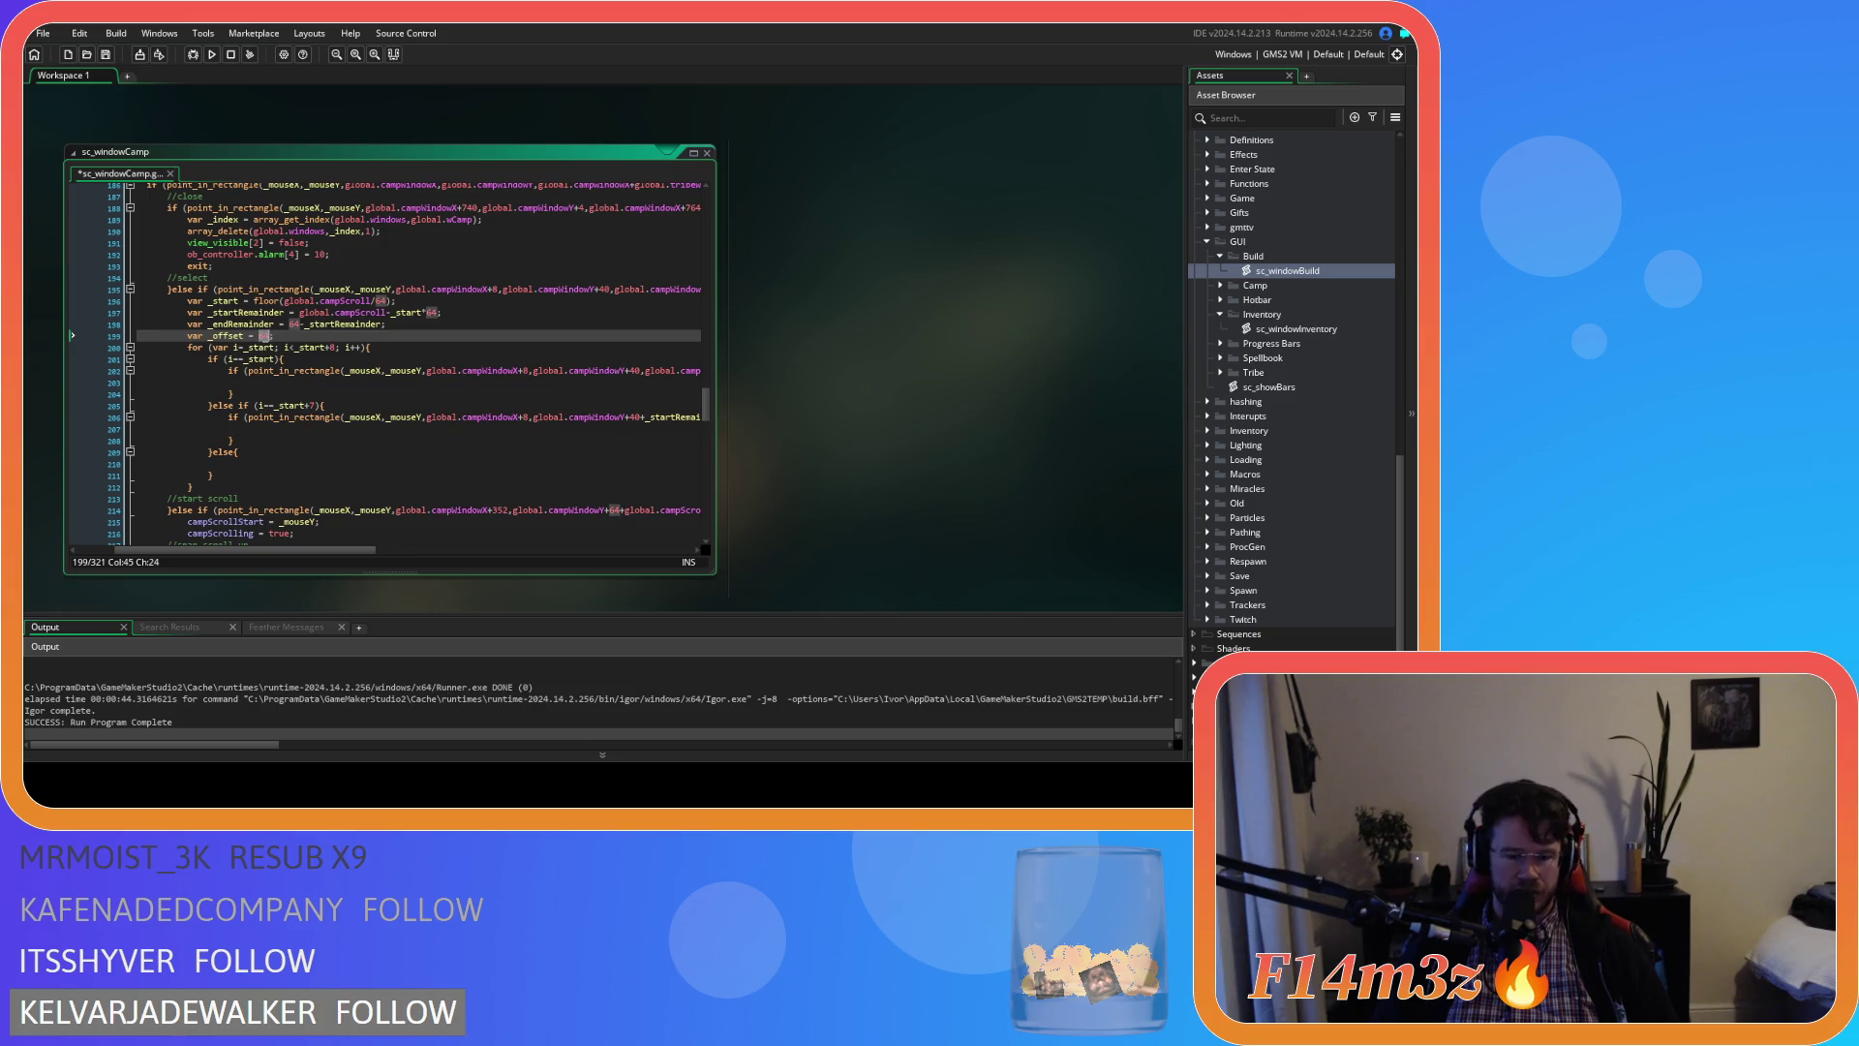
{"action": "type", "text": "0"}
{"action": "key", "text": "ctrl+s"}
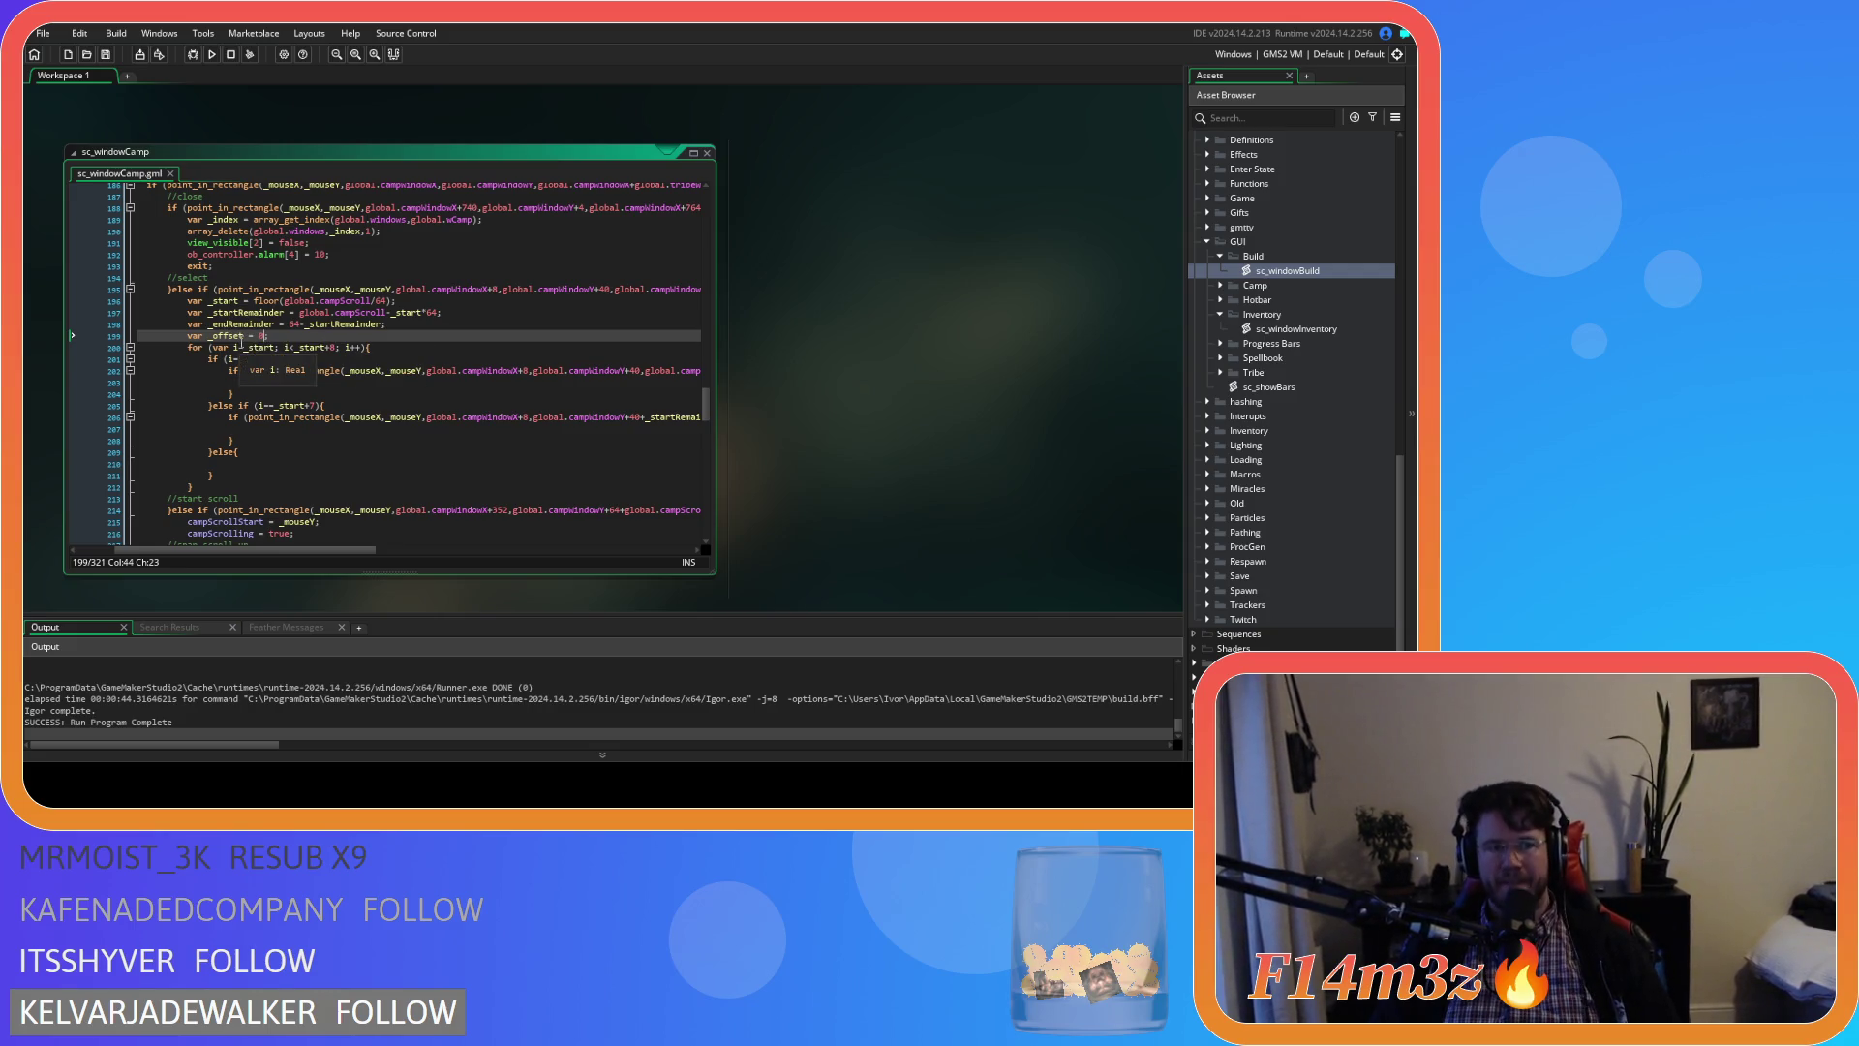
Add the statement _offset += 64; inside the else block and save
{"action": "left_click_drag", "start_coordinate": [268, 336], "coordinate": [209, 339]}
{"action": "key", "text": "ctrl+c"}
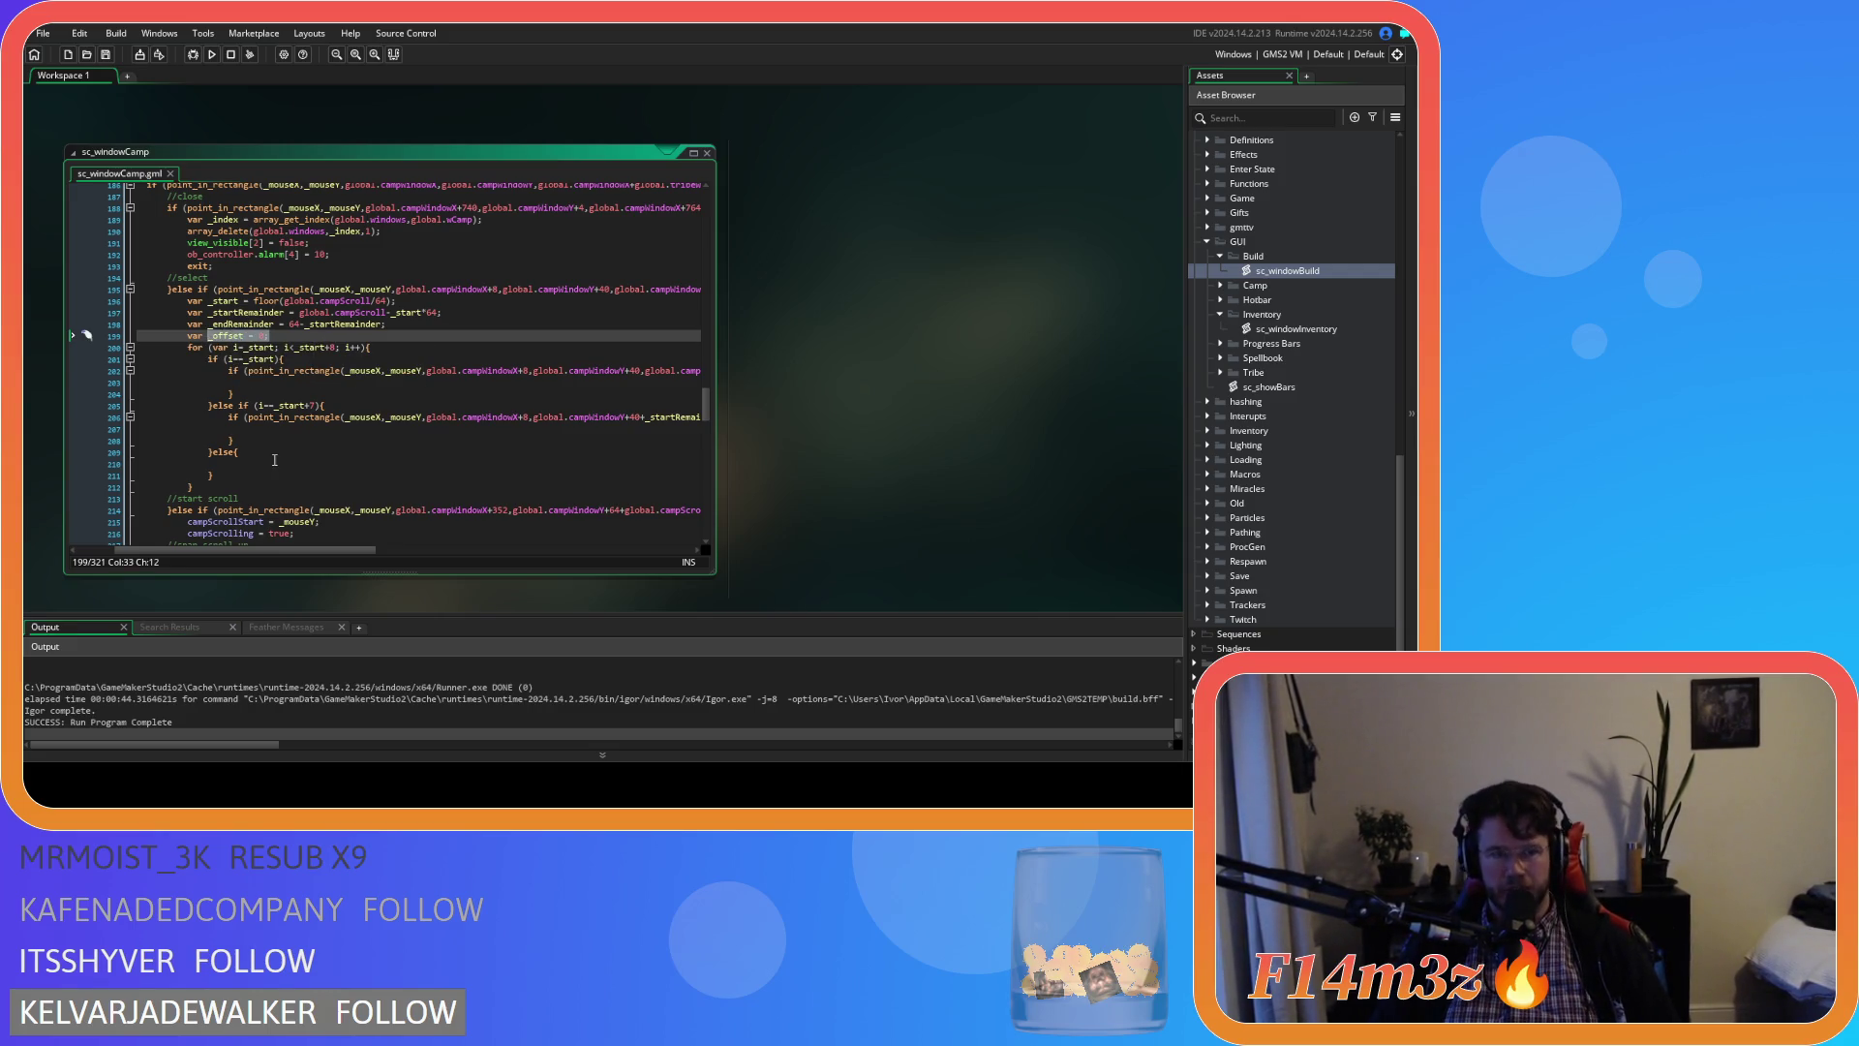
{"action": "left_click", "coordinate": [291, 462]}
{"action": "key", "text": "Return"}
{"action": "key", "text": "ctrl+v"}
{"action": "type", "text": ";"}
{"action": "double_click", "coordinate": [282, 474]}
{"action": "type", "text": "64"}
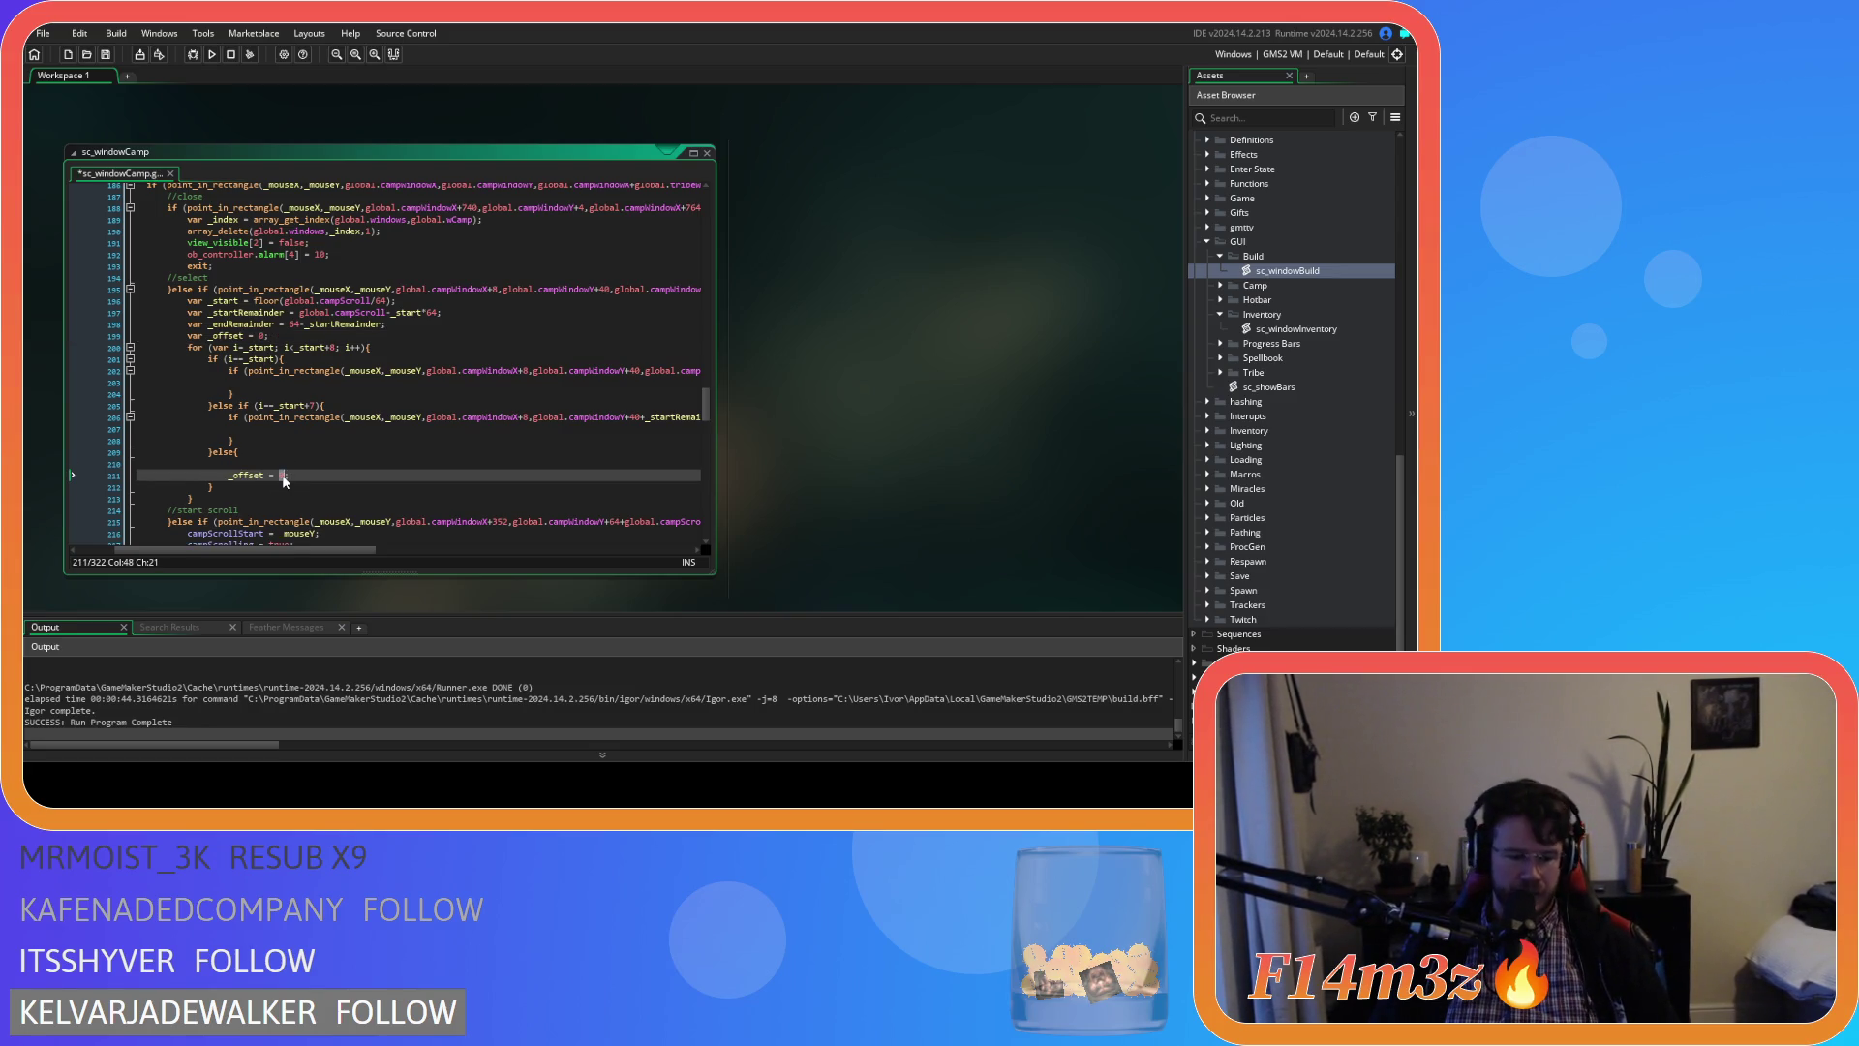
{"action": "key", "text": "ctrl+s"}
{"action": "key", "text": "Left"}
{"action": "key", "text": "Left"}
{"action": "key", "text": "Left"}
{"action": "type", "text": "+"}
{"action": "key", "text": "ctrl+s"}
Paste the else-if's point_in_rectangle check into the else block
{"action": "left_click", "coordinate": [344, 459]}
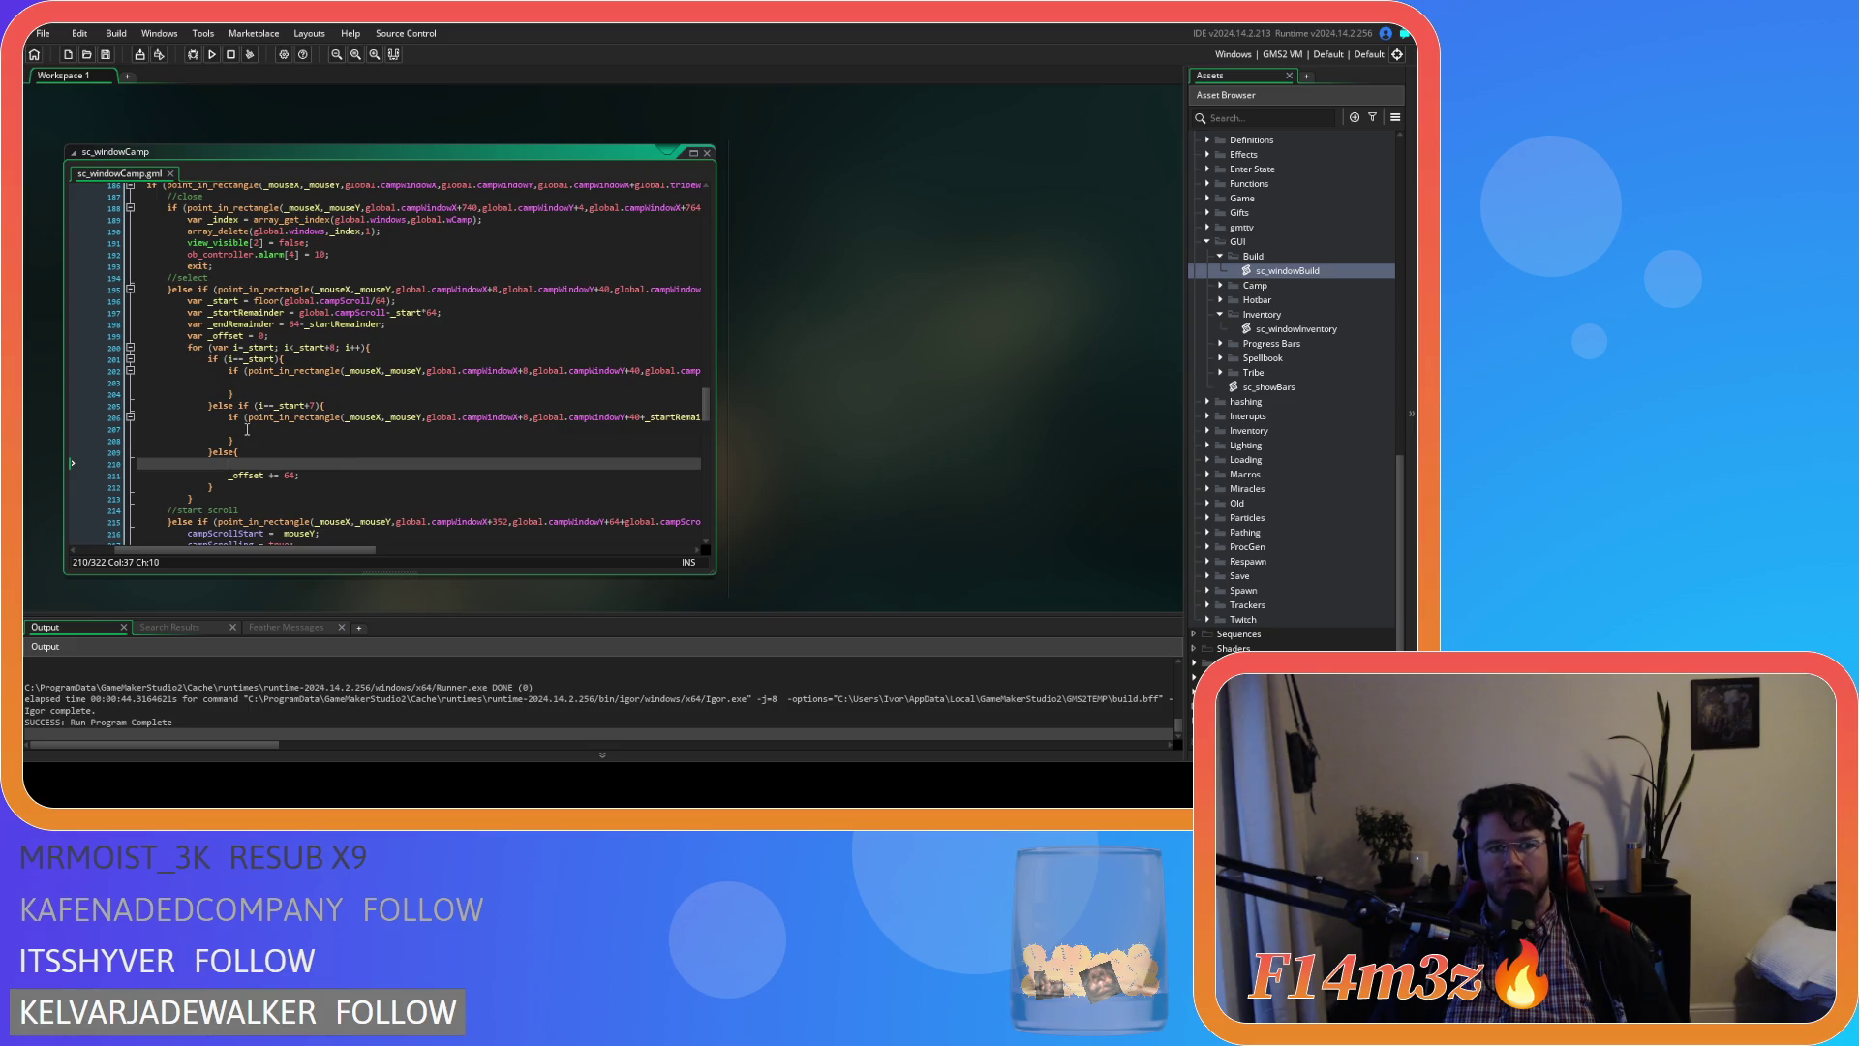
{"action": "left_click_drag", "start_coordinate": [248, 429], "coordinate": [235, 418]}
{"action": "left_click", "coordinate": [270, 464]}
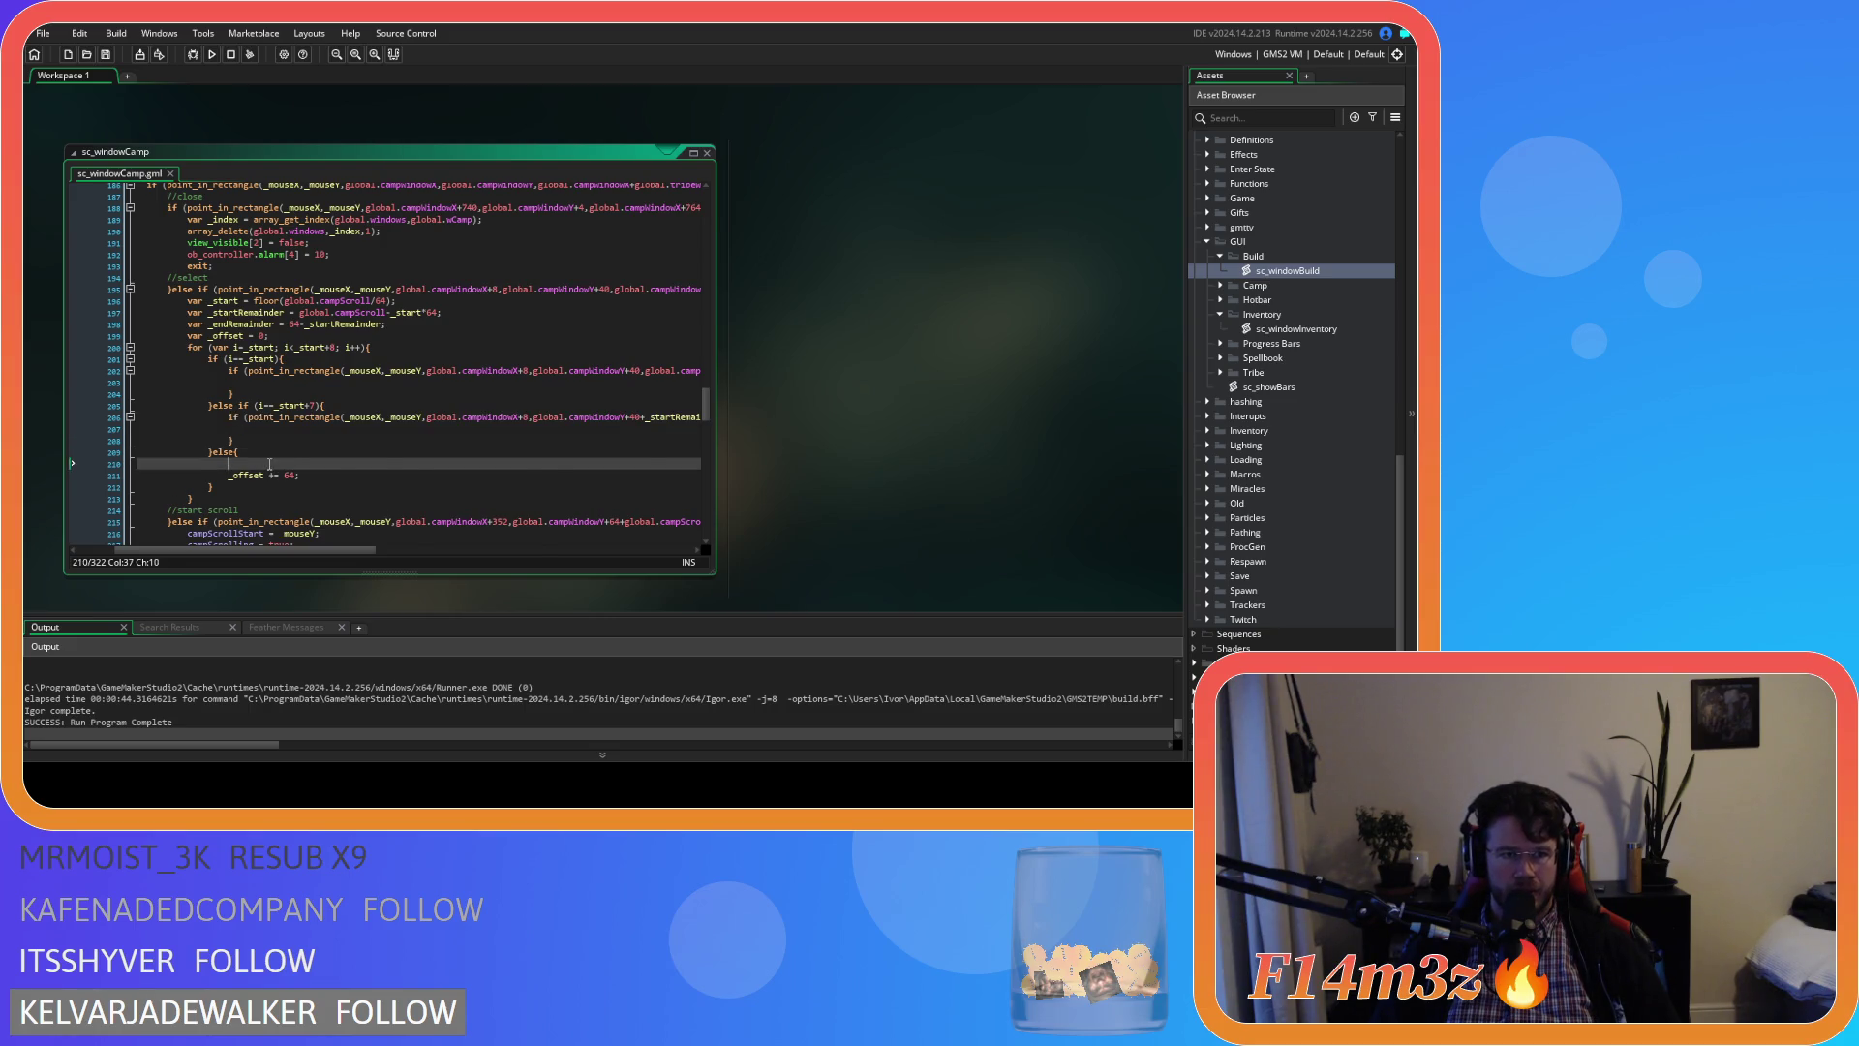
{"action": "key", "text": "ctrl+v"}
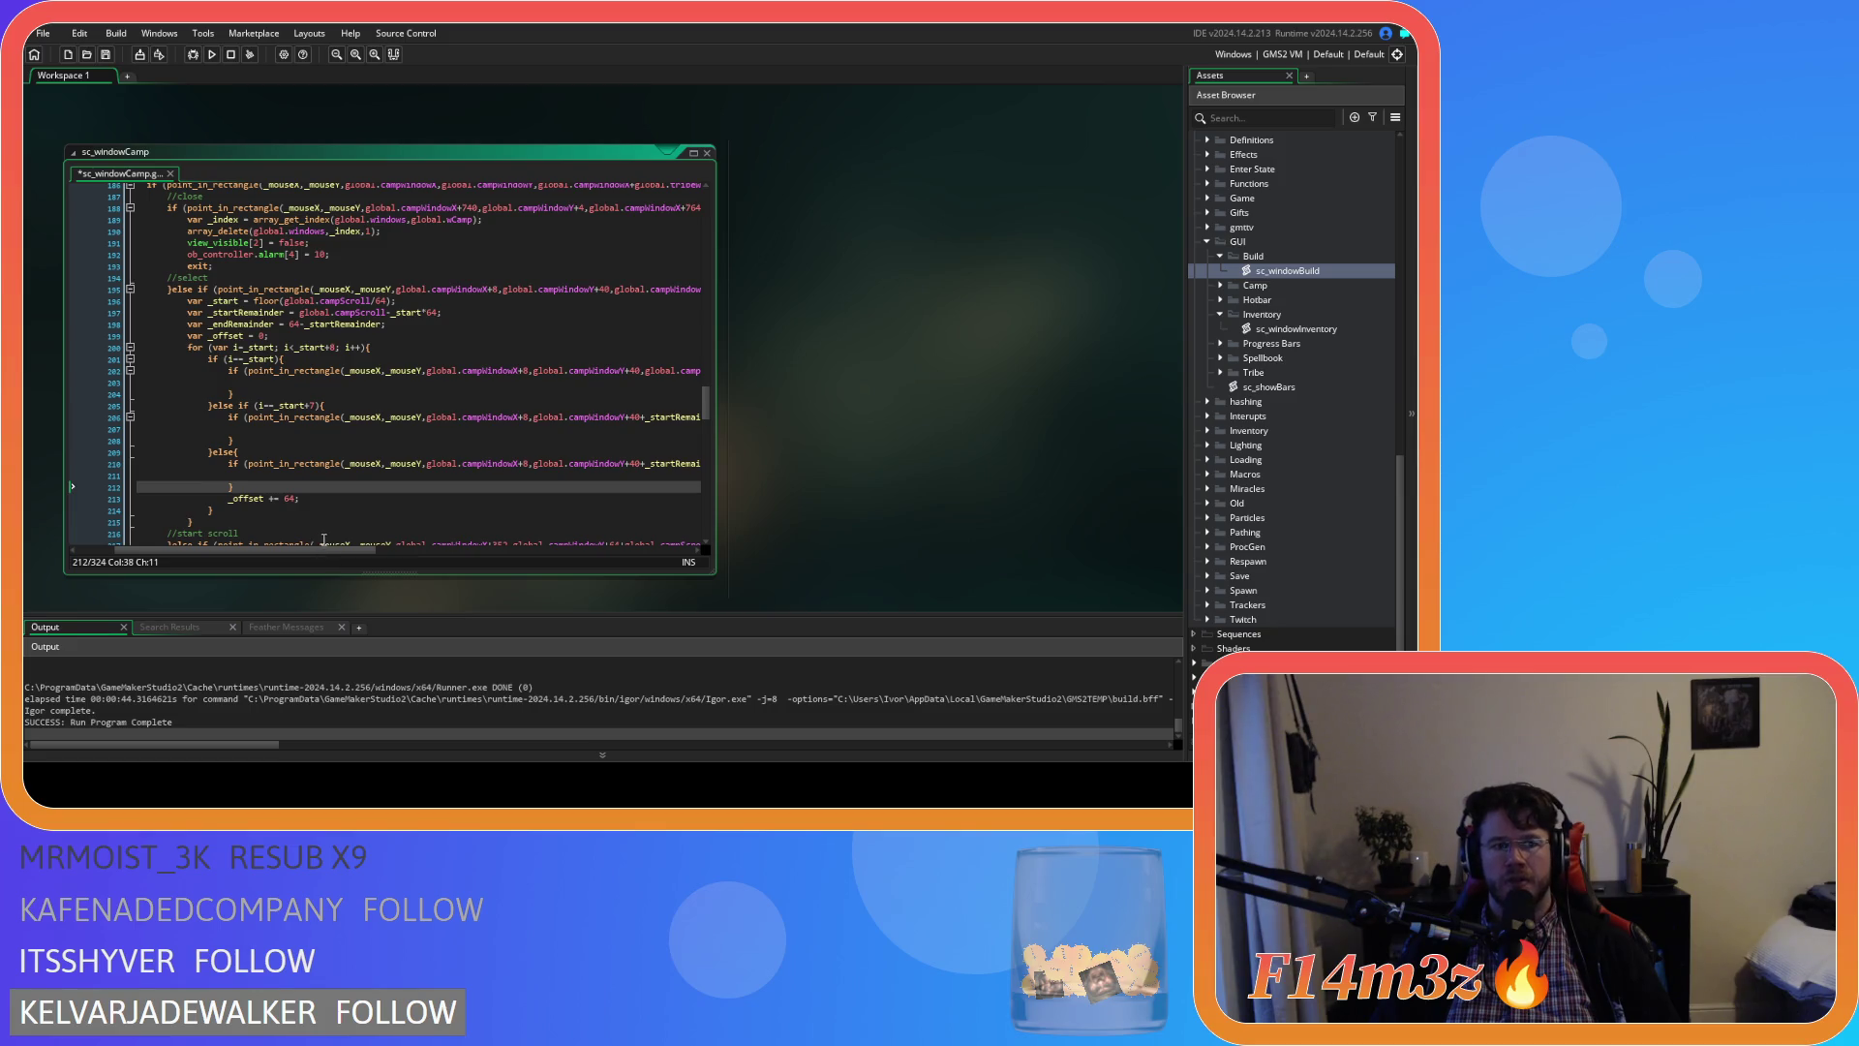
Replace _endRemainder with 64 in the else branch's rectangle check on line 210
{"action": "left_click_drag", "start_coordinate": [334, 550], "coordinate": [555, 537]}
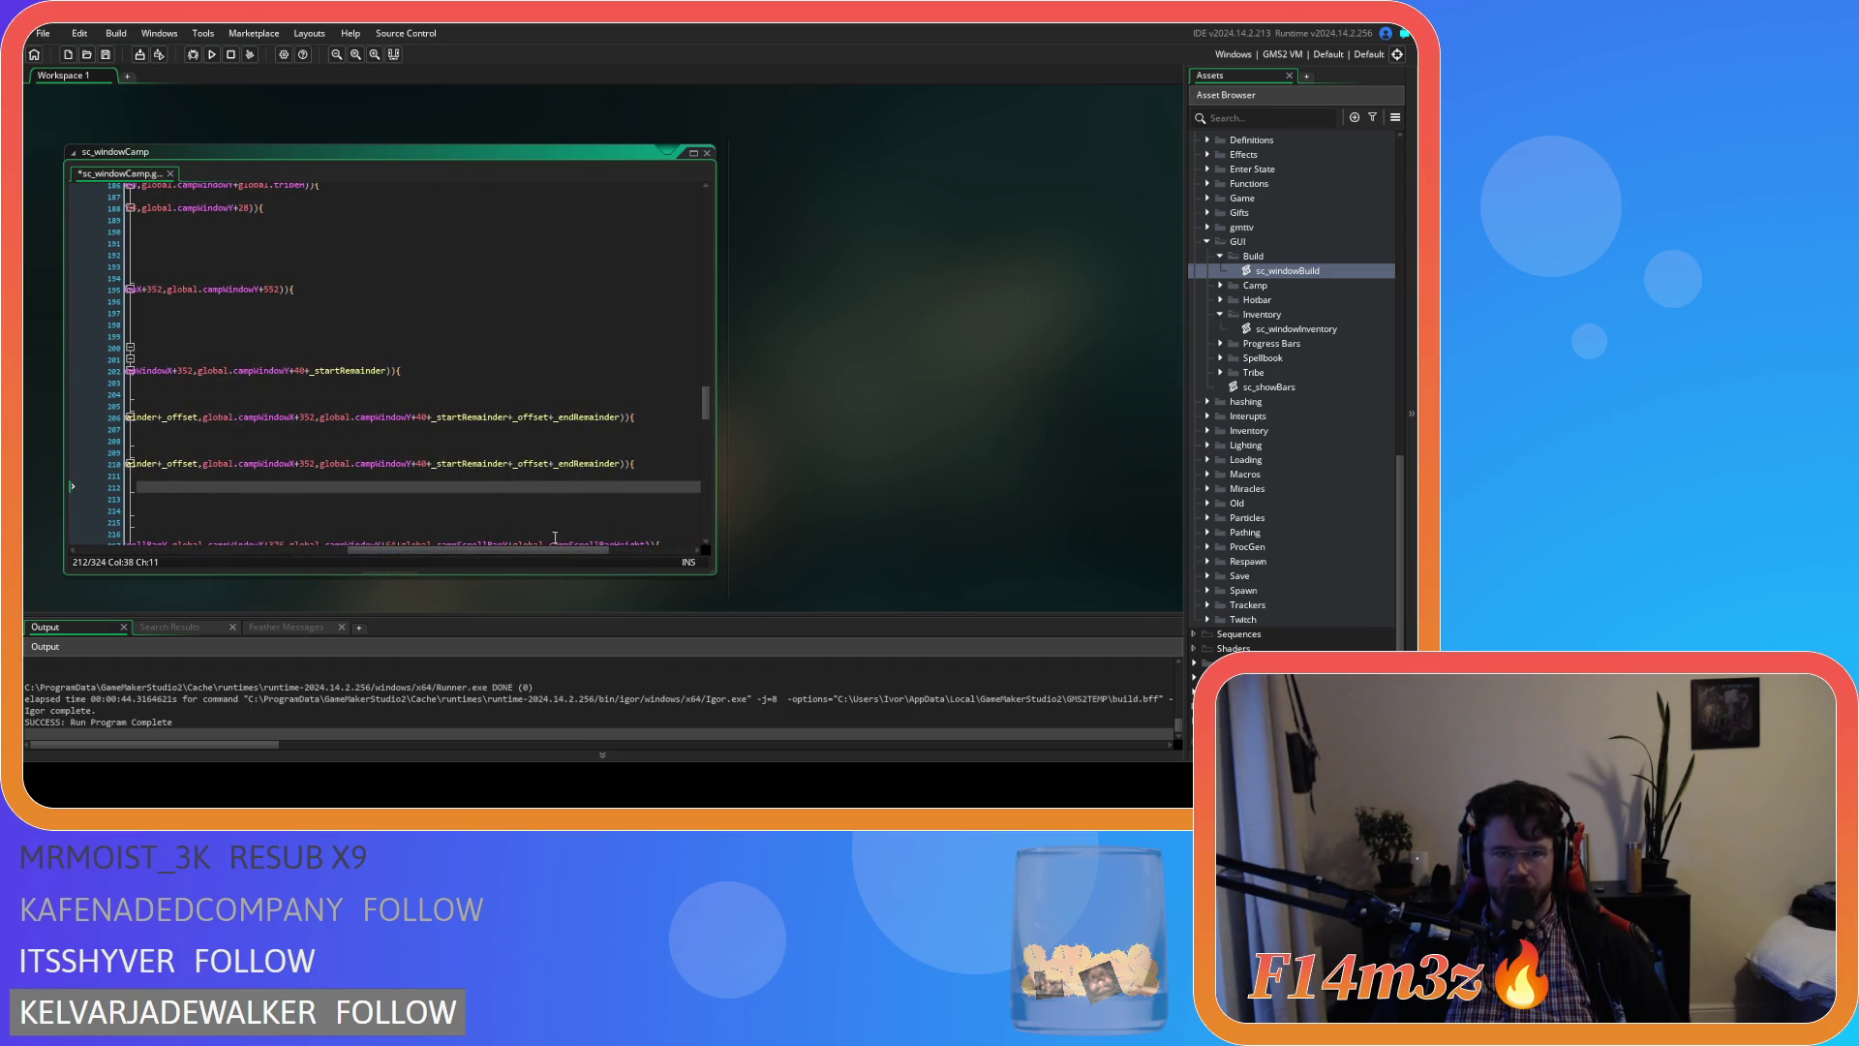
{"action": "double_click", "coordinate": [581, 463]}
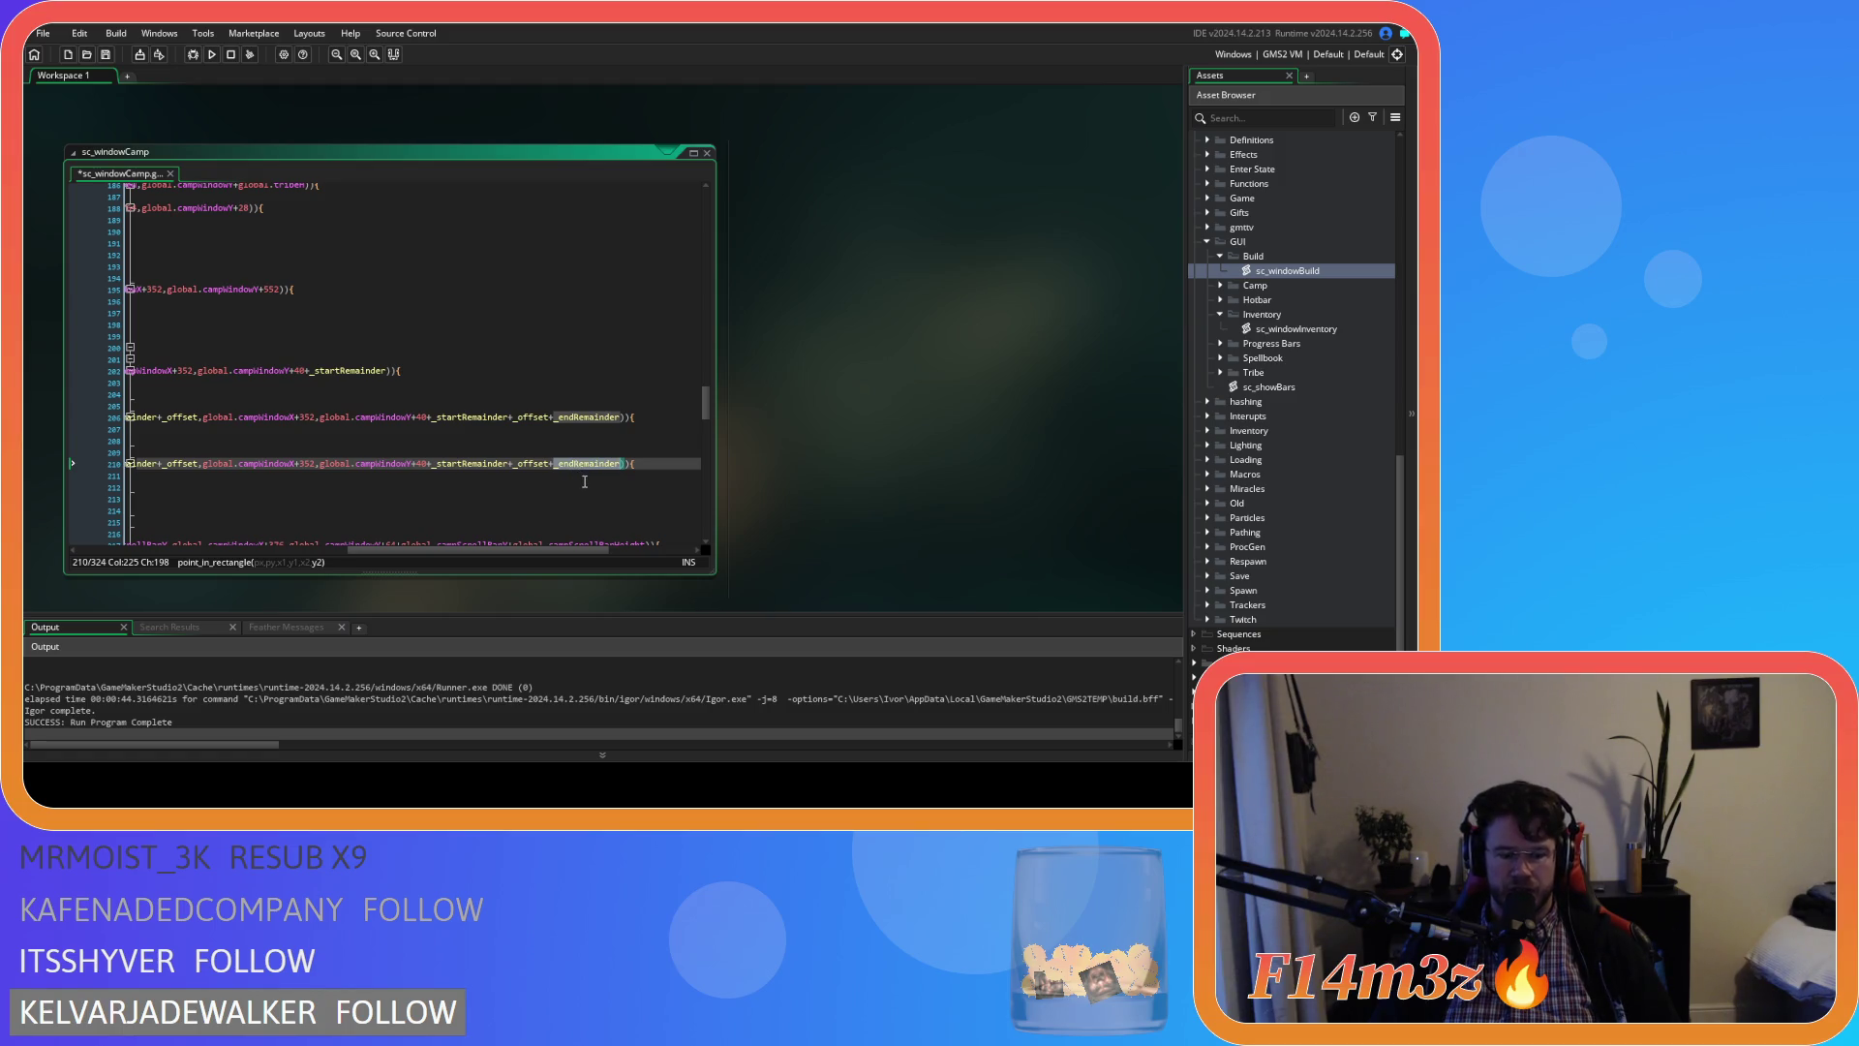
{"action": "type", "text": "64"}
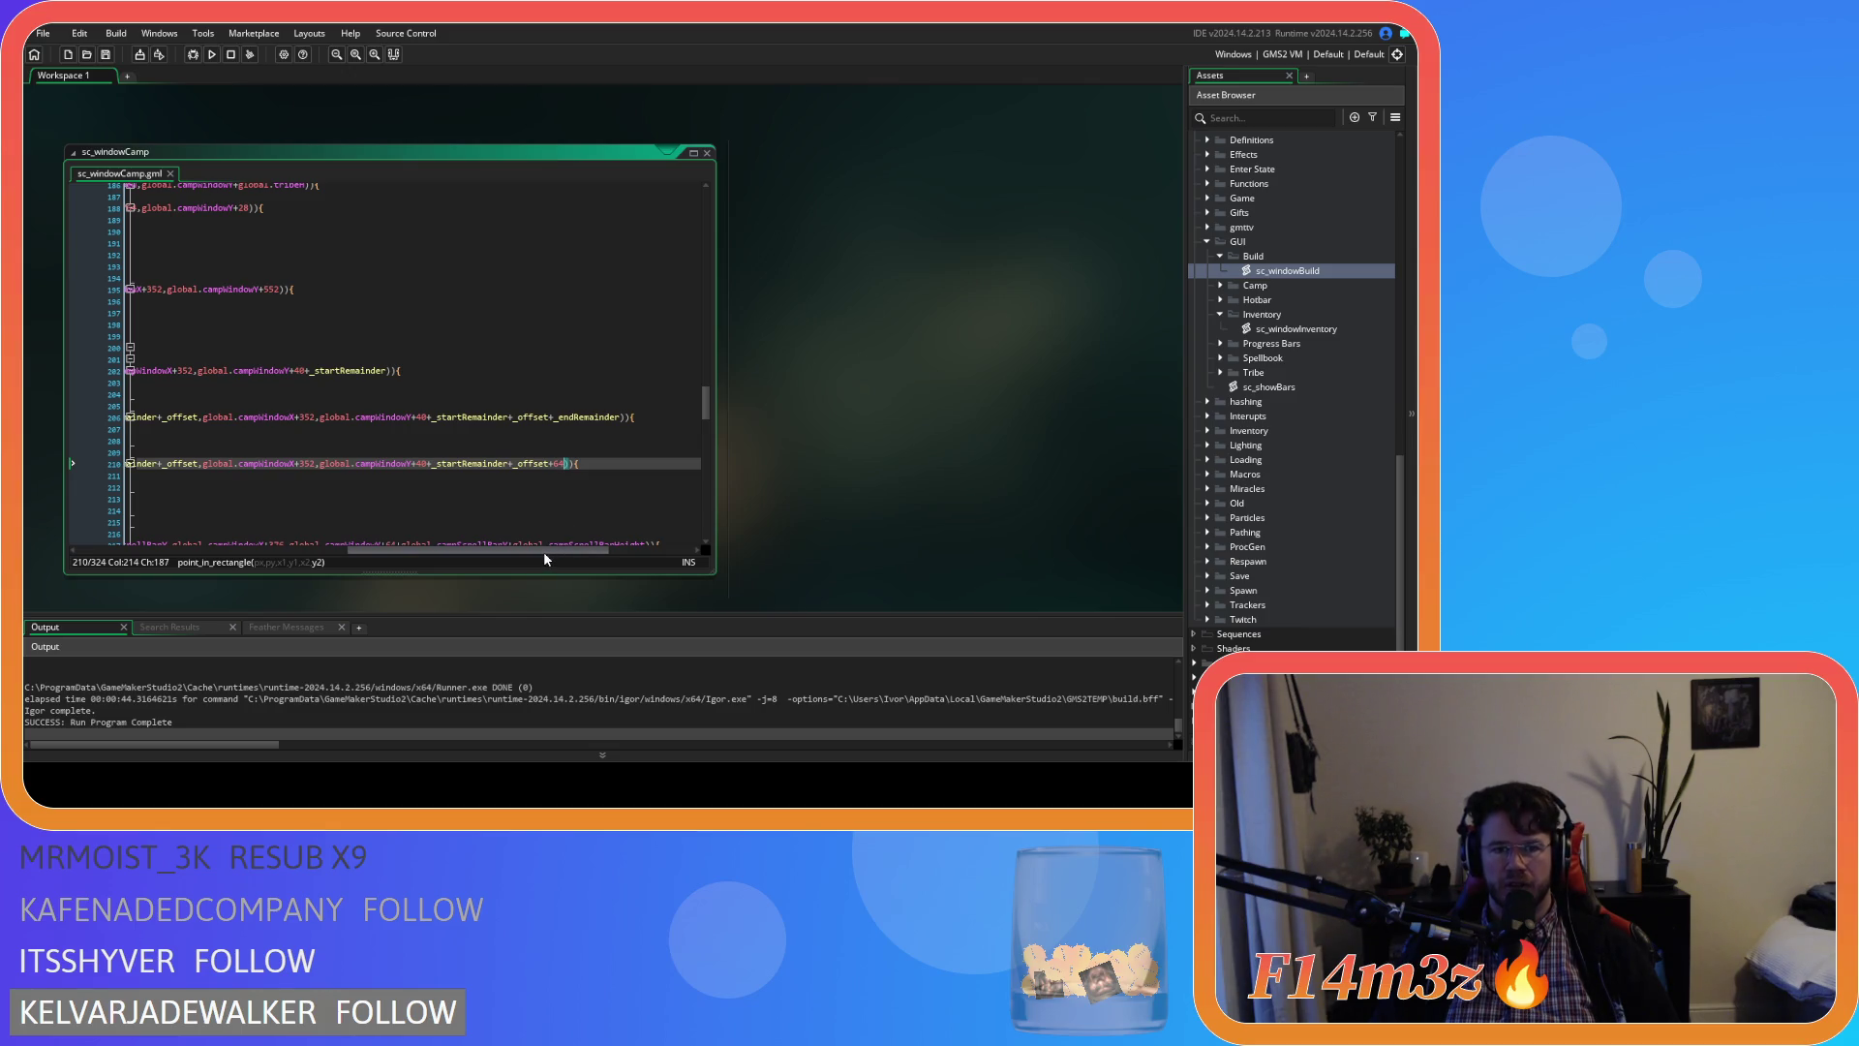
{"action": "mouse_move", "coordinate": [540, 554]}
{"action": "left_mouse_down"}
{"action": "mouse_move", "coordinate": [281, 515]}
{"action": "mouse_move", "coordinate": [492, 521]}
{"action": "mouse_move", "coordinate": [507, 532]}
{"action": "mouse_move", "coordinate": [281, 519]}
{"action": "left_mouse_up"}
Write global.campSelected = array_get(global.camp,i) in the first branch on line 203
{"action": "left_click", "coordinate": [339, 478]}
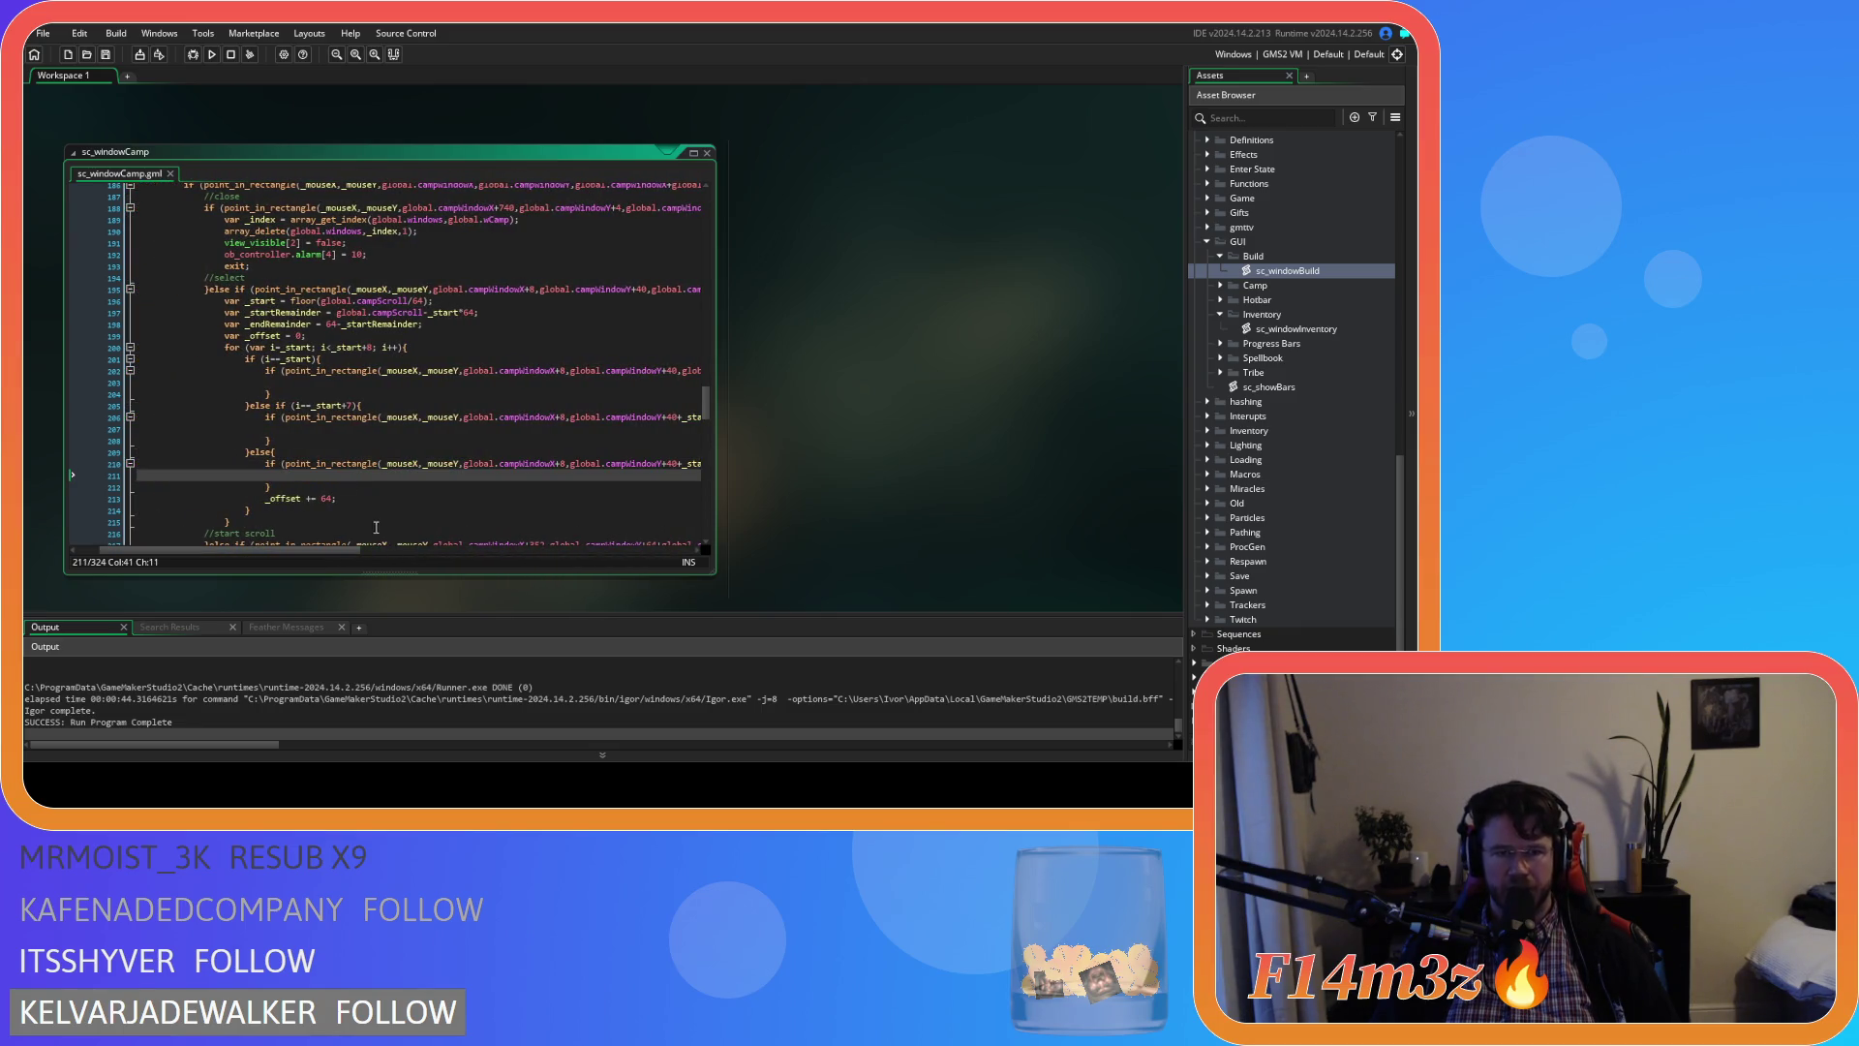
{"action": "mouse_move", "coordinate": [334, 544]}
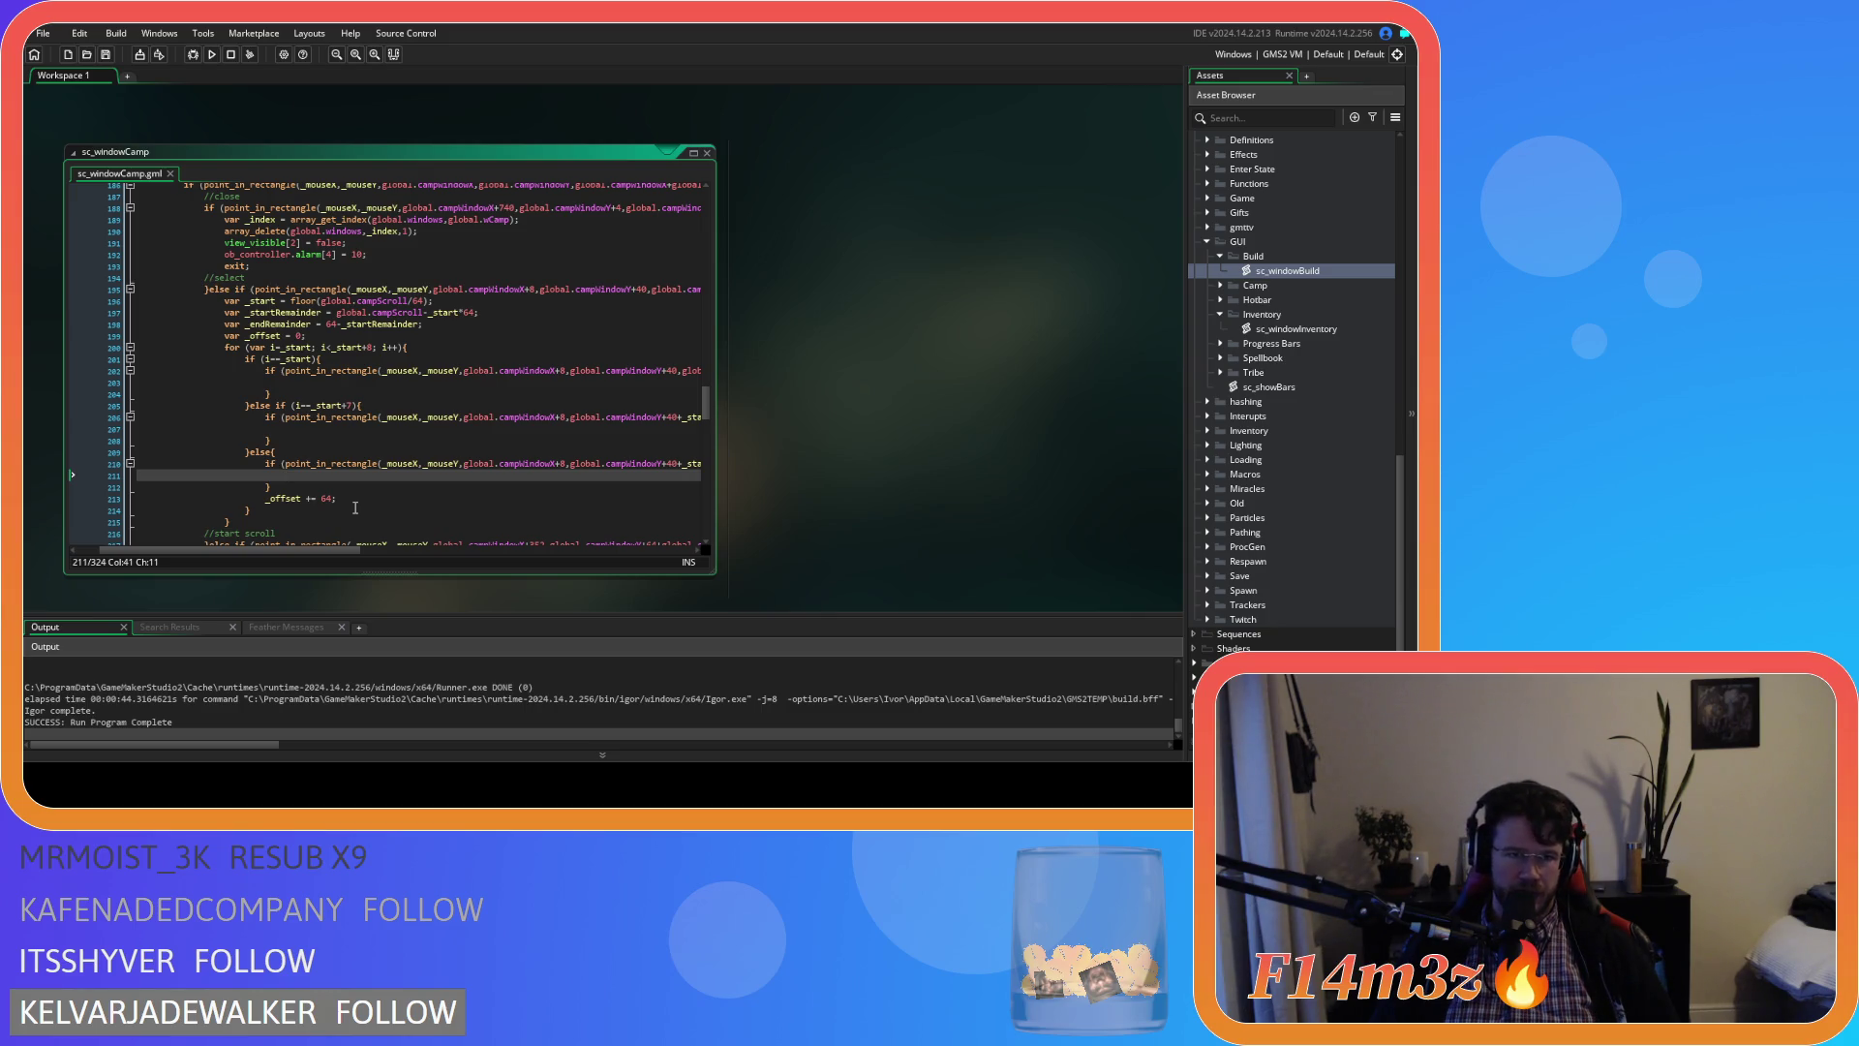
{"action": "mouse_move", "coordinate": [350, 420]}
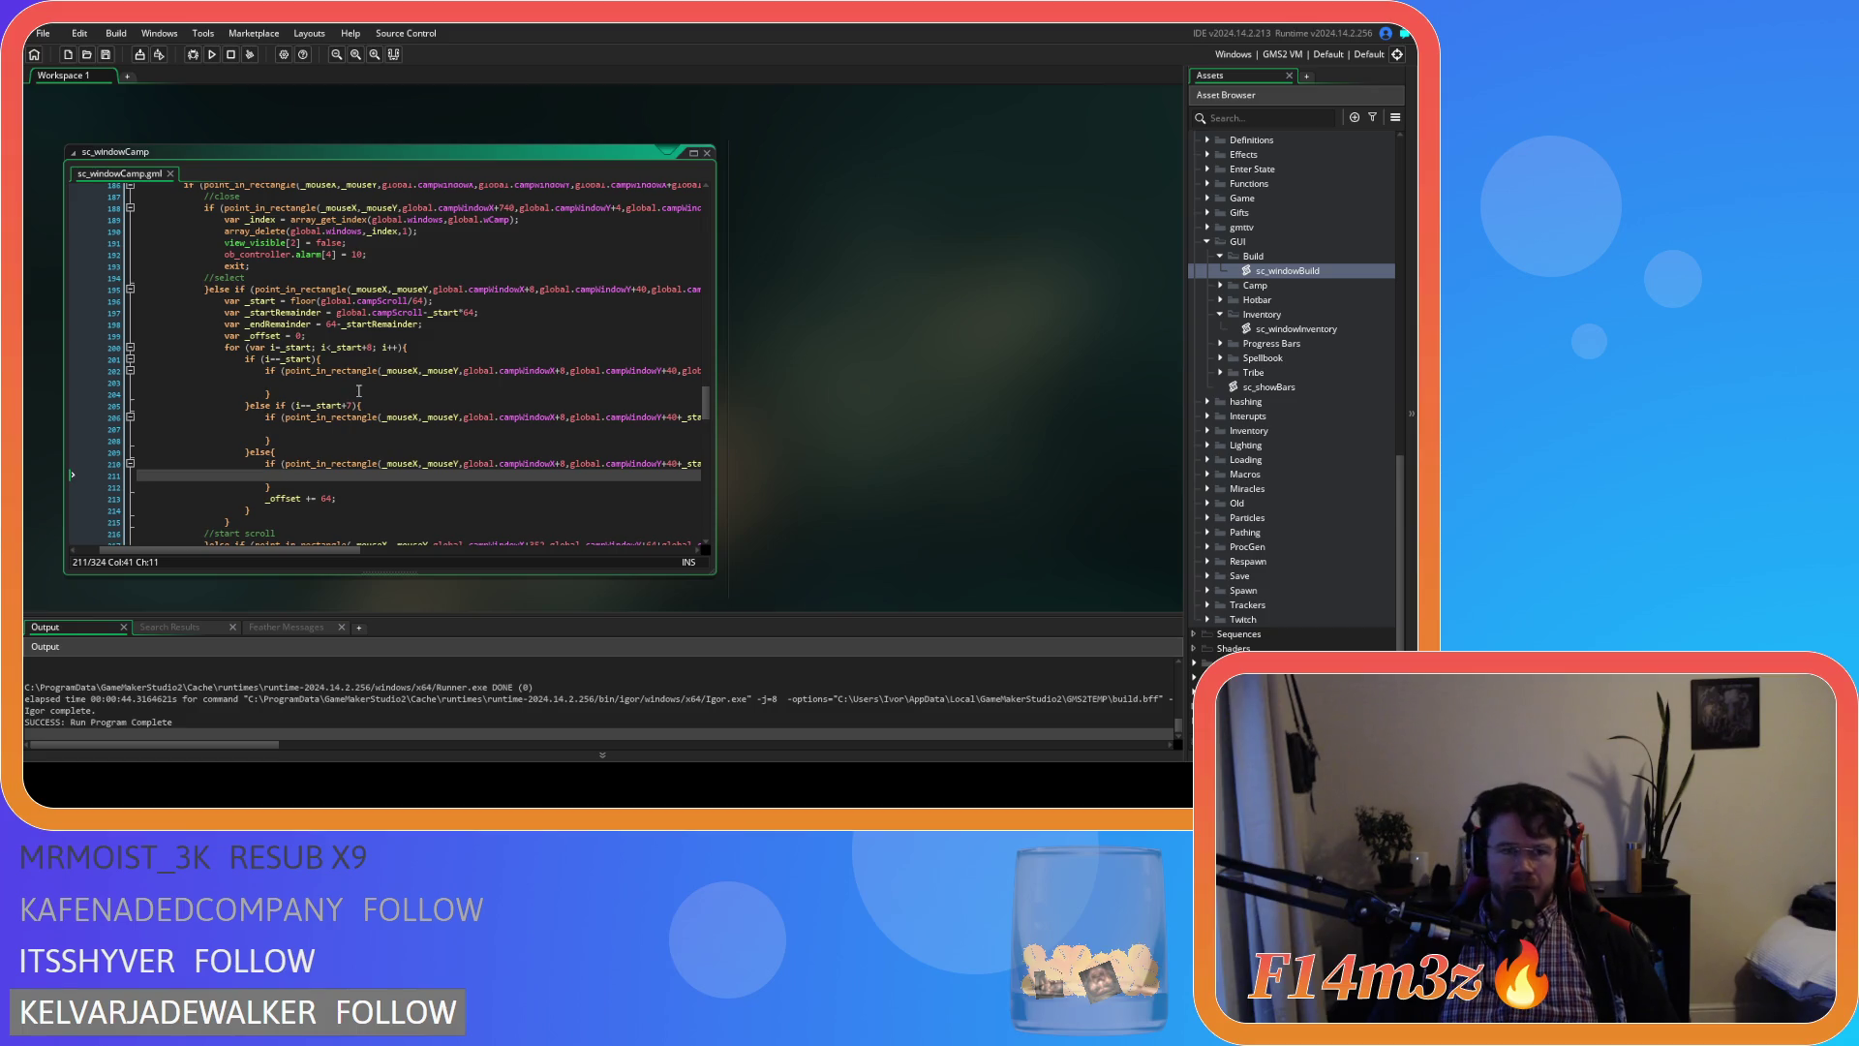
{"action": "left_click", "coordinate": [360, 384]}
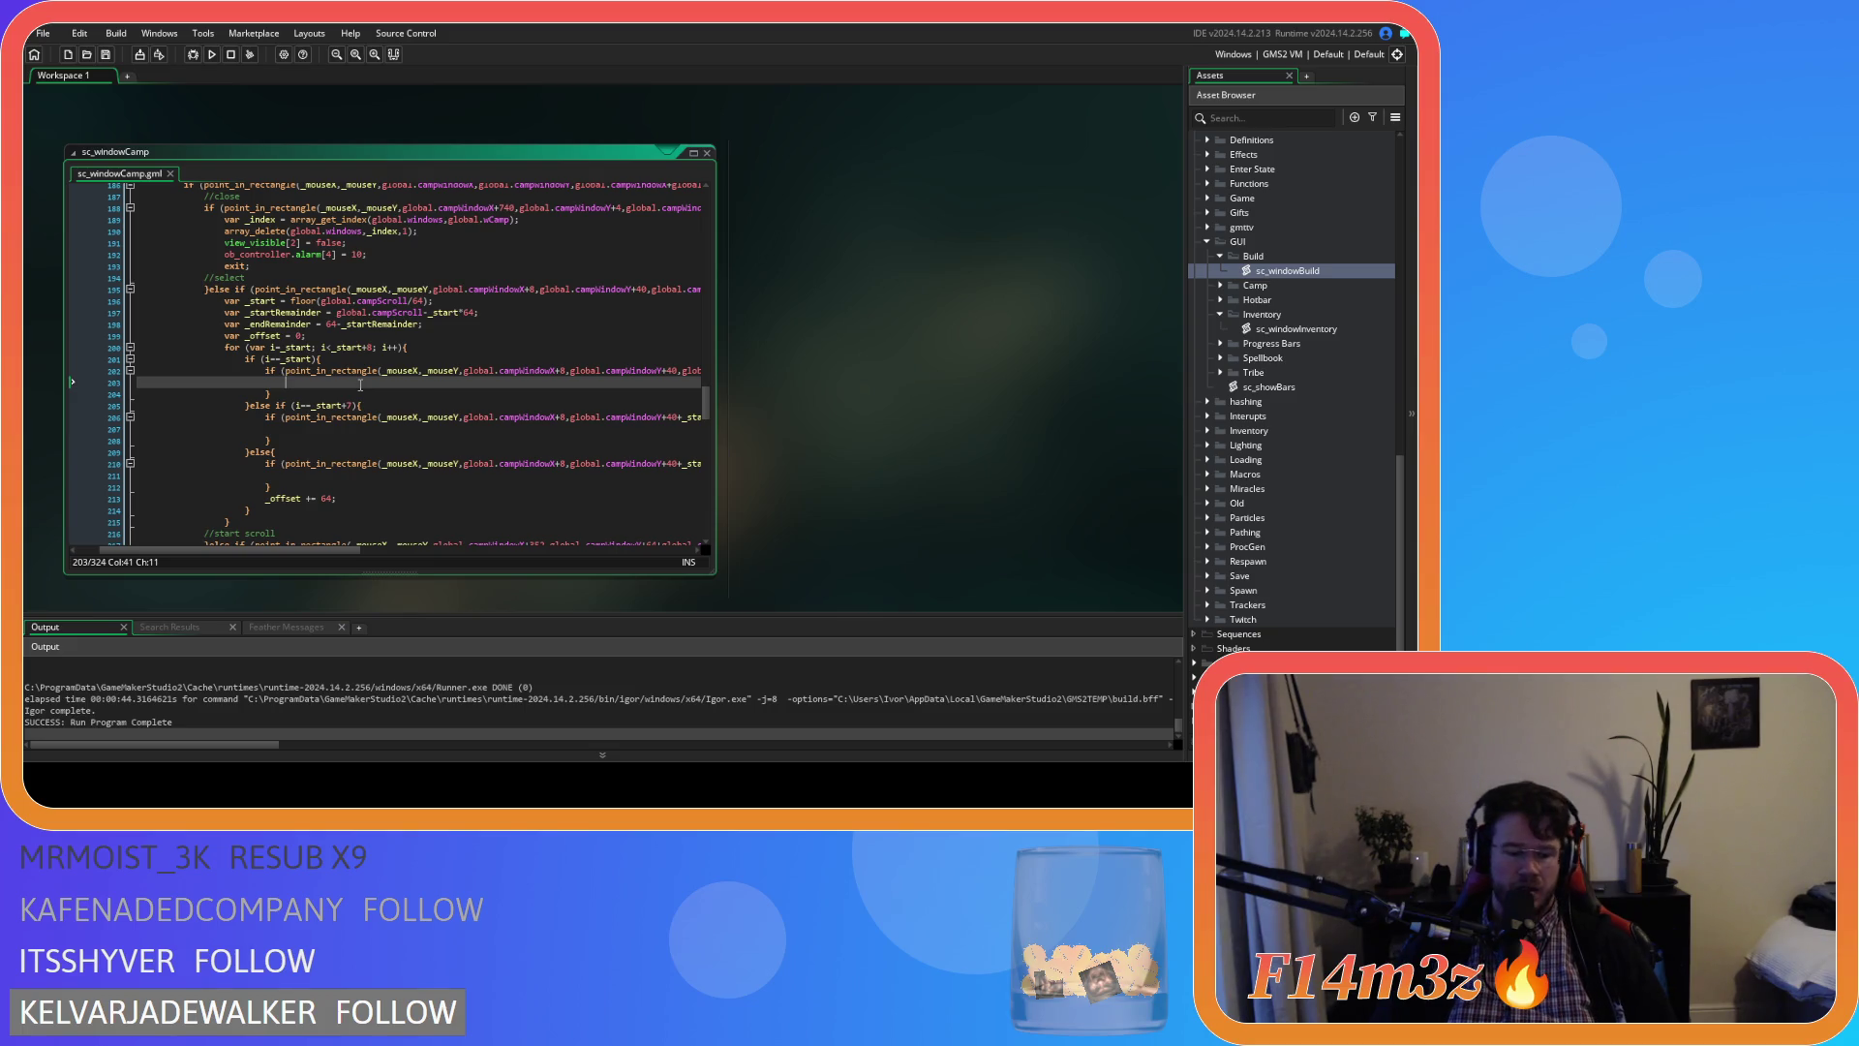
{"action": "type", "text": "global."}
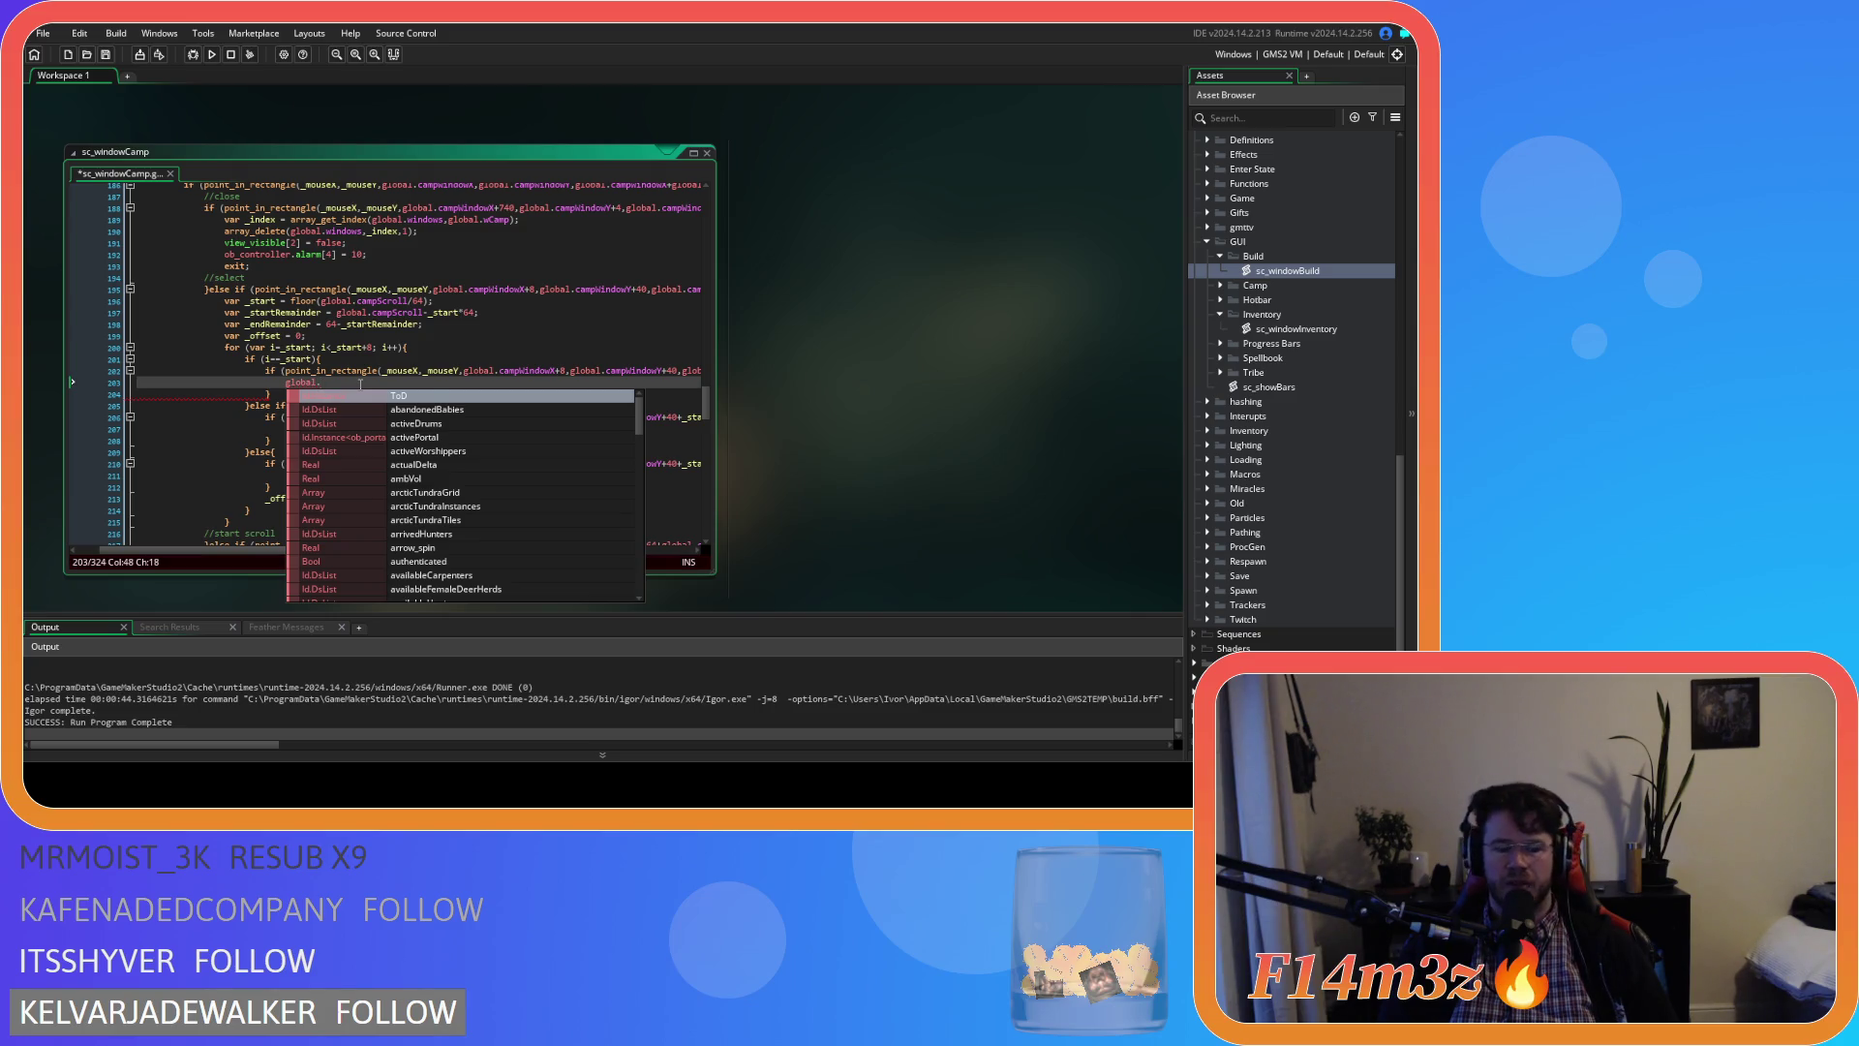
{"action": "type", "text": "campSel"}
{"action": "key", "text": "Return"}
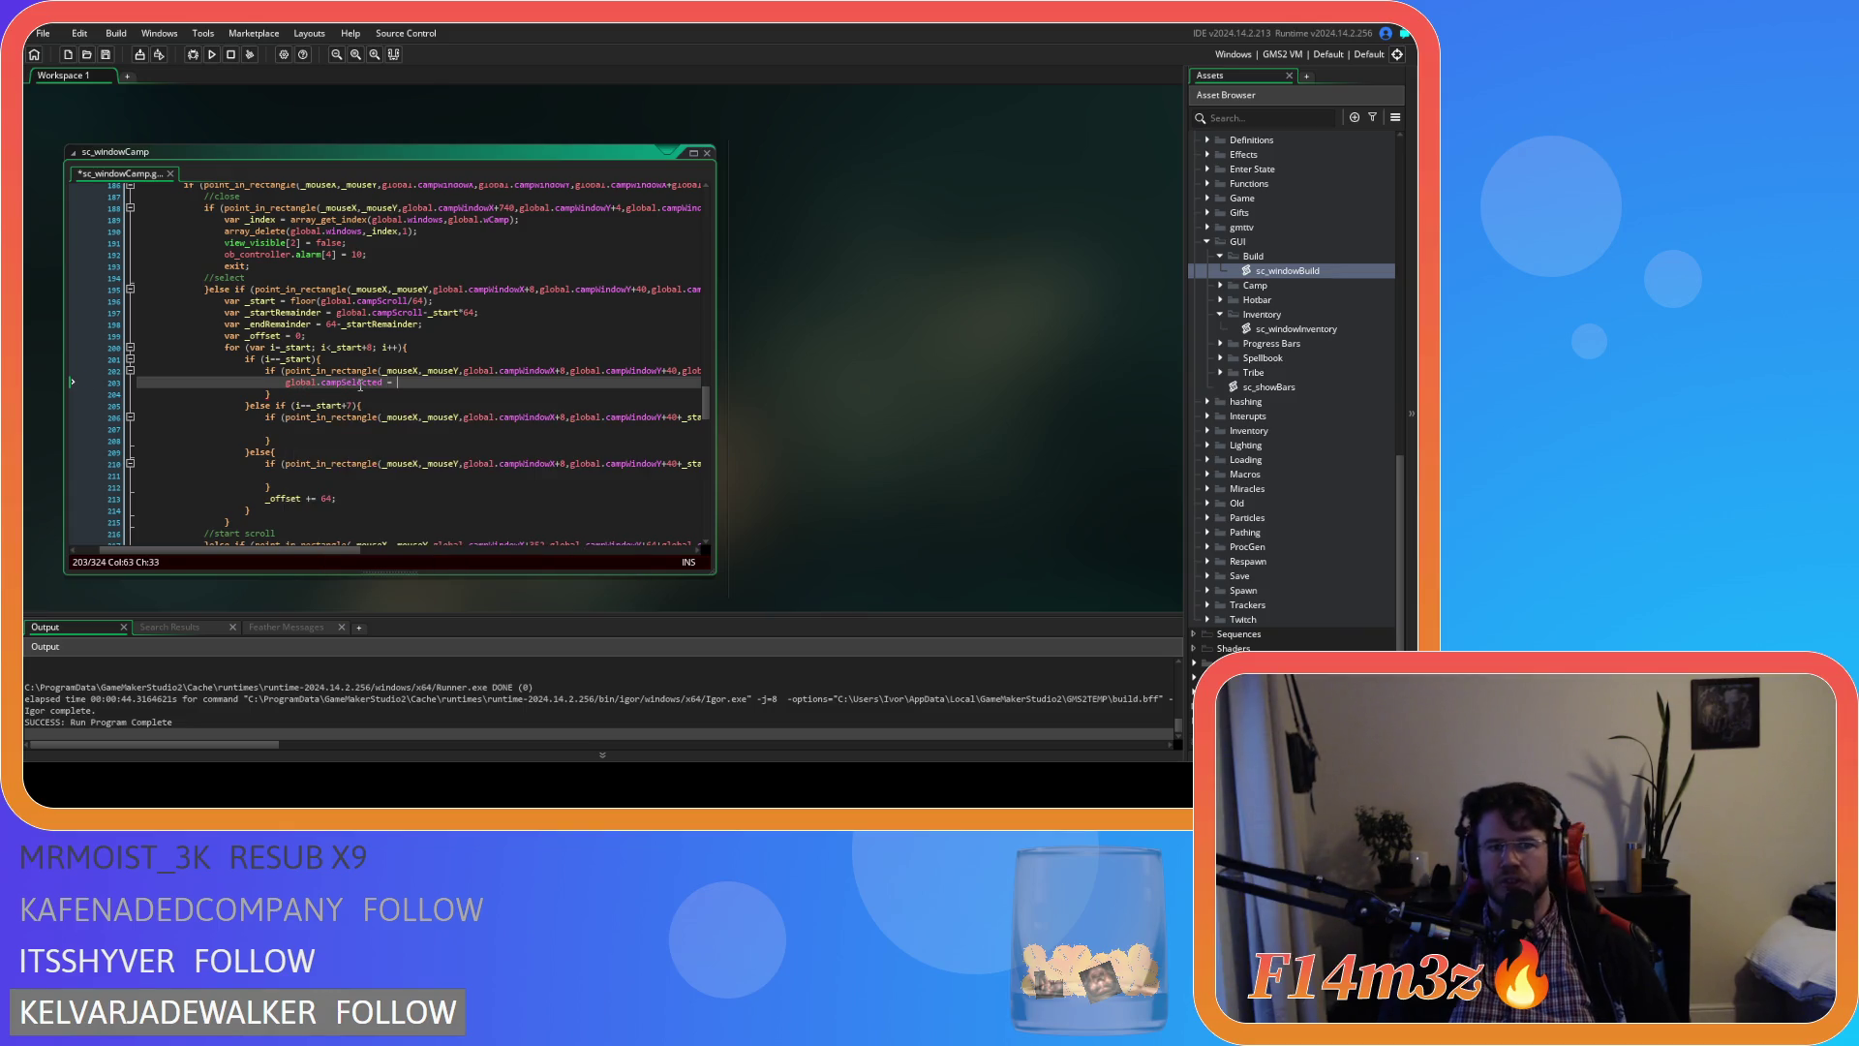
{"action": "type", "text": "array"}
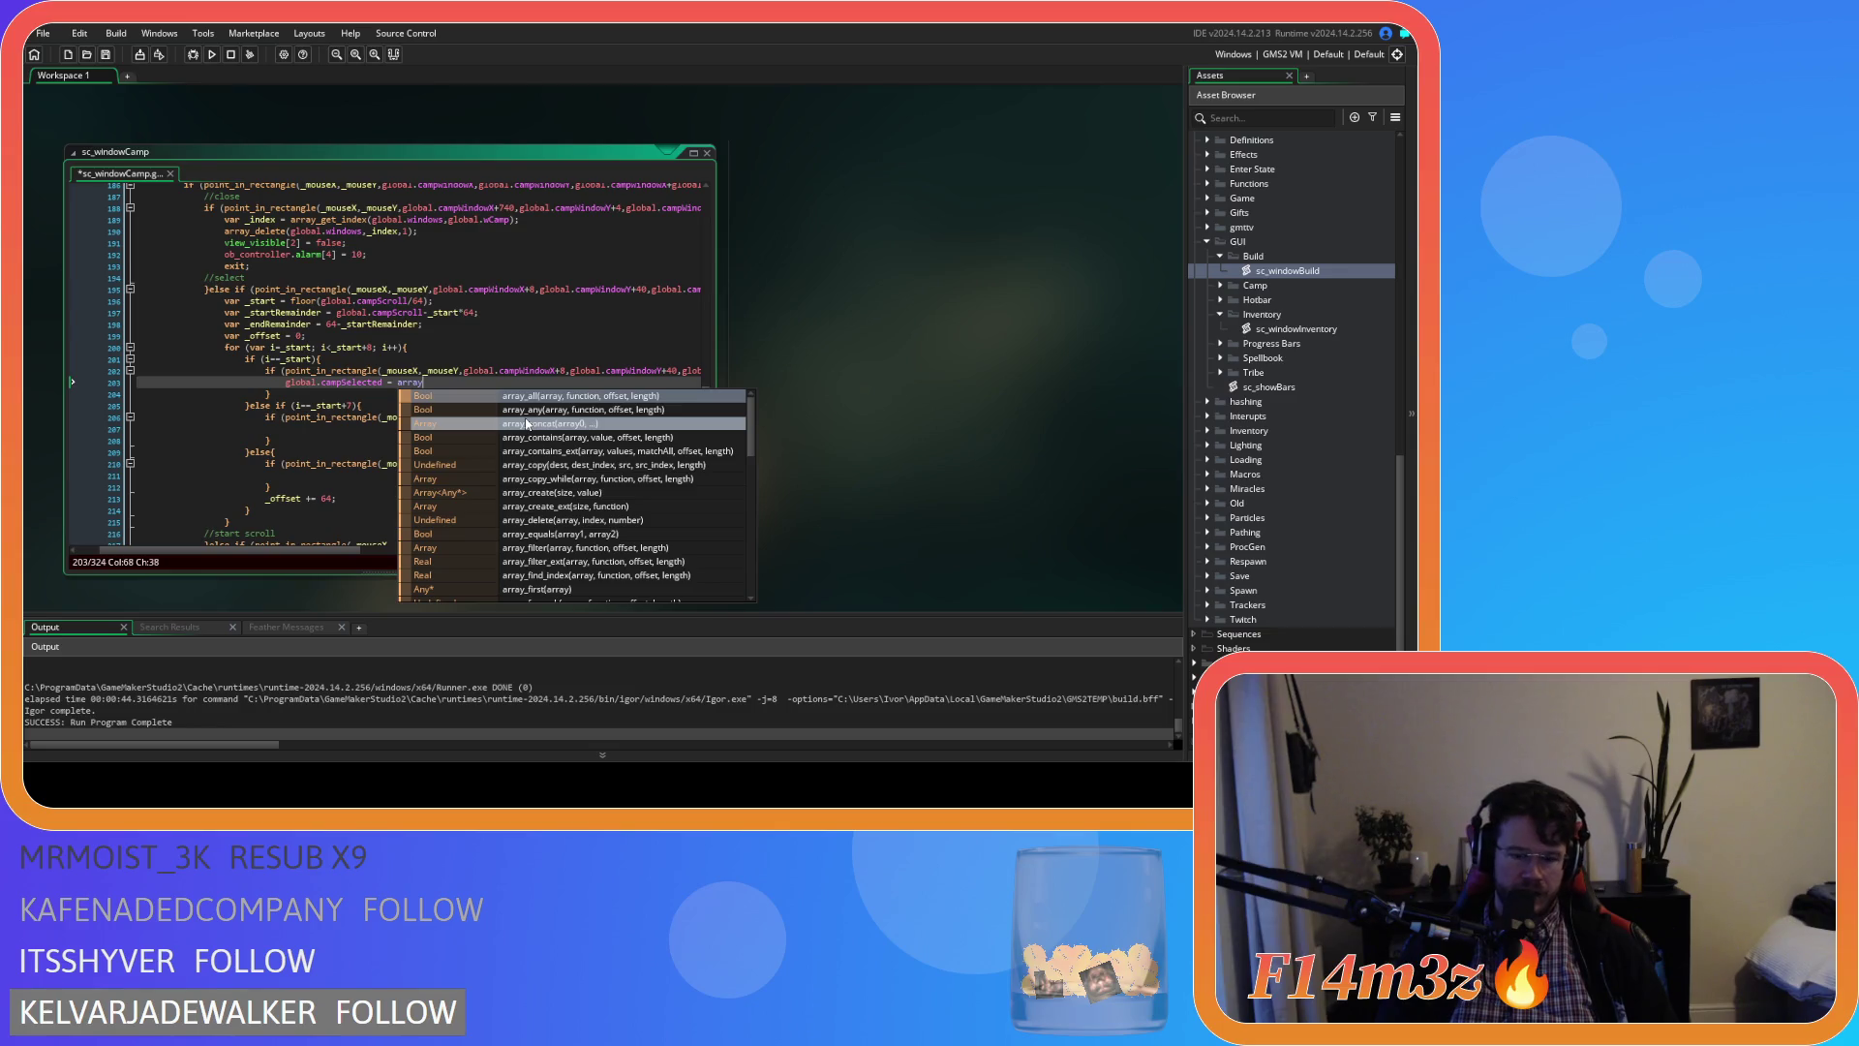
{"action": "type", "text": "_get"}
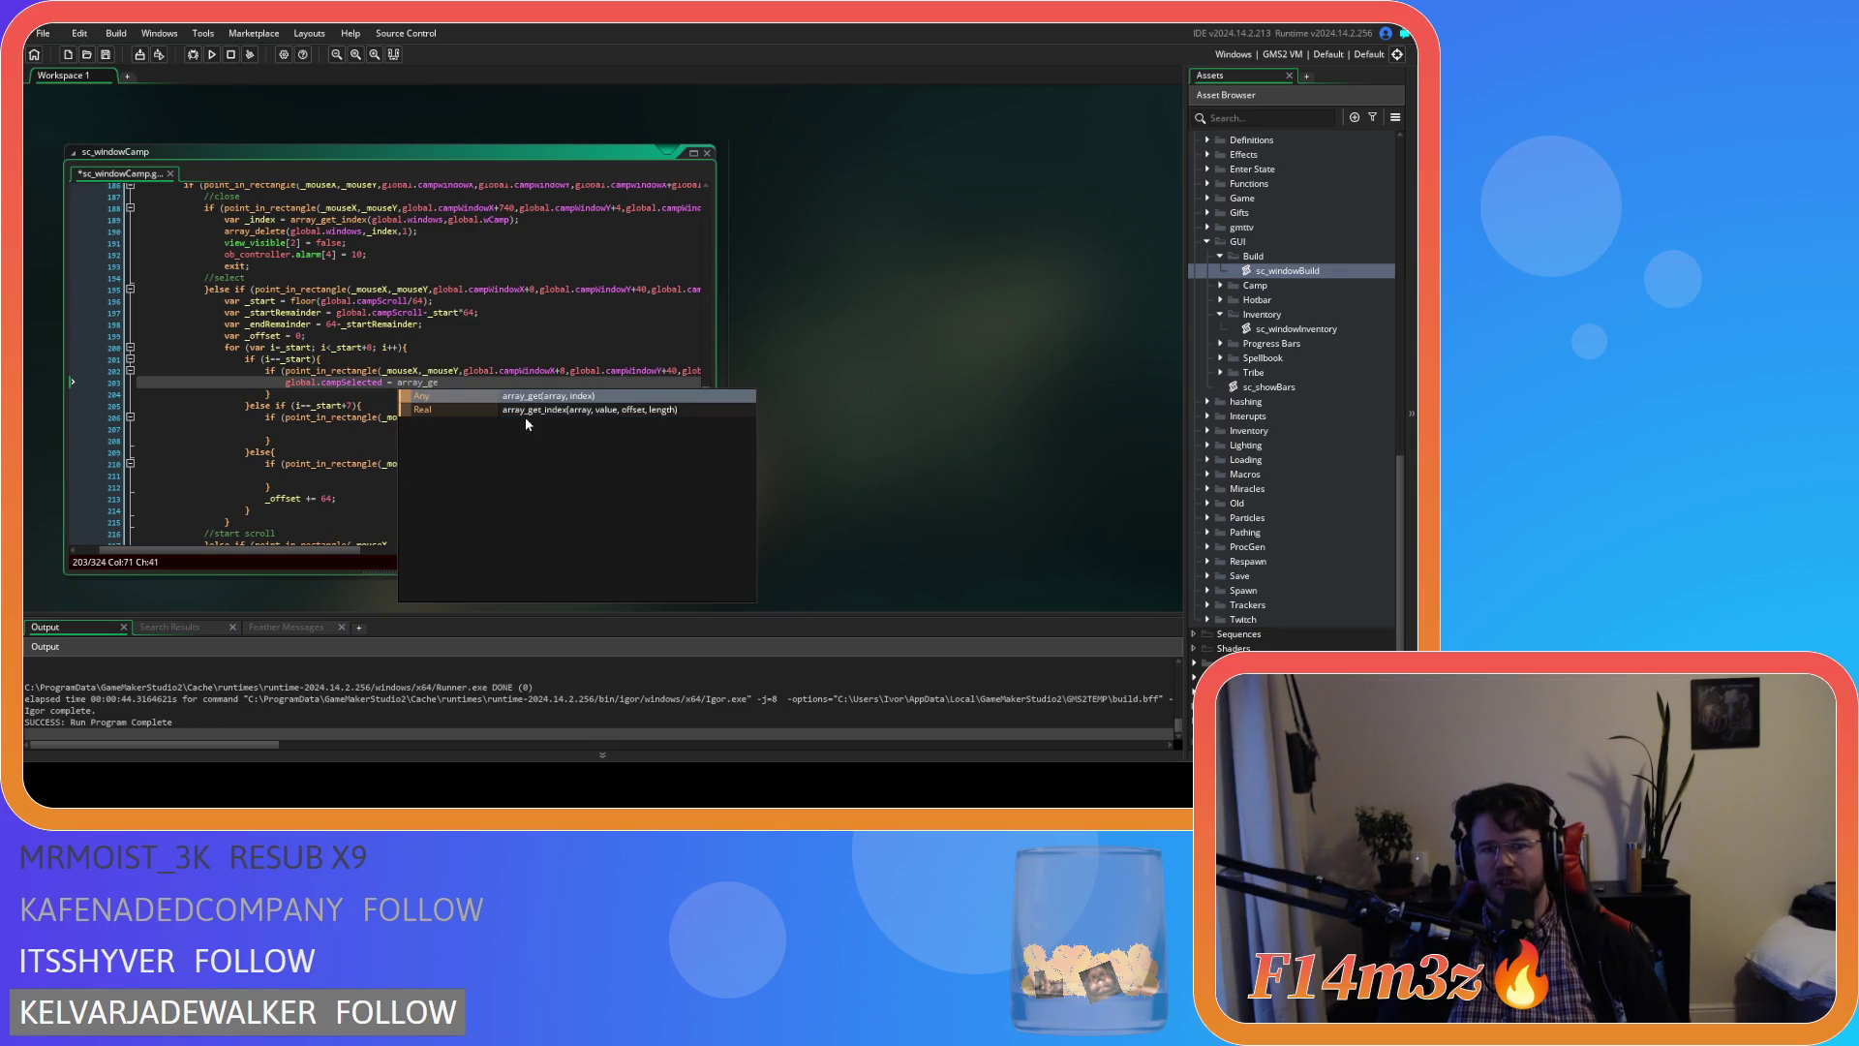
{"action": "key", "text": "Return"}
{"action": "type", "text": "(glboal."}
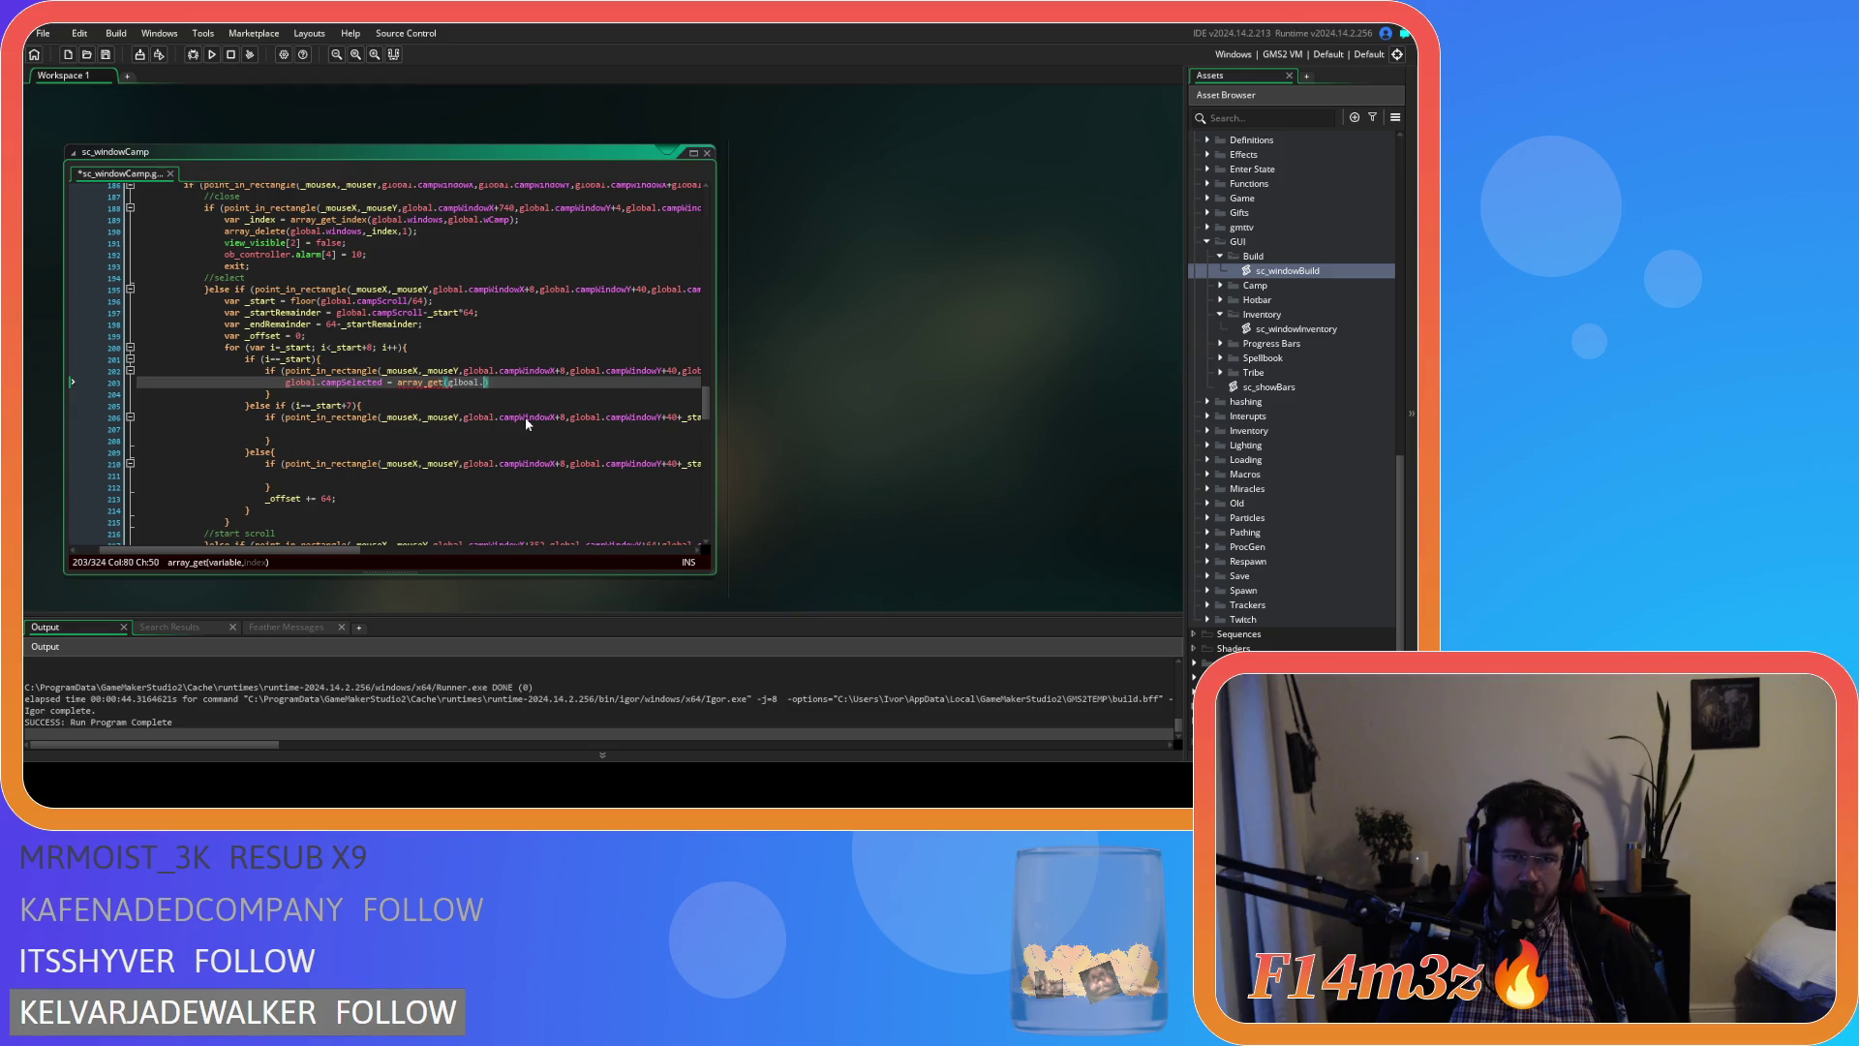
{"action": "key", "text": "BackSpace"}
{"action": "key", "text": "BackSpace"}
{"action": "key", "text": "BackSpace"}
{"action": "type", "text": "ov"}
{"action": "key", "text": "BackSpace"}
{"action": "key", "text": "BackSpace"}
{"action": "type", "text": "bal.camp"}
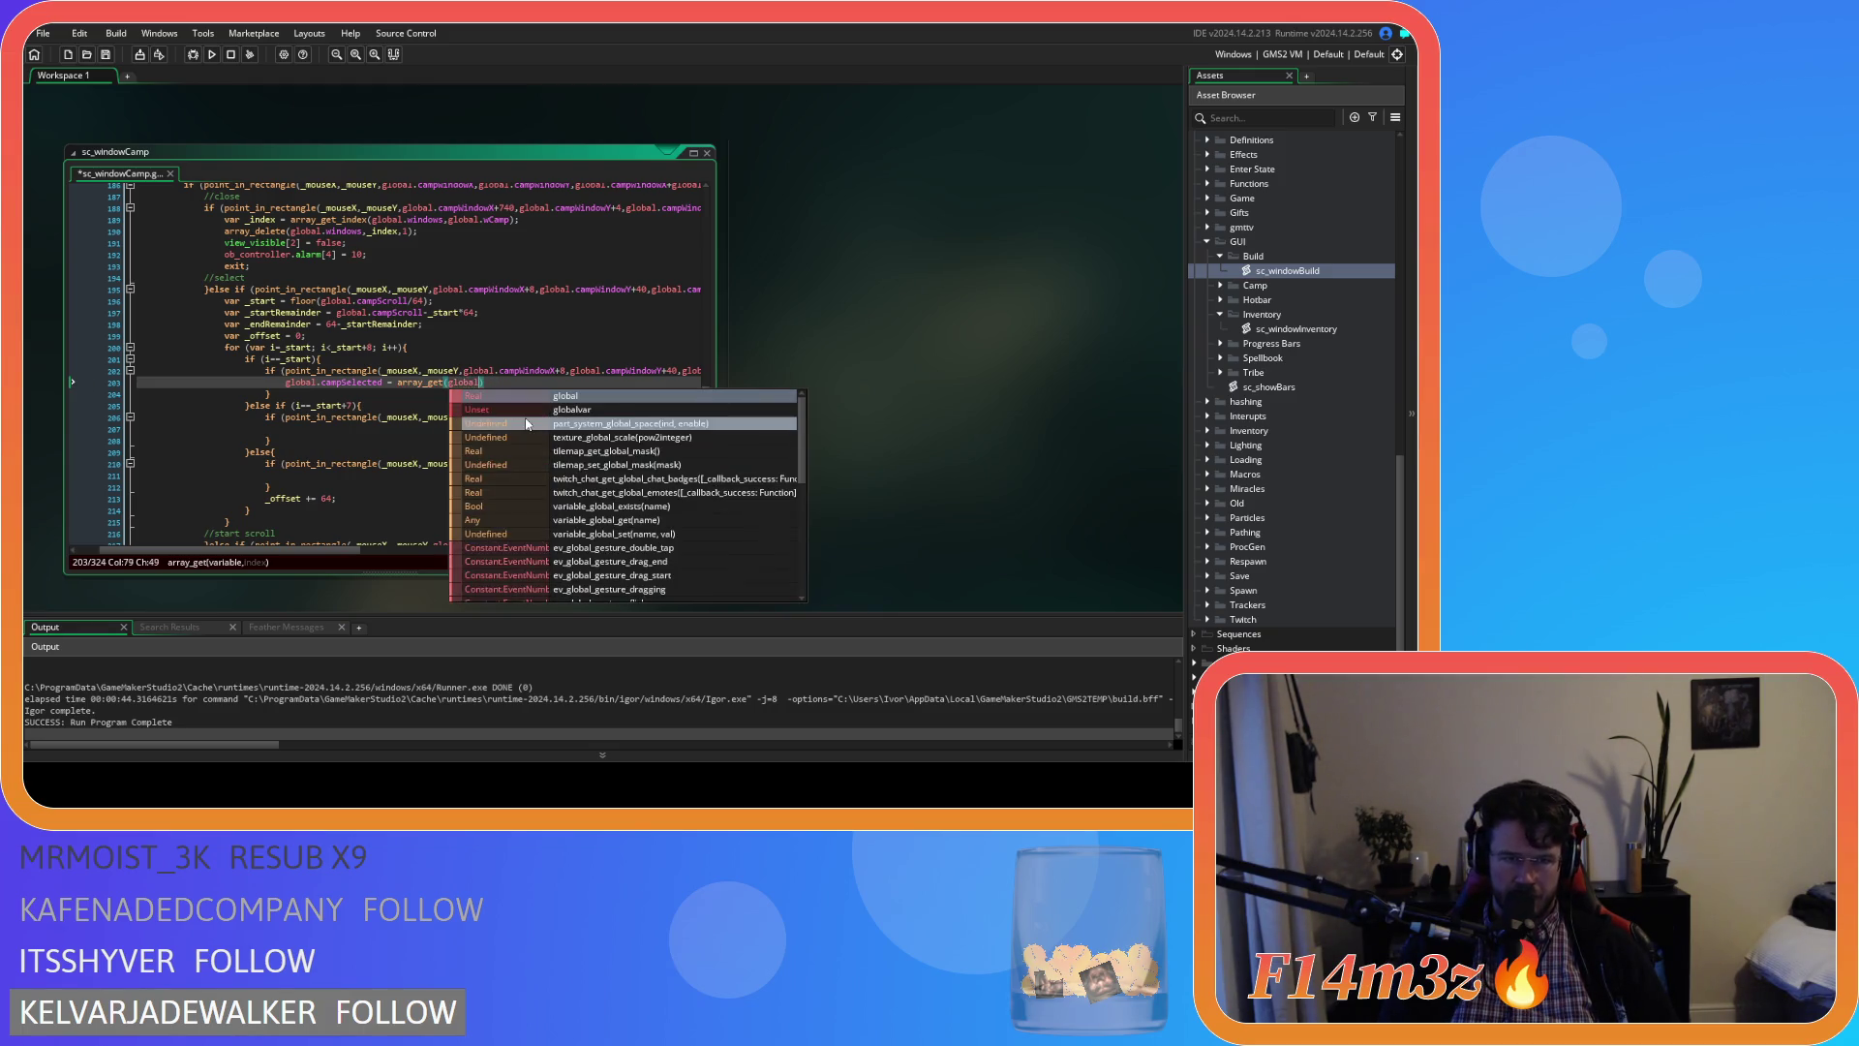
{"action": "type", "text": ",i"}
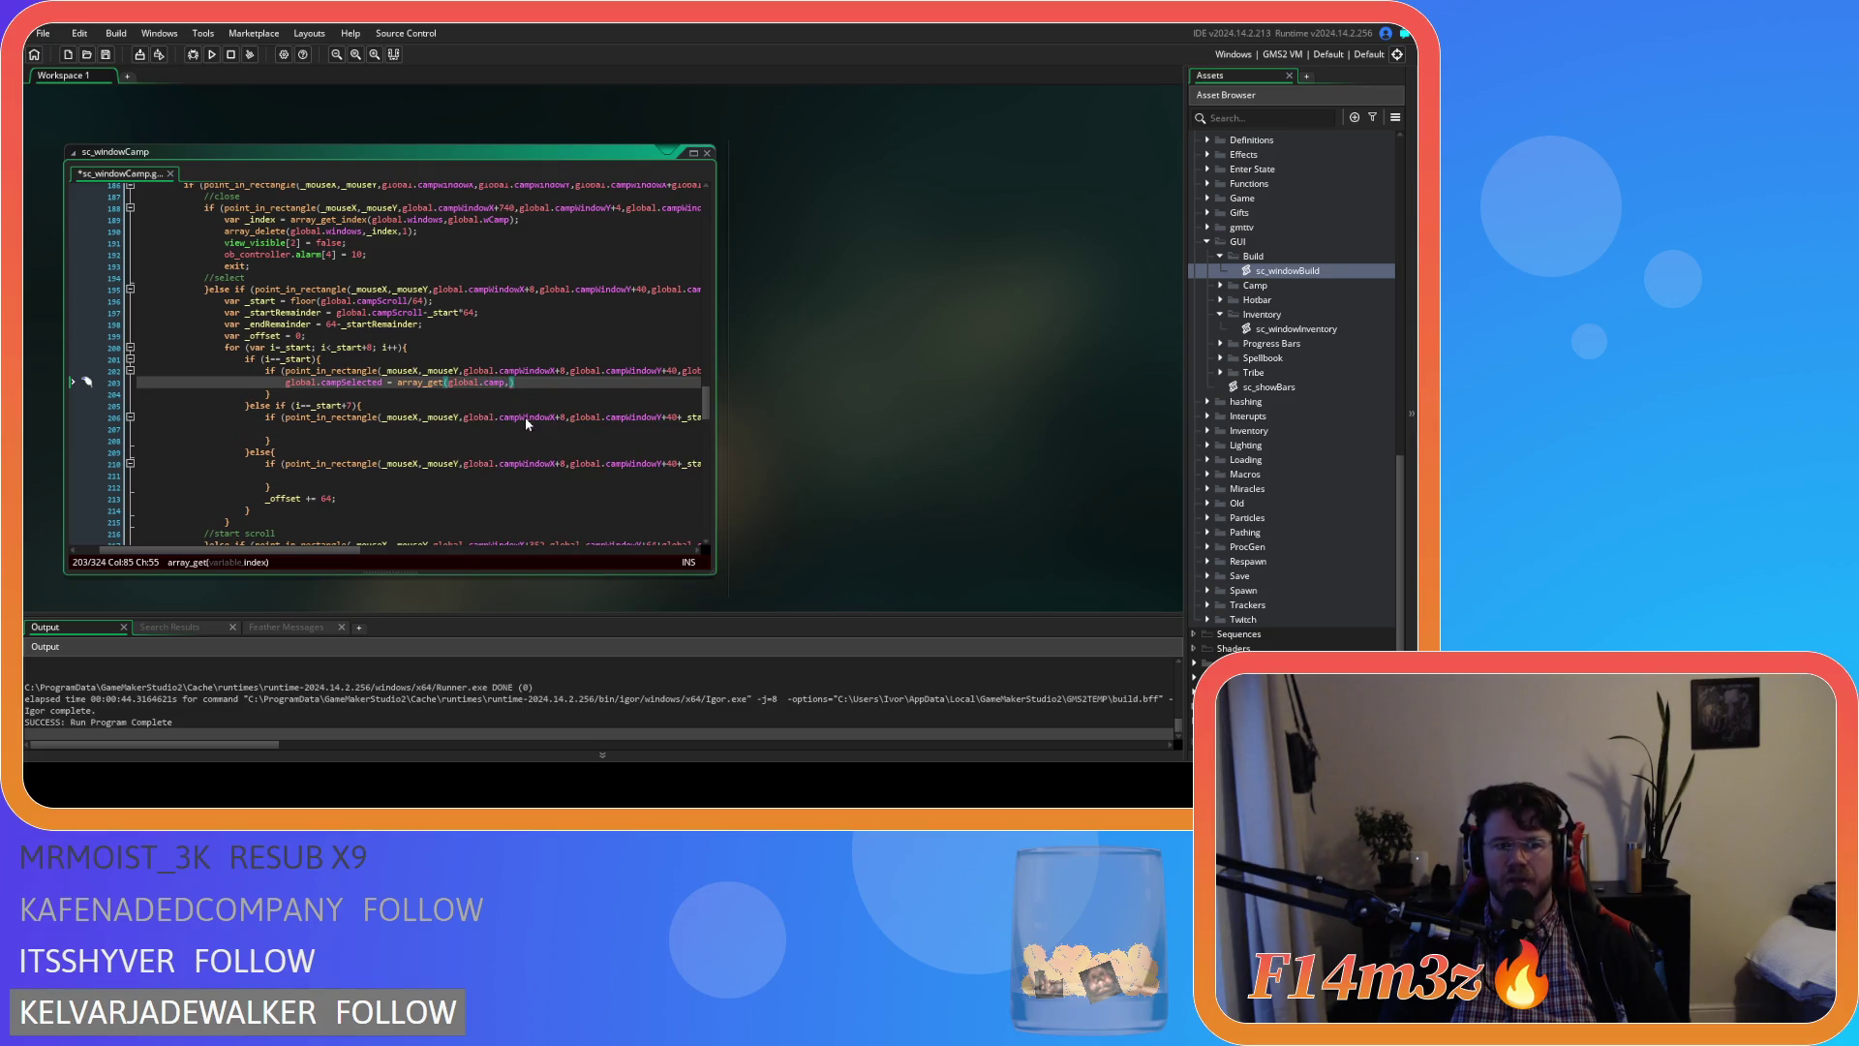
{"action": "type", "text": ")"}
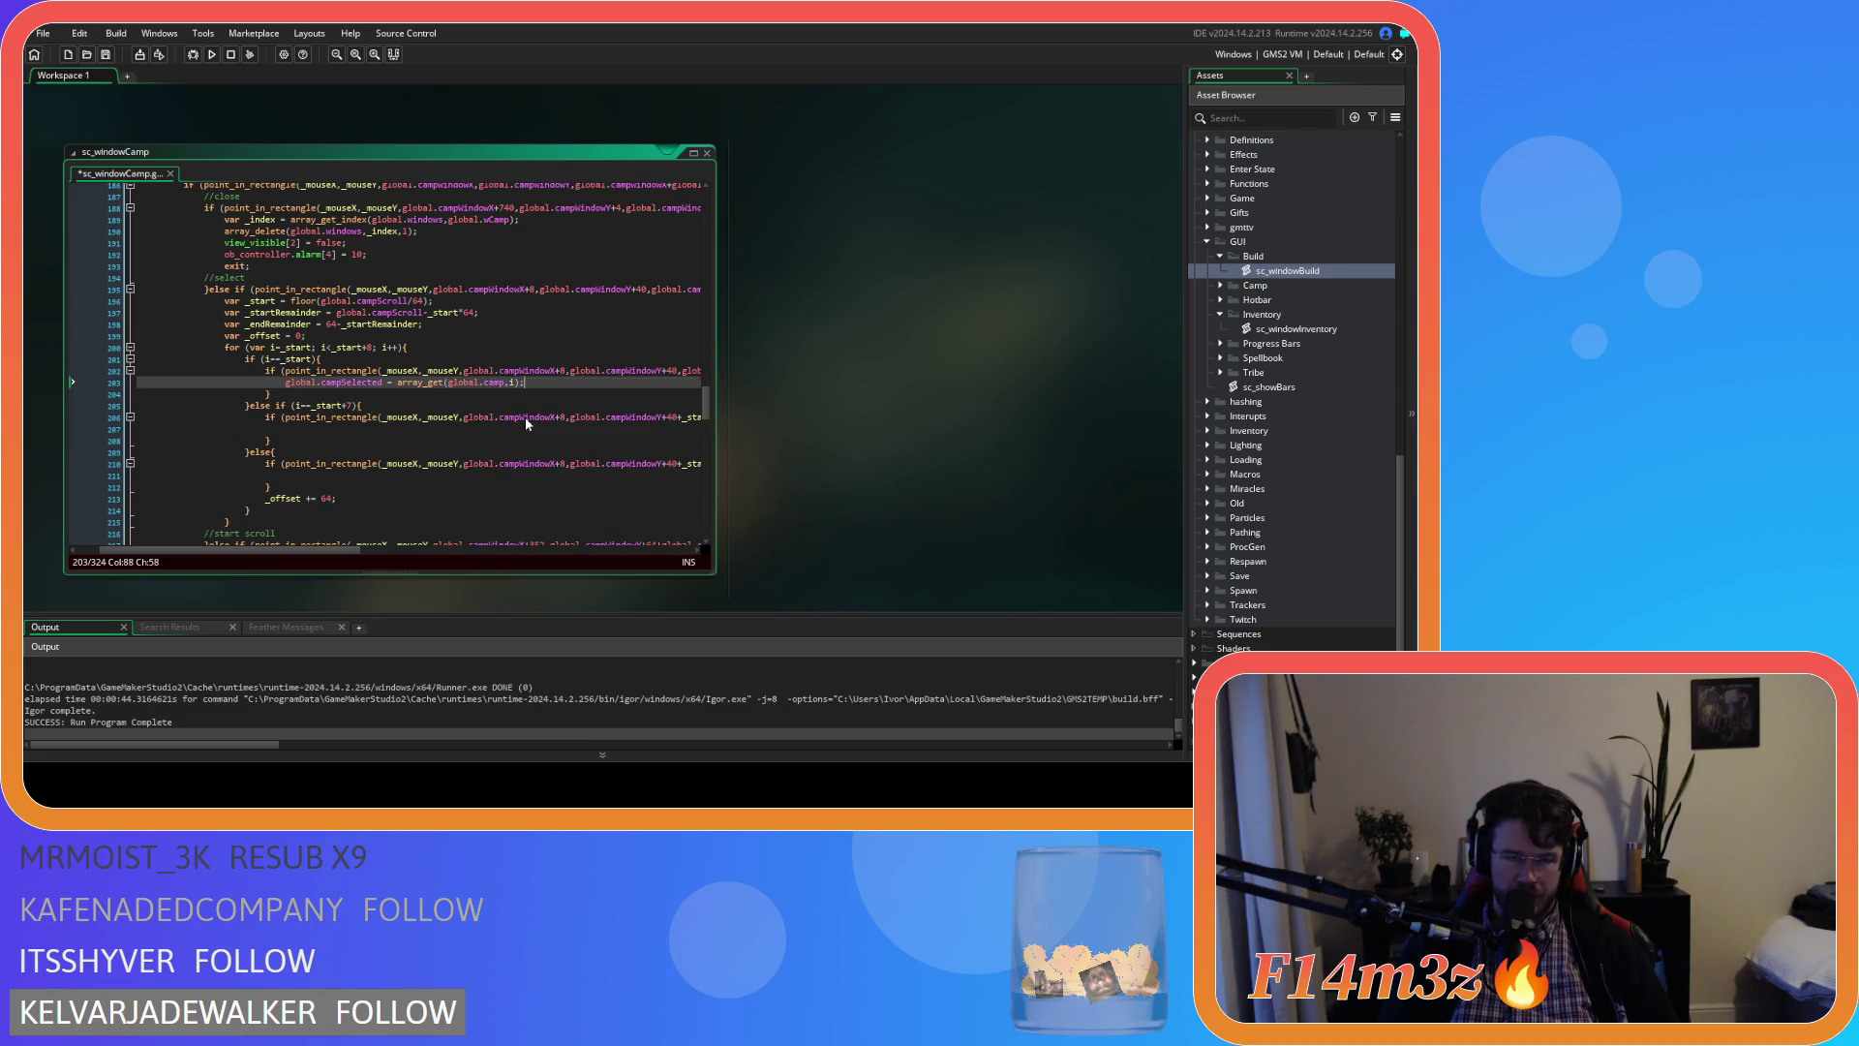
Copy the campSelected assignment into the else-if and else branches and save
{"action": "left_click_drag", "start_coordinate": [526, 381], "coordinate": [306, 383]}
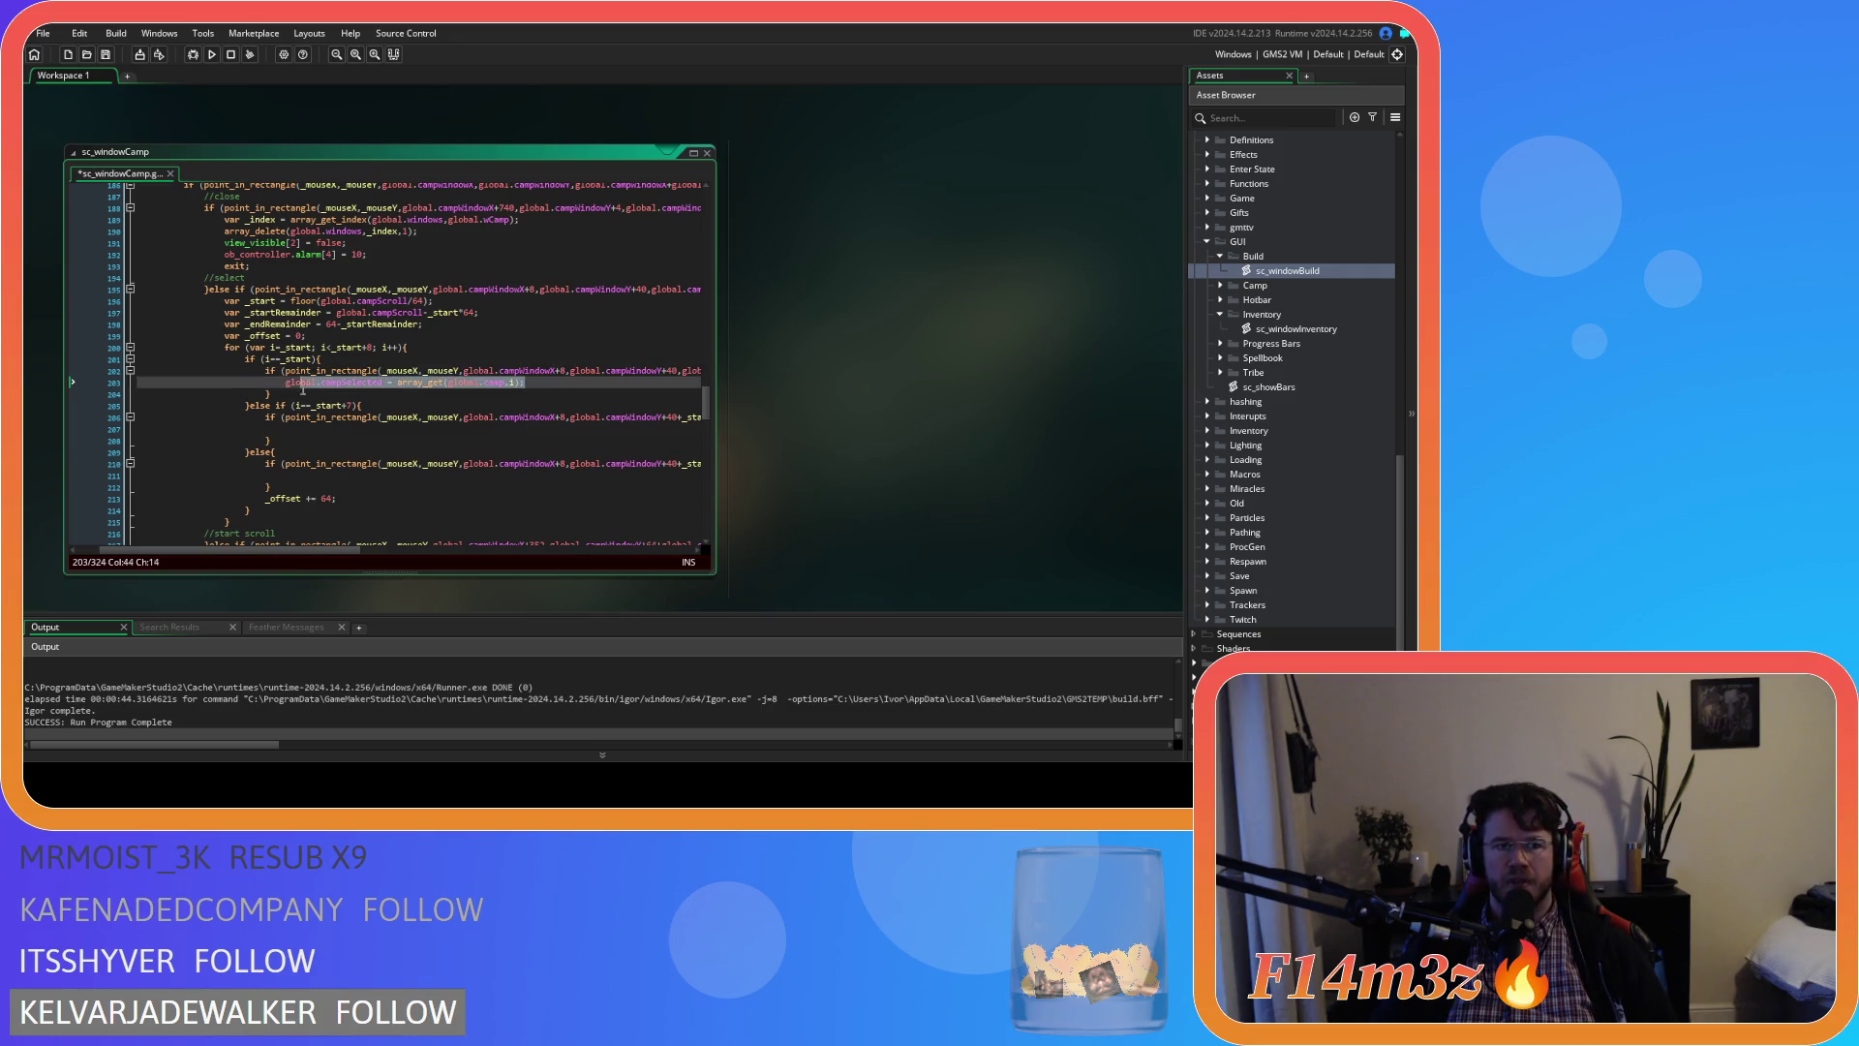
{"action": "key", "text": "ctrl+c"}
{"action": "left_click", "coordinate": [345, 431]}
{"action": "key", "text": "ctrl+v"}
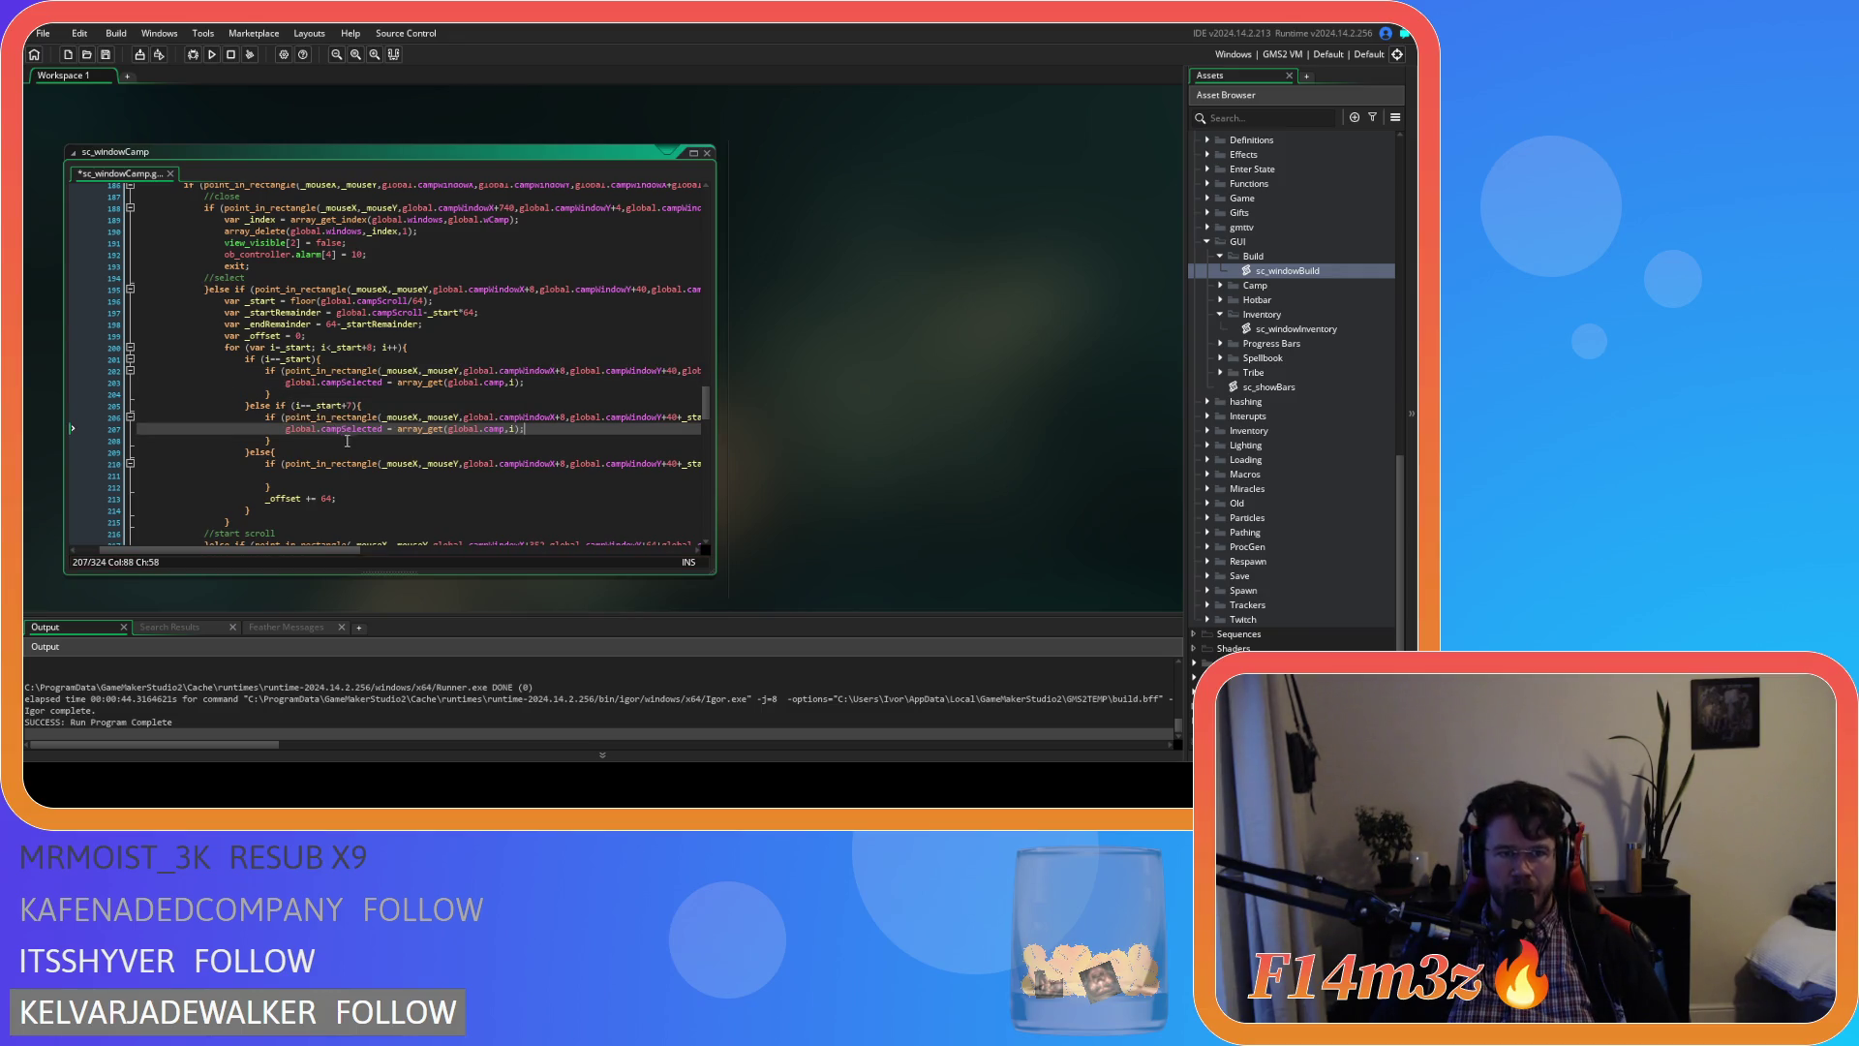
{"action": "left_click", "coordinate": [352, 478]}
{"action": "key", "text": "ctrl+v"}
{"action": "key", "text": "ctrl+s"}
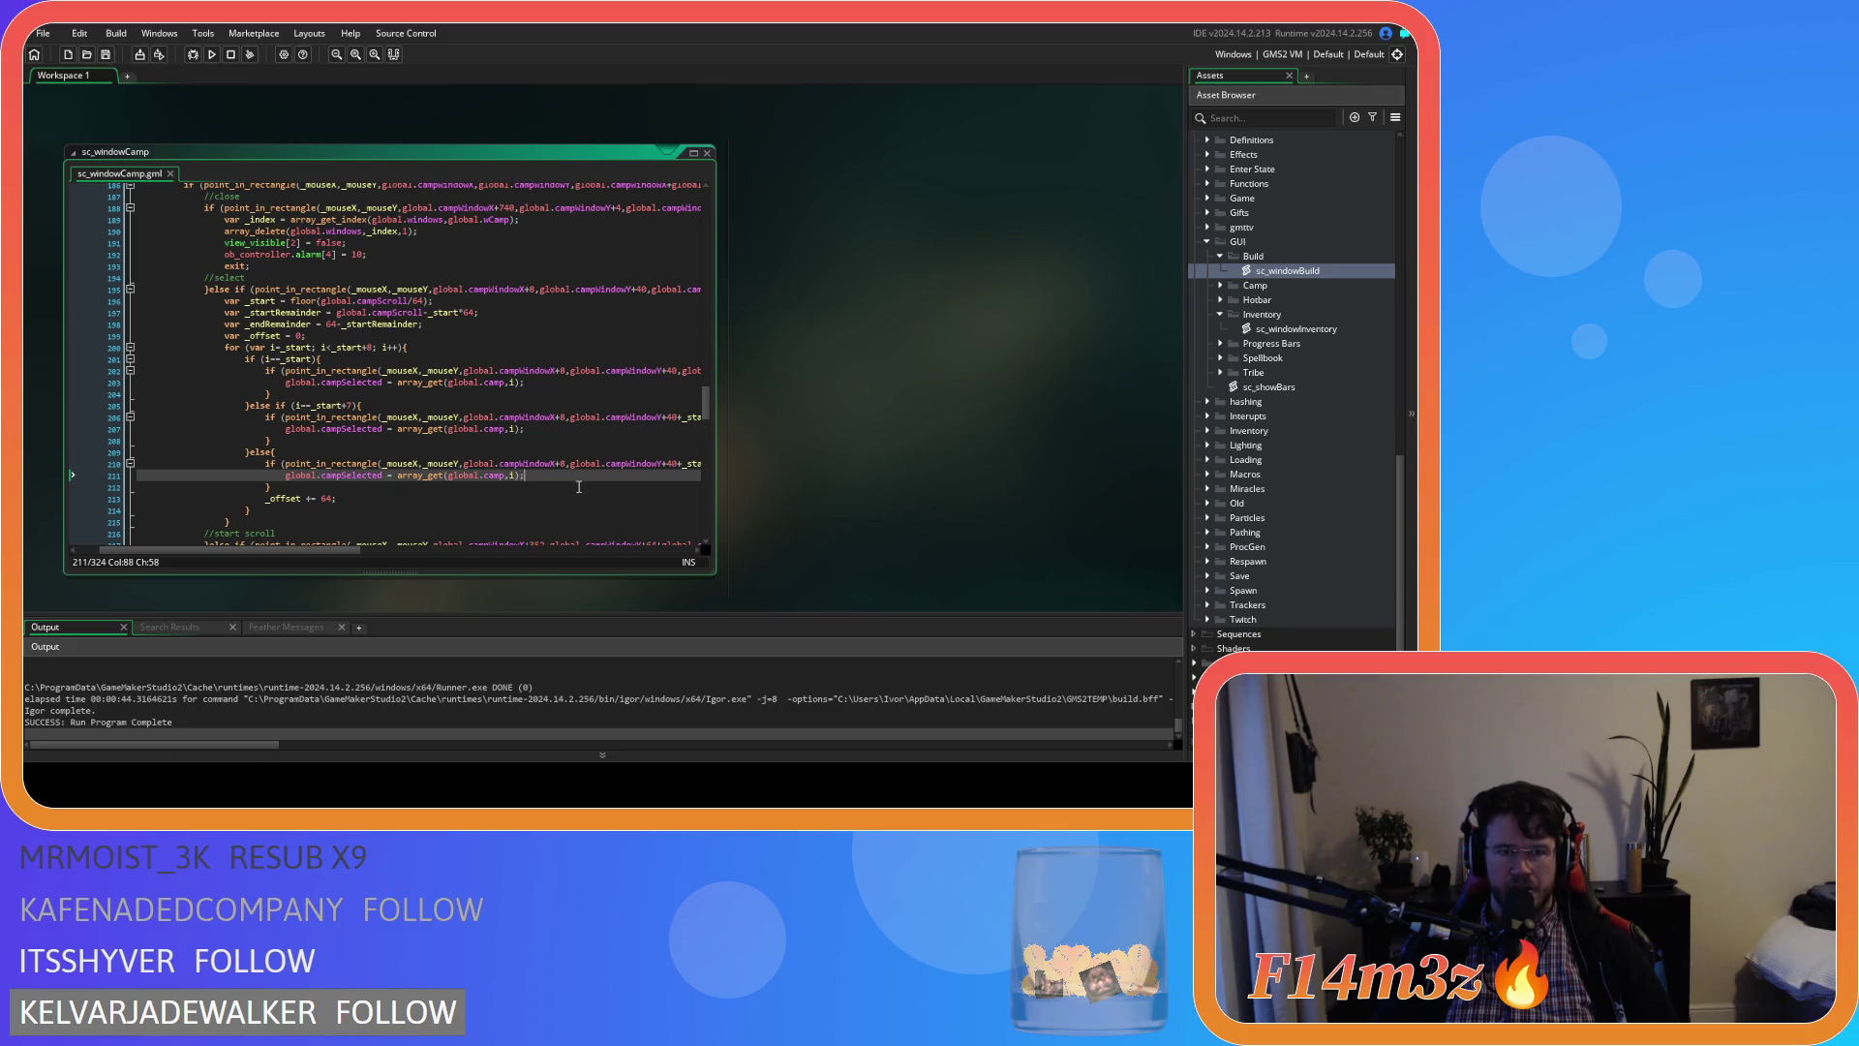
{"action": "scroll", "coordinate": [579, 486], "scroll_direction": "up", "scroll_amount": 1}
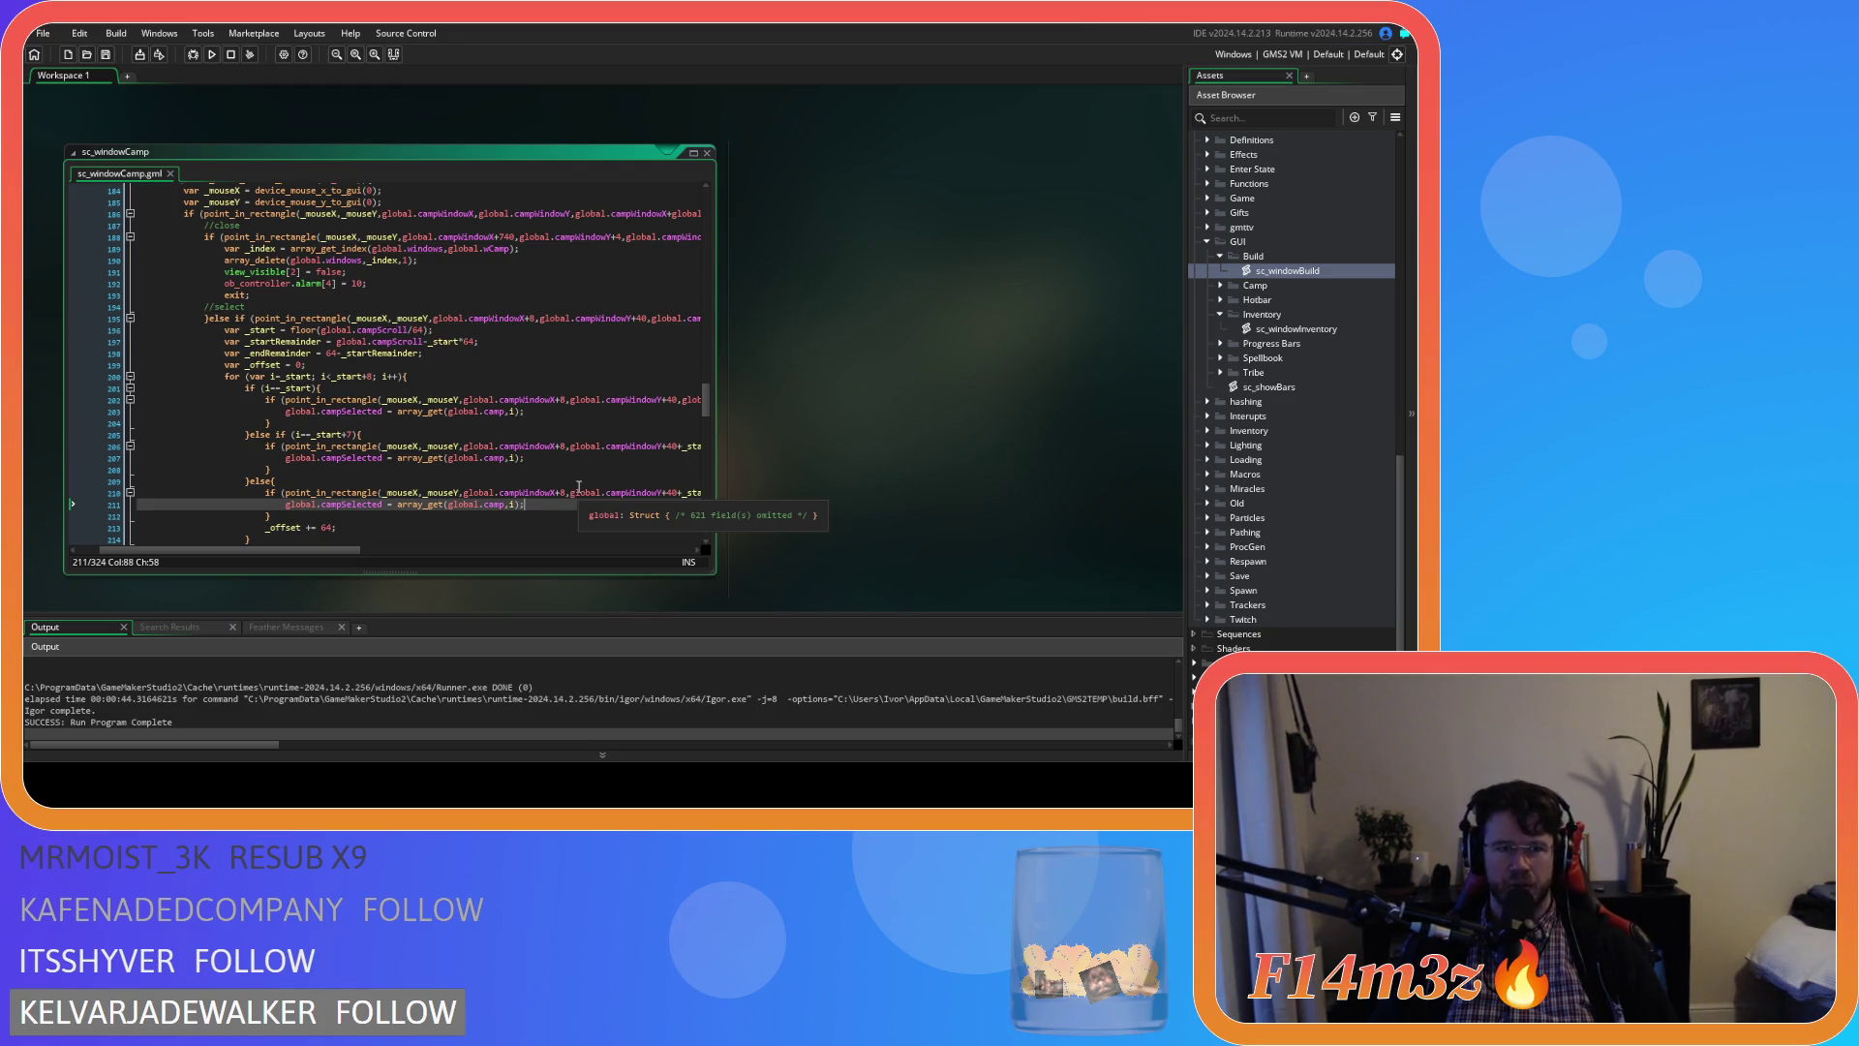
{"action": "left_click", "coordinate": [543, 414]}
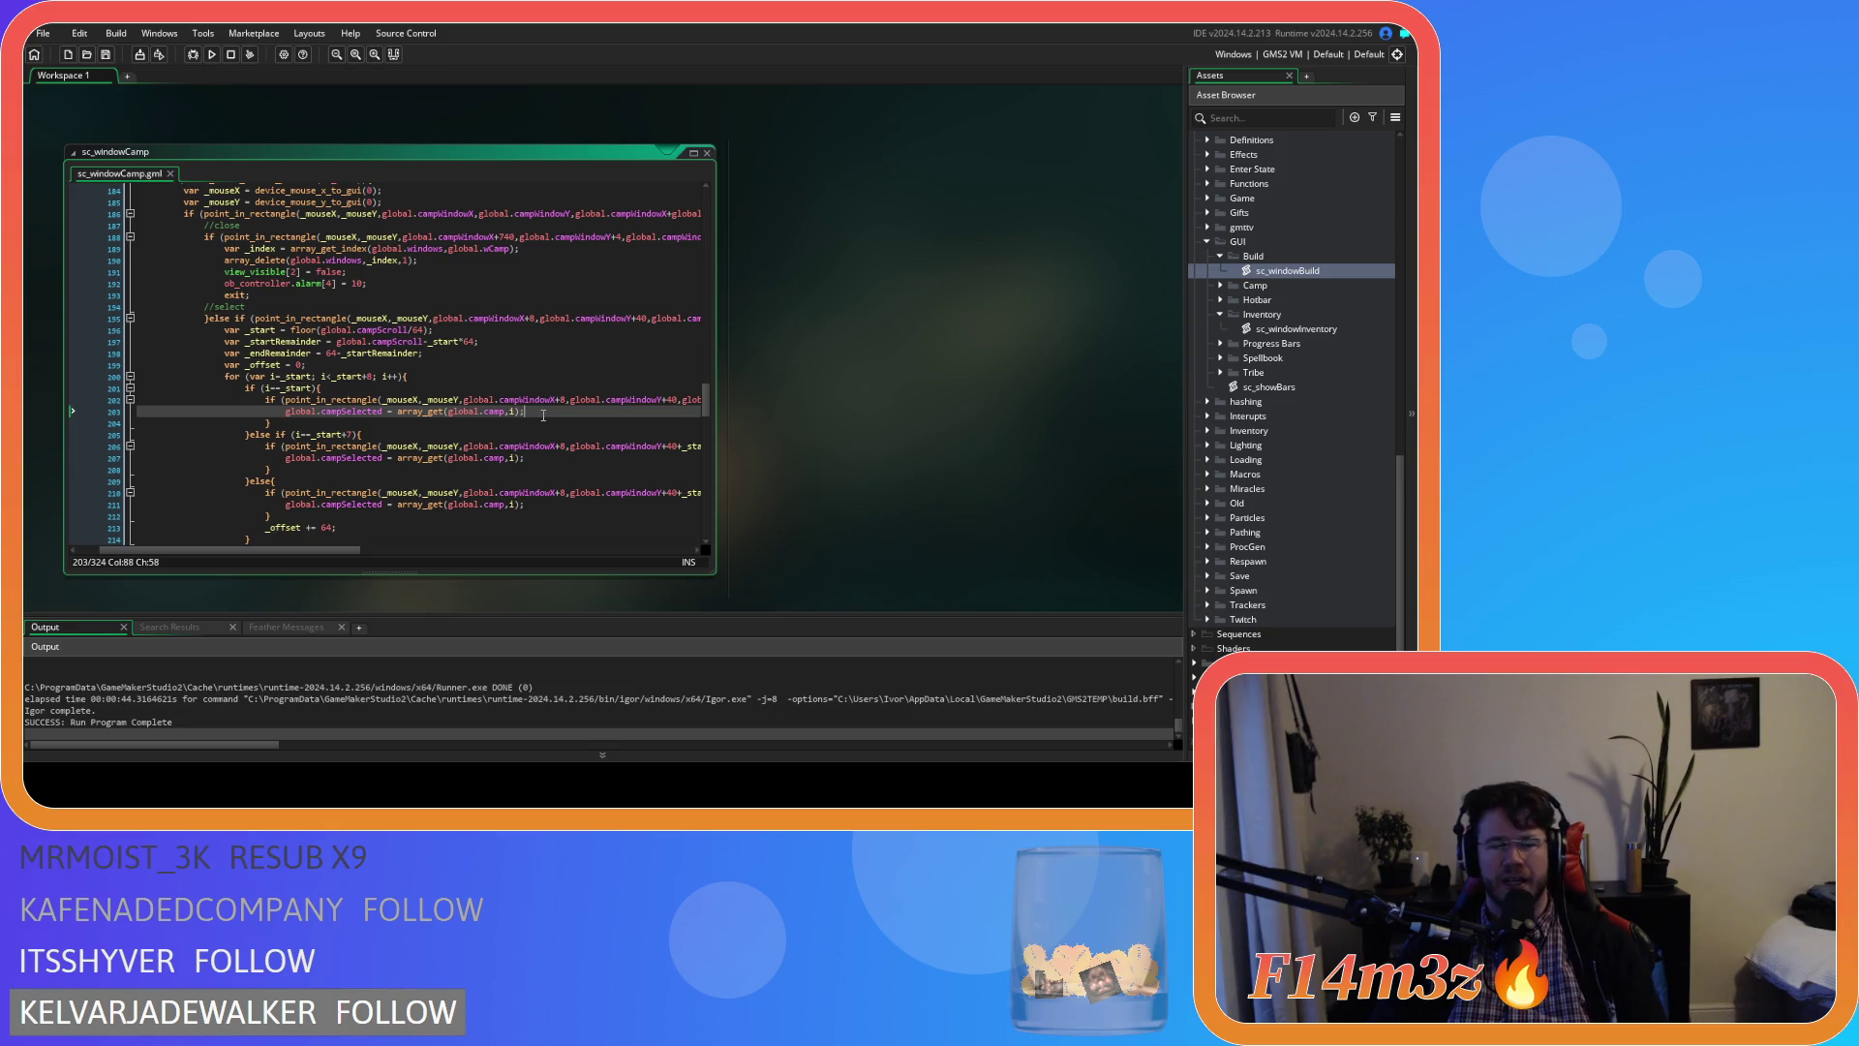
Add global.campCamTarget = global.campSelected; as line 204
{"action": "key", "text": "Return"}
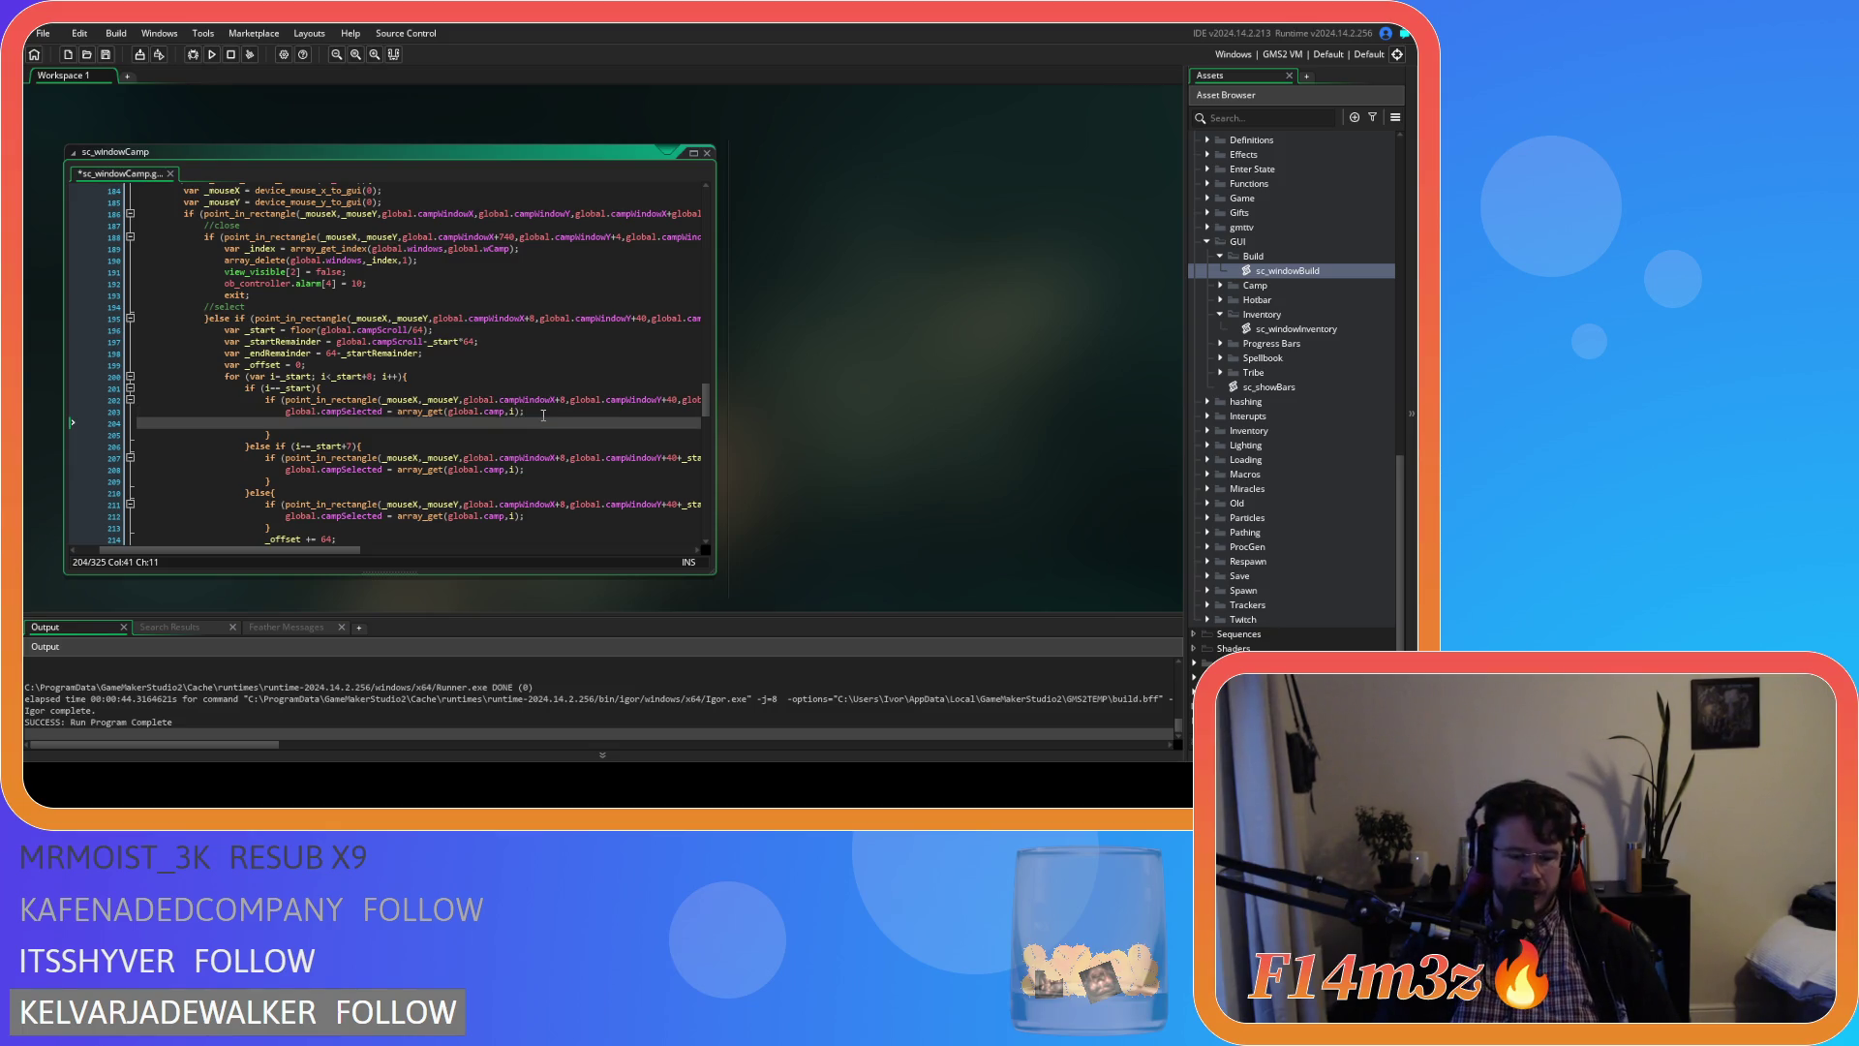
{"action": "type", "text": "global."}
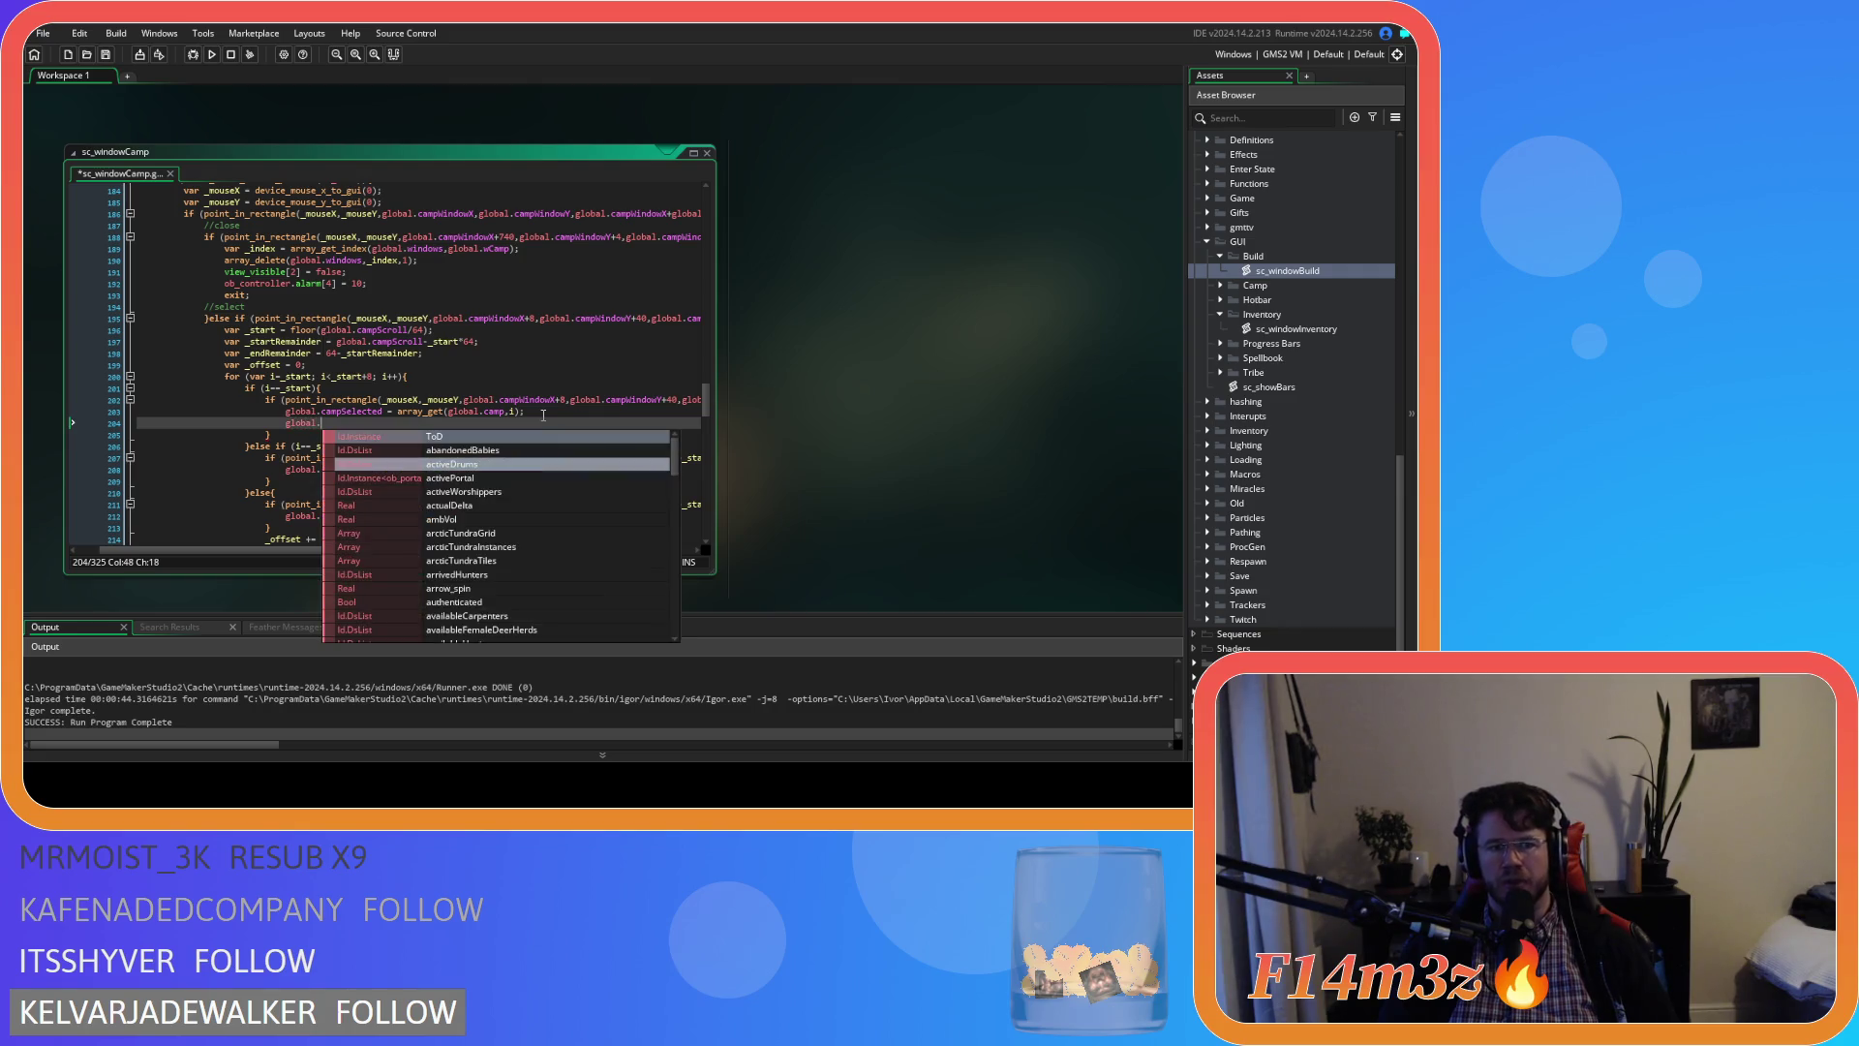
{"action": "type", "text": "campCam"}
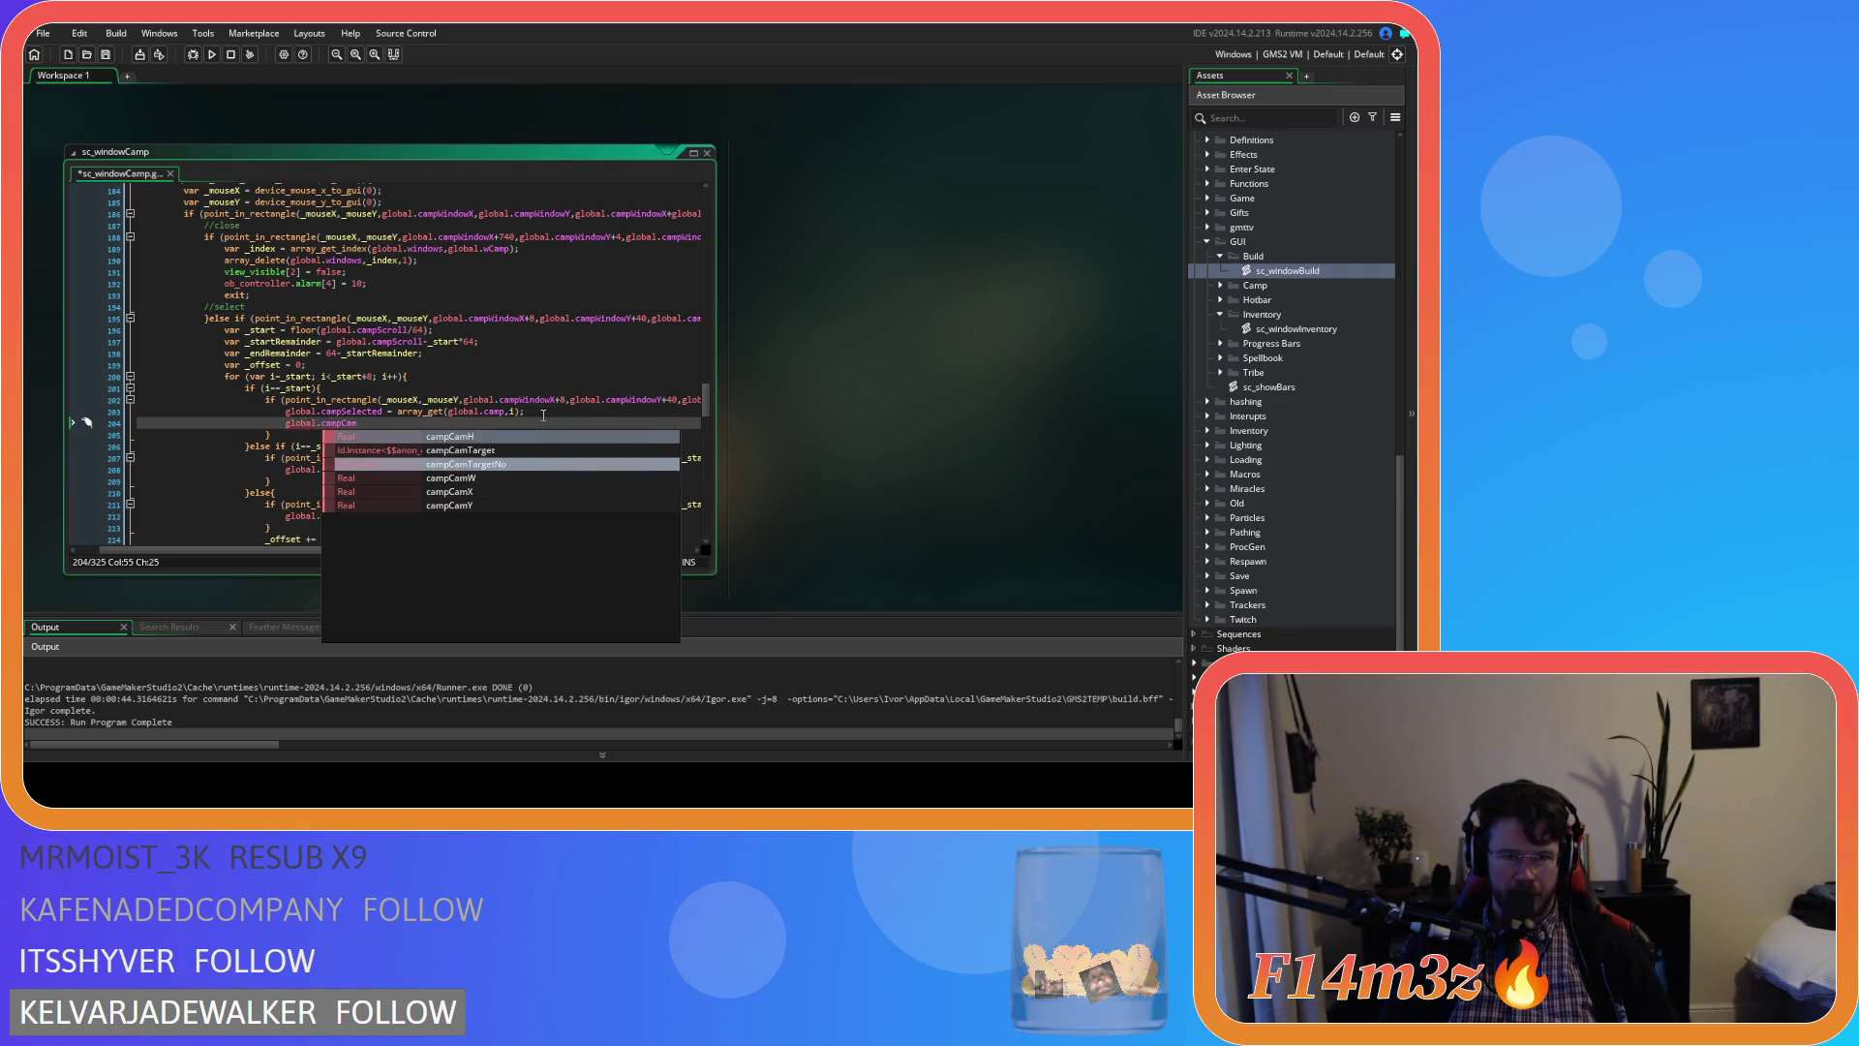
{"action": "key", "text": "Up"}
{"action": "key", "text": "Return"}
{"action": "type", "text": "="}
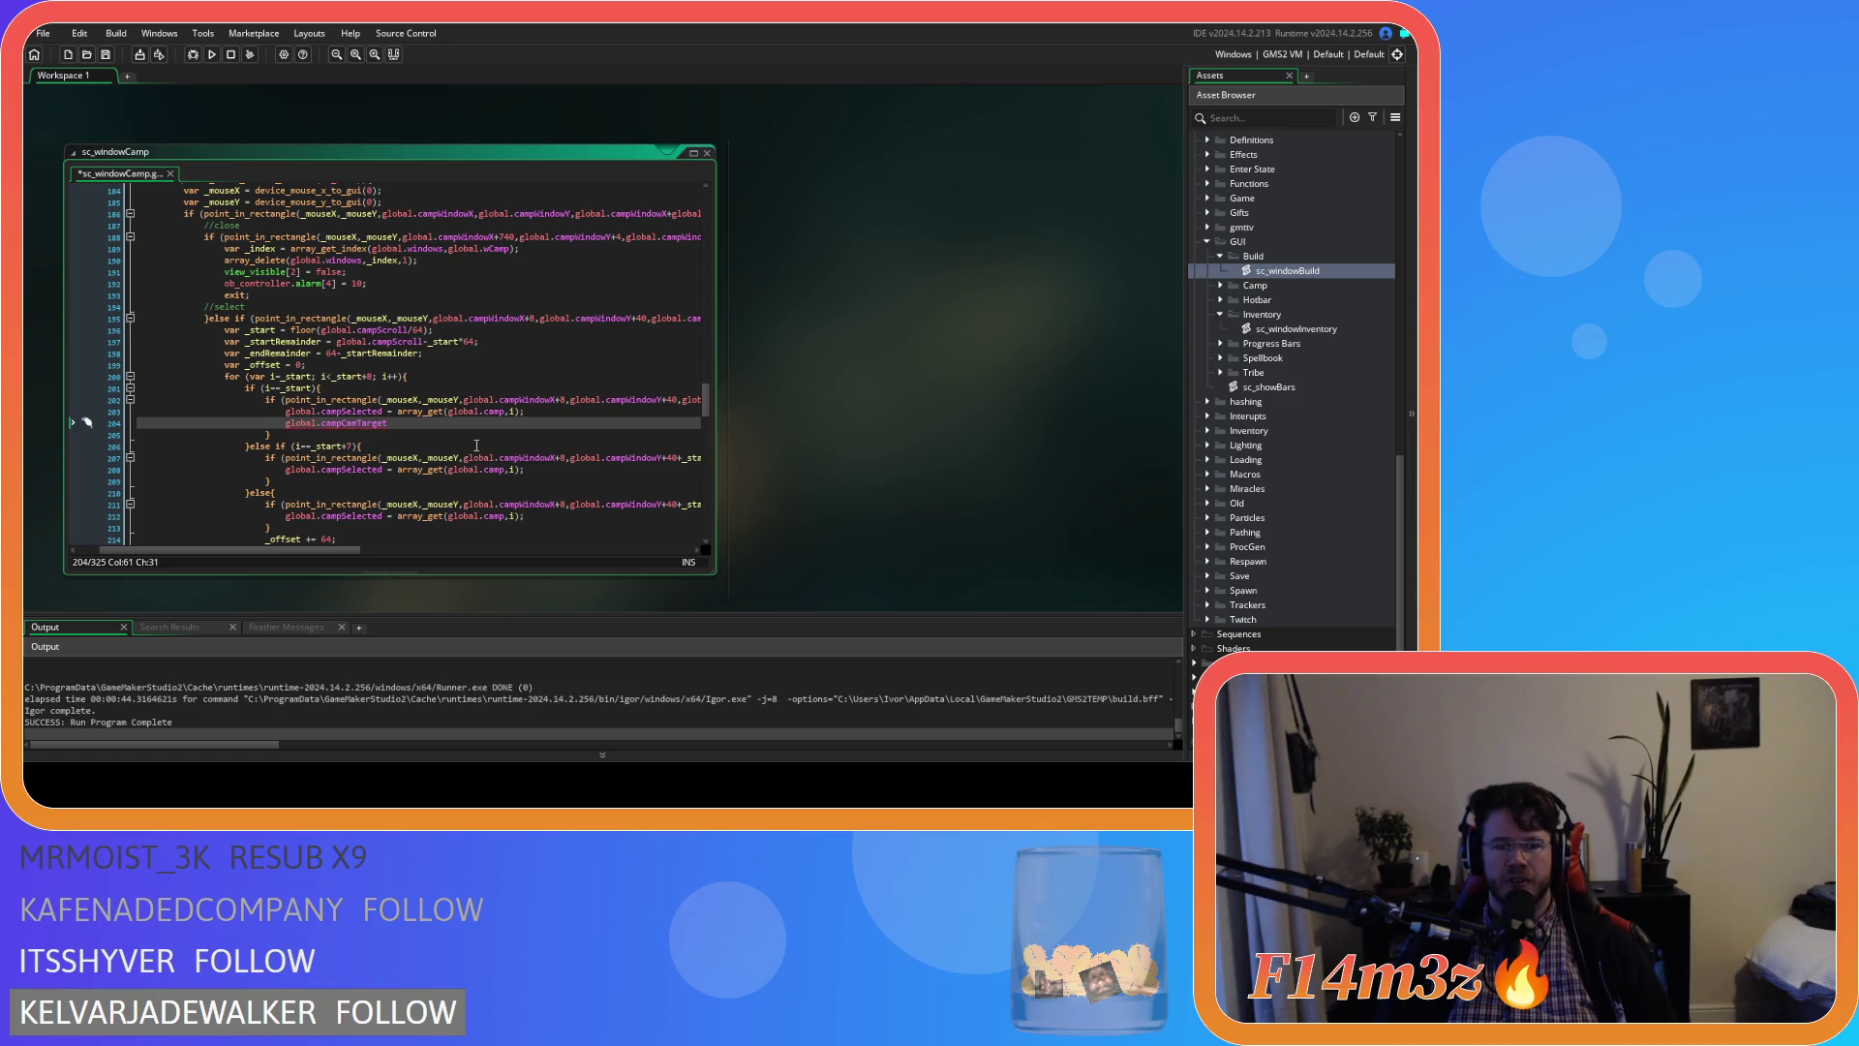
{"action": "left_click_drag", "start_coordinate": [397, 410], "coordinate": [524, 410]}
{"action": "left_click_drag", "start_coordinate": [383, 411], "coordinate": [285, 411]}
{"action": "key", "text": "ctrl+c"}
{"action": "left_click", "coordinate": [421, 425]}
{"action": "key", "text": "ctrl+v"}
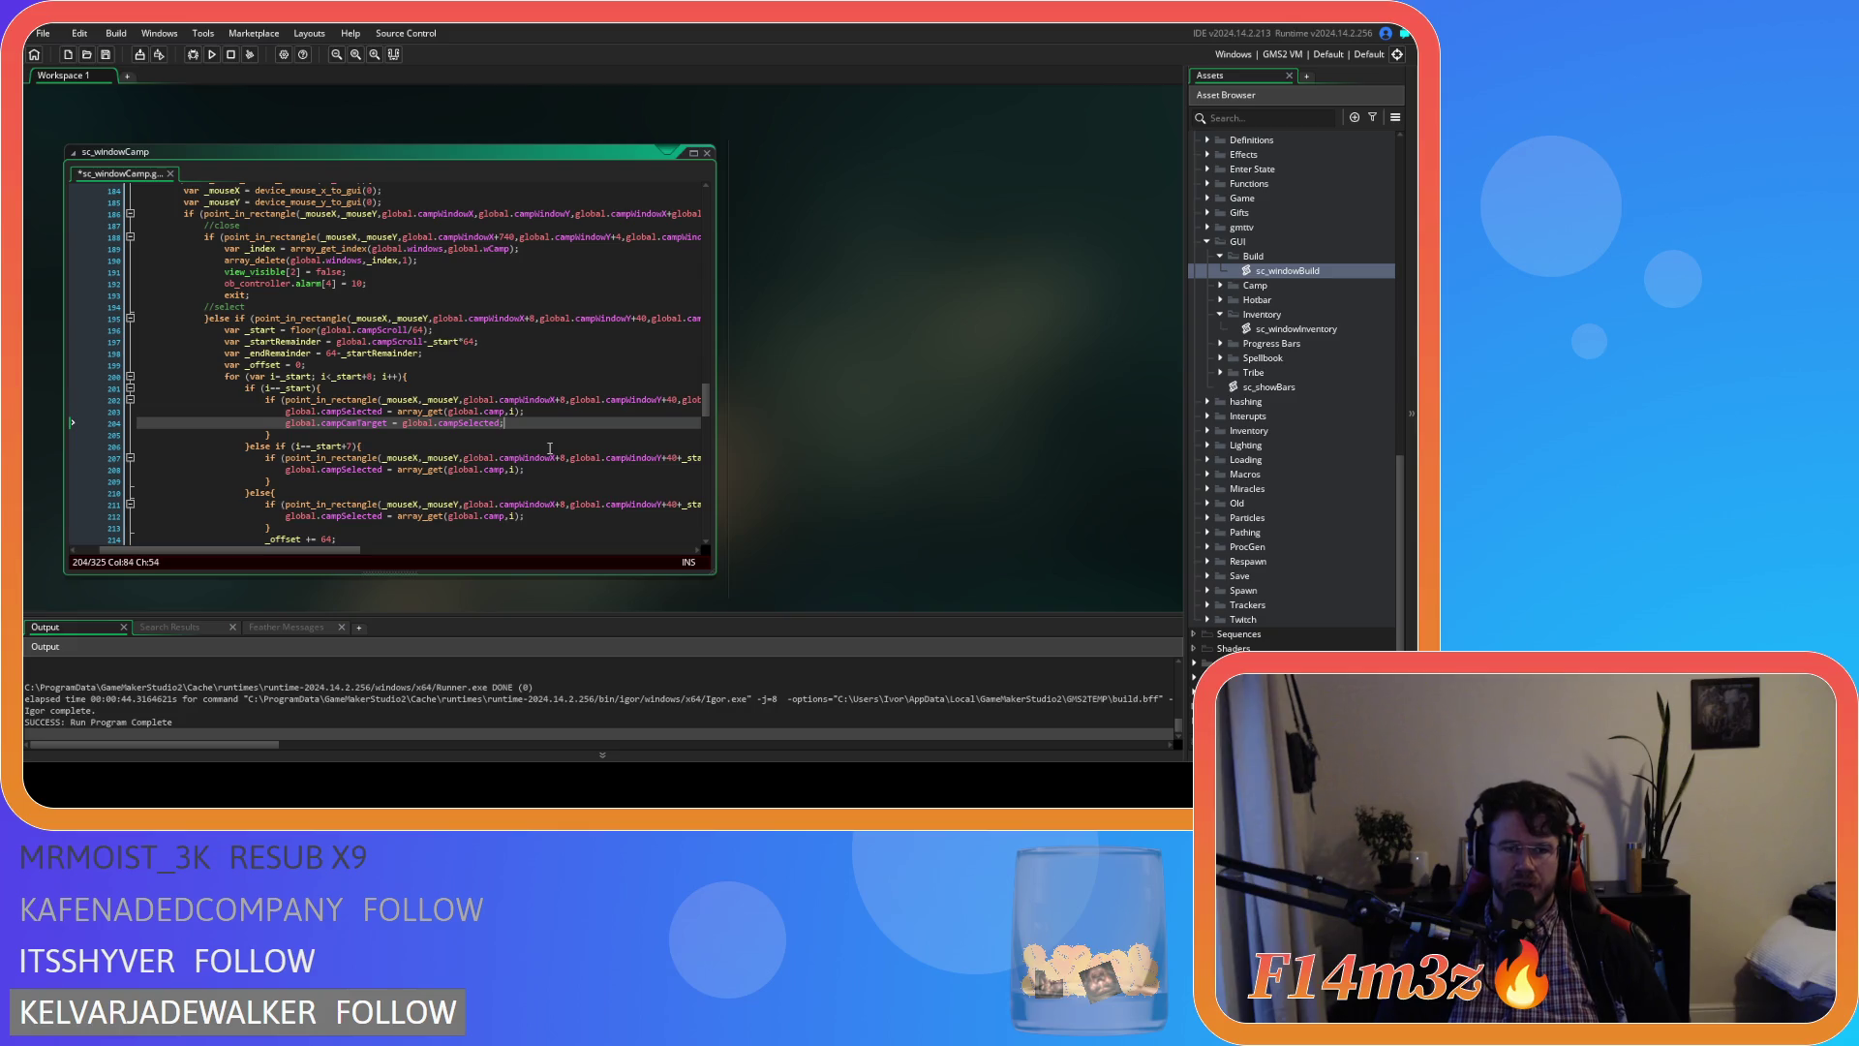
{"action": "type", "text": ";"}
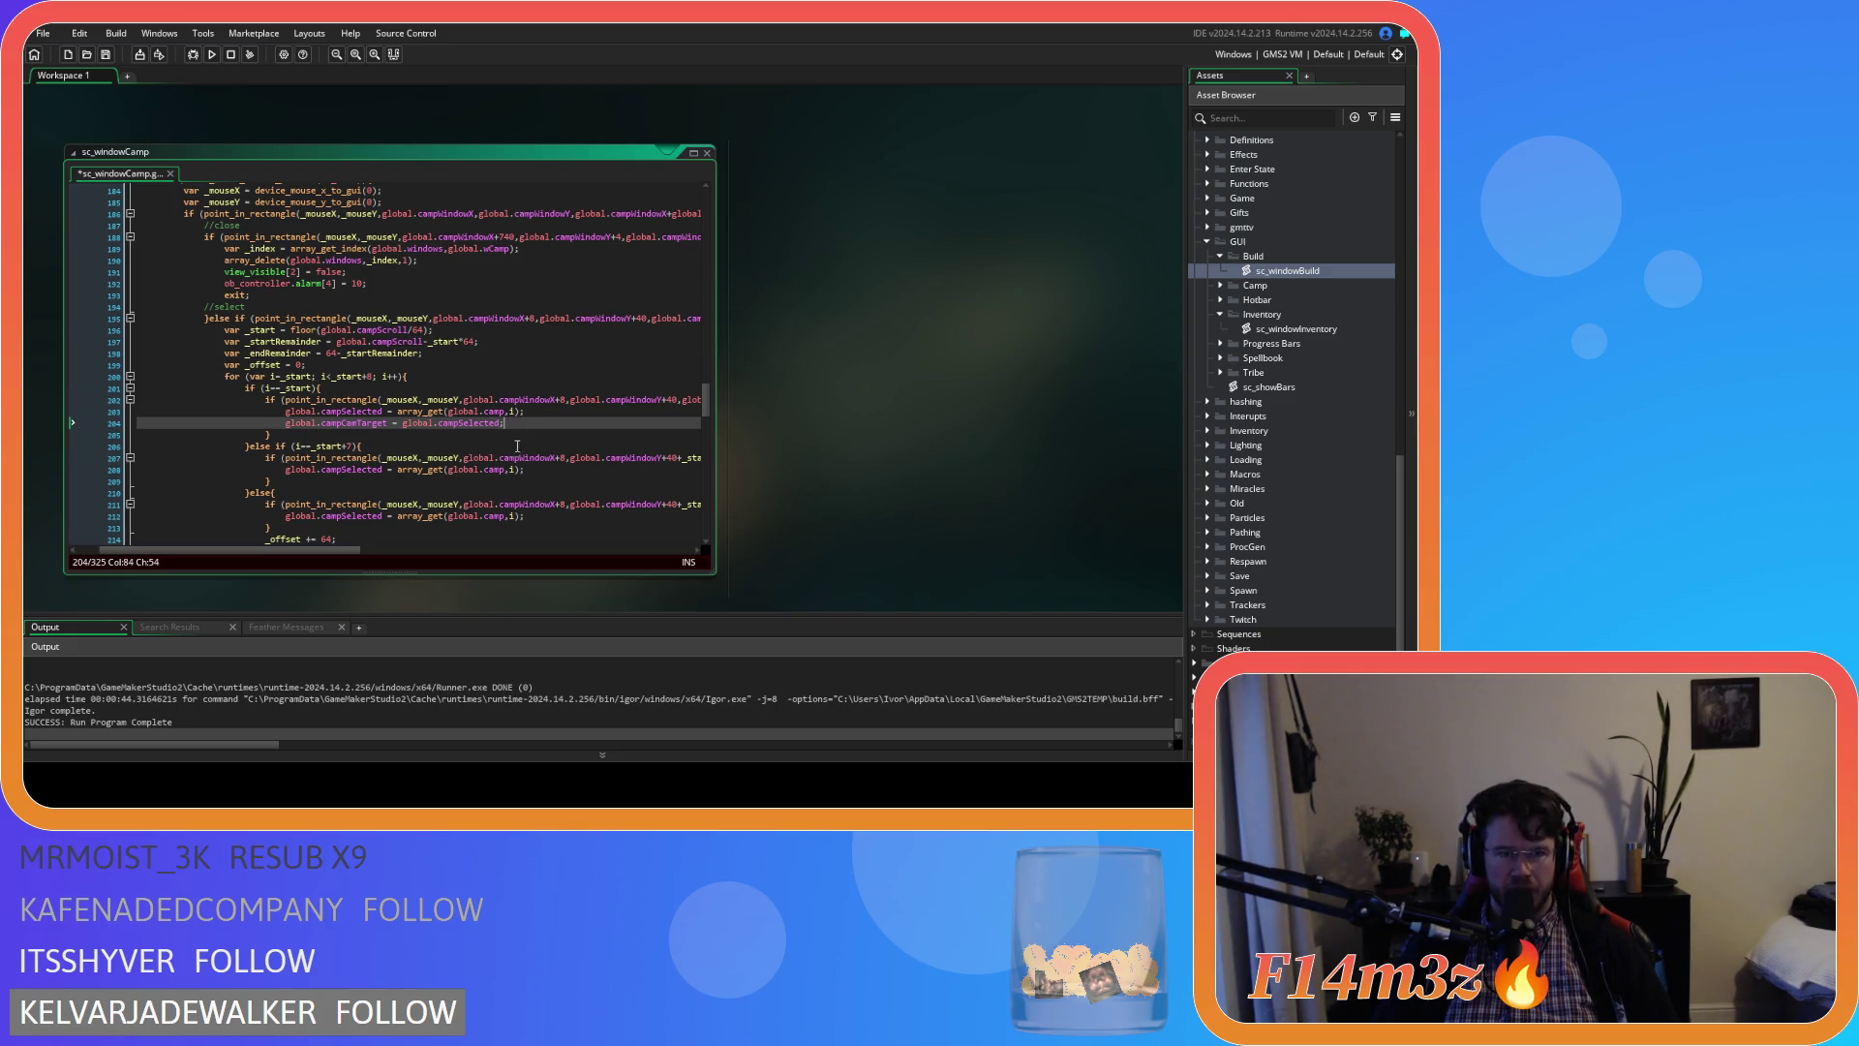
Add global.campCamTargetNo = global.campCamTarget.targetNo; as line 205
{"action": "key", "text": "ctrl+d"}
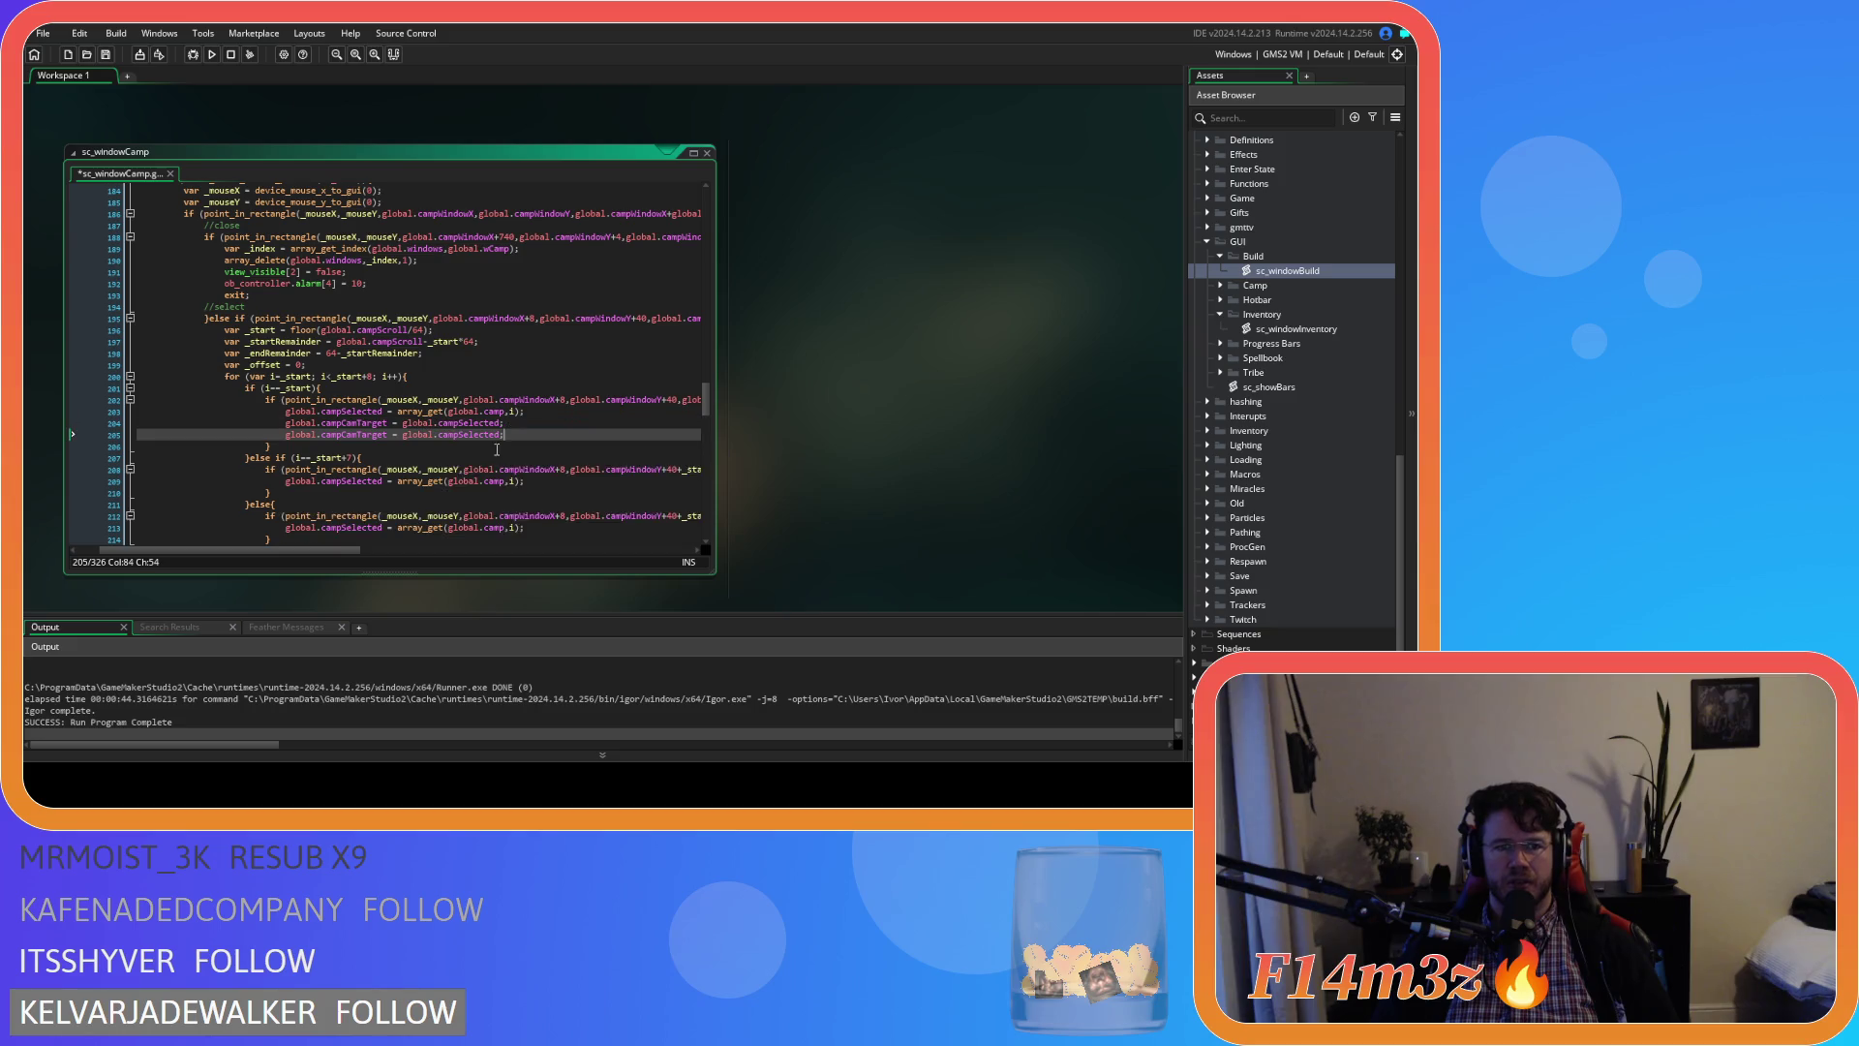
{"action": "left_click", "coordinate": [387, 434]}
{"action": "type", "text": "N"}
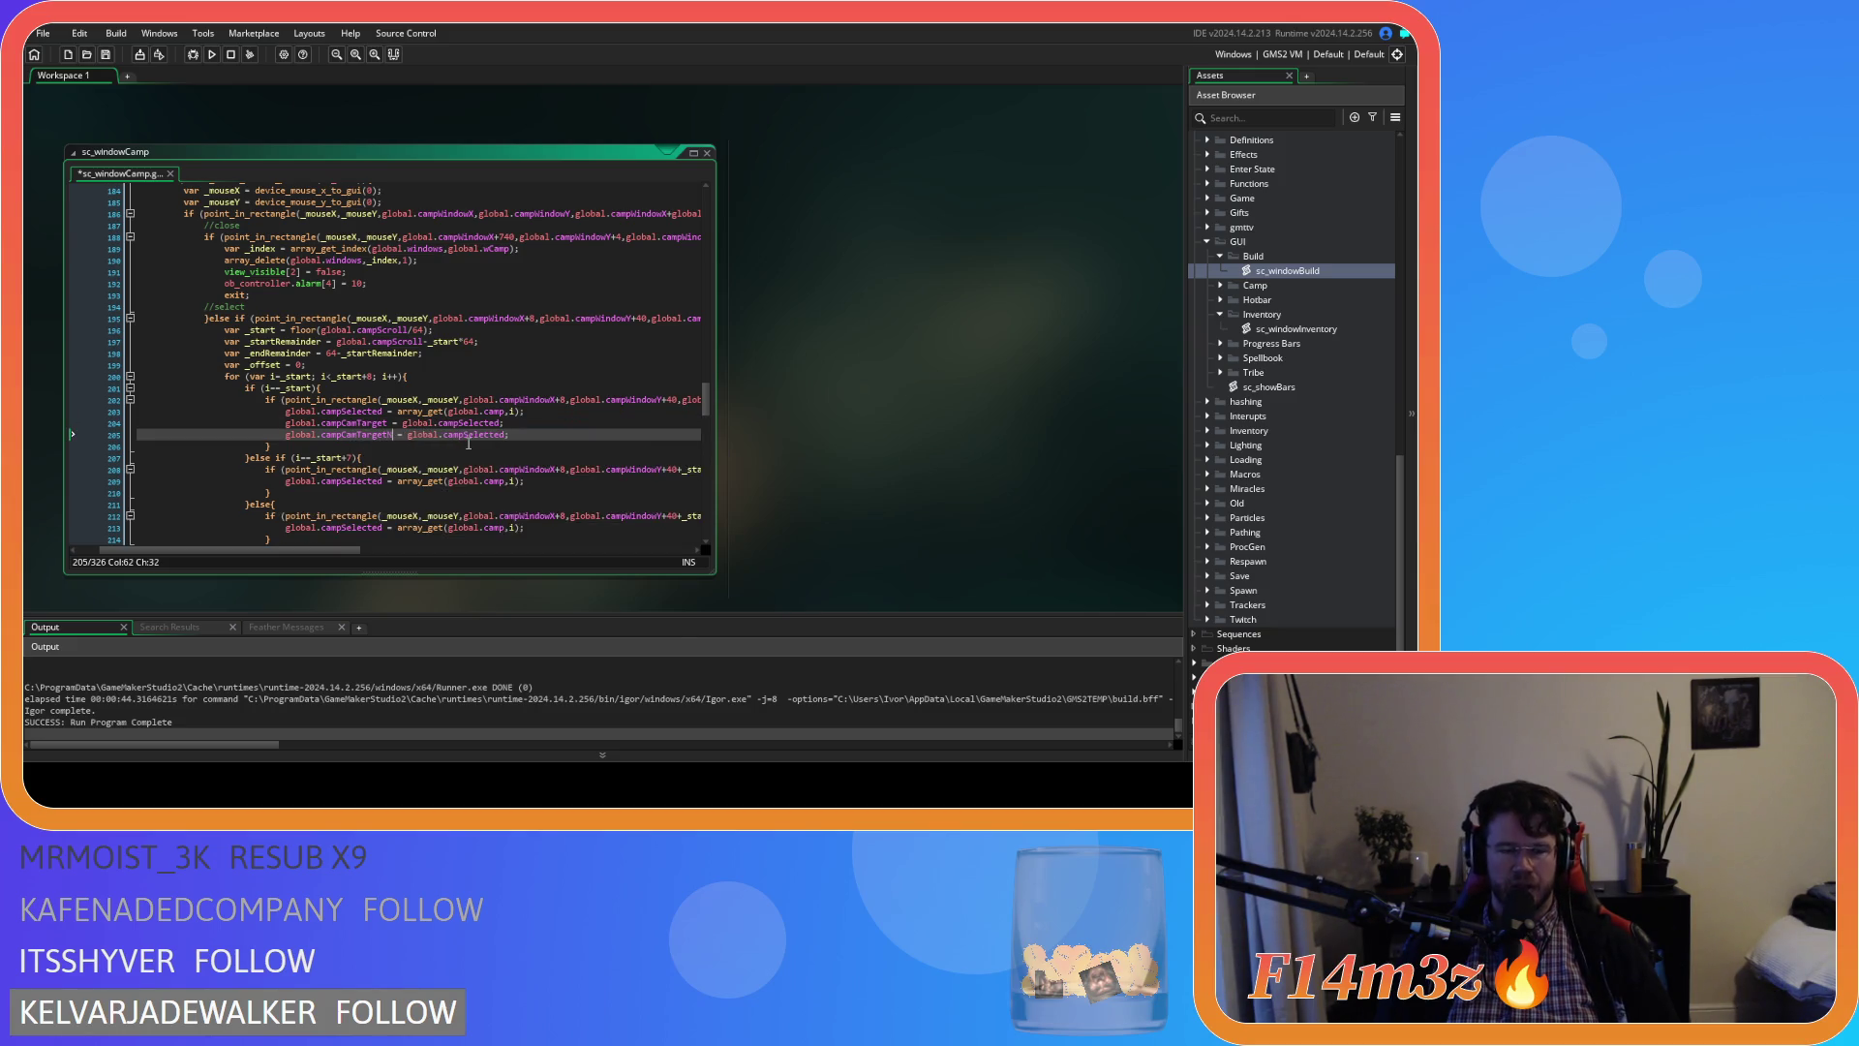
{"action": "left_click", "coordinate": [468, 449]}
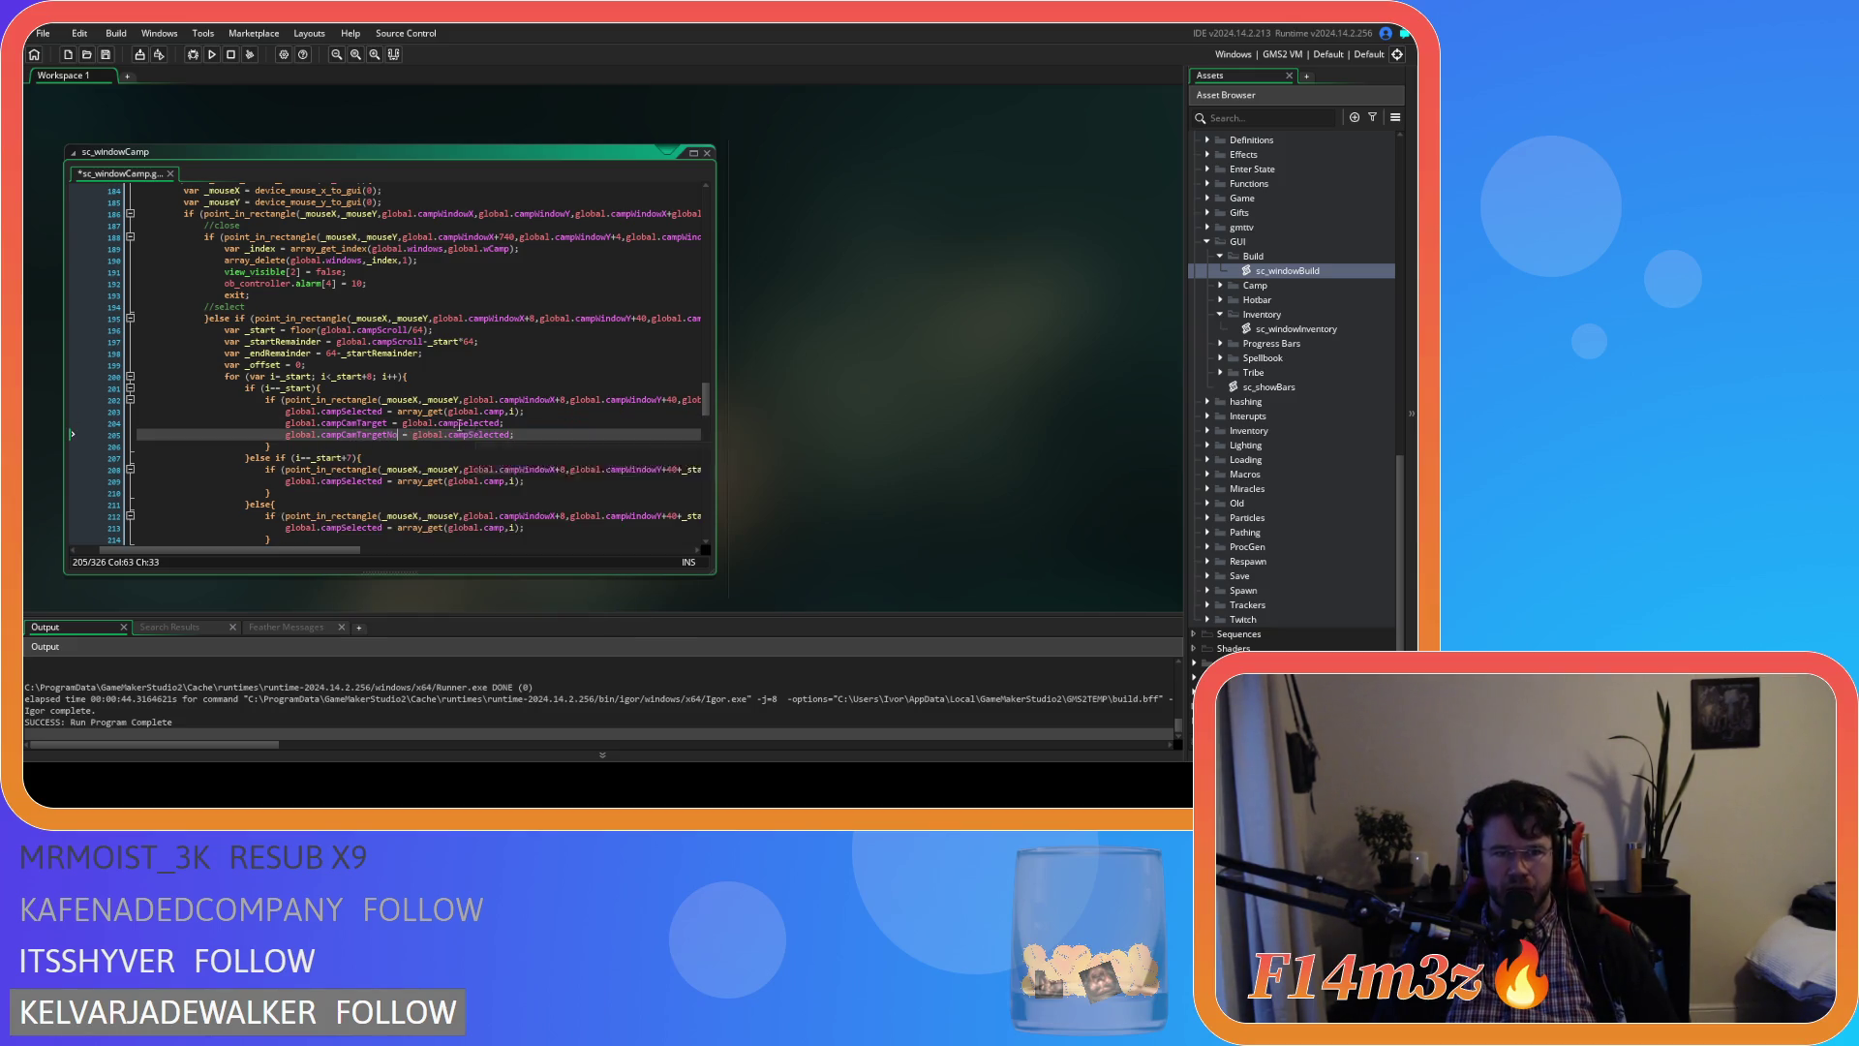
{"action": "left_click", "coordinate": [351, 423]}
{"action": "double_click", "coordinate": [351, 423]}
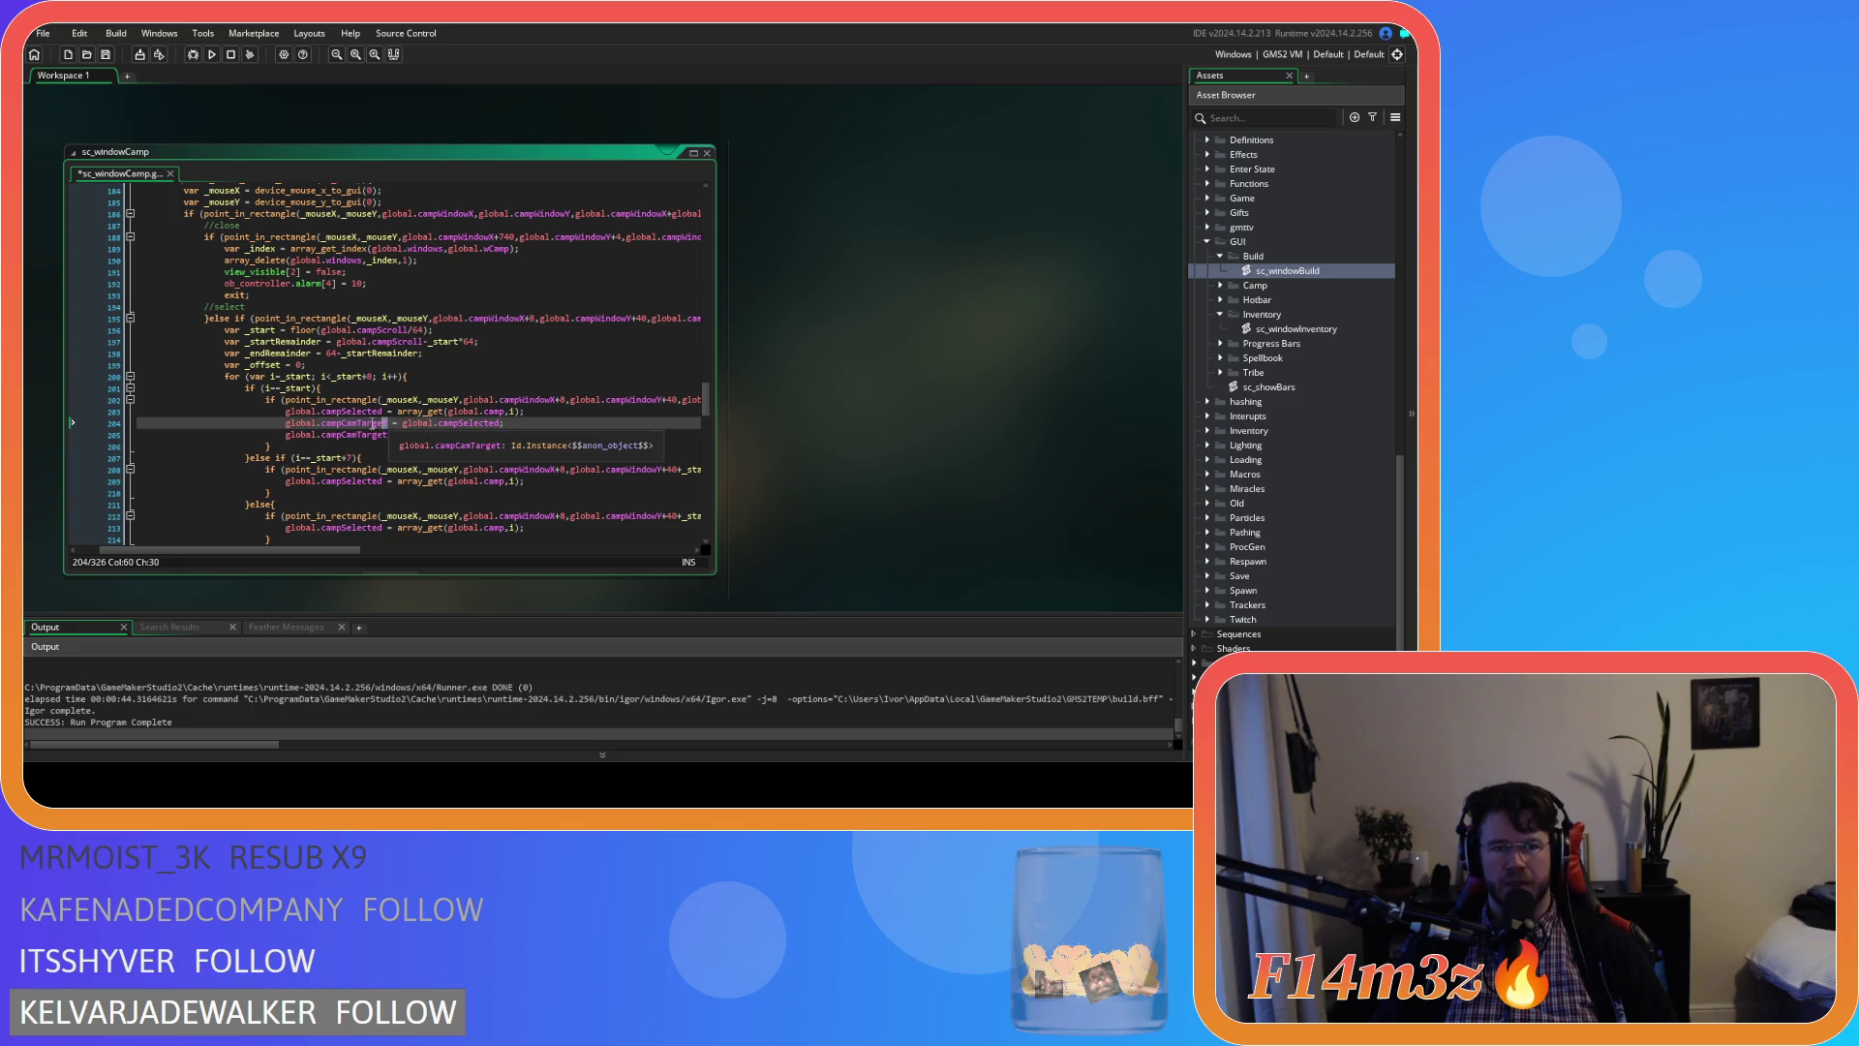
{"action": "key", "text": "ctrl+c"}
{"action": "double_click", "coordinate": [469, 435]}
{"action": "key", "text": "ctrl+v"}
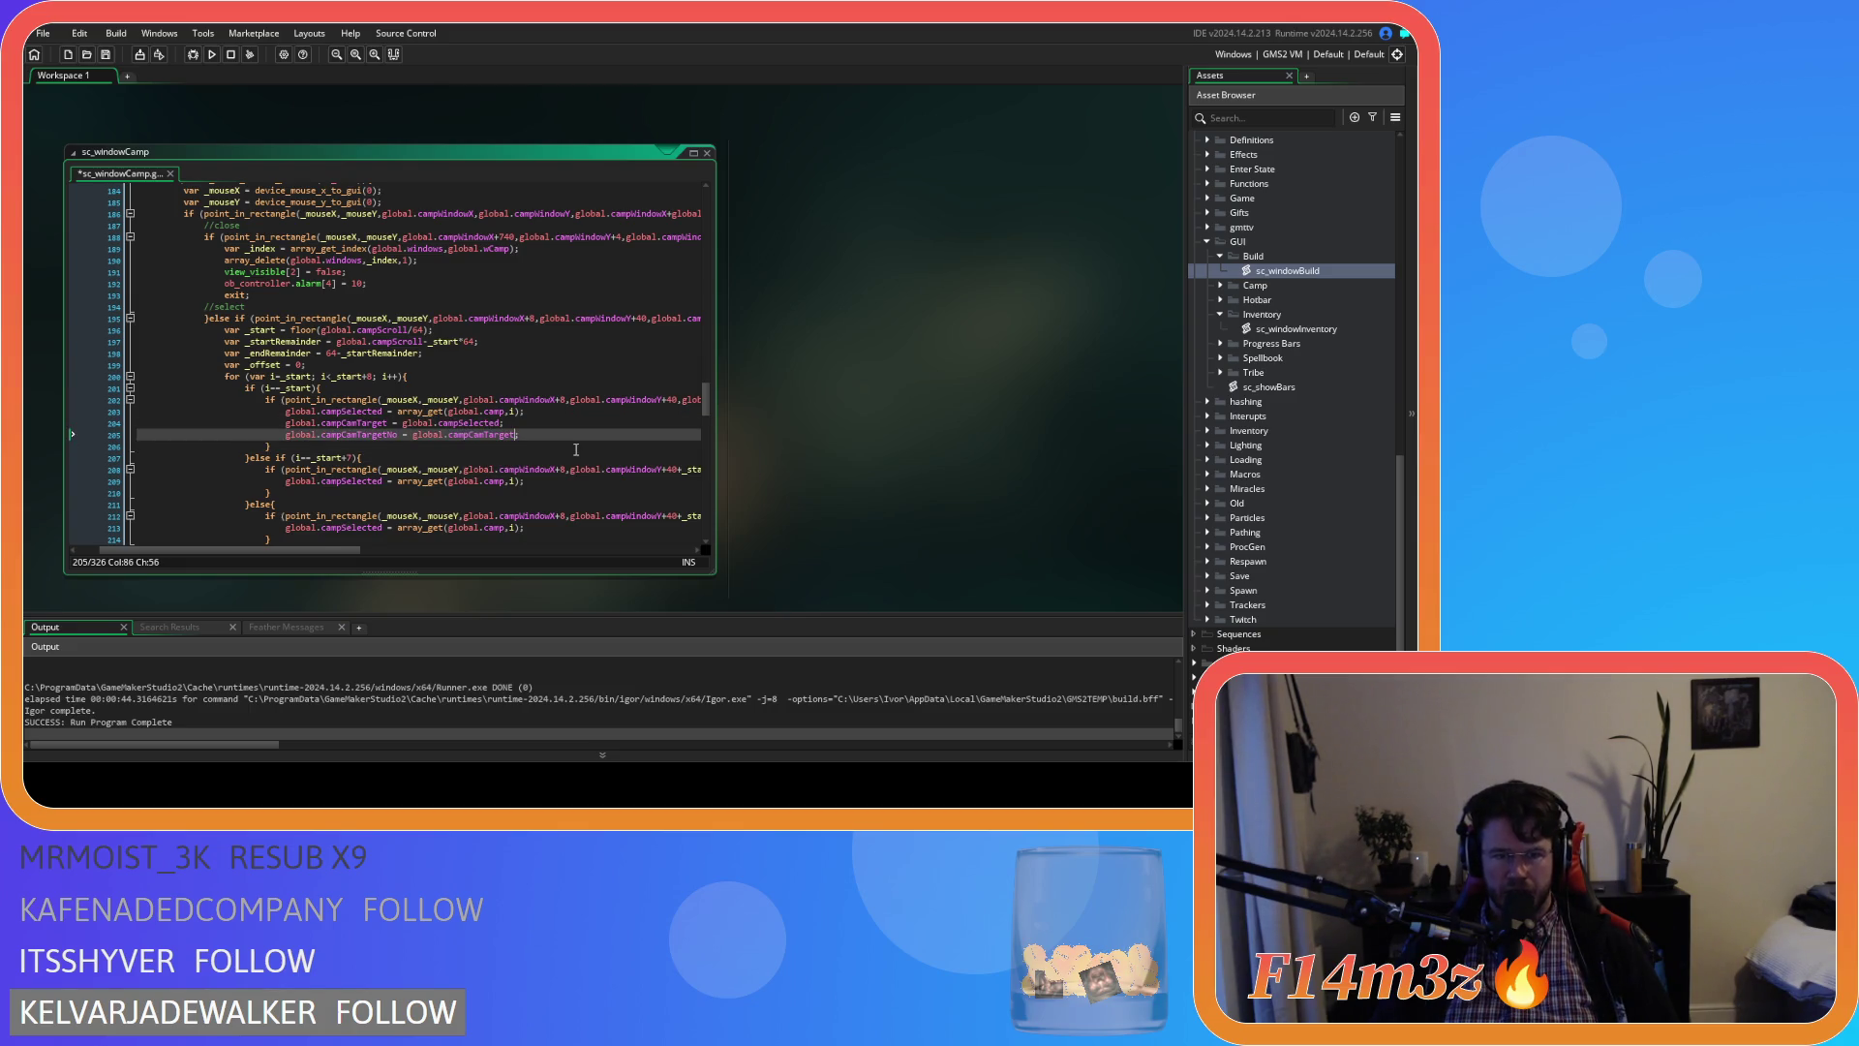
{"action": "type", "text": ".targetNo;"}
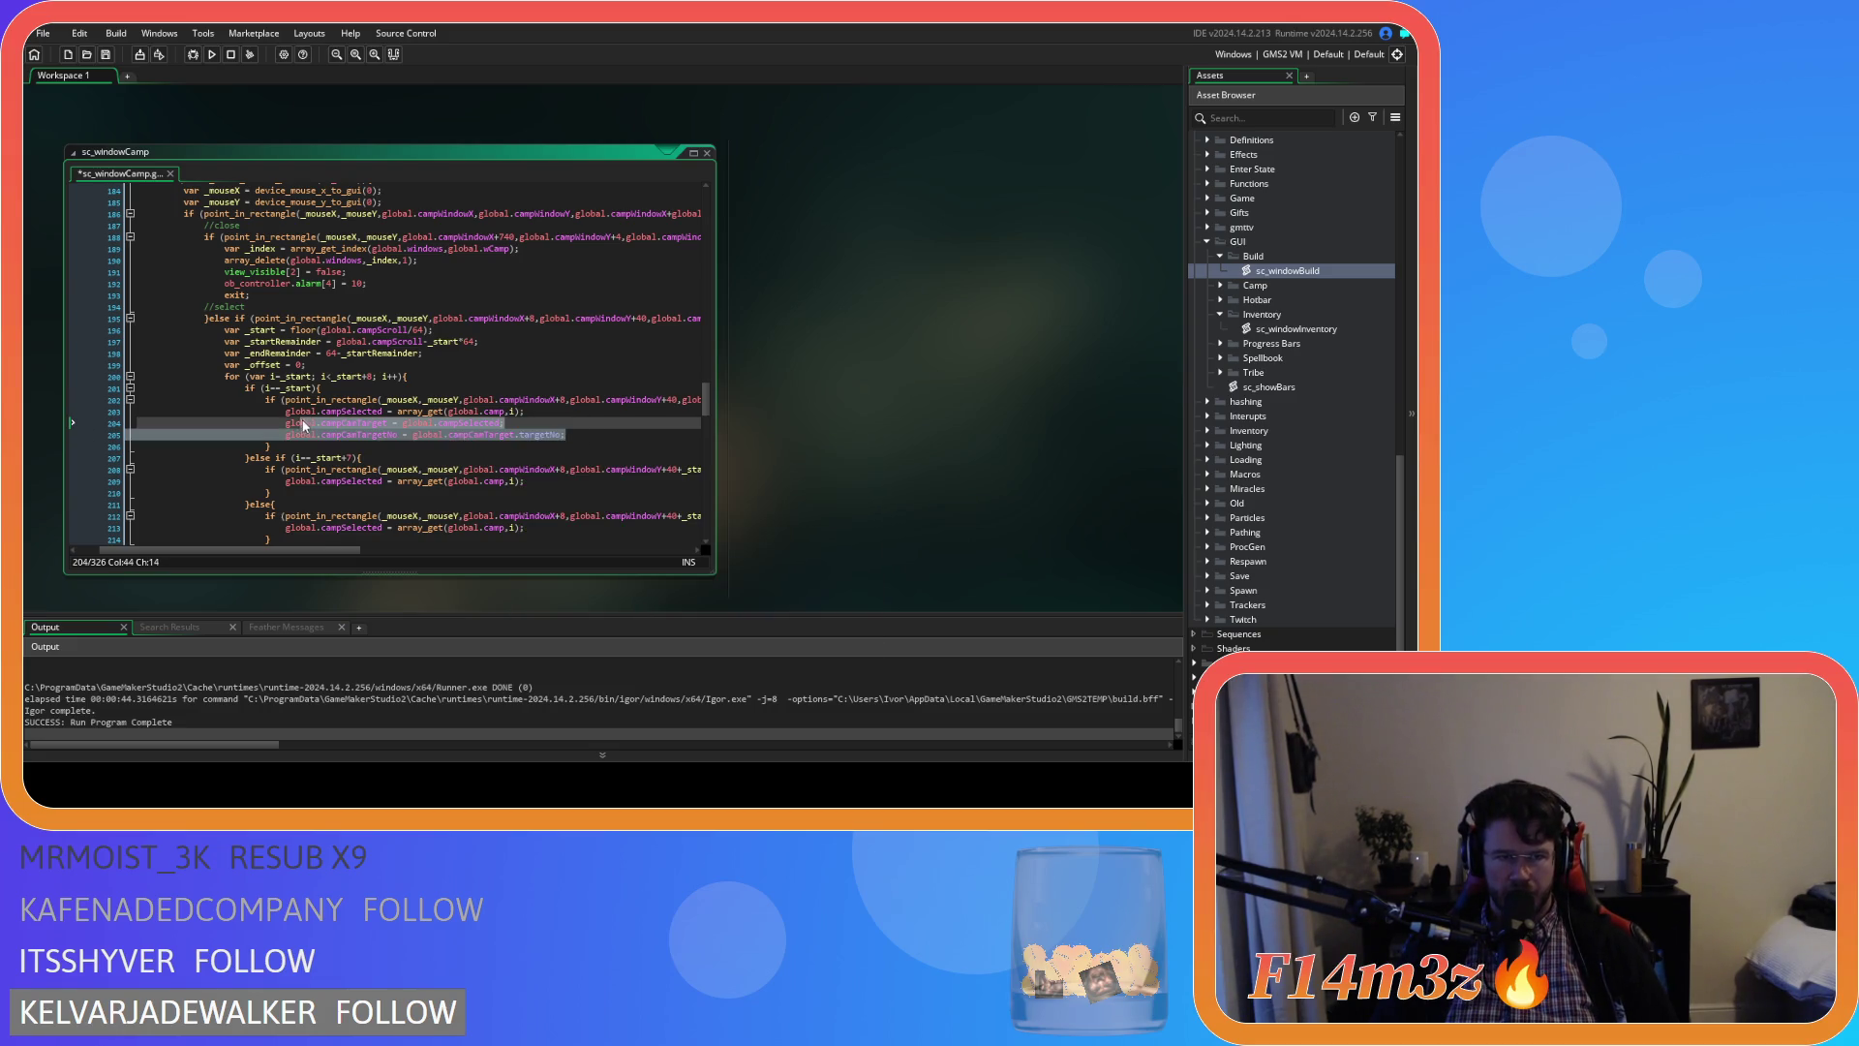
Paste the camera-target lines into the else-if and else branches and save
{"action": "left_click", "coordinate": [534, 482]}
{"action": "key", "text": "Return"}
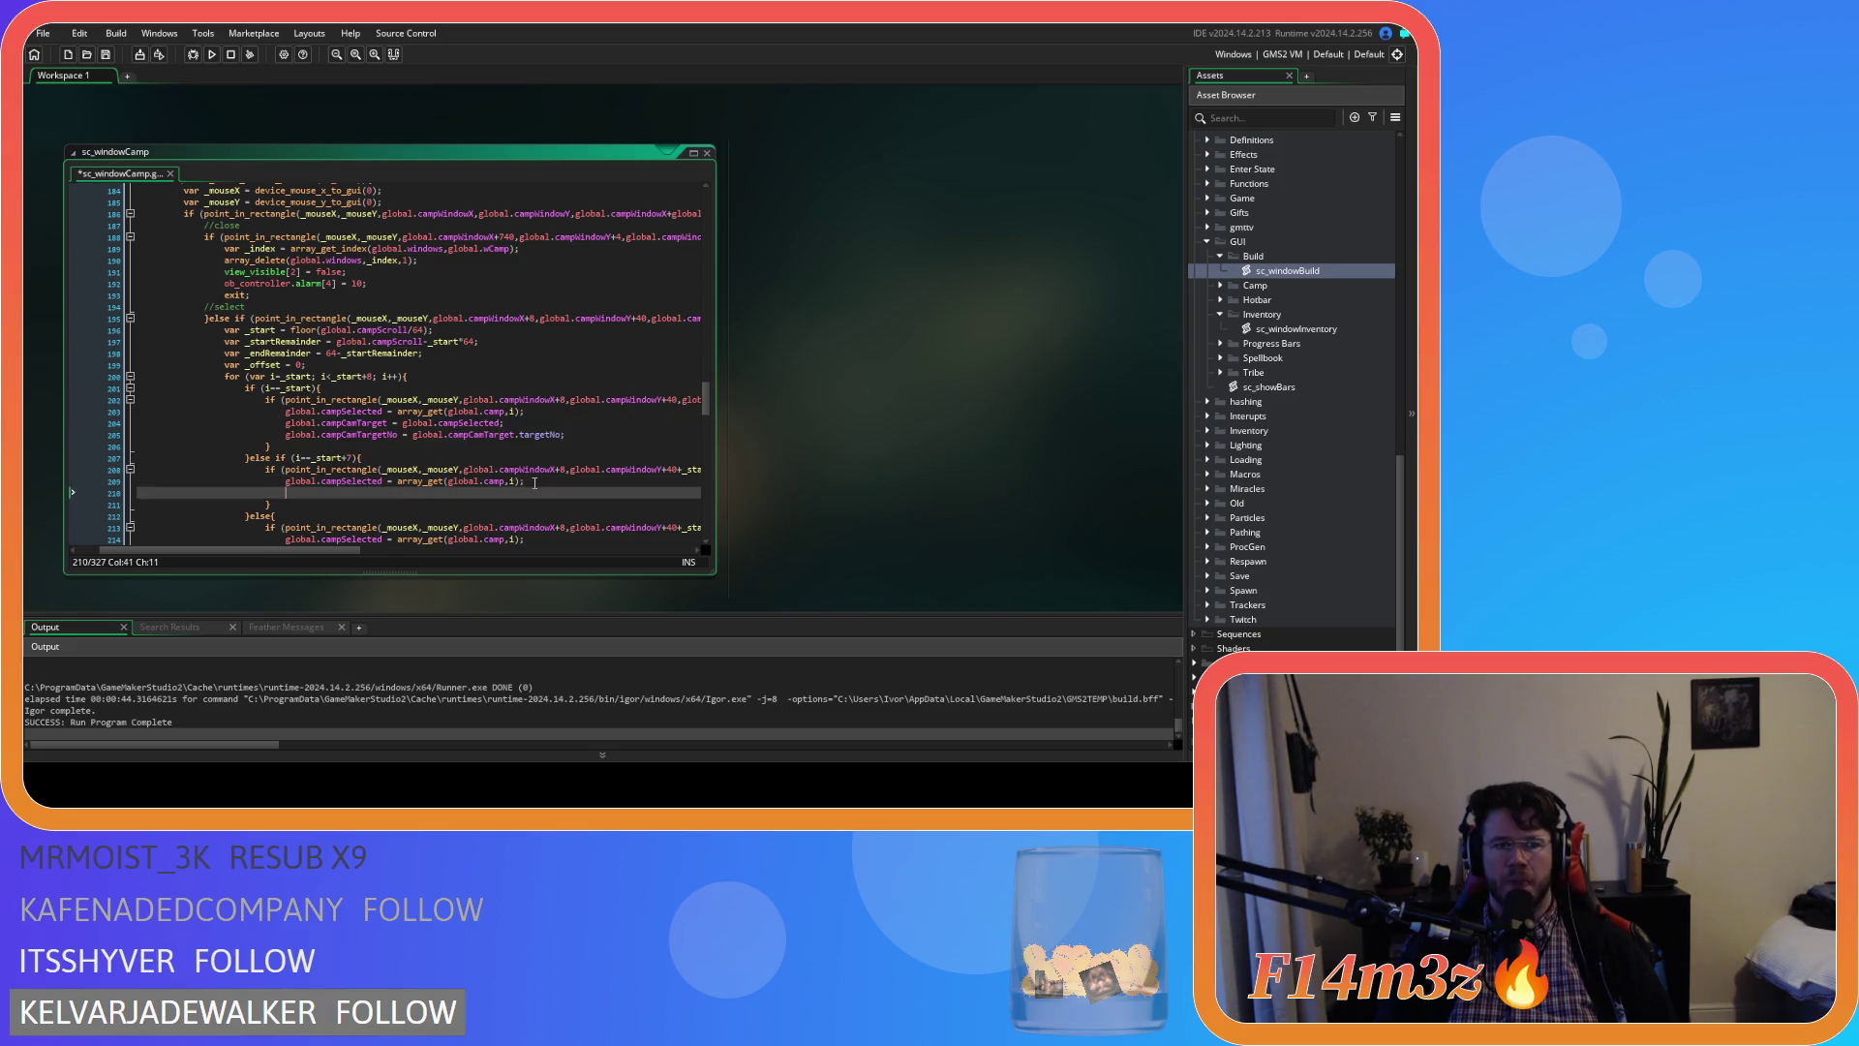
{"action": "key", "text": "ctrl+v"}
{"action": "scroll", "coordinate": [542, 465], "scroll_direction": "down", "scroll_amount": 3}
{"action": "left_click", "coordinate": [581, 438]}
{"action": "key", "text": "Return"}
{"action": "key", "text": "ctrl+v"}
{"action": "key", "text": "ctrl+s"}
Build and run the game with F5
{"action": "scroll", "coordinate": [538, 465], "scroll_direction": "up", "scroll_amount": 3}
{"action": "scroll", "coordinate": [537, 464], "scroll_direction": "down", "scroll_amount": 1}
{"action": "left_click", "coordinate": [390, 317]}
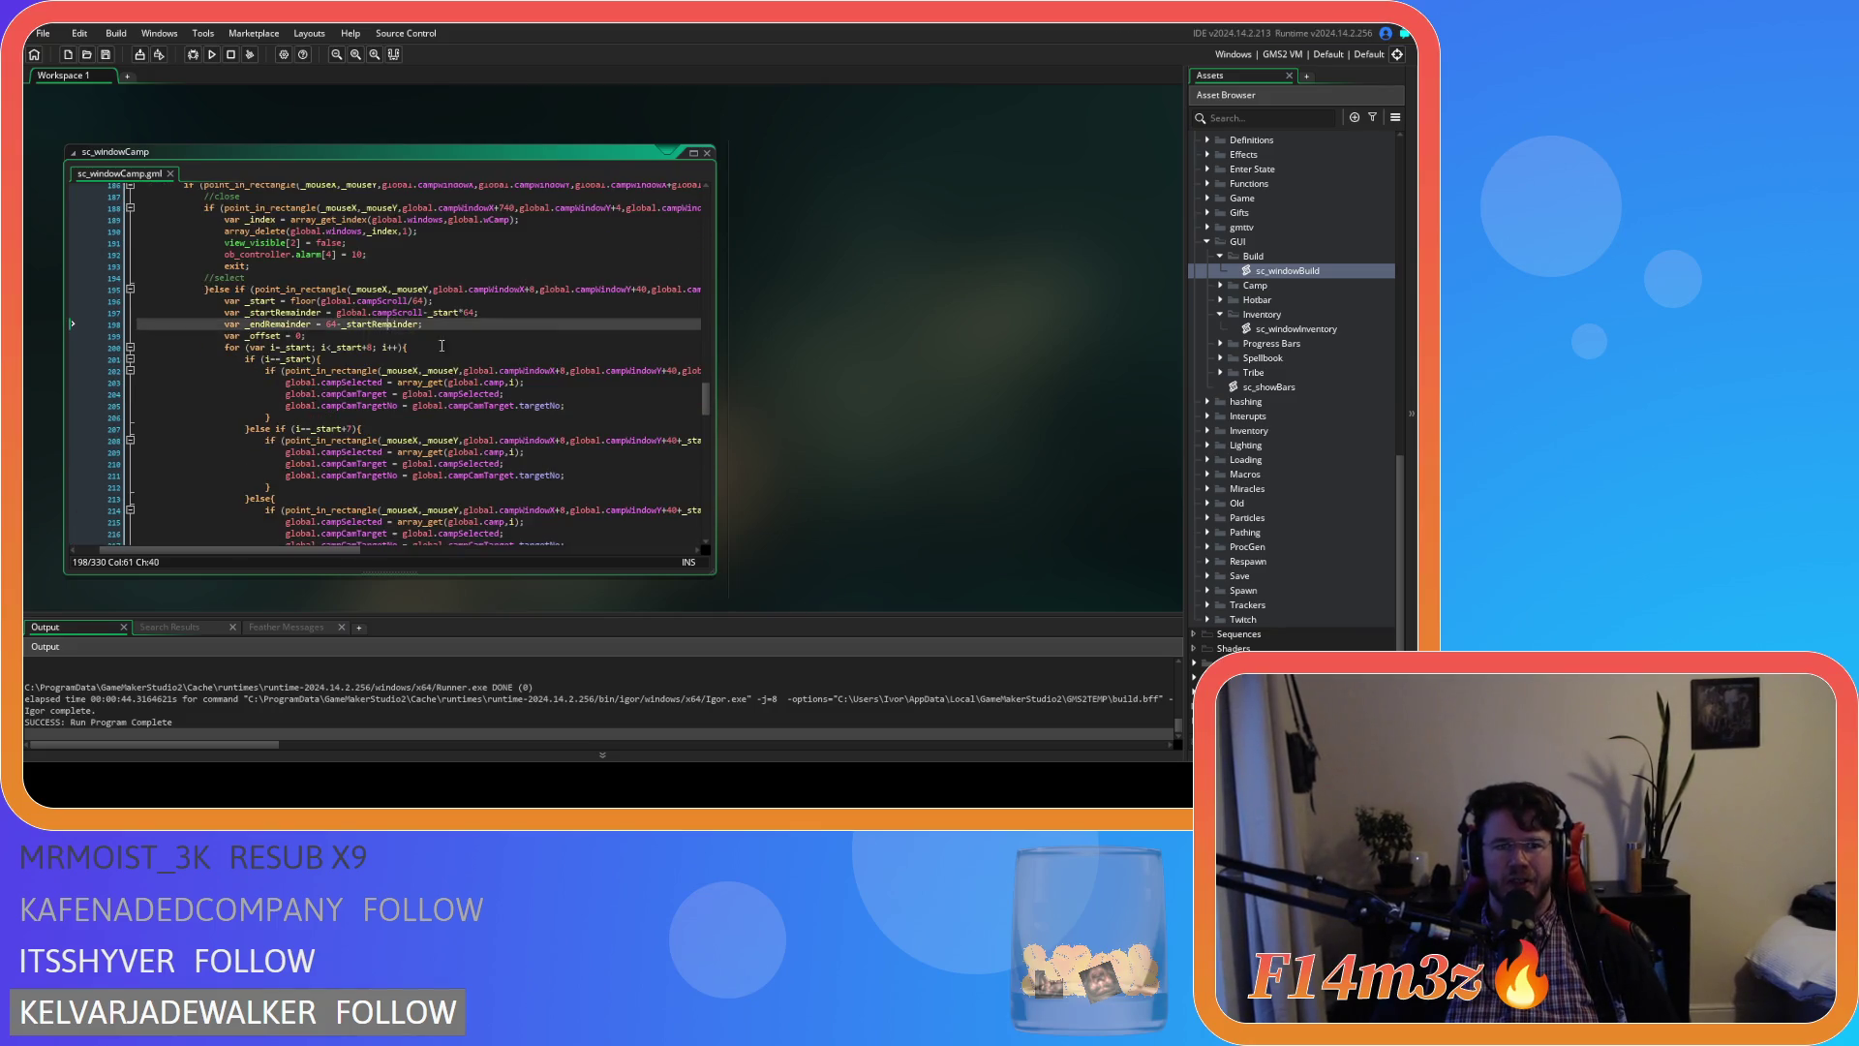
{"action": "scroll", "coordinate": [529, 412], "scroll_direction": "down", "scroll_amount": 2}
{"action": "scroll", "coordinate": [529, 412], "scroll_direction": "up", "scroll_amount": 1}
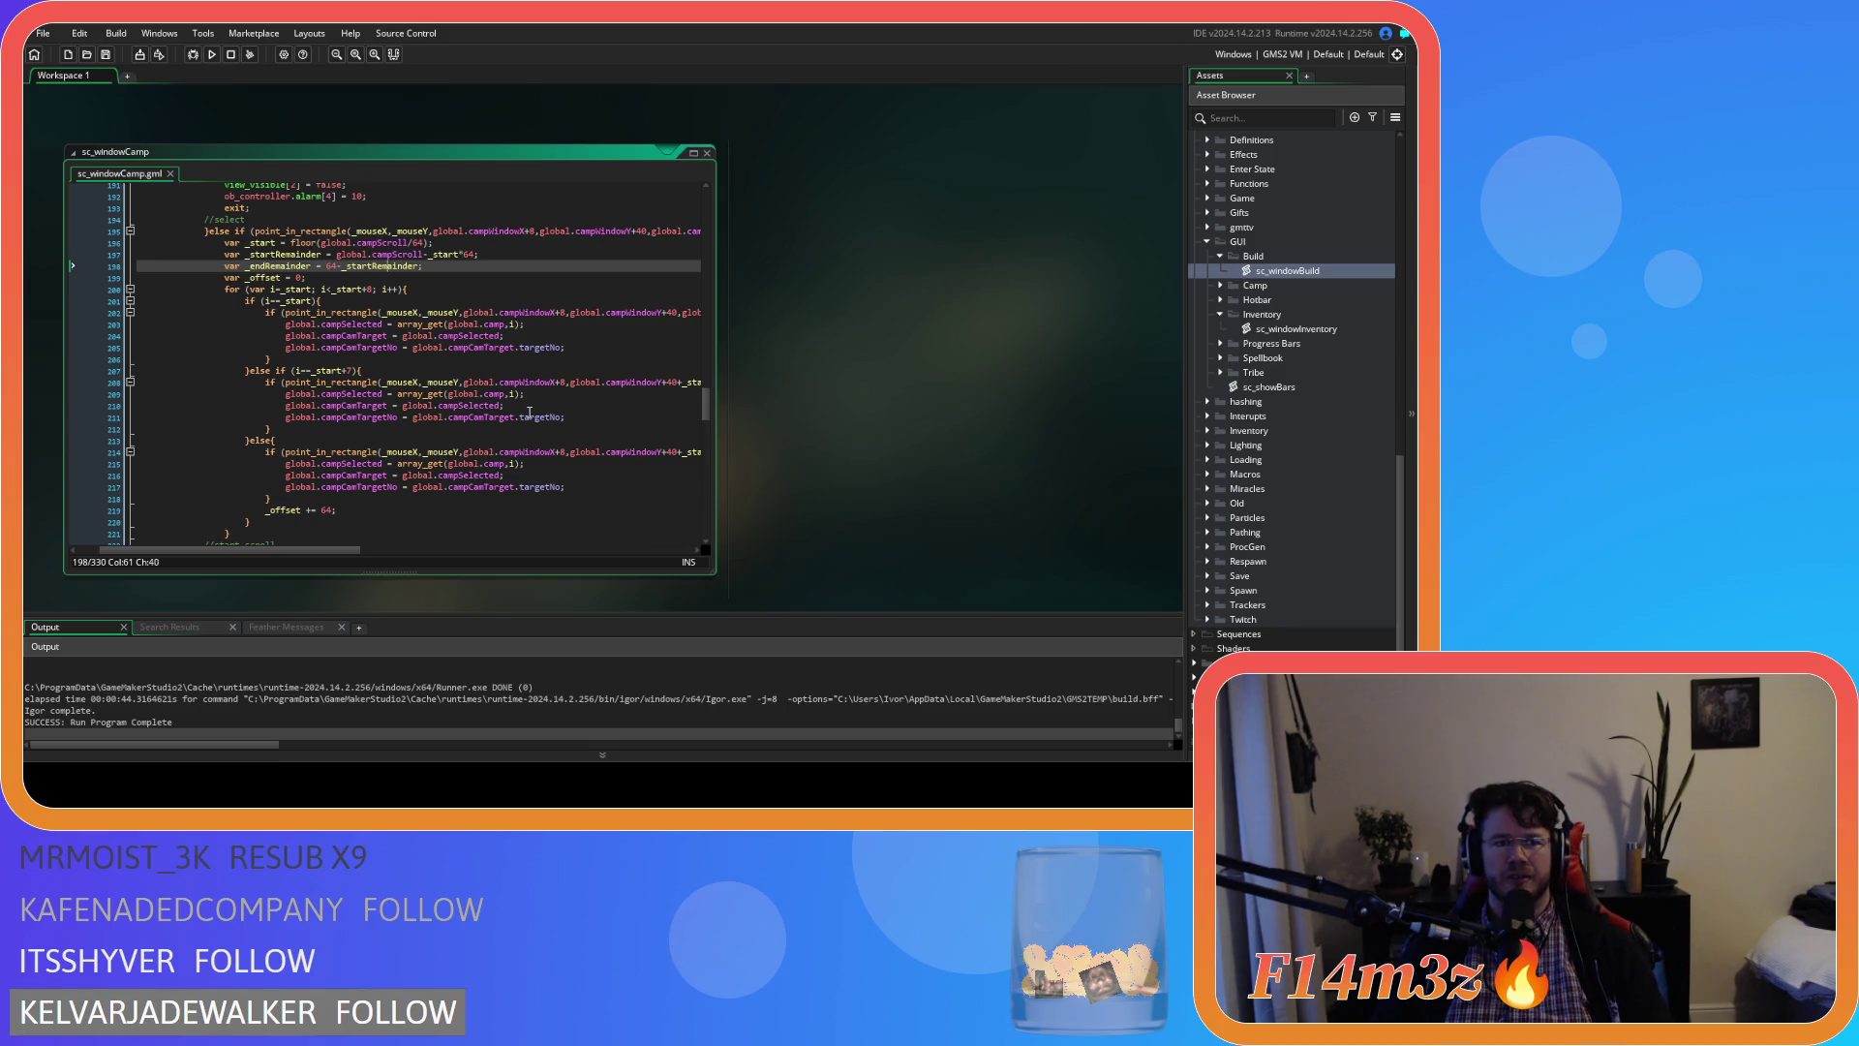
{"action": "key", "text": "F5"}
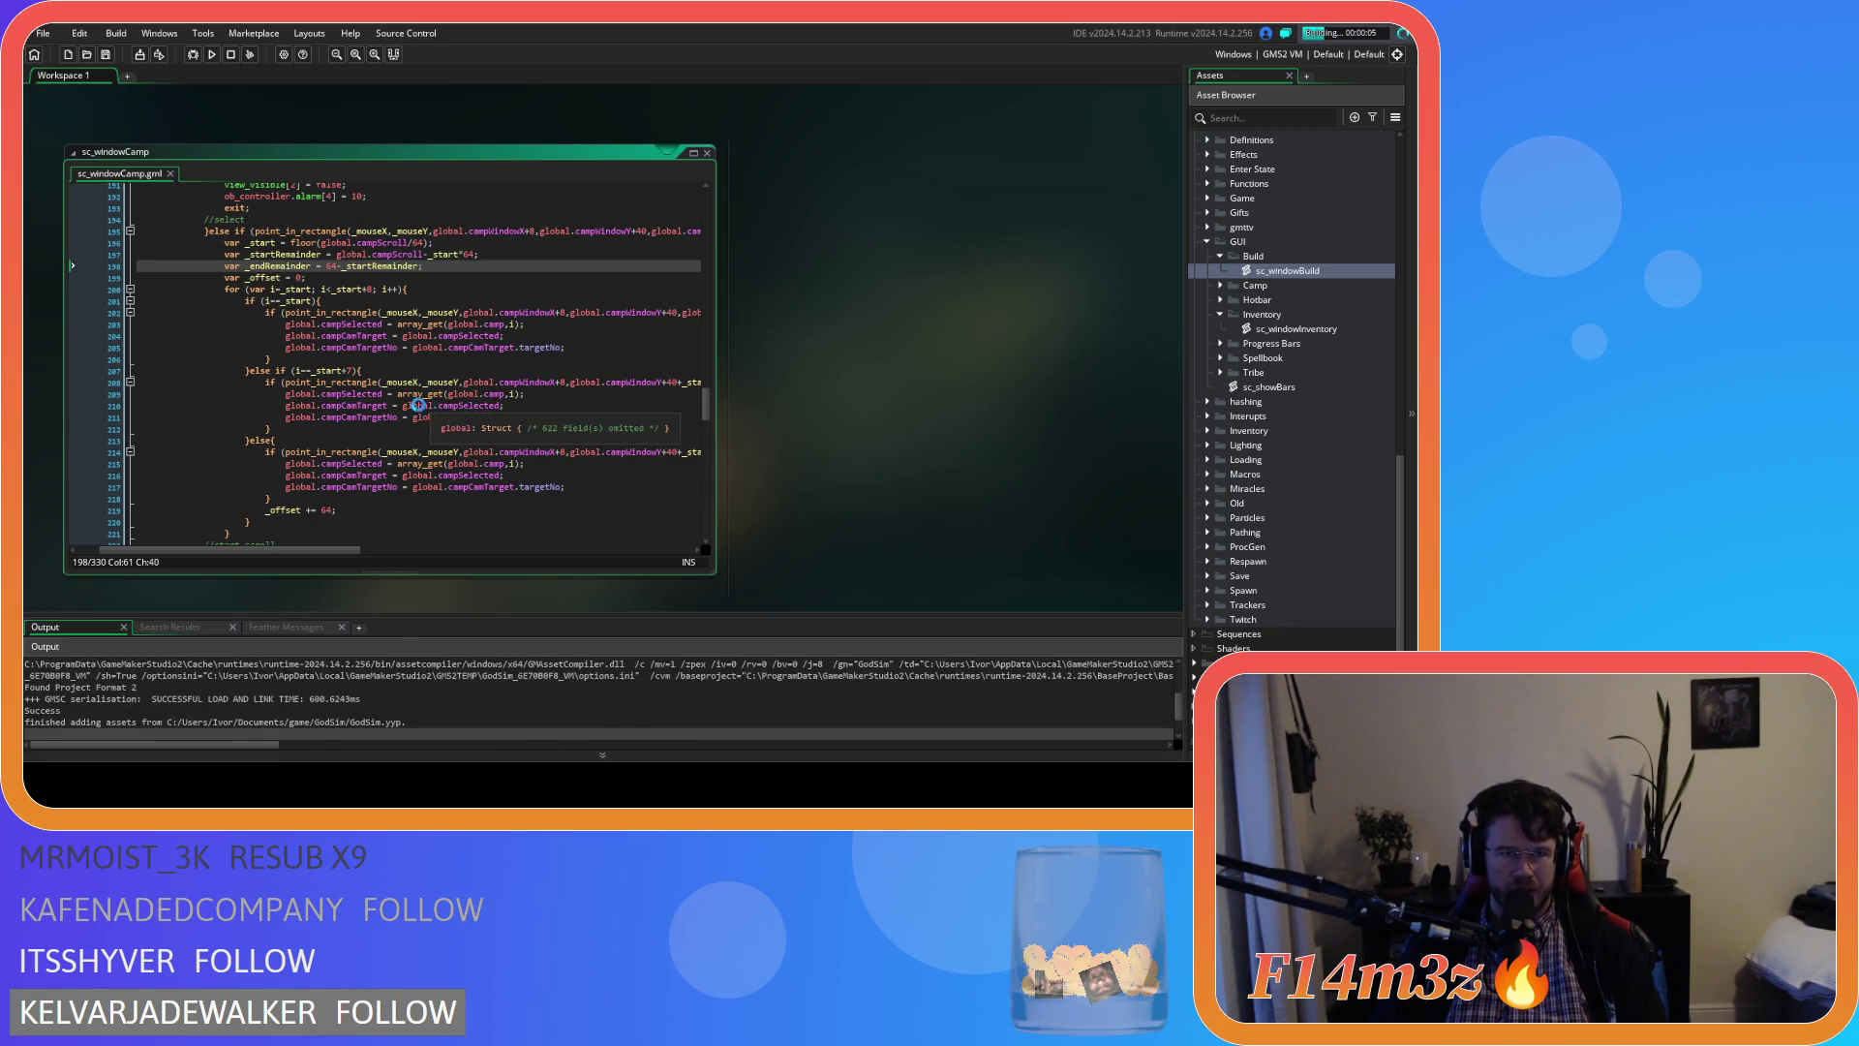
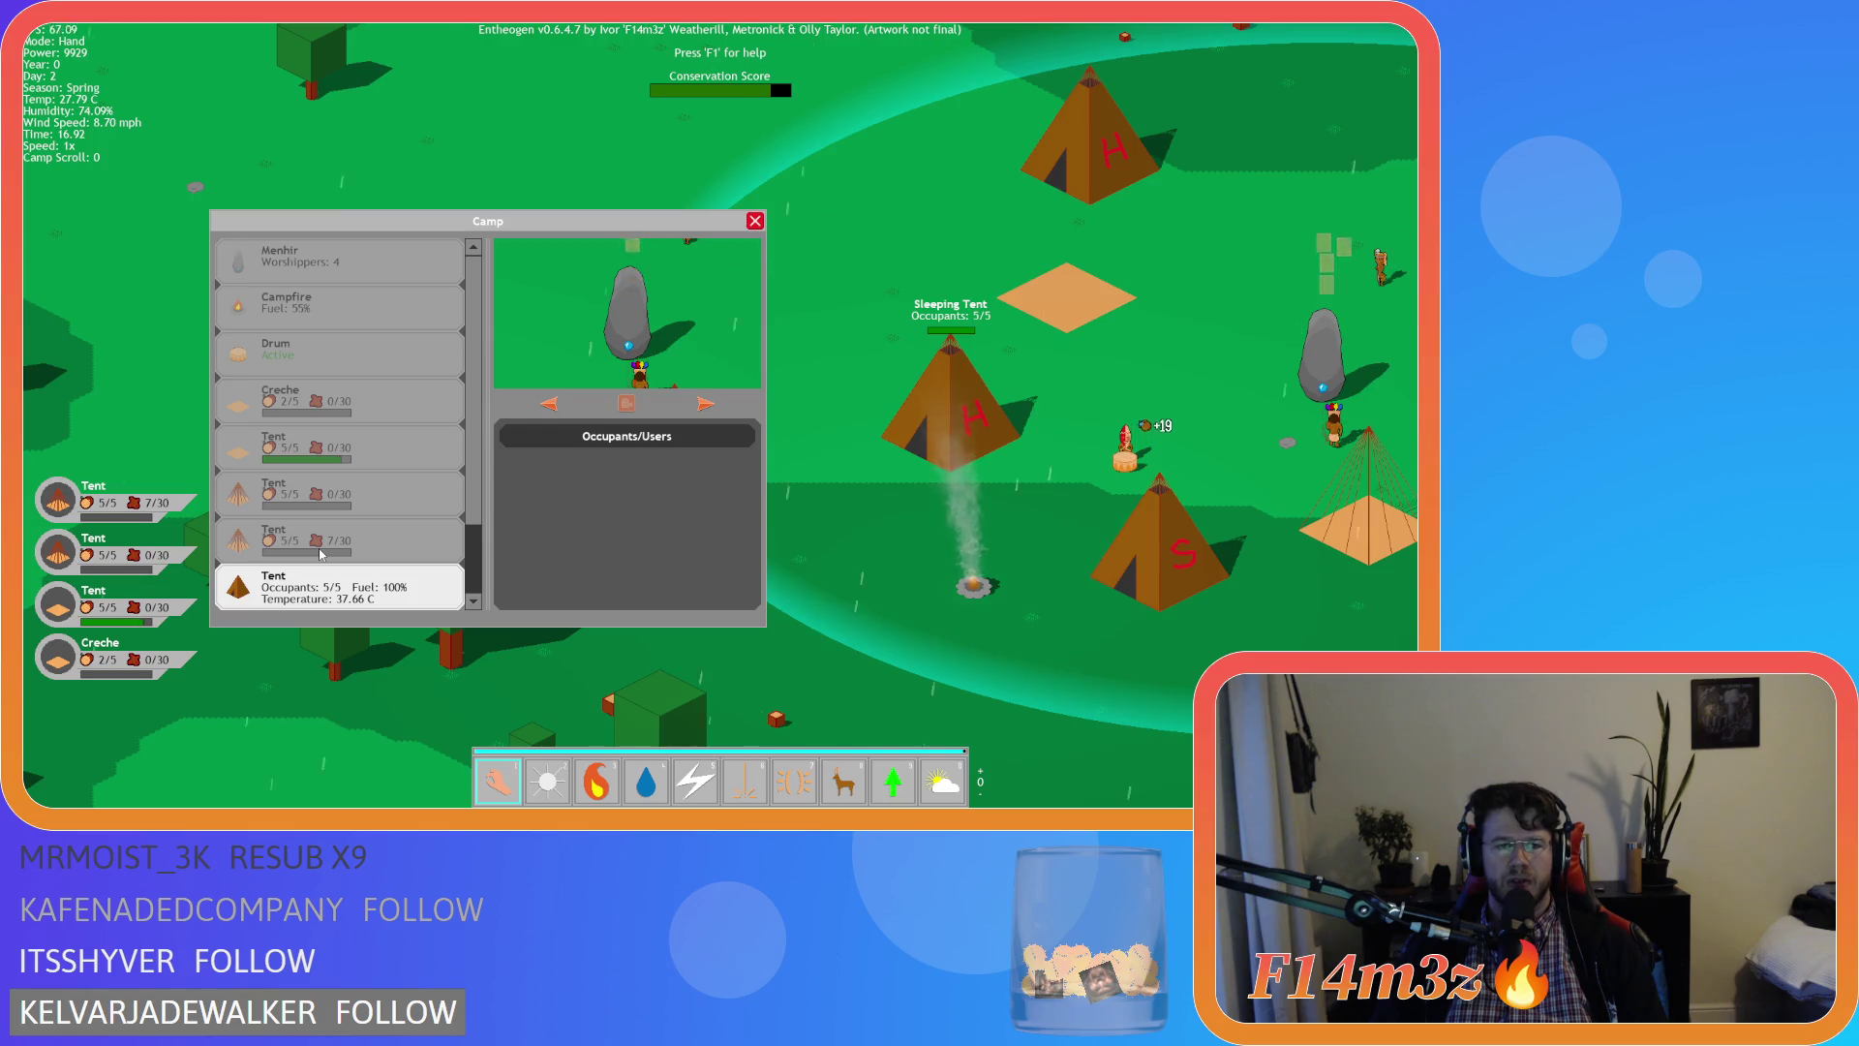
Close the Camp window with Escape and confirm the quit prompt with Y to end Entheogen
{"action": "key", "text": "Escape"}
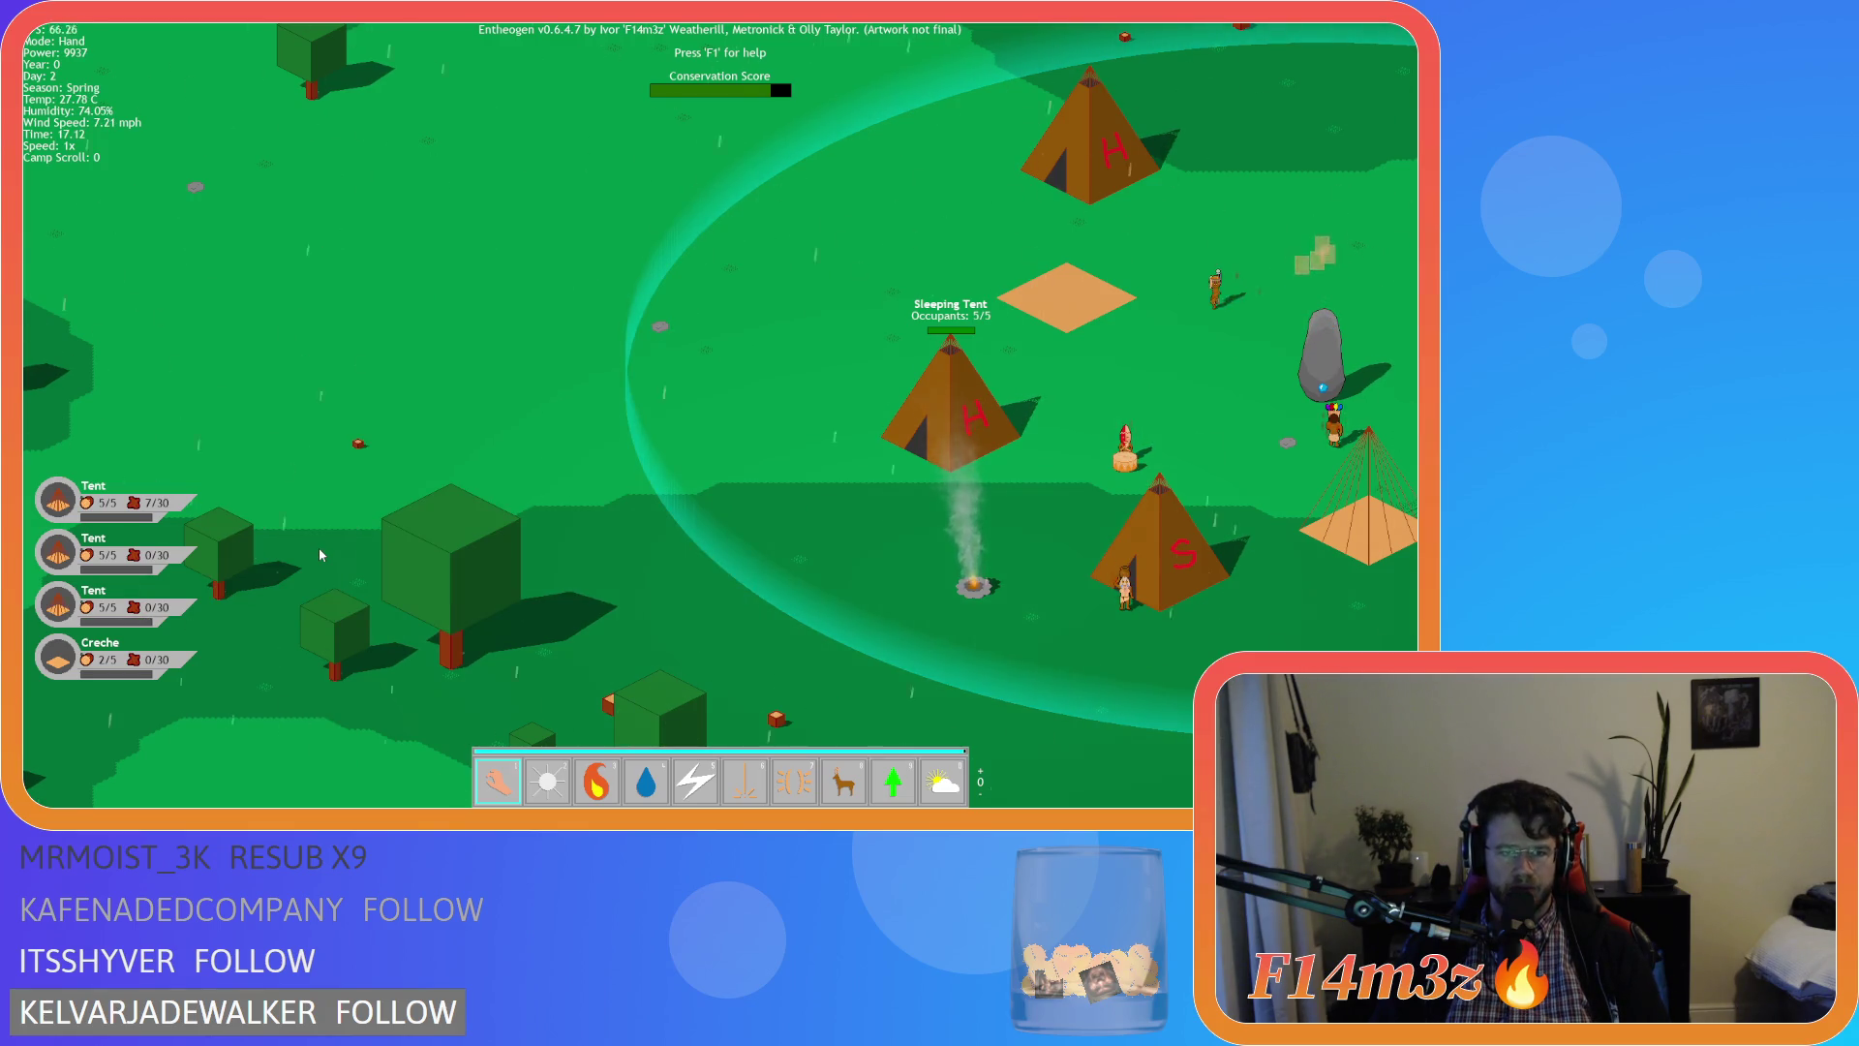
{"action": "key", "text": "Escape"}
{"action": "key", "text": "y"}
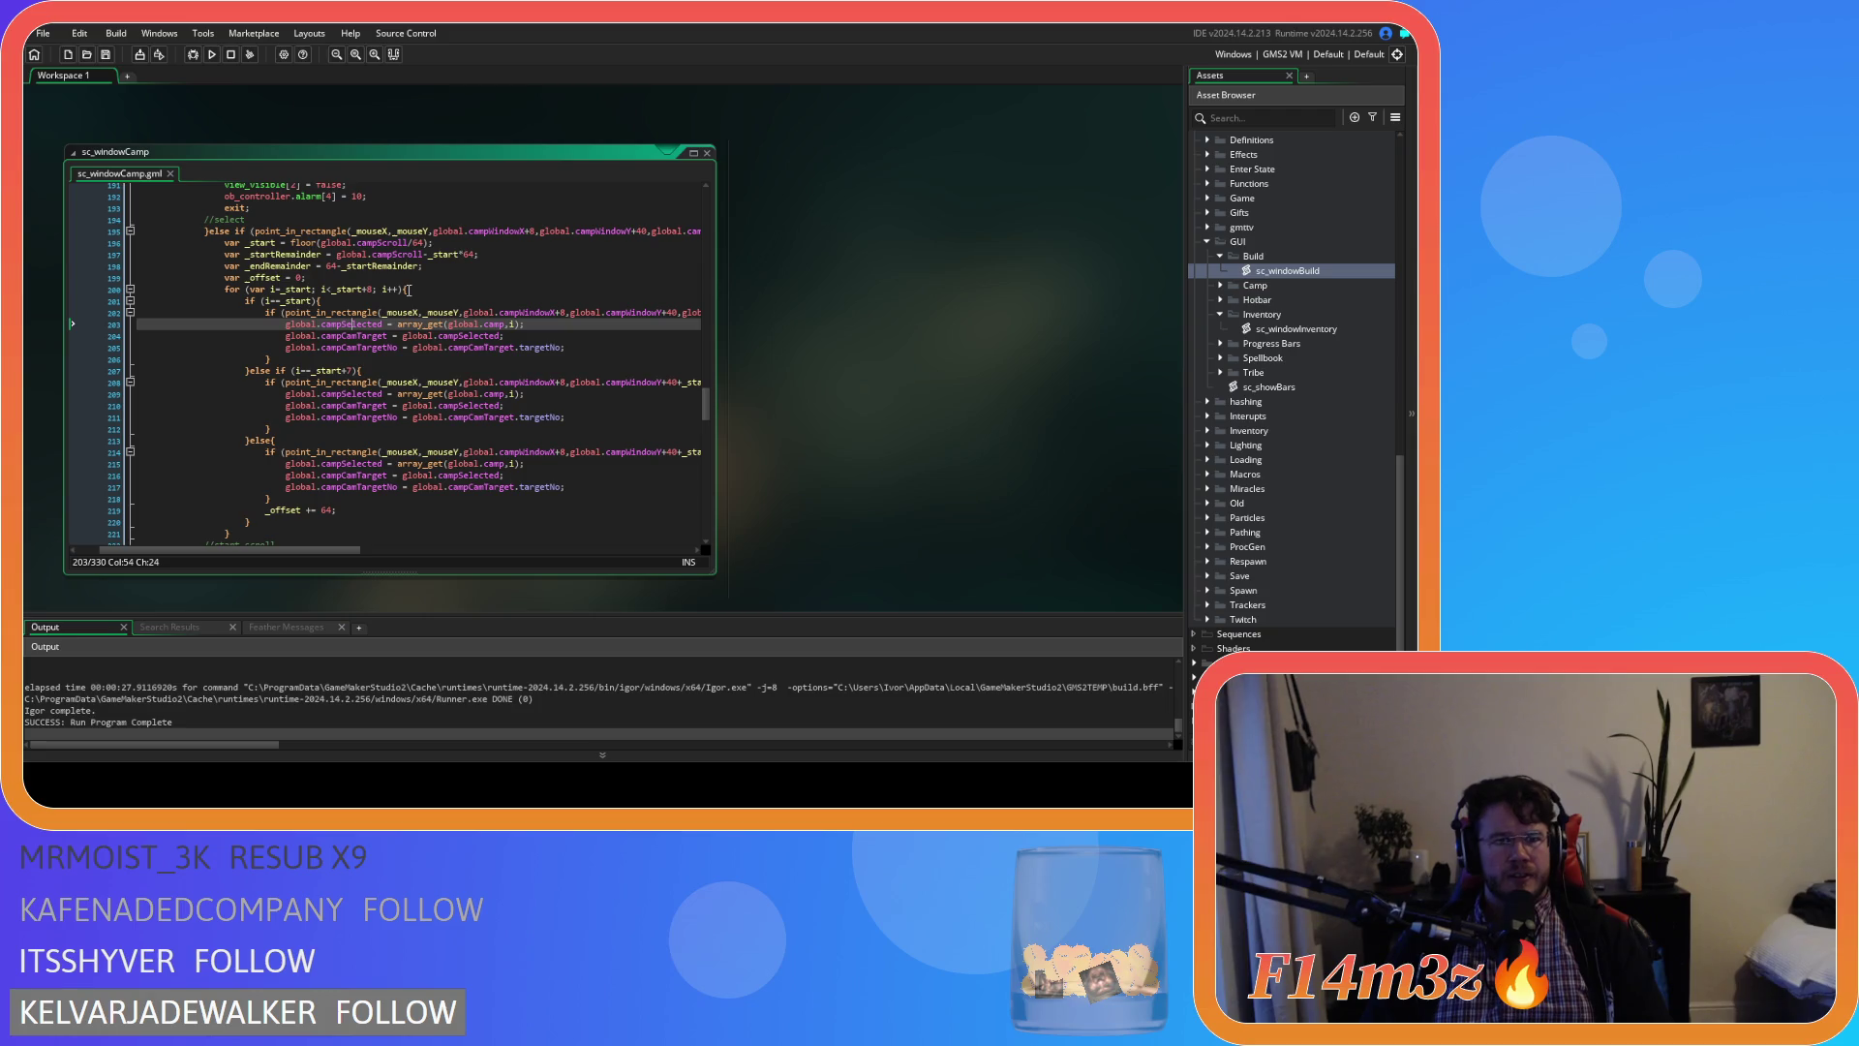
{"action": "left_click_drag", "start_coordinate": [327, 549], "coordinate": [354, 554]}
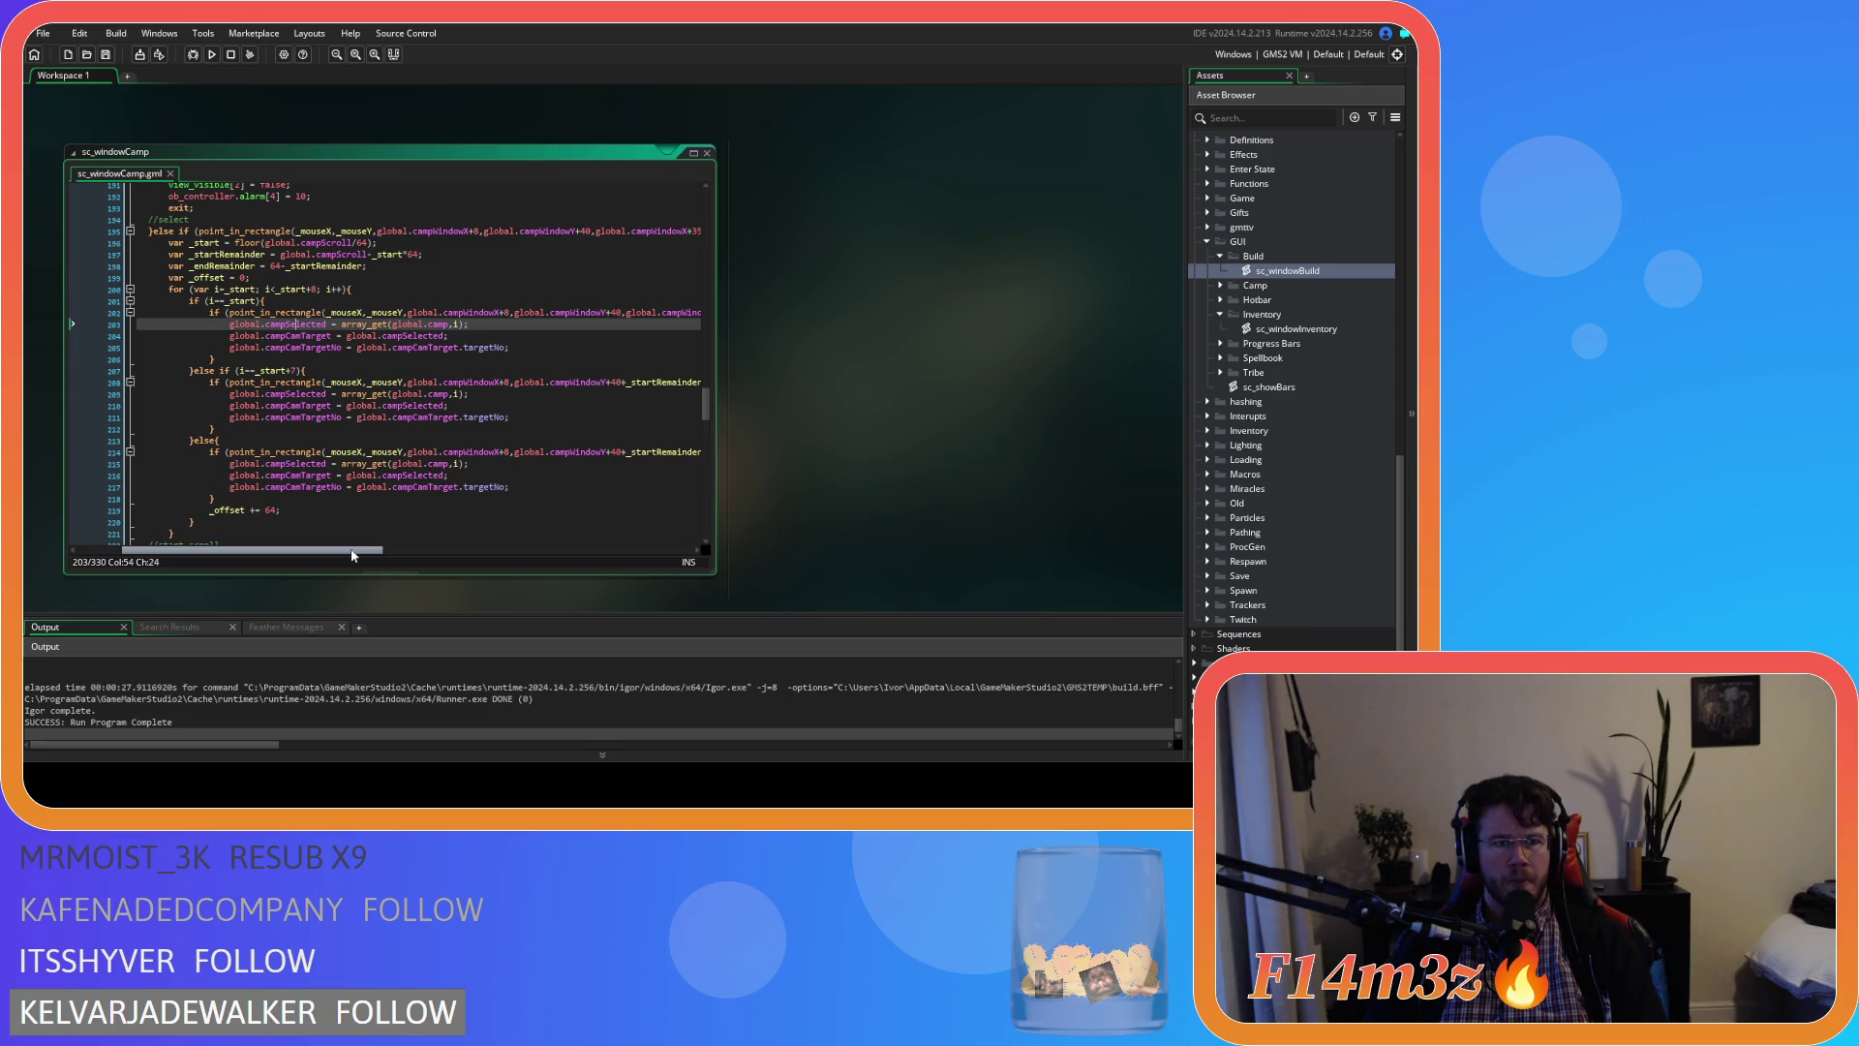
{"action": "mouse_move", "coordinate": [352, 555]}
{"action": "left_mouse_down"}
{"action": "mouse_move", "coordinate": [506, 553]}
{"action": "mouse_move", "coordinate": [366, 537]}
{"action": "mouse_move", "coordinate": [388, 523]}
{"action": "mouse_move", "coordinate": [413, 550]}
{"action": "mouse_move", "coordinate": [353, 549]}
{"action": "left_mouse_up"}
{"action": "scroll", "coordinate": [405, 483], "scroll_direction": "down", "scroll_amount": 1}
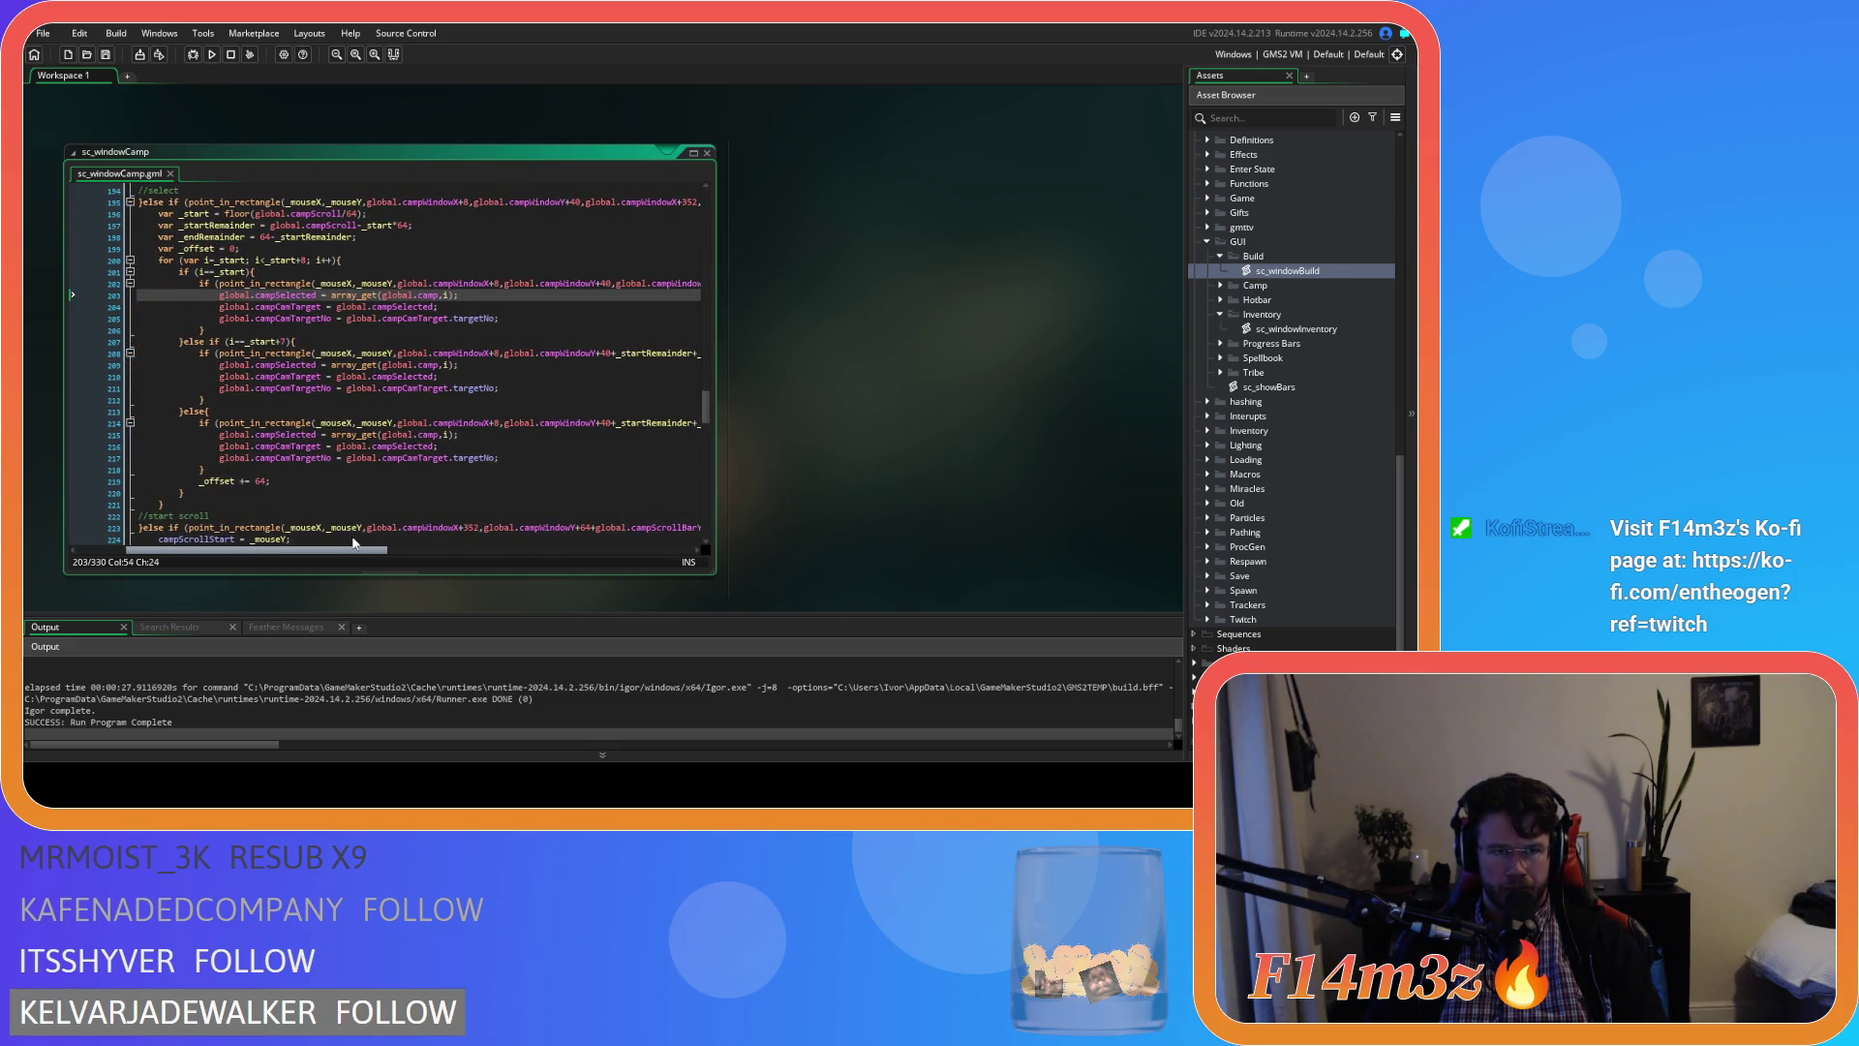
{"action": "scroll", "coordinate": [287, 416], "scroll_direction": "up", "scroll_amount": 6}
{"action": "scroll", "coordinate": [287, 417], "scroll_direction": "down", "scroll_amount": 2}
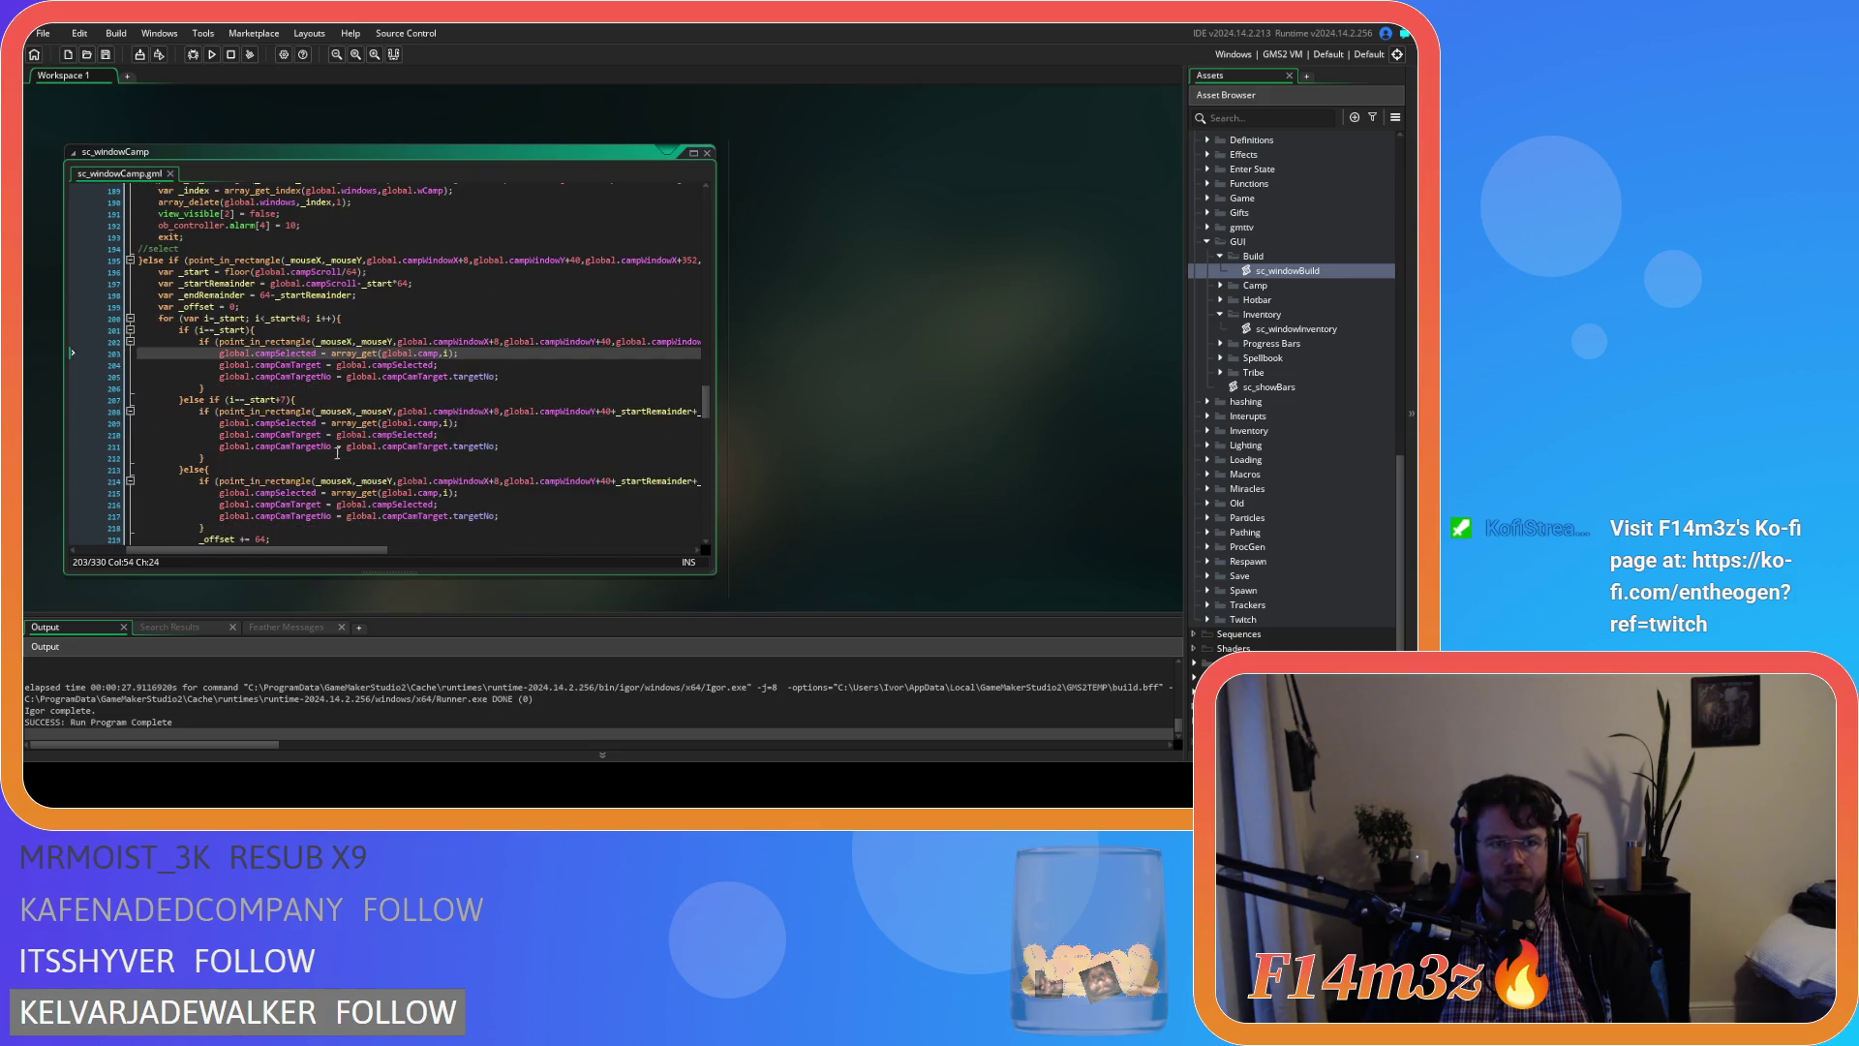
{"action": "left_click_drag", "start_coordinate": [312, 553], "coordinate": [339, 556]}
{"action": "scroll", "coordinate": [361, 524], "scroll_direction": "down", "scroll_amount": 3}
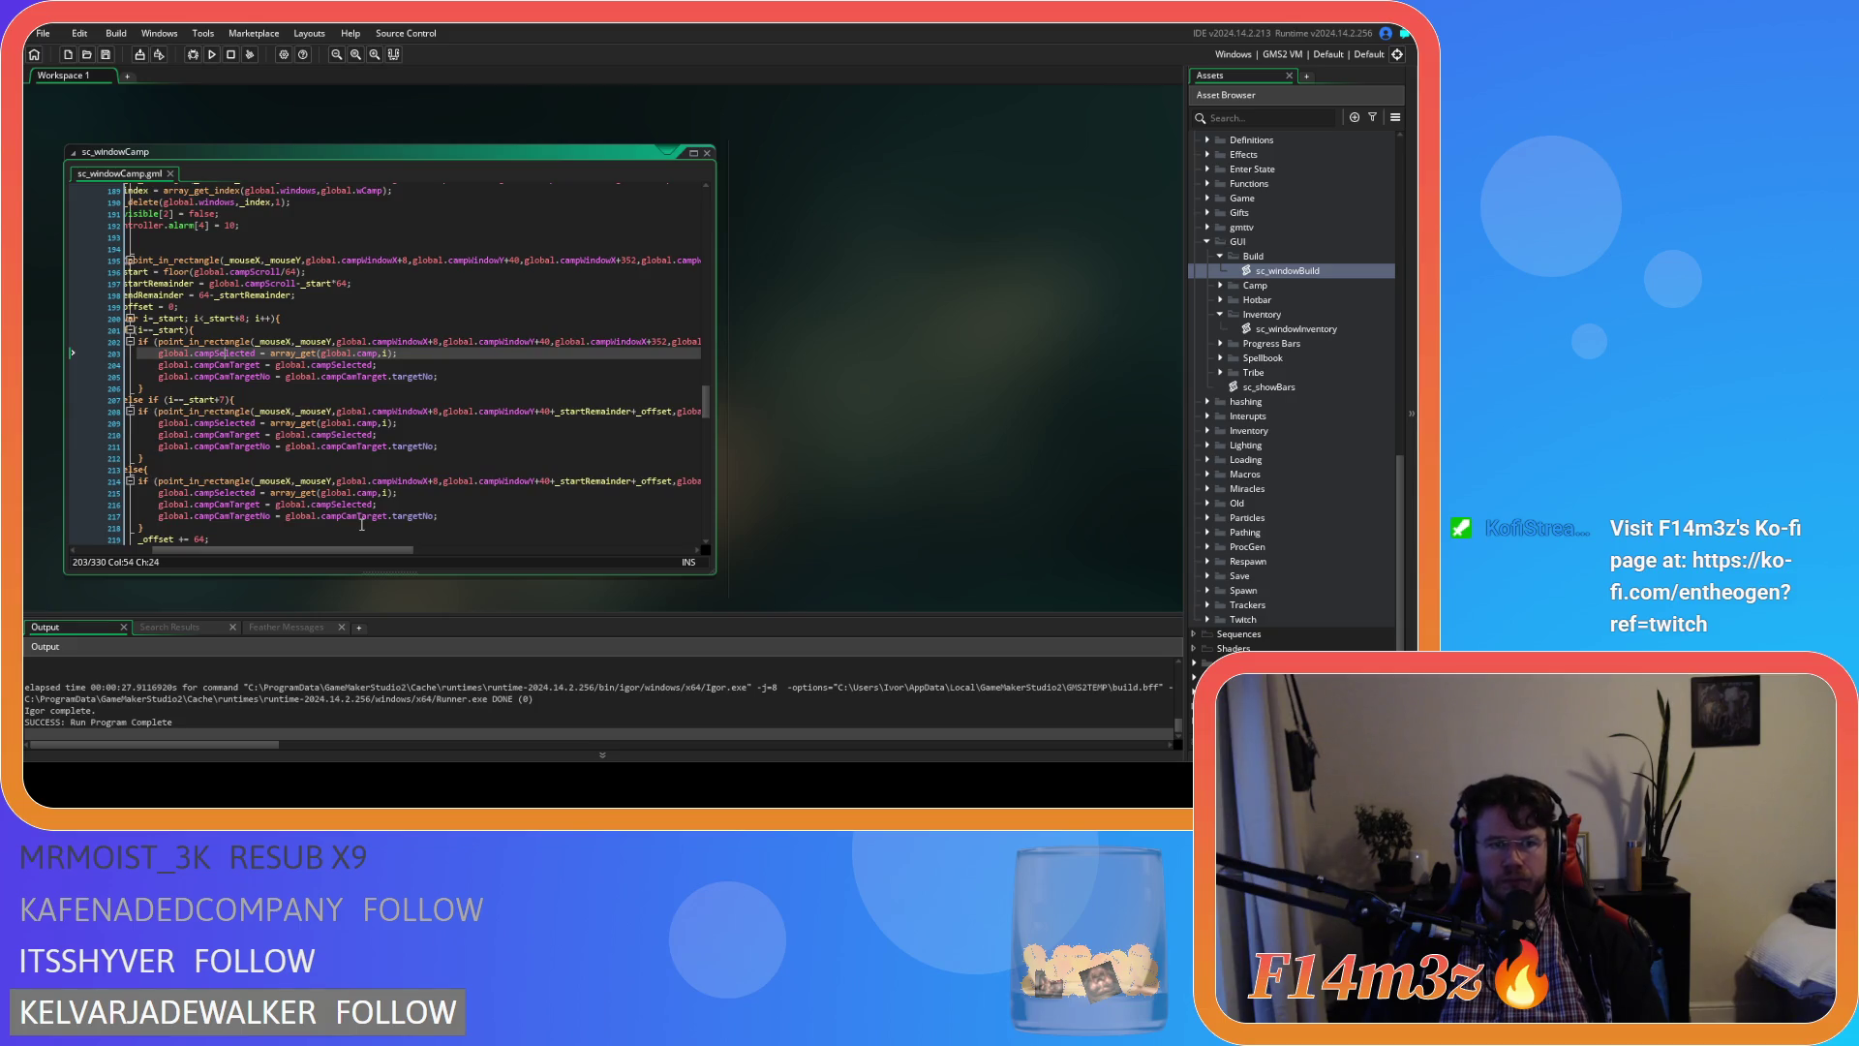
{"action": "scroll", "coordinate": [361, 524], "scroll_direction": "down", "scroll_amount": 2}
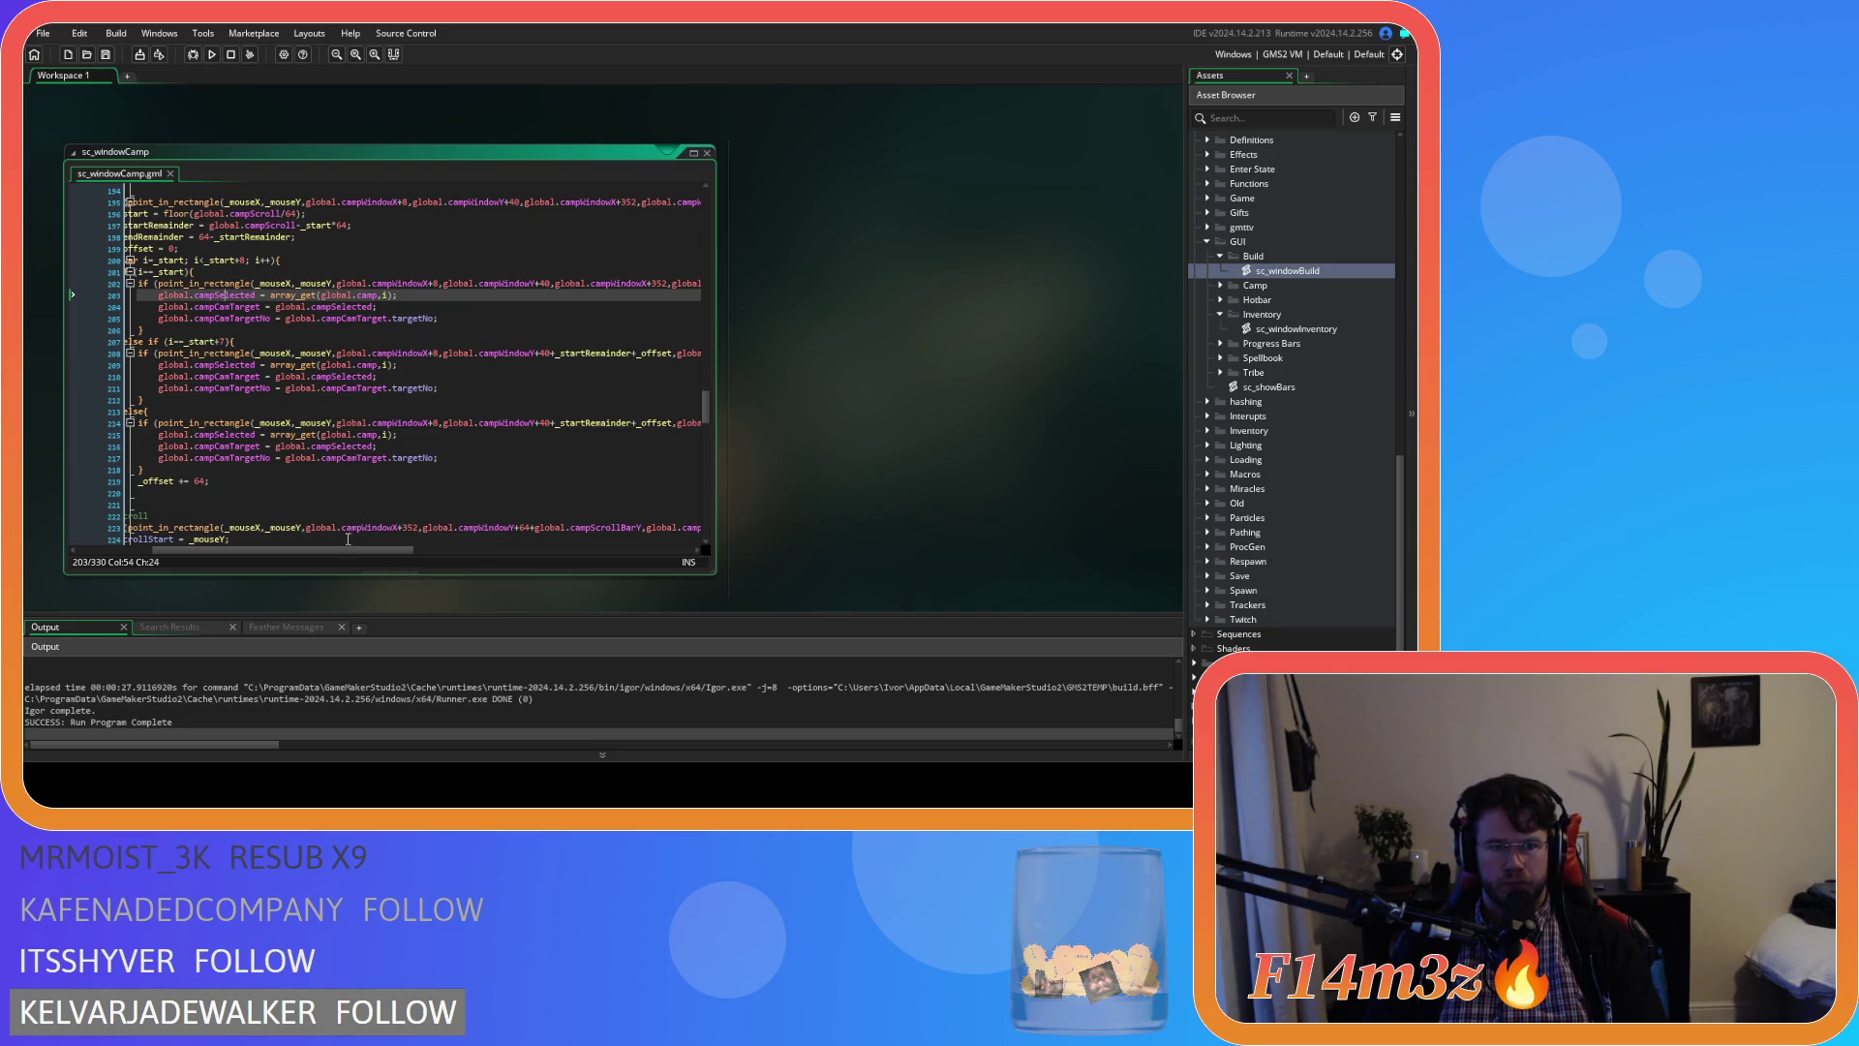
{"action": "left_click_drag", "start_coordinate": [339, 548], "coordinate": [308, 546]}
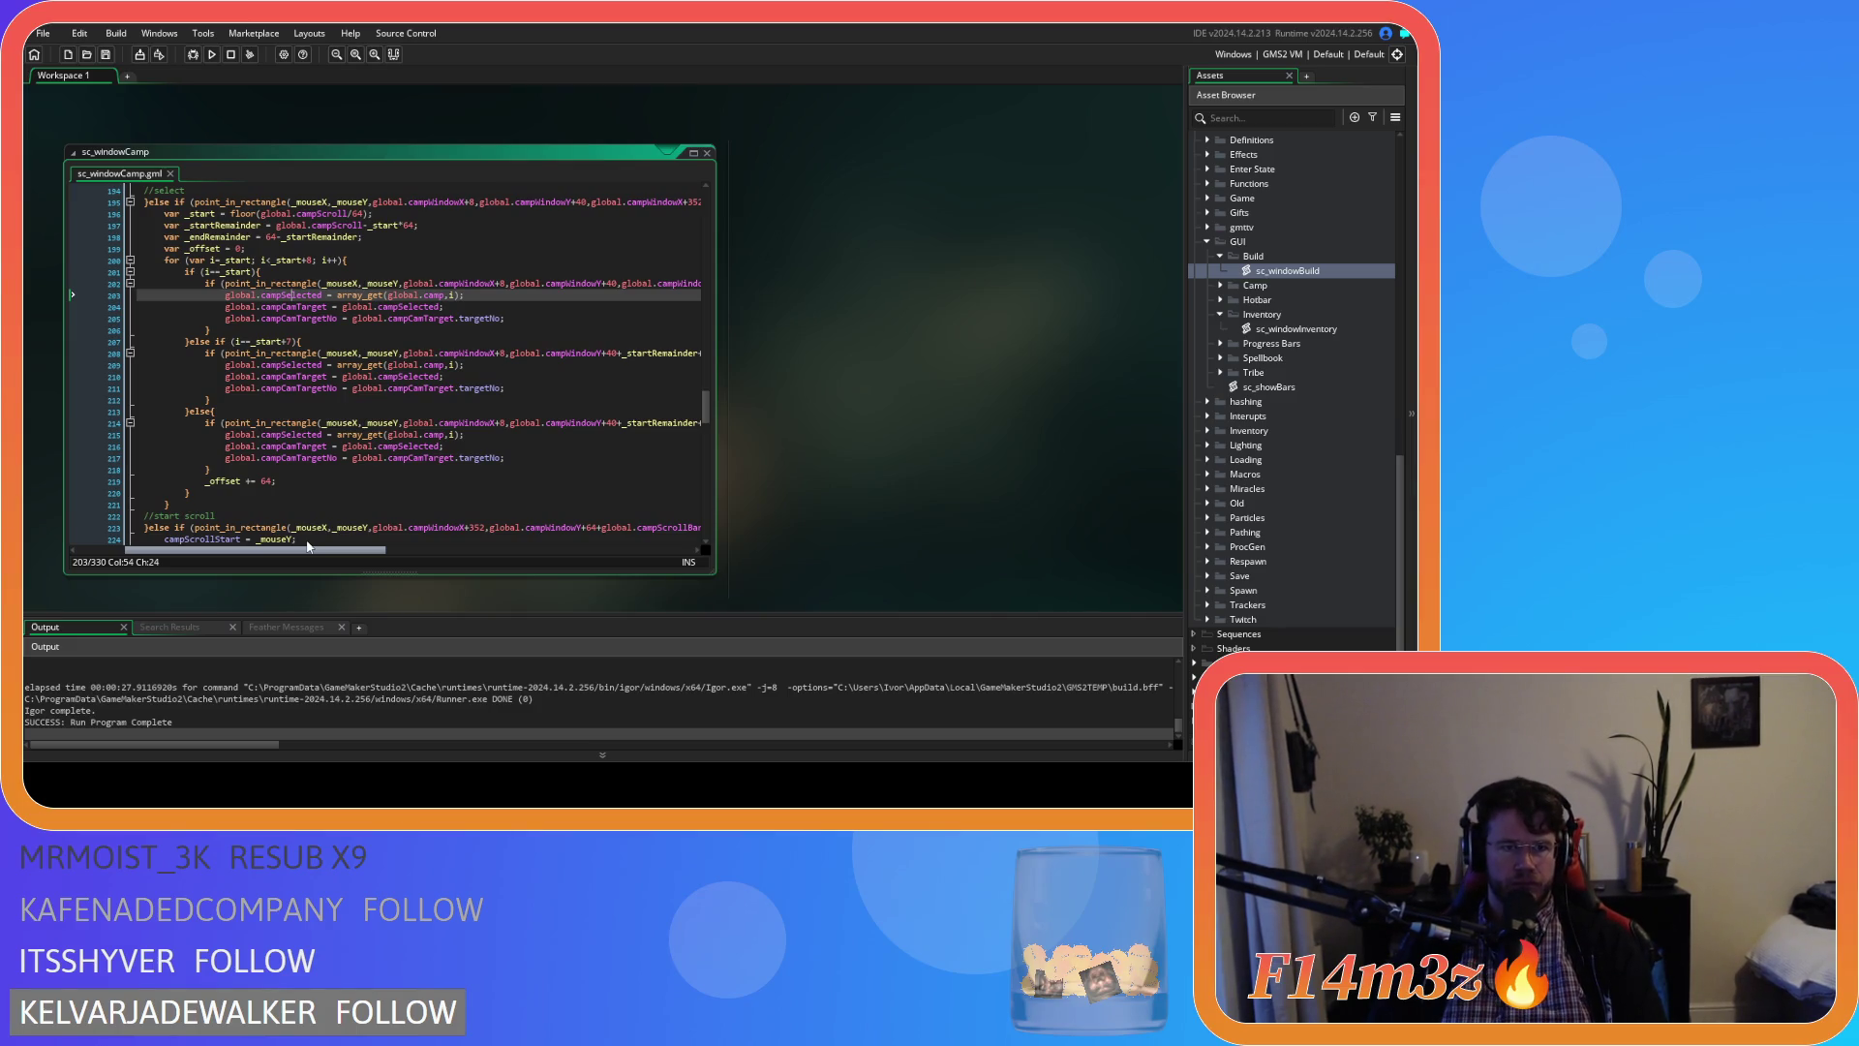
{"action": "left_click_drag", "start_coordinate": [308, 545], "coordinate": [332, 544]}
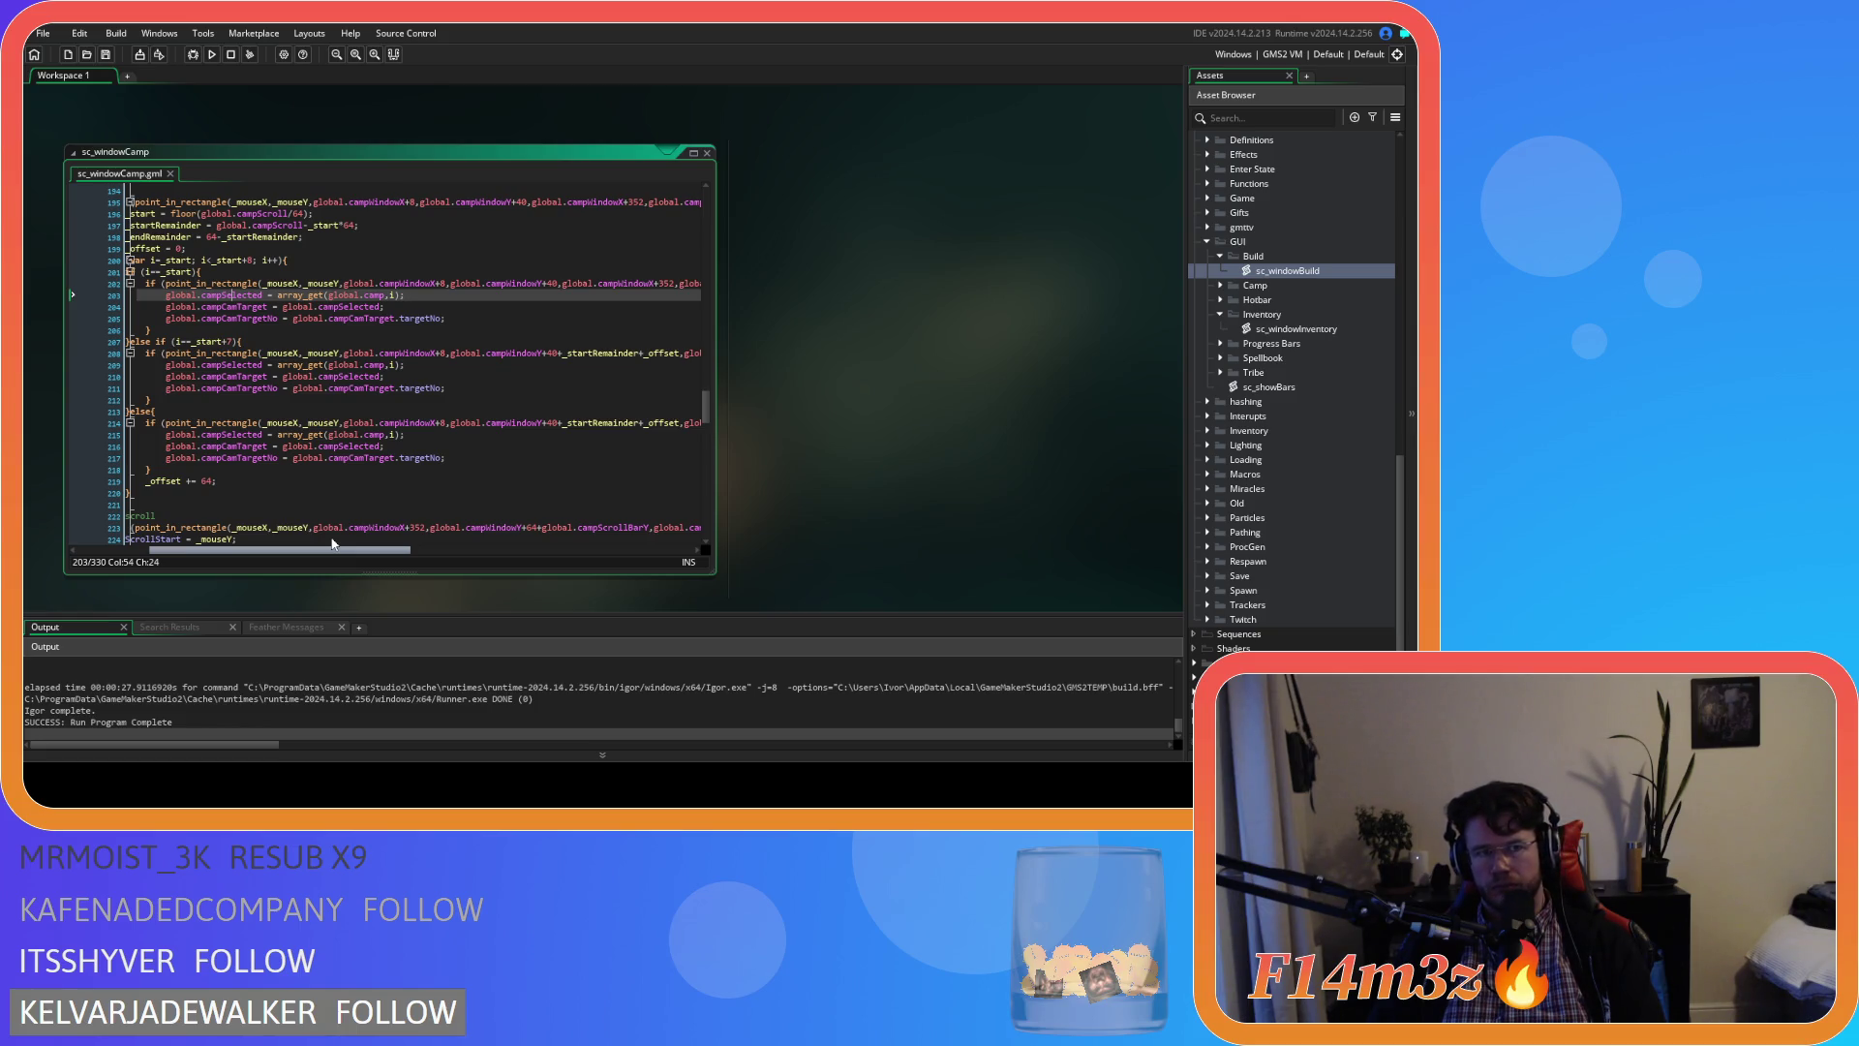
{"action": "left_click_drag", "start_coordinate": [332, 543], "coordinate": [367, 544]}
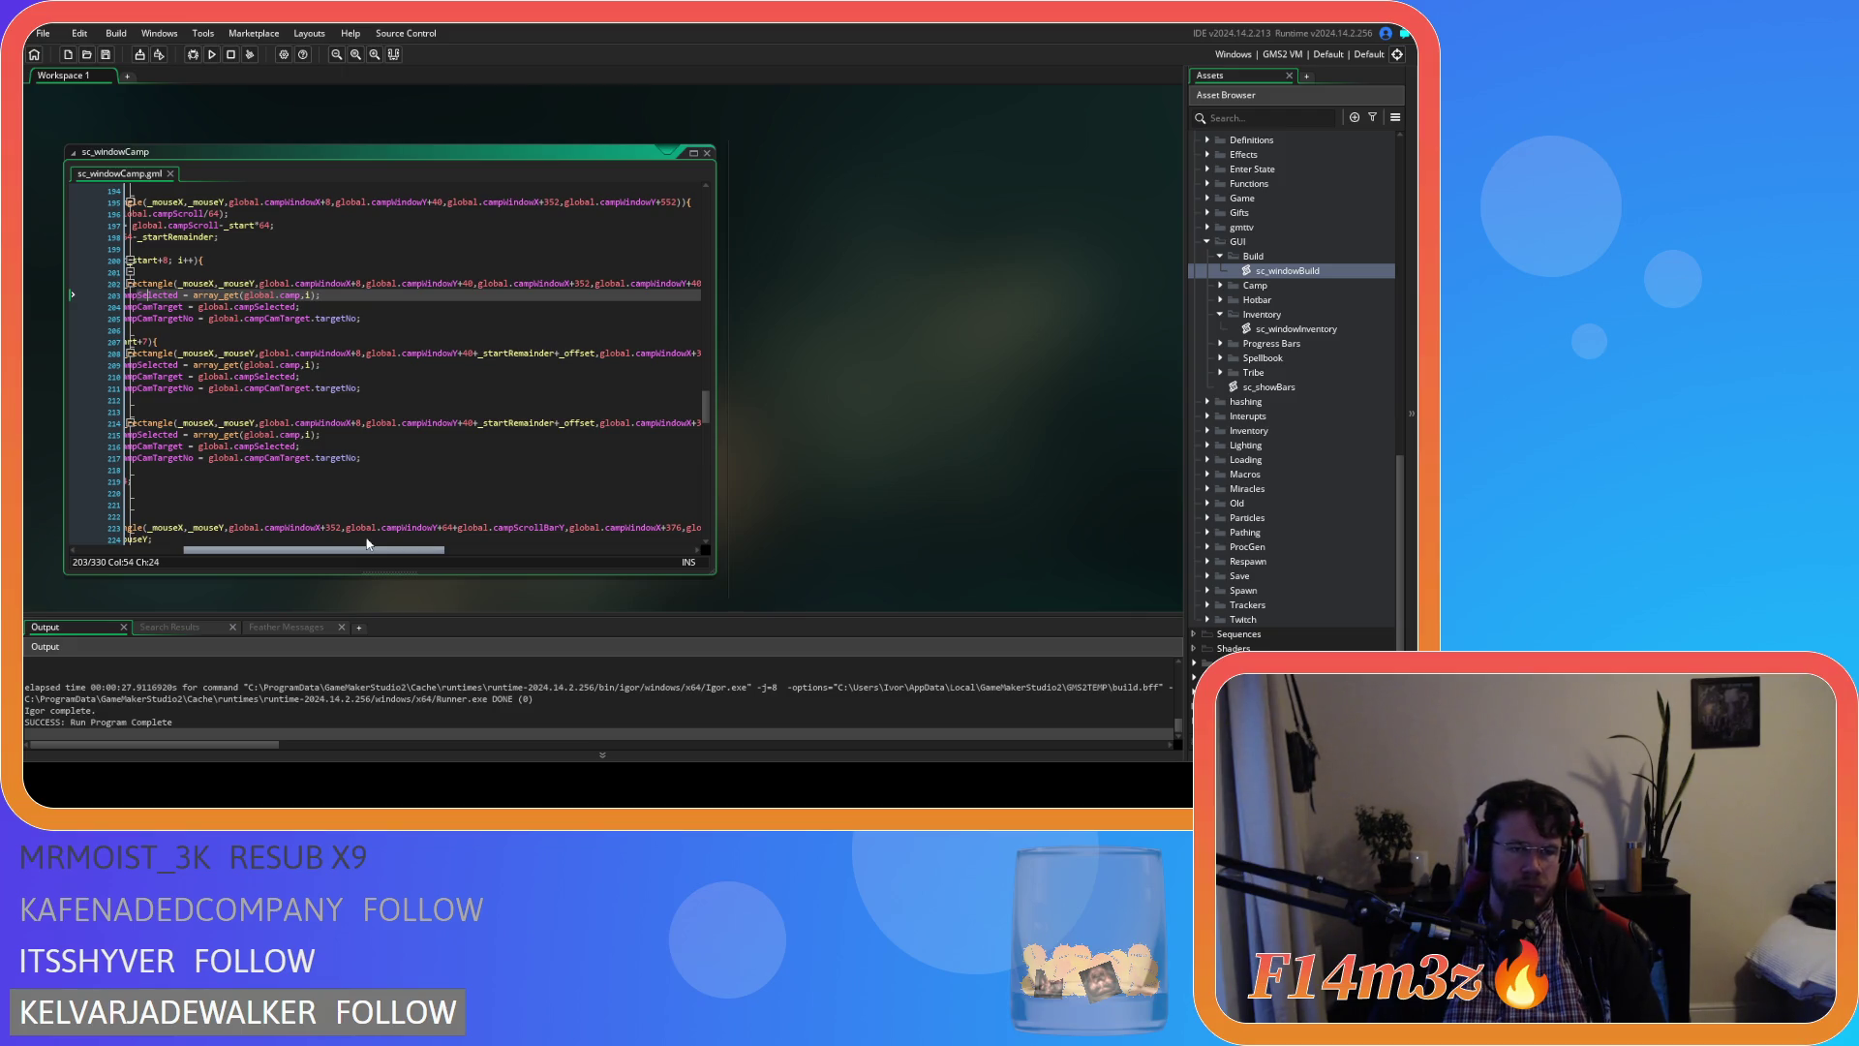
{"action": "left_click_drag", "start_coordinate": [368, 543], "coordinate": [322, 541]}
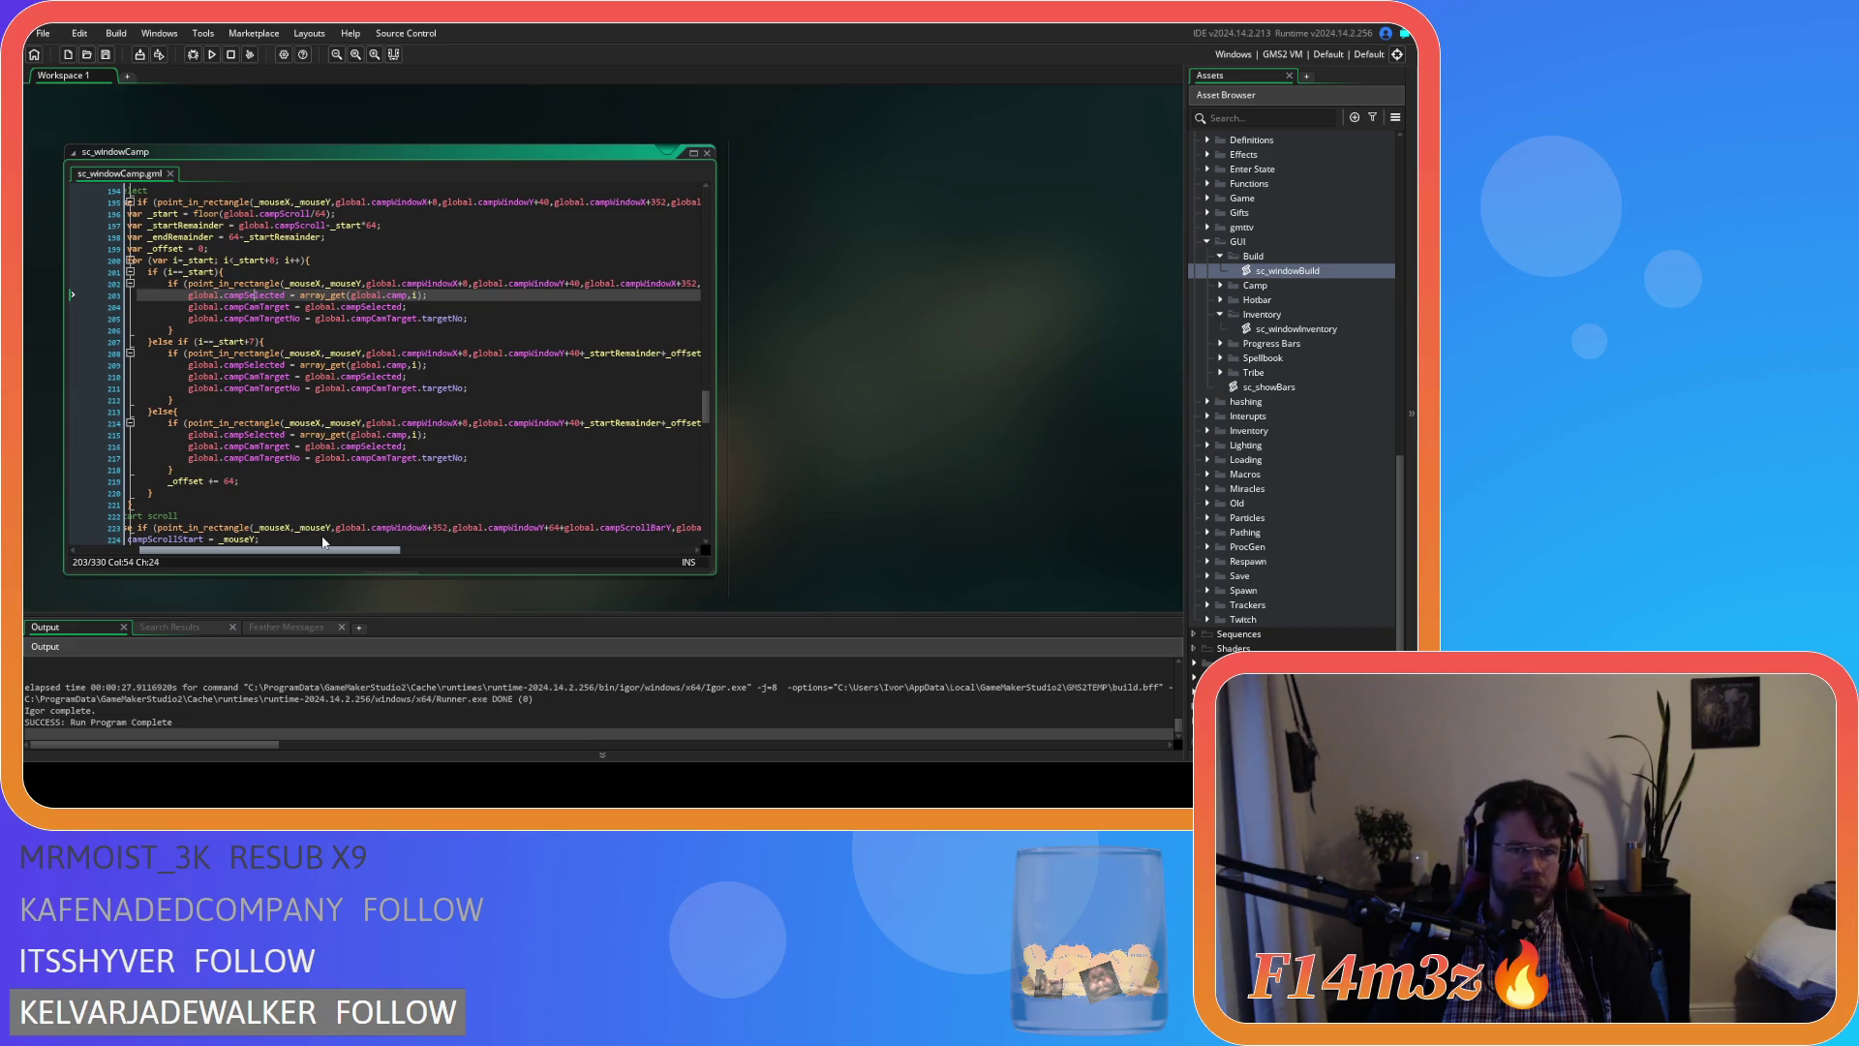
{"action": "scroll", "coordinate": [330, 477], "scroll_direction": "down", "scroll_amount": 1}
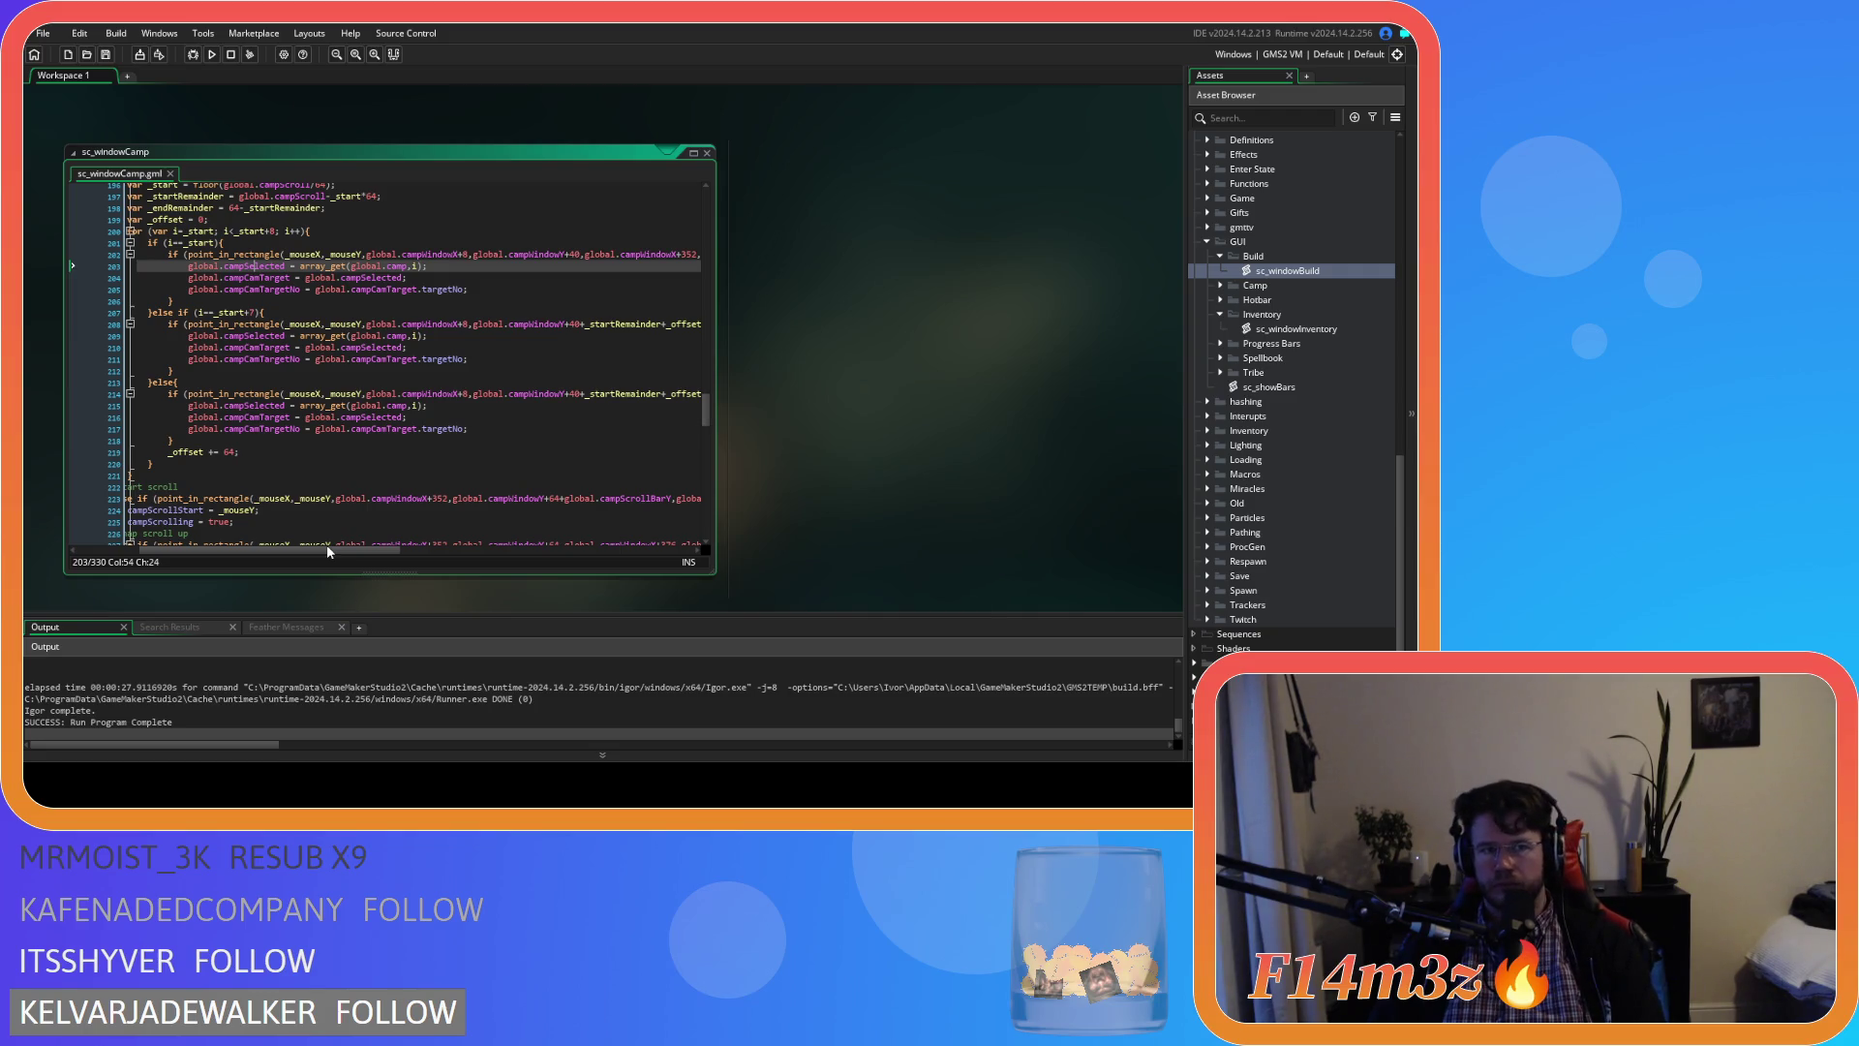
{"action": "mouse_move", "coordinate": [328, 544]}
{"action": "left_mouse_down"}
{"action": "mouse_move", "coordinate": [424, 559]}
{"action": "mouse_move", "coordinate": [332, 543]}
{"action": "mouse_move", "coordinate": [448, 557]}
{"action": "mouse_move", "coordinate": [503, 538]}
{"action": "left_mouse_up"}
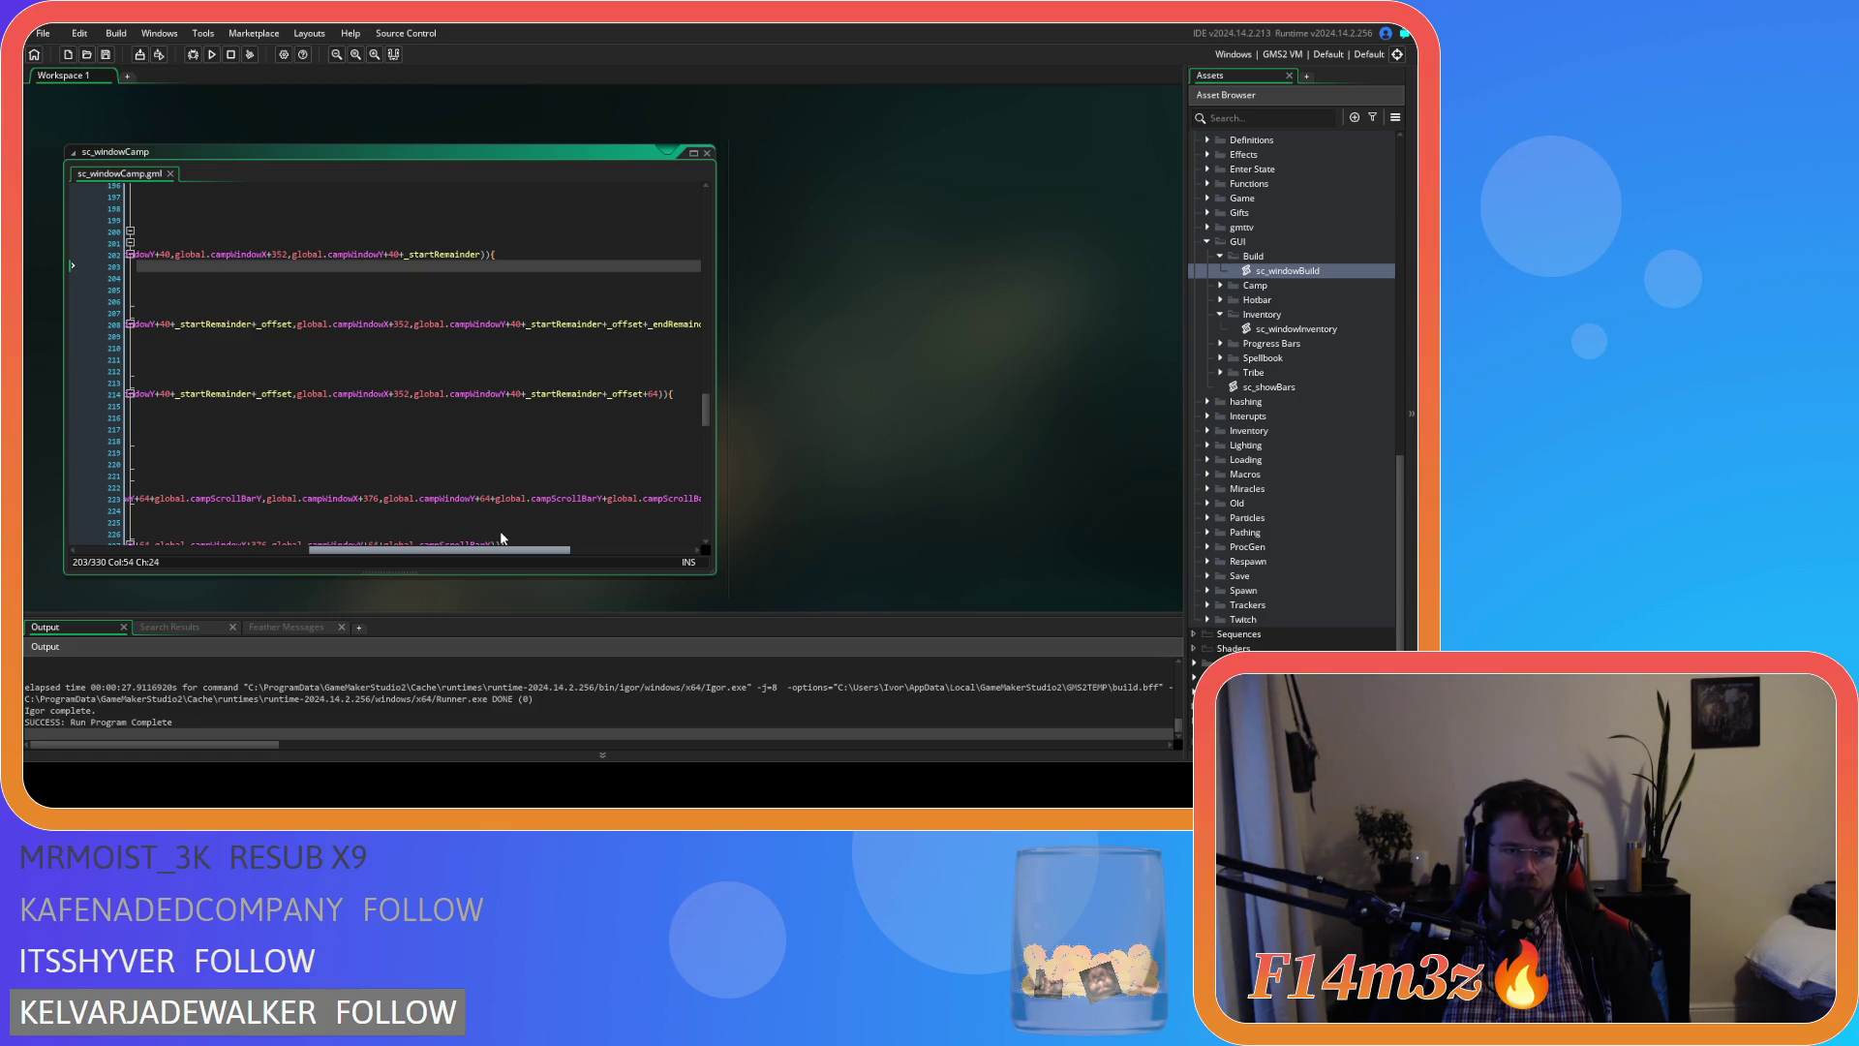
{"action": "left_click_drag", "start_coordinate": [501, 538], "coordinate": [340, 523]}
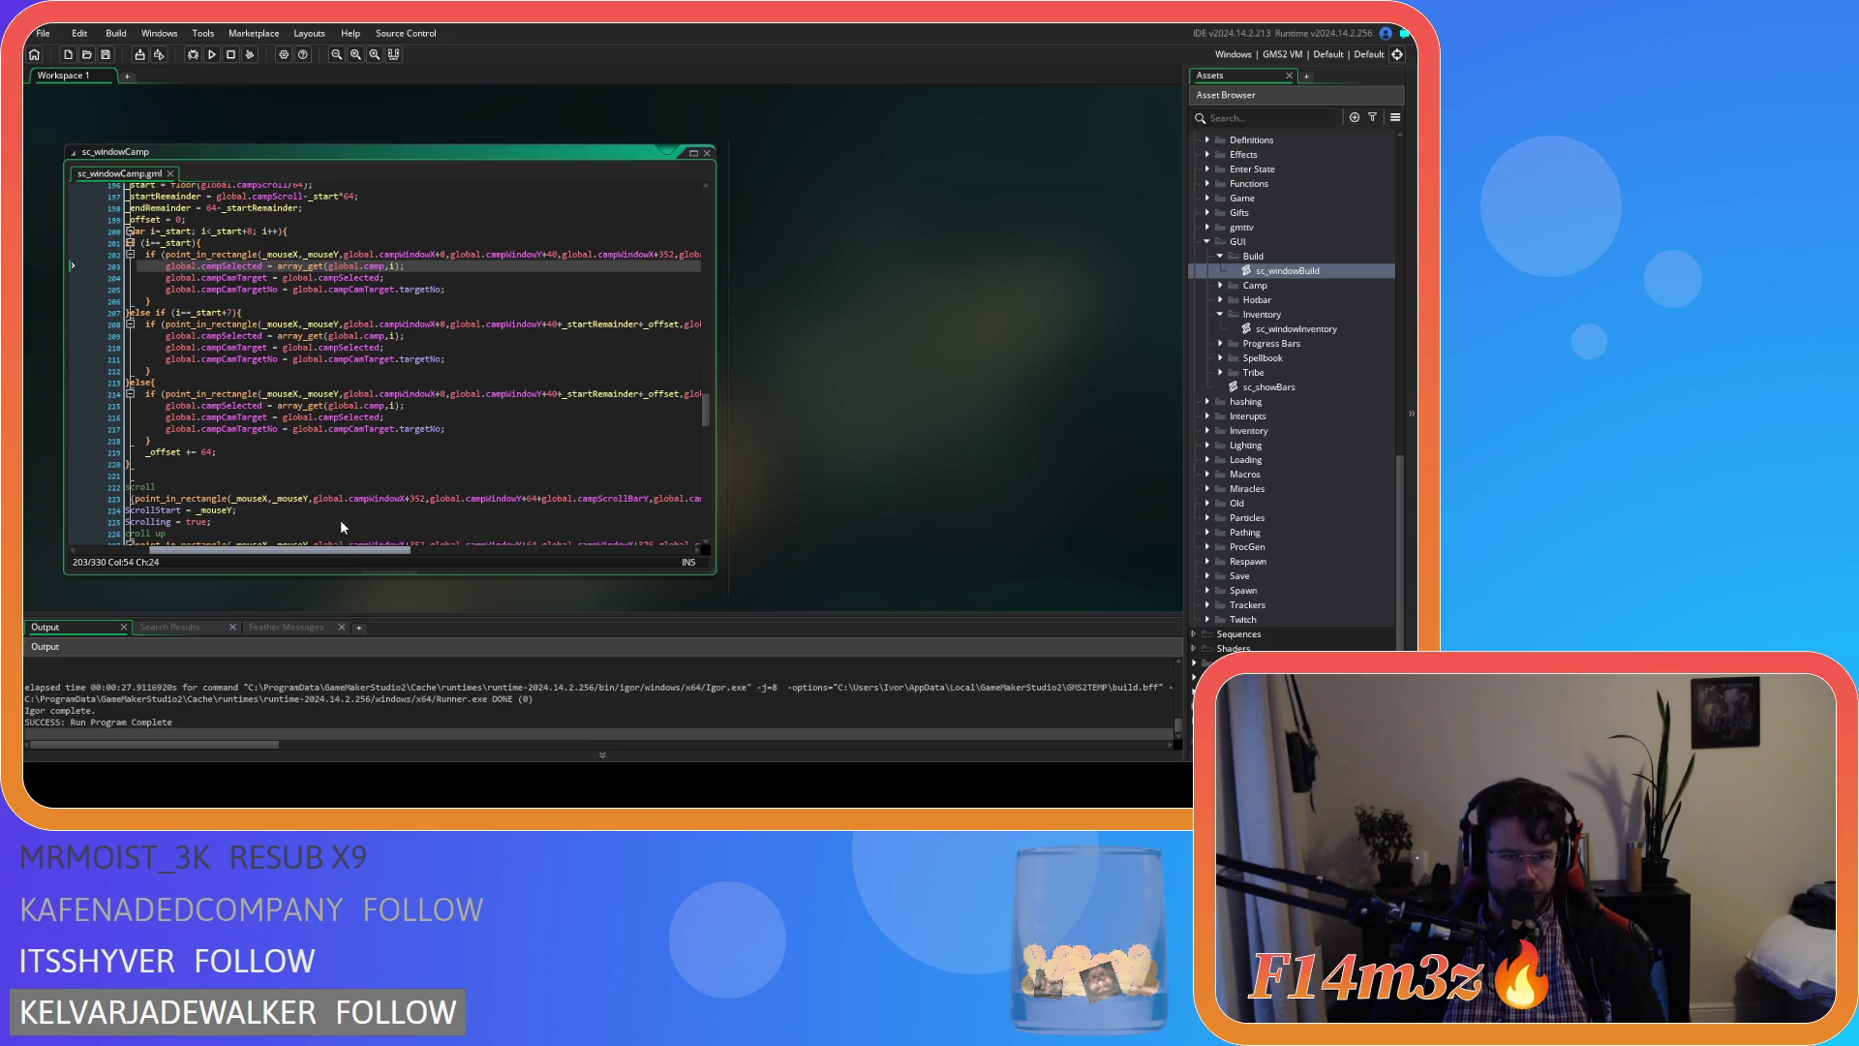
{"action": "left_click_drag", "start_coordinate": [340, 519], "coordinate": [310, 509]}
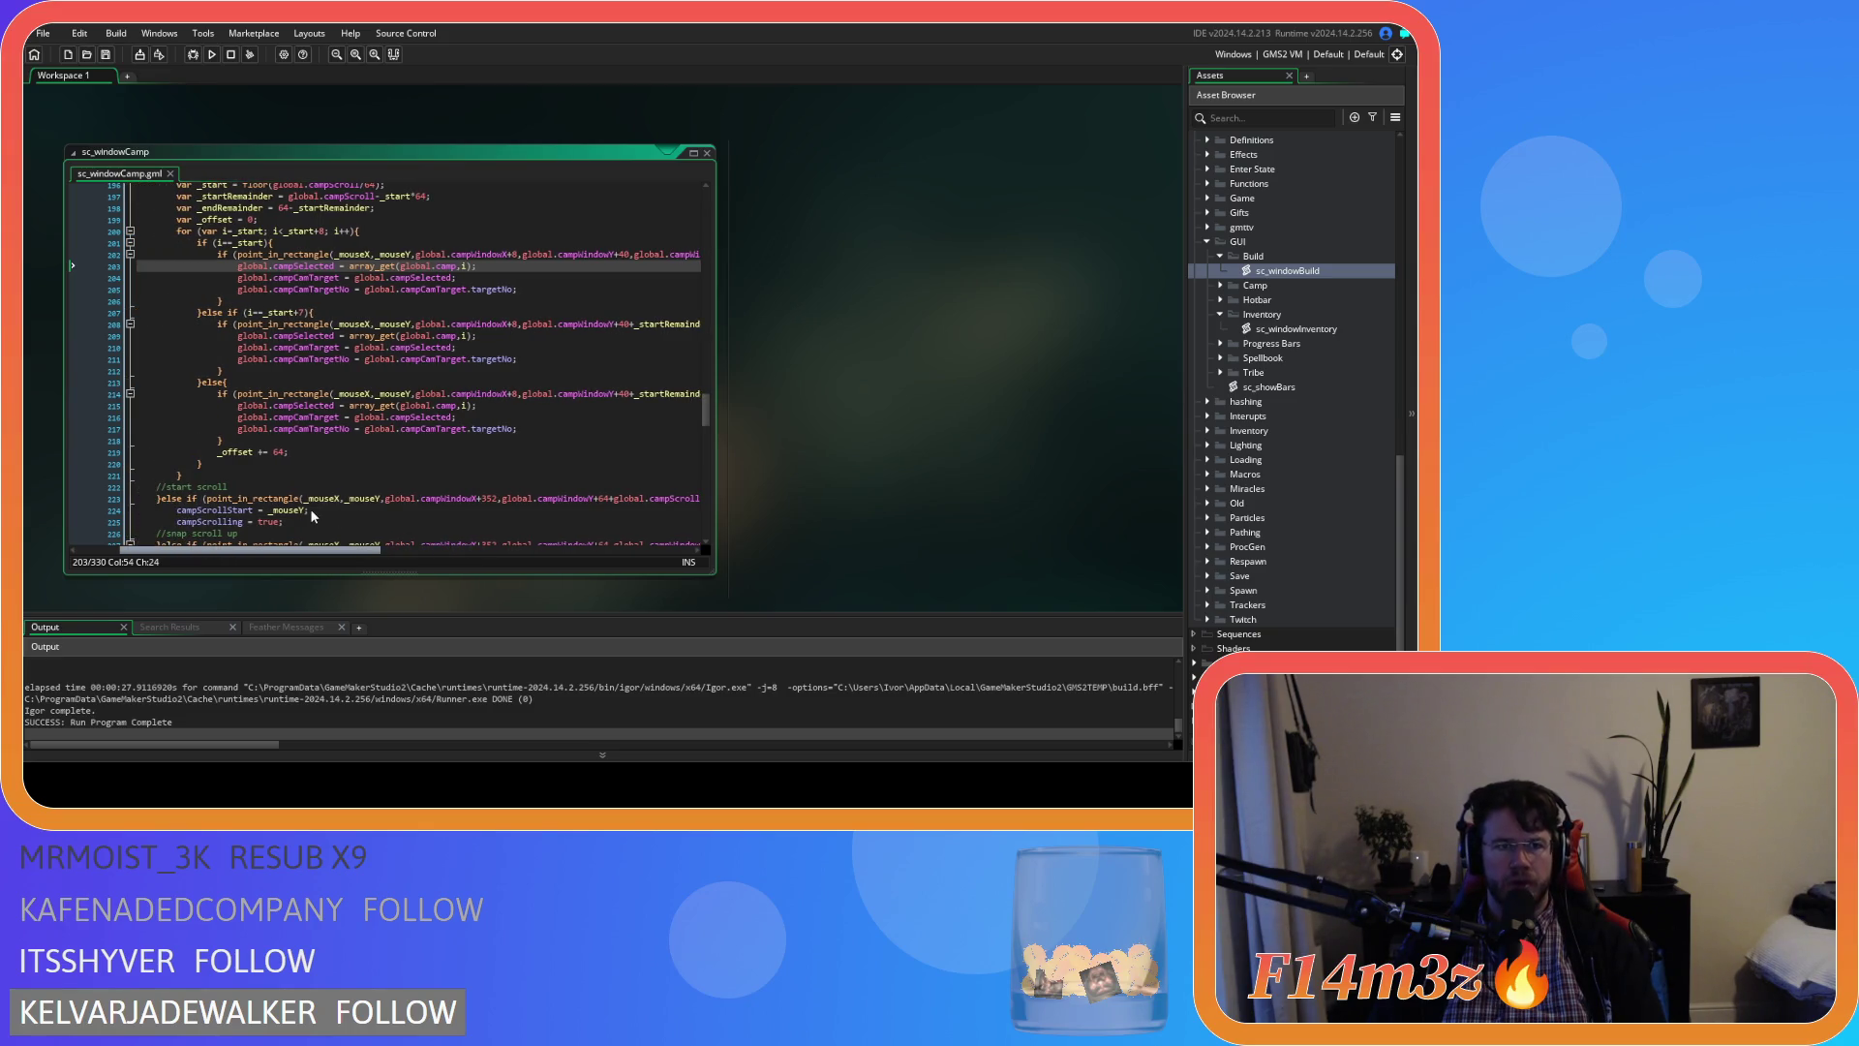
{"action": "scroll", "coordinate": [310, 509], "scroll_direction": "up", "scroll_amount": 2}
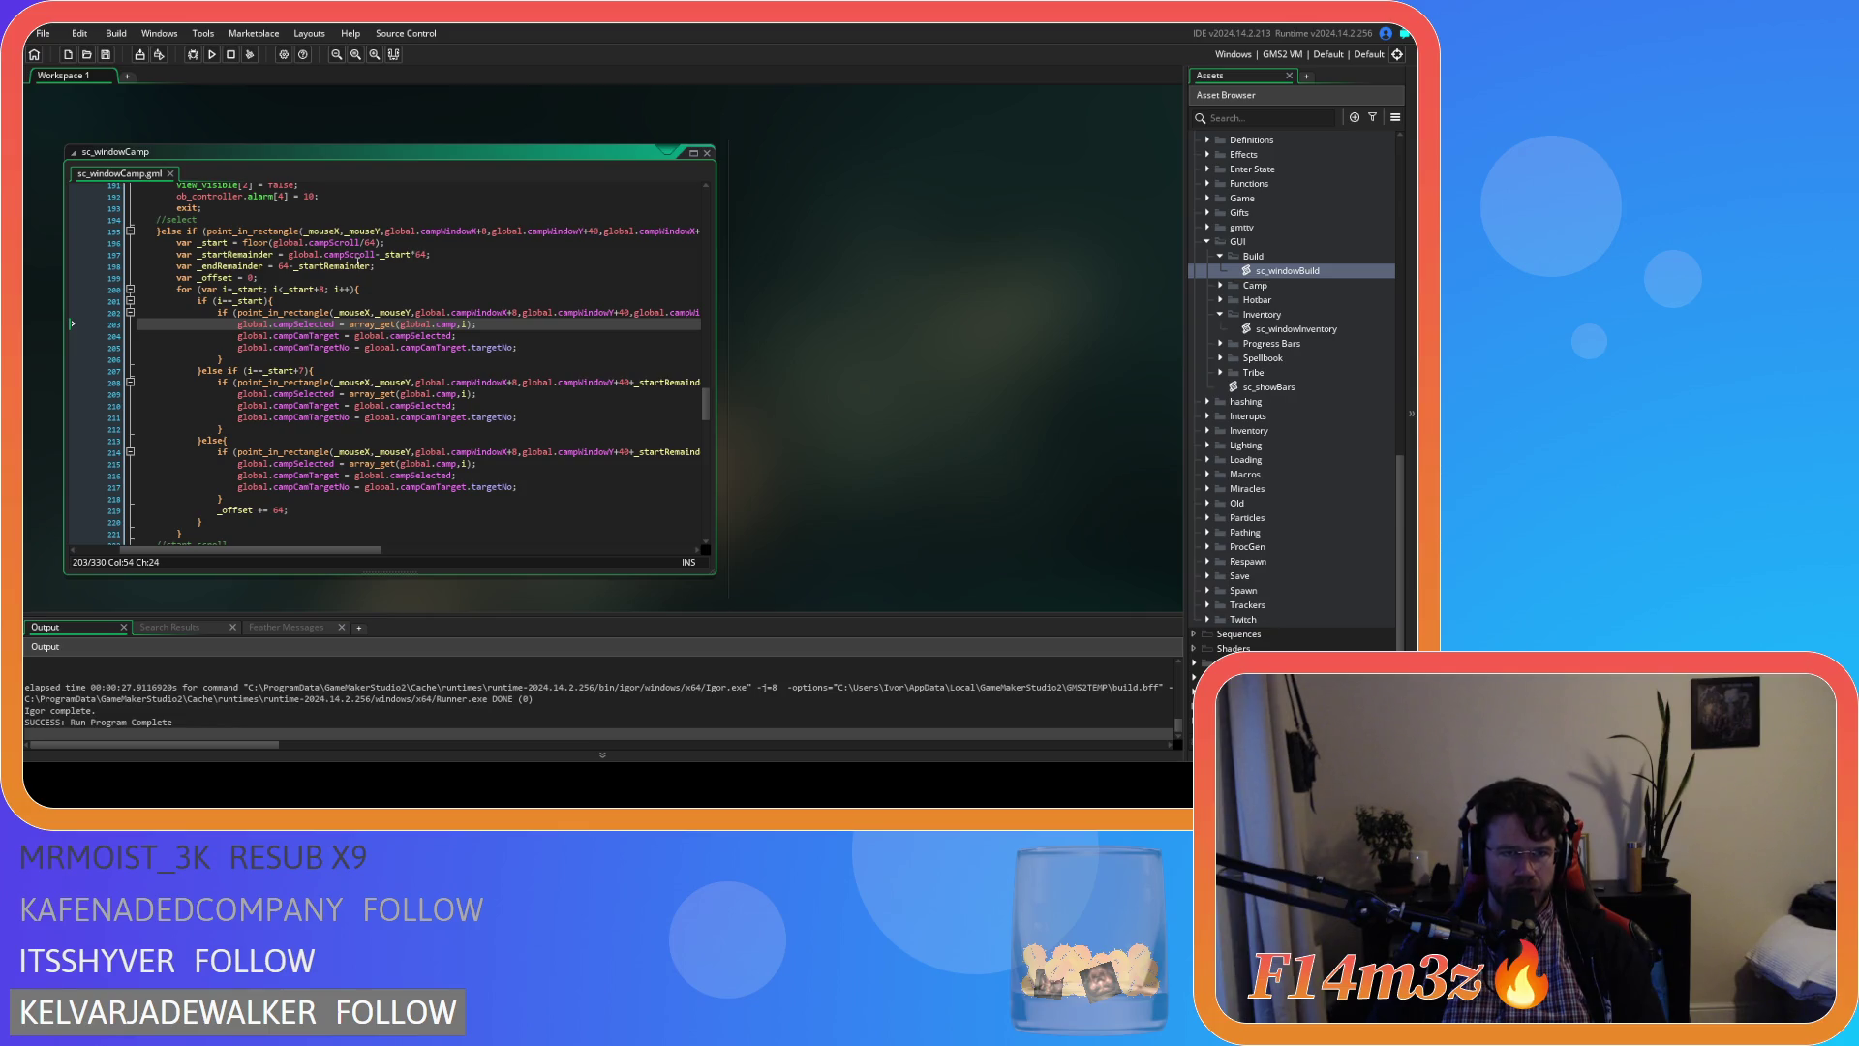
Inspect the campScroll/64 calculation on lines 196–197 of sc_windowCamp
{"action": "left_click", "coordinate": [353, 243]}
{"action": "double_click", "coordinate": [371, 243]}
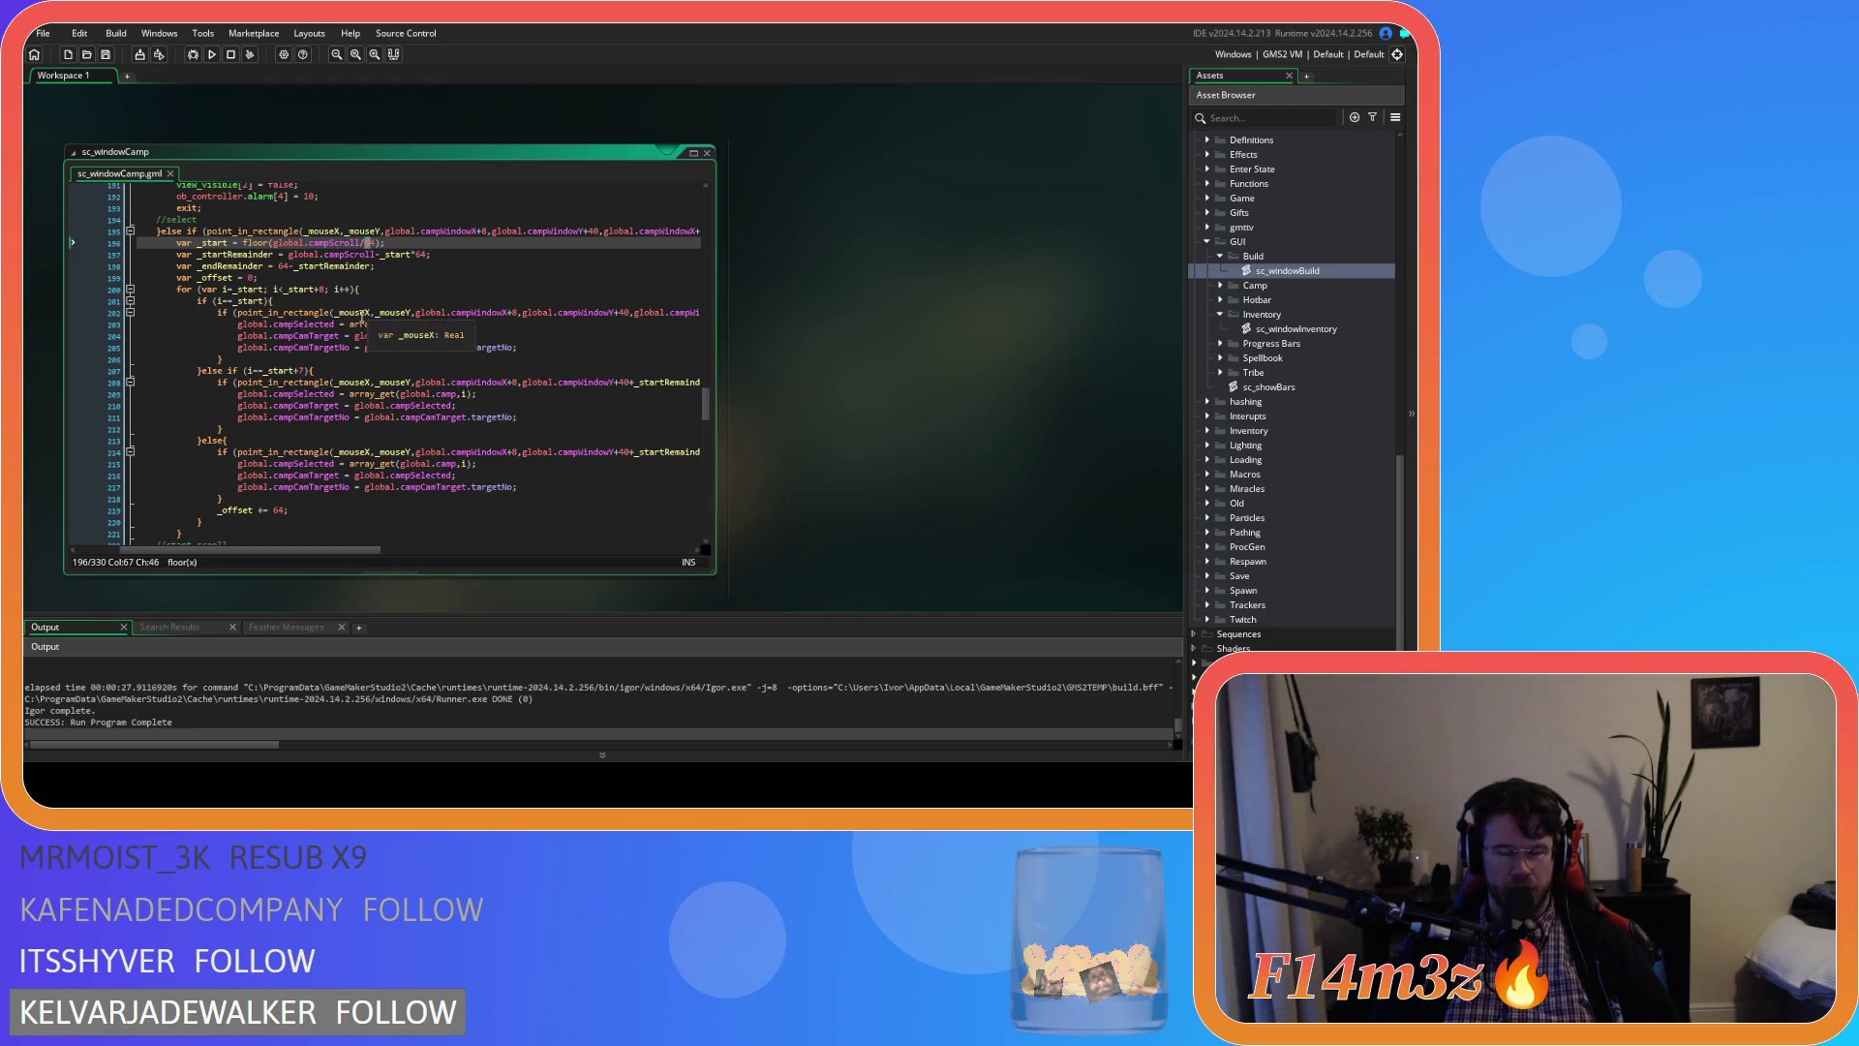
{"action": "mouse_move", "coordinate": [357, 318]}
{"action": "left_click", "coordinate": [454, 255]}
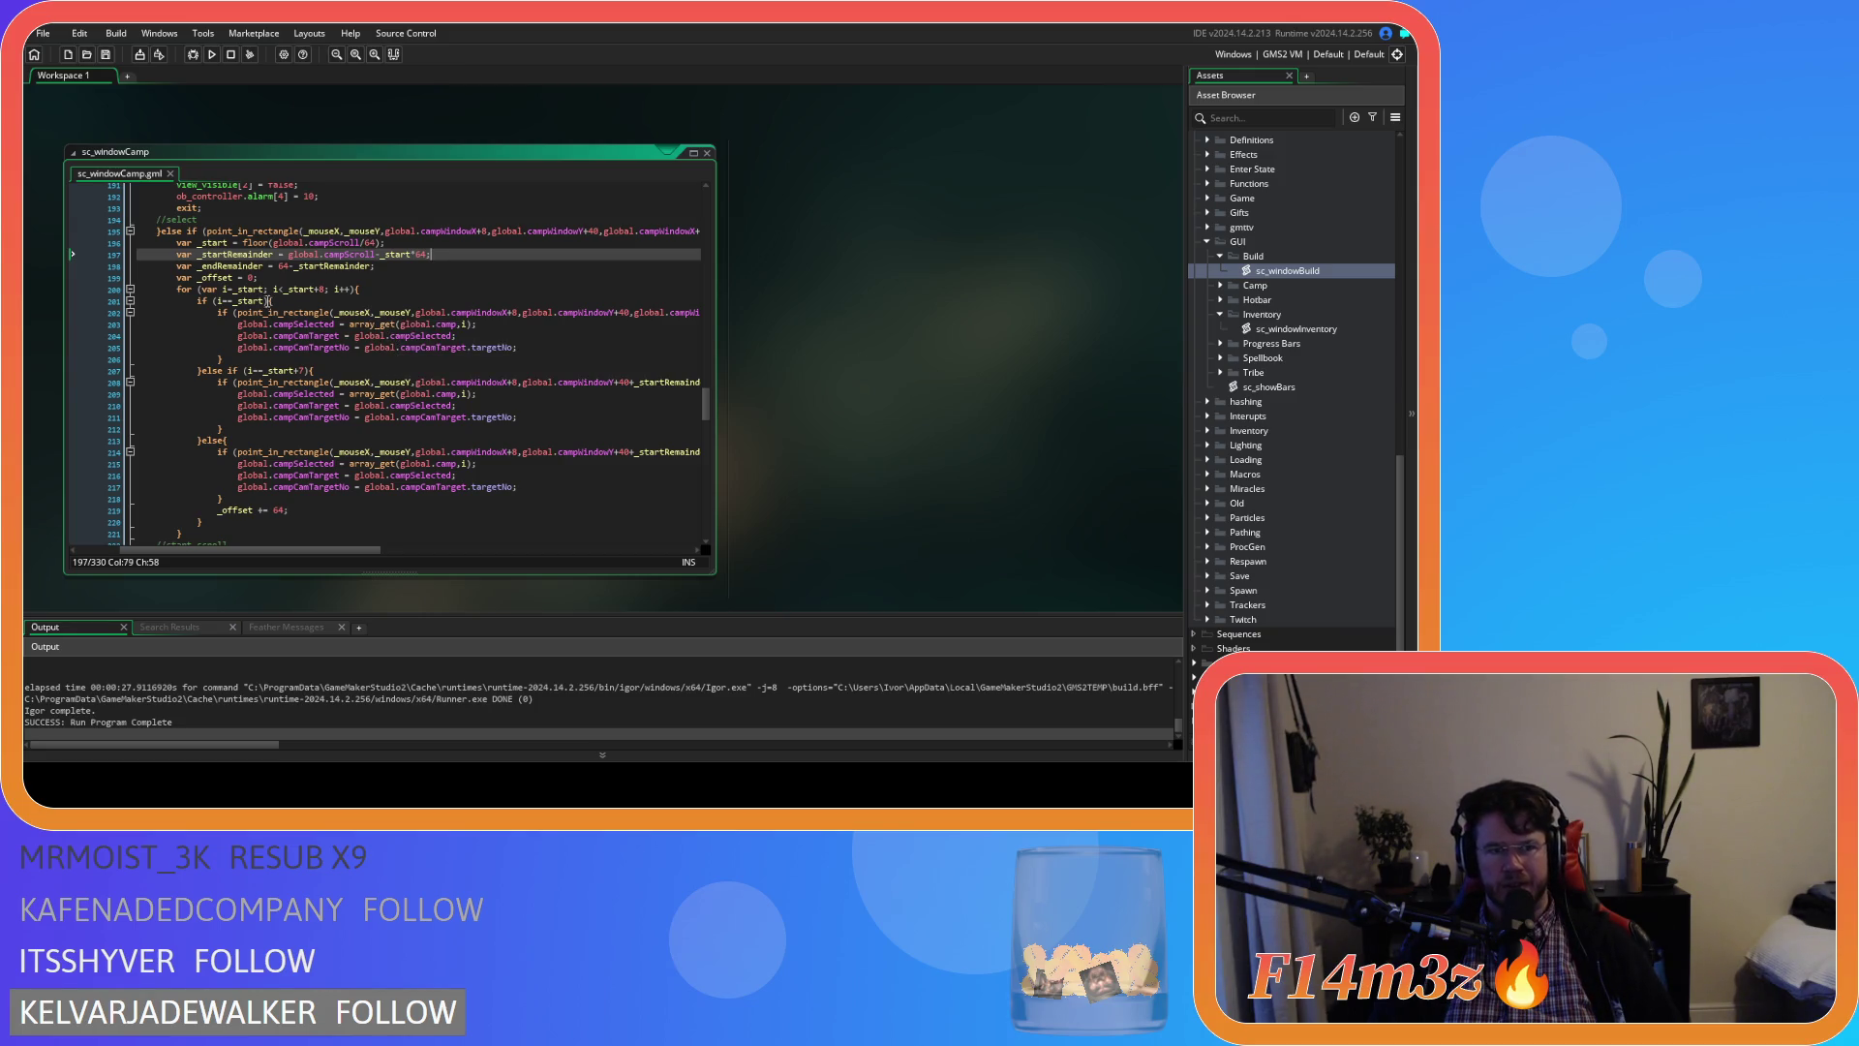
{"action": "mouse_move", "coordinate": [349, 550]}
{"action": "left_mouse_down"}
{"action": "mouse_move", "coordinate": [498, 517]}
{"action": "mouse_move", "coordinate": [398, 511]}
{"action": "mouse_move", "coordinate": [422, 497]}
{"action": "left_mouse_up"}
Review the point_in_rectangle and array_get checks on lines 202–205, then build and run with F5
{"action": "left_click", "coordinate": [438, 313]}
{"action": "mouse_move", "coordinate": [443, 548]}
{"action": "left_mouse_down"}
{"action": "mouse_move", "coordinate": [493, 549]}
{"action": "mouse_move", "coordinate": [353, 549]}
{"action": "left_mouse_up"}
{"action": "key", "text": "Down"}
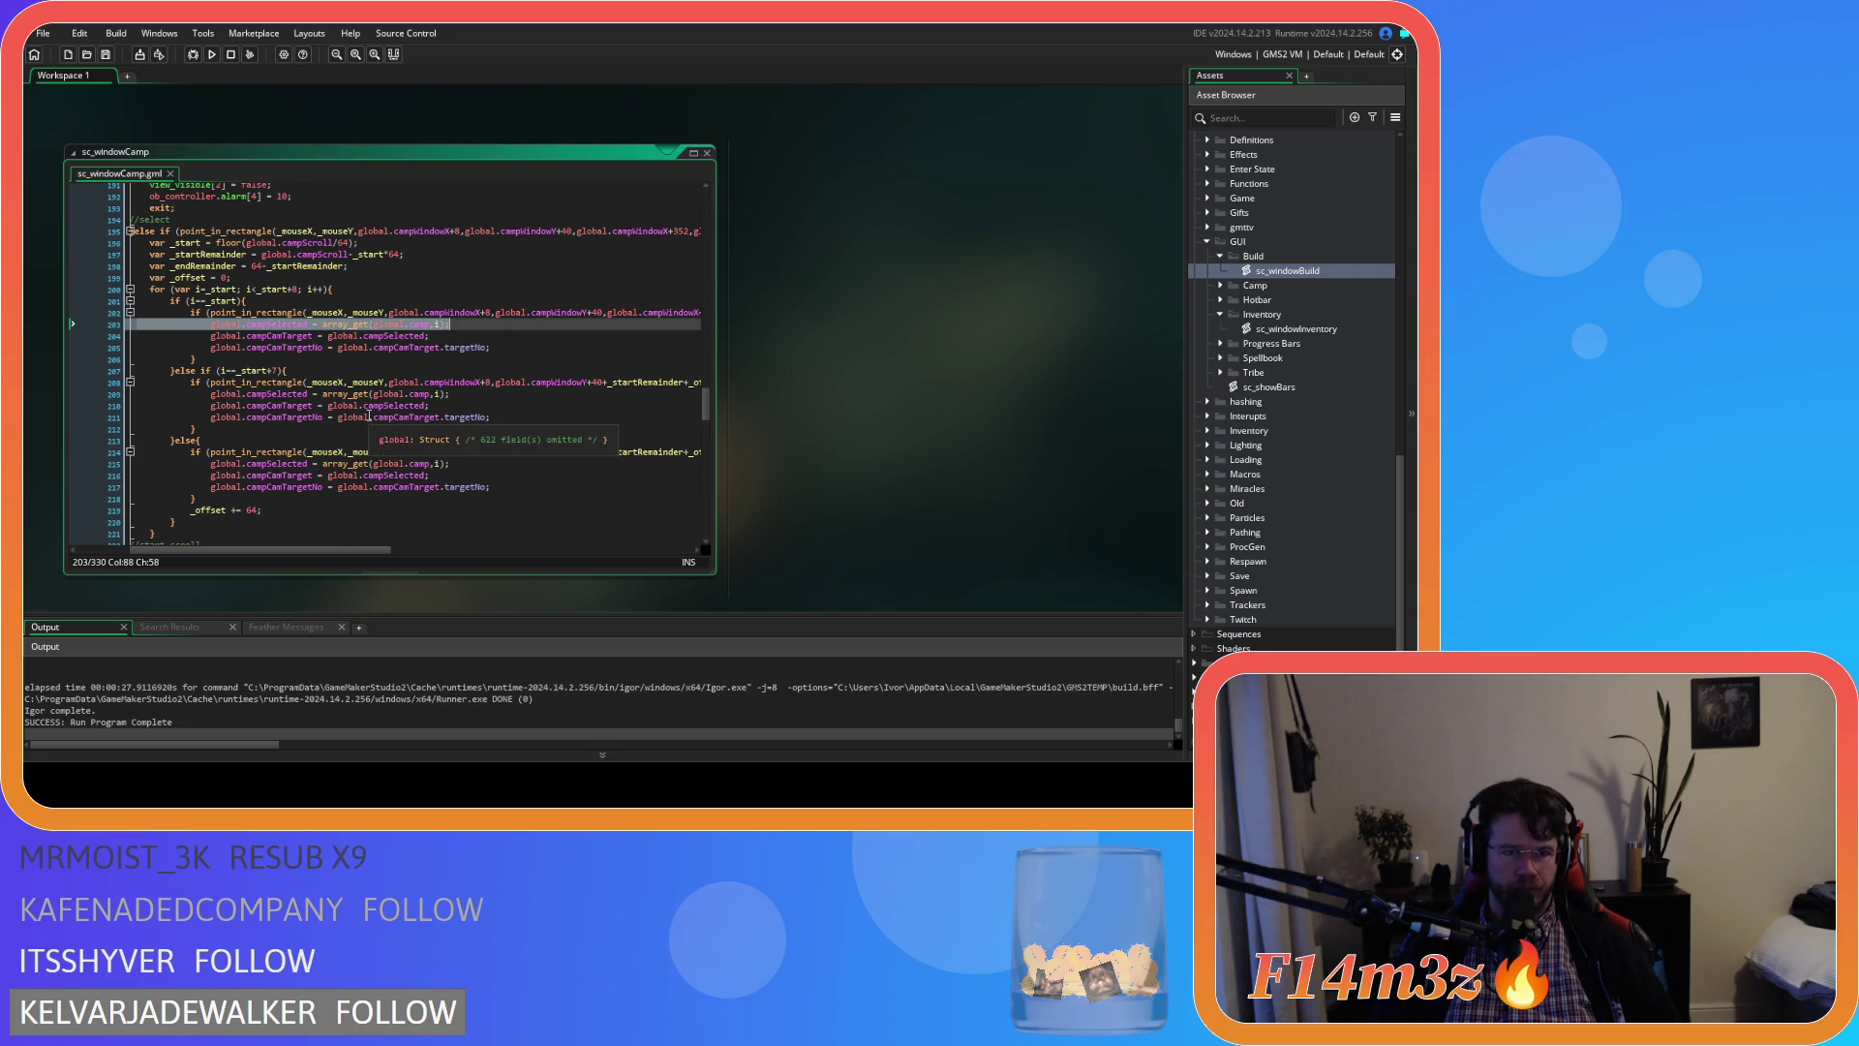
{"action": "left_click", "coordinate": [350, 323]}
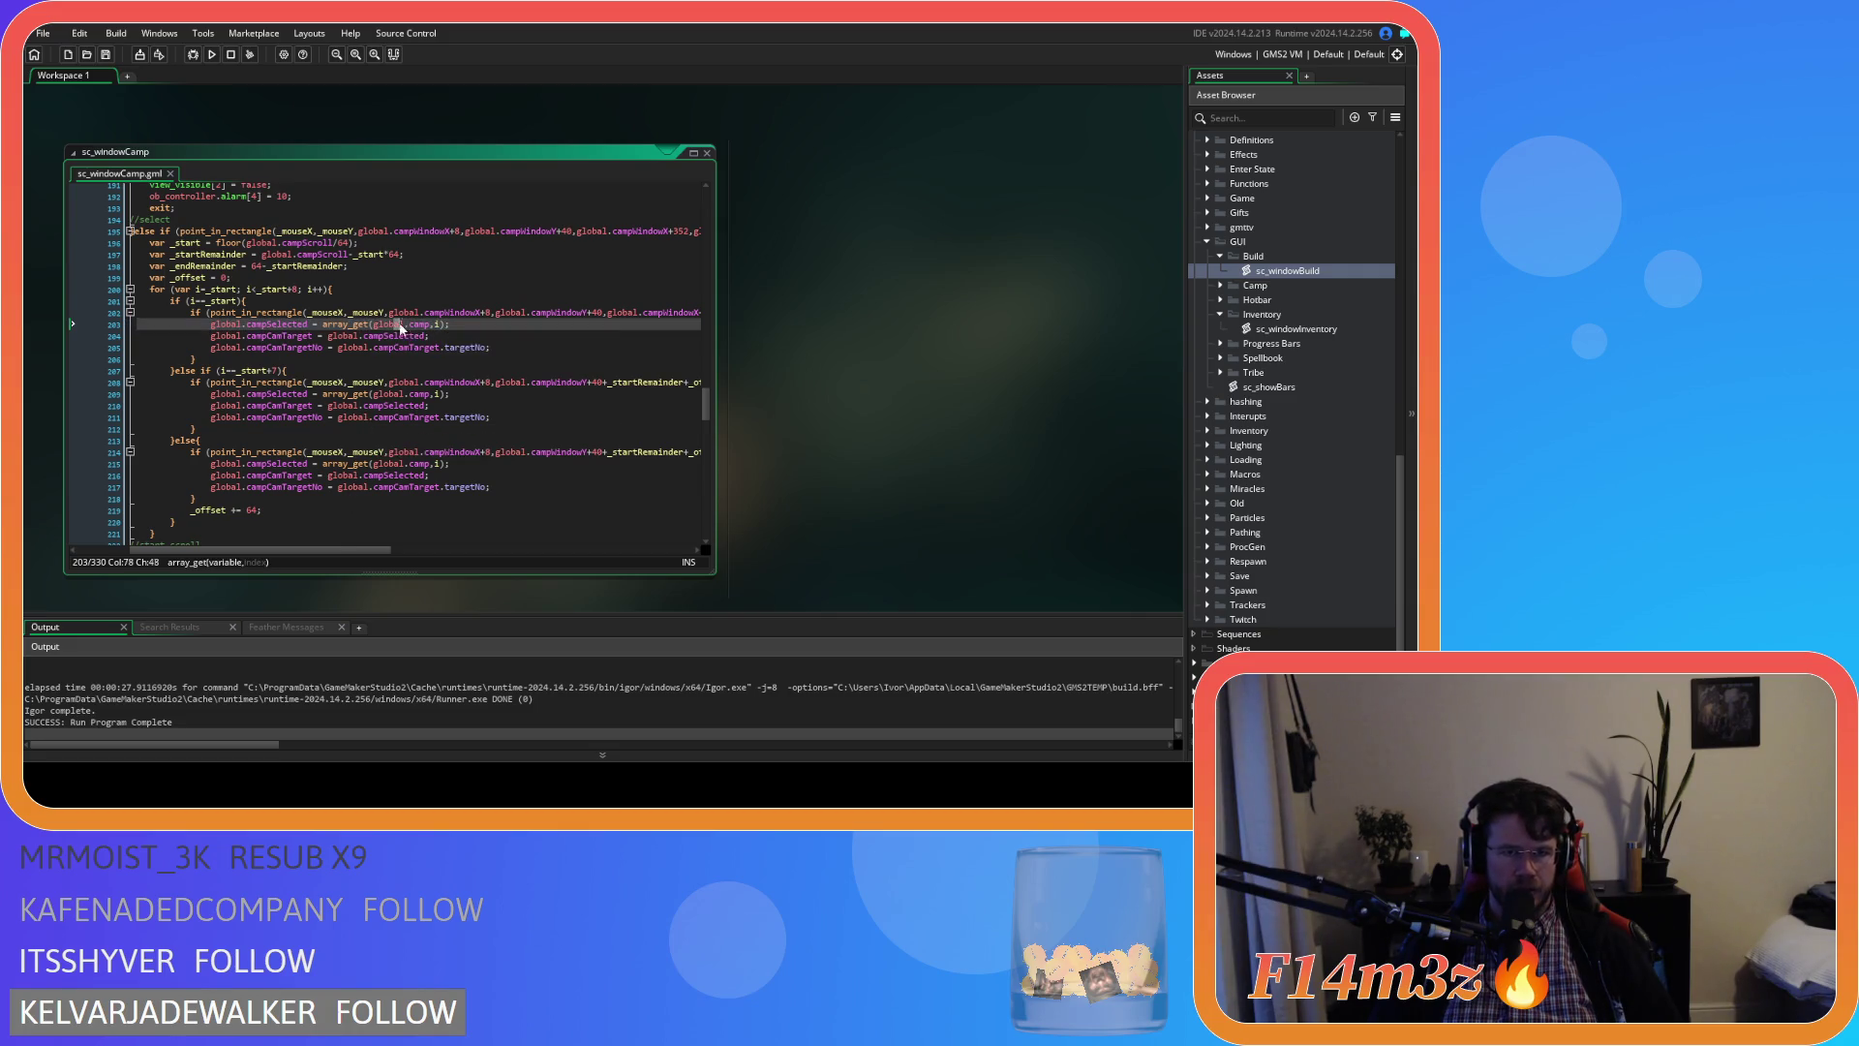
{"action": "key", "text": "End"}
{"action": "left_click", "coordinate": [513, 342]}
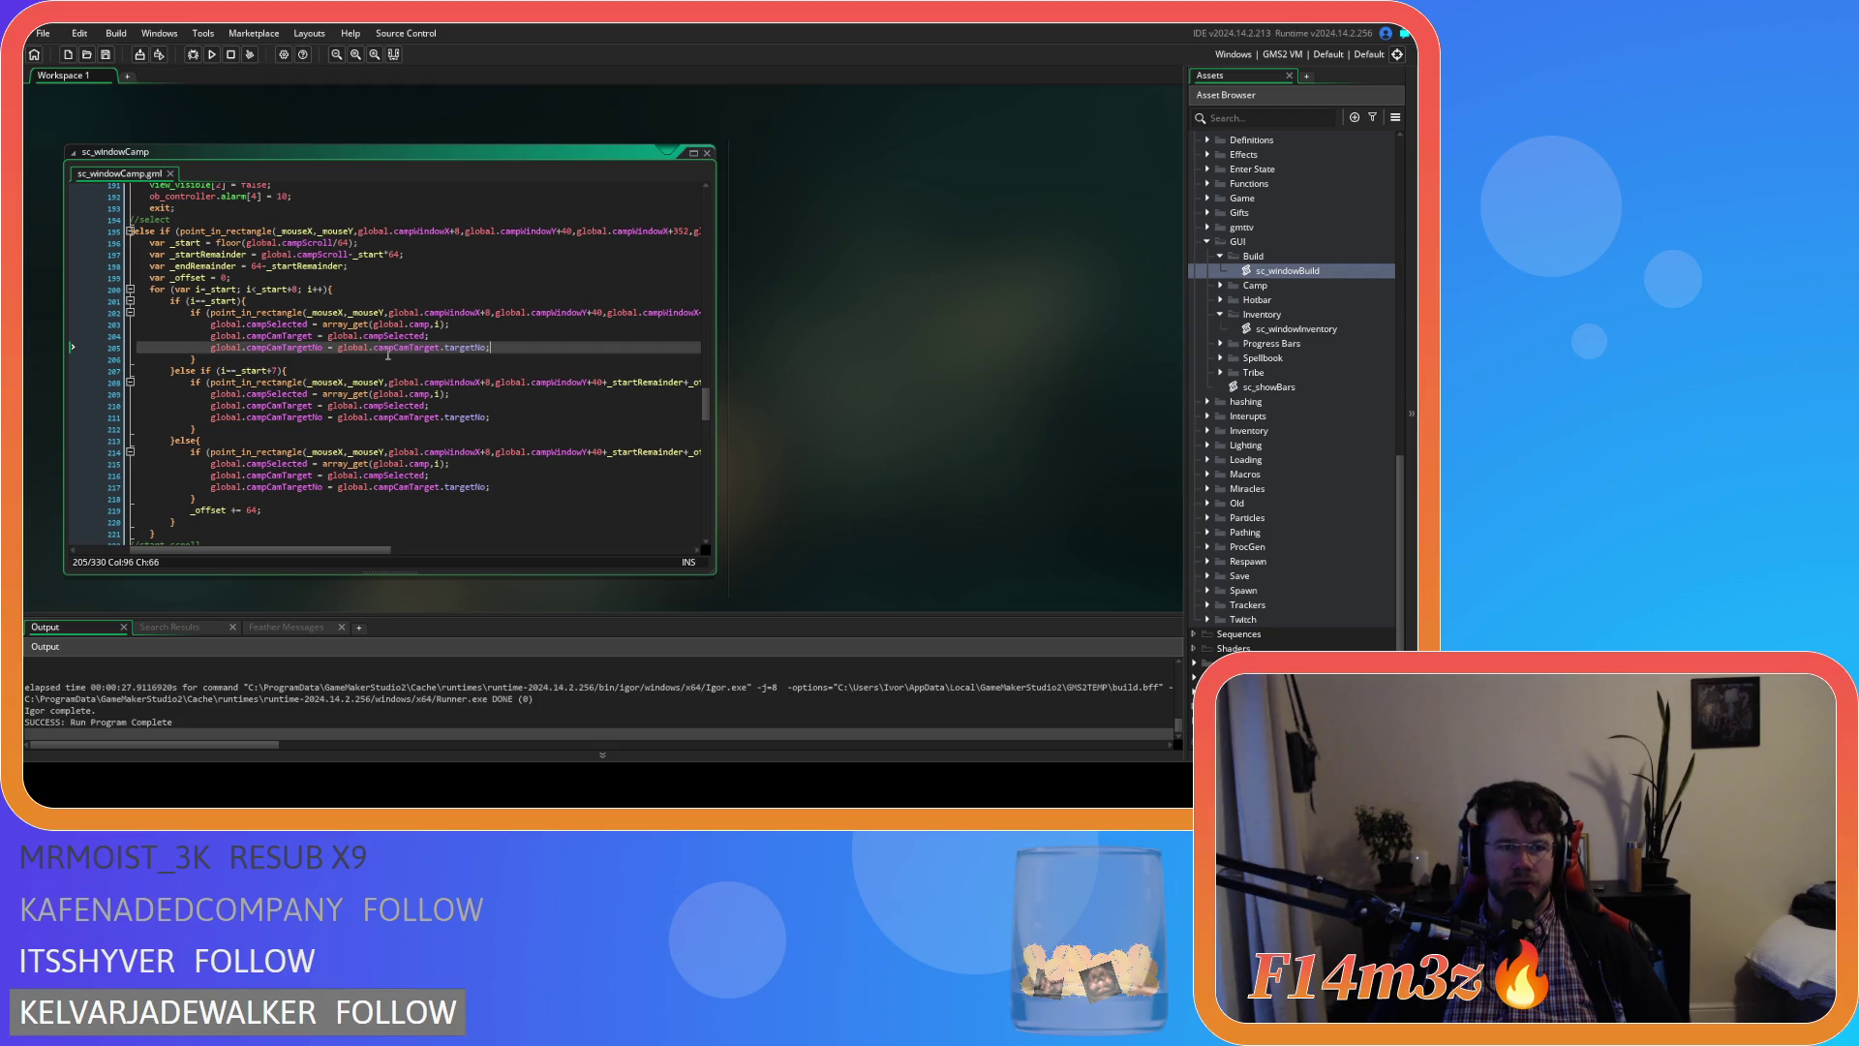
{"action": "key", "text": "F5"}
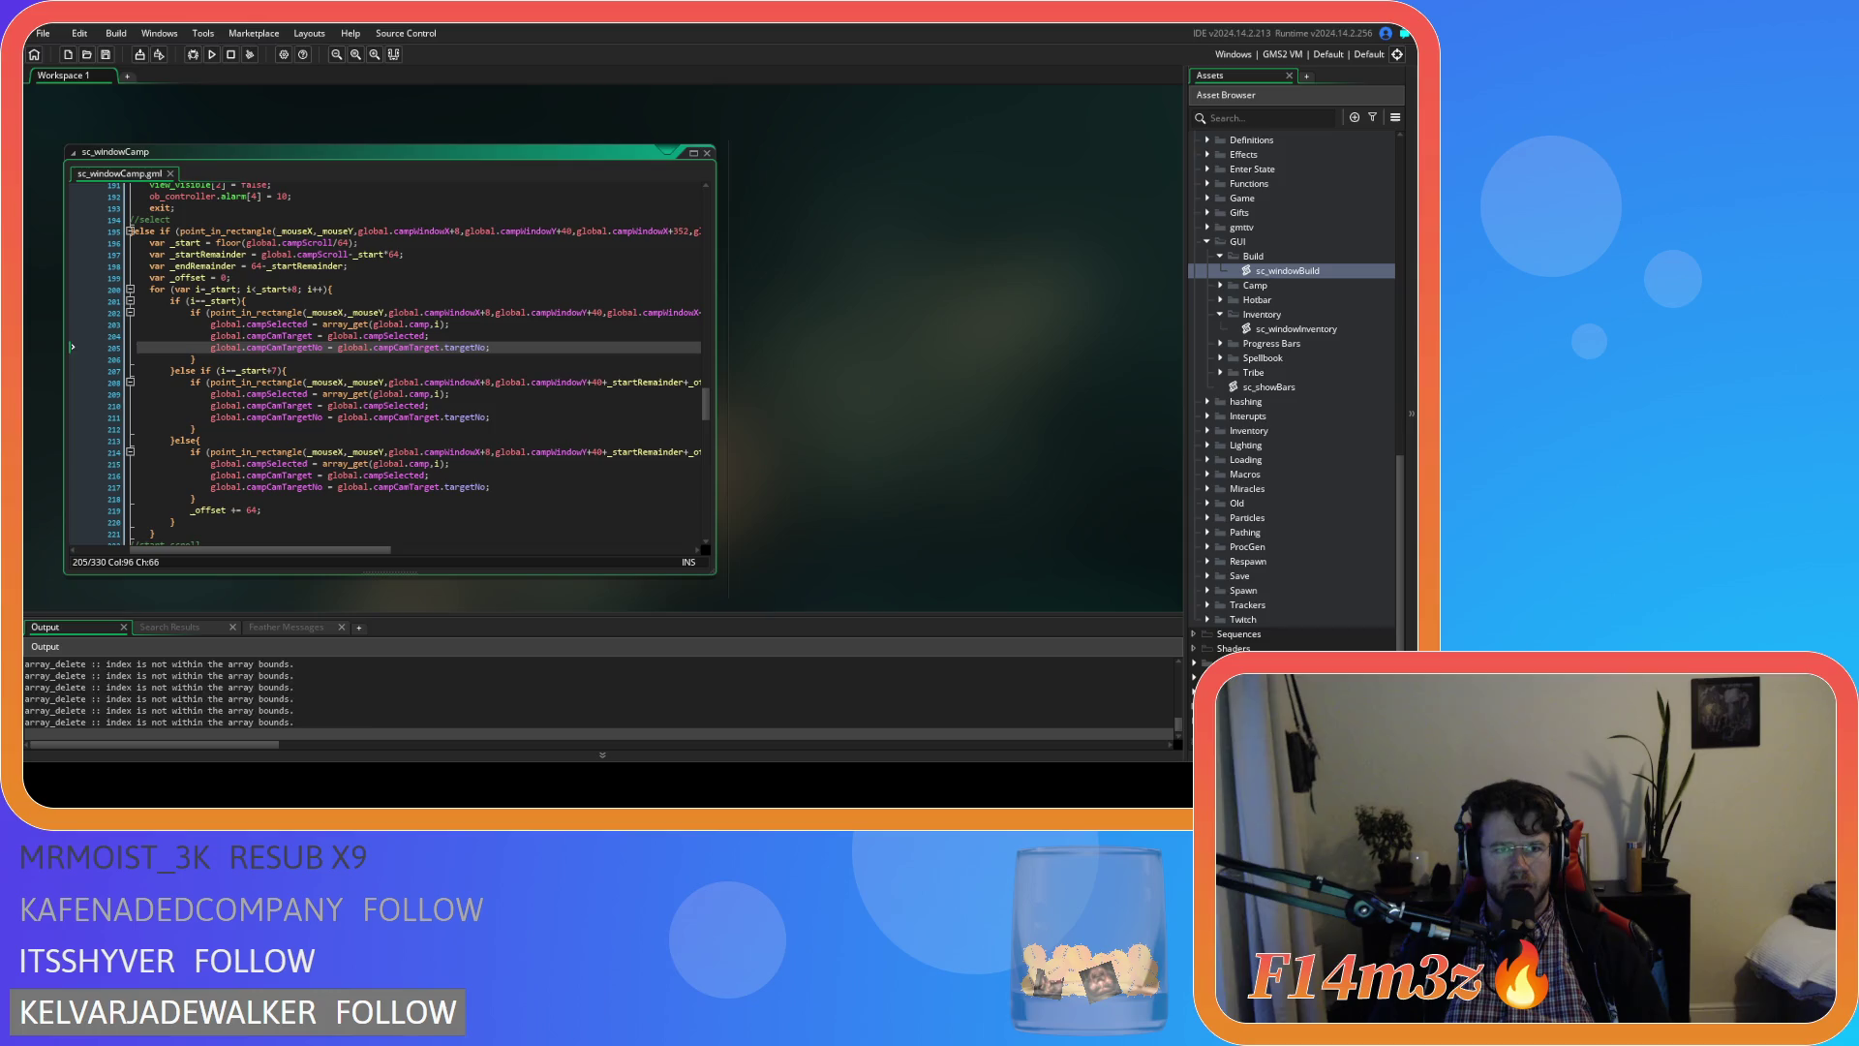
Close the running game with Alt+F4 and scroll the output to view the array_delete out-of-bounds errors
{"action": "key", "text": "alt+Tab"}
{"action": "key", "text": "alt+F4"}
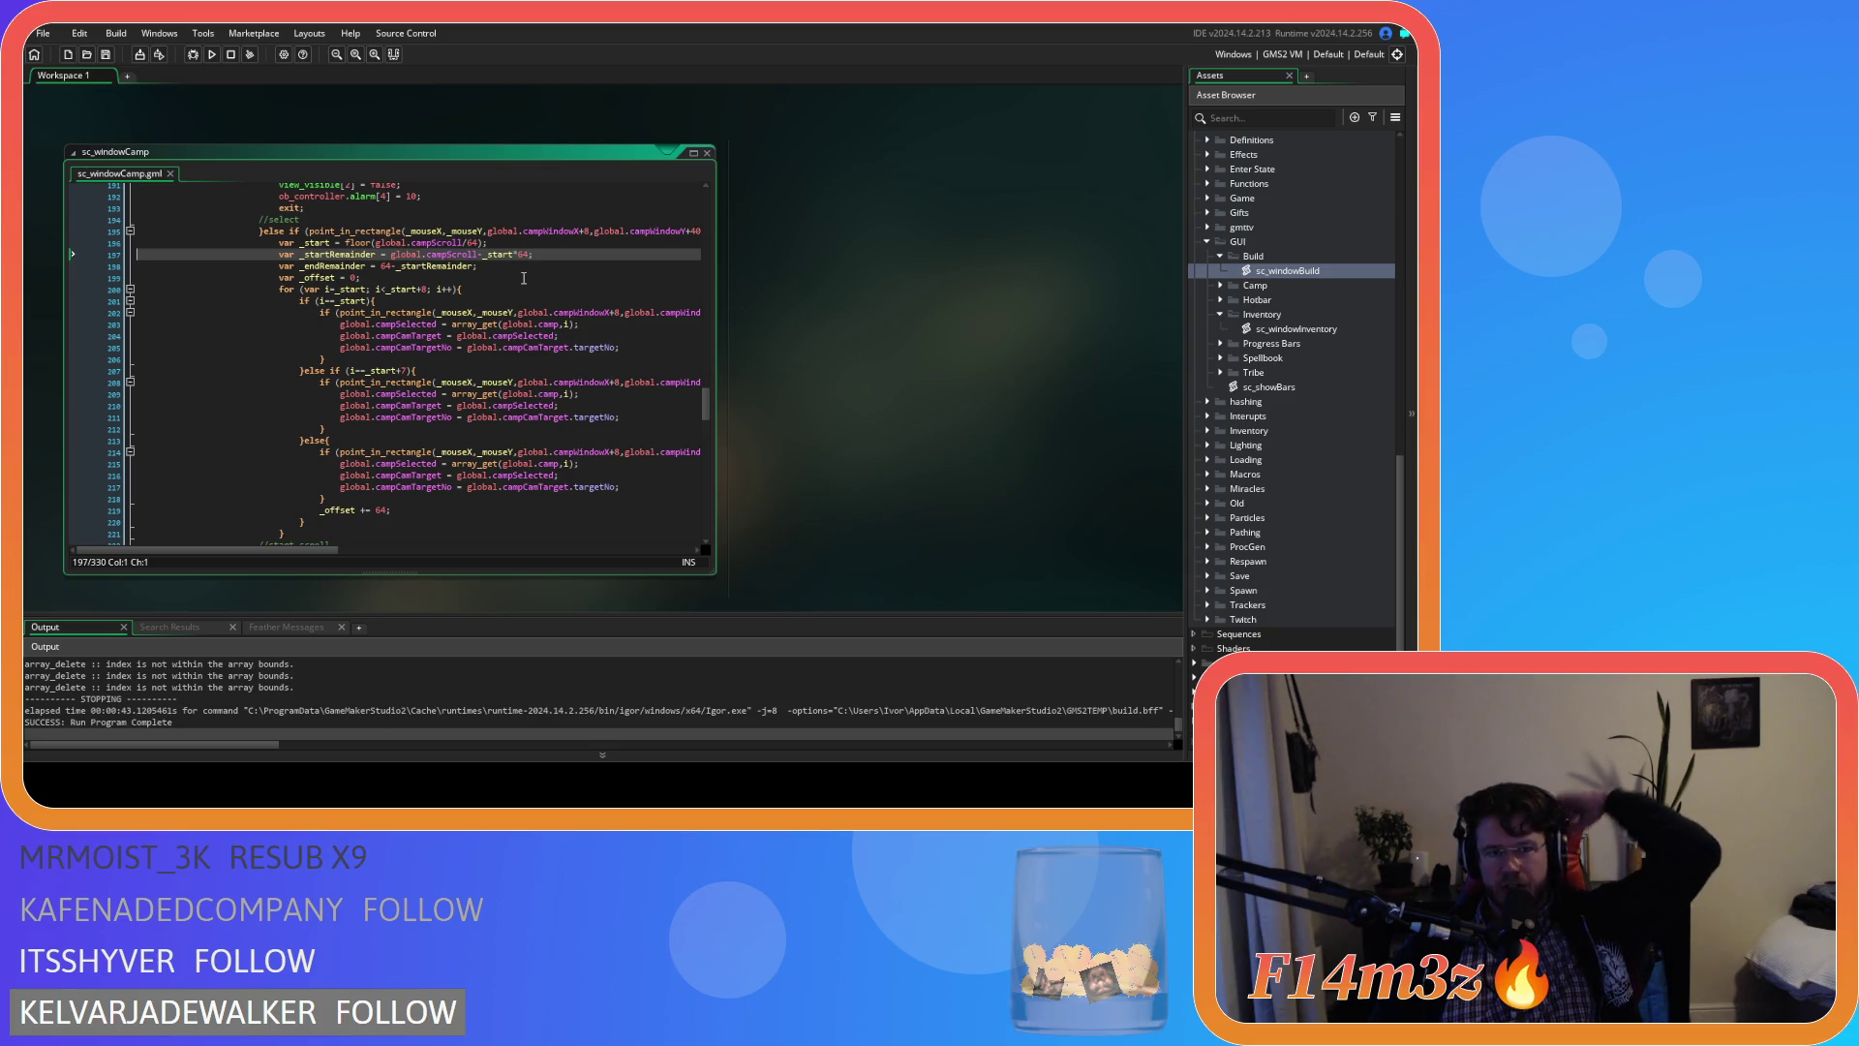
{"action": "scroll", "coordinate": [496, 387], "scroll_direction": "down", "scroll_amount": 1}
{"action": "mouse_move", "coordinate": [288, 551]}
{"action": "left_mouse_down"}
{"action": "mouse_move", "coordinate": [502, 545]}
{"action": "mouse_move", "coordinate": [357, 542]}
{"action": "left_mouse_up"}
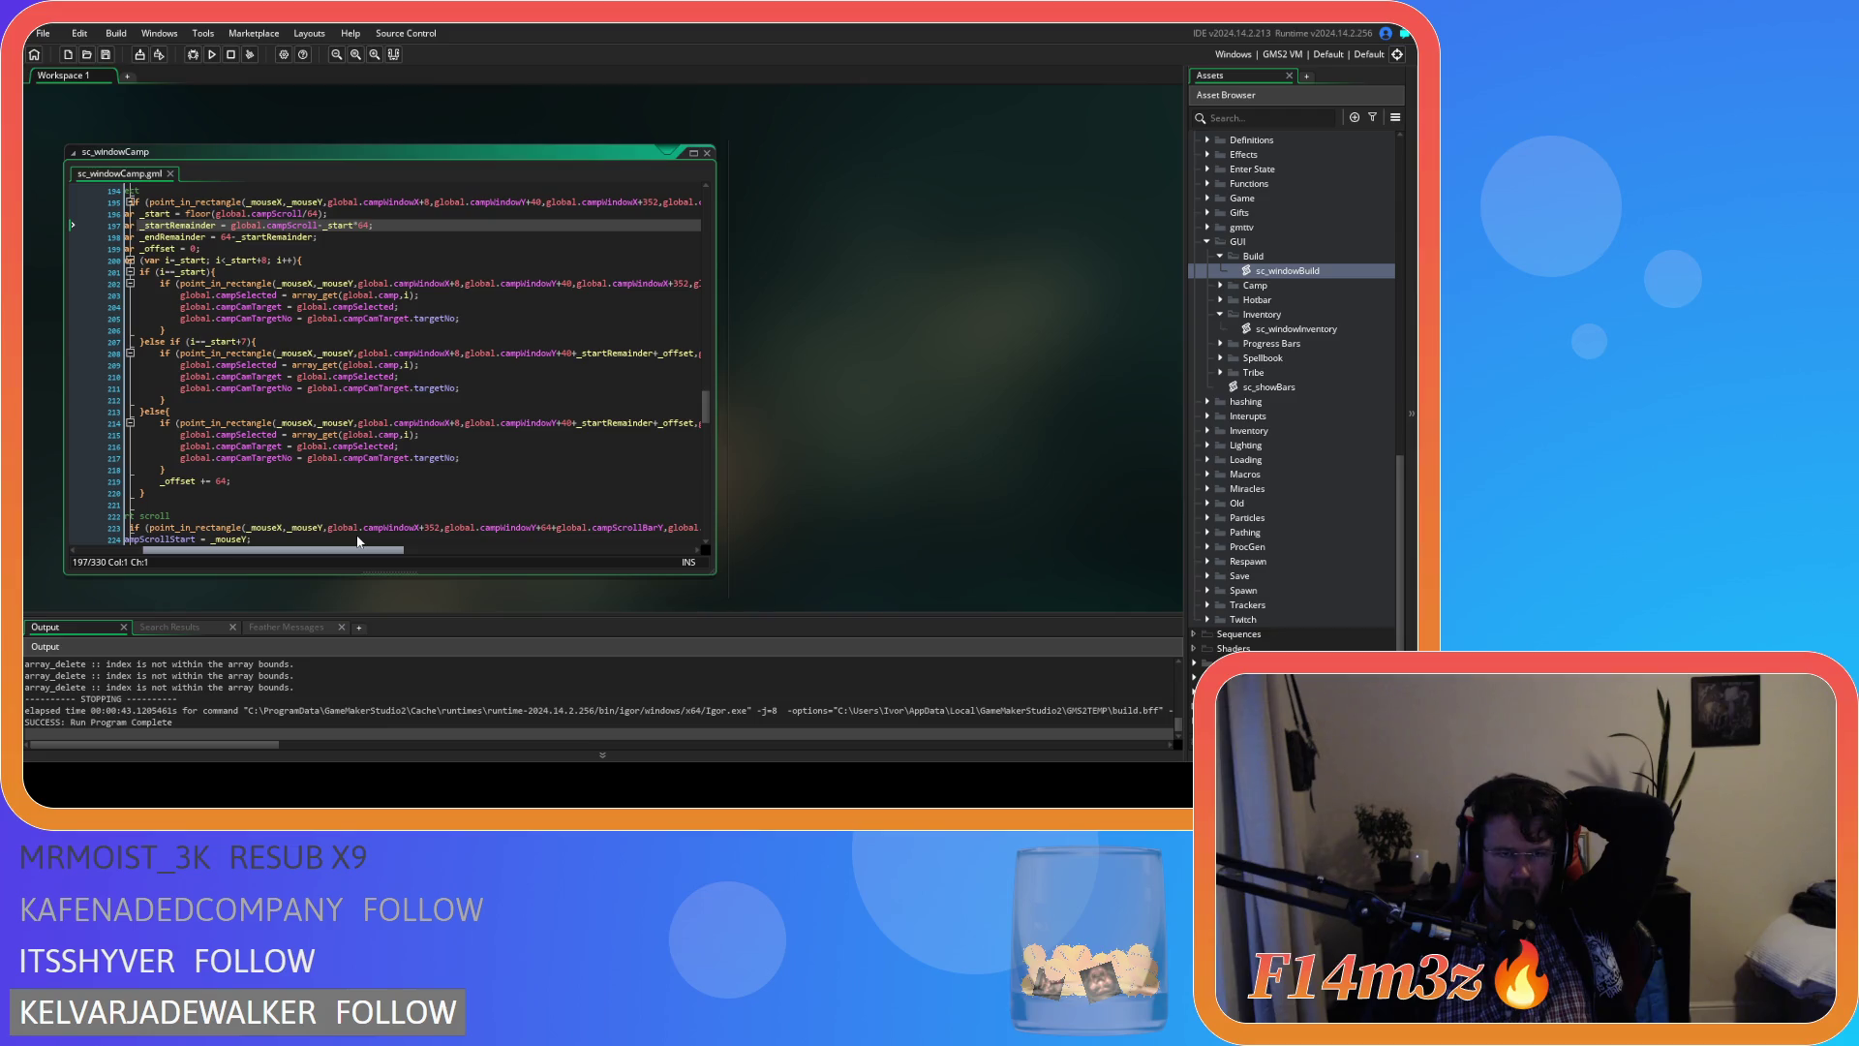
{"action": "mouse_move", "coordinate": [358, 548]}
{"action": "left_mouse_down"}
{"action": "mouse_move", "coordinate": [462, 525]}
{"action": "mouse_move", "coordinate": [362, 526]}
{"action": "left_mouse_up"}
{"action": "mouse_move", "coordinate": [333, 294]}
{"action": "left_mouse_down"}
{"action": "mouse_move", "coordinate": [407, 300]}
{"action": "mouse_move", "coordinate": [208, 304]}
{"action": "mouse_move", "coordinate": [401, 303]}
{"action": "left_mouse_up"}
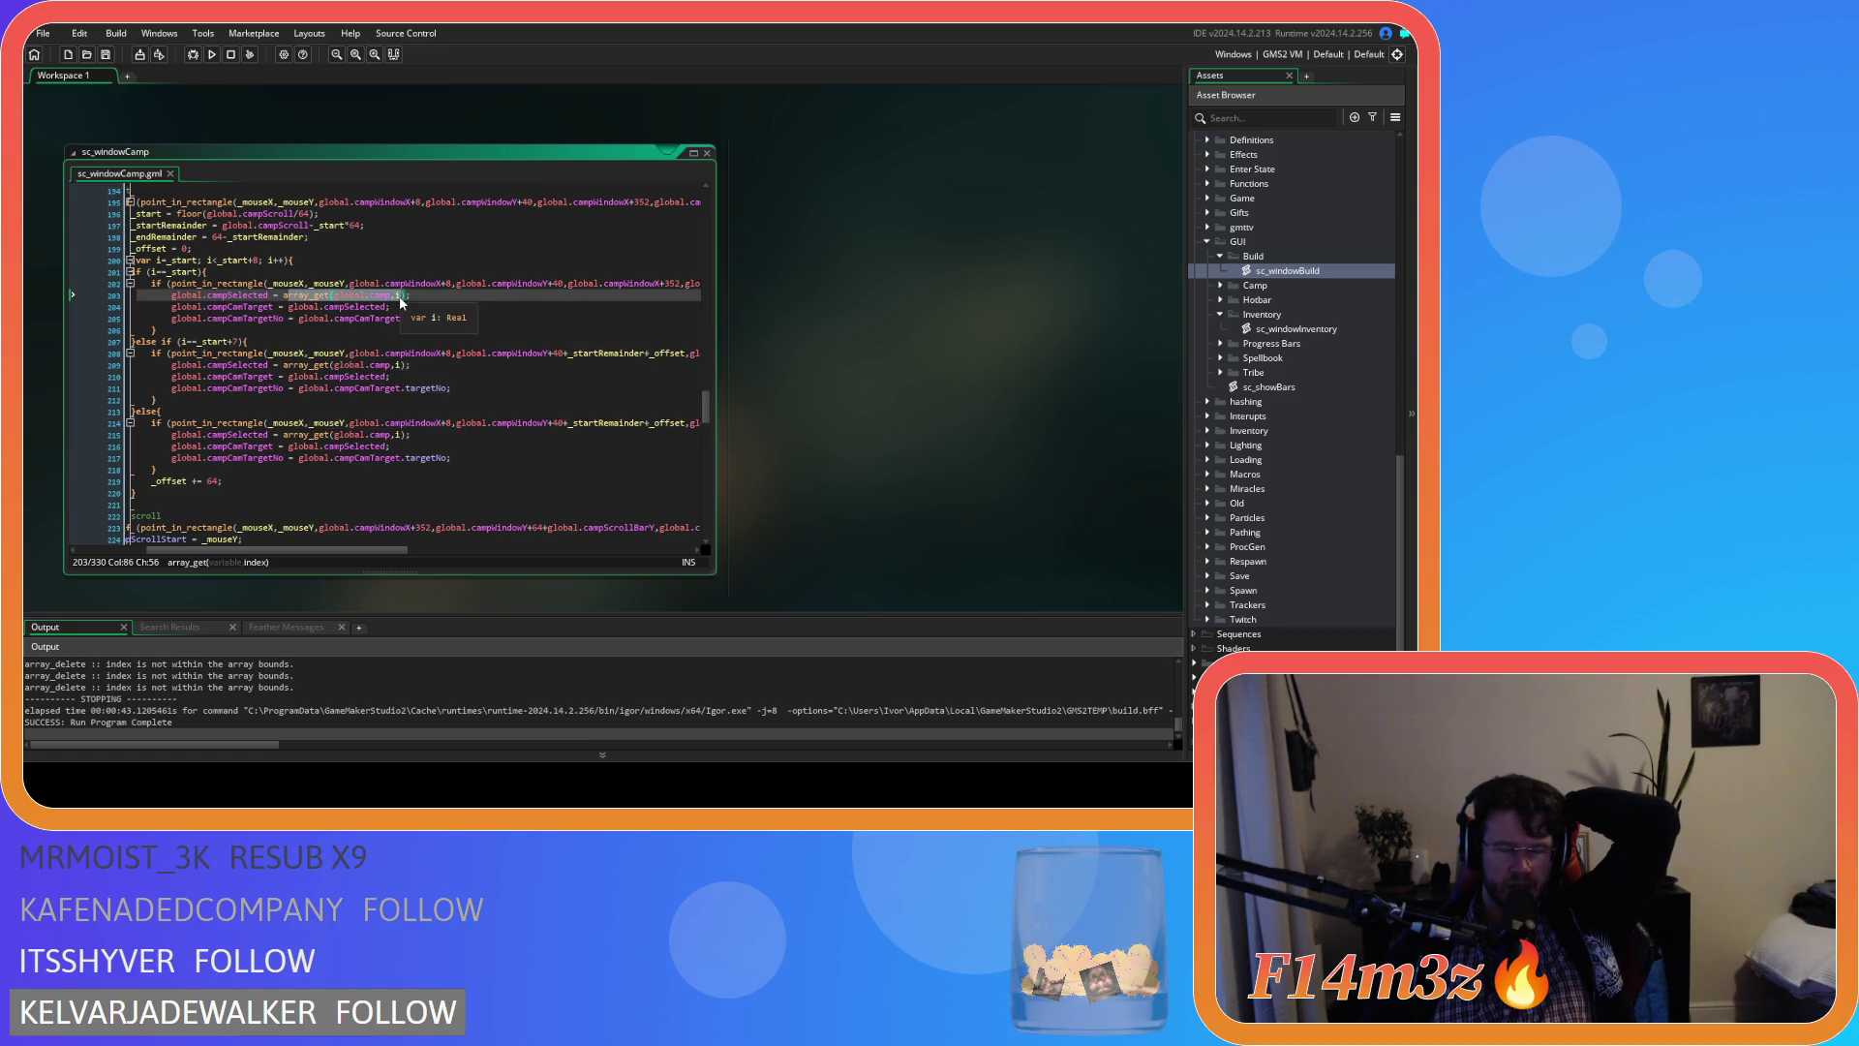
{"action": "left_click", "coordinate": [438, 291]}
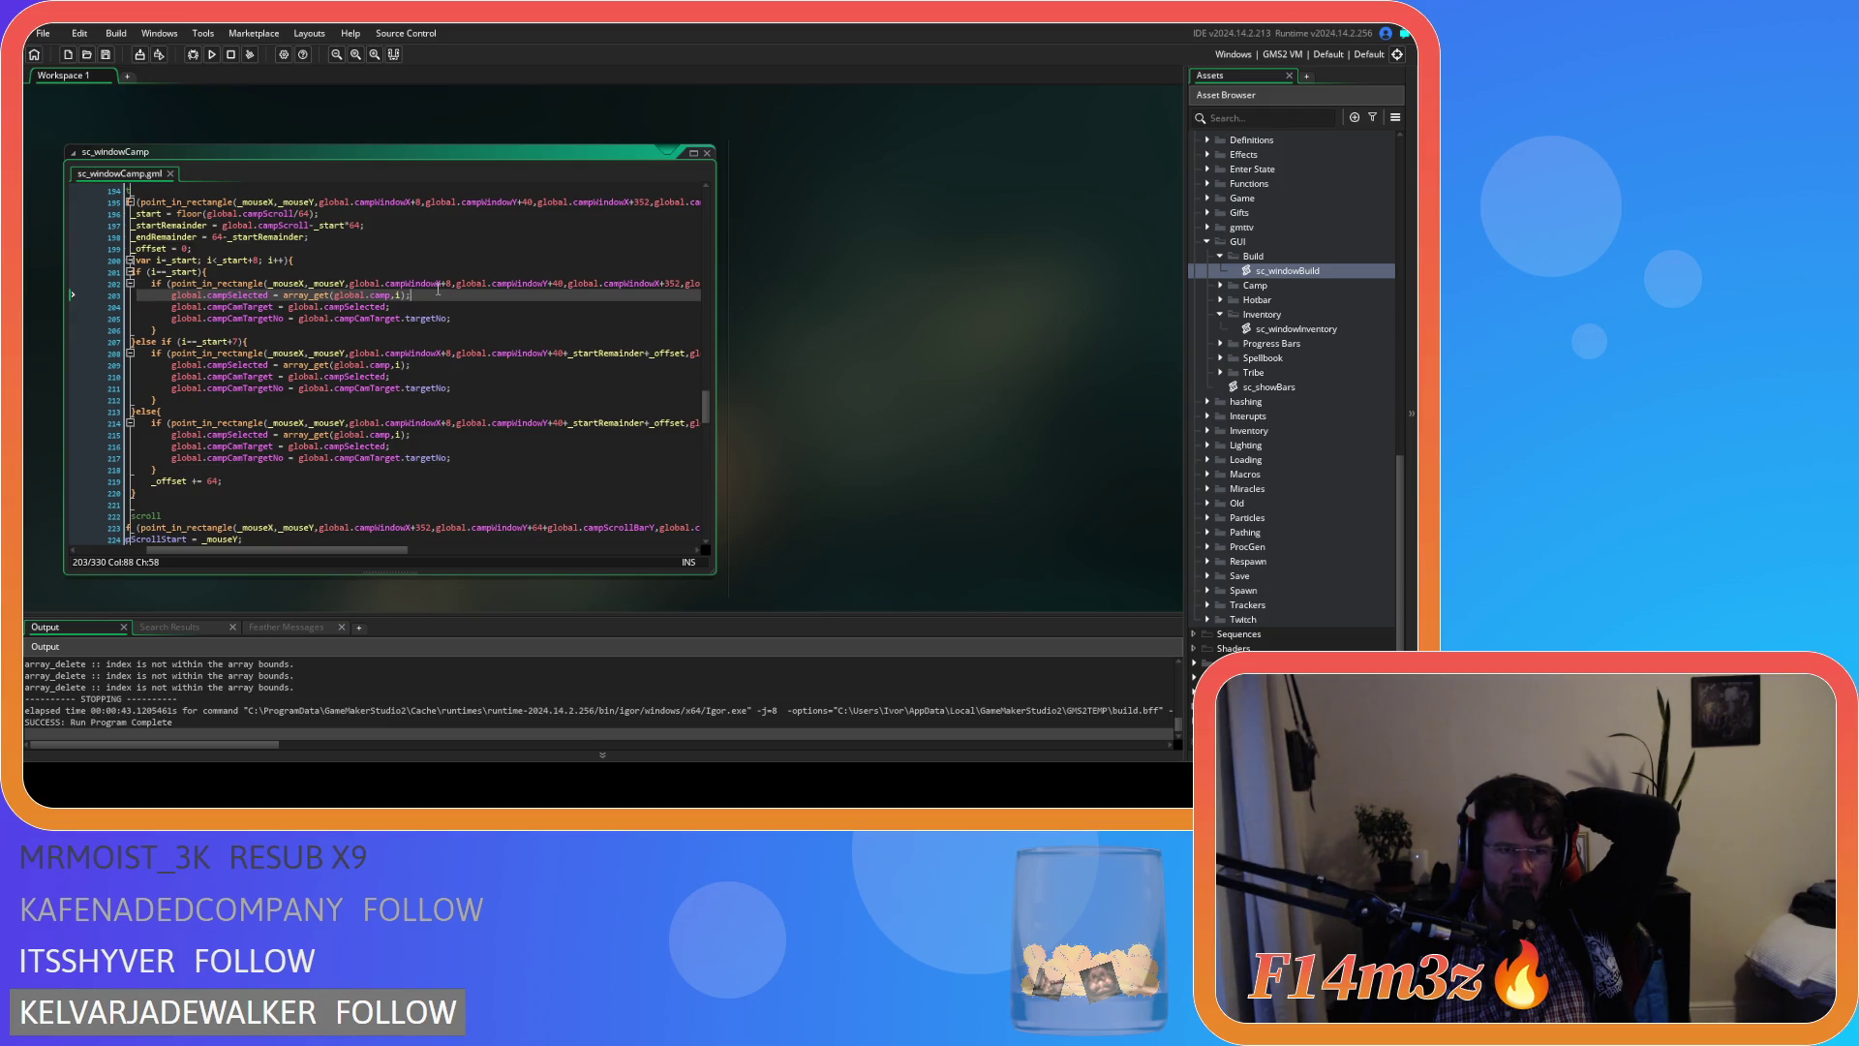
{"action": "left_click_drag", "start_coordinate": [289, 550], "coordinate": [253, 552]}
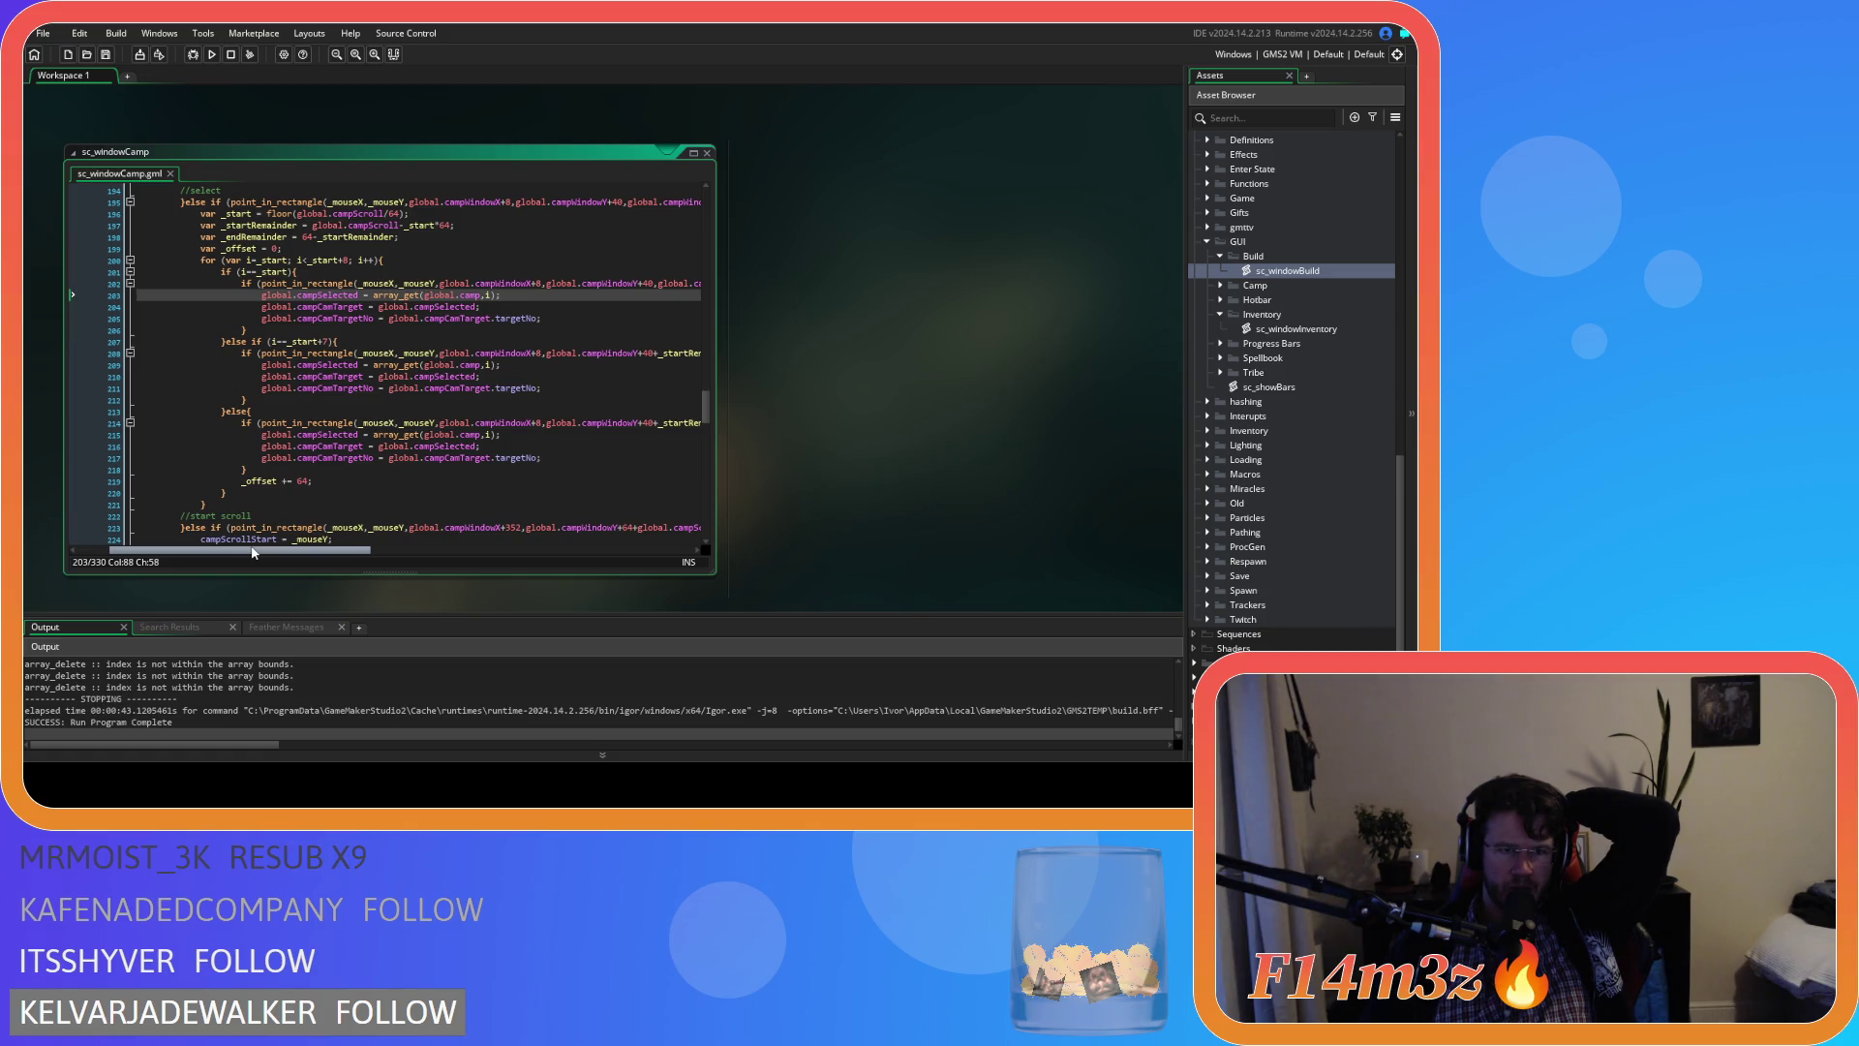
{"action": "left_click_drag", "start_coordinate": [252, 552], "coordinate": [275, 550]}
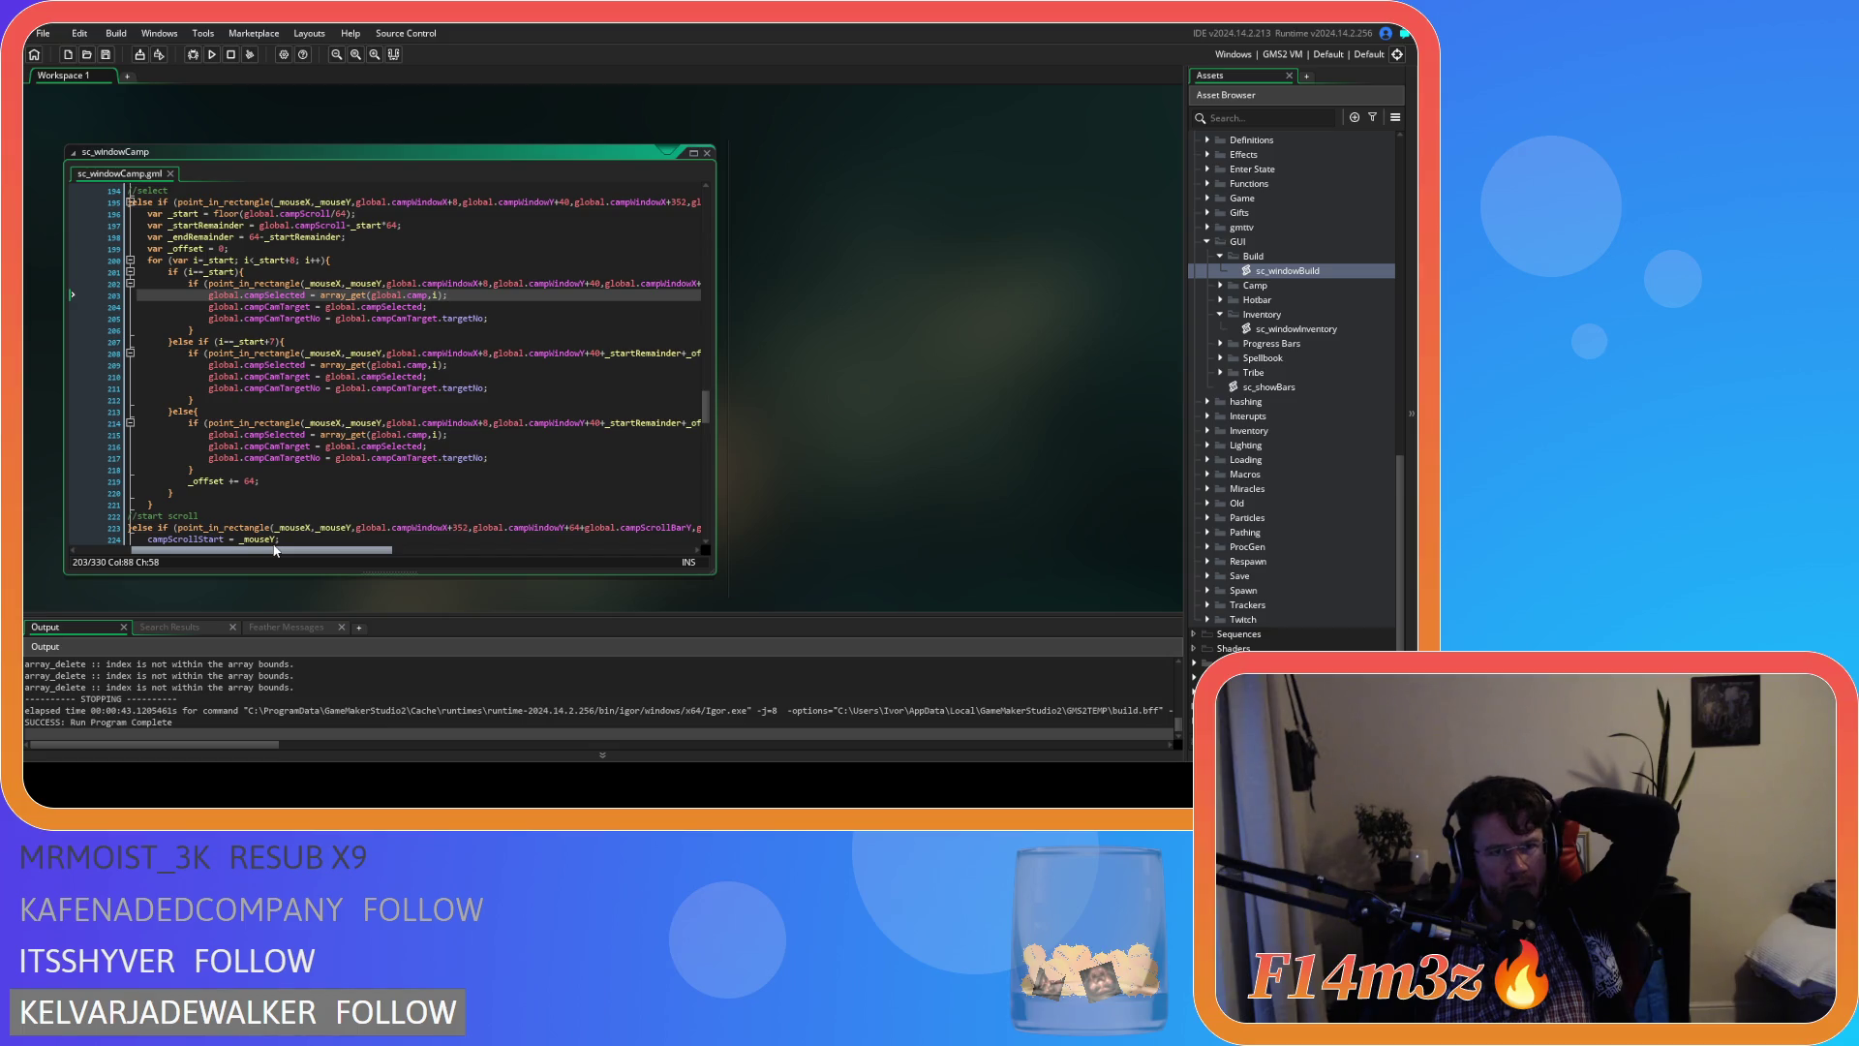
Scroll sideways through sc_windowCamp to read the long select-loop lines
{"action": "left_click_drag", "start_coordinate": [275, 550], "coordinate": [391, 545]}
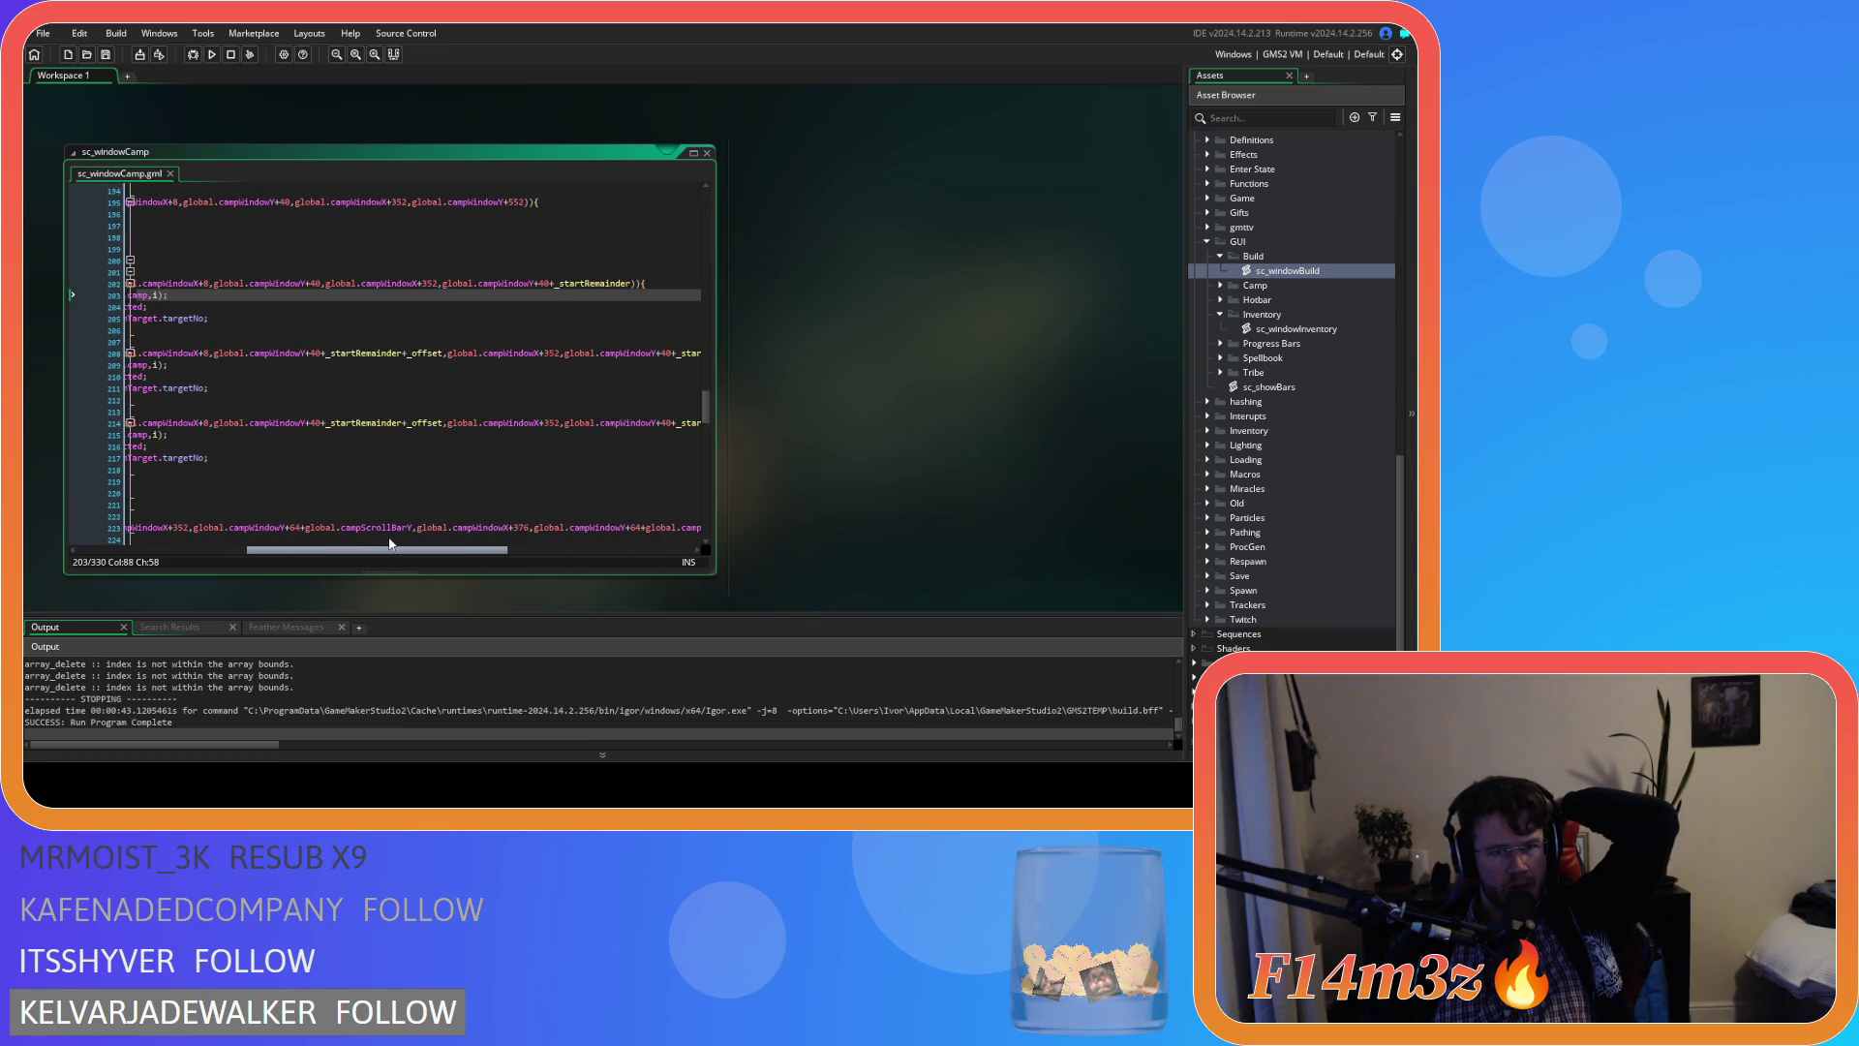
{"action": "mouse_move", "coordinate": [390, 543]}
{"action": "left_mouse_down"}
{"action": "mouse_move", "coordinate": [319, 530]}
{"action": "mouse_move", "coordinate": [344, 534]}
{"action": "left_mouse_up"}
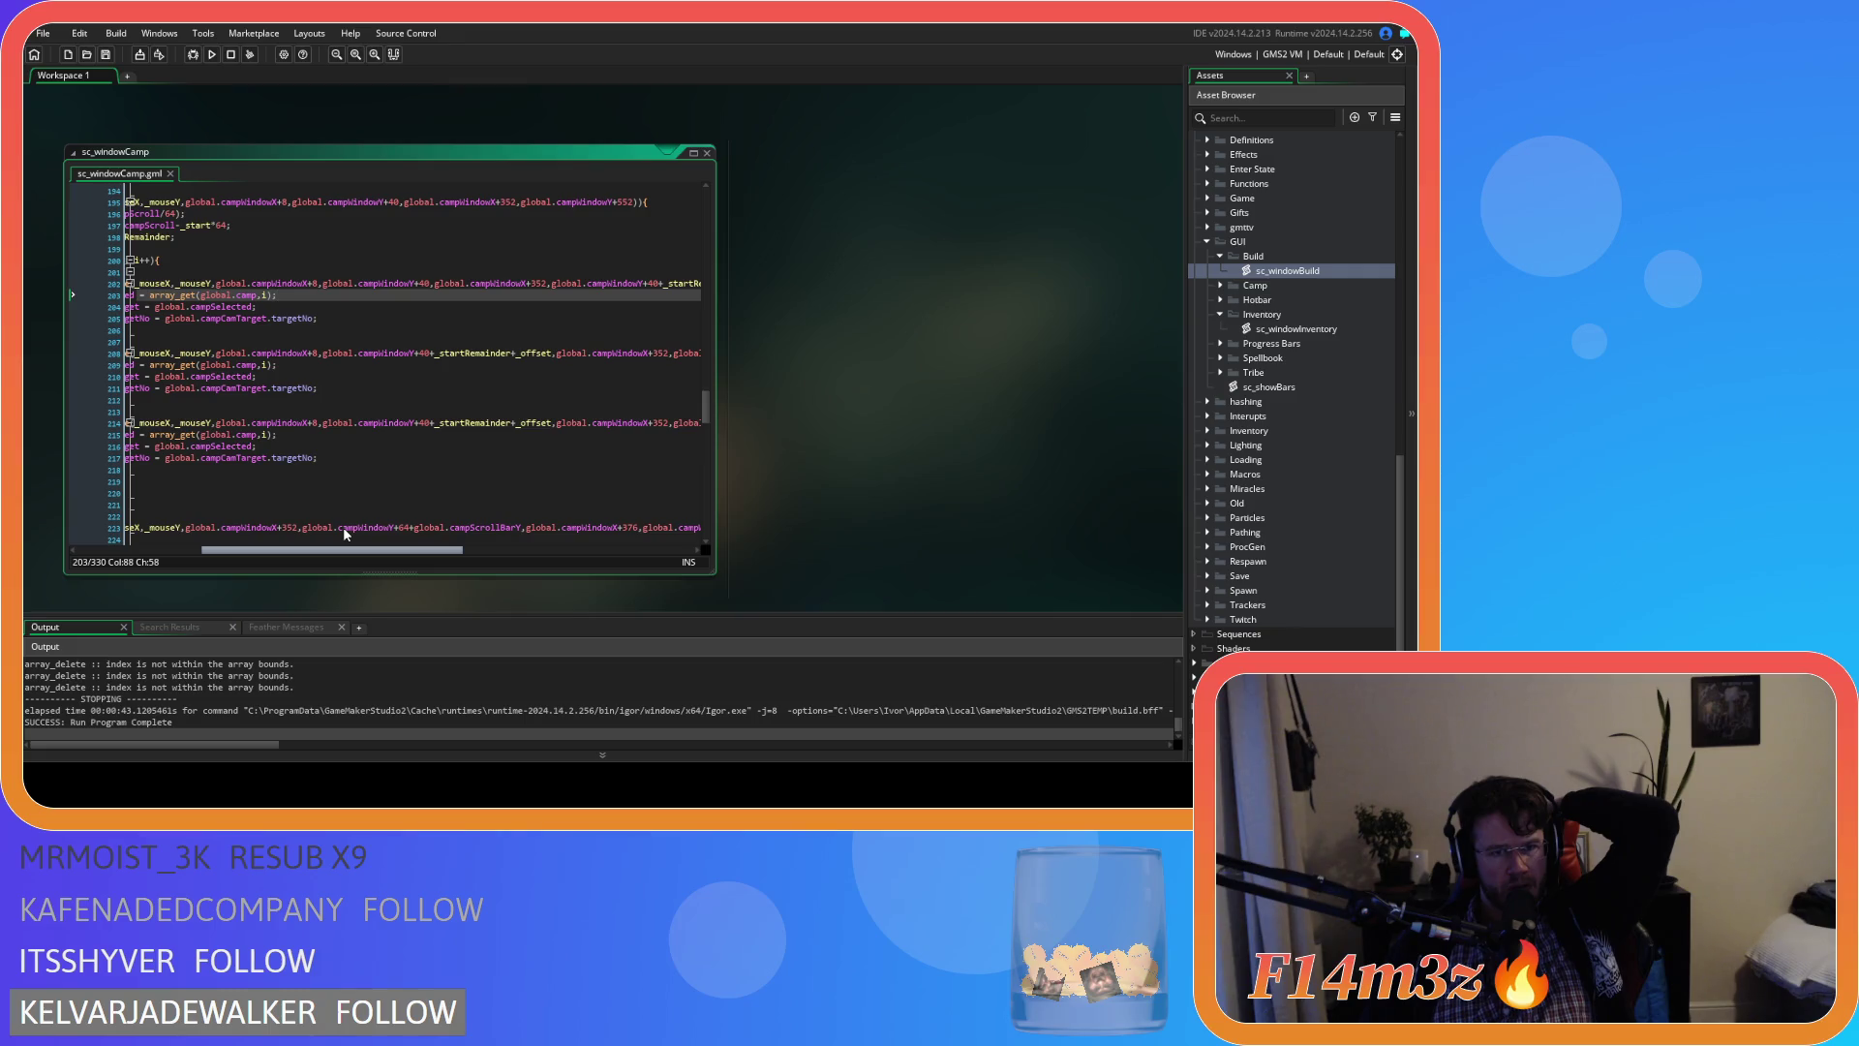
{"action": "mouse_move", "coordinate": [344, 533]}
{"action": "left_mouse_down"}
{"action": "mouse_move", "coordinate": [282, 523]}
{"action": "mouse_move", "coordinate": [326, 523]}
{"action": "left_mouse_up"}
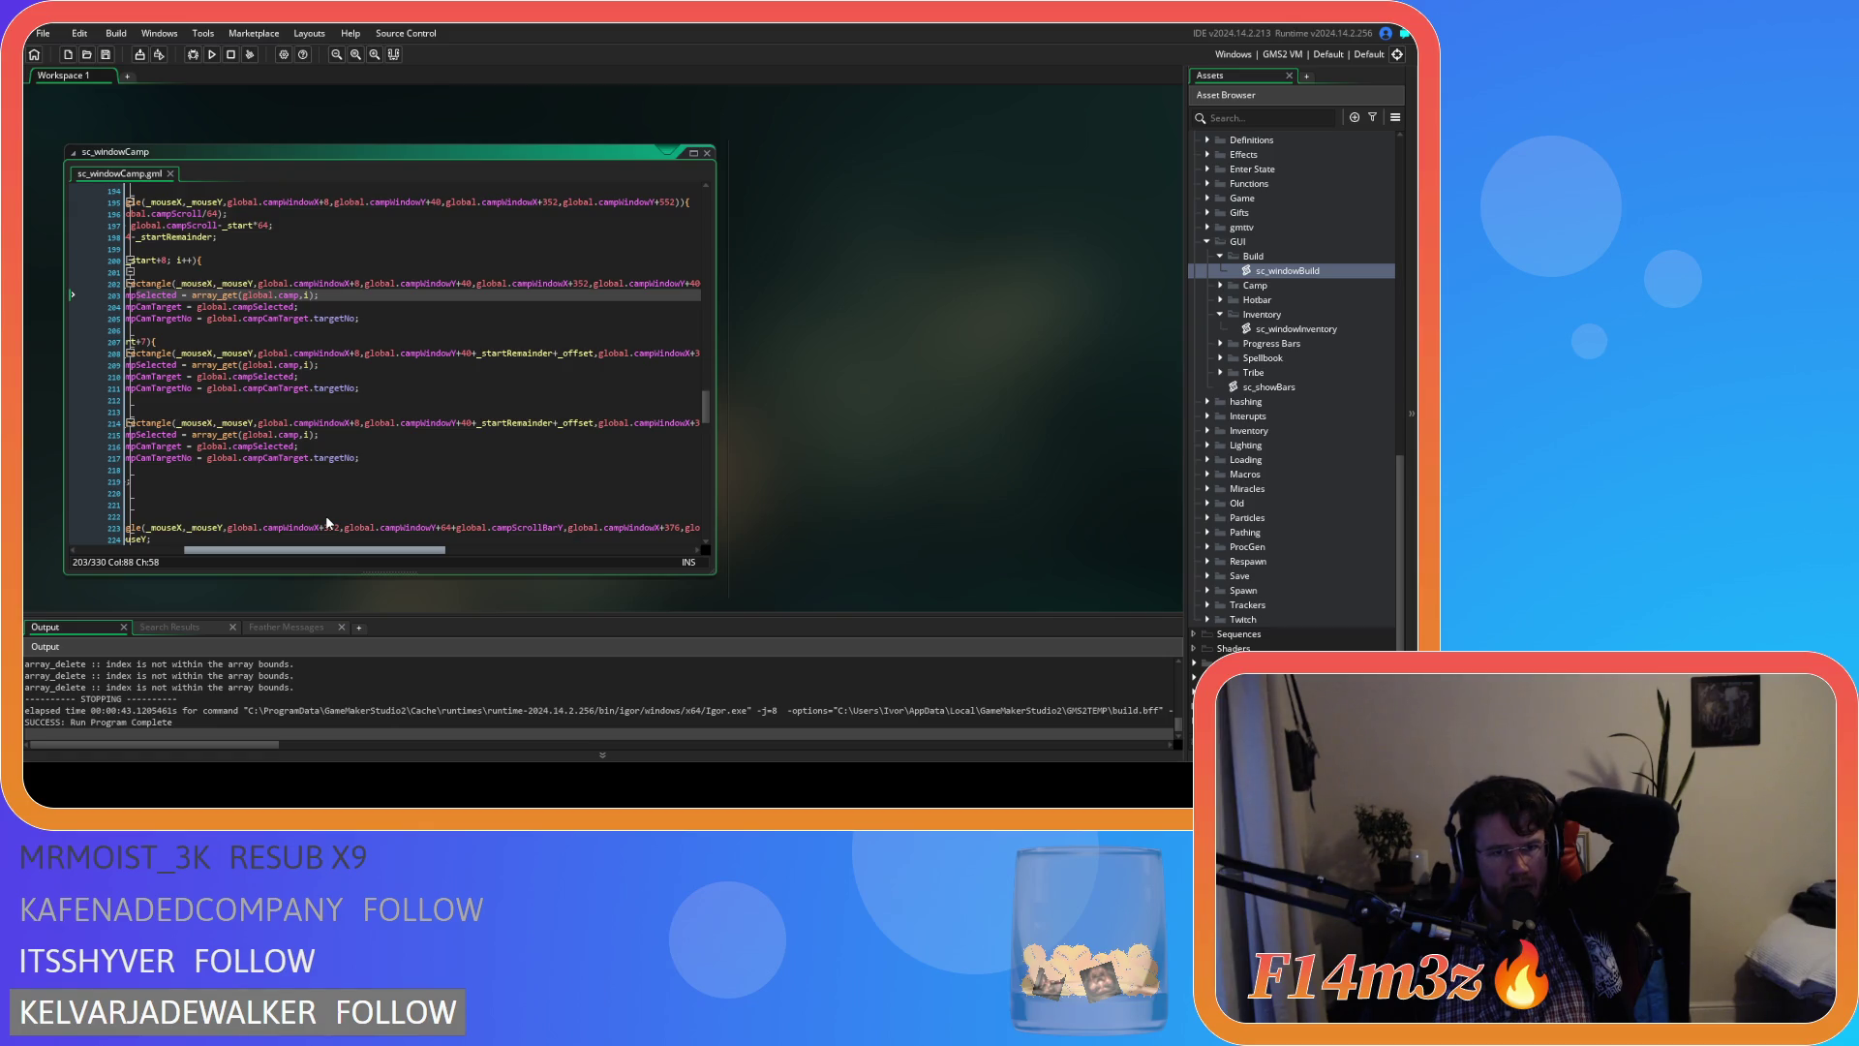
{"action": "left_click_drag", "start_coordinate": [327, 519], "coordinate": [499, 531]}
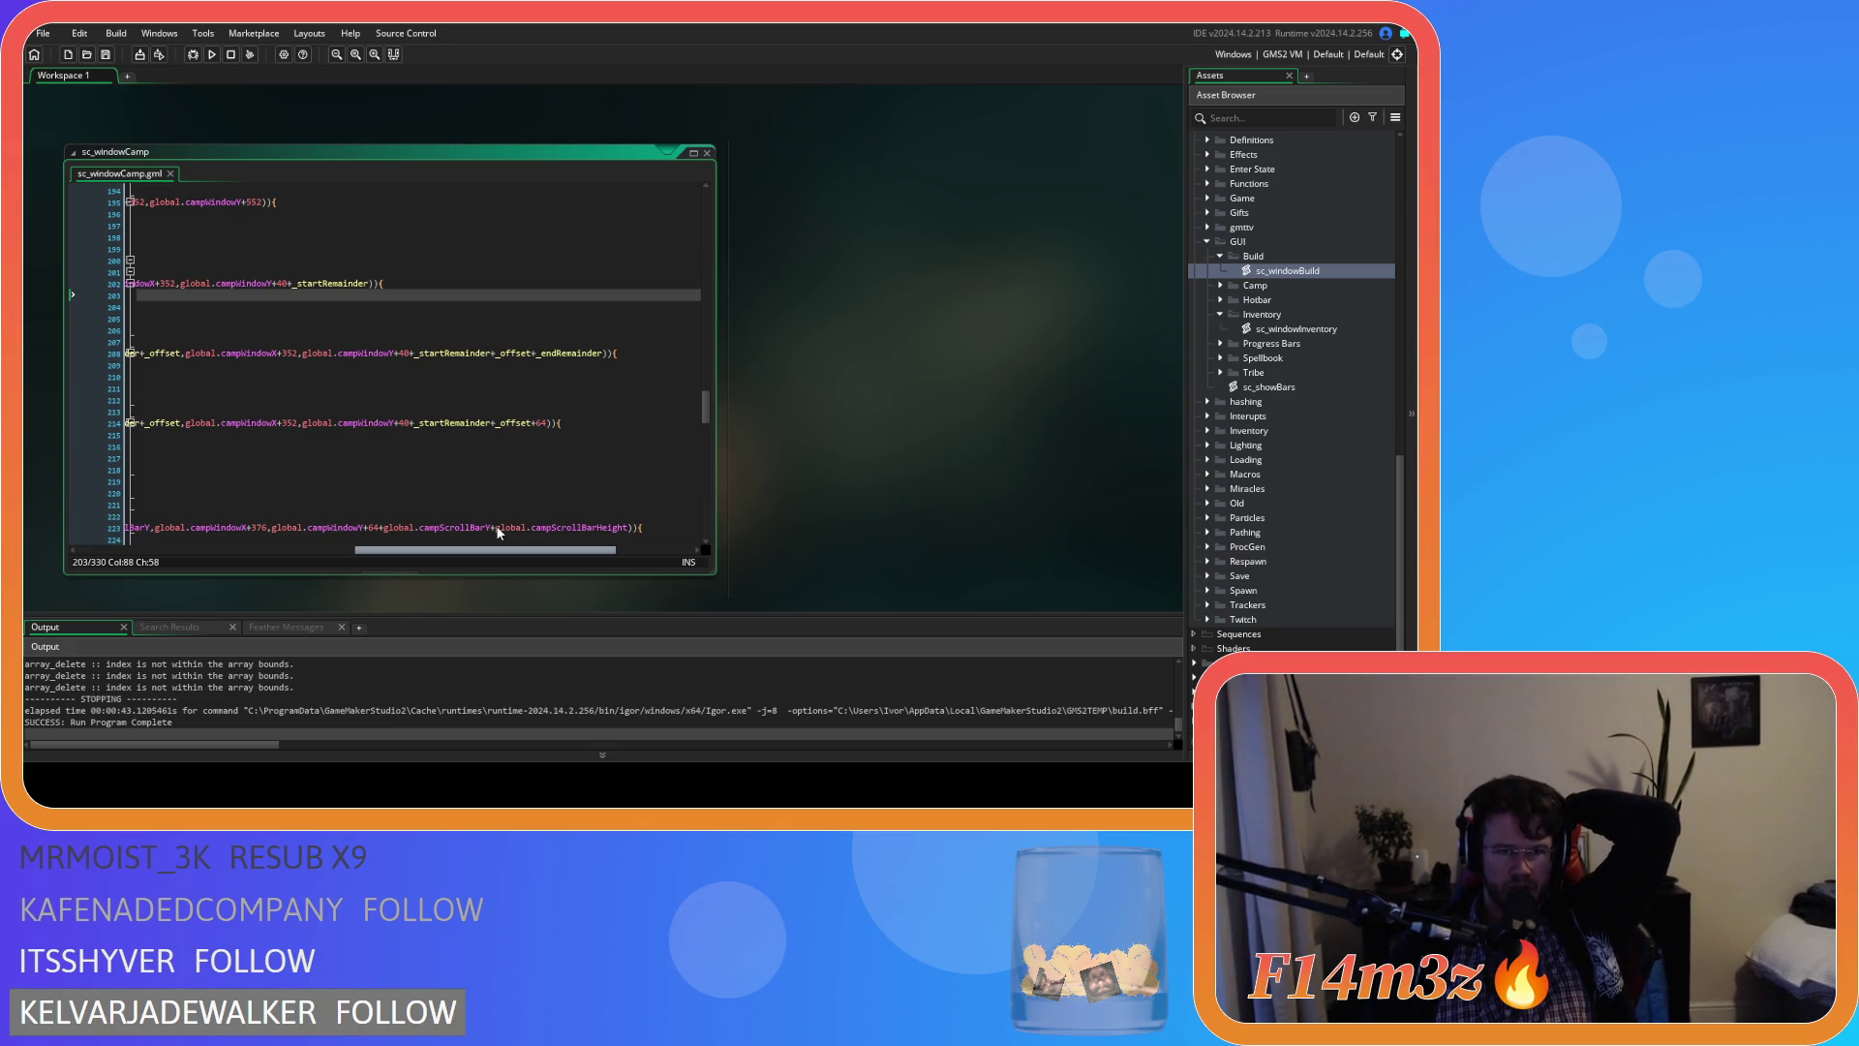
{"action": "left_click_drag", "start_coordinate": [499, 532], "coordinate": [452, 523]}
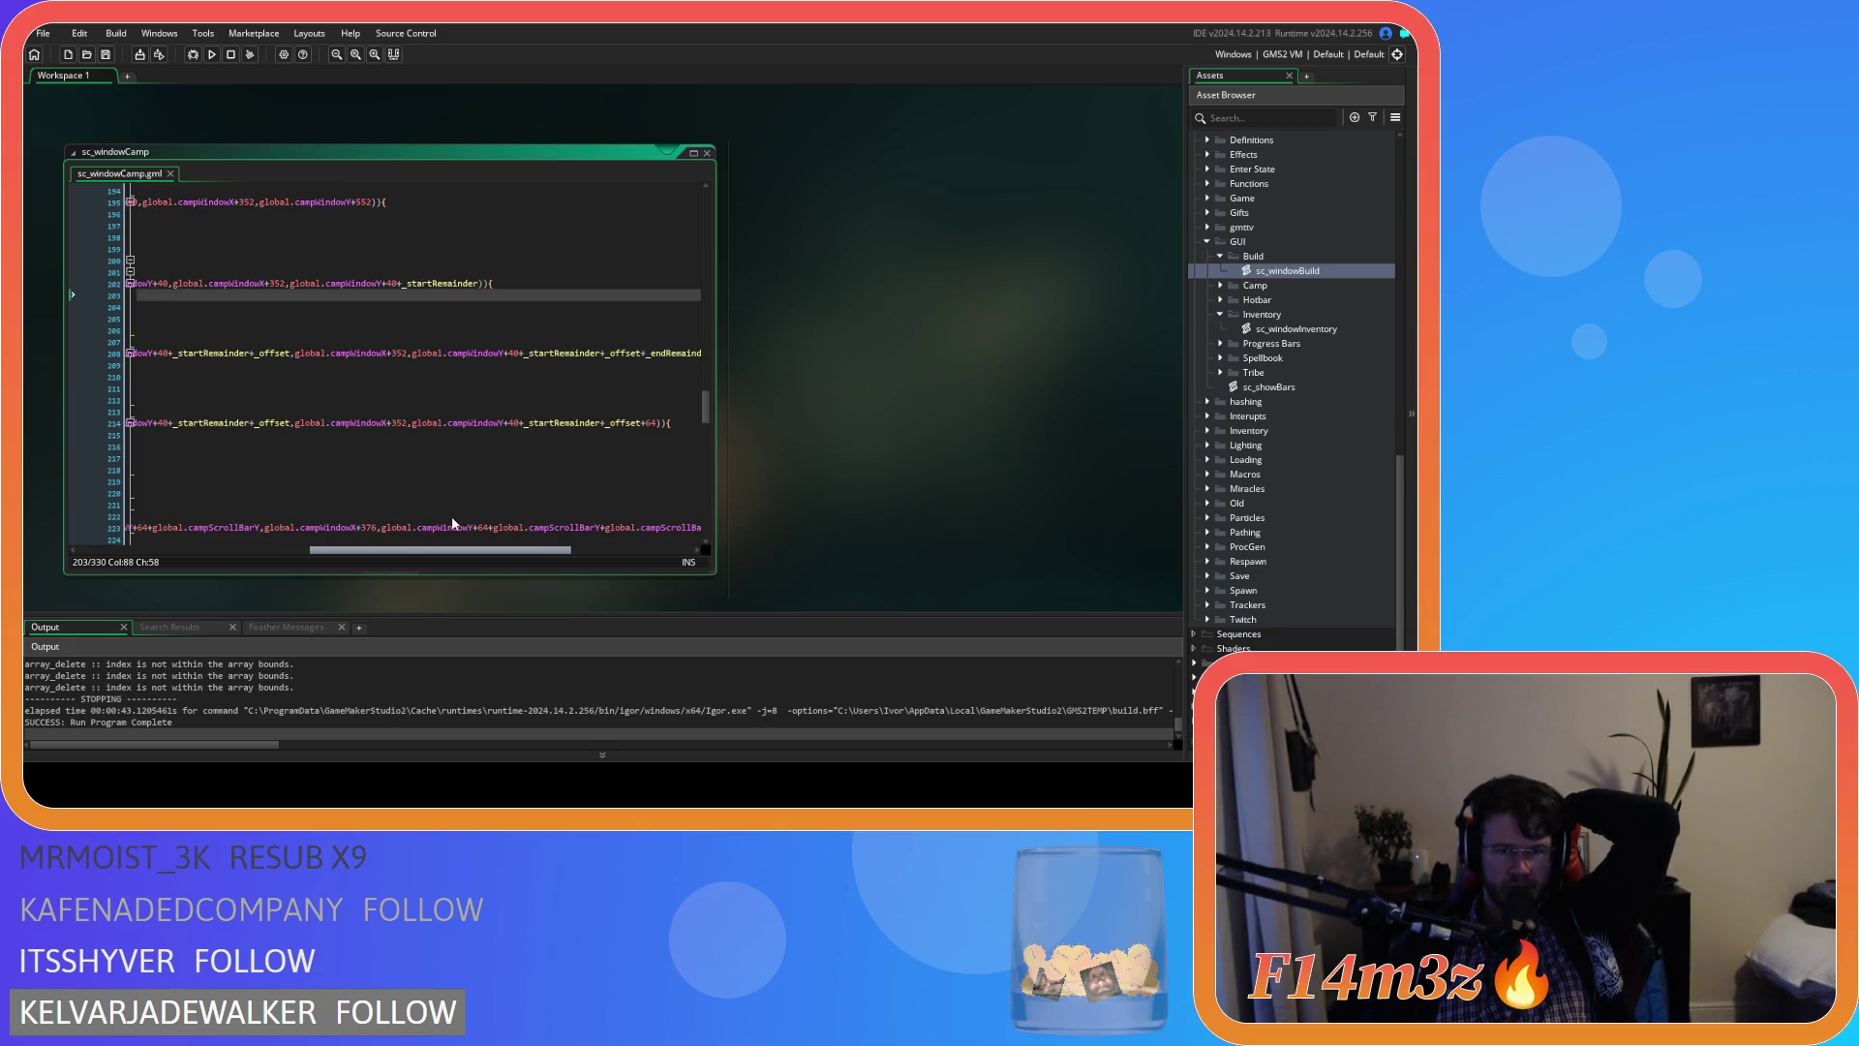
{"action": "left_click_drag", "start_coordinate": [452, 523], "coordinate": [339, 506]}
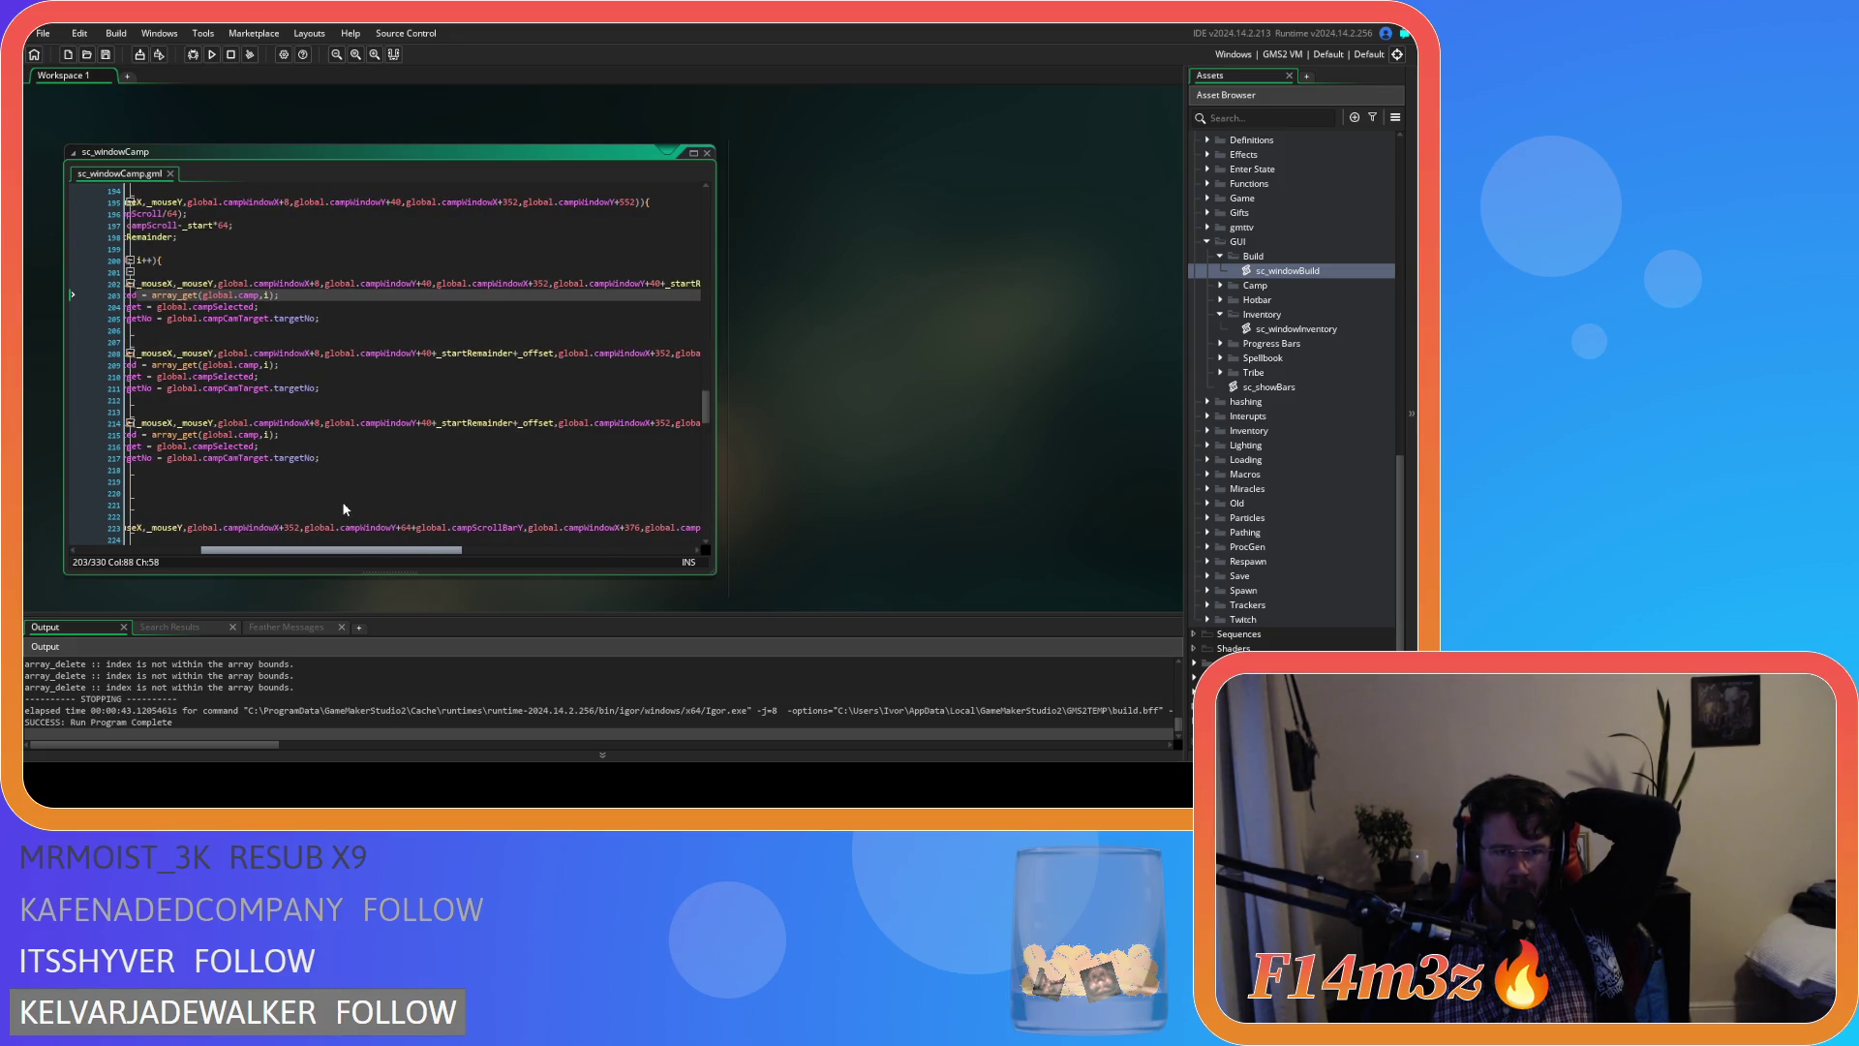
{"action": "left_click_drag", "start_coordinate": [343, 504], "coordinate": [473, 500]}
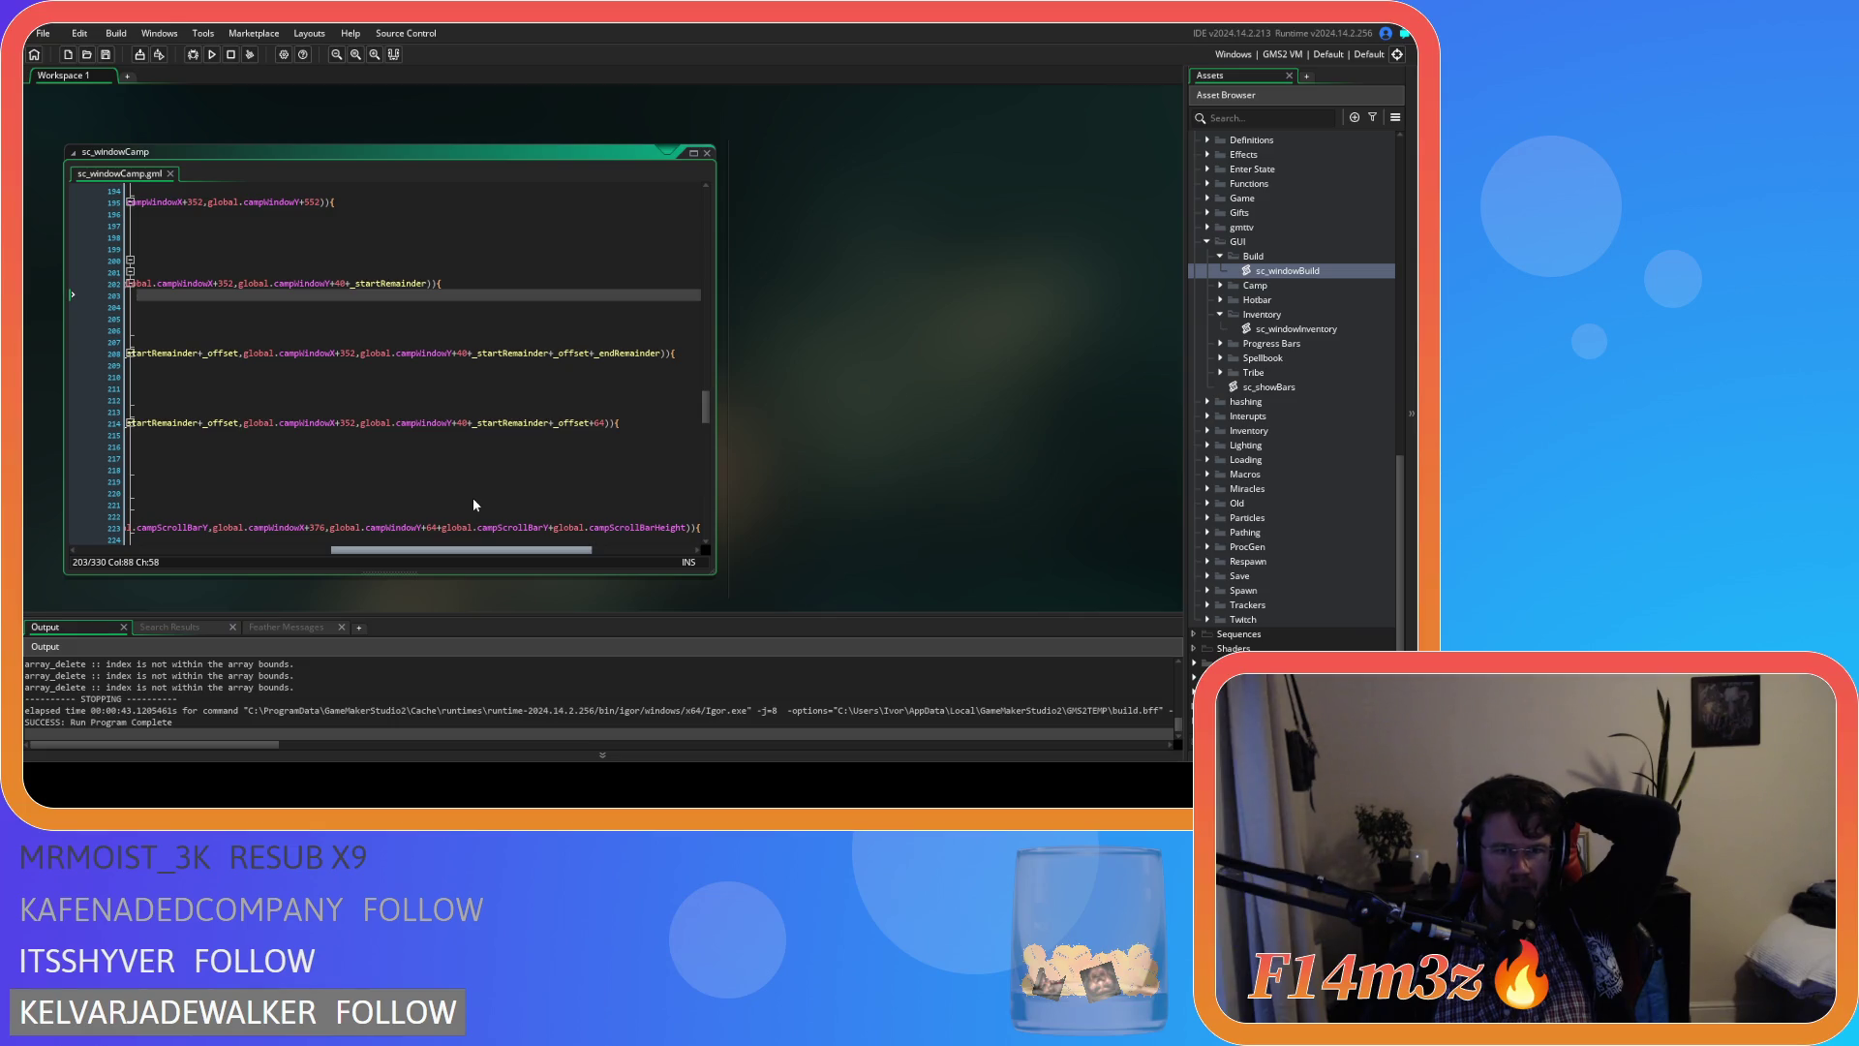
{"action": "left_click_drag", "start_coordinate": [473, 500], "coordinate": [265, 498]}
Check the ends of lines 209–216, then toggle a breakpoint on line 201 on and off
{"action": "left_click", "coordinate": [447, 449]}
{"action": "left_click", "coordinate": [474, 437]}
{"action": "left_click", "coordinate": [489, 353]}
{"action": "left_click", "coordinate": [489, 377]}
{"action": "left_click", "coordinate": [491, 366]}
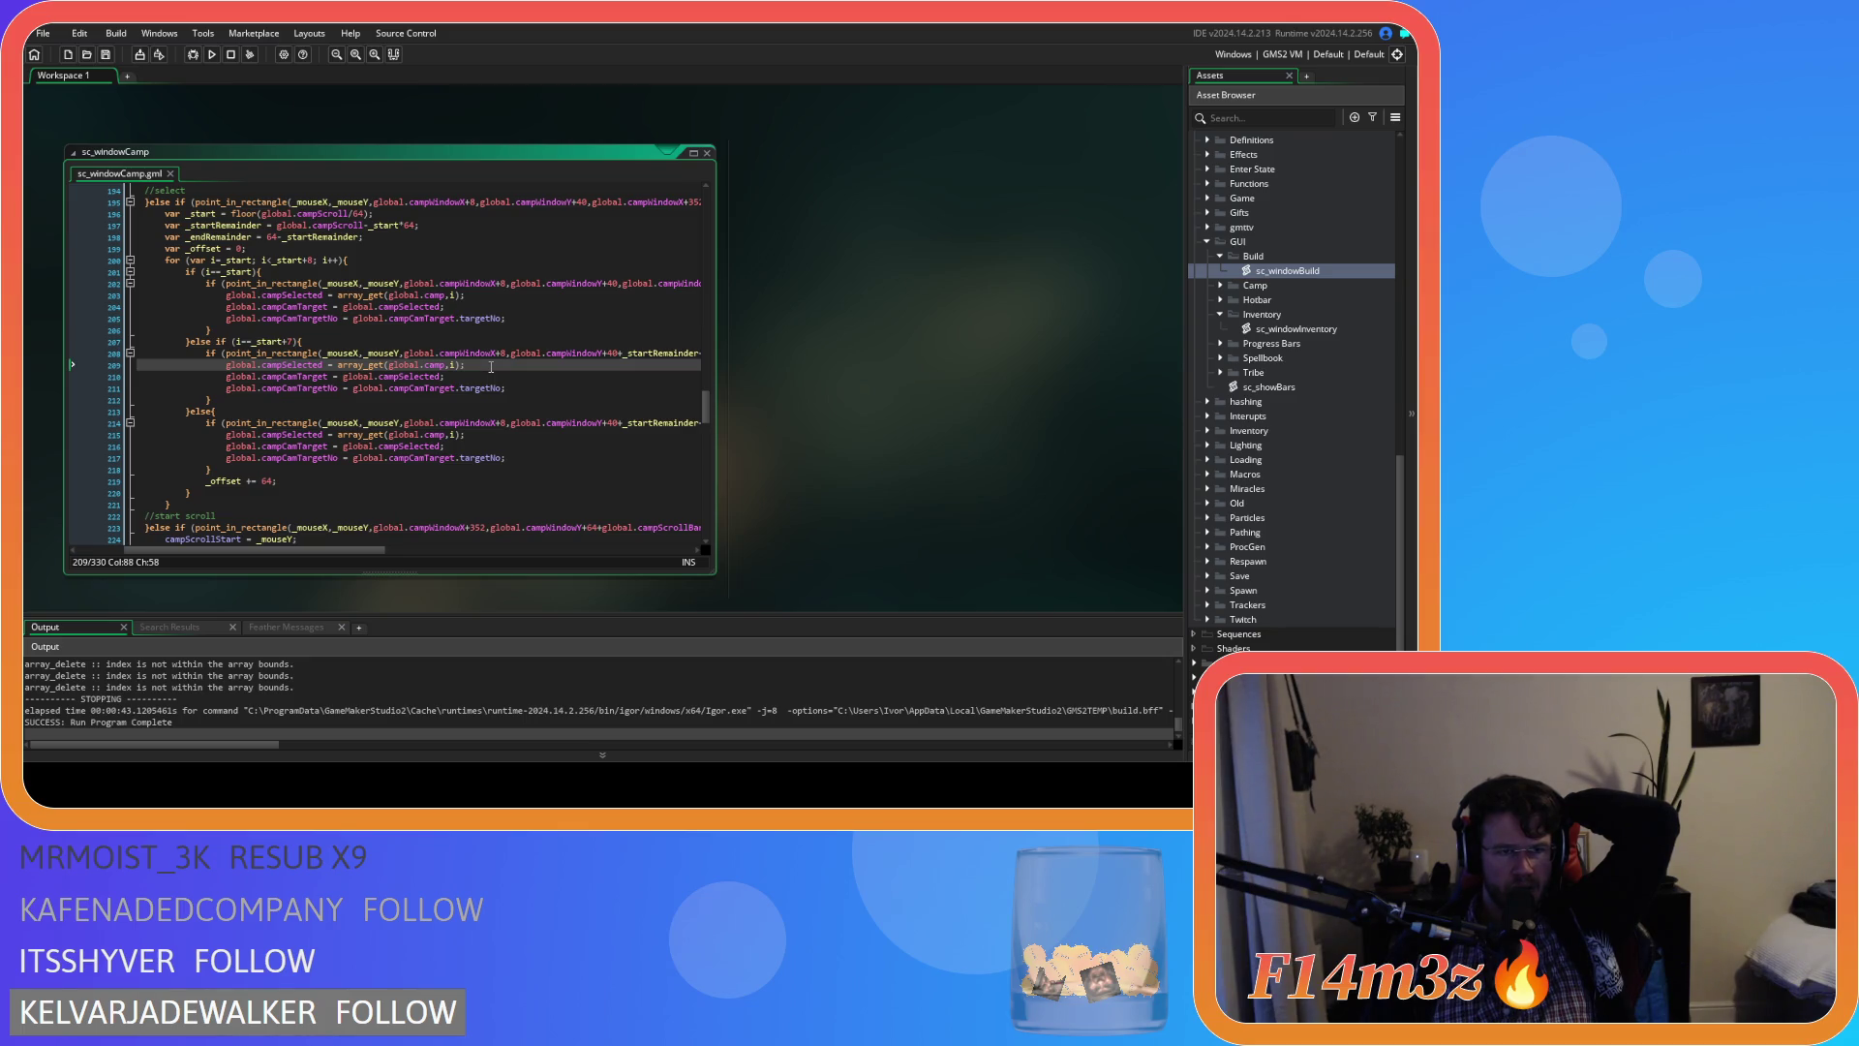
{"action": "left_click", "coordinate": [102, 272]}
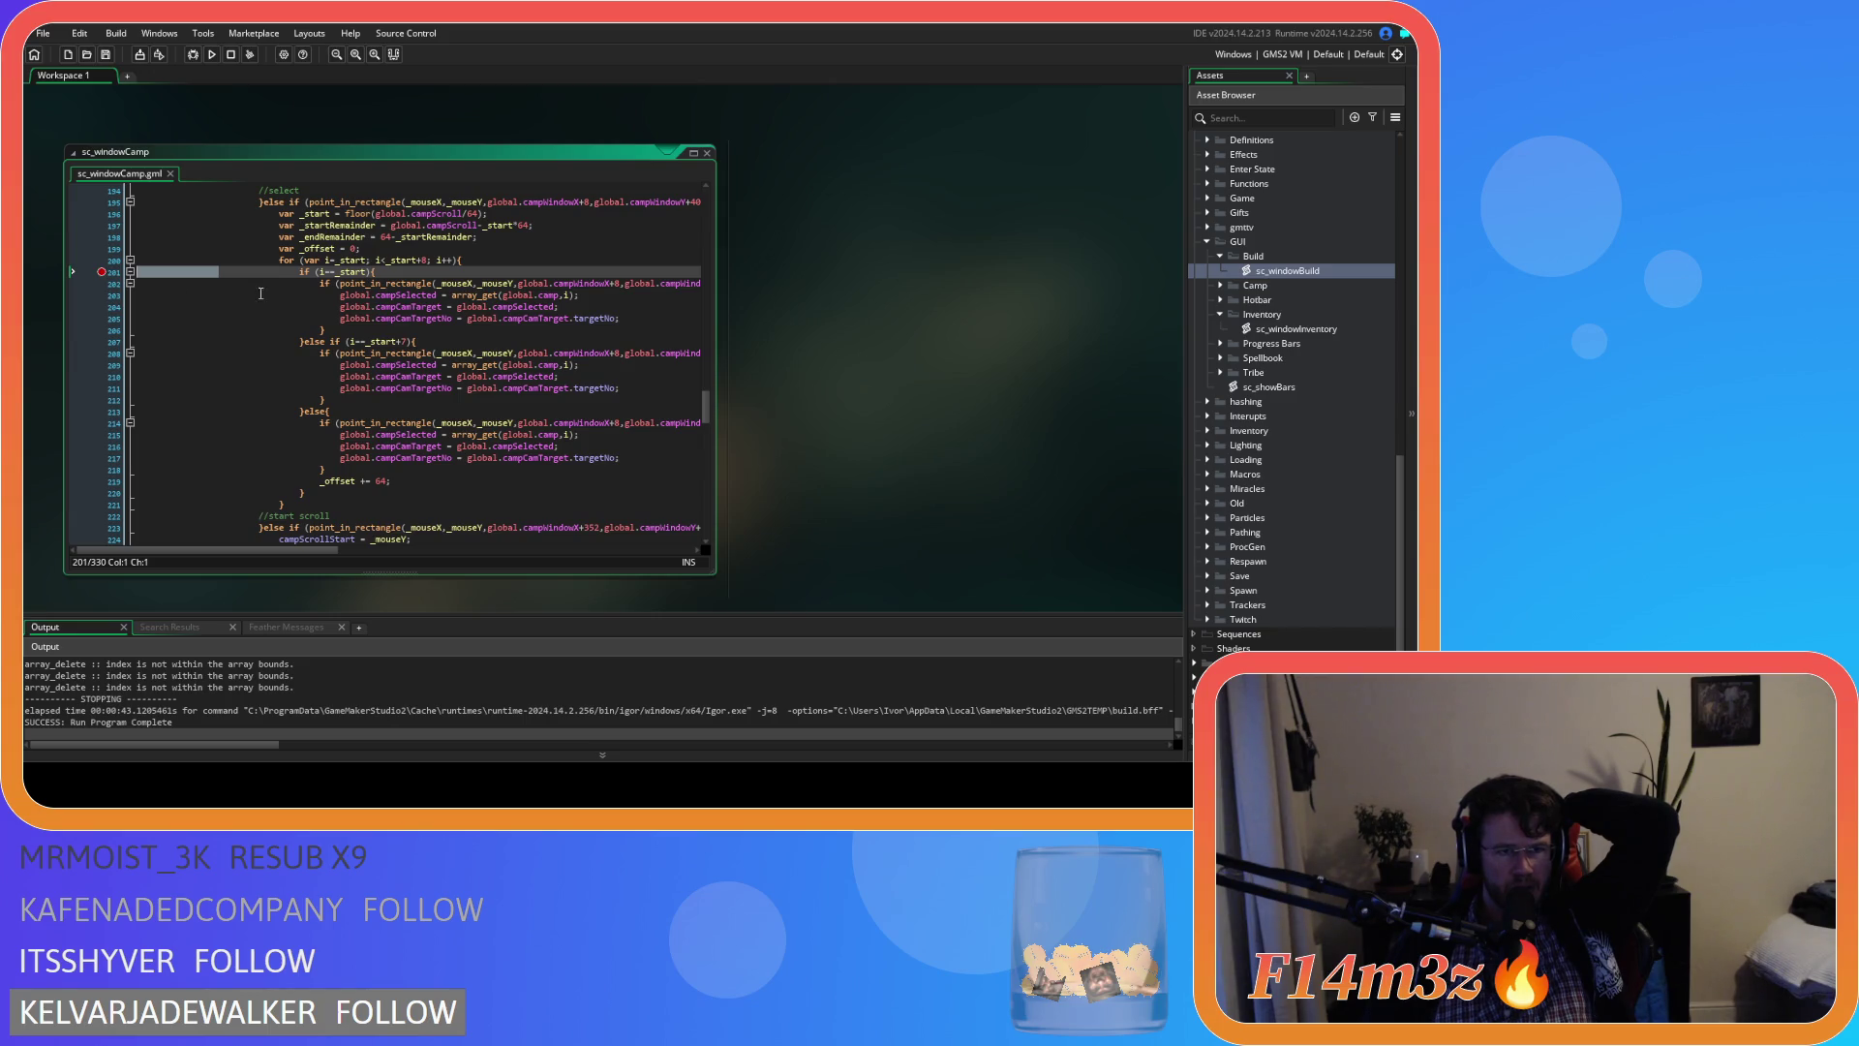
{"action": "left_click", "coordinate": [102, 272]}
Set a breakpoint on line 202, start the debugger, and inspect variables when it halts
{"action": "left_click", "coordinate": [105, 294]}
{"action": "left_click", "coordinate": [101, 283]}
{"action": "left_click", "coordinate": [104, 299]}
{"action": "left_click", "coordinate": [192, 54]}
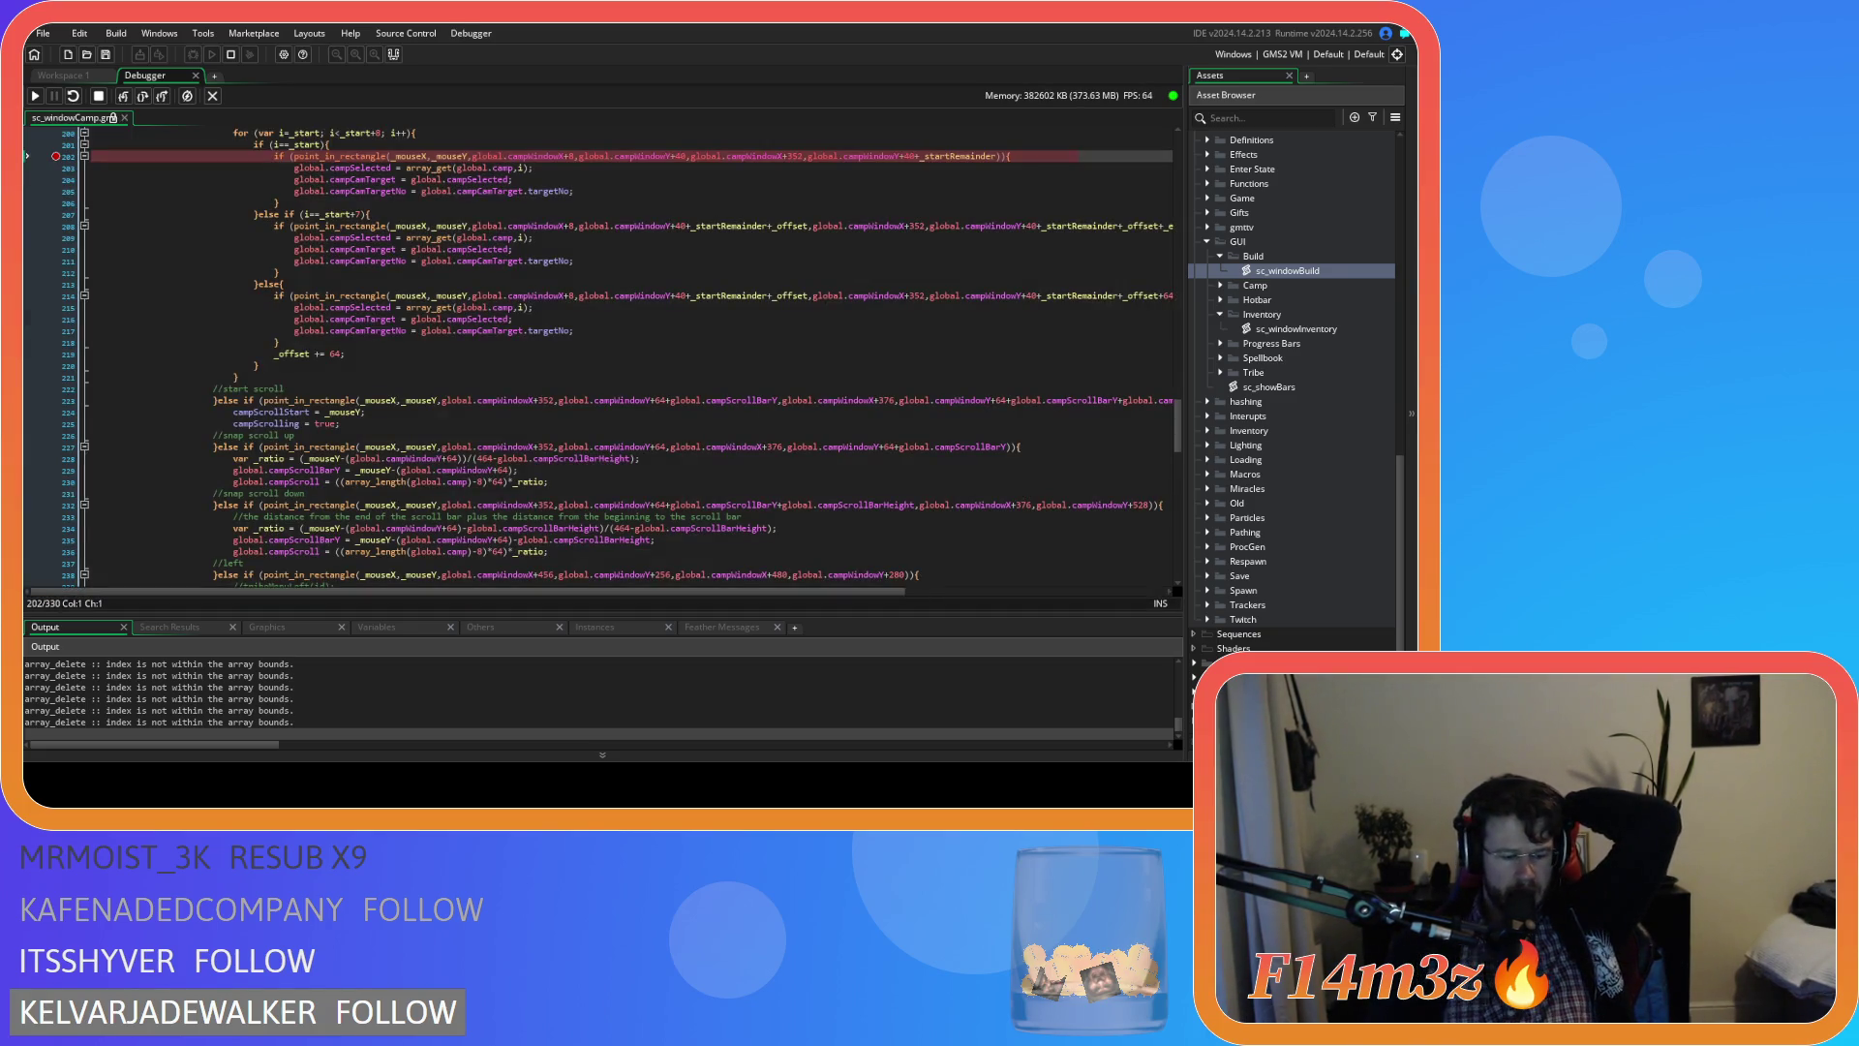
{"action": "scroll", "coordinate": [276, 174], "scroll_direction": "up", "scroll_amount": 1}
{"action": "mouse_move", "coordinate": [276, 174]}
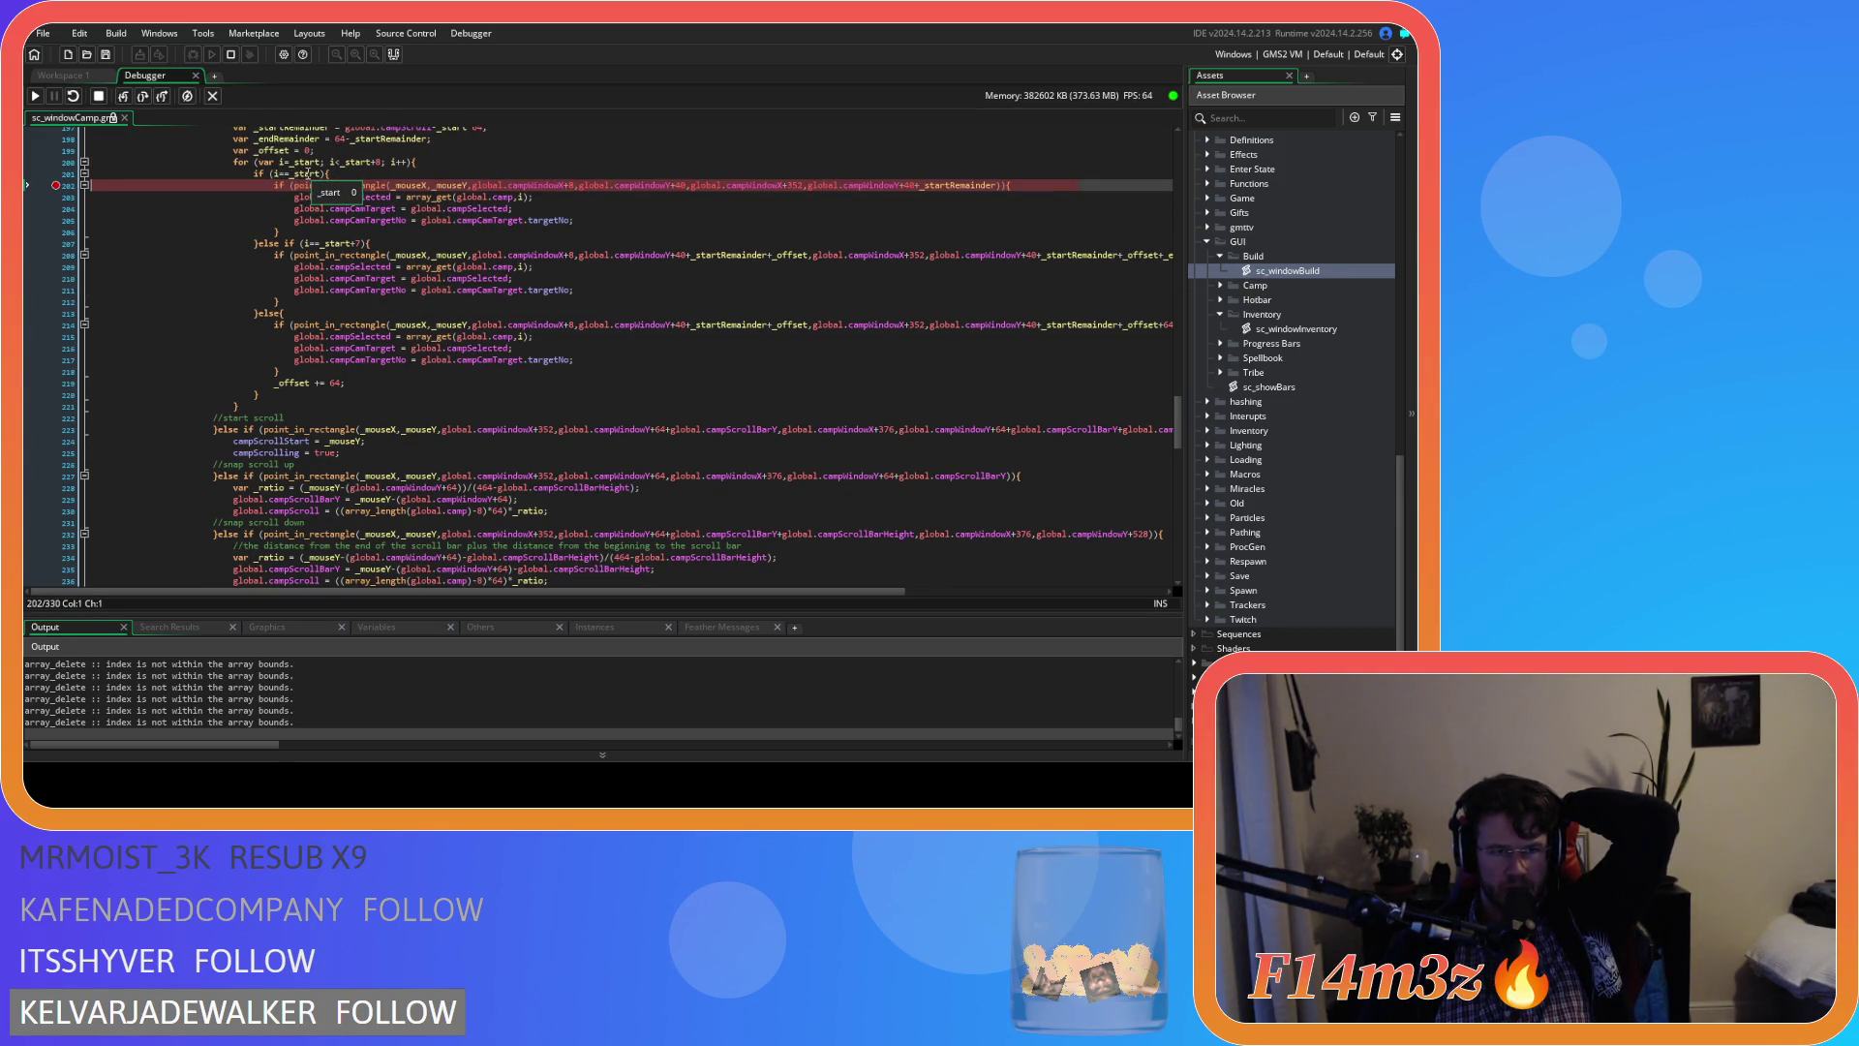
{"action": "mouse_move", "coordinate": [466, 208]}
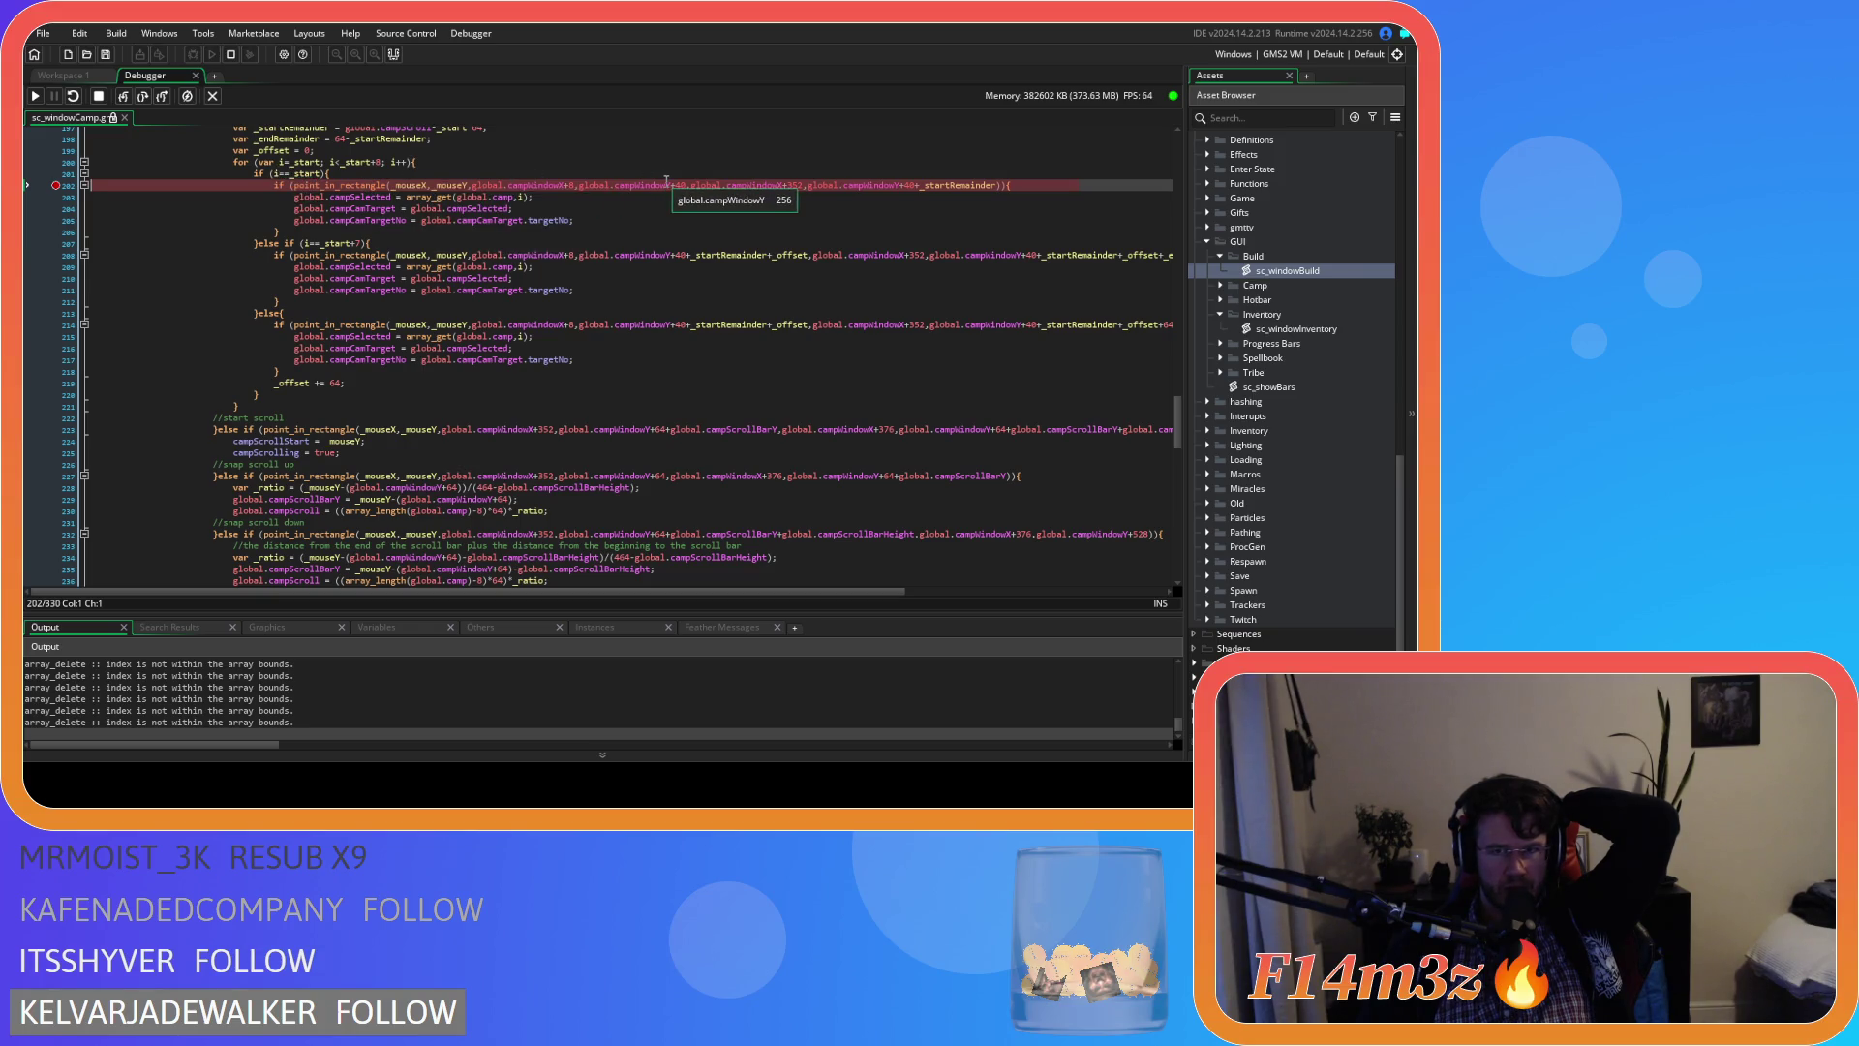
Move the breakpoint down to line 203 and resume the paused game
{"action": "left_click", "coordinate": [55, 185]}
{"action": "left_click", "coordinate": [55, 198]}
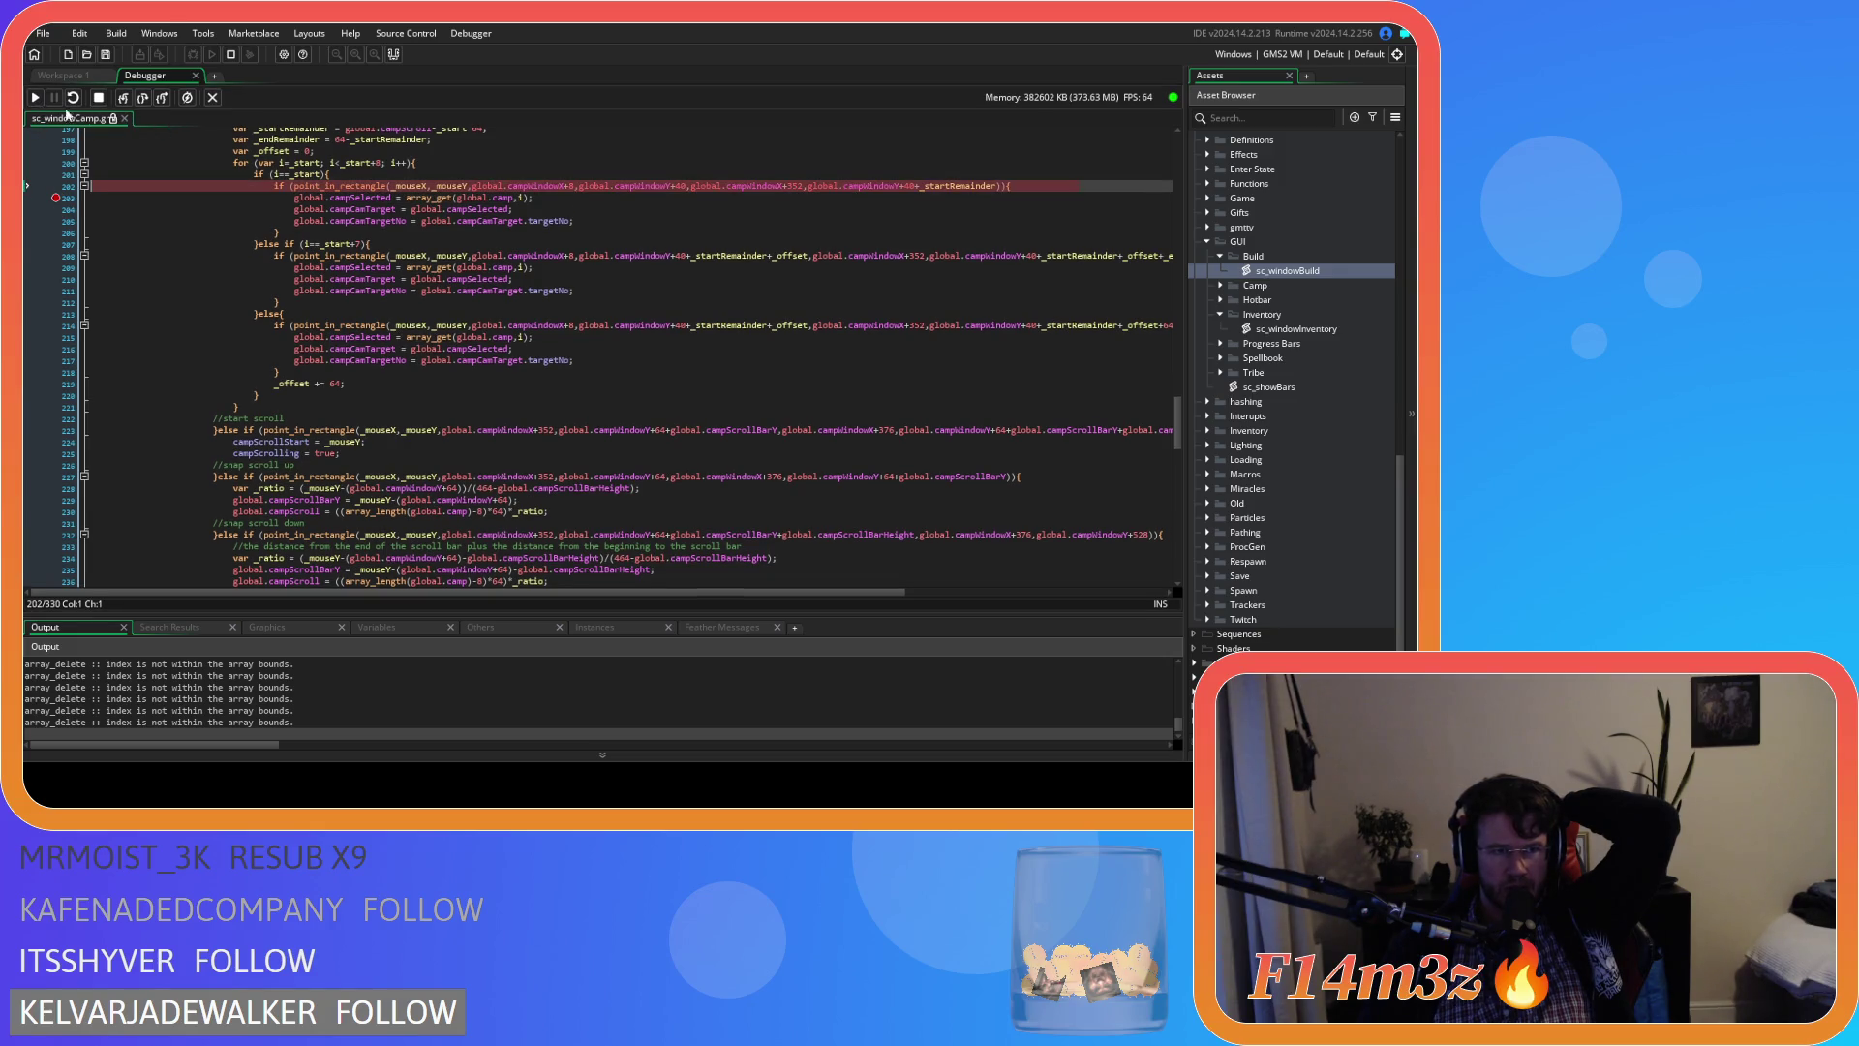
{"action": "left_click", "coordinate": [35, 98]}
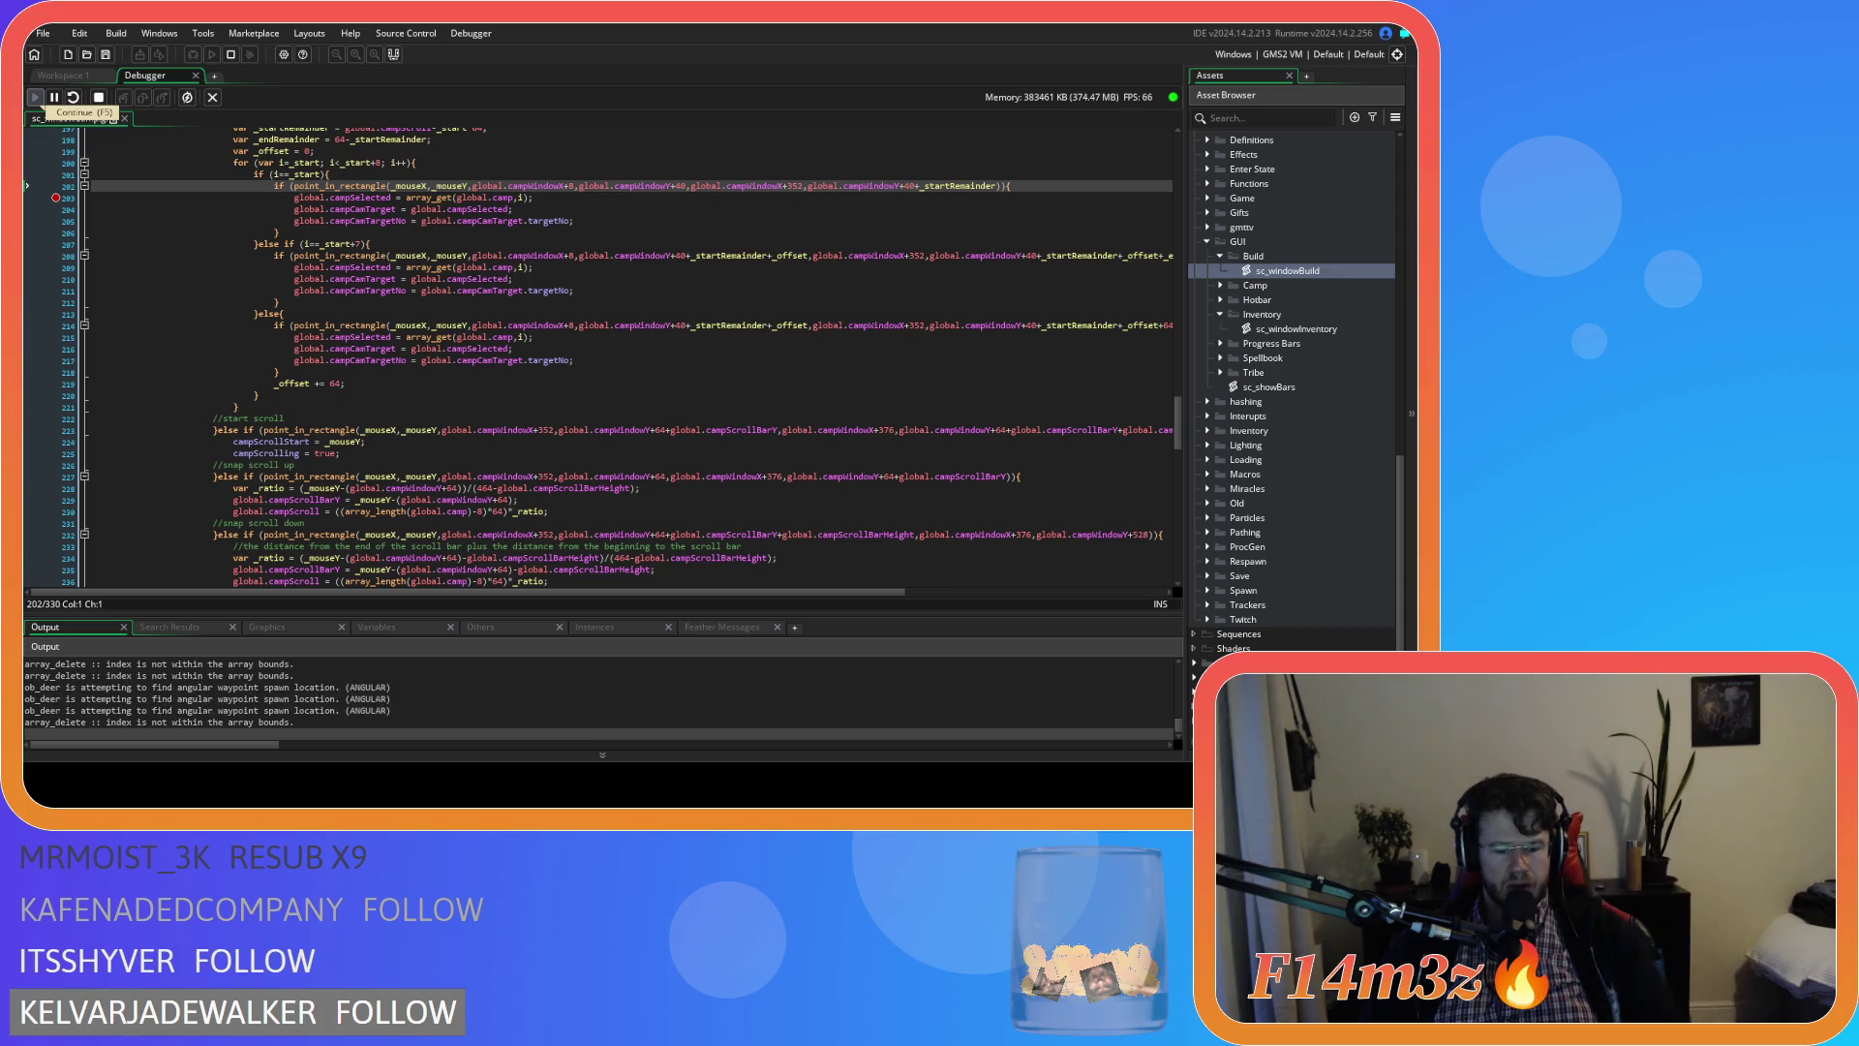
Stop the debug session, rebuild and run with F5, then close the Camp window and quit
{"action": "left_click", "coordinate": [98, 97]}
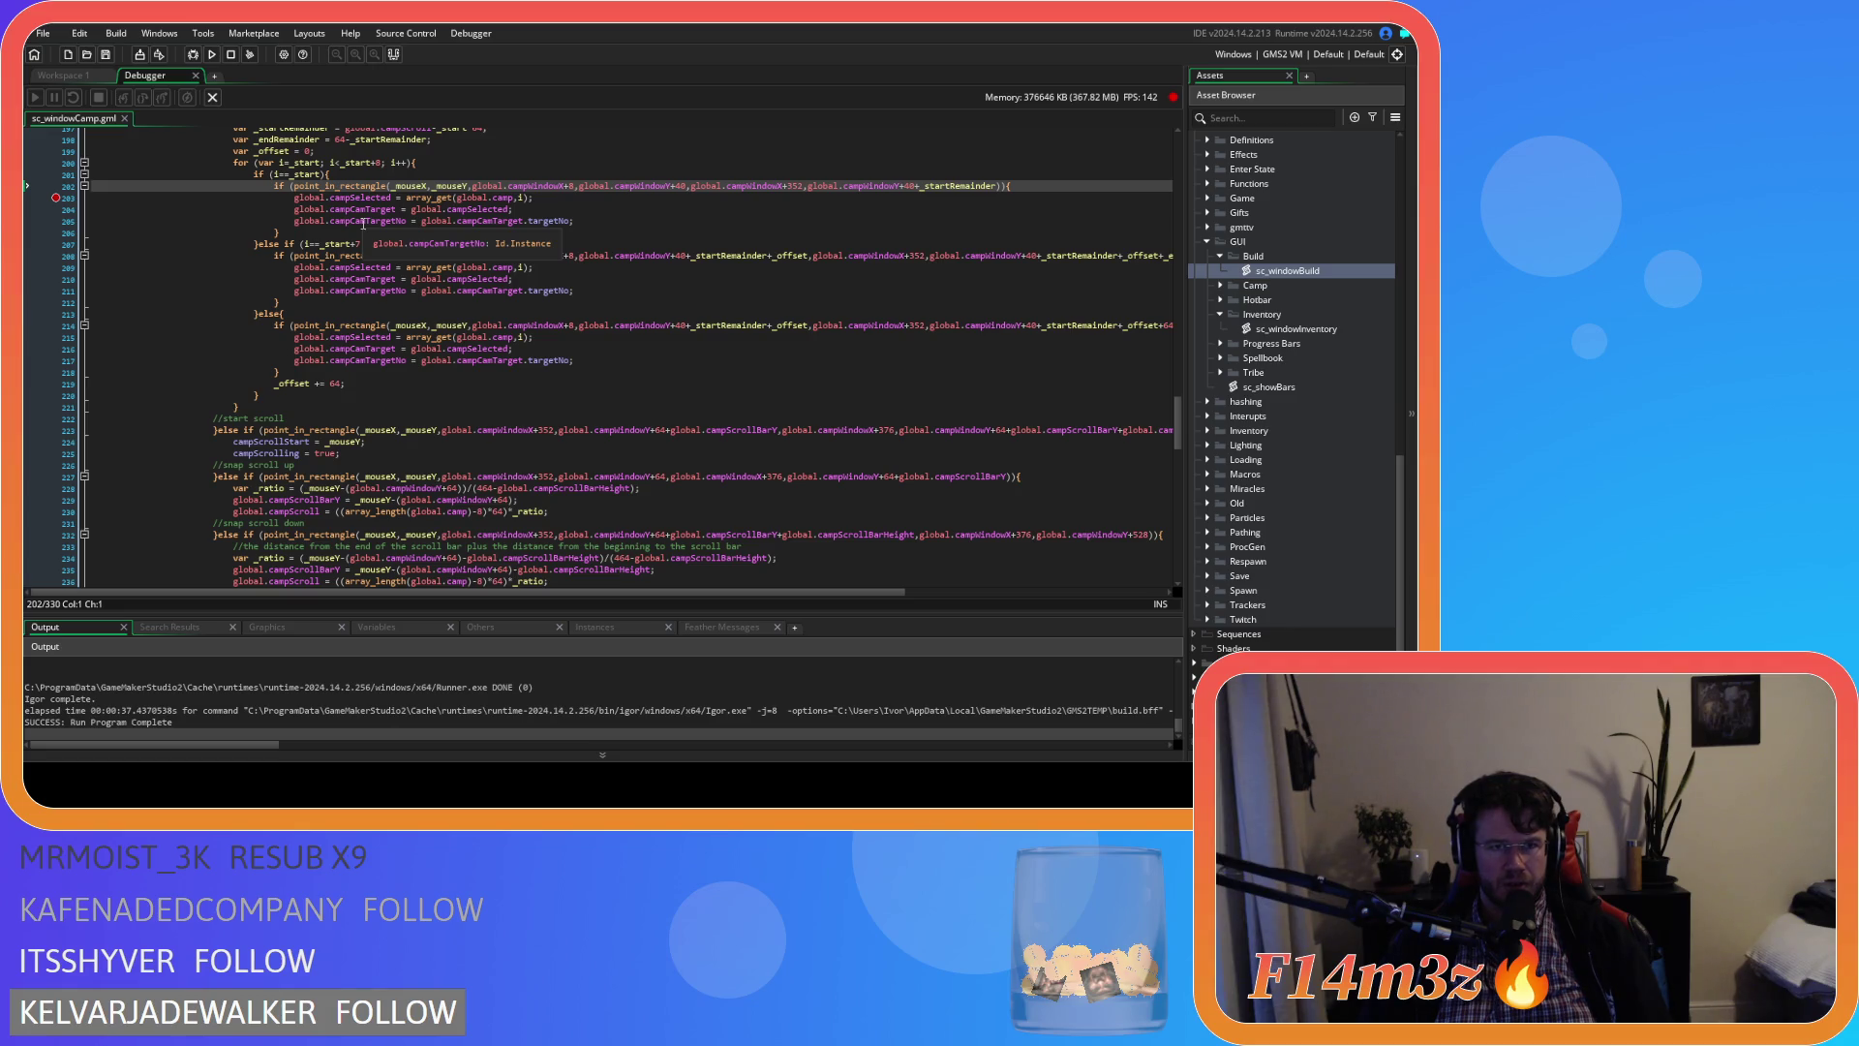
{"action": "key", "text": "F5"}
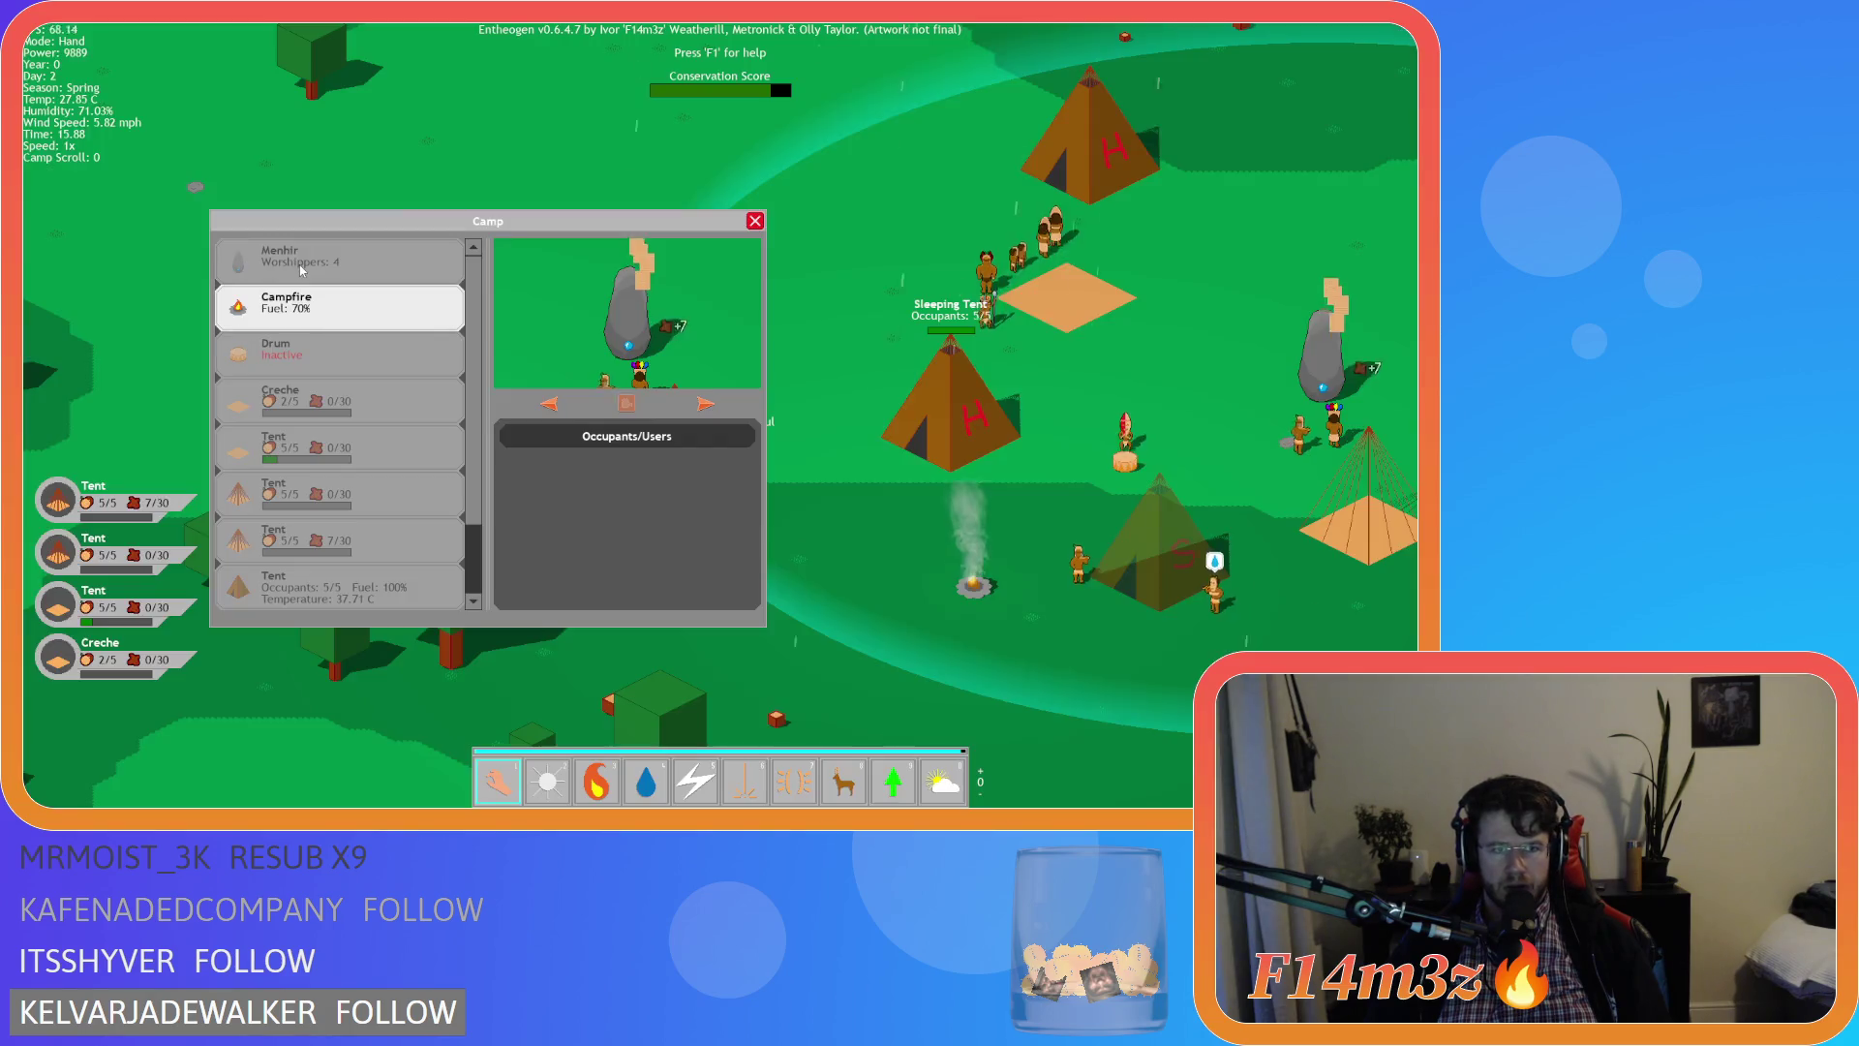
{"action": "key", "text": "Escape"}
{"action": "key", "text": "Escape"}
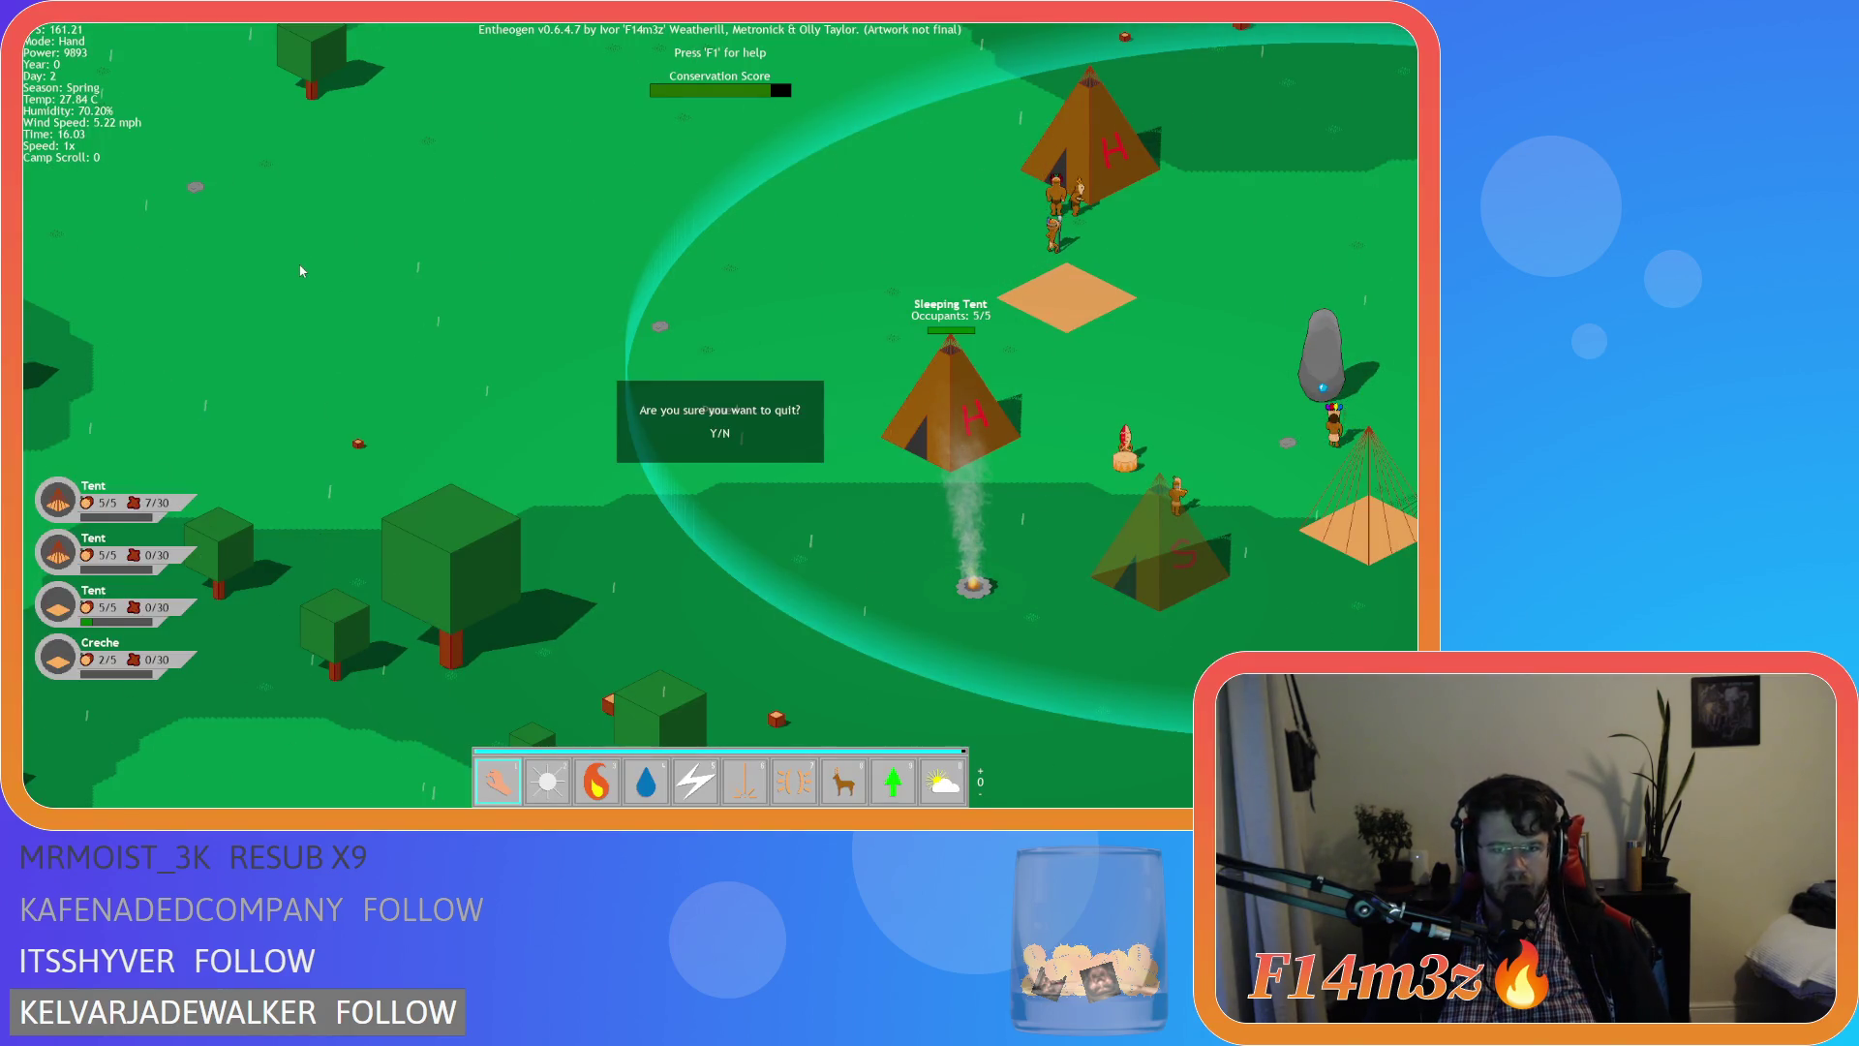
{"action": "key", "text": "Return"}
{"action": "key", "text": "alt+Tab"}
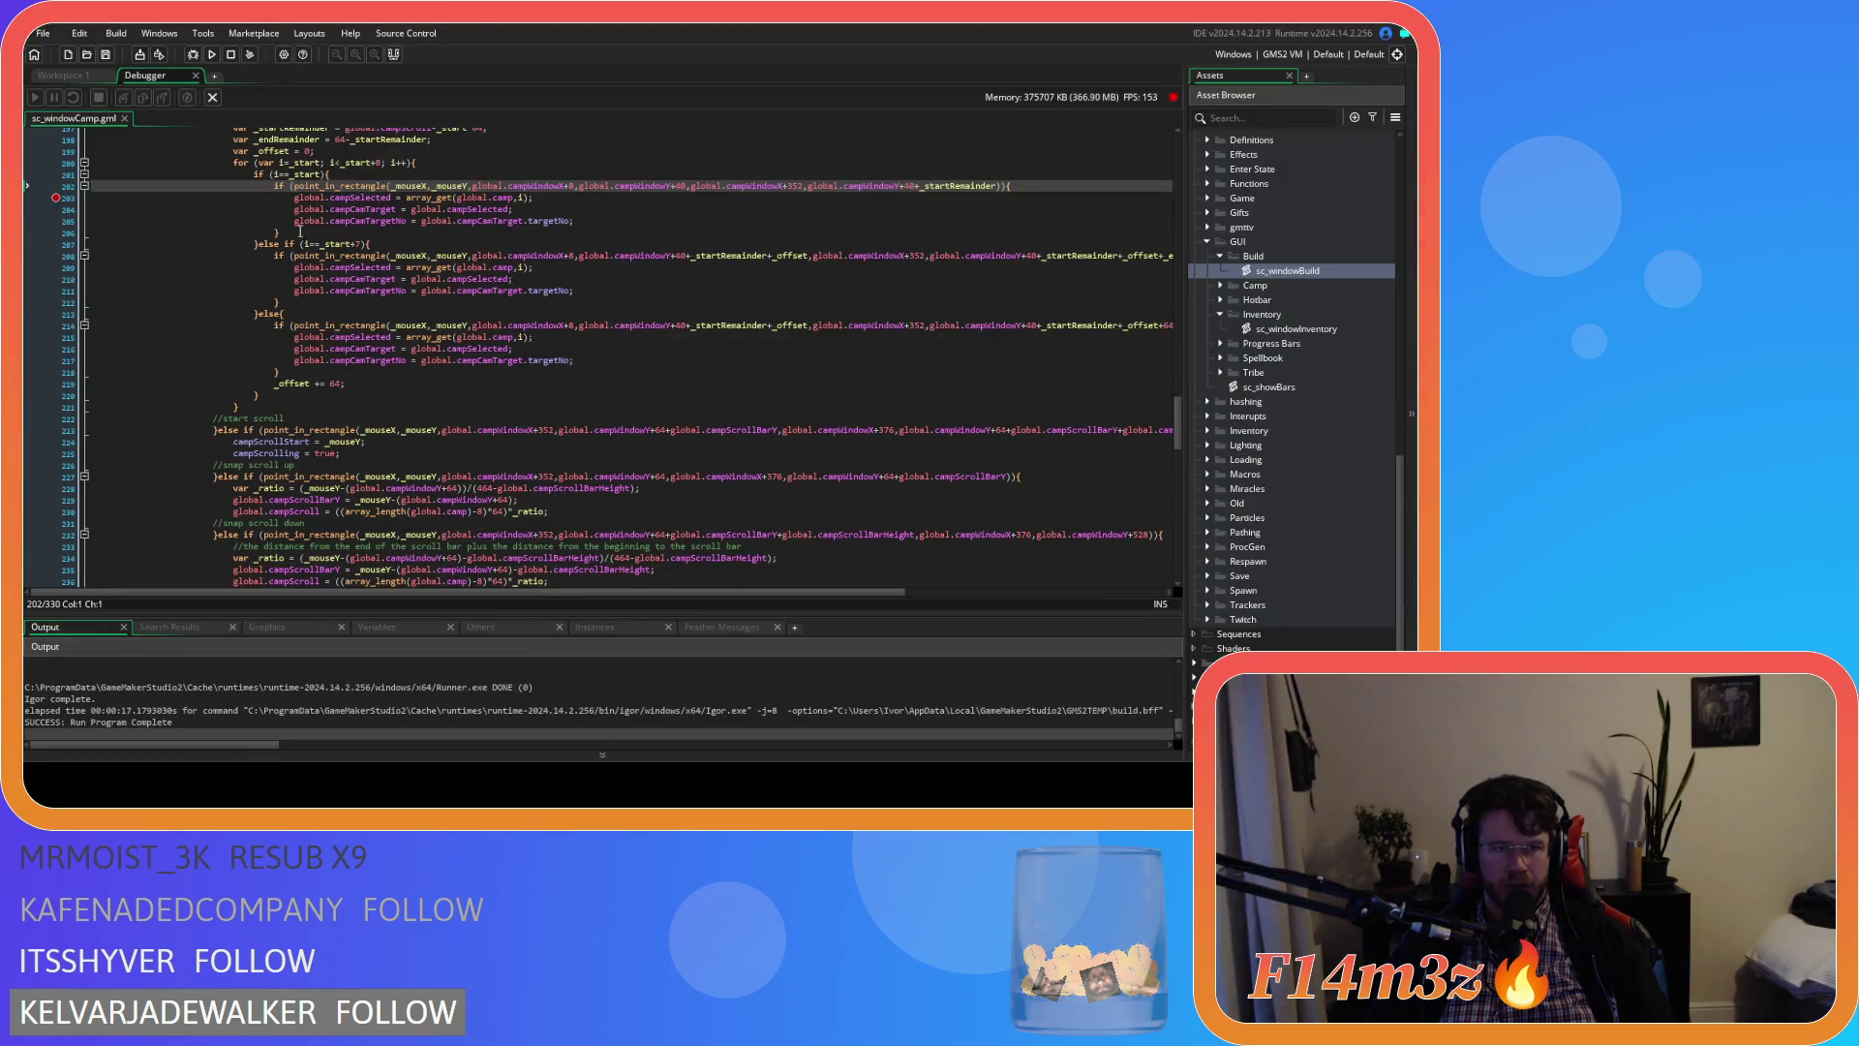
Remove the breakpoint from line 203 of sc_windowCamp
{"action": "left_click", "coordinate": [92, 199]}
{"action": "key", "text": "F9"}
{"action": "left_click", "coordinate": [600, 212]}
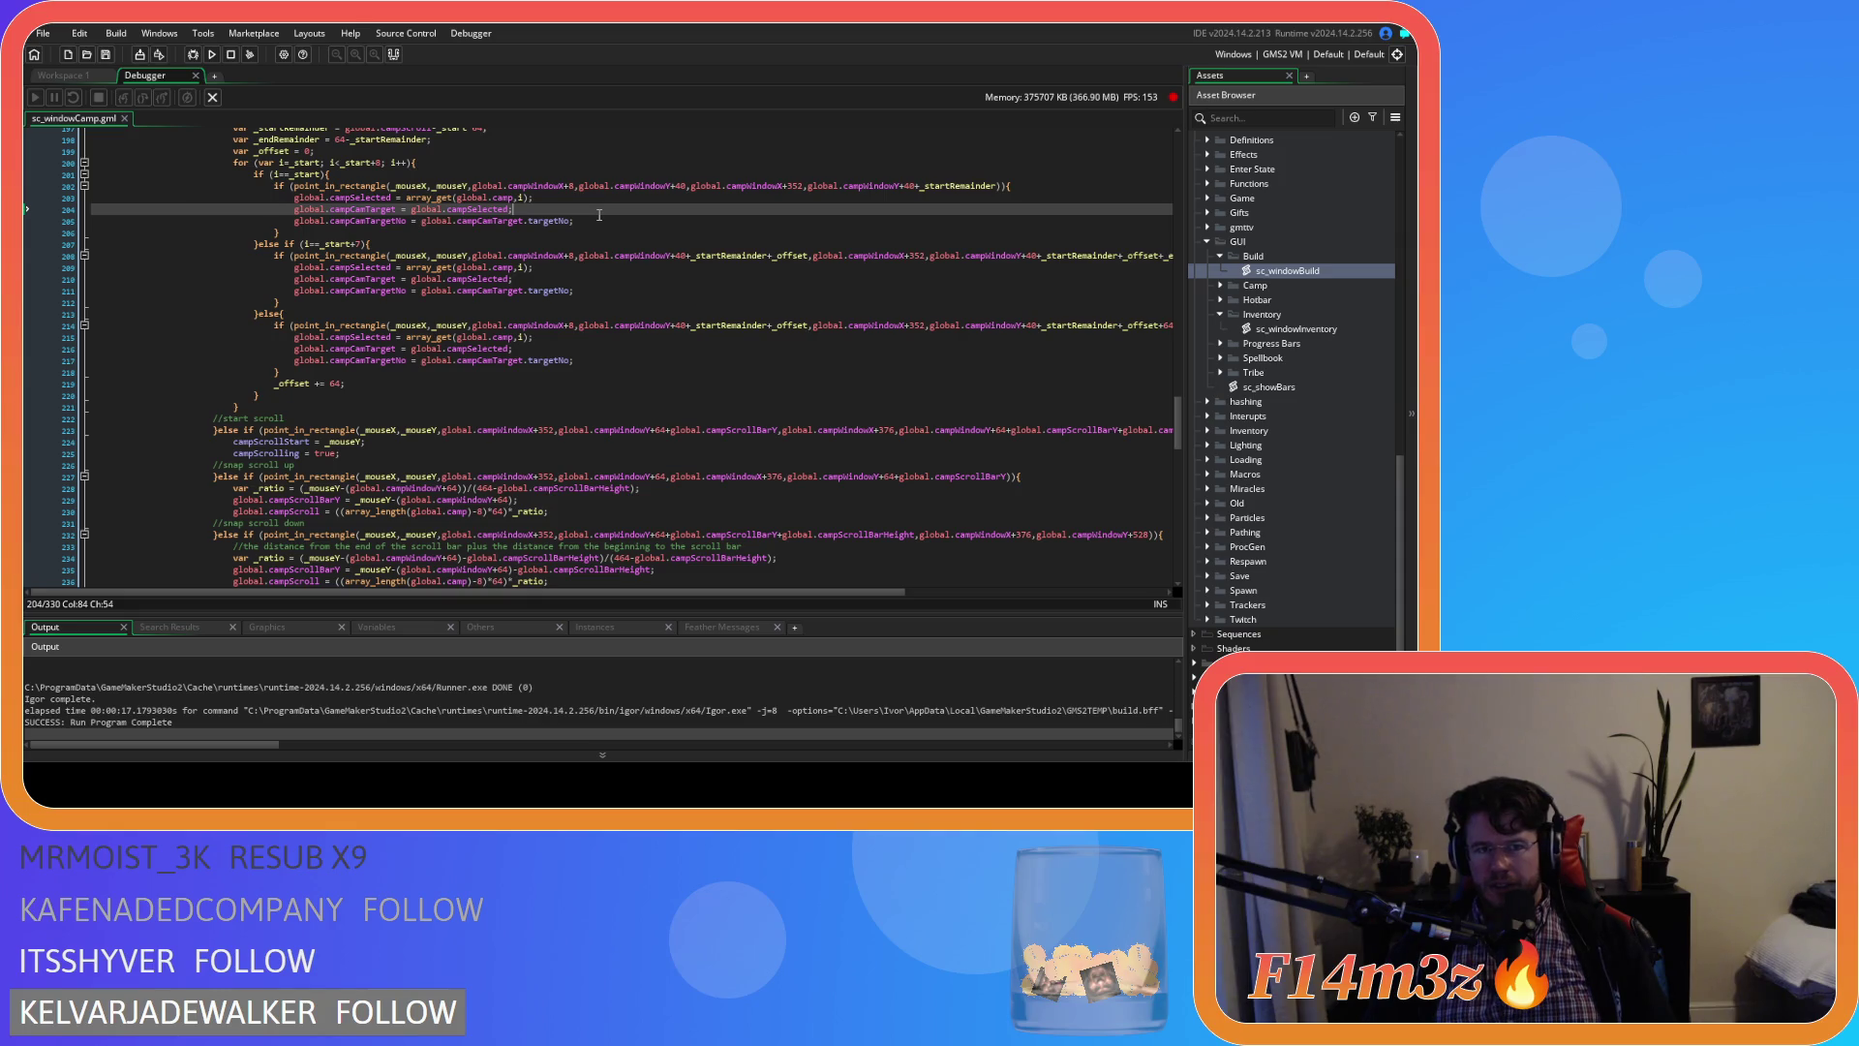
{"action": "scroll", "coordinate": [585, 223], "scroll_direction": "up", "scroll_amount": 1}
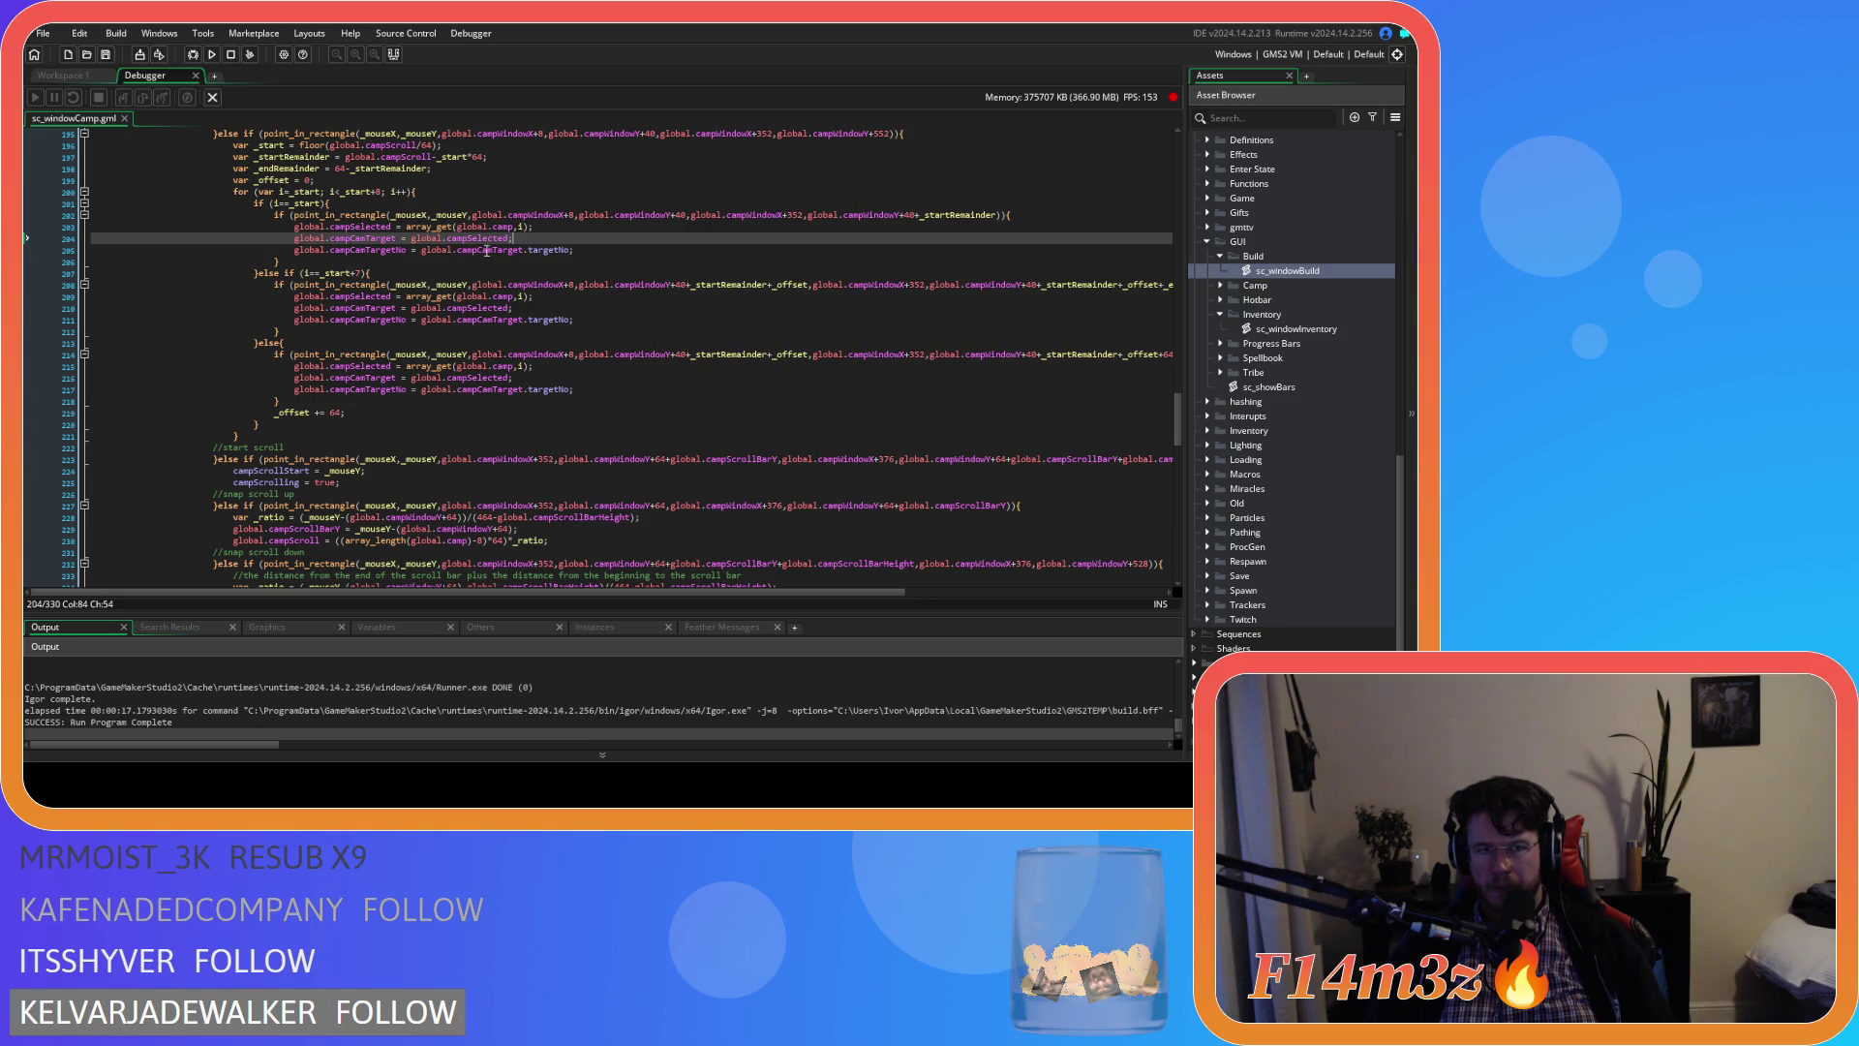
Inspect the 40 and _startRemainder terms on line 202 and campScroll on line 197
{"action": "left_click", "coordinate": [643, 215]}
{"action": "double_click", "coordinate": [681, 215]}
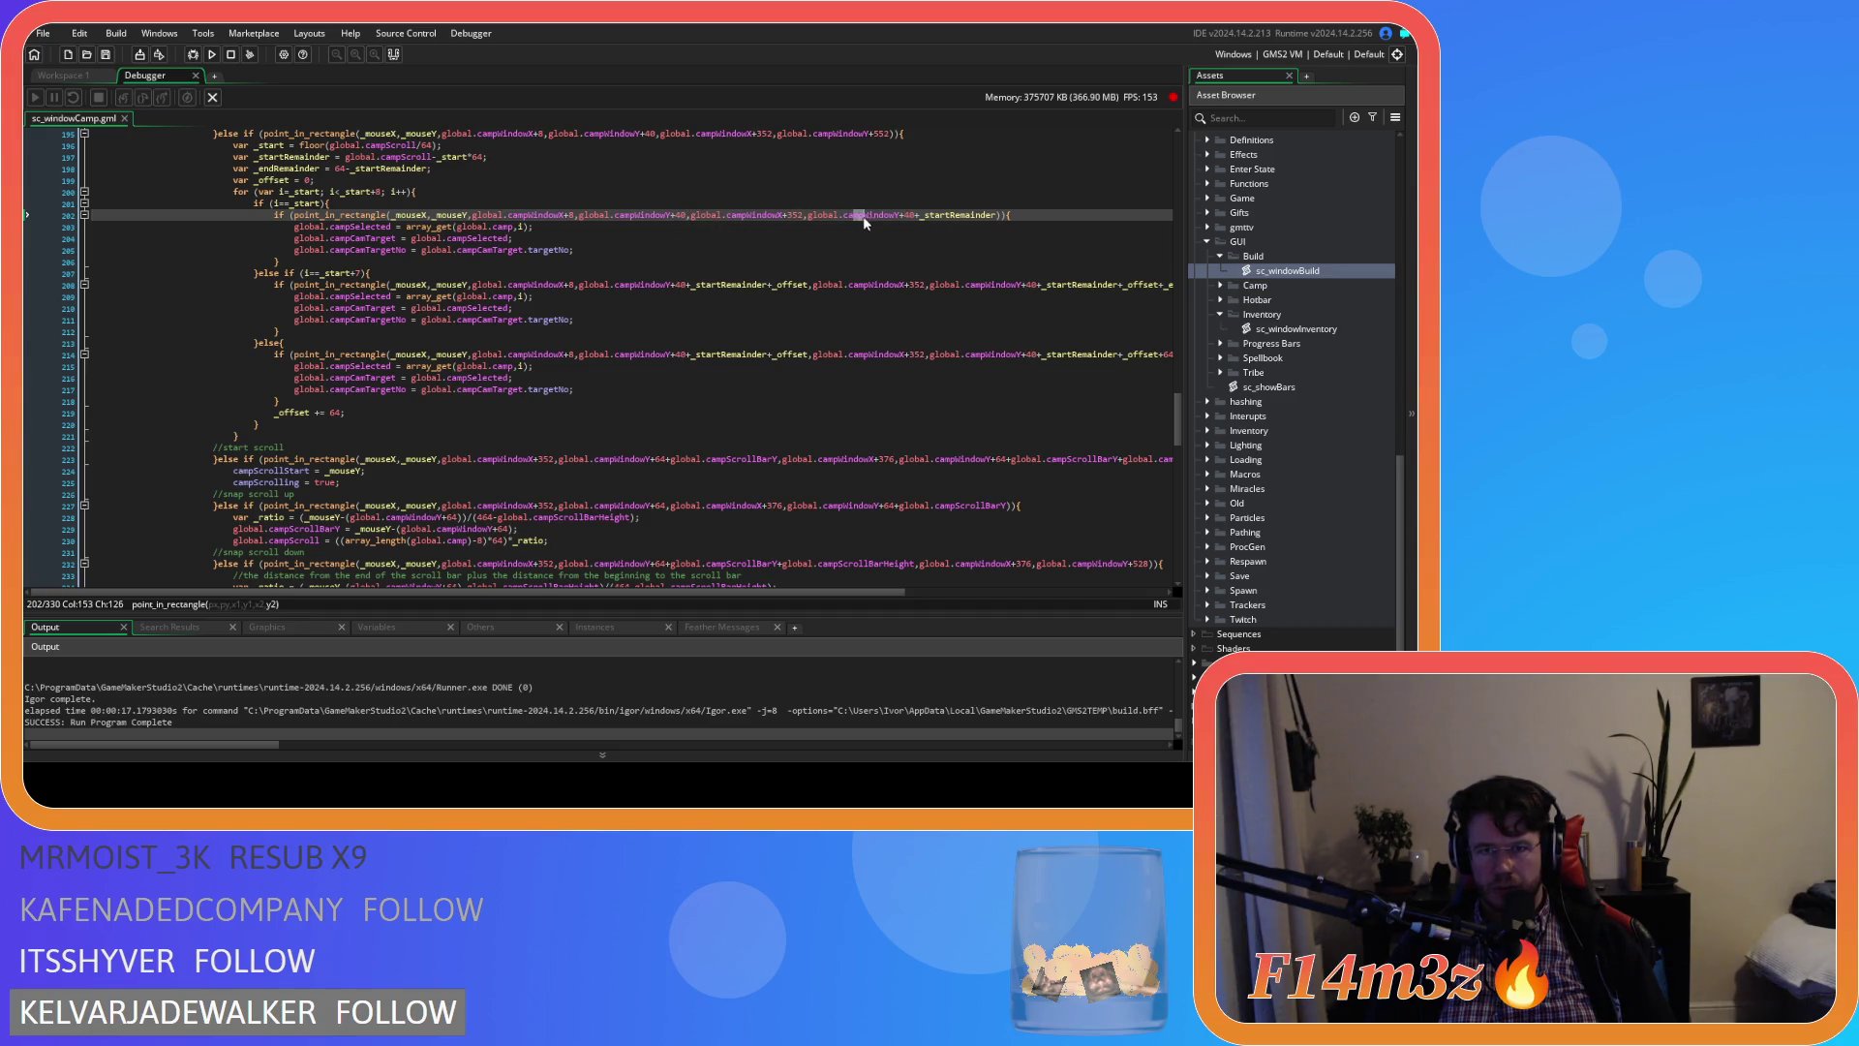
{"action": "left_click_drag", "start_coordinate": [923, 215], "coordinate": [993, 215]}
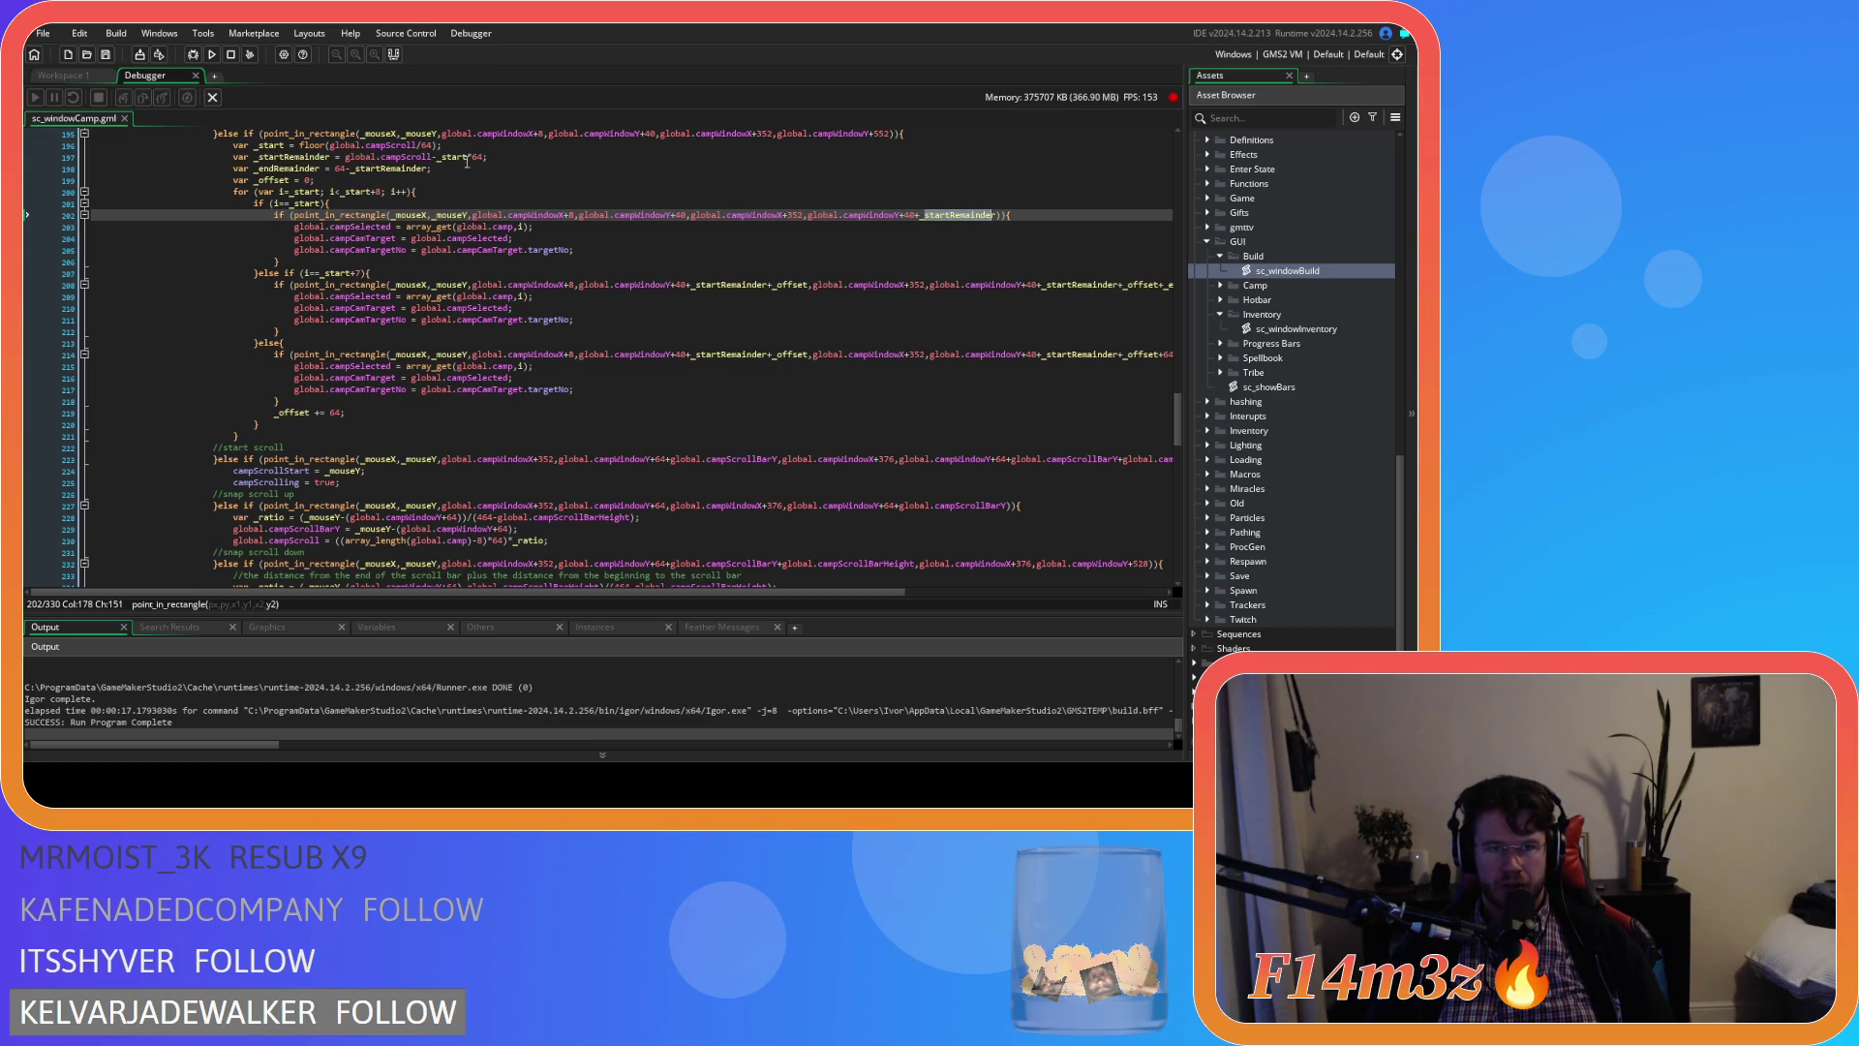
{"action": "left_click", "coordinate": [391, 157]}
{"action": "left_click_drag", "start_coordinate": [392, 157], "coordinate": [432, 157]}
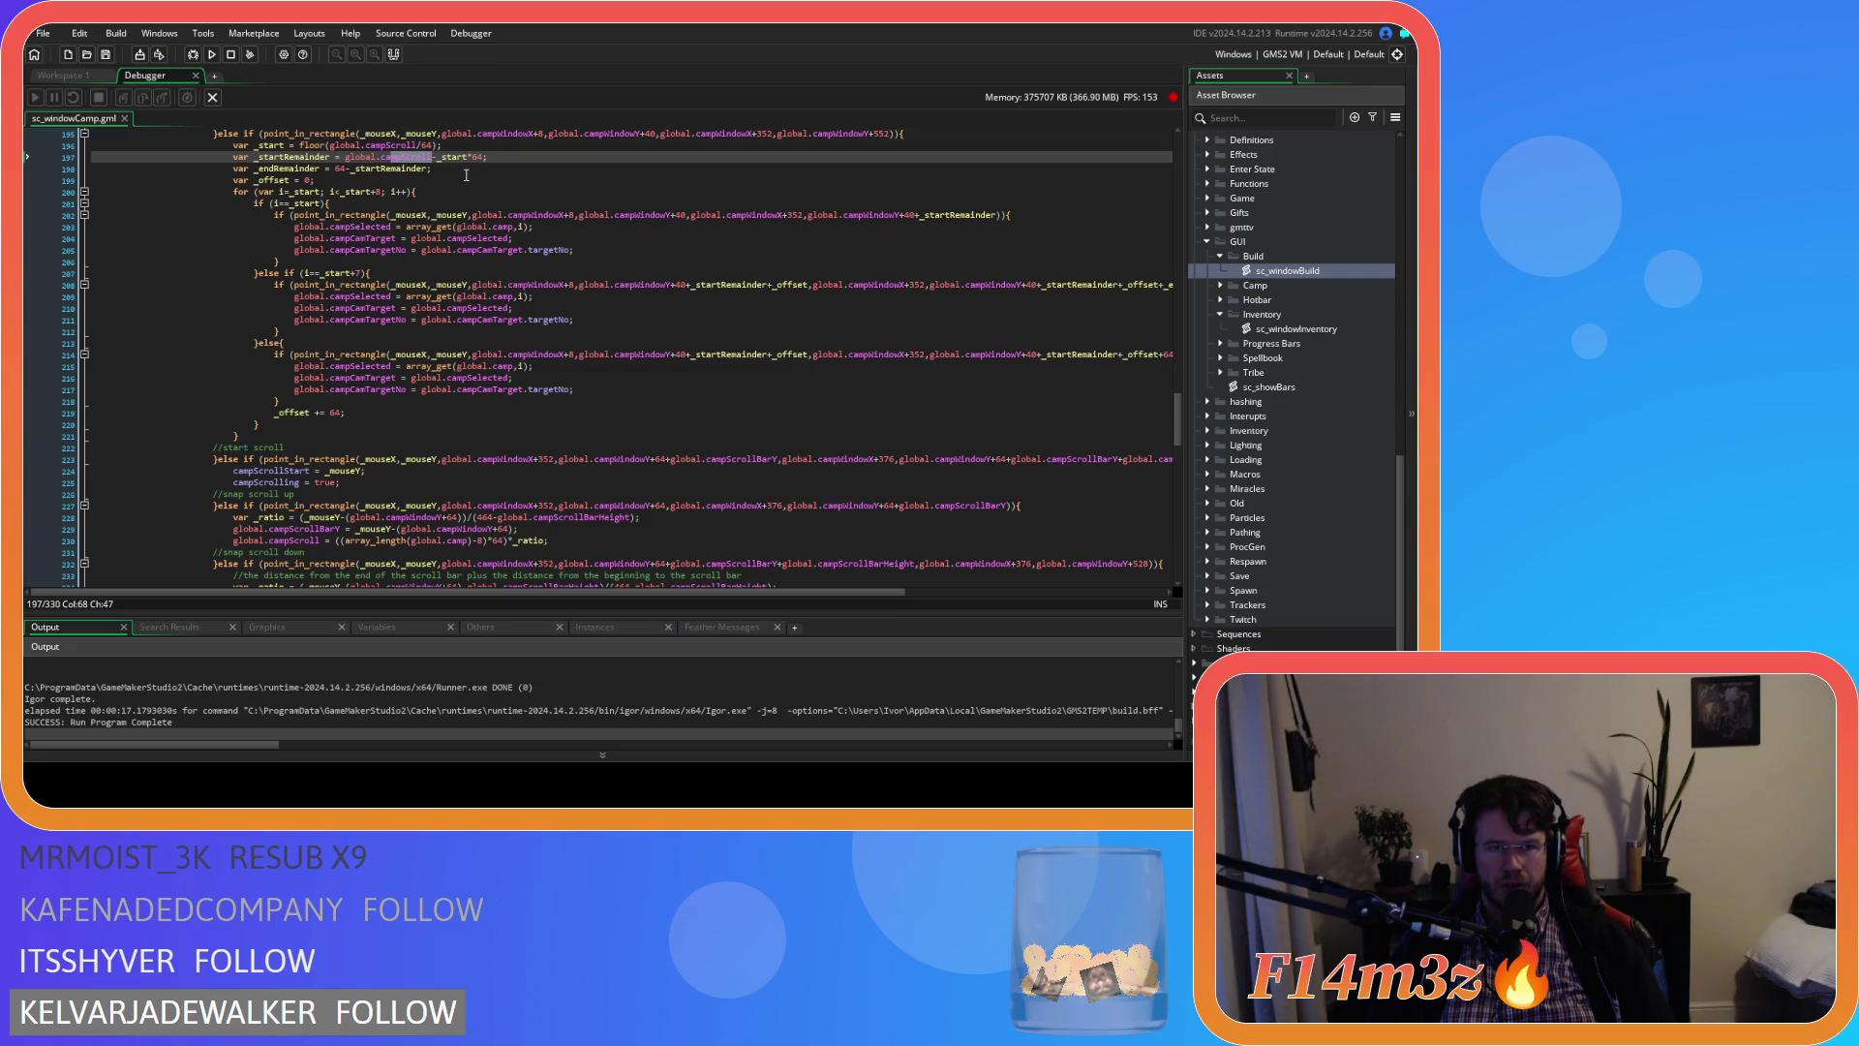
{"action": "left_click_drag", "start_coordinate": [442, 158], "coordinate": [468, 158]}
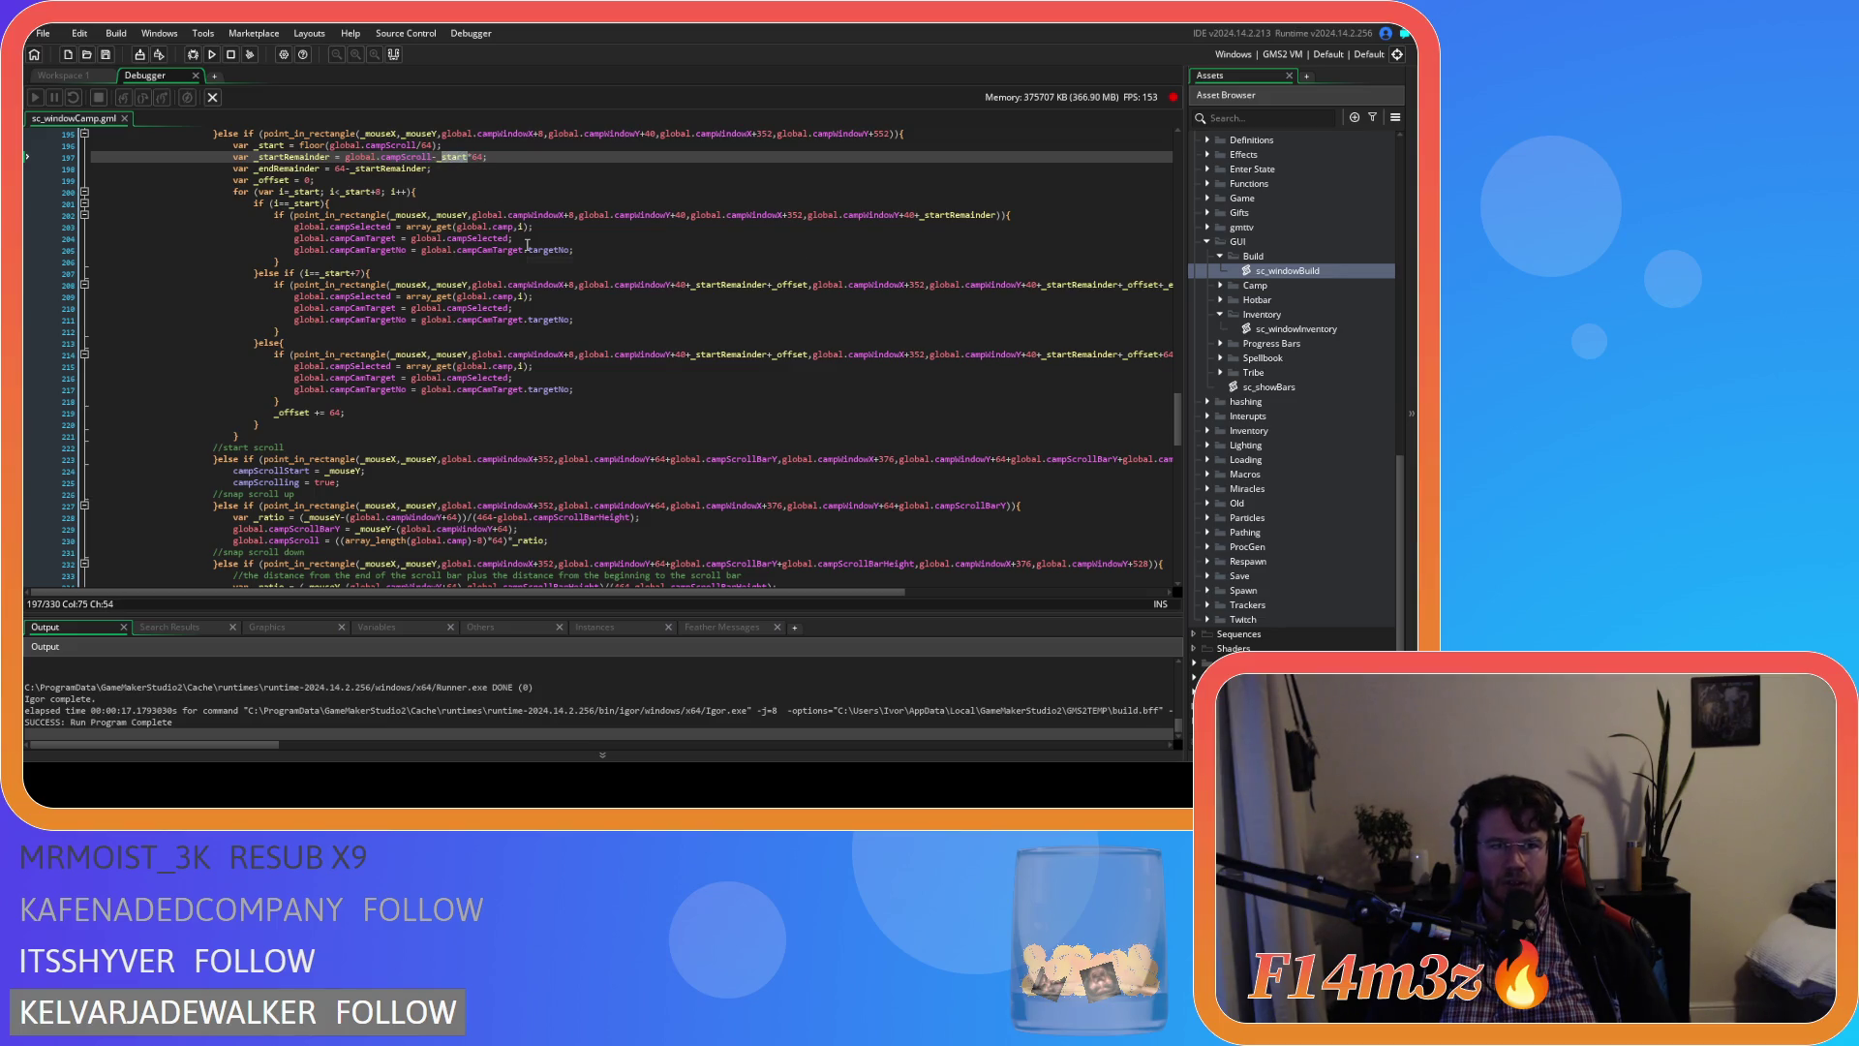
{"action": "mouse_move", "coordinate": [528, 244]}
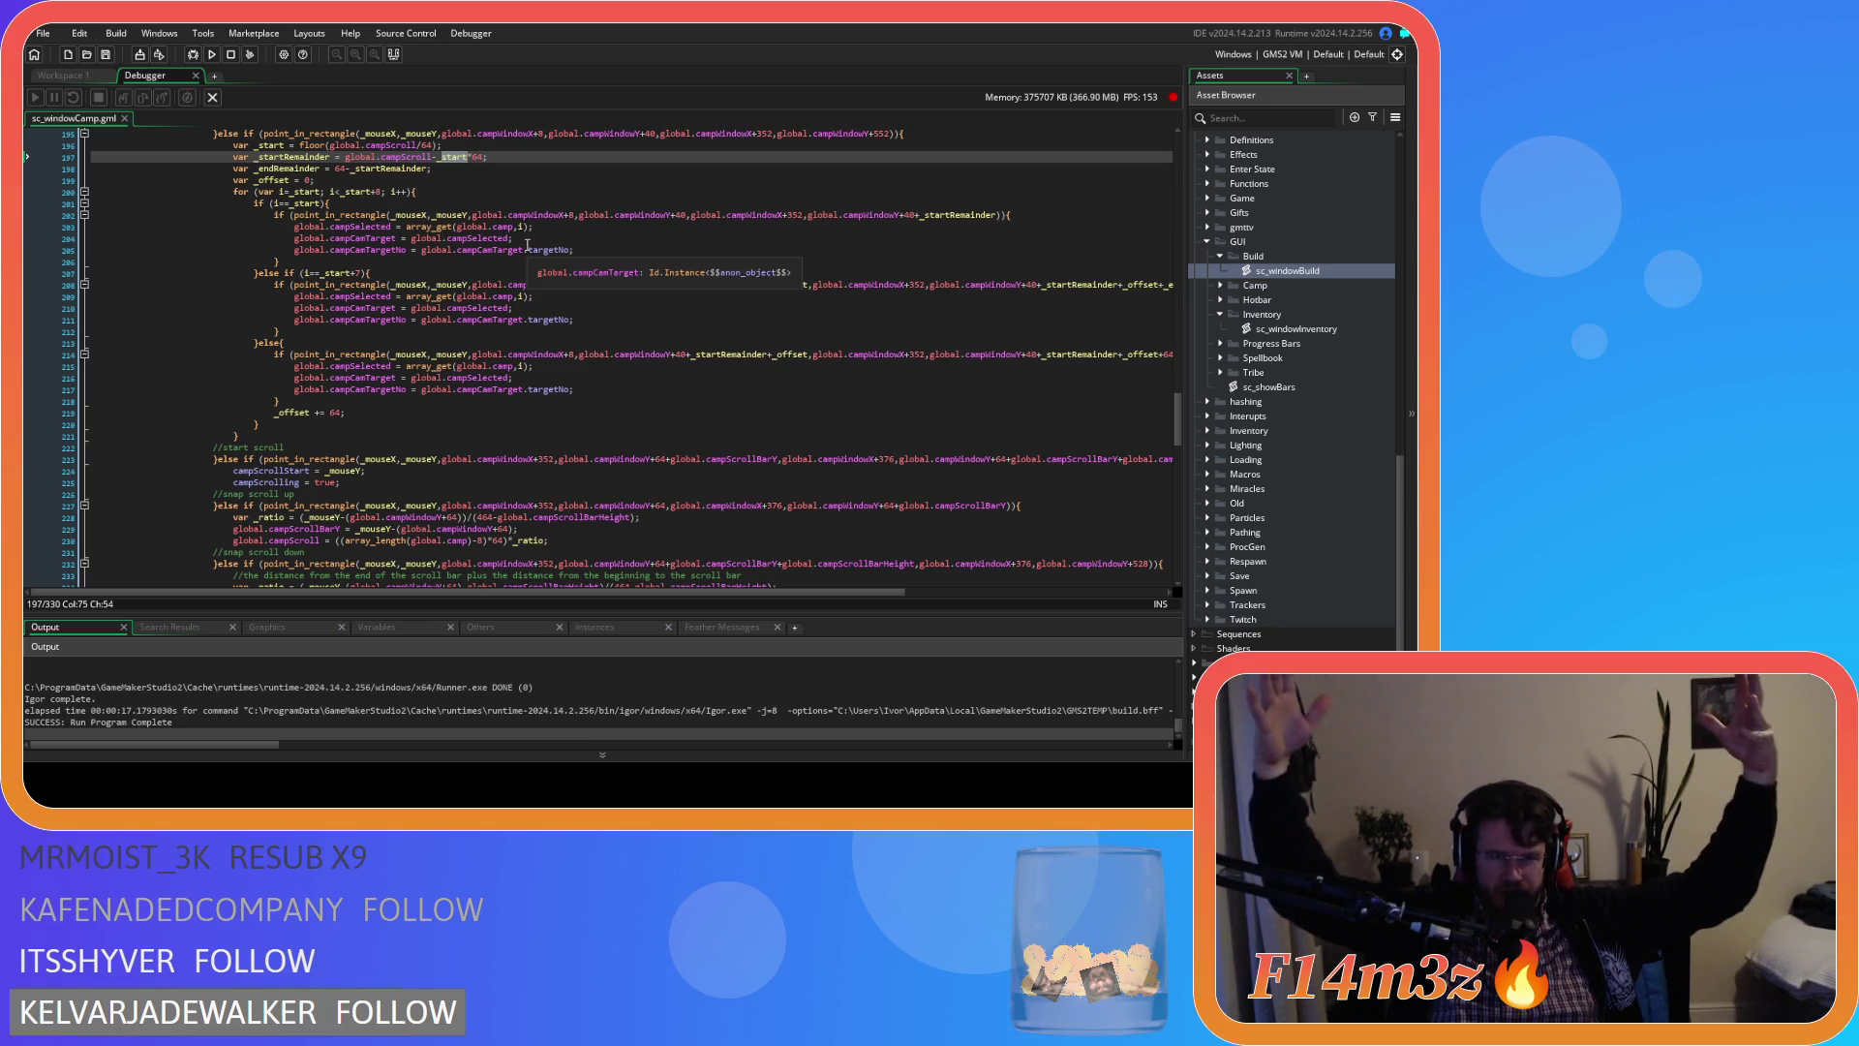
Insert '64-' in front of global.campScroll on line 197
{"action": "left_click", "coordinate": [341, 157]}
{"action": "type", "text": "64"}
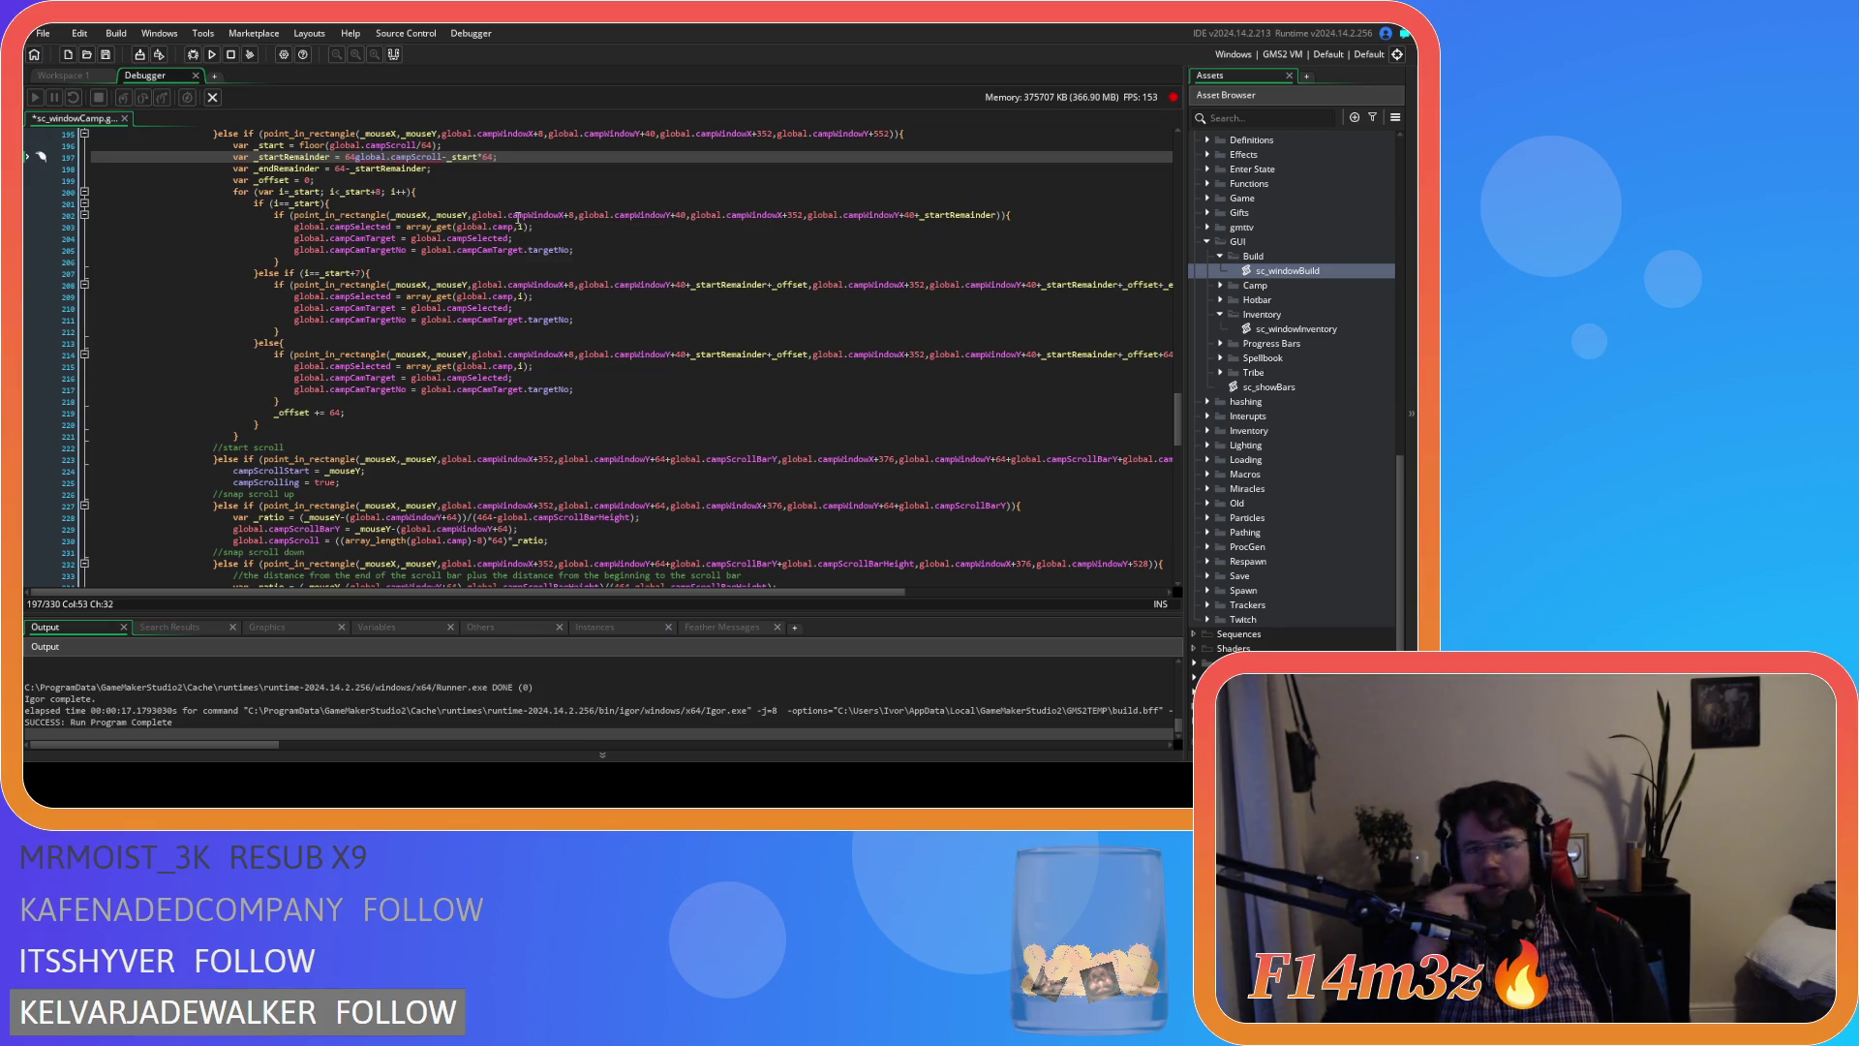
{"action": "type", "text": "-"}
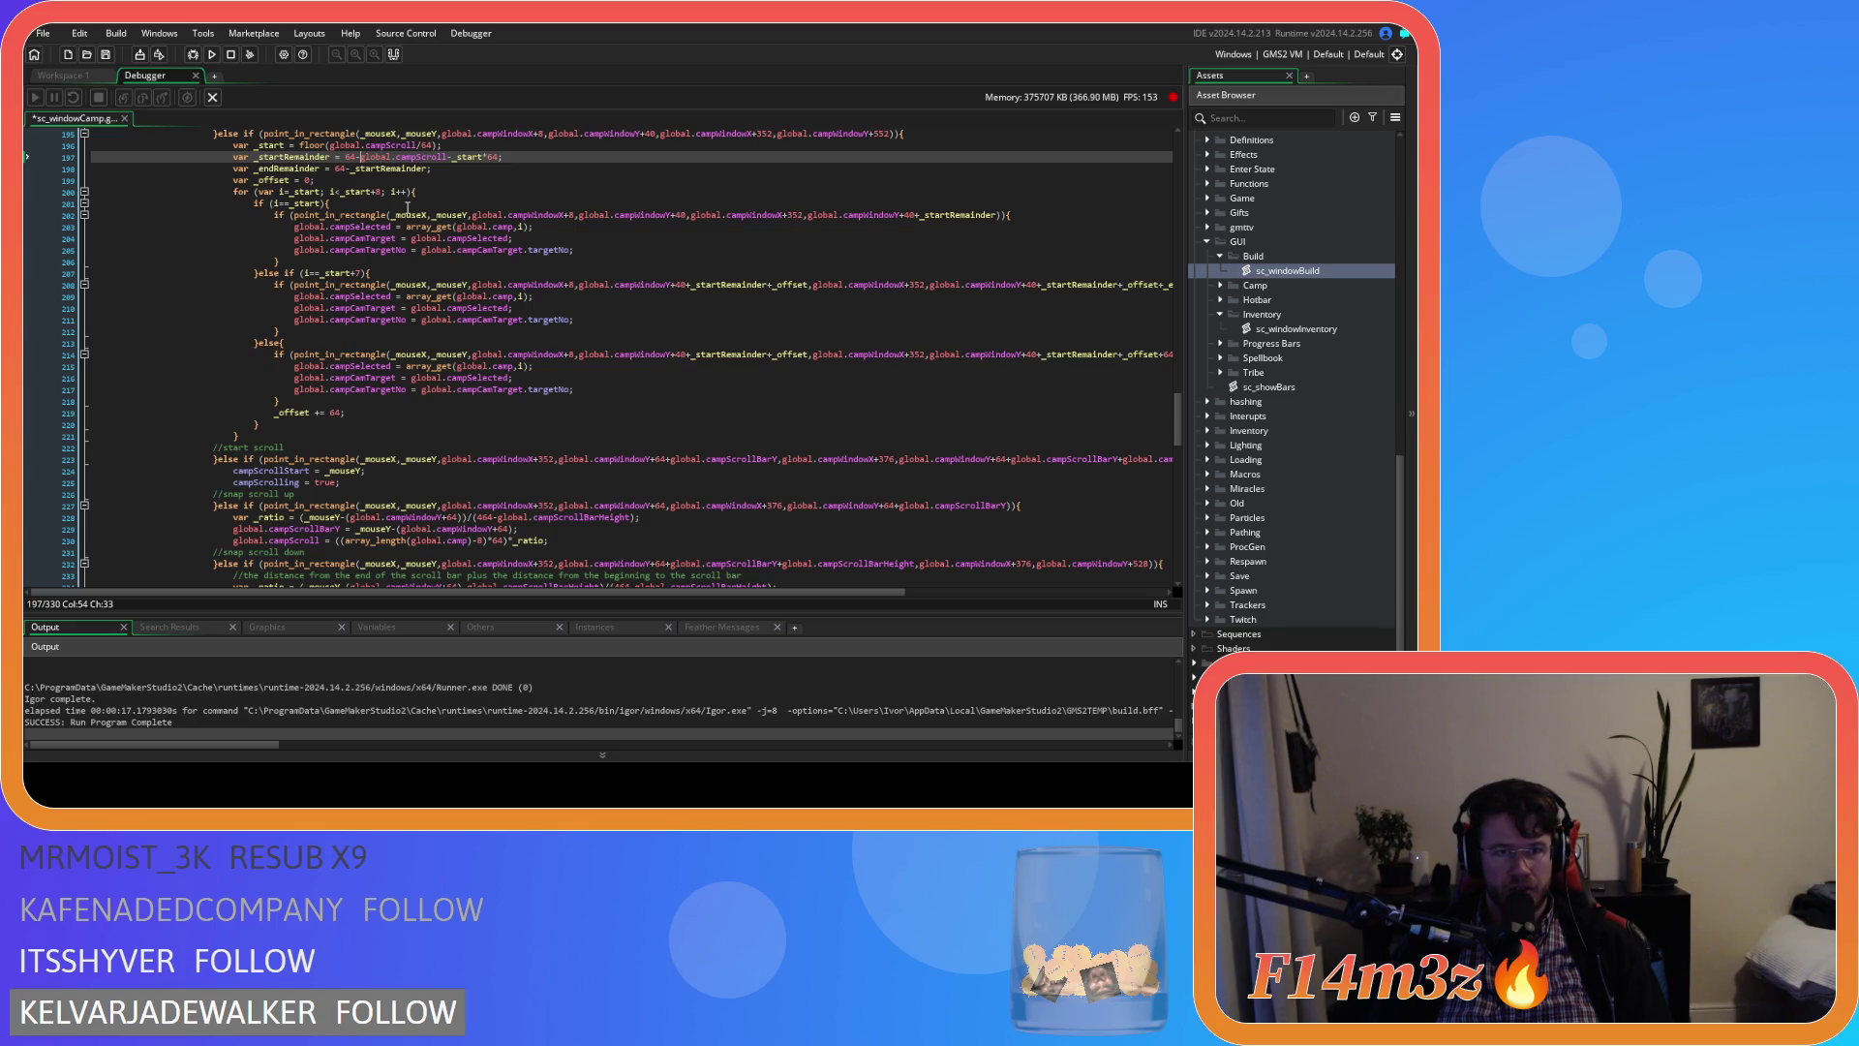
Complete line 197 as 64-(global.campScroll-_start*64), save the script, and close the debugger
{"action": "type", "text": "("}
{"action": "type", "text": ")"}
{"action": "left_click", "coordinate": [541, 158]}
{"action": "key", "text": "ctrl+s"}
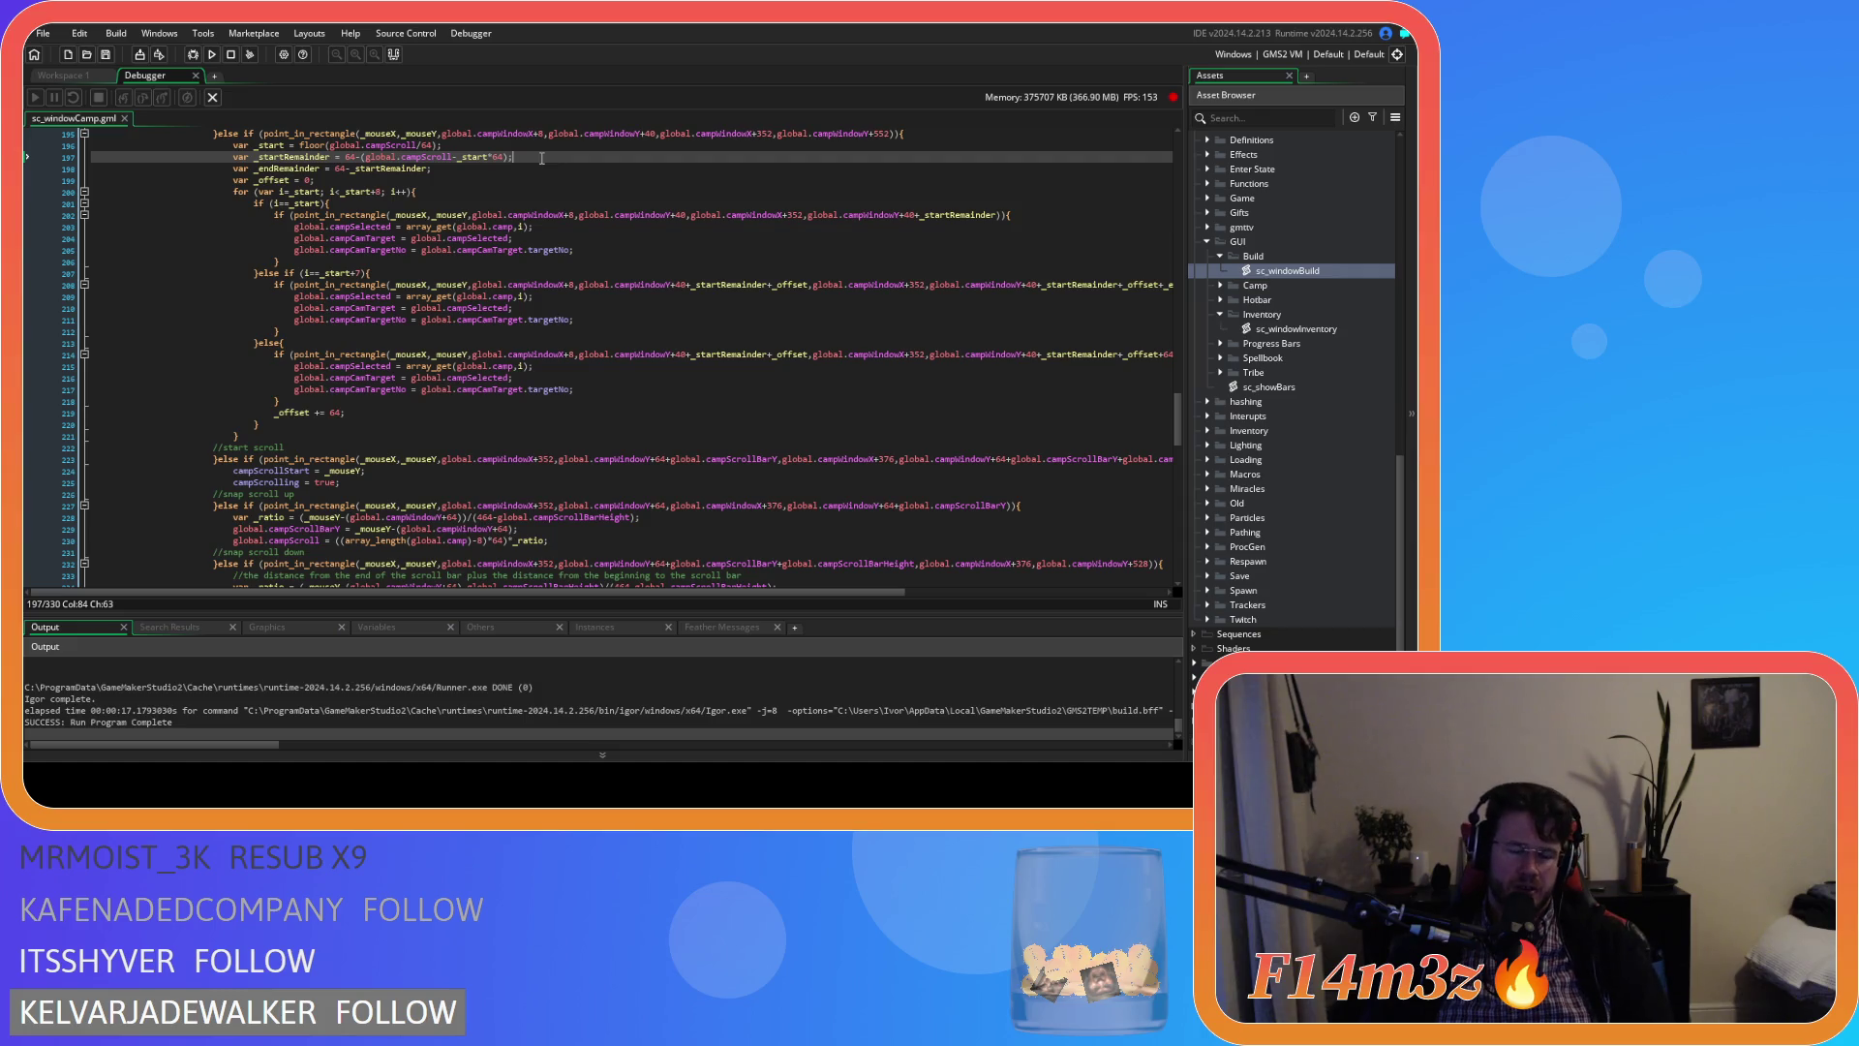
{"action": "left_click", "coordinate": [195, 75]}
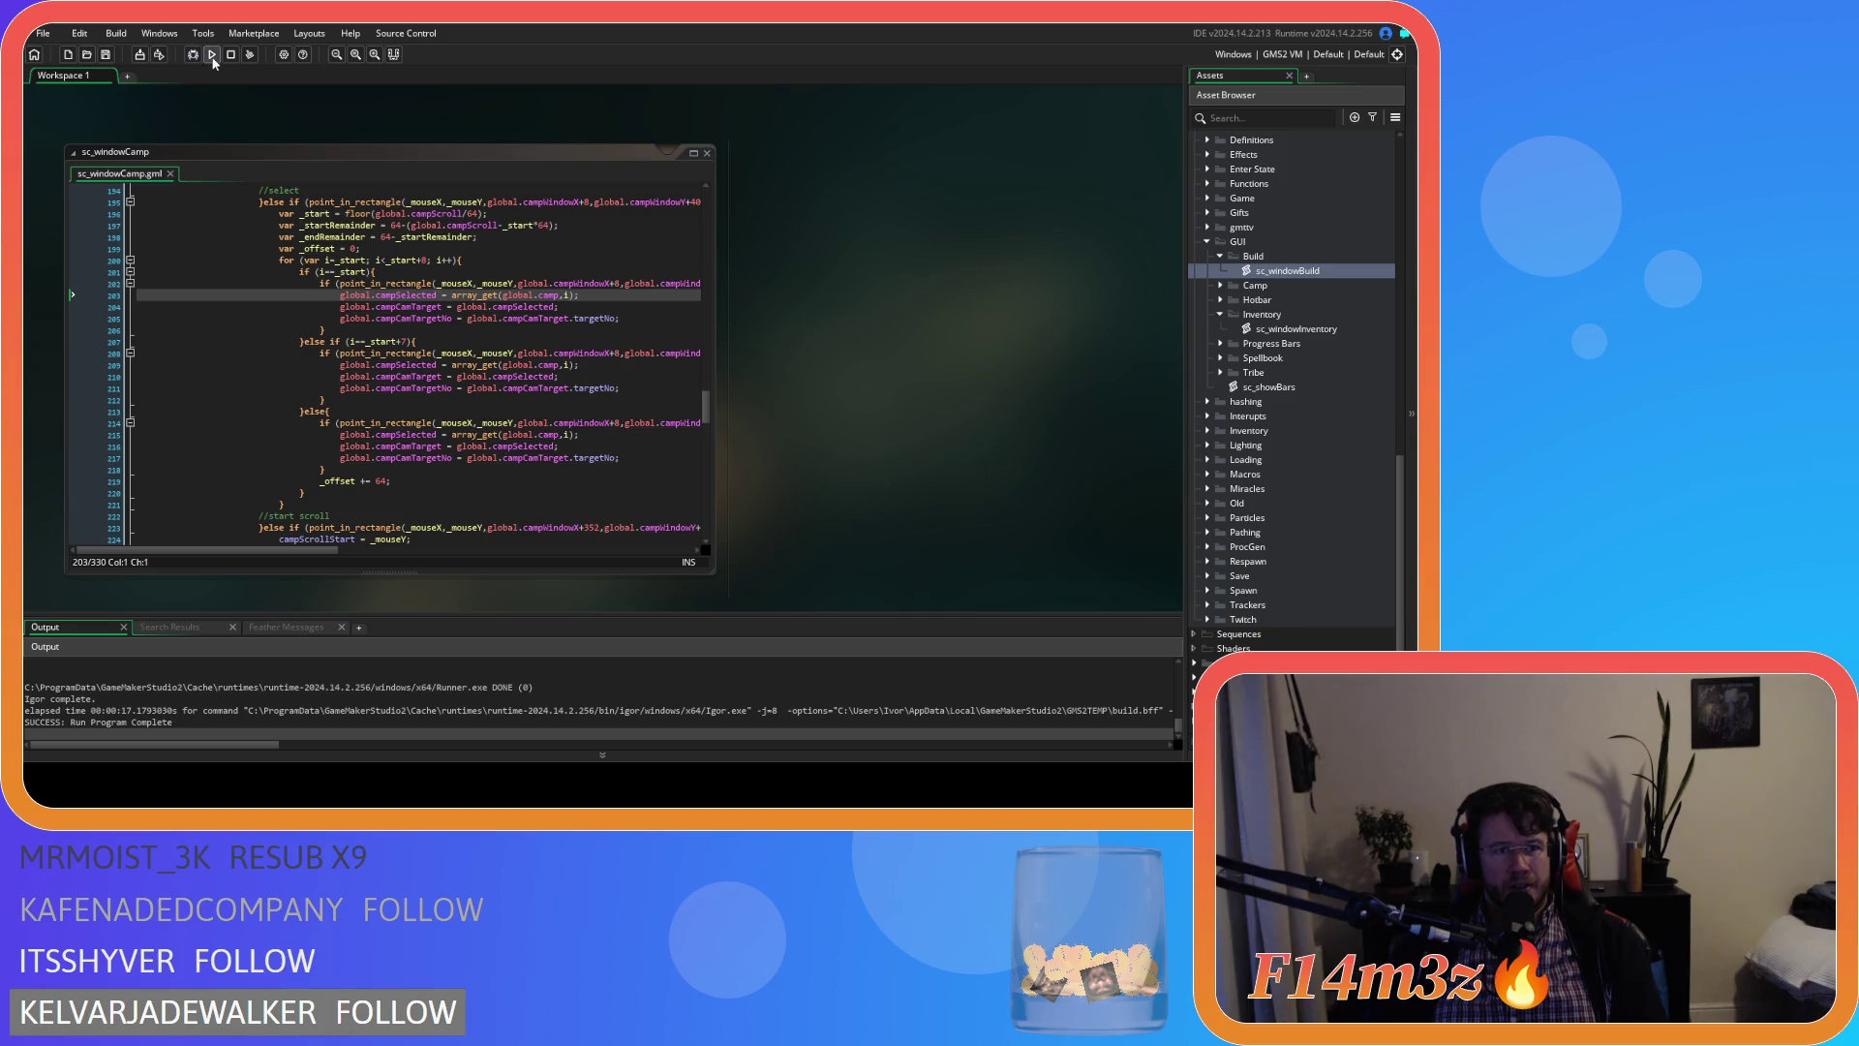
{"action": "left_click", "coordinate": [211, 54]}
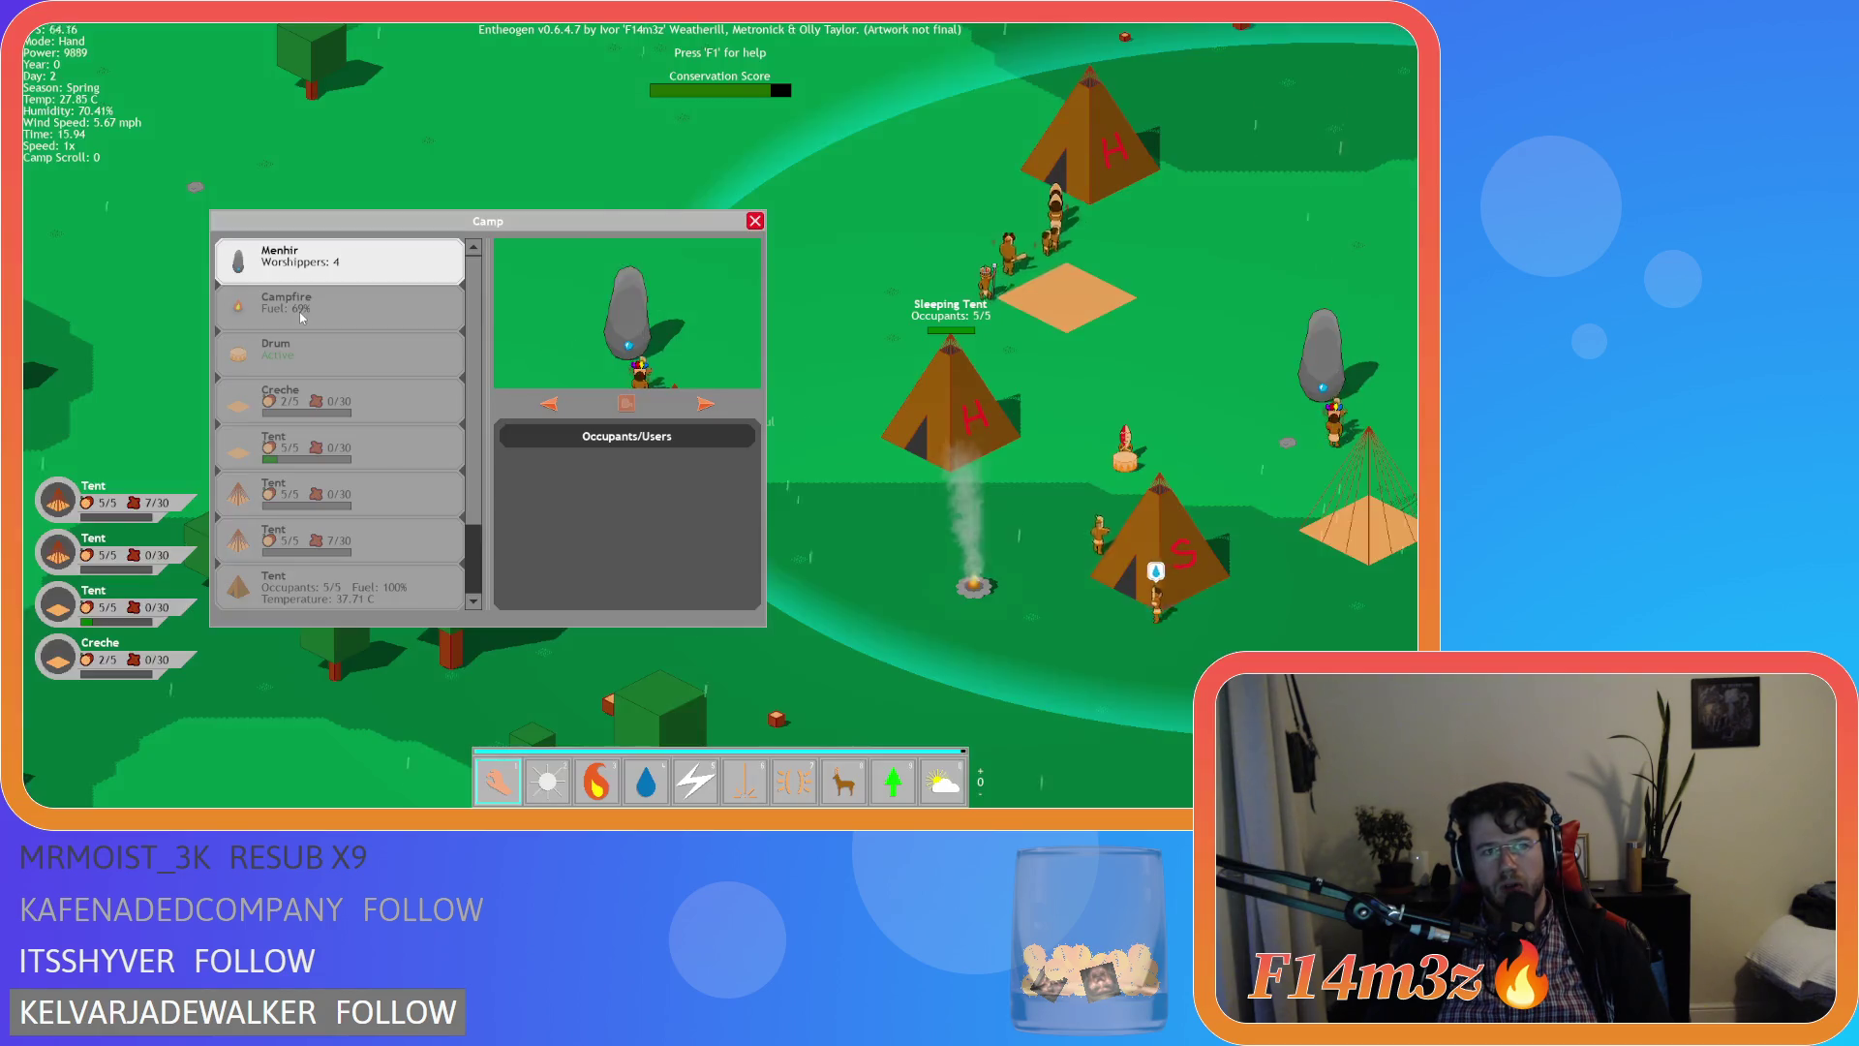
Test the camp list by selecting Campfire, Drum, Creche, three Tent entries and Menhir
{"action": "left_click", "coordinate": [333, 308]}
{"action": "left_click", "coordinate": [333, 360]}
{"action": "left_click", "coordinate": [333, 399]}
{"action": "left_click", "coordinate": [337, 445]}
{"action": "left_click", "coordinate": [341, 492]}
{"action": "left_click", "coordinate": [347, 542]}
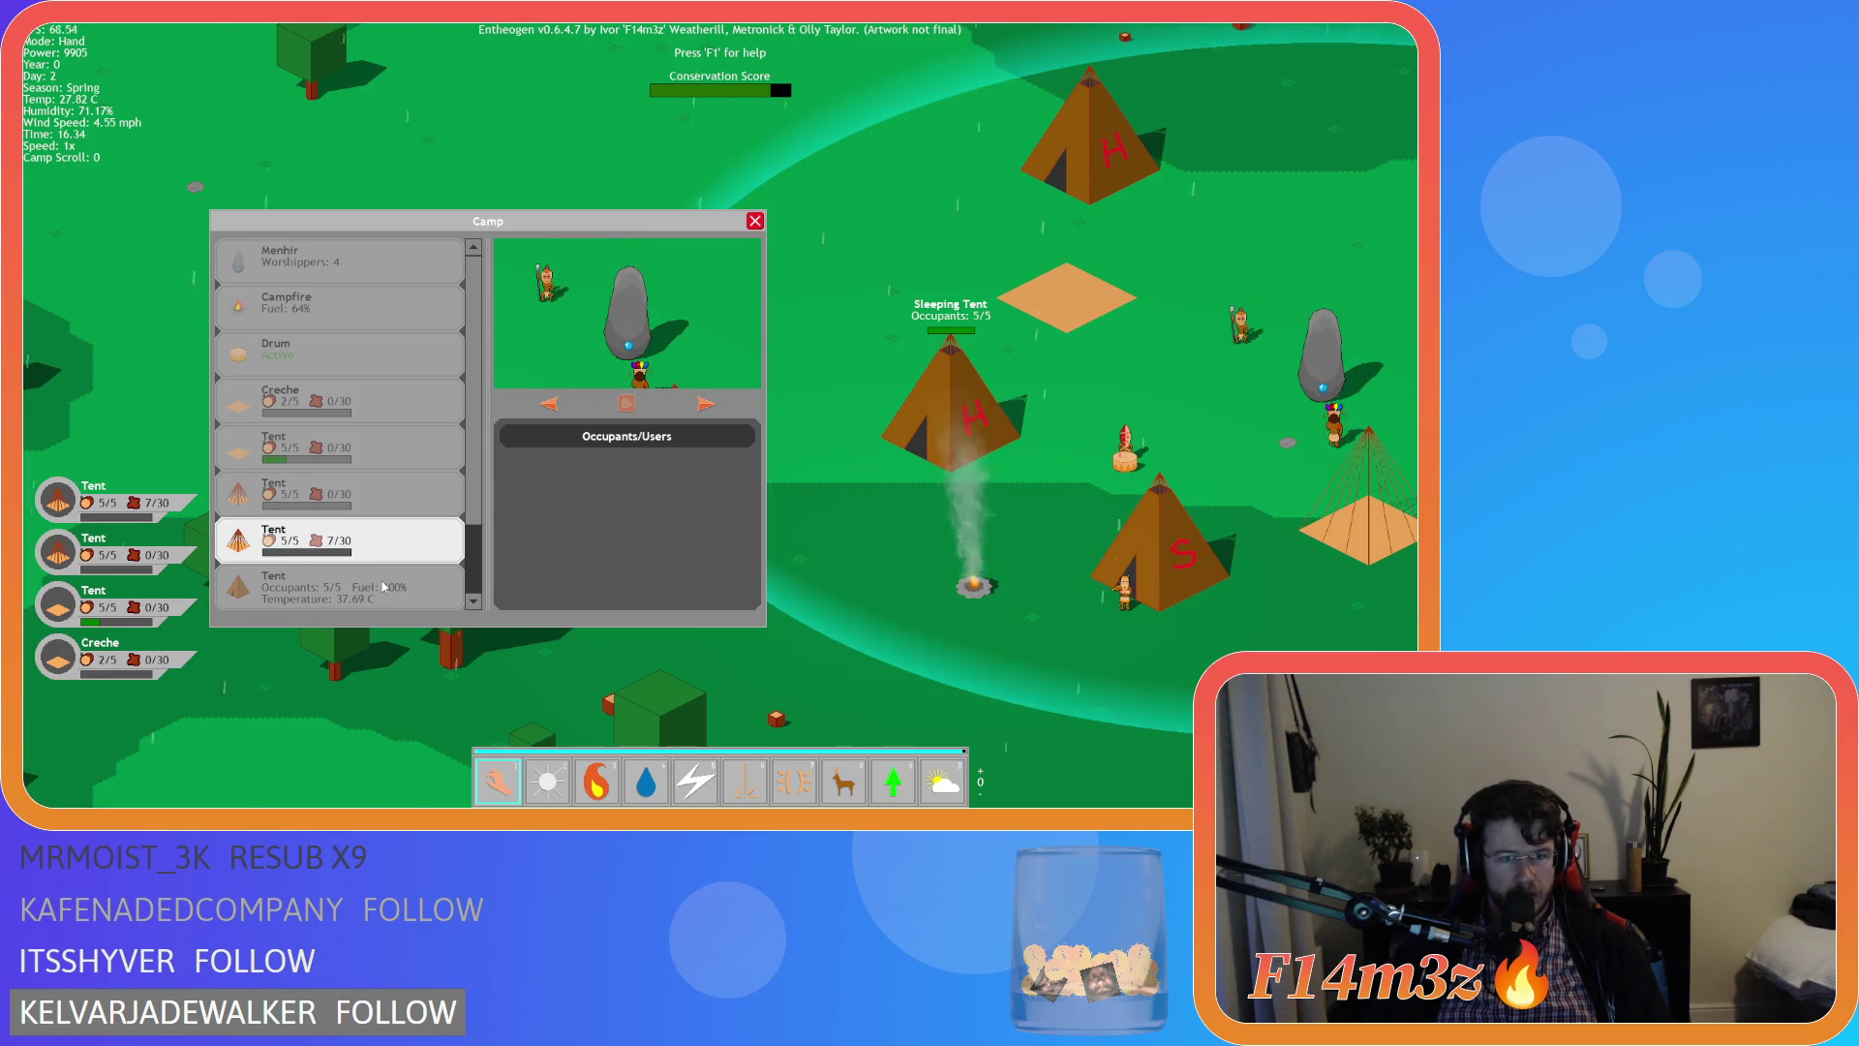
{"action": "left_click", "coordinate": [388, 260]}
{"action": "scroll", "coordinate": [392, 280], "scroll_direction": "down", "scroll_amount": 2}
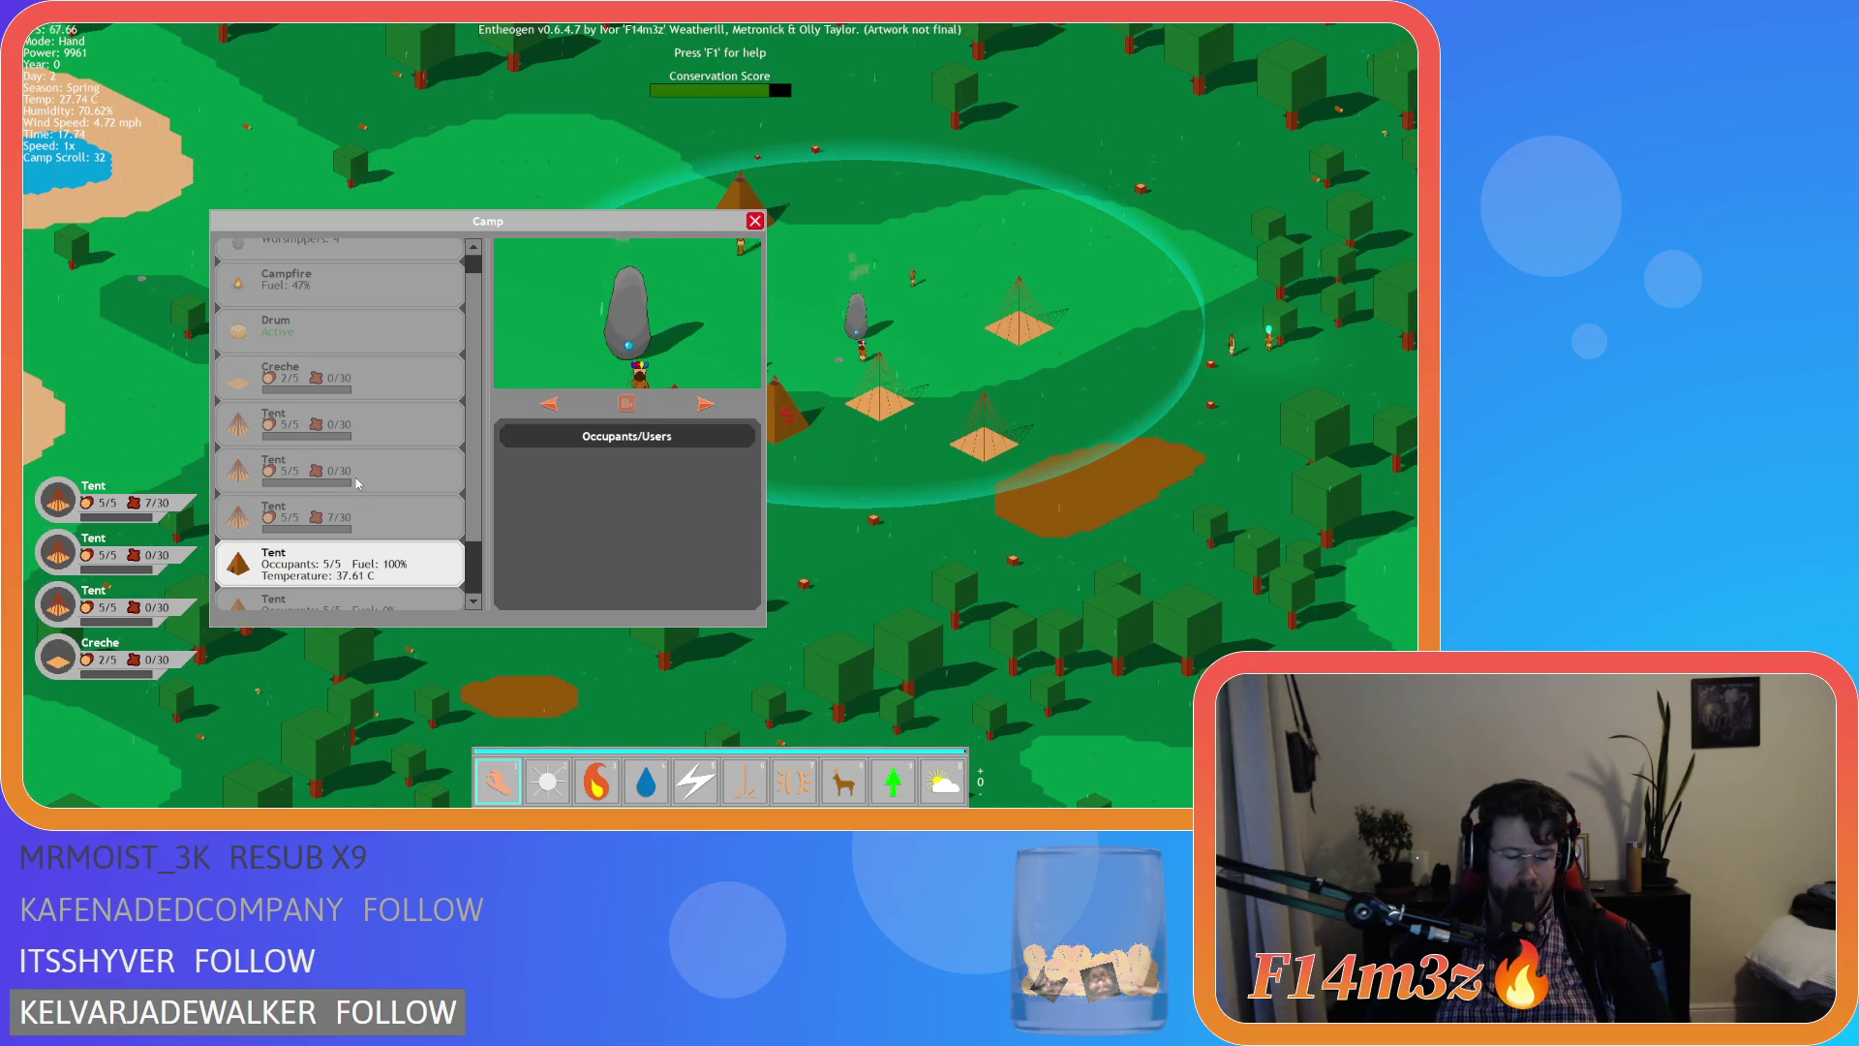
Close the Camp window with Escape and confirm Y to quit the test run
{"action": "key", "text": "Escape"}
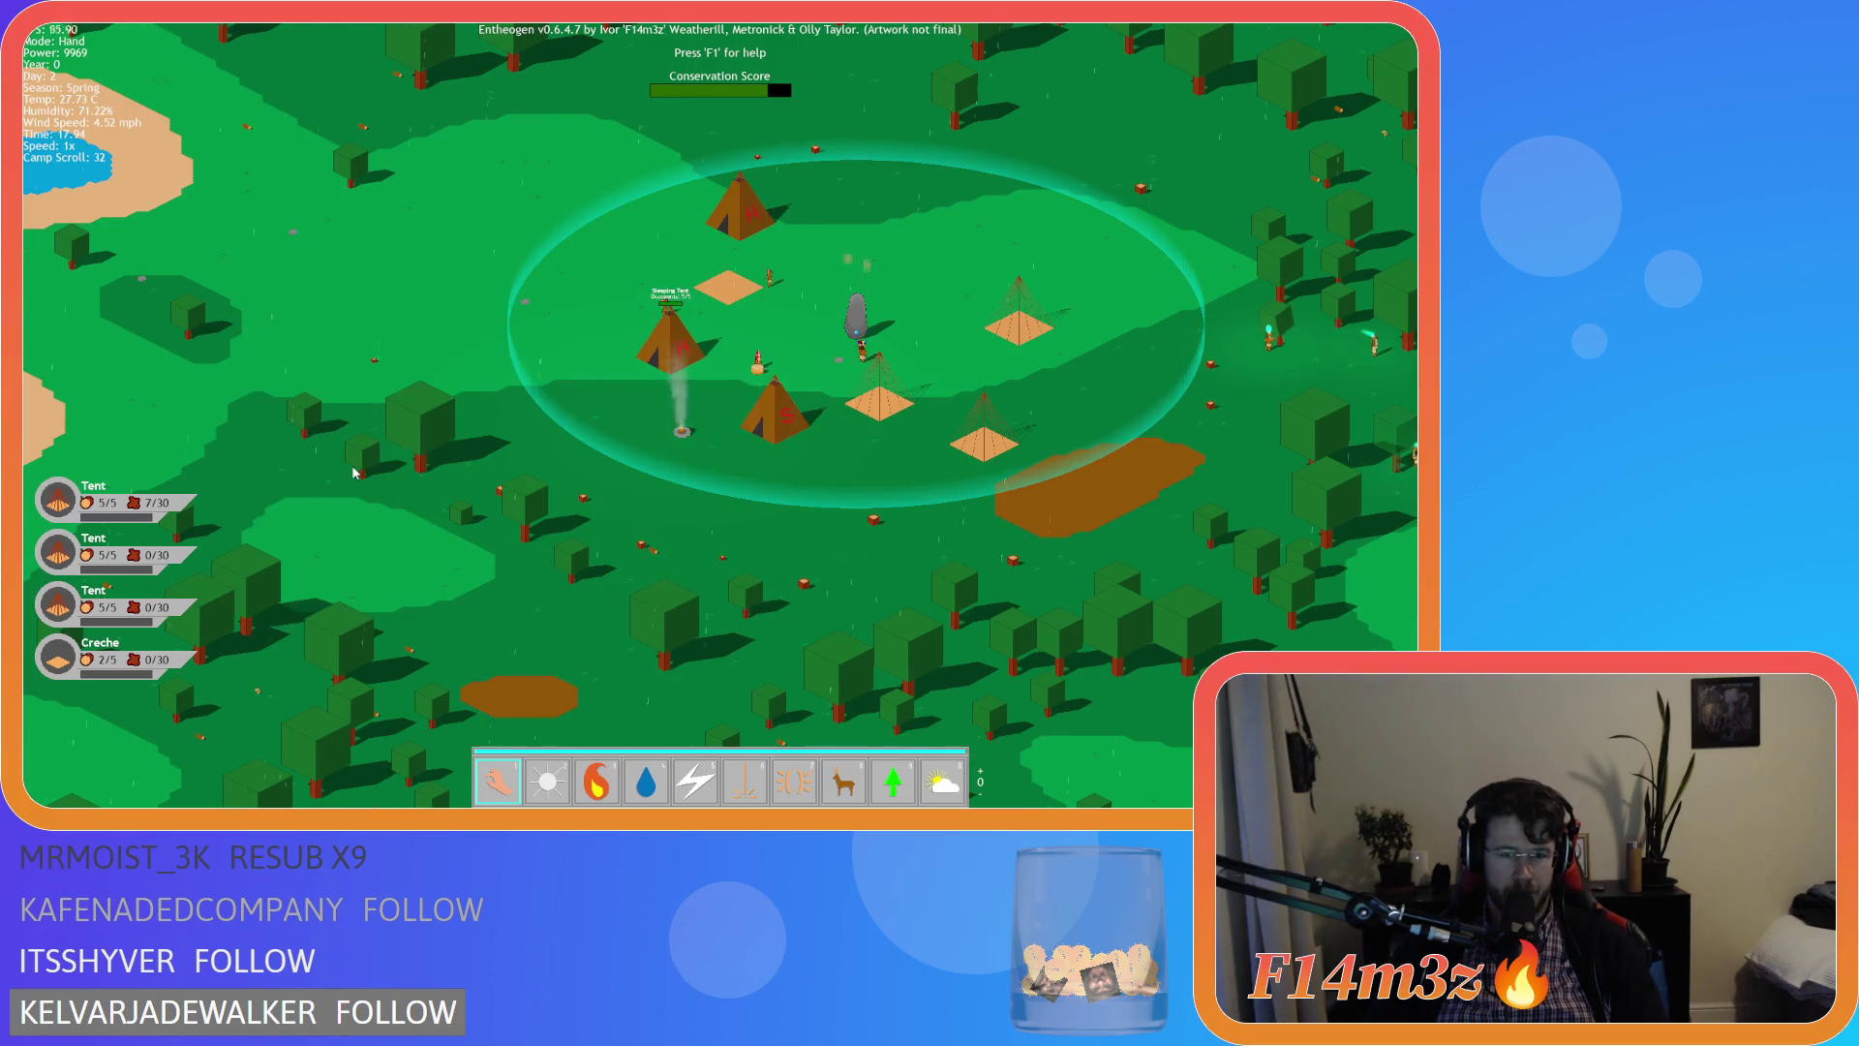
{"action": "key", "text": "Escape"}
{"action": "key", "text": "y"}
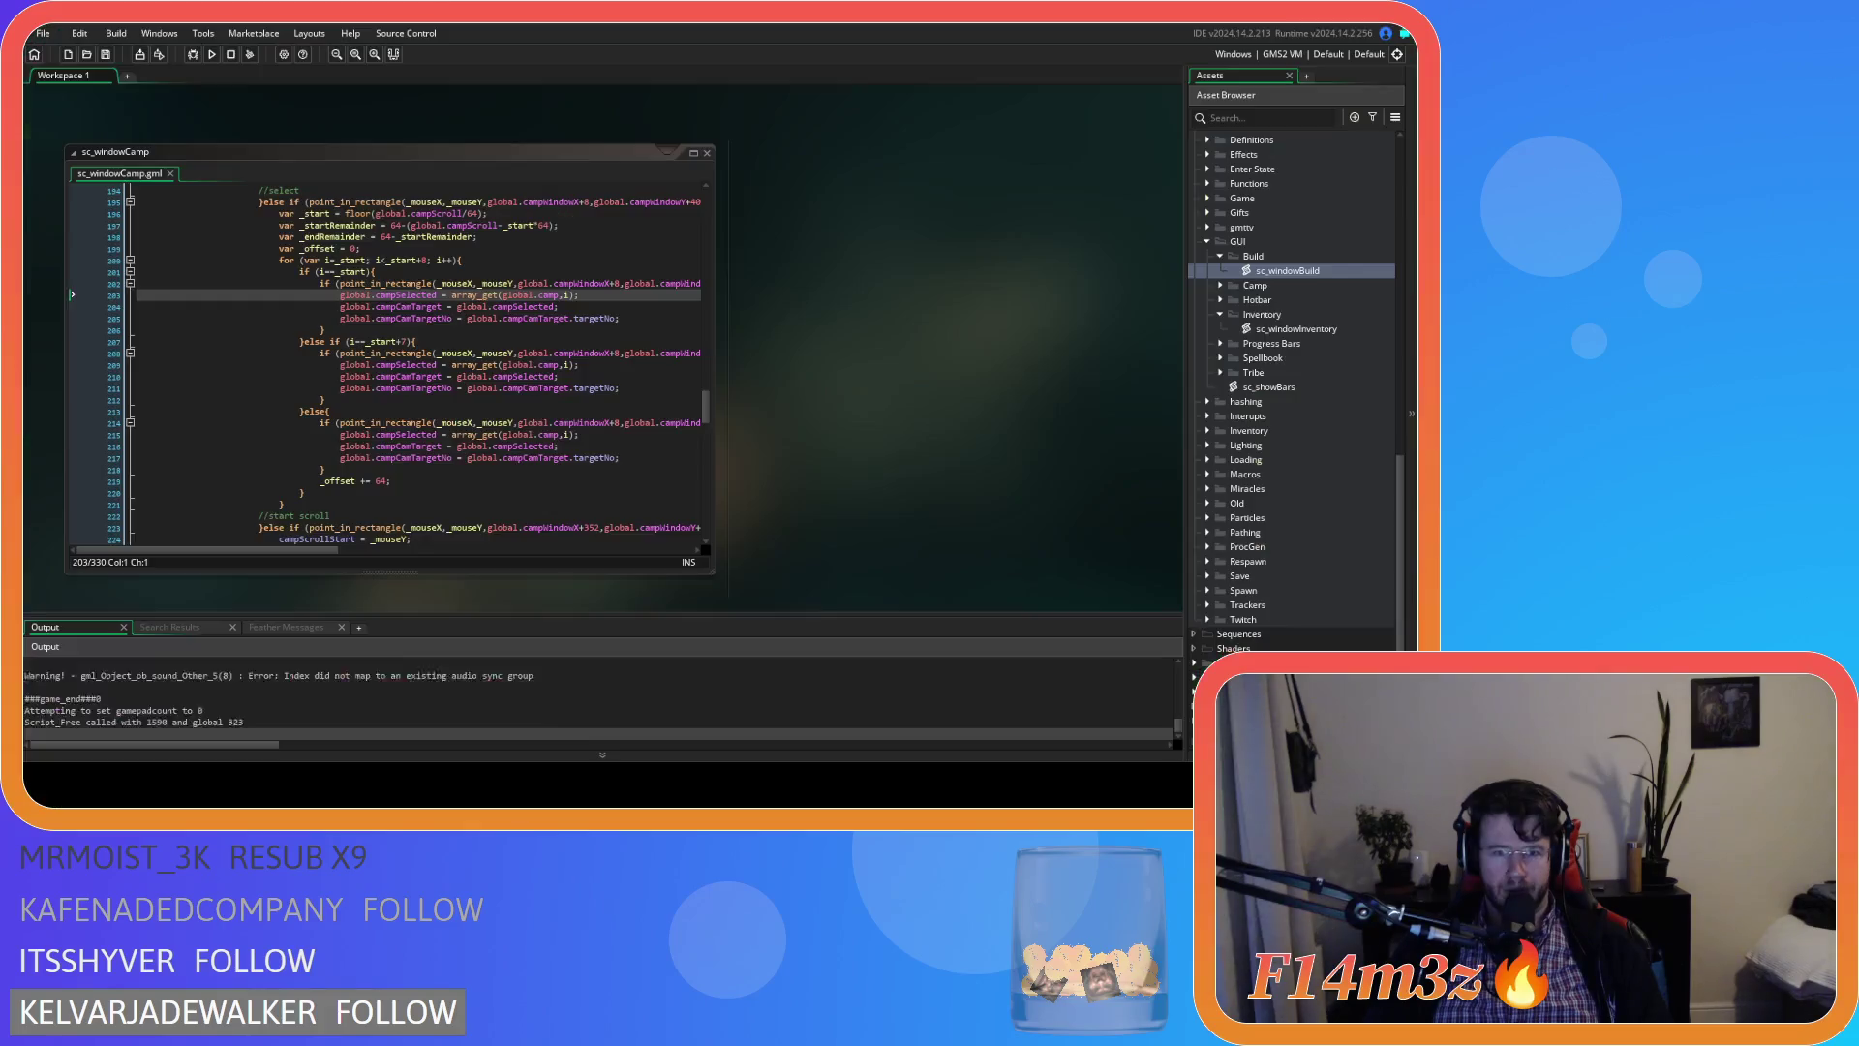
{"action": "left_click", "coordinate": [325, 470]}
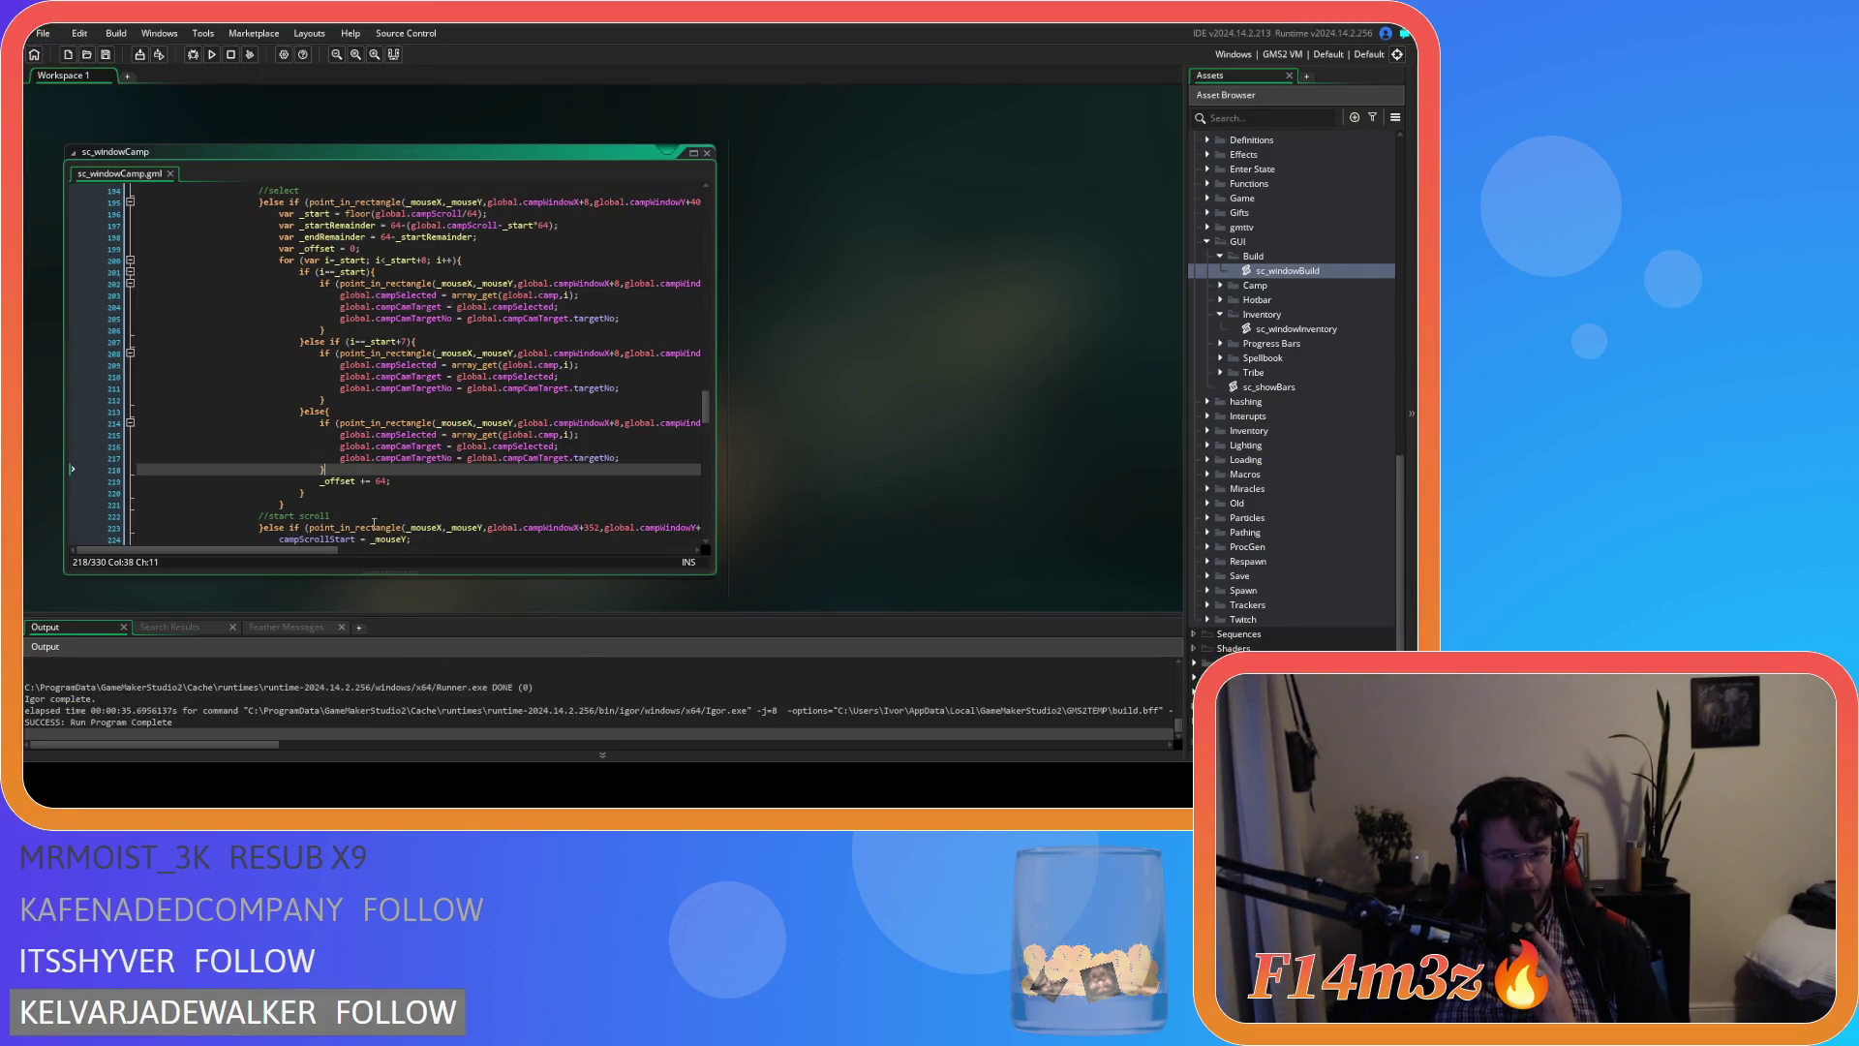
{"action": "left_click_drag", "start_coordinate": [316, 550], "coordinate": [638, 552]}
{"action": "scroll", "coordinate": [281, 504], "scroll_direction": "up", "scroll_amount": 3}
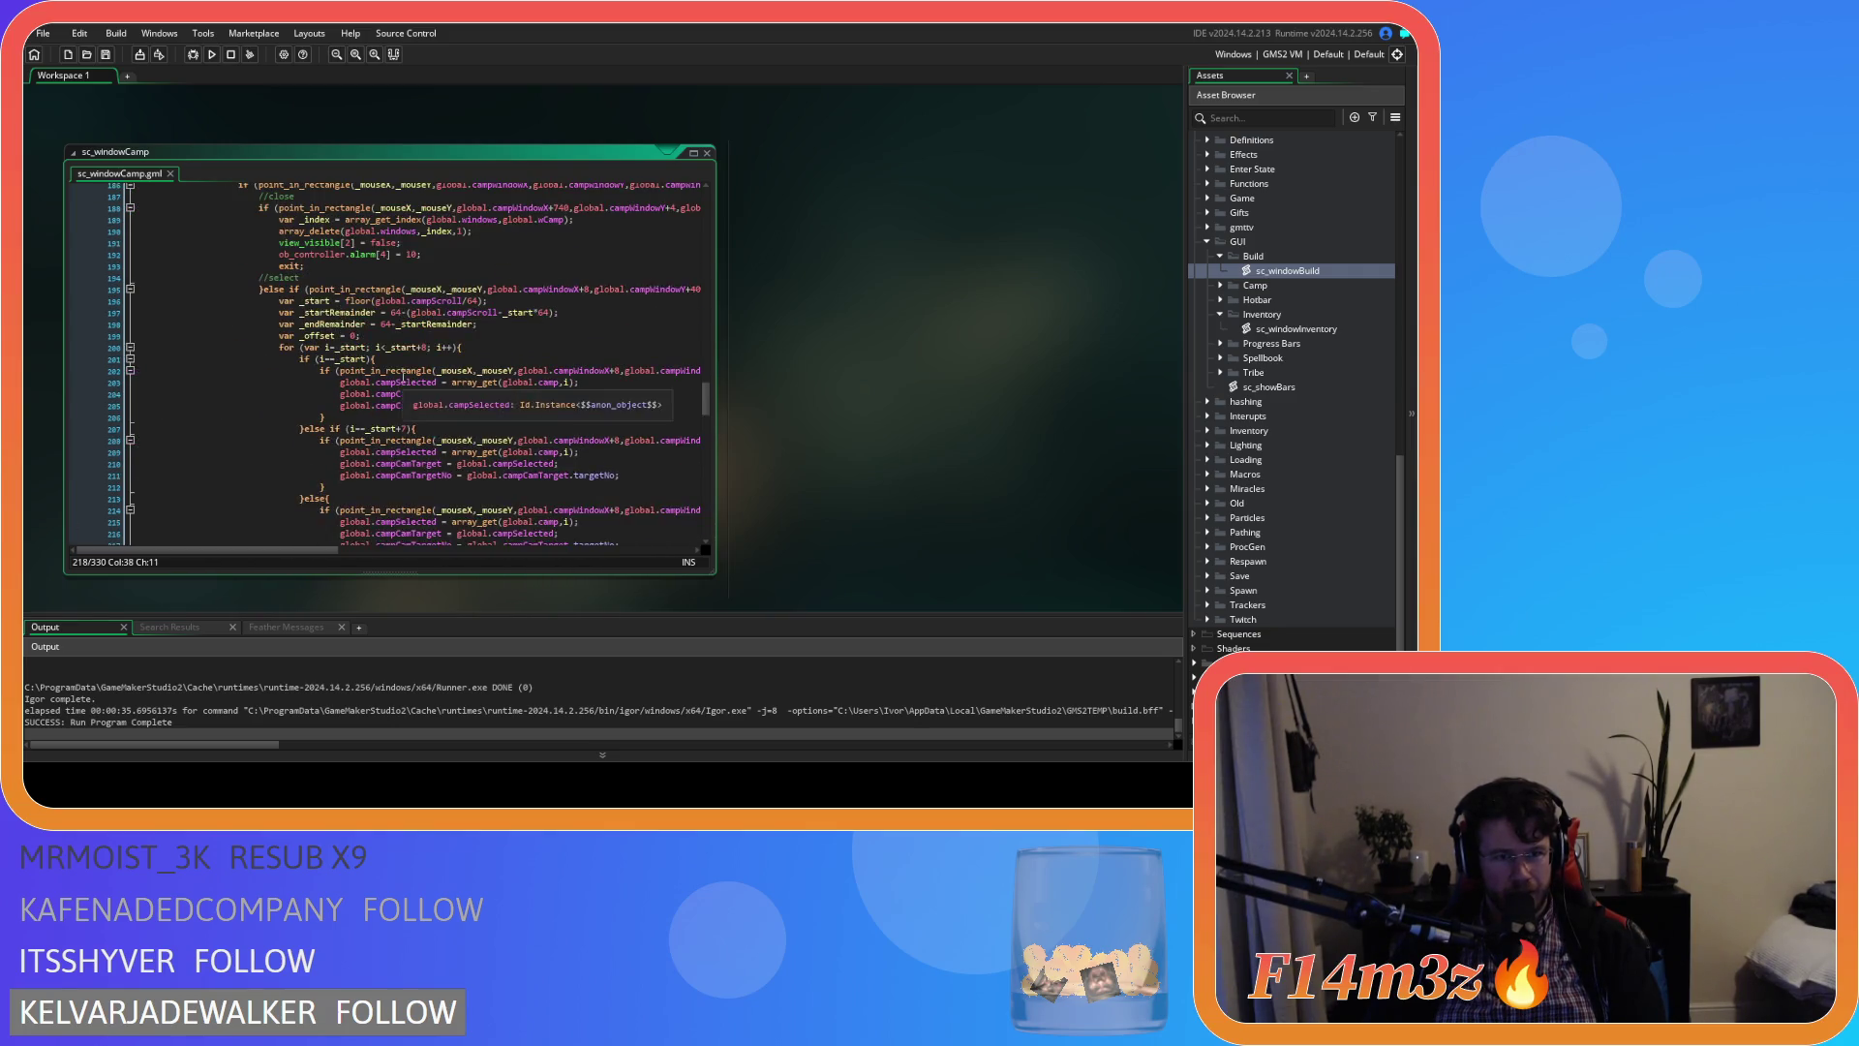
{"action": "left_click", "coordinate": [527, 324]}
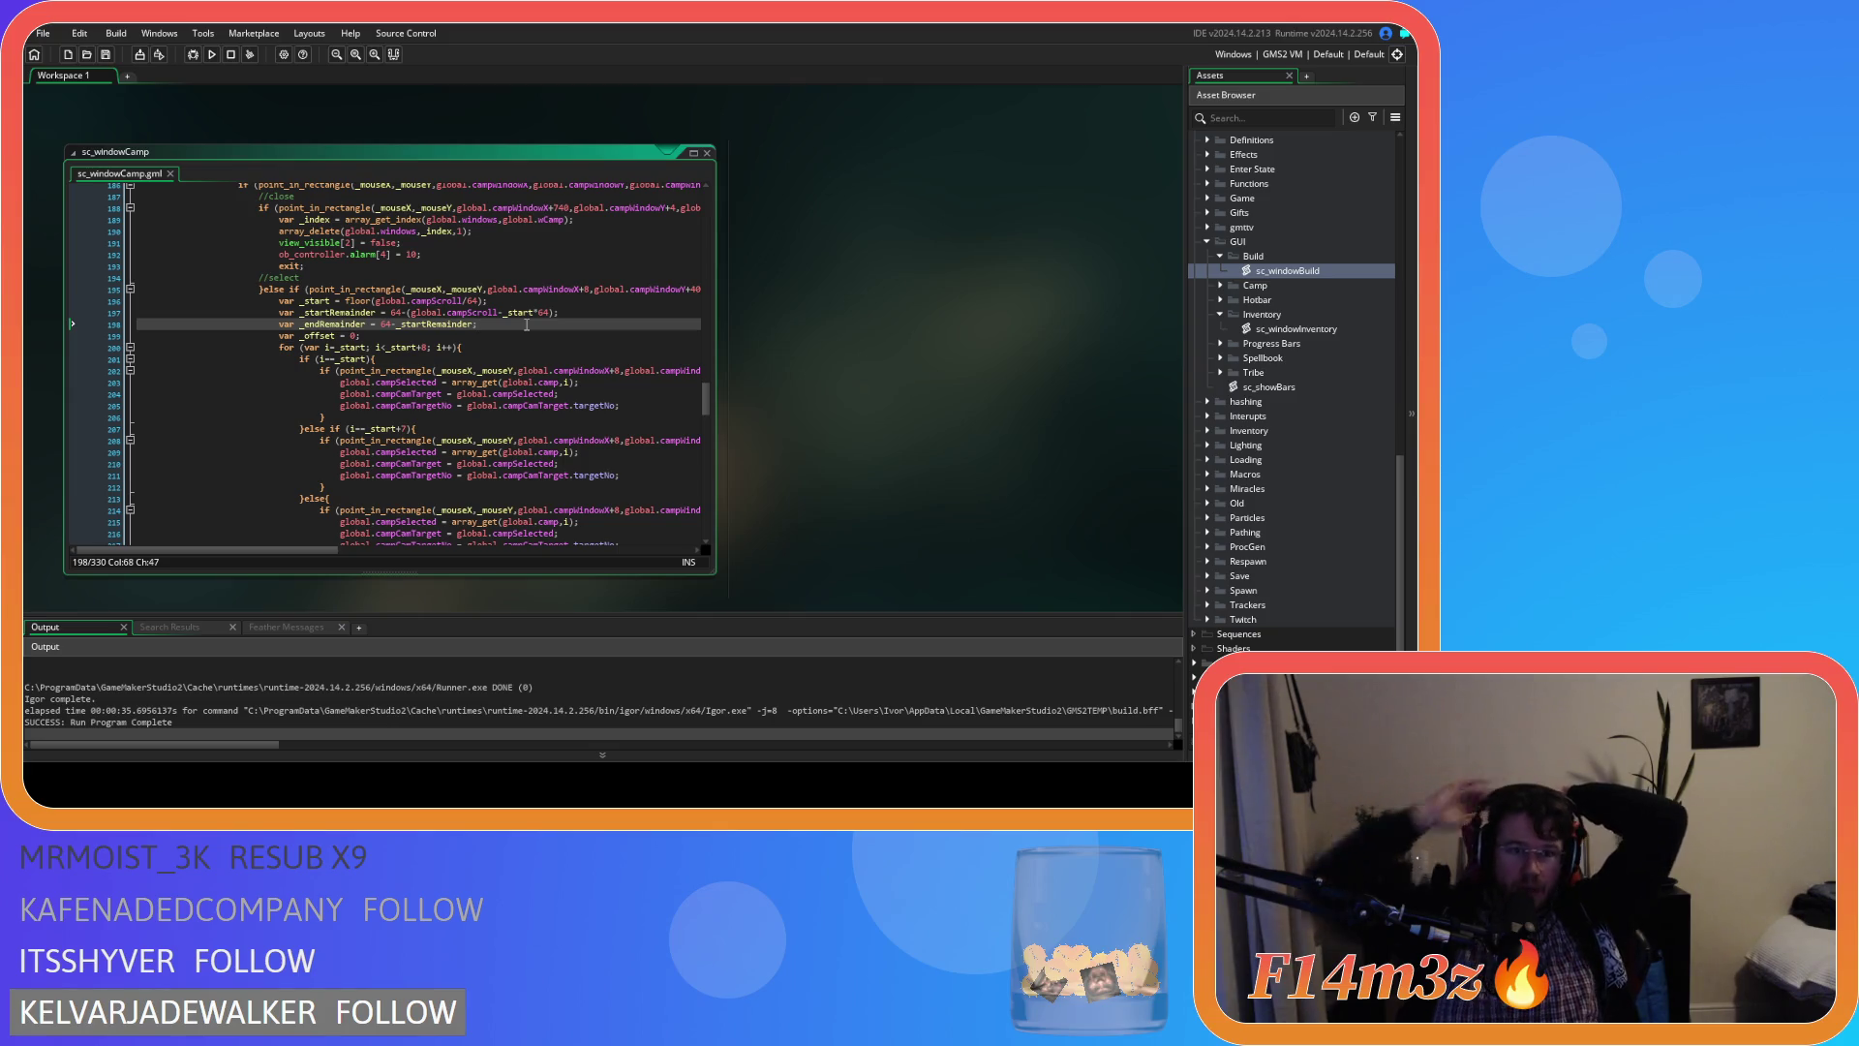
{"action": "scroll", "coordinate": [500, 520], "scroll_direction": "down", "scroll_amount": 3}
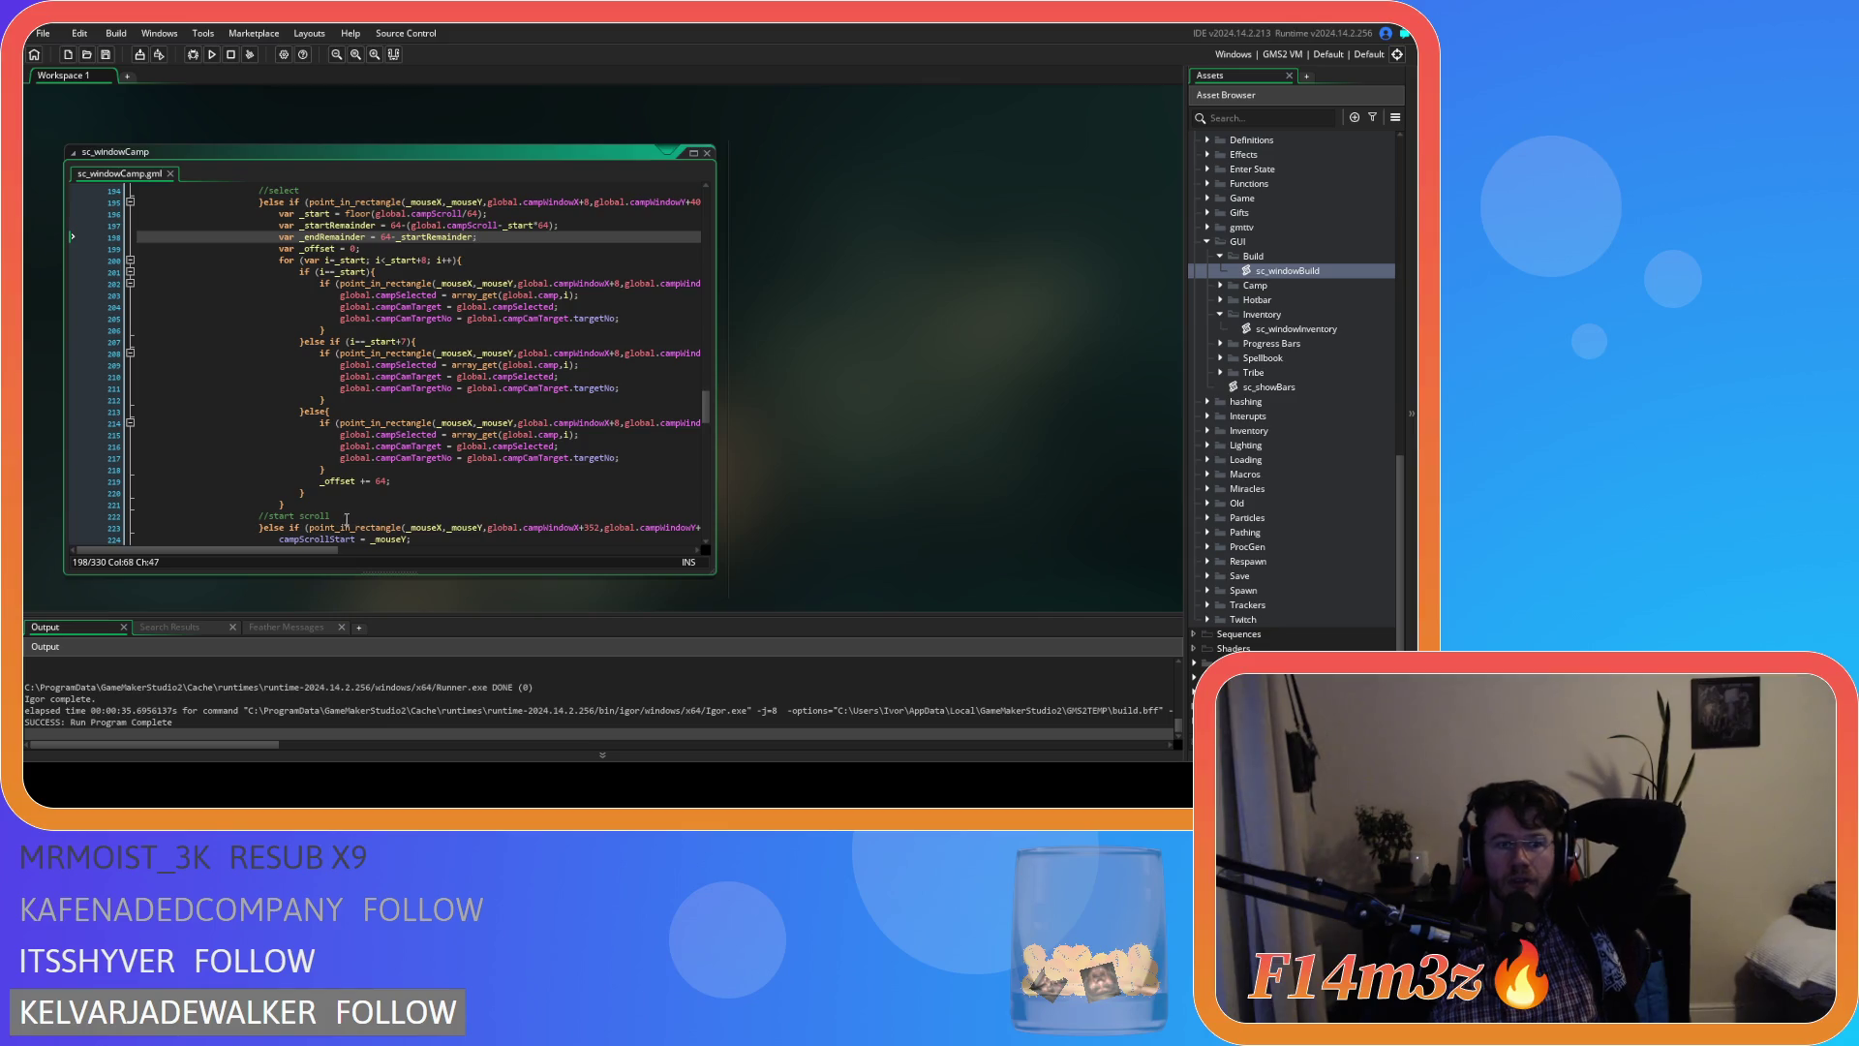
{"action": "mouse_move", "coordinate": [317, 544]}
{"action": "left_mouse_down"}
{"action": "mouse_move", "coordinate": [369, 551]}
{"action": "mouse_move", "coordinate": [503, 505]}
{"action": "left_mouse_up"}
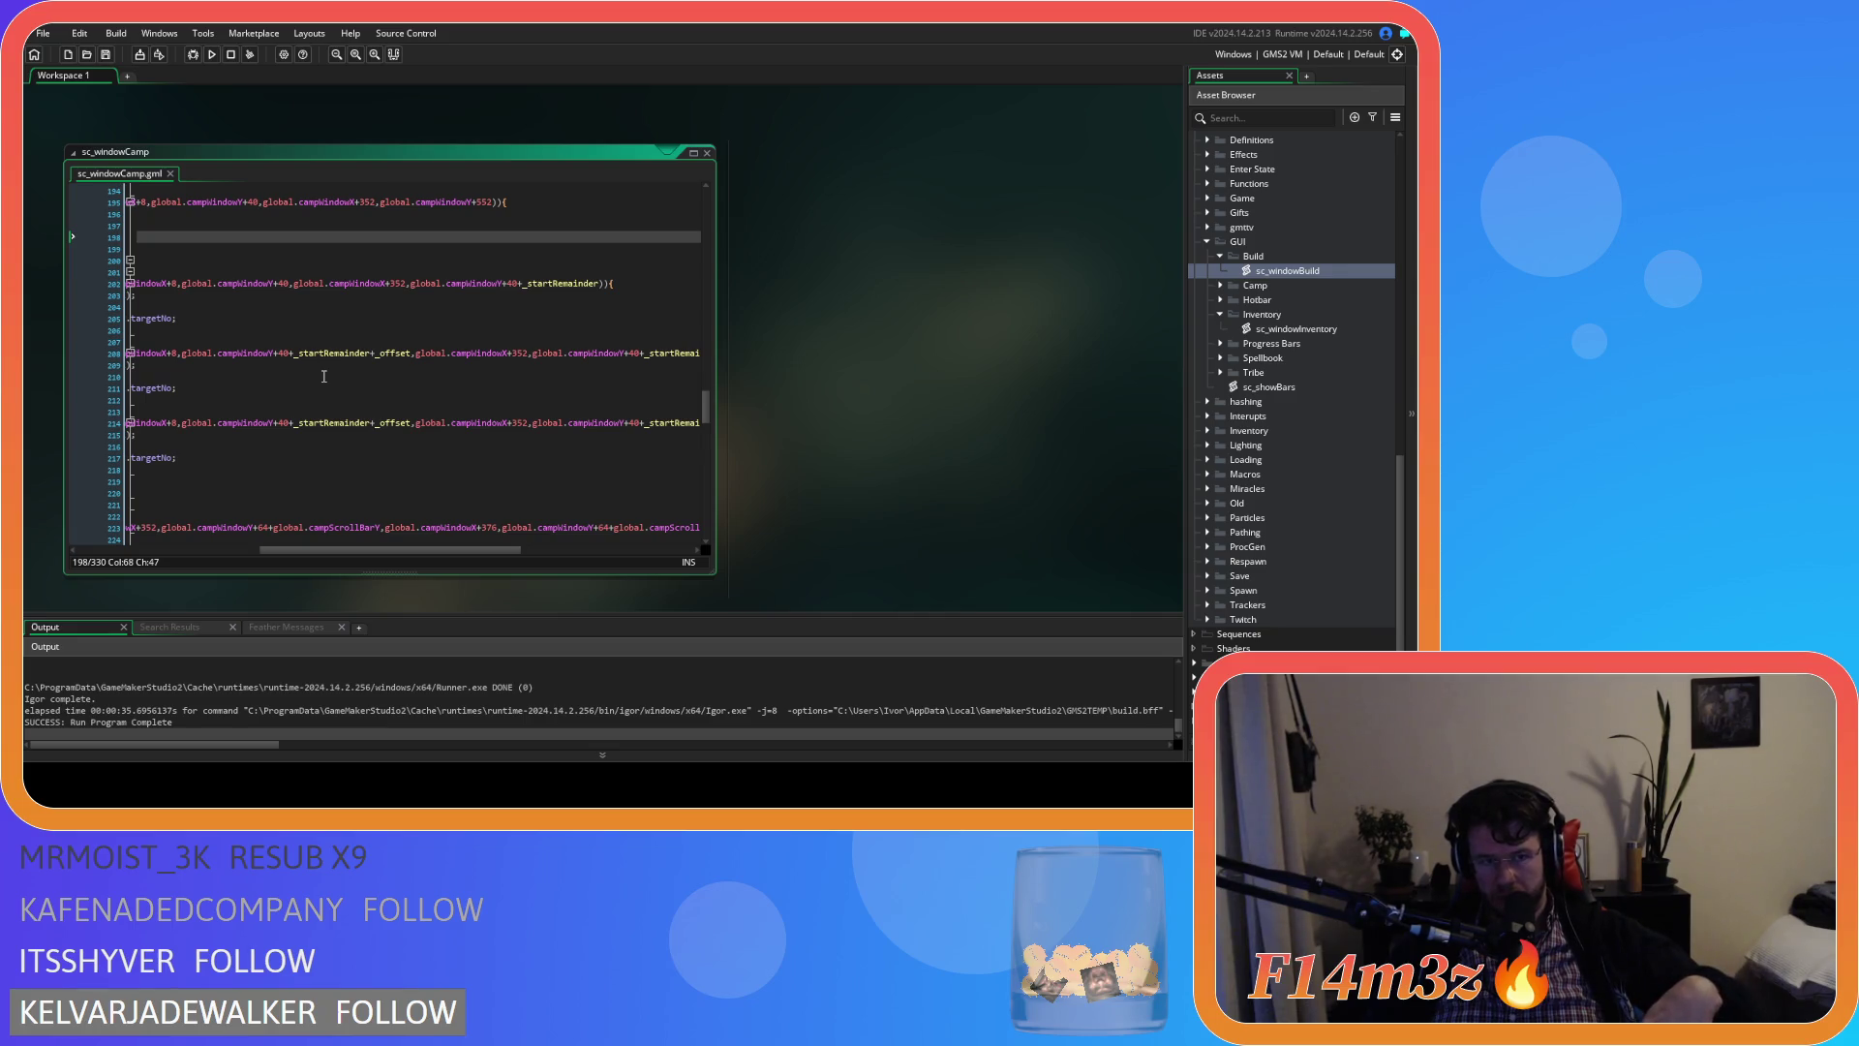
{"action": "left_click_drag", "start_coordinate": [316, 548], "coordinate": [409, 561]}
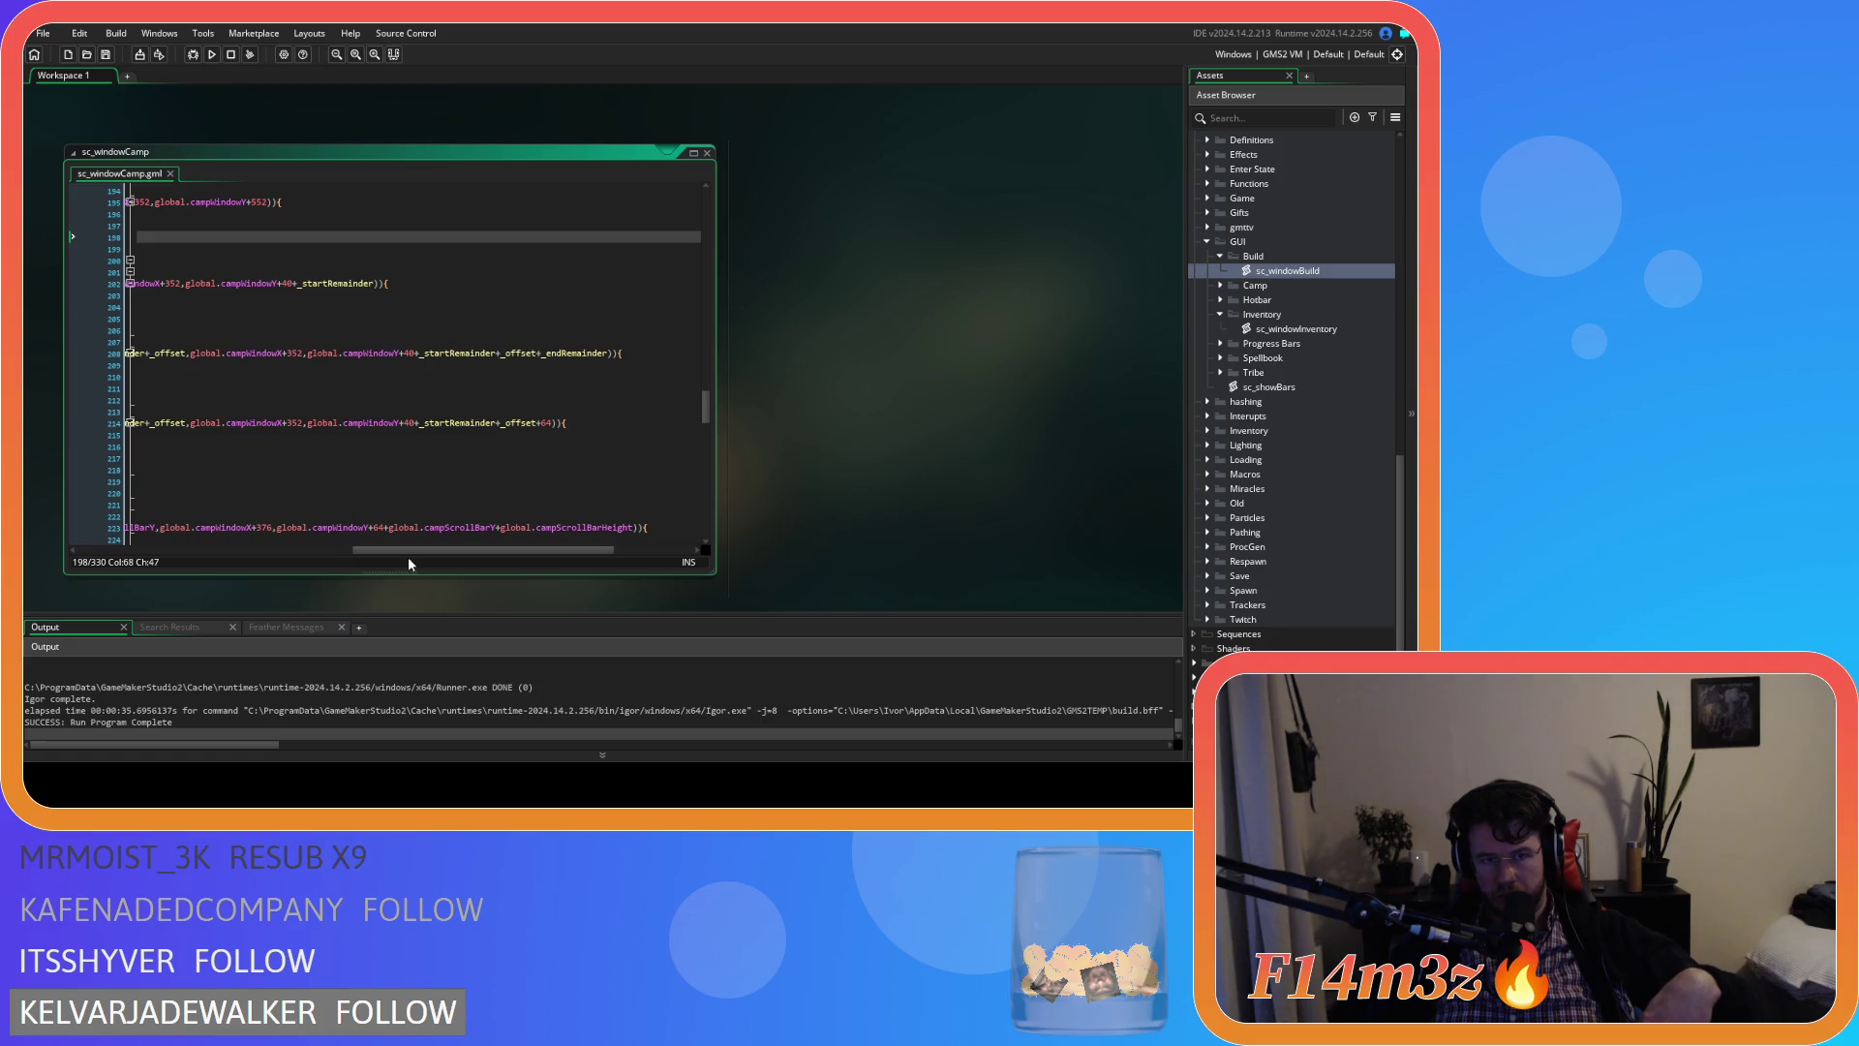
{"action": "mouse_move", "coordinate": [409, 560]}
{"action": "left_mouse_down"}
{"action": "mouse_move", "coordinate": [252, 557]}
{"action": "mouse_move", "coordinate": [159, 513]}
{"action": "left_mouse_up"}
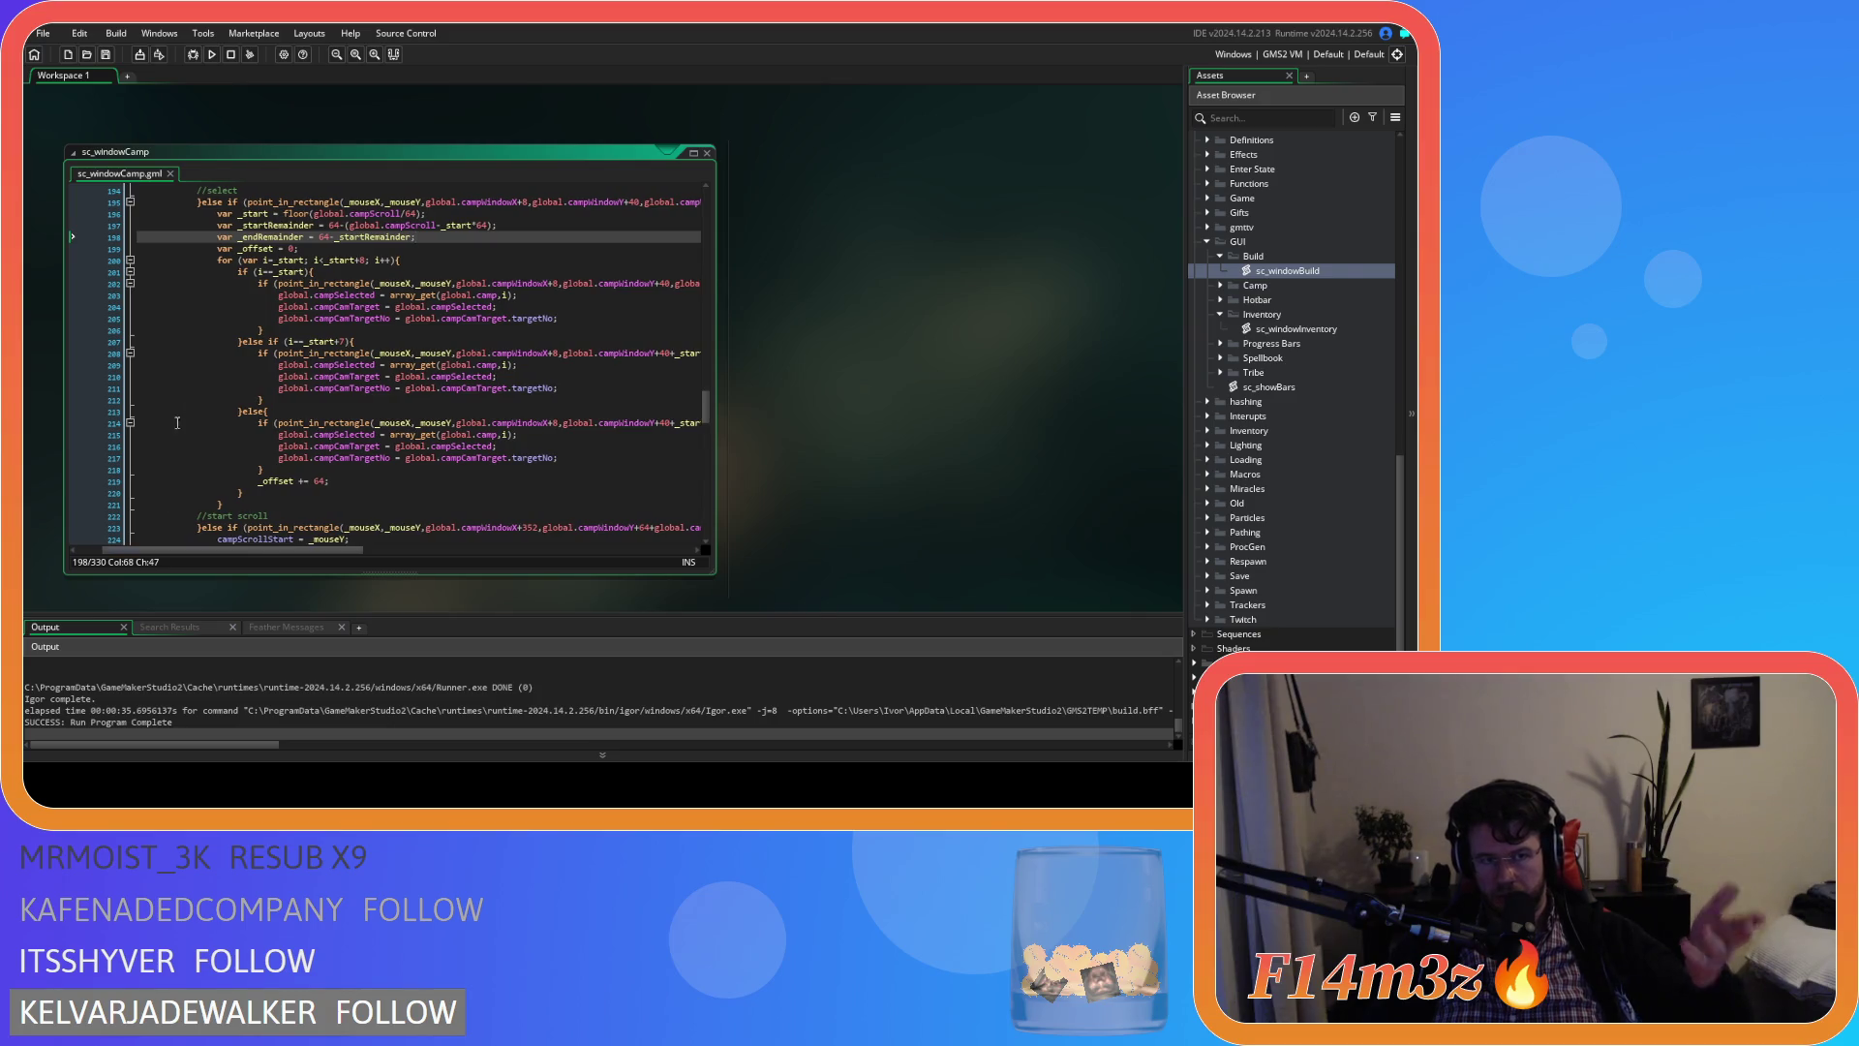
{"action": "scroll", "coordinate": [171, 437], "scroll_direction": "up", "scroll_amount": 2}
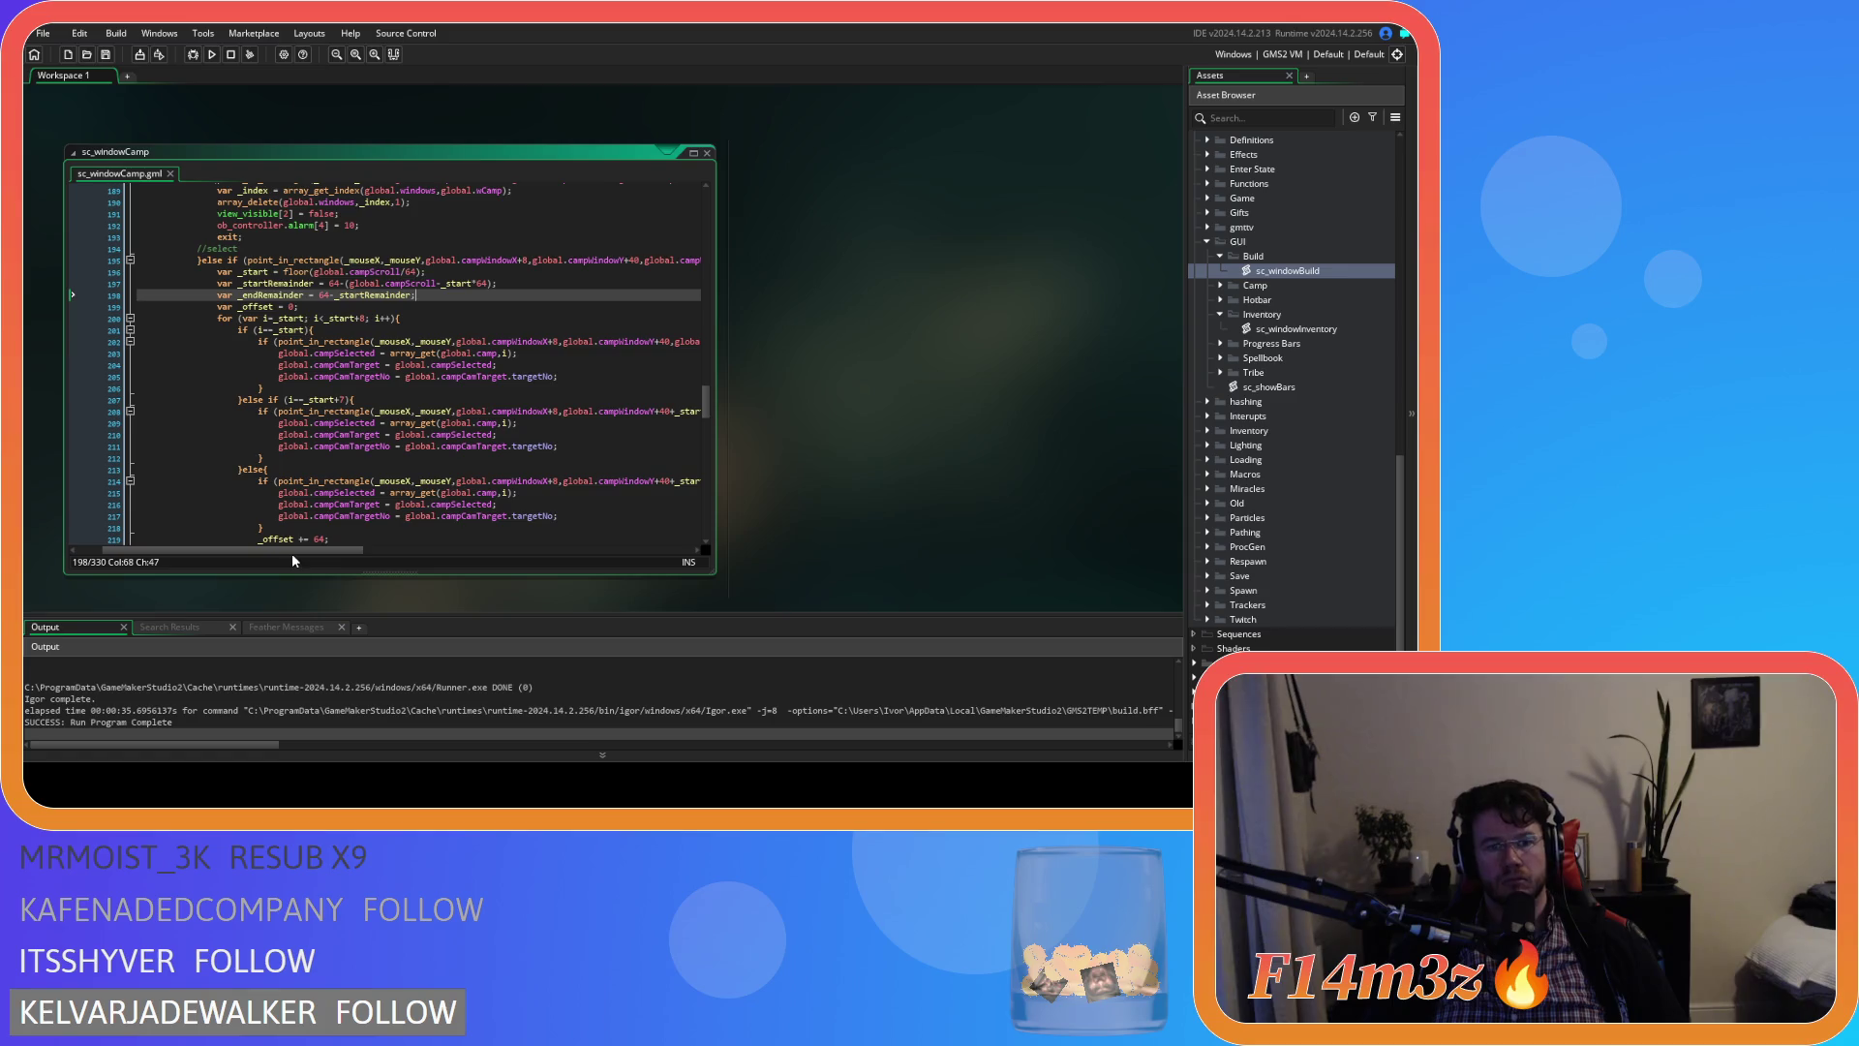
Set a breakpoint on line 207's second camp-entry check in sc_windowCamp and start a debug run
{"action": "mouse_move", "coordinate": [321, 550]}
{"action": "left_mouse_down"}
{"action": "mouse_move", "coordinate": [604, 549]}
{"action": "mouse_move", "coordinate": [297, 550]}
{"action": "left_mouse_up"}
{"action": "left_click", "coordinate": [100, 426]}
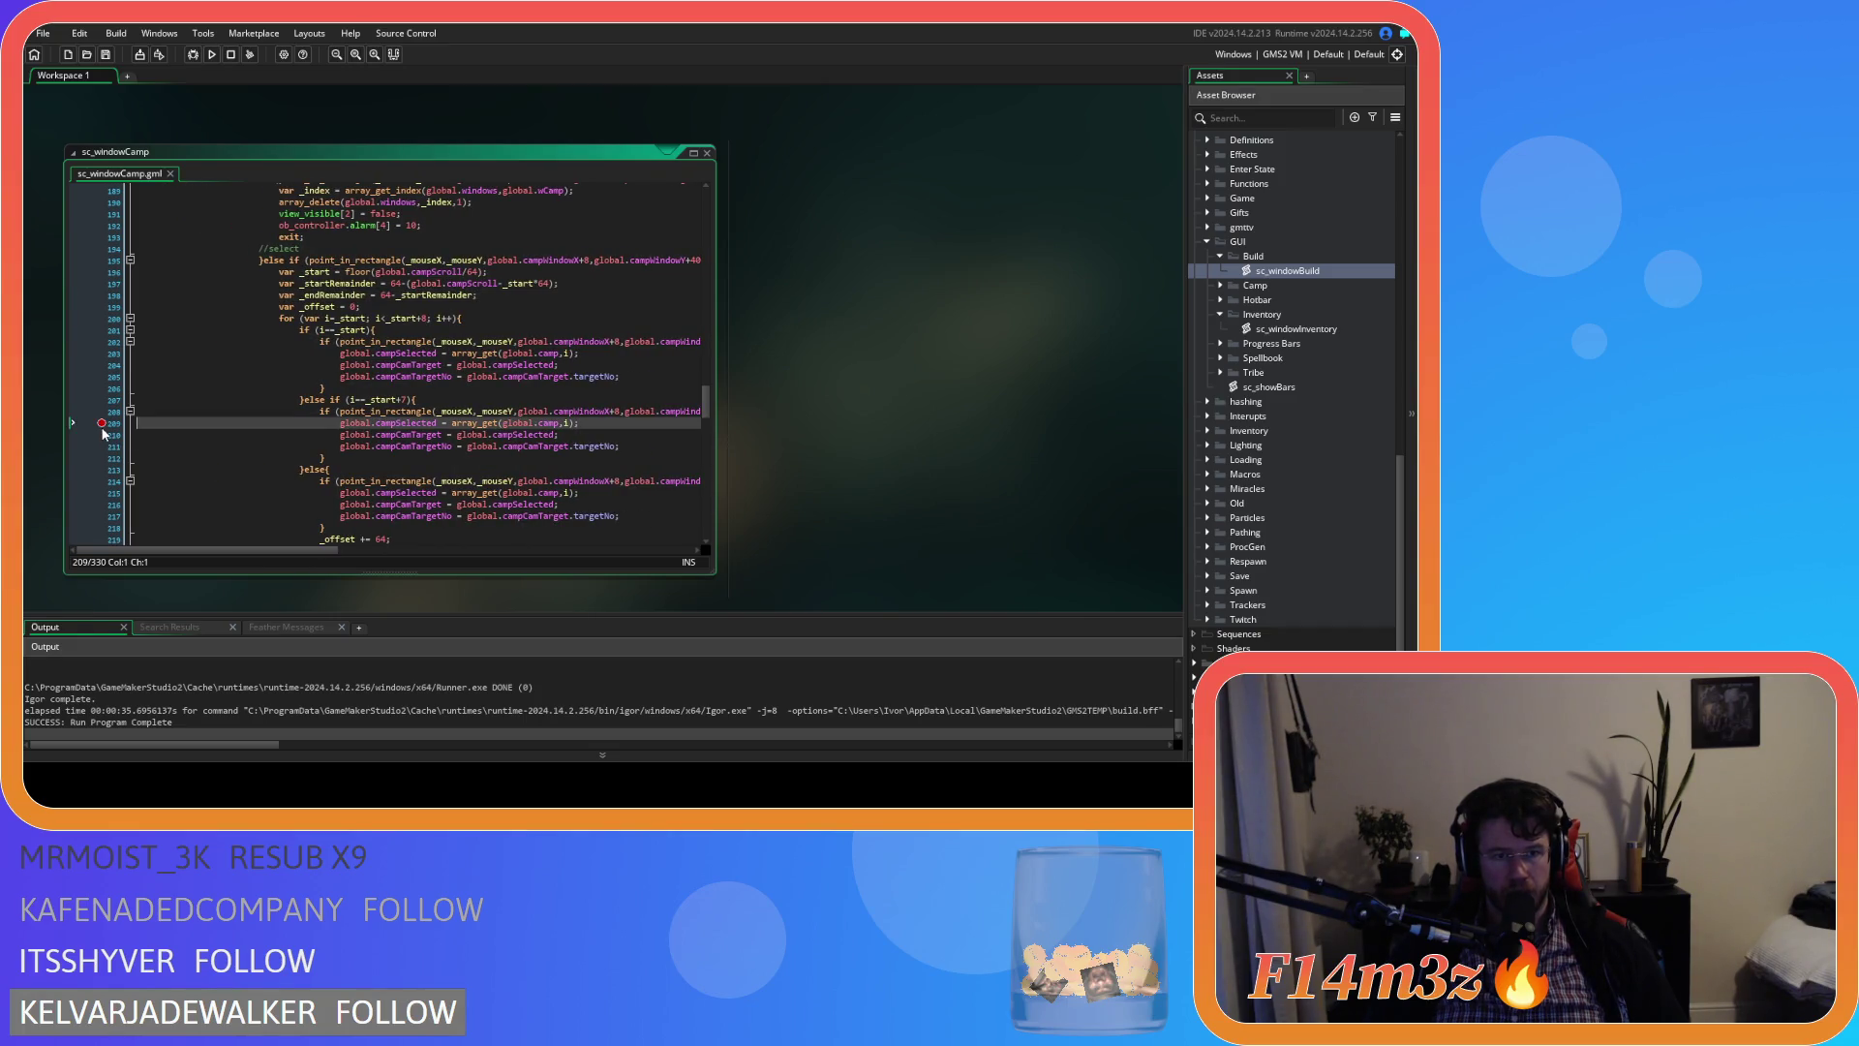
{"action": "left_click", "coordinate": [96, 400]}
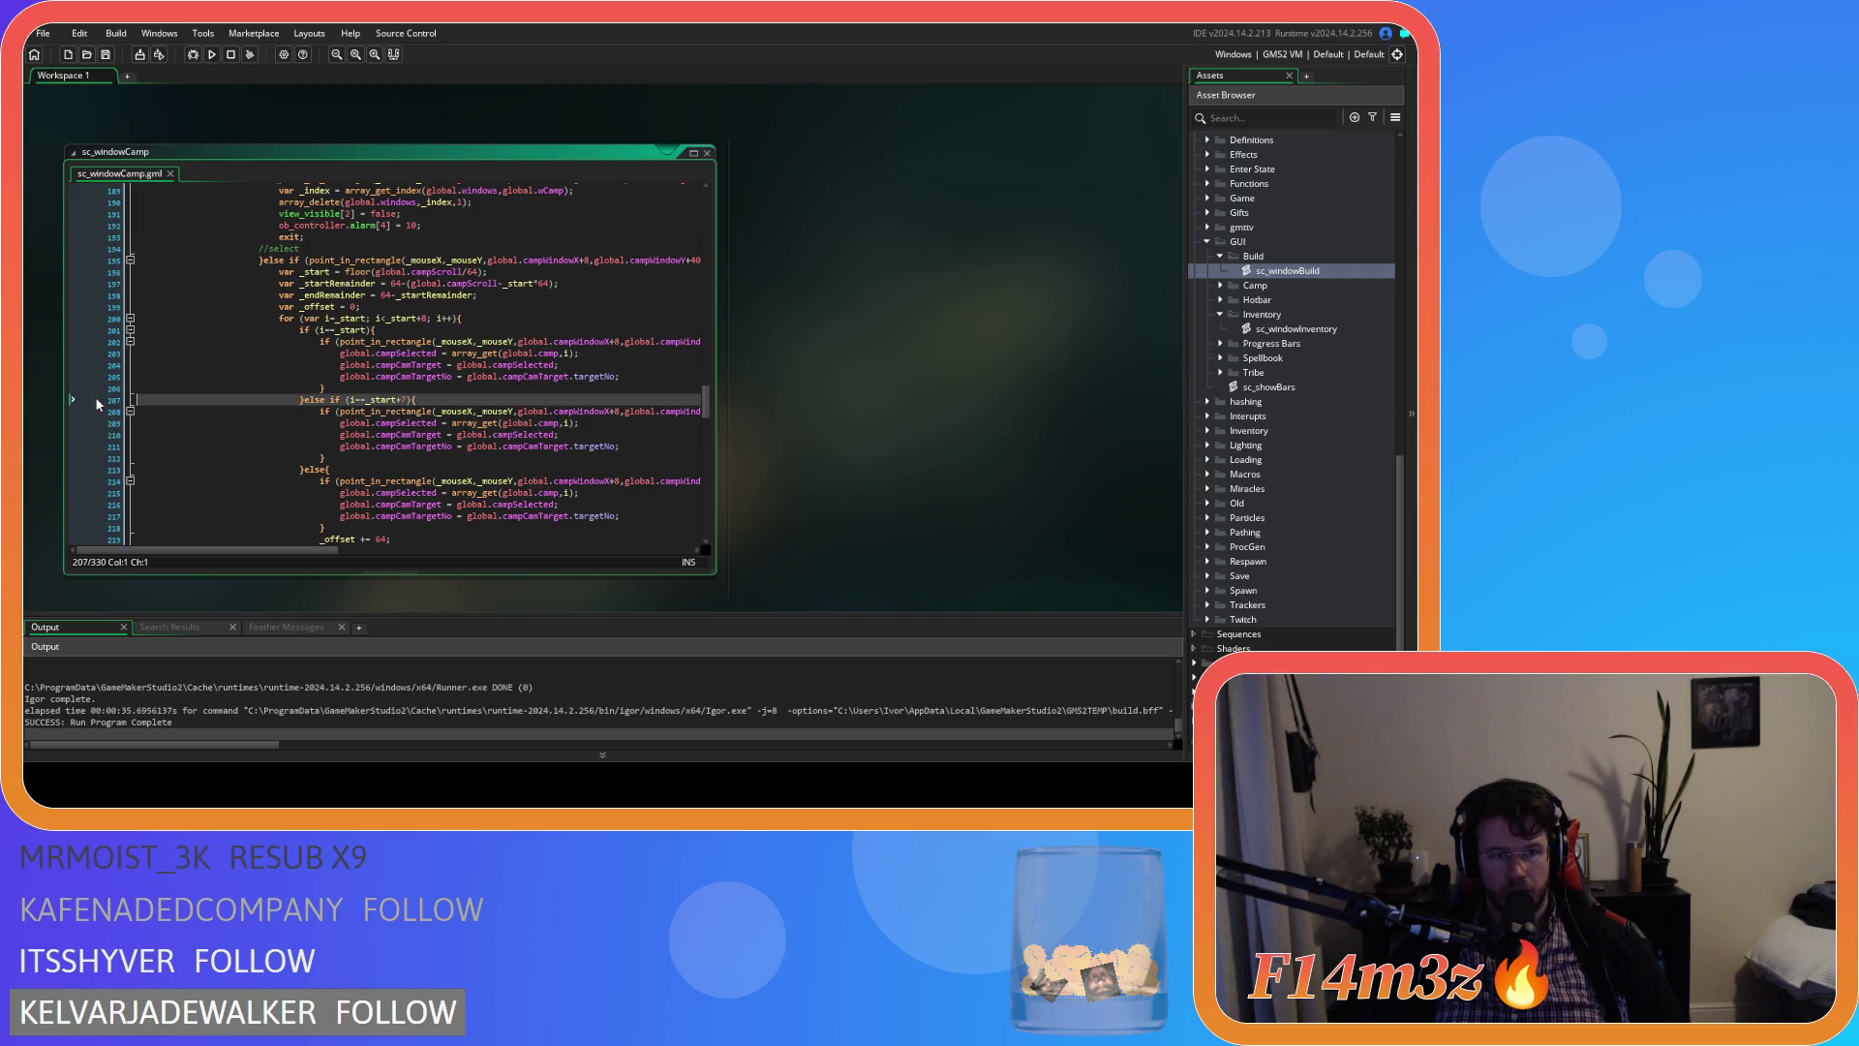
{"action": "left_click", "coordinate": [102, 400]}
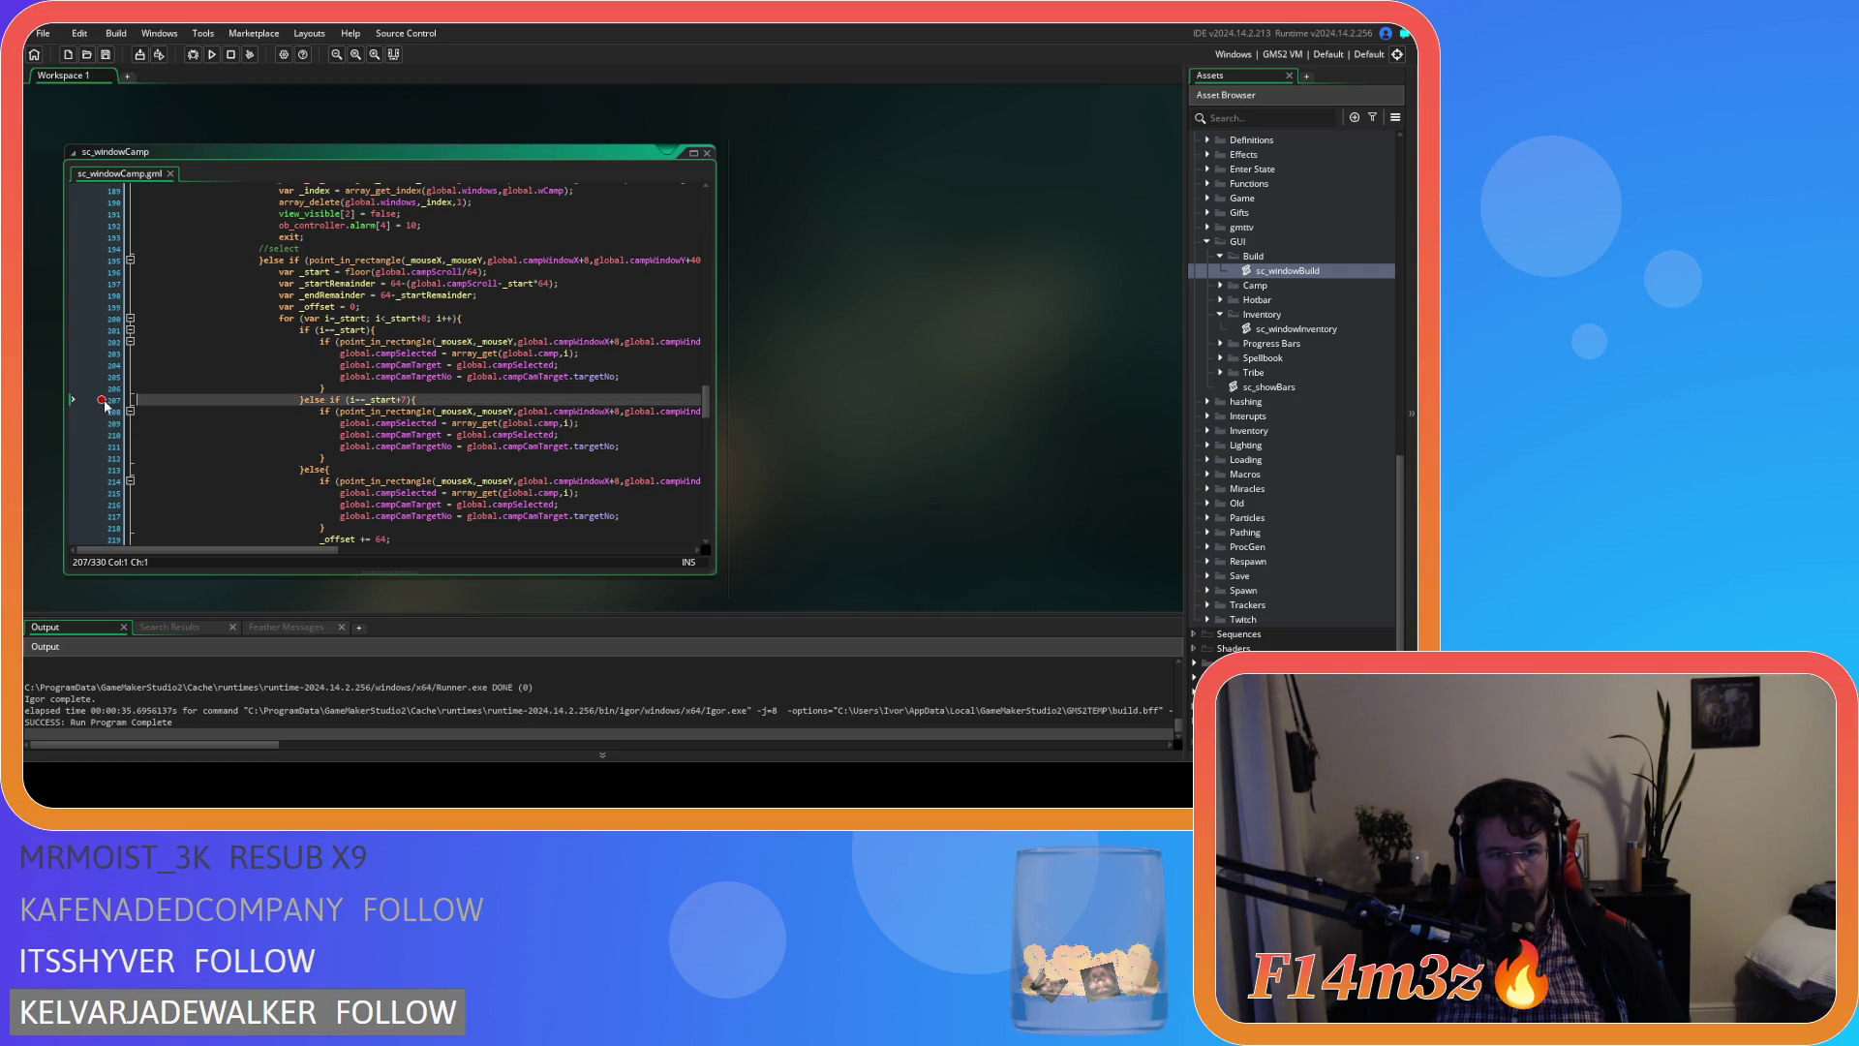
{"action": "left_click", "coordinate": [105, 414]}
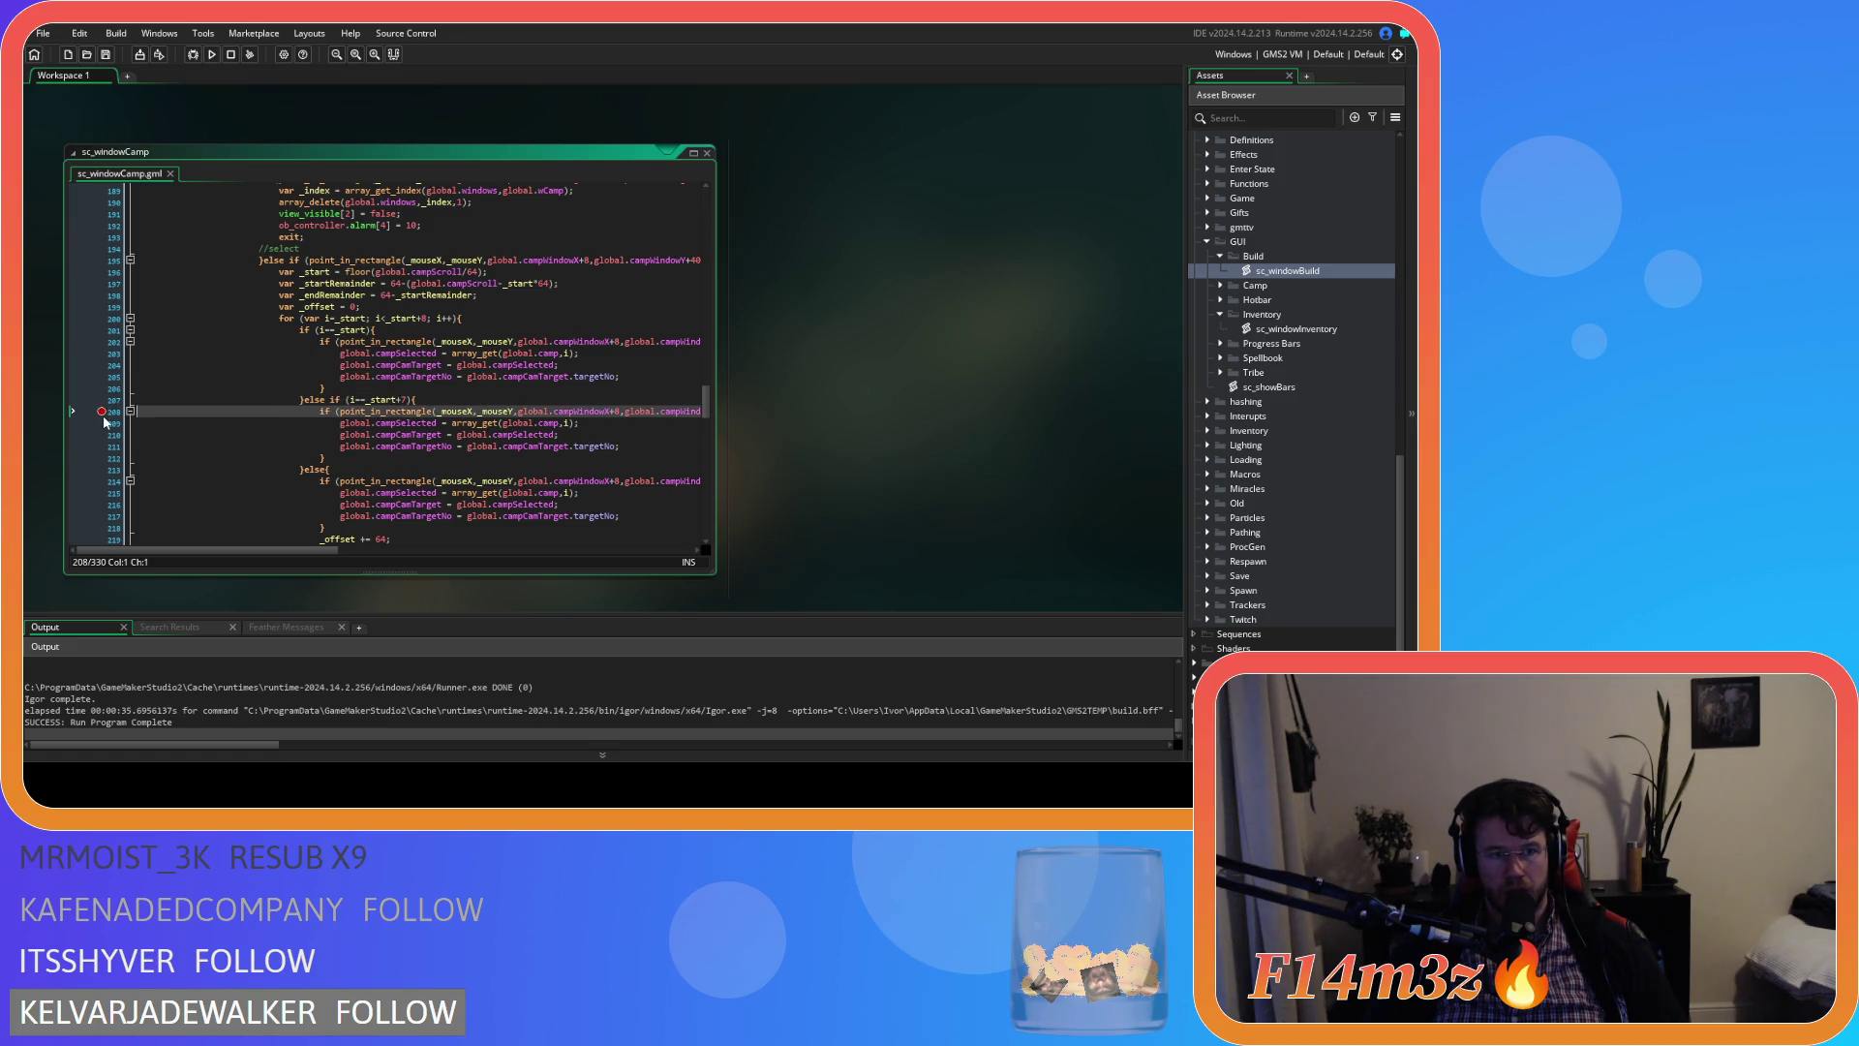
{"action": "left_click", "coordinate": [193, 54]}
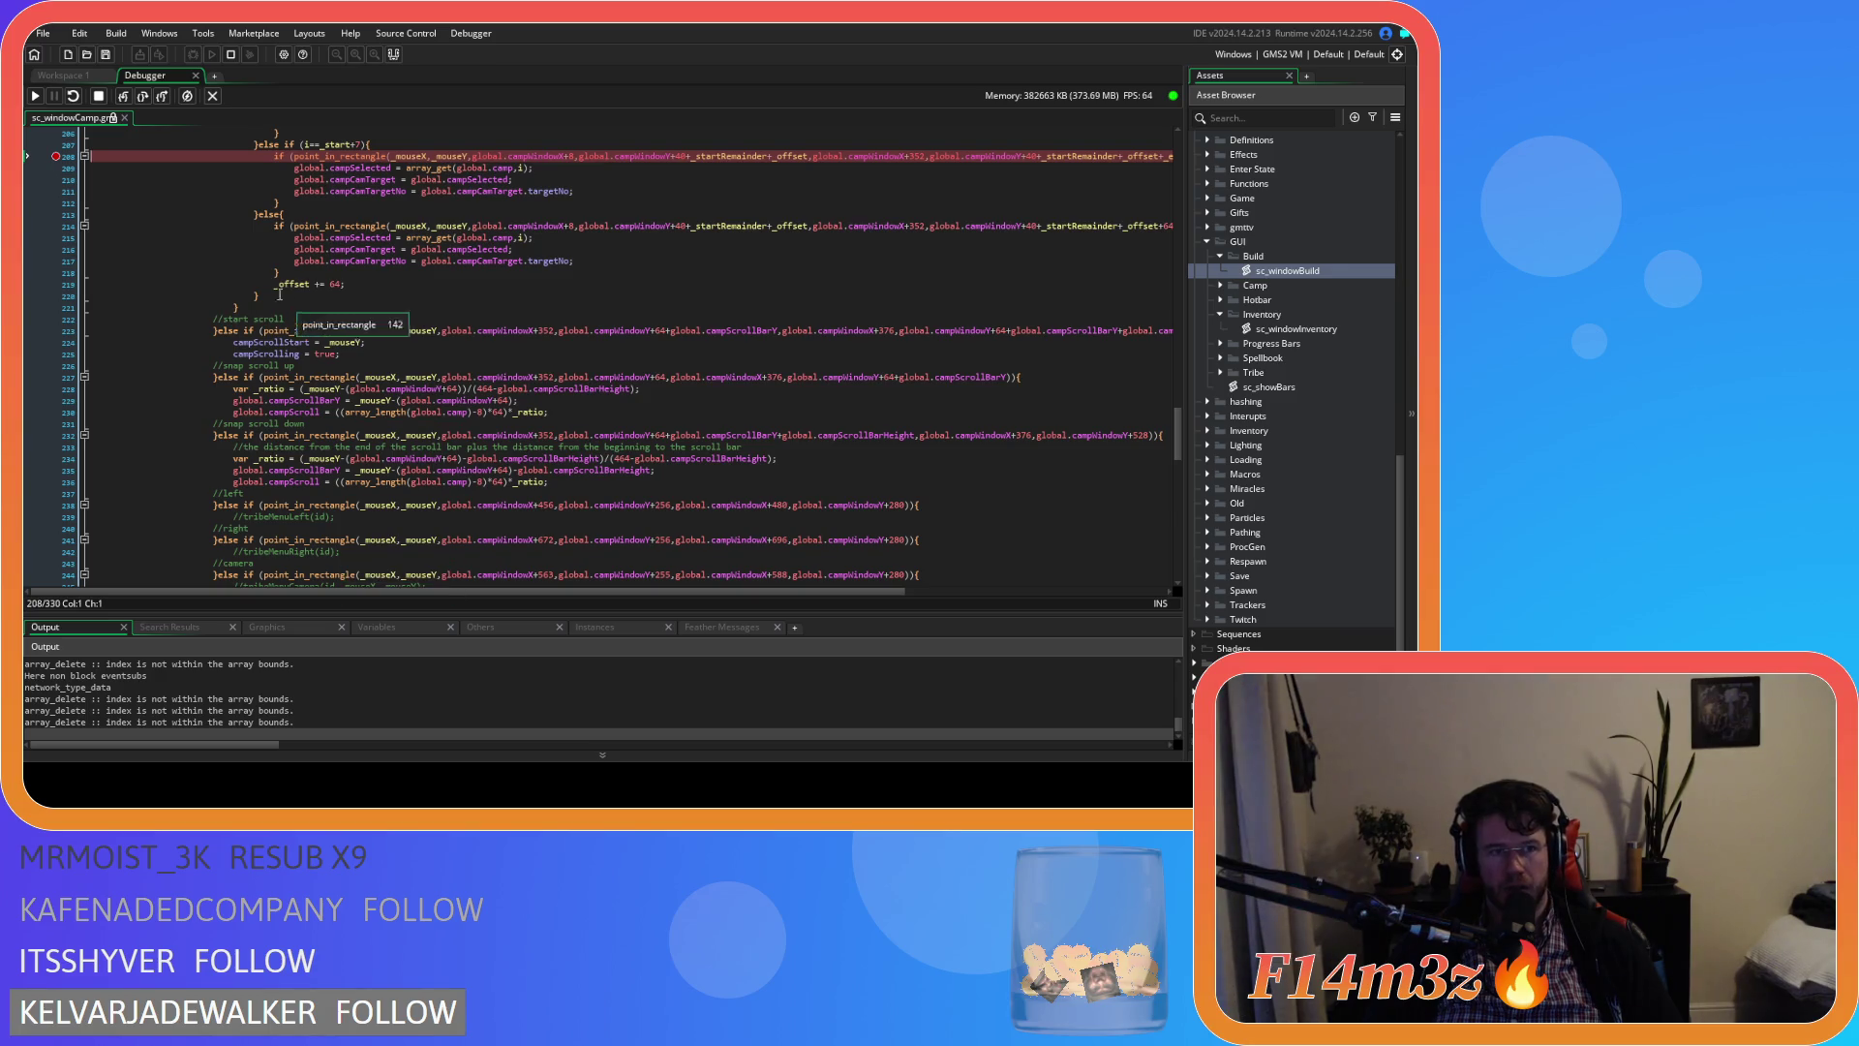
Resume from the breakpoint and move it from line 208 to line 209
{"action": "left_click", "coordinate": [35, 96]}
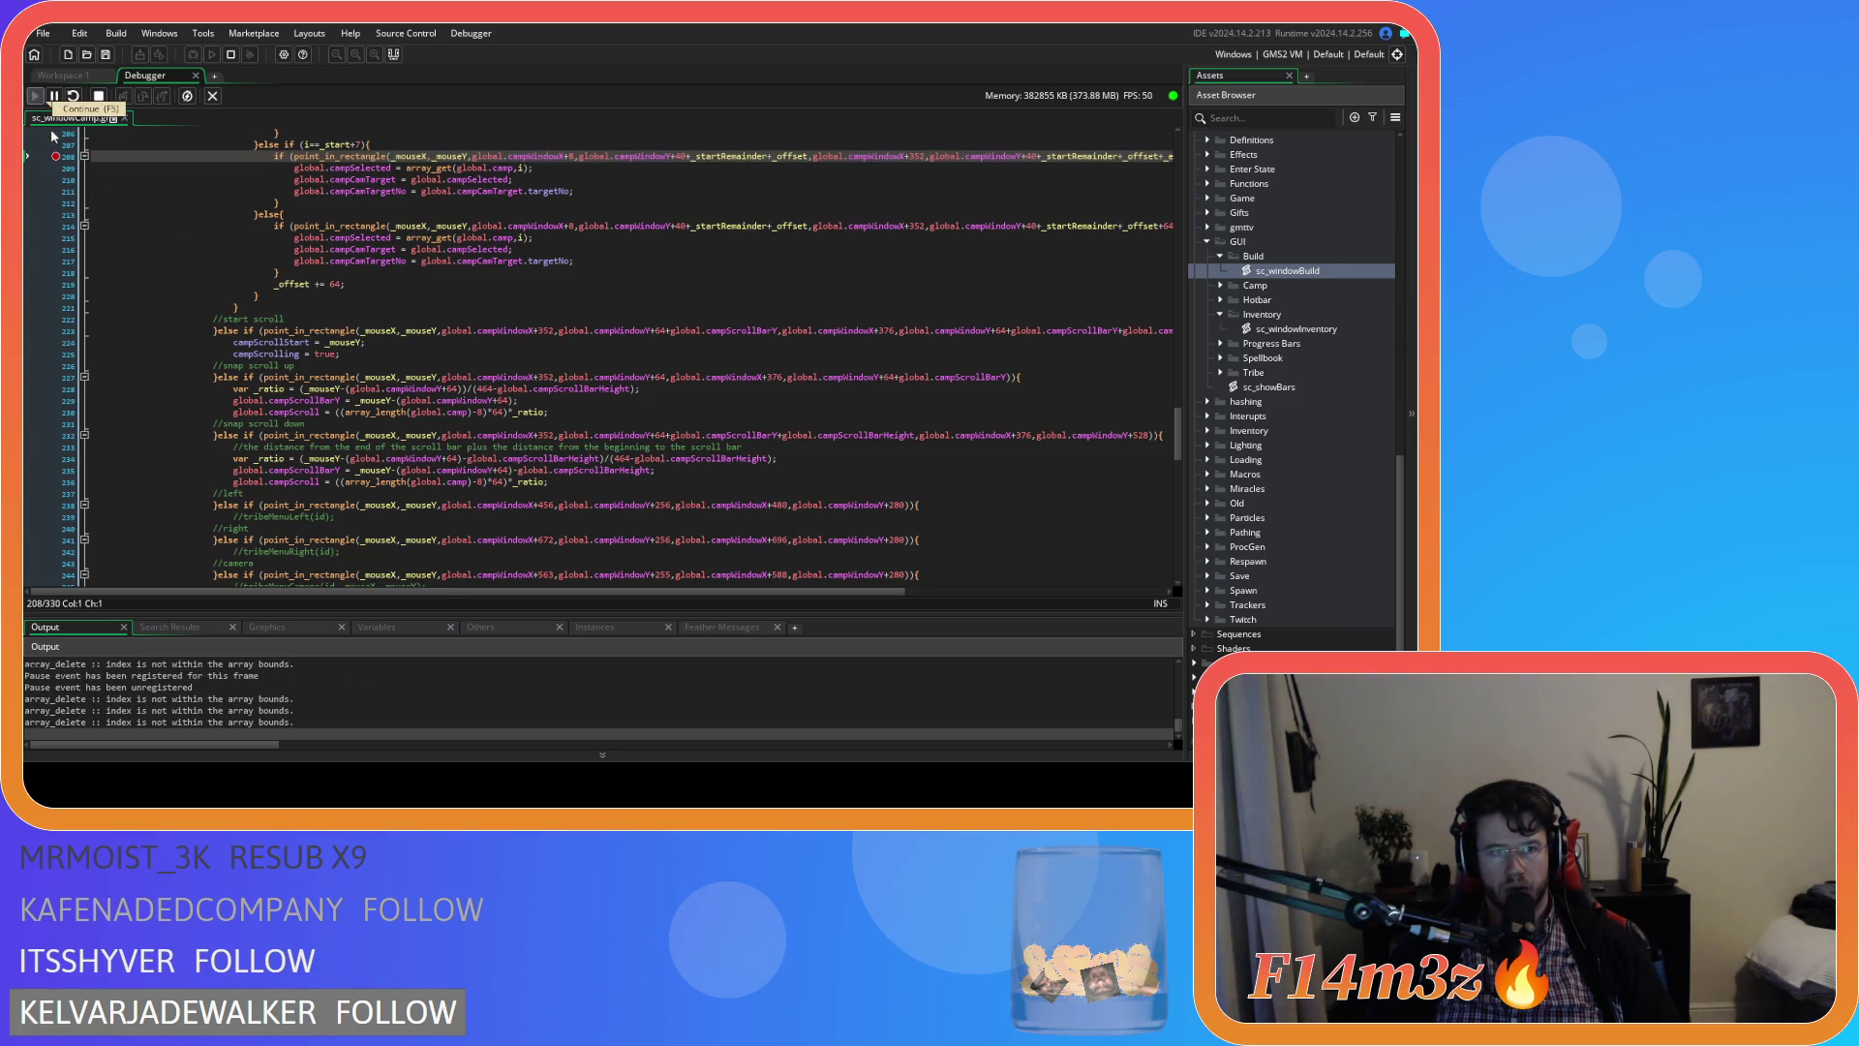
{"action": "left_click", "coordinate": [55, 156]}
{"action": "left_click", "coordinate": [56, 168]}
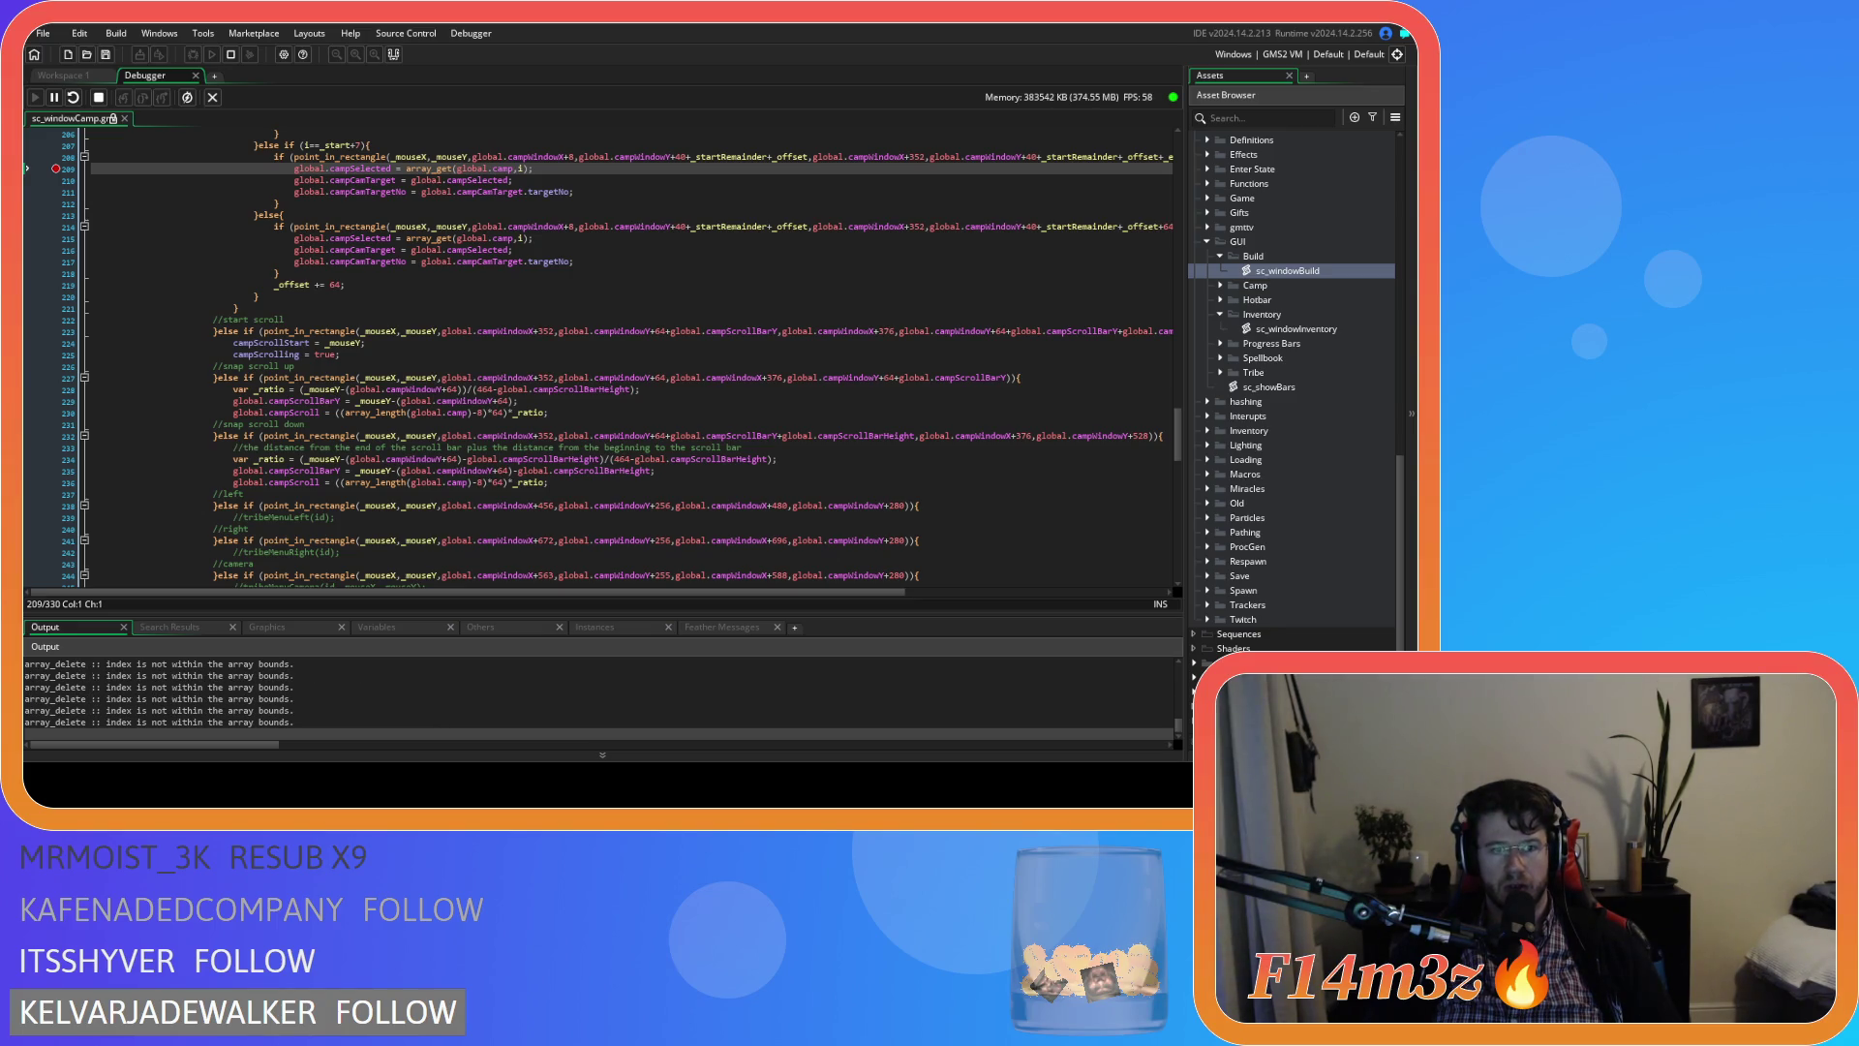
Close the Camp panel and quit the Entheogen game back to the debugger
{"action": "key", "text": "alt+Tab"}
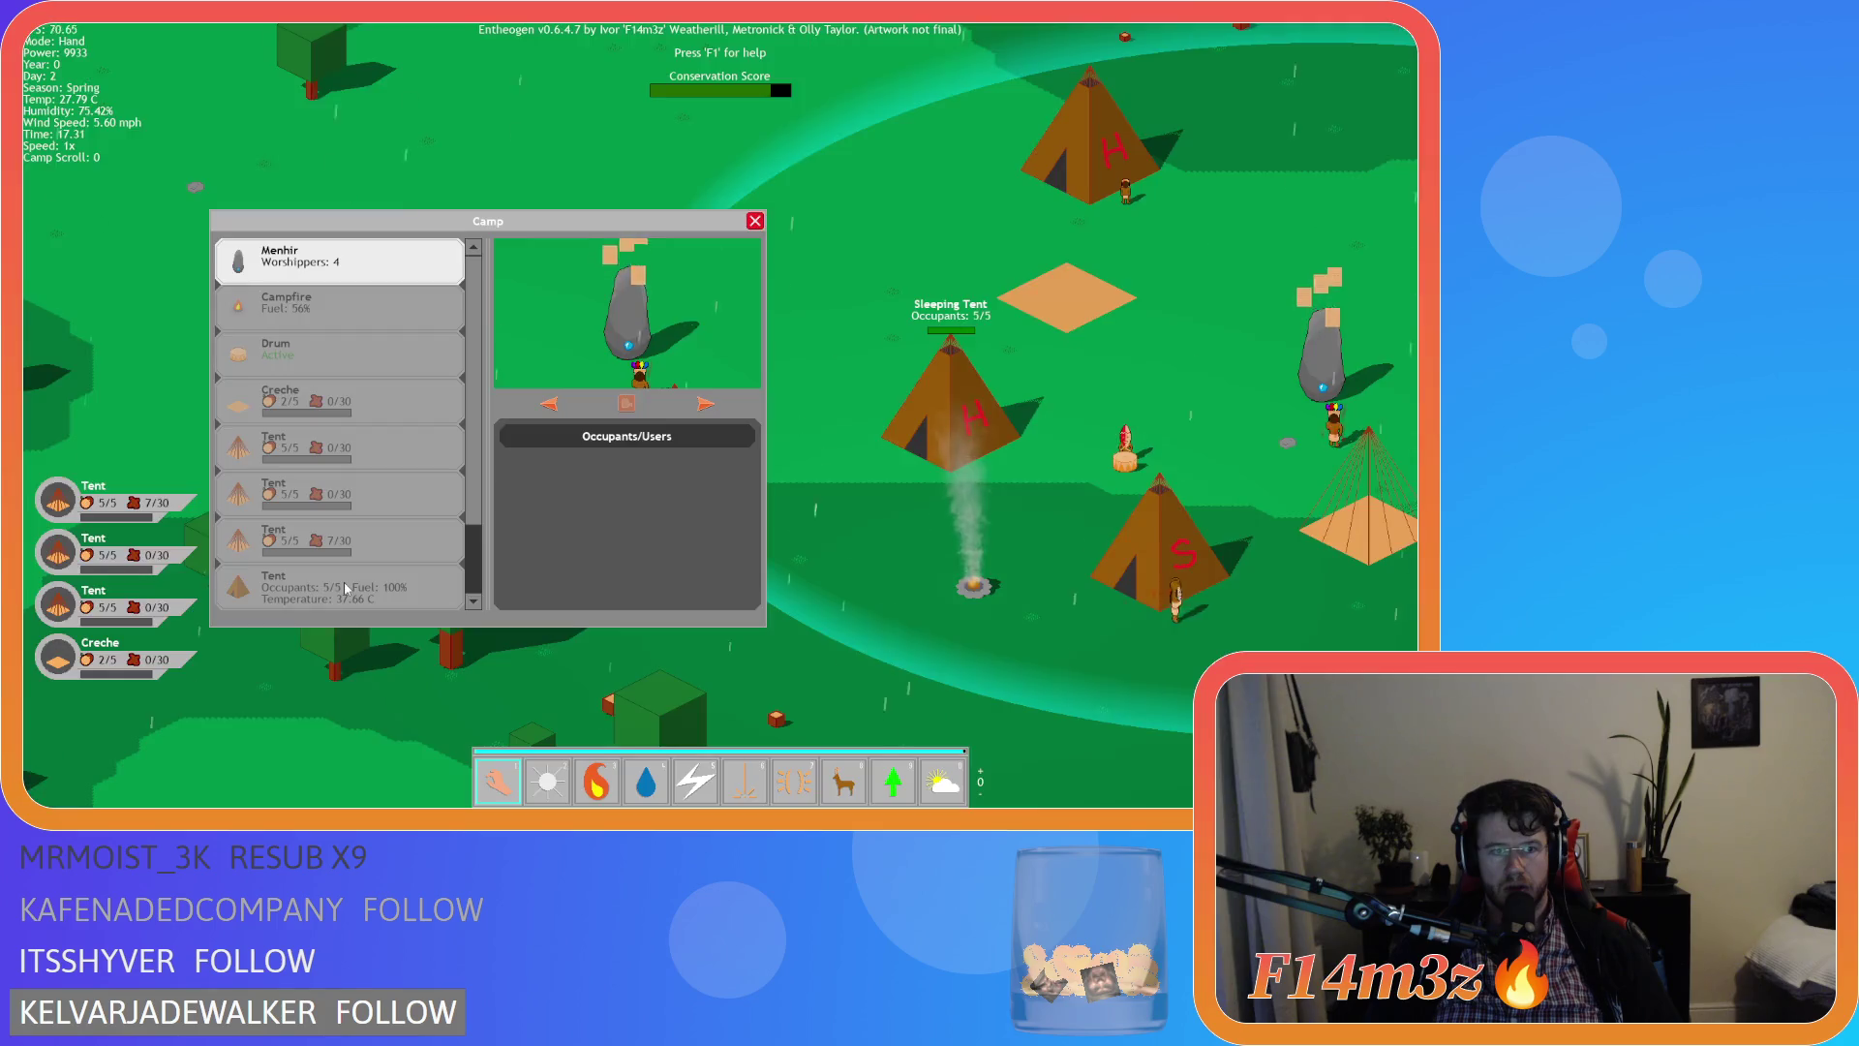
{"action": "key", "text": "Escape"}
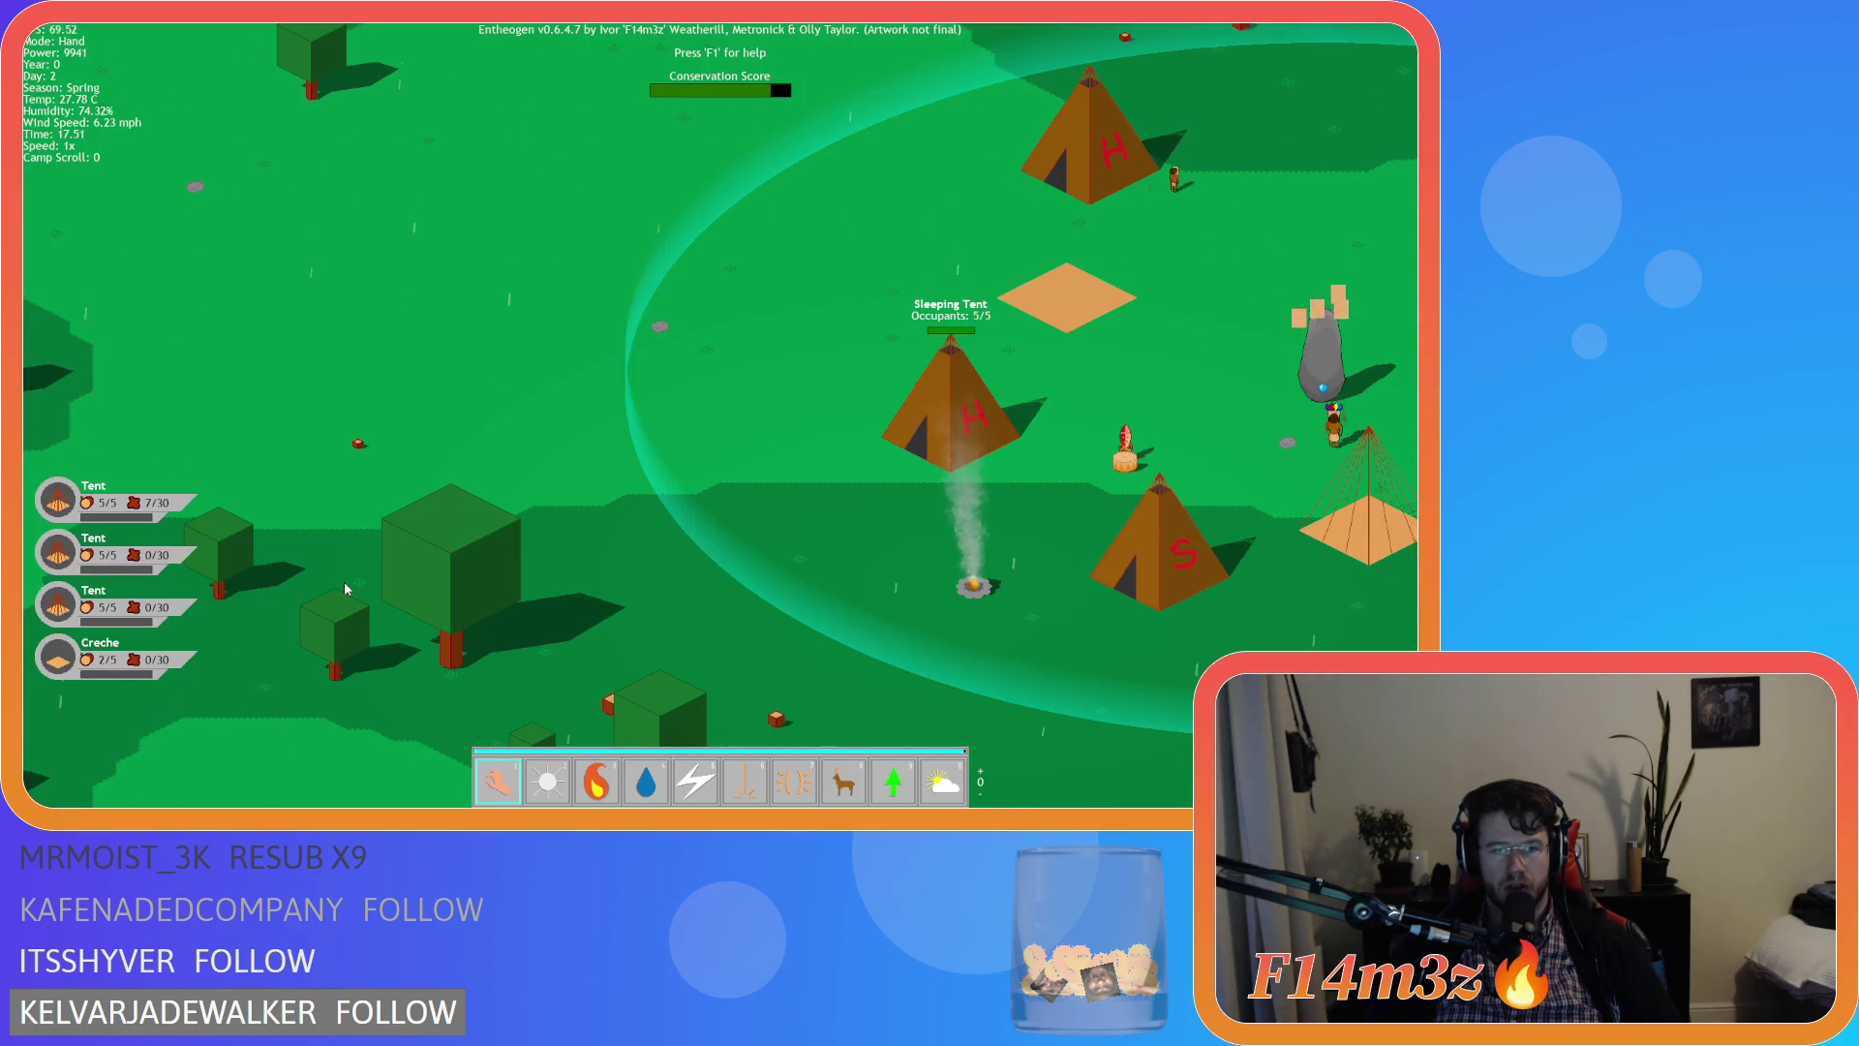
{"action": "key", "text": "Escape"}
{"action": "key", "text": "y"}
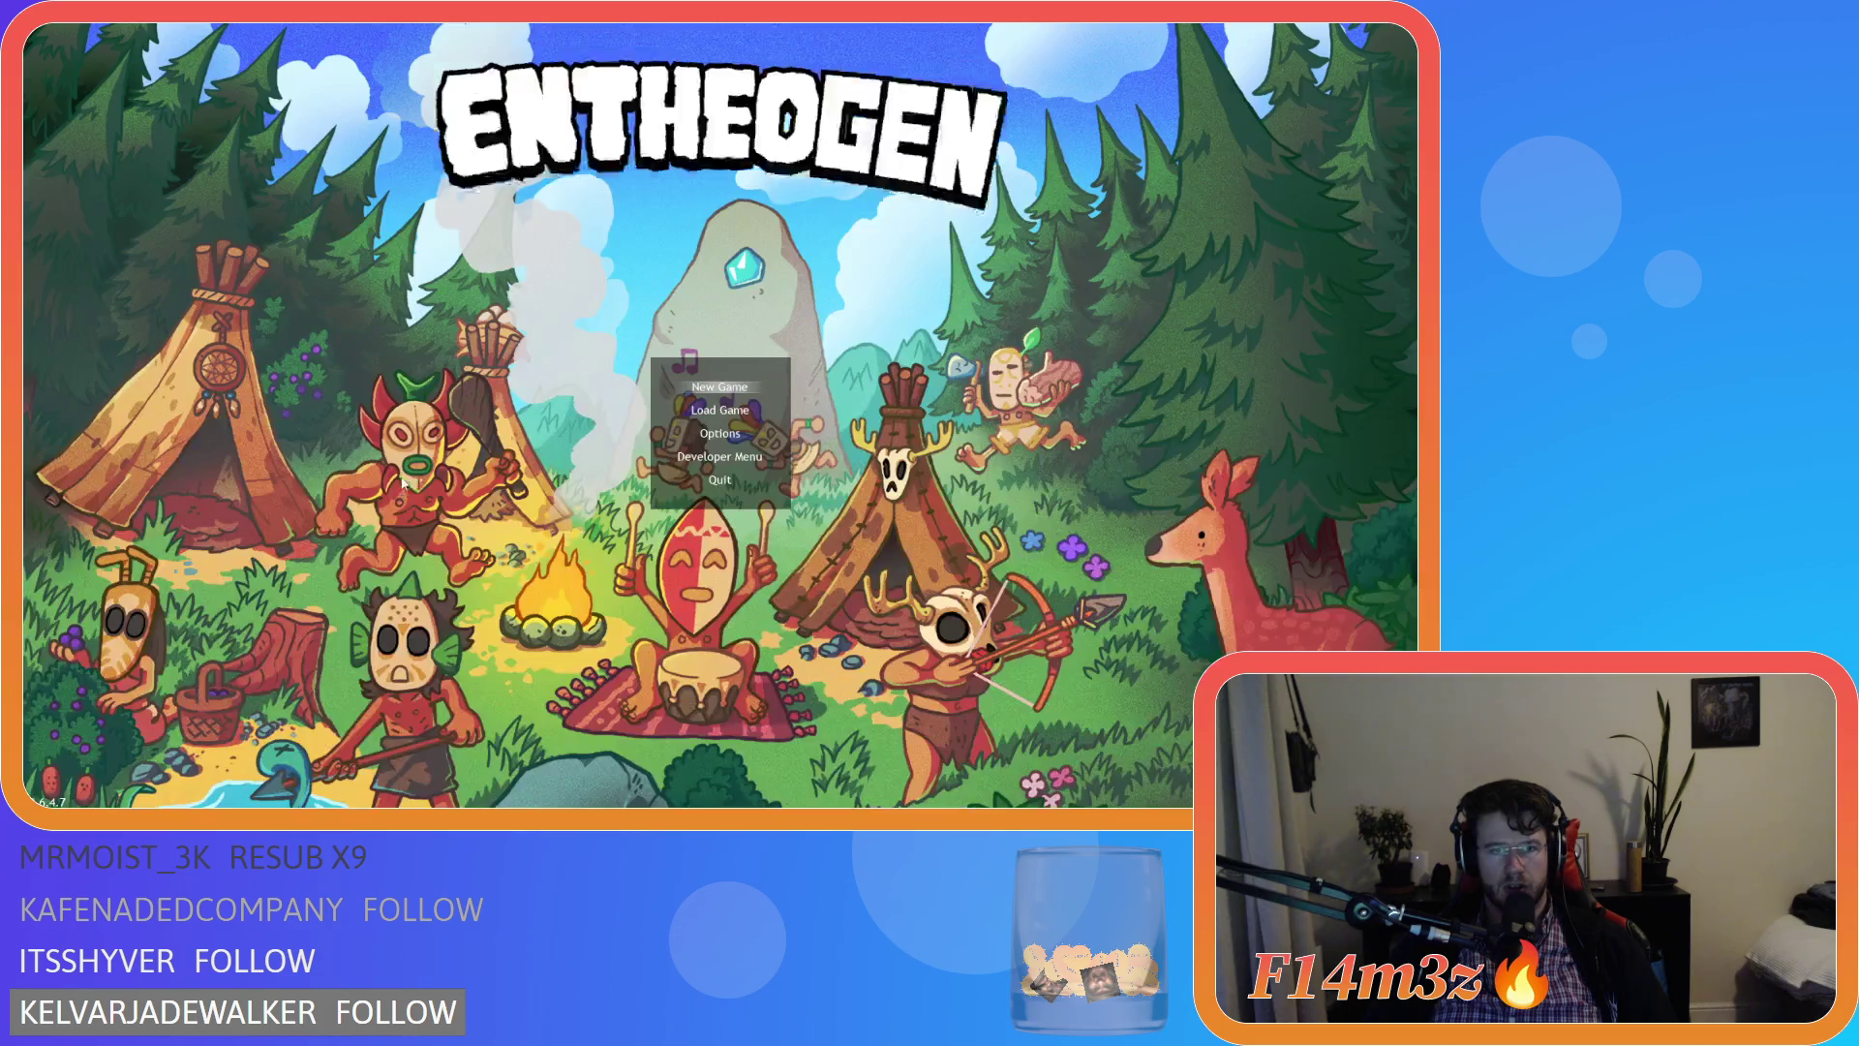
{"action": "scroll", "coordinate": [413, 291], "scroll_direction": "up", "scroll_amount": 2}
{"action": "left_click_drag", "start_coordinate": [299, 203], "coordinate": [414, 205]}
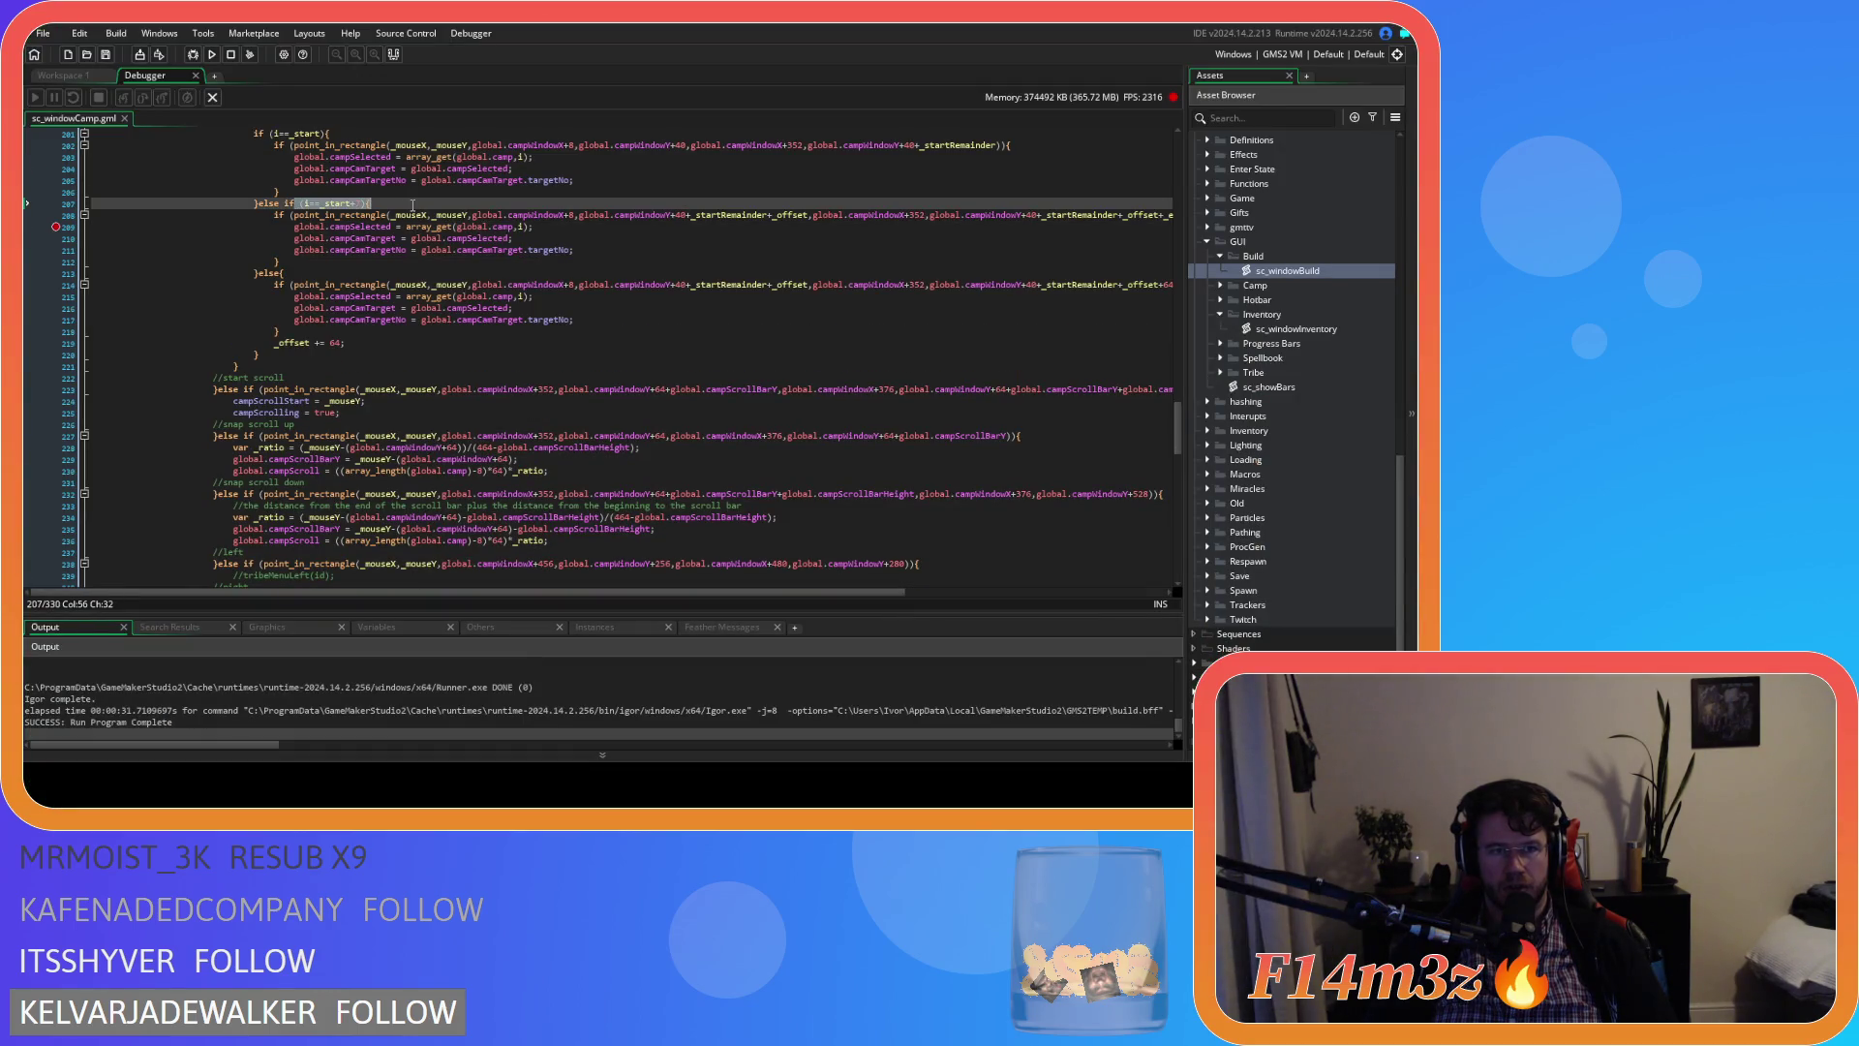
Compare line 200's loop limit _start+8 with line 207, then retype line 207's offset as _start+7
{"action": "left_click", "coordinate": [336, 203]}
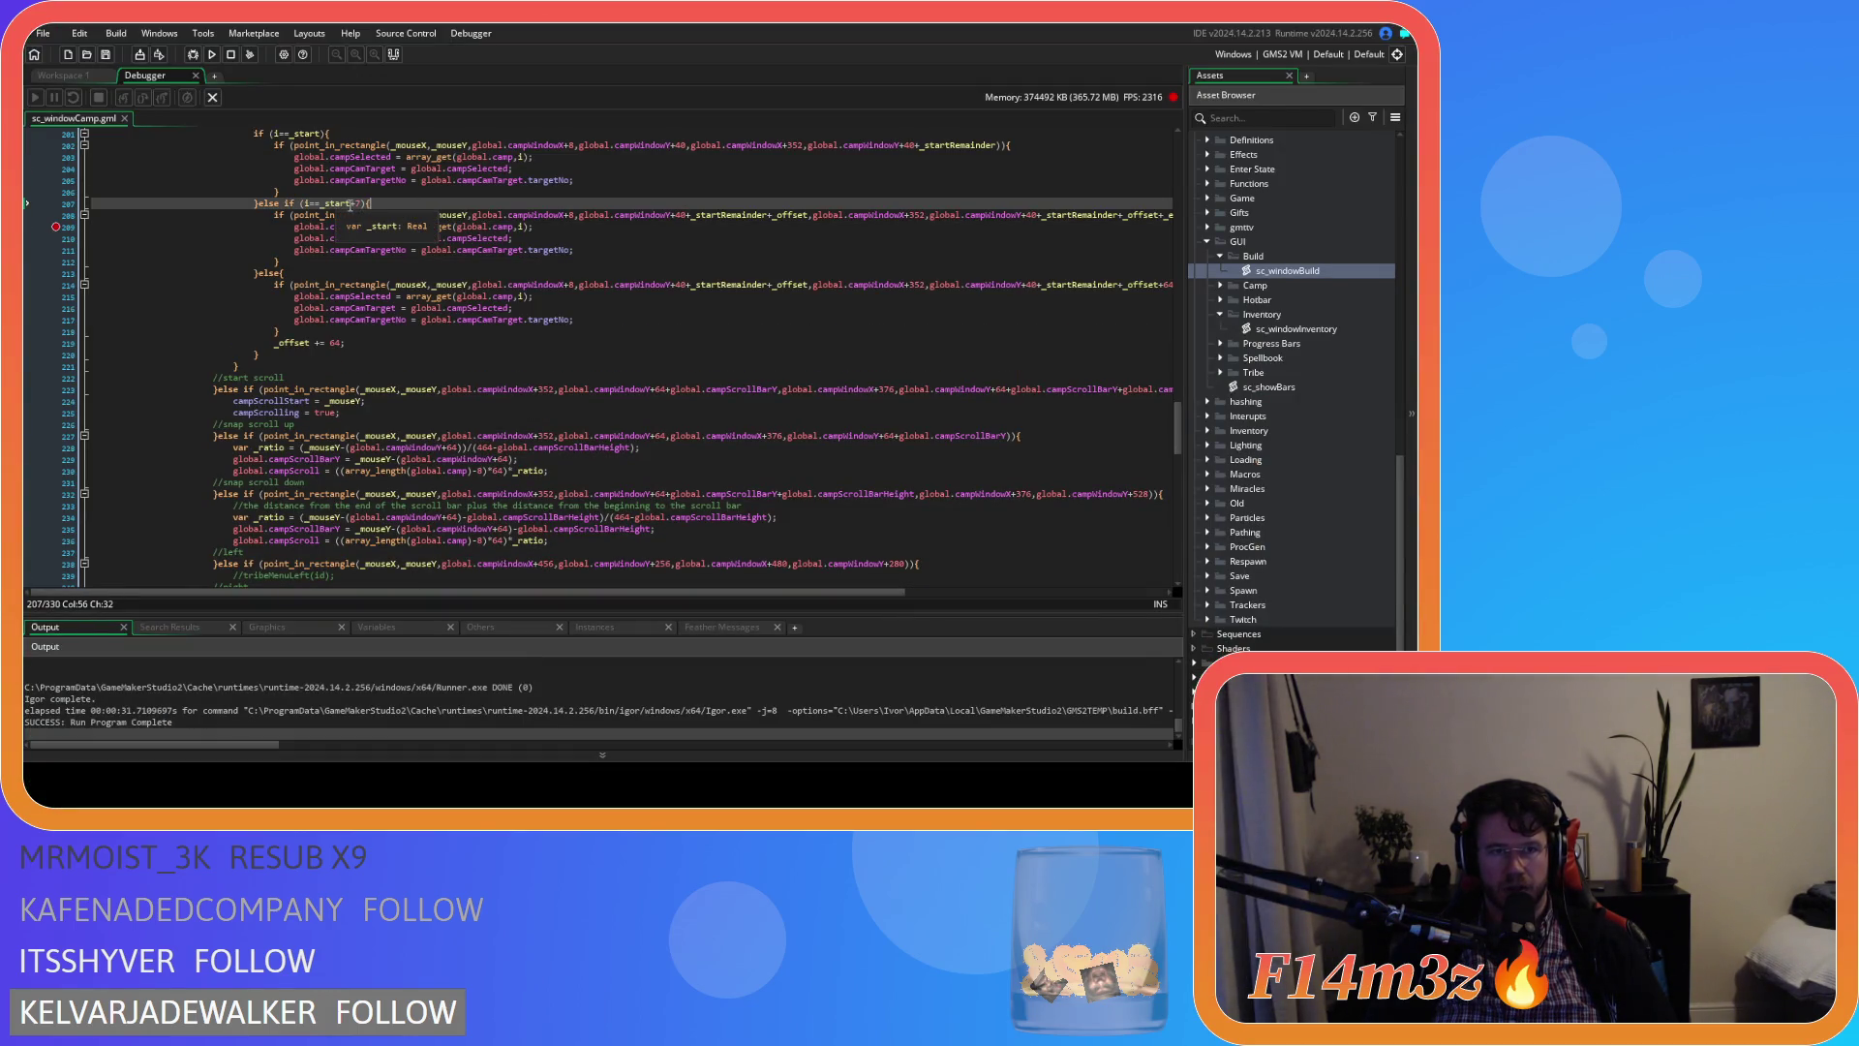
{"action": "scroll", "coordinate": [349, 205], "scroll_direction": "up", "scroll_amount": 3}
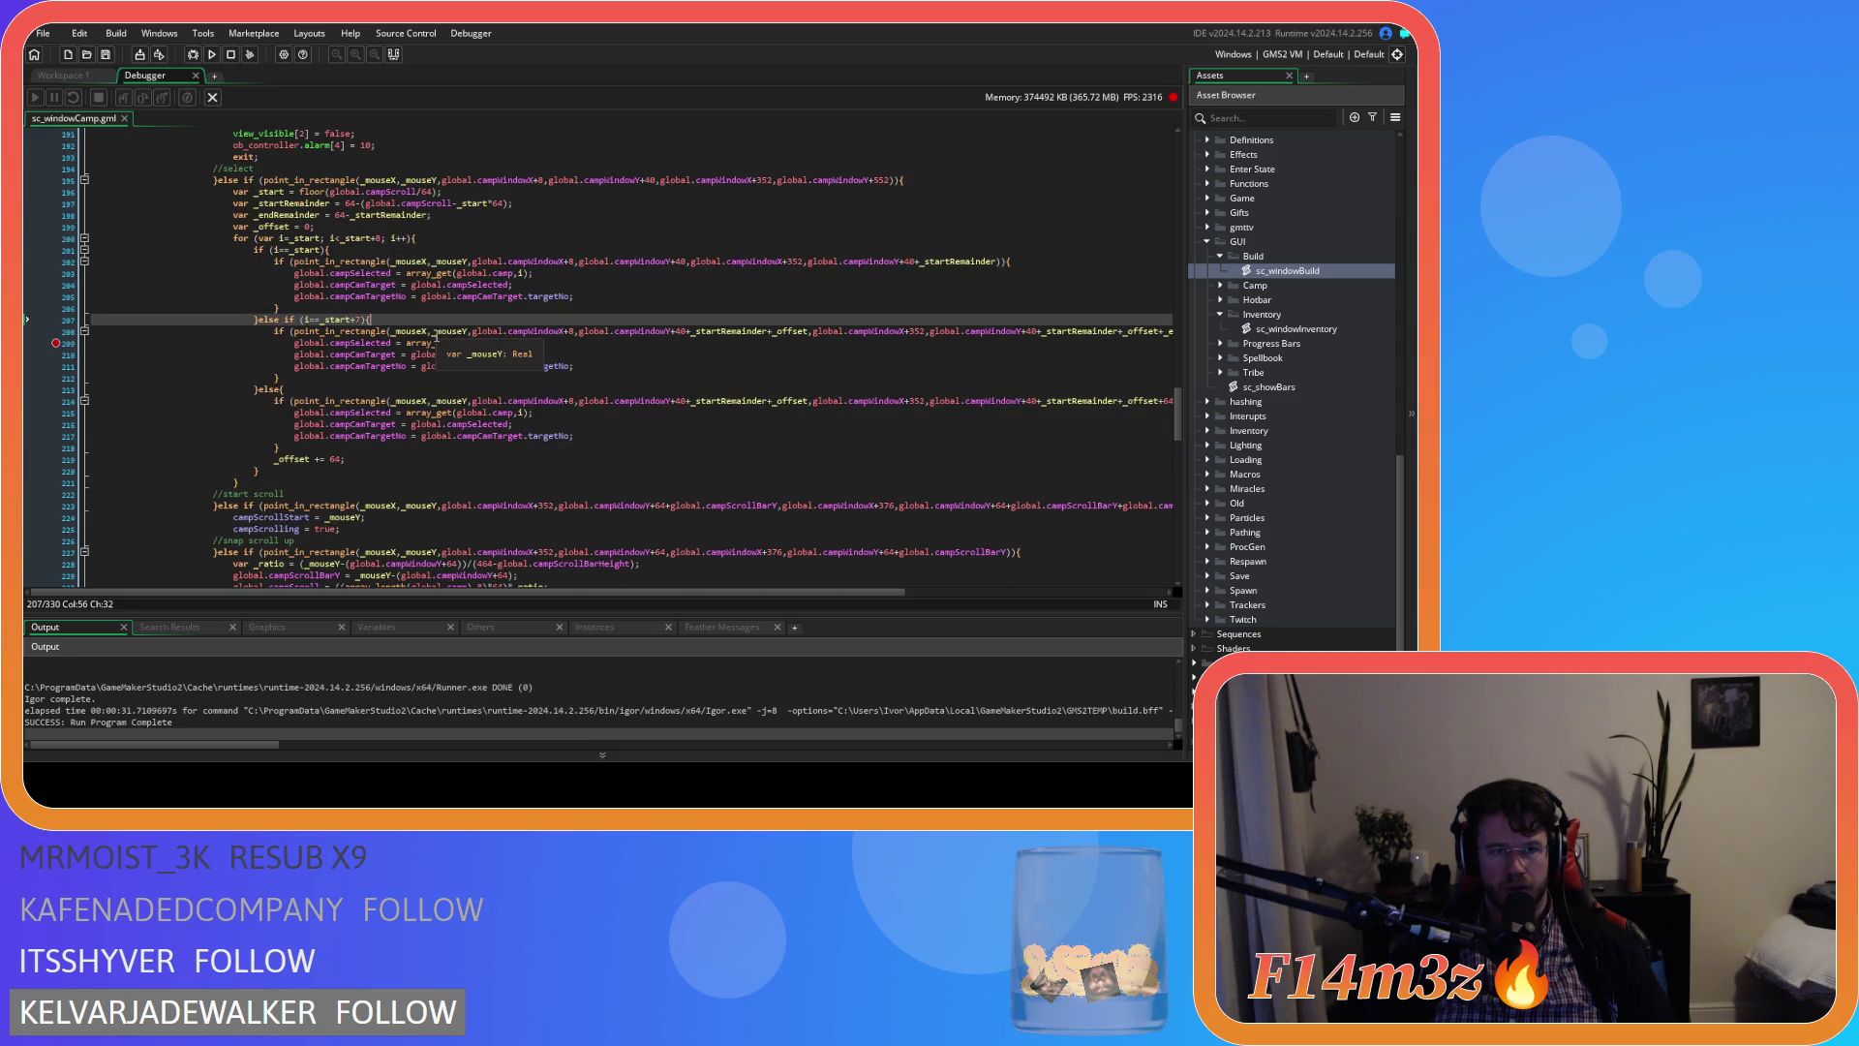
{"action": "left_click", "coordinate": [338, 238]}
{"action": "left_click", "coordinate": [379, 239]}
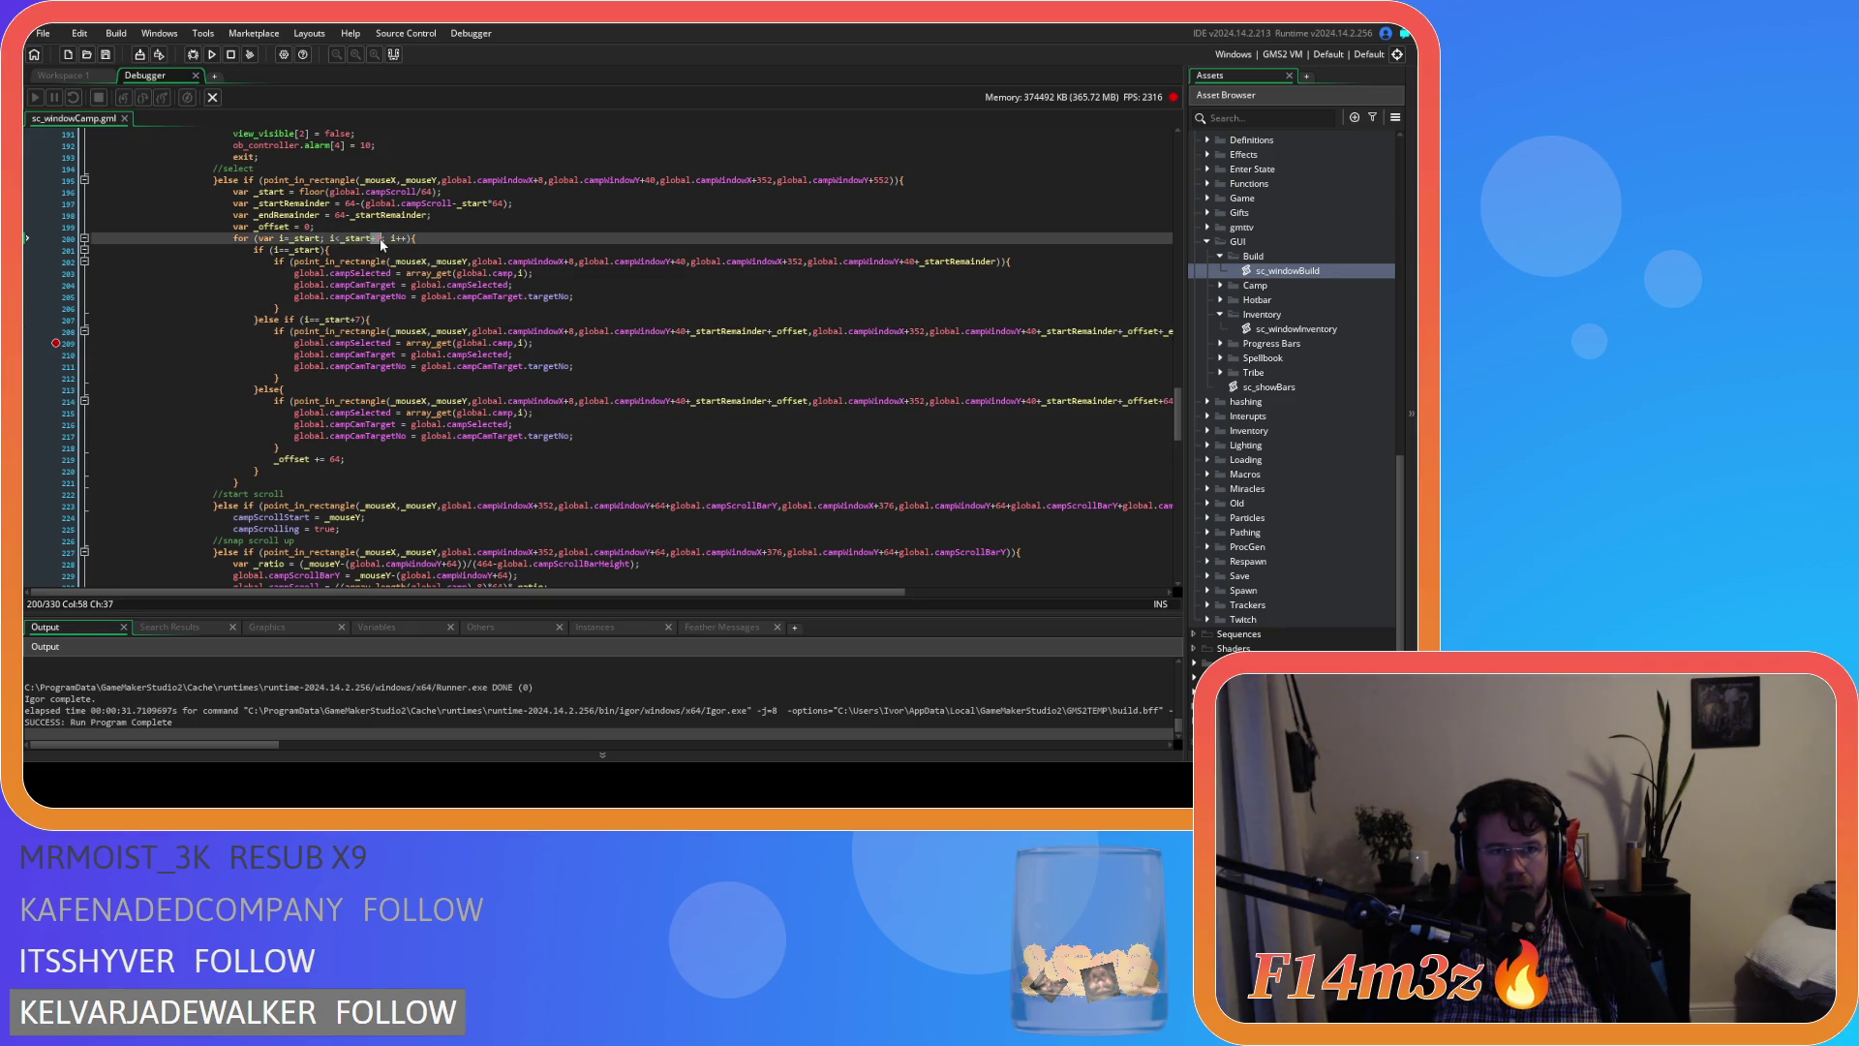
{"action": "left_click_drag", "start_coordinate": [324, 321], "coordinate": [360, 323]}
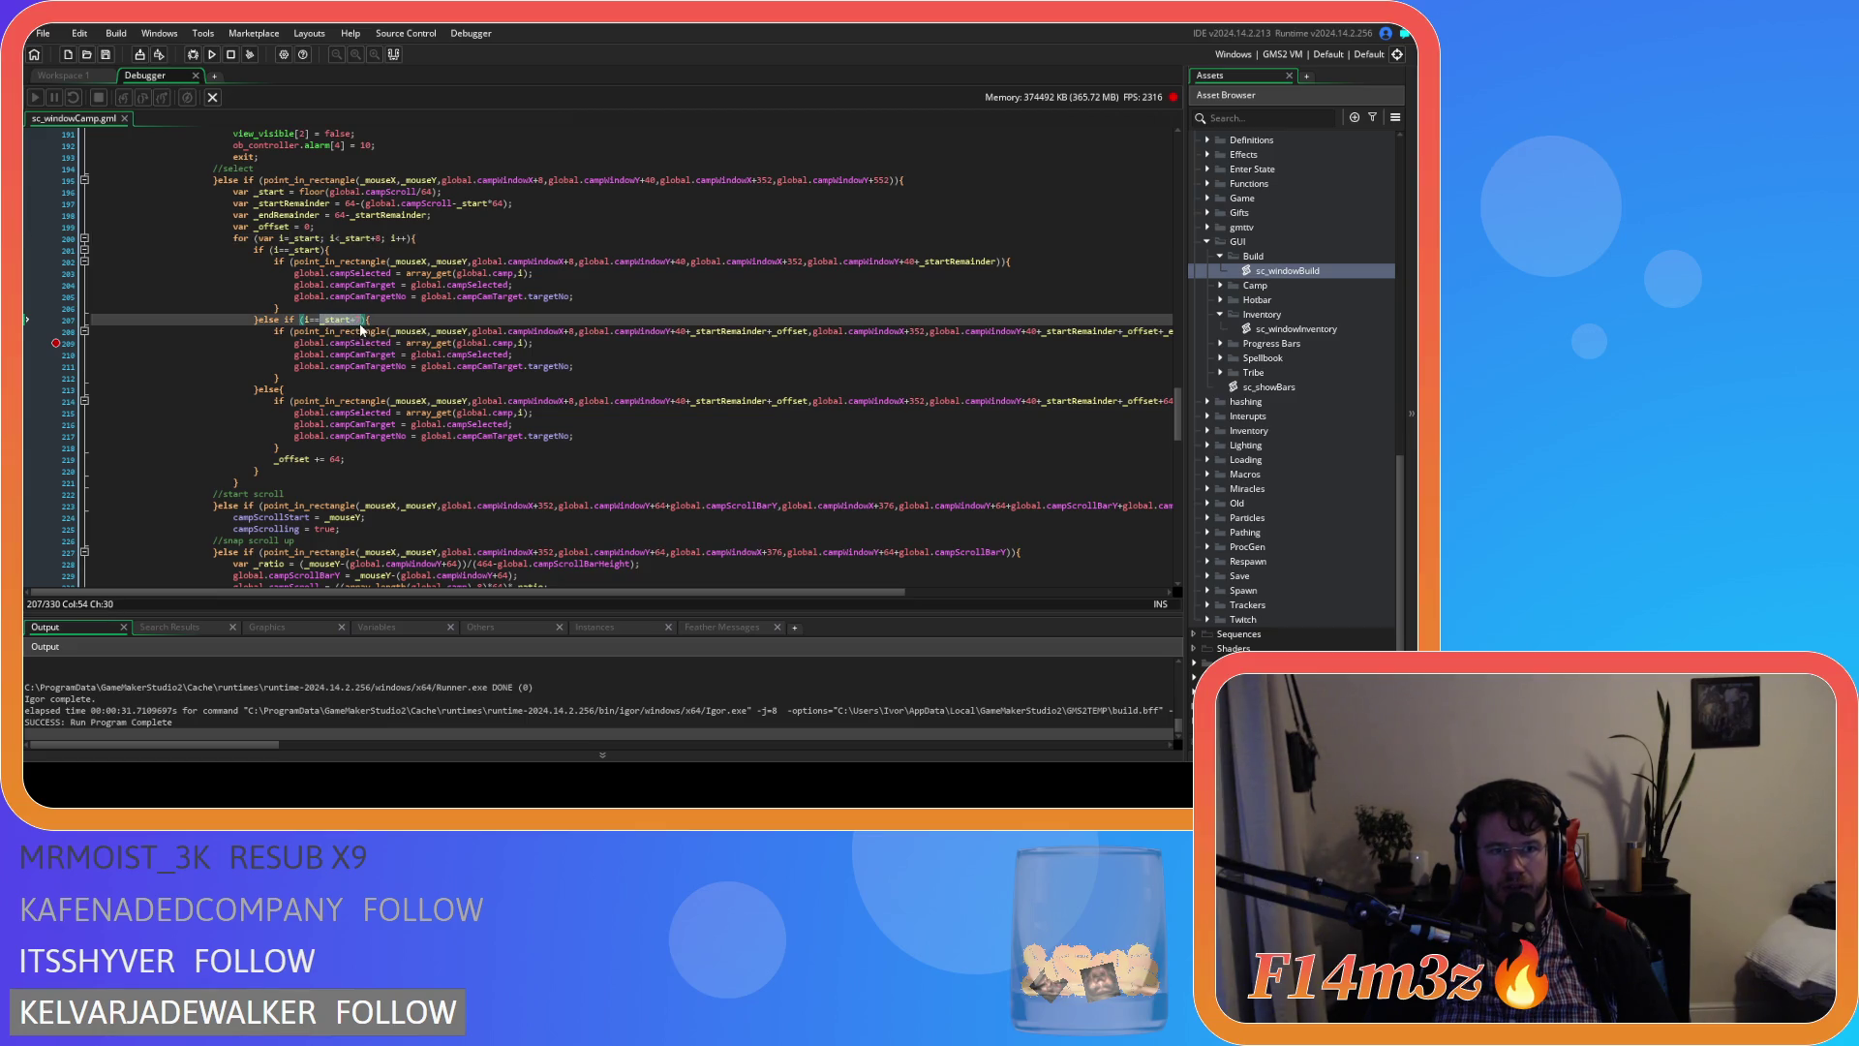
{"action": "left_click_drag", "start_coordinate": [341, 238], "coordinate": [381, 250]}
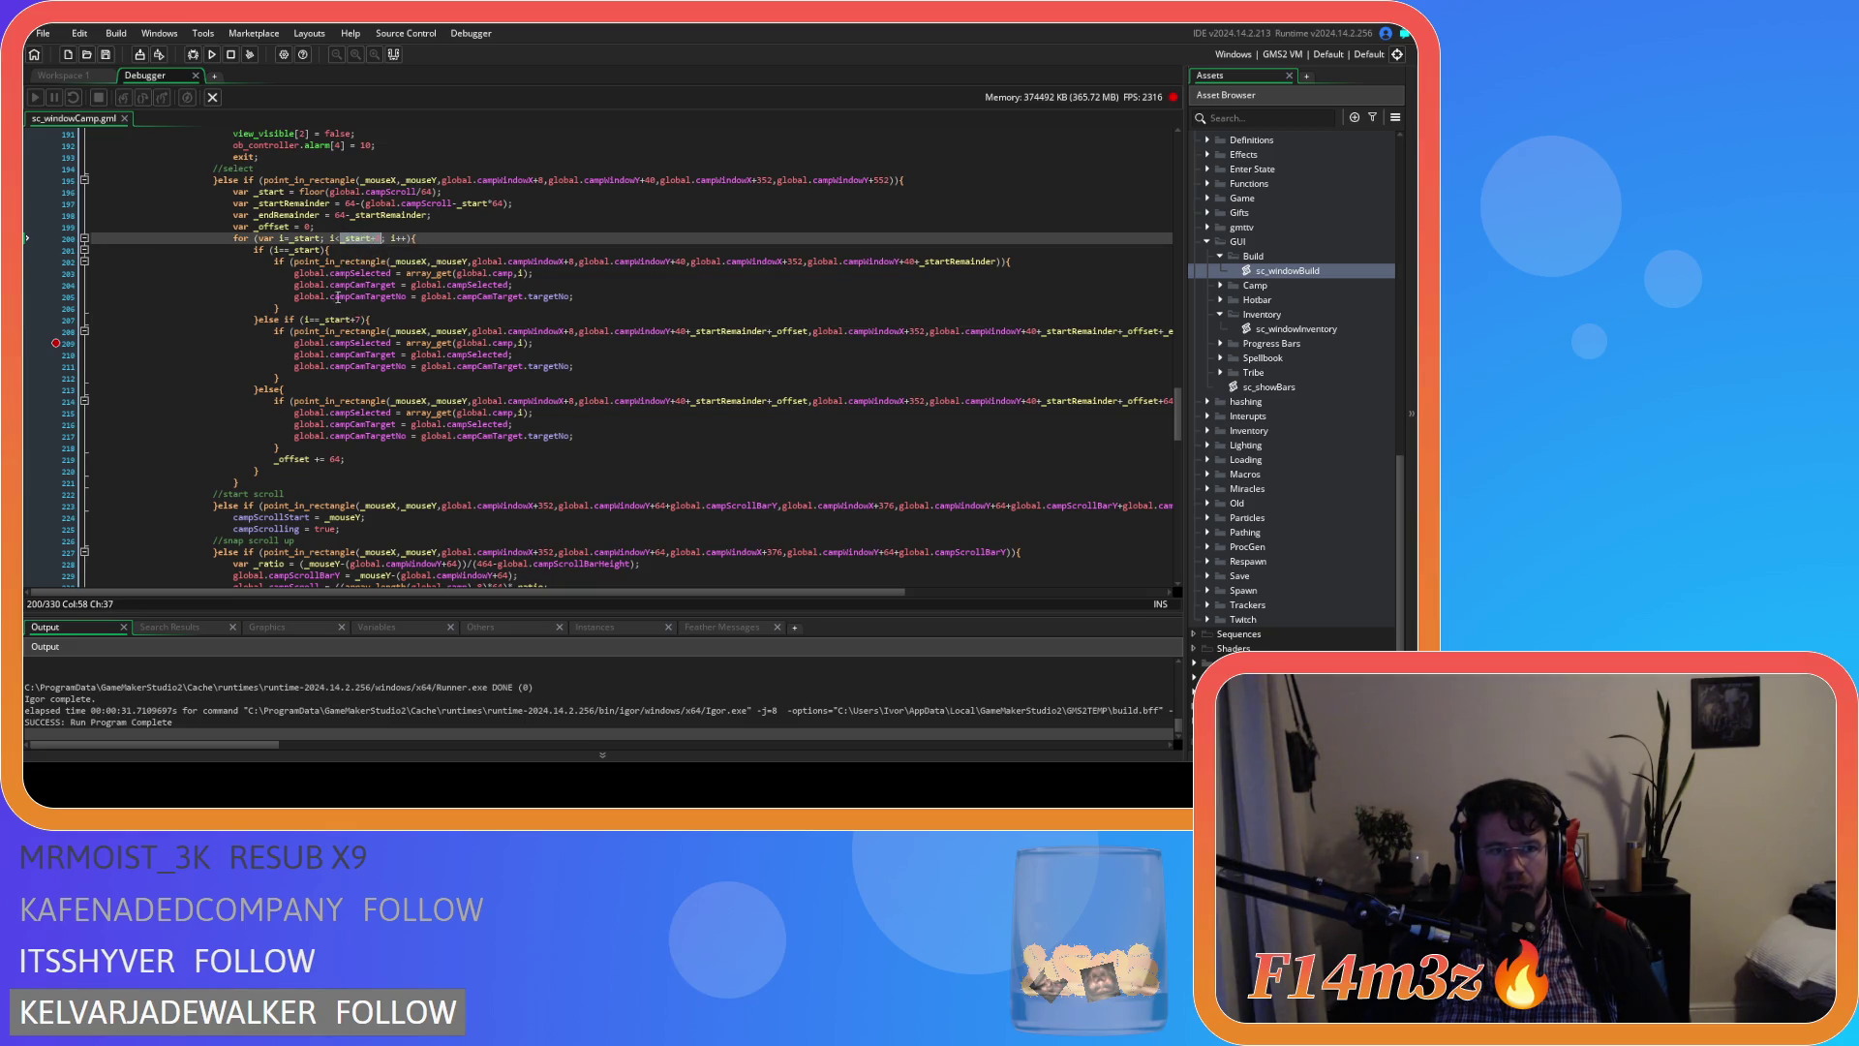
{"action": "left_click_drag", "start_coordinate": [323, 321], "coordinate": [368, 321]}
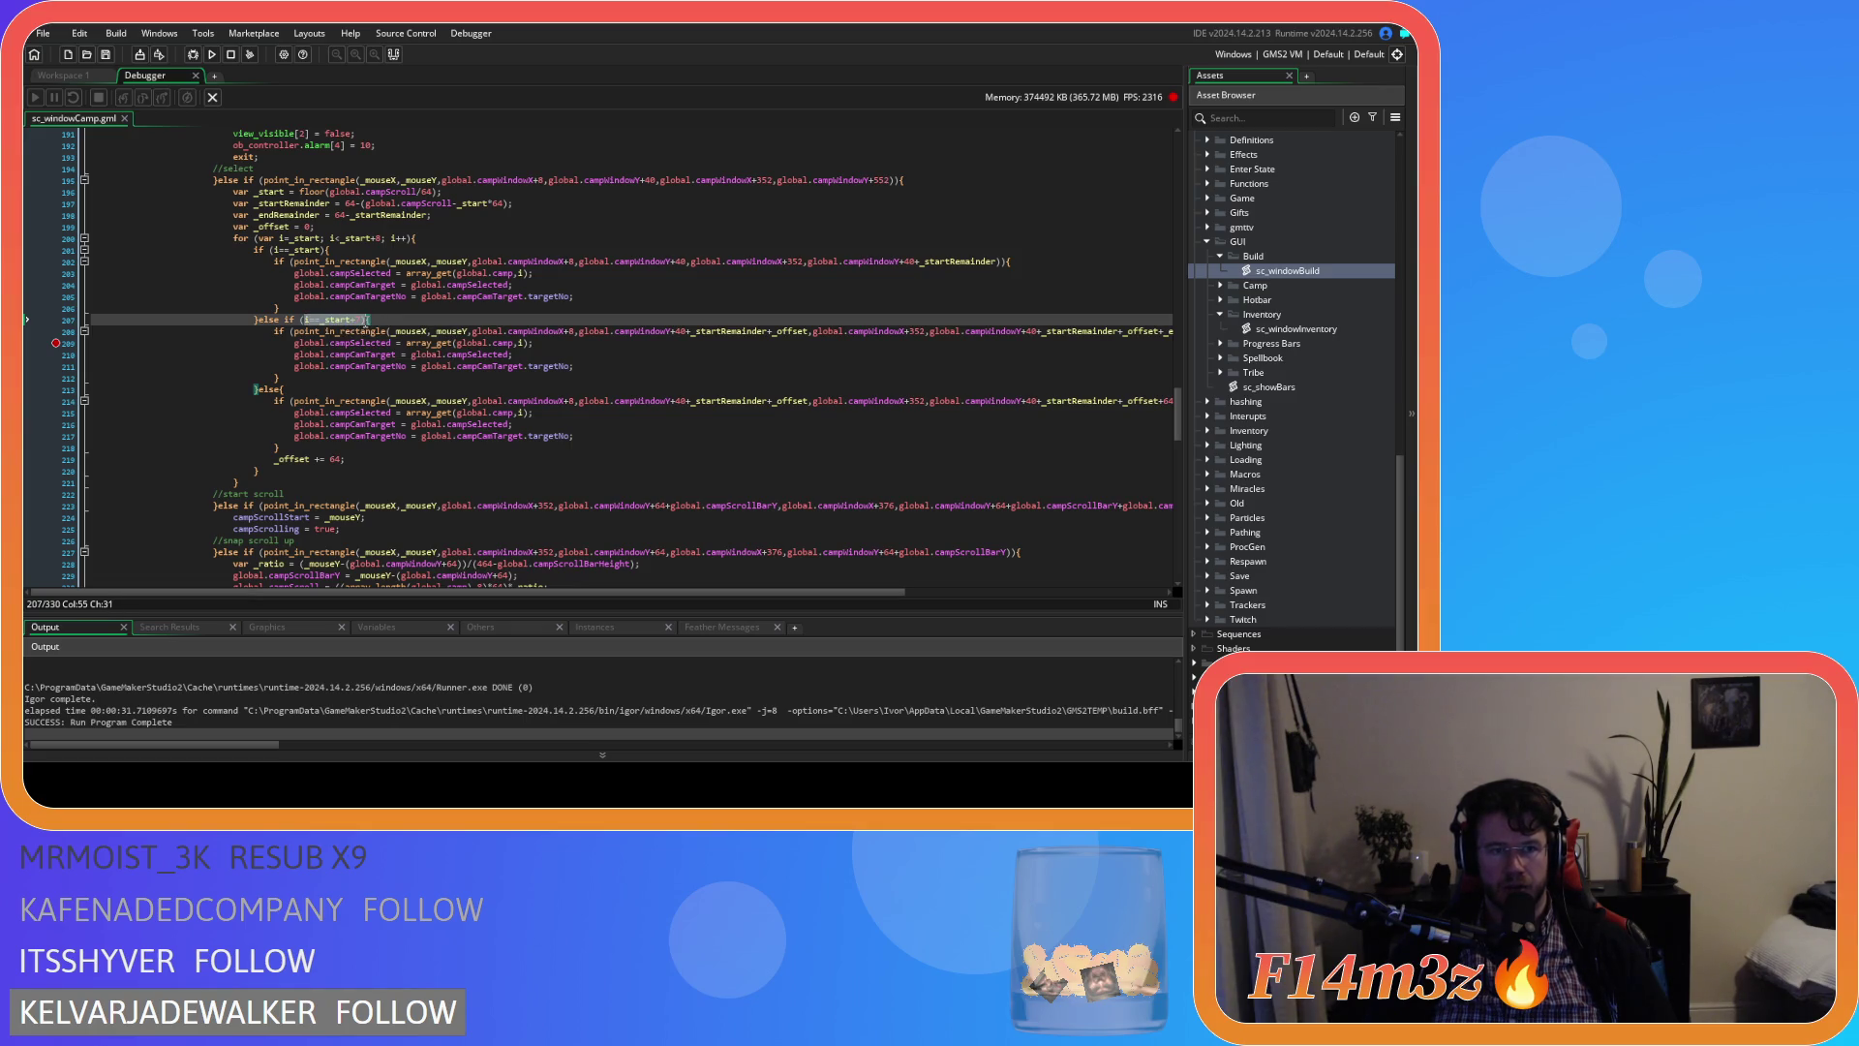
{"action": "type", "text": "7"}
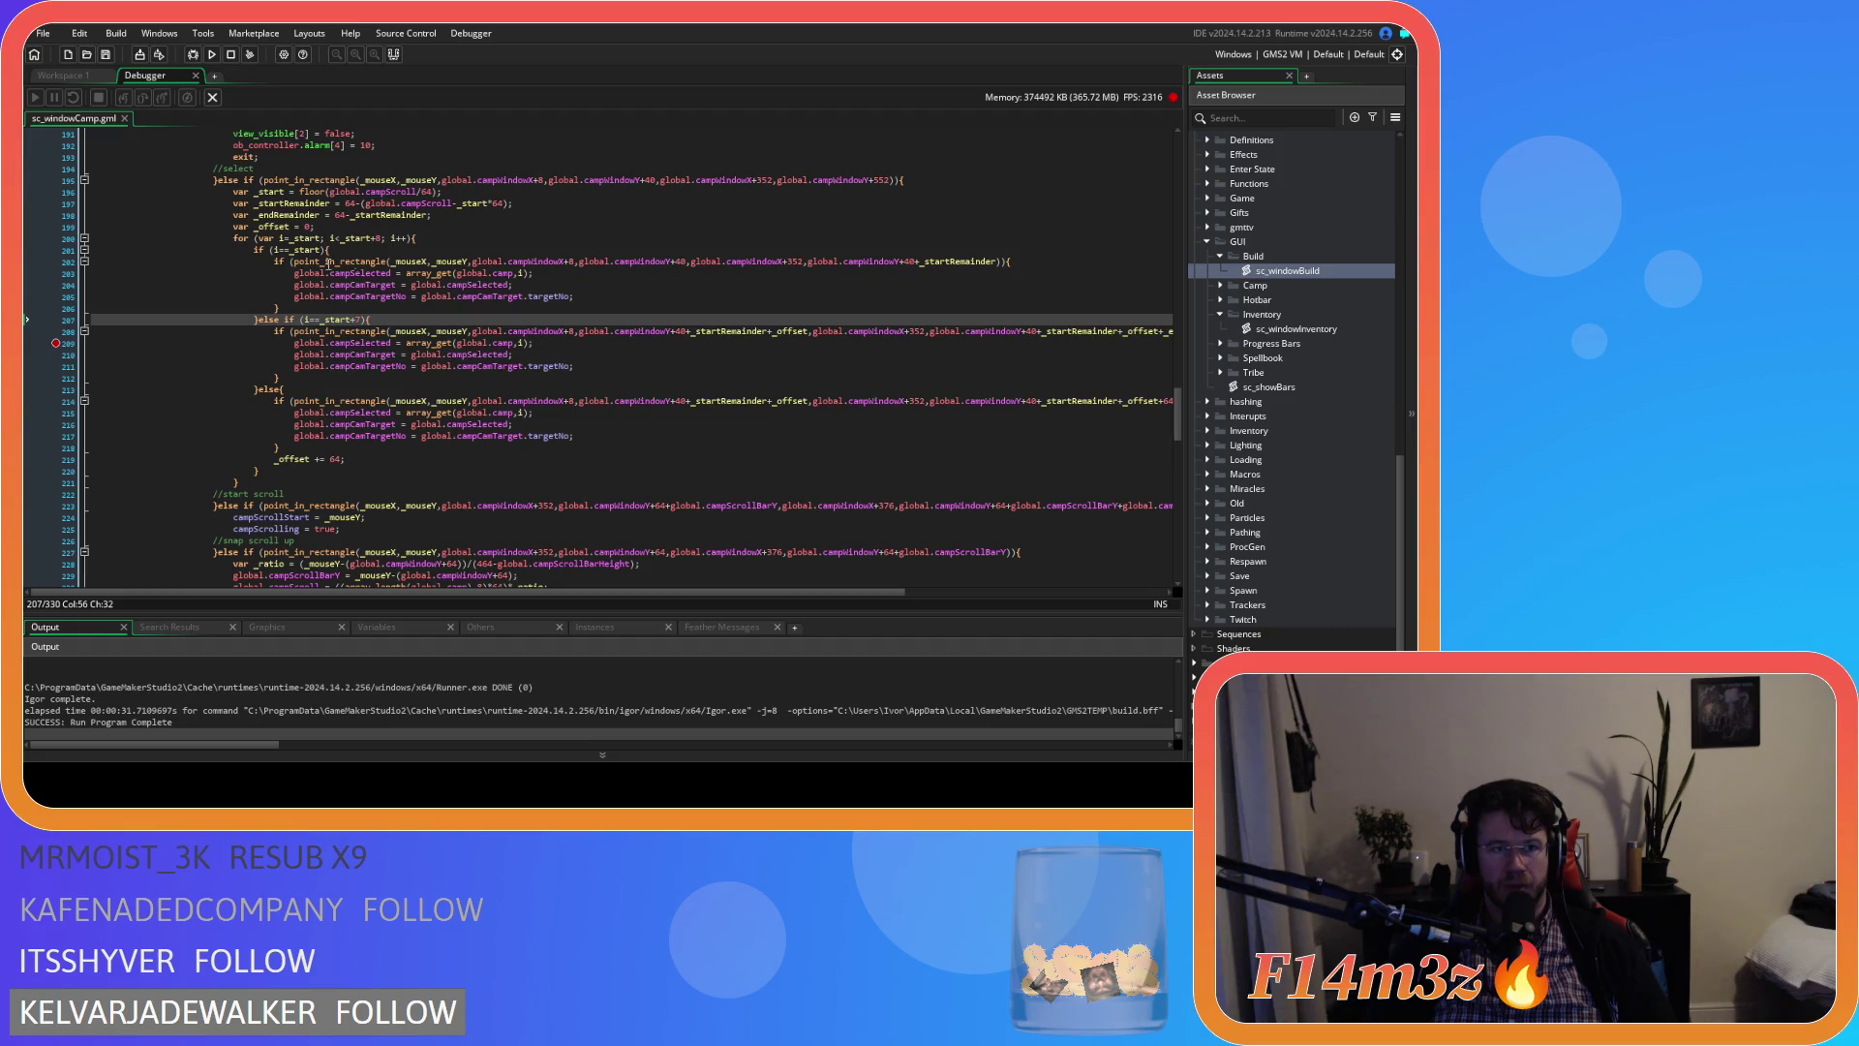
Delete the 7 from '_start+7' on line 207, then leave the debugger for the workspace
{"action": "mouse_move", "coordinate": [356, 299]}
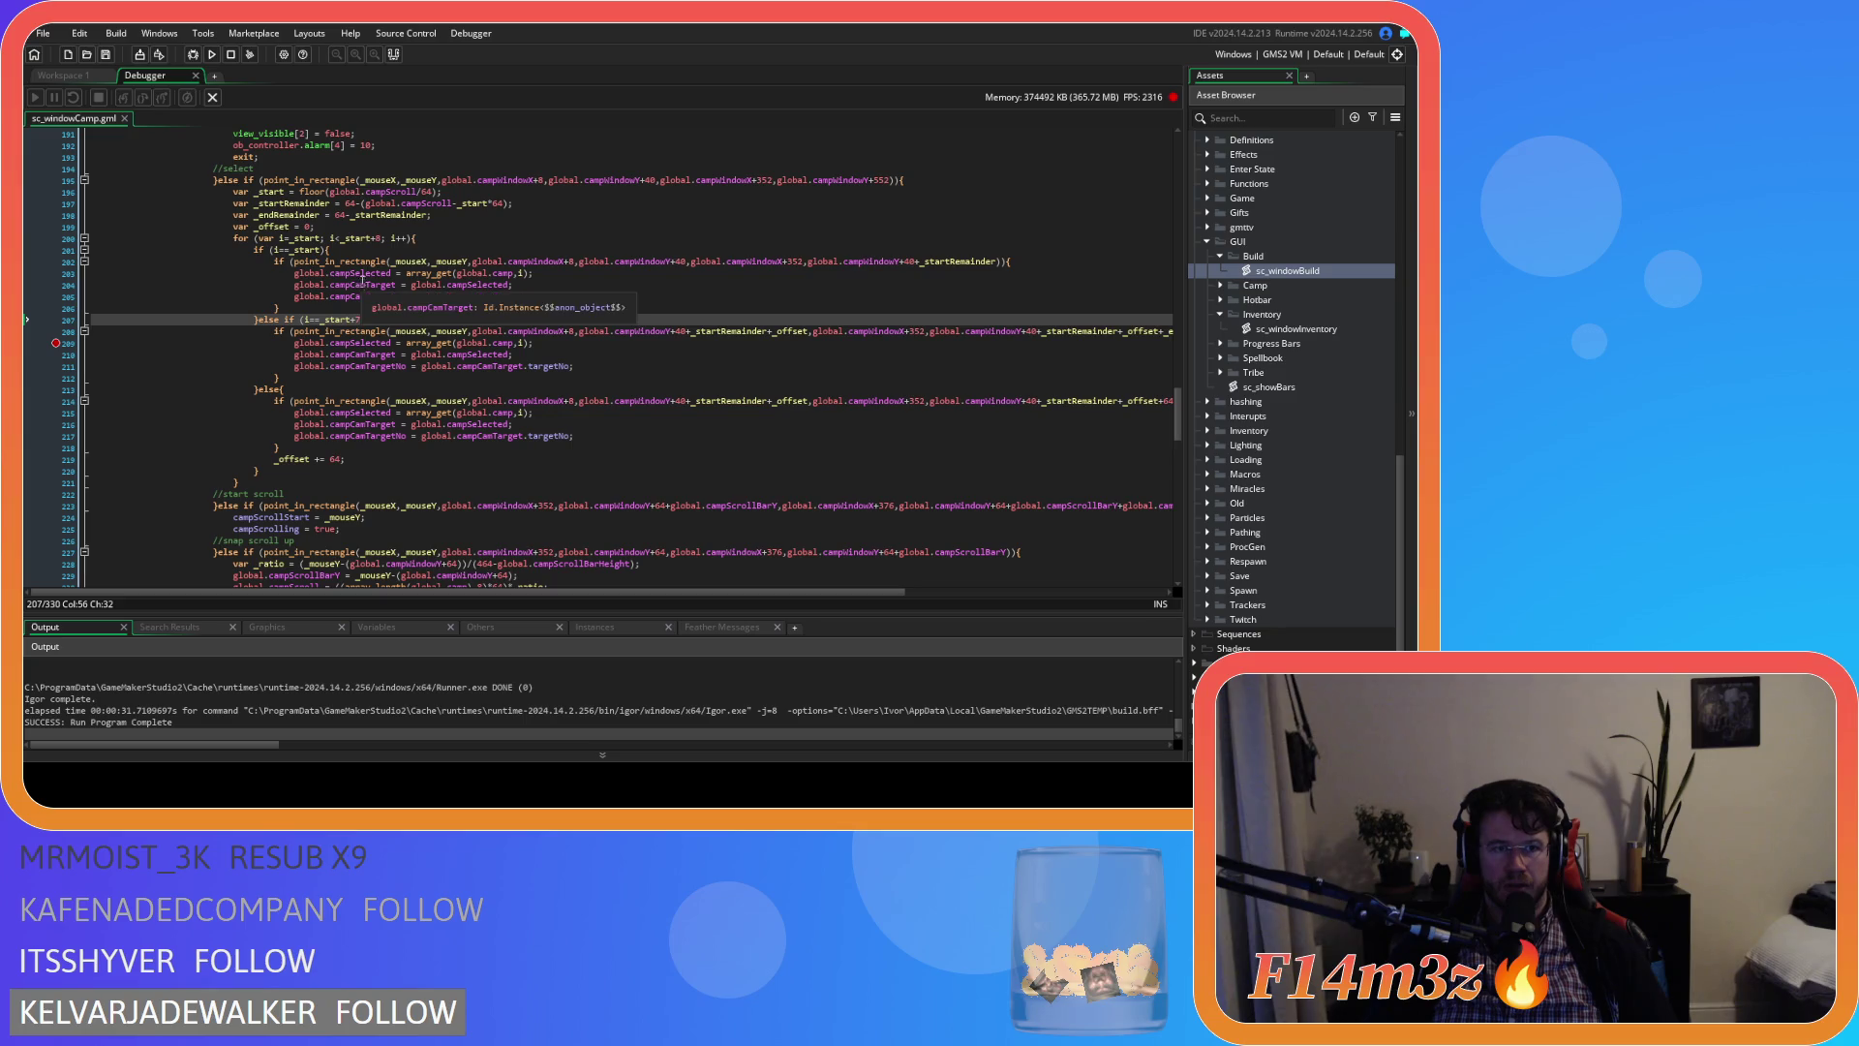
{"action": "mouse_move", "coordinate": [290, 228]}
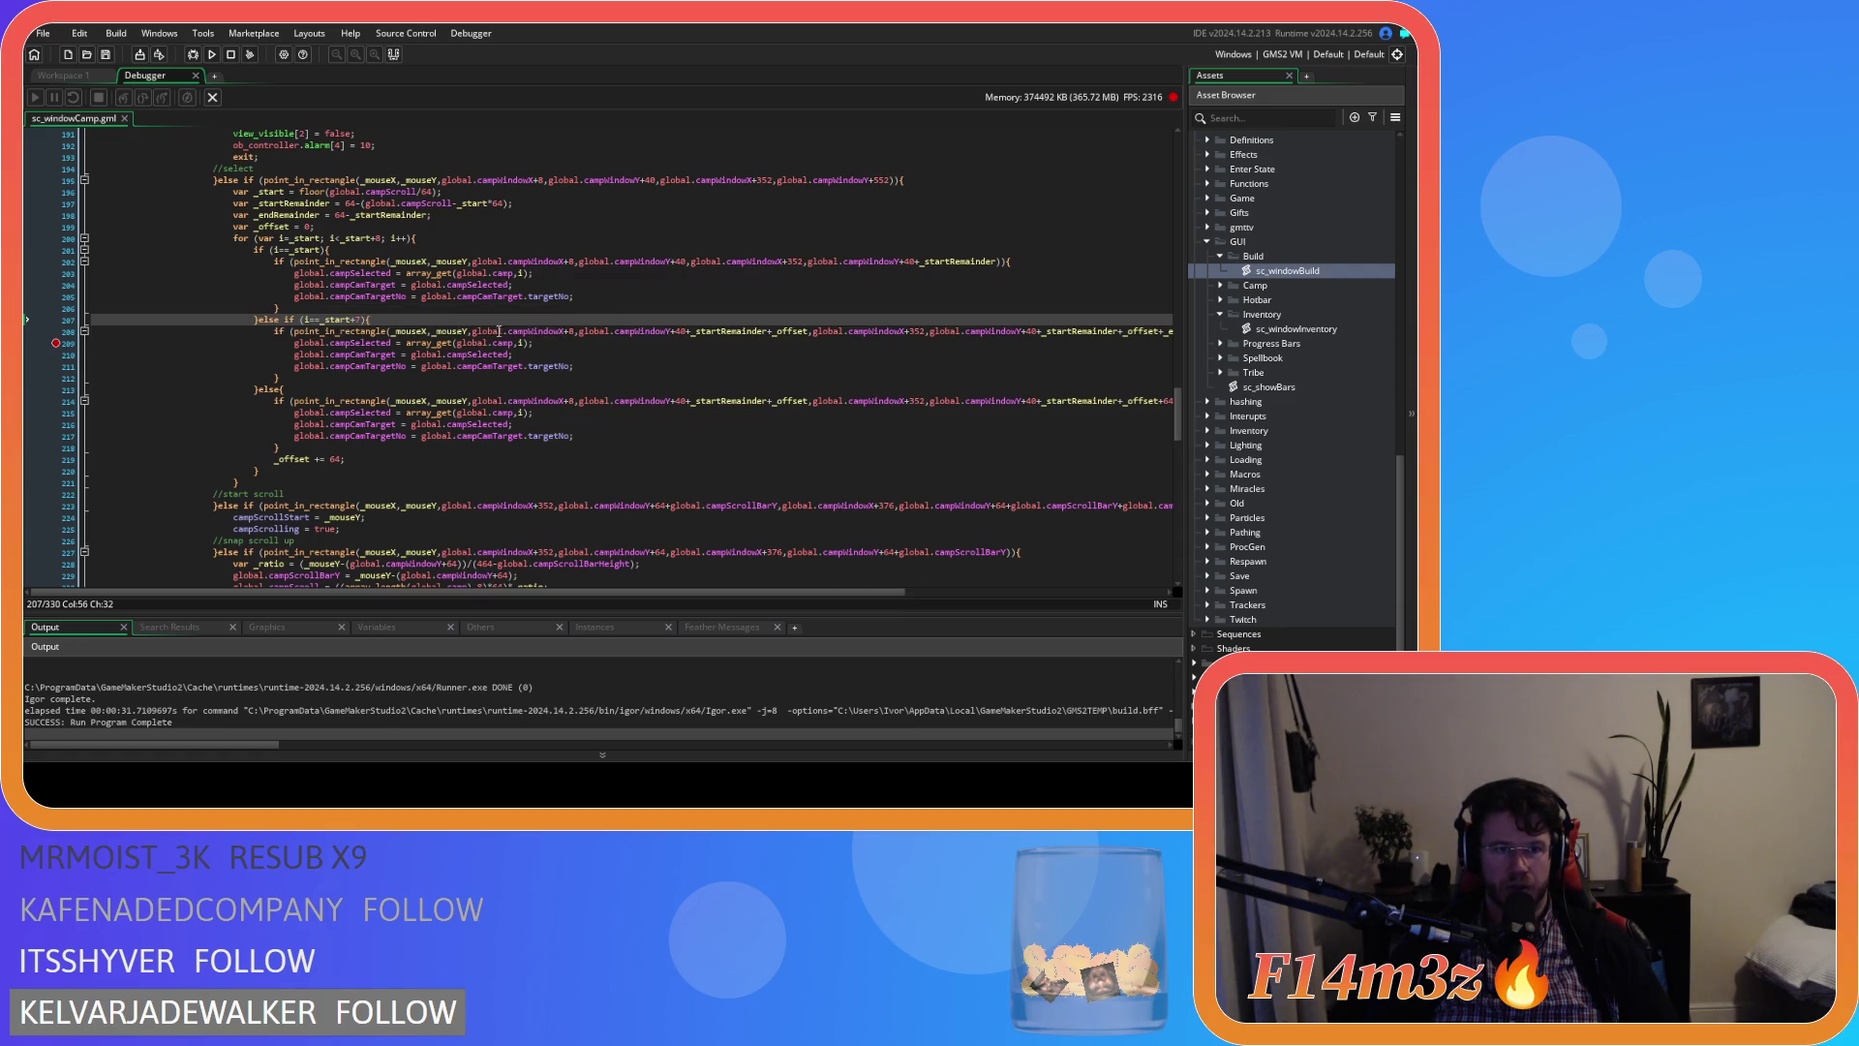
{"action": "mouse_move", "coordinate": [372, 335]}
{"action": "left_click_drag", "start_coordinate": [338, 325], "coordinate": [356, 328]}
{"action": "left_click", "coordinate": [440, 331]}
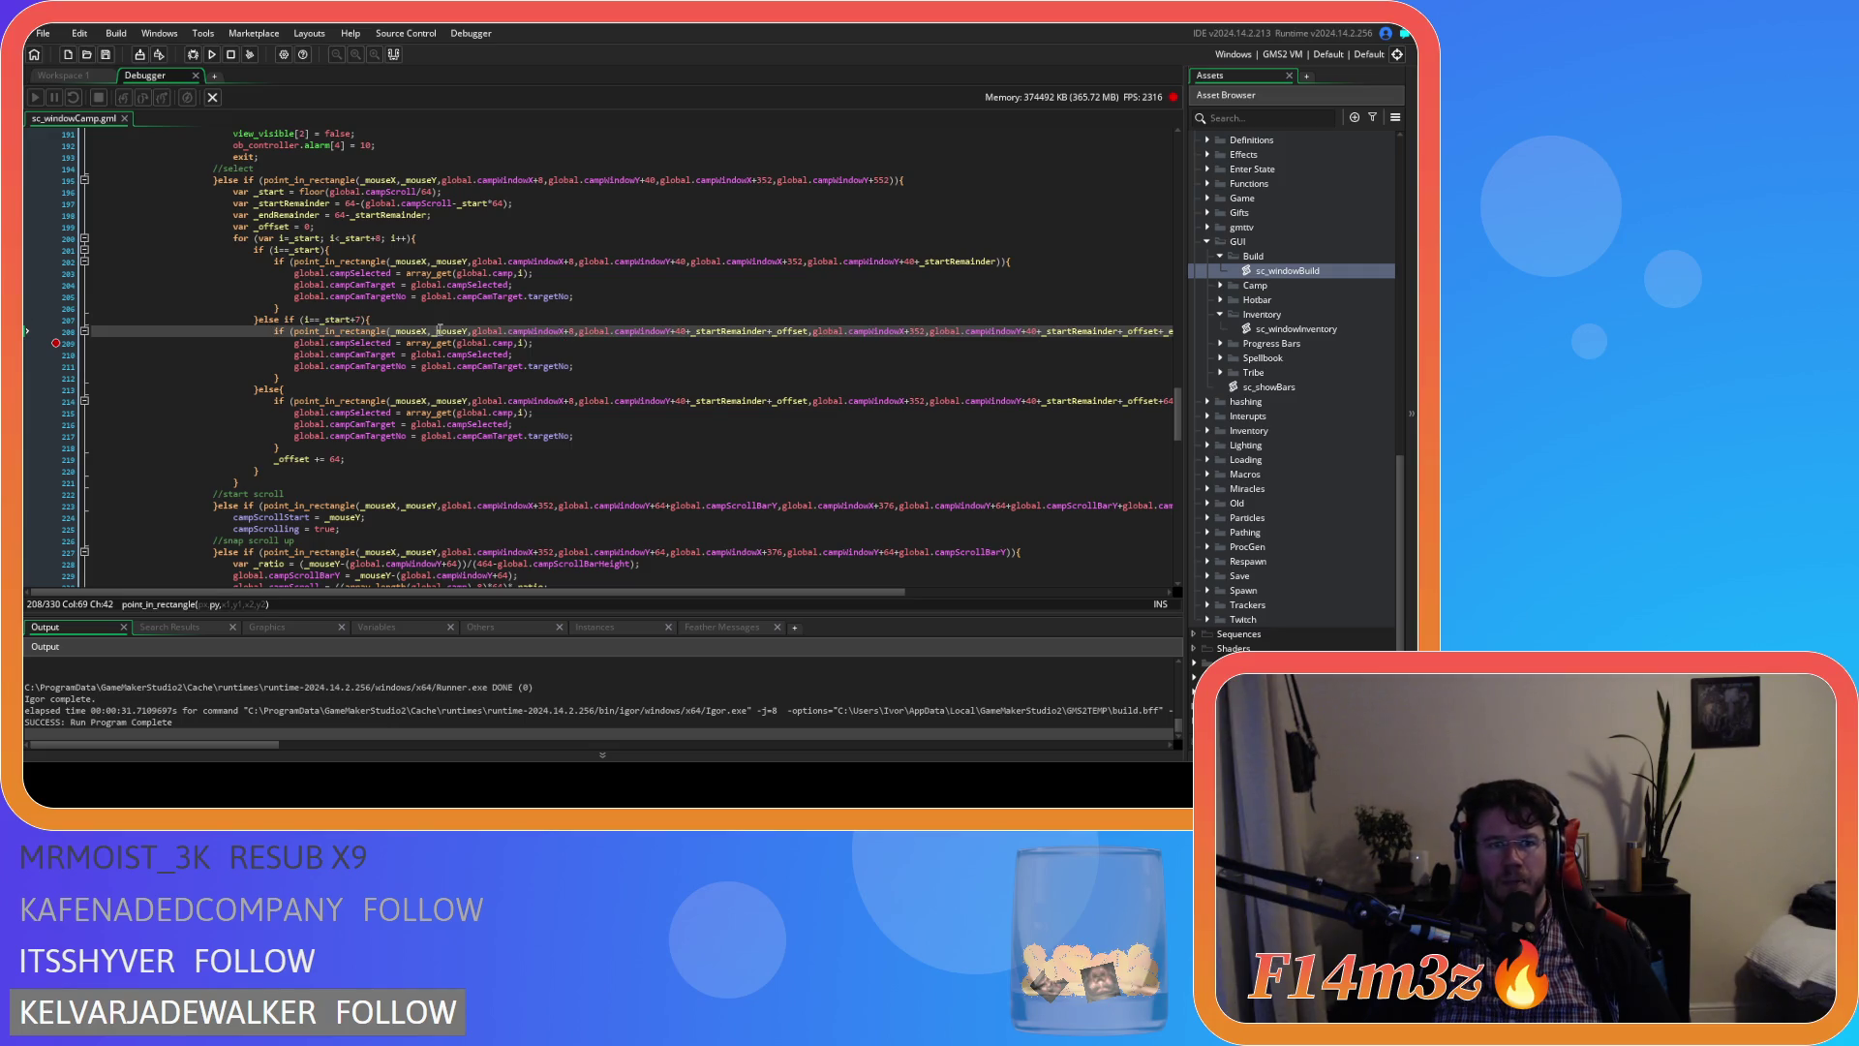
{"action": "left_click", "coordinate": [343, 320]}
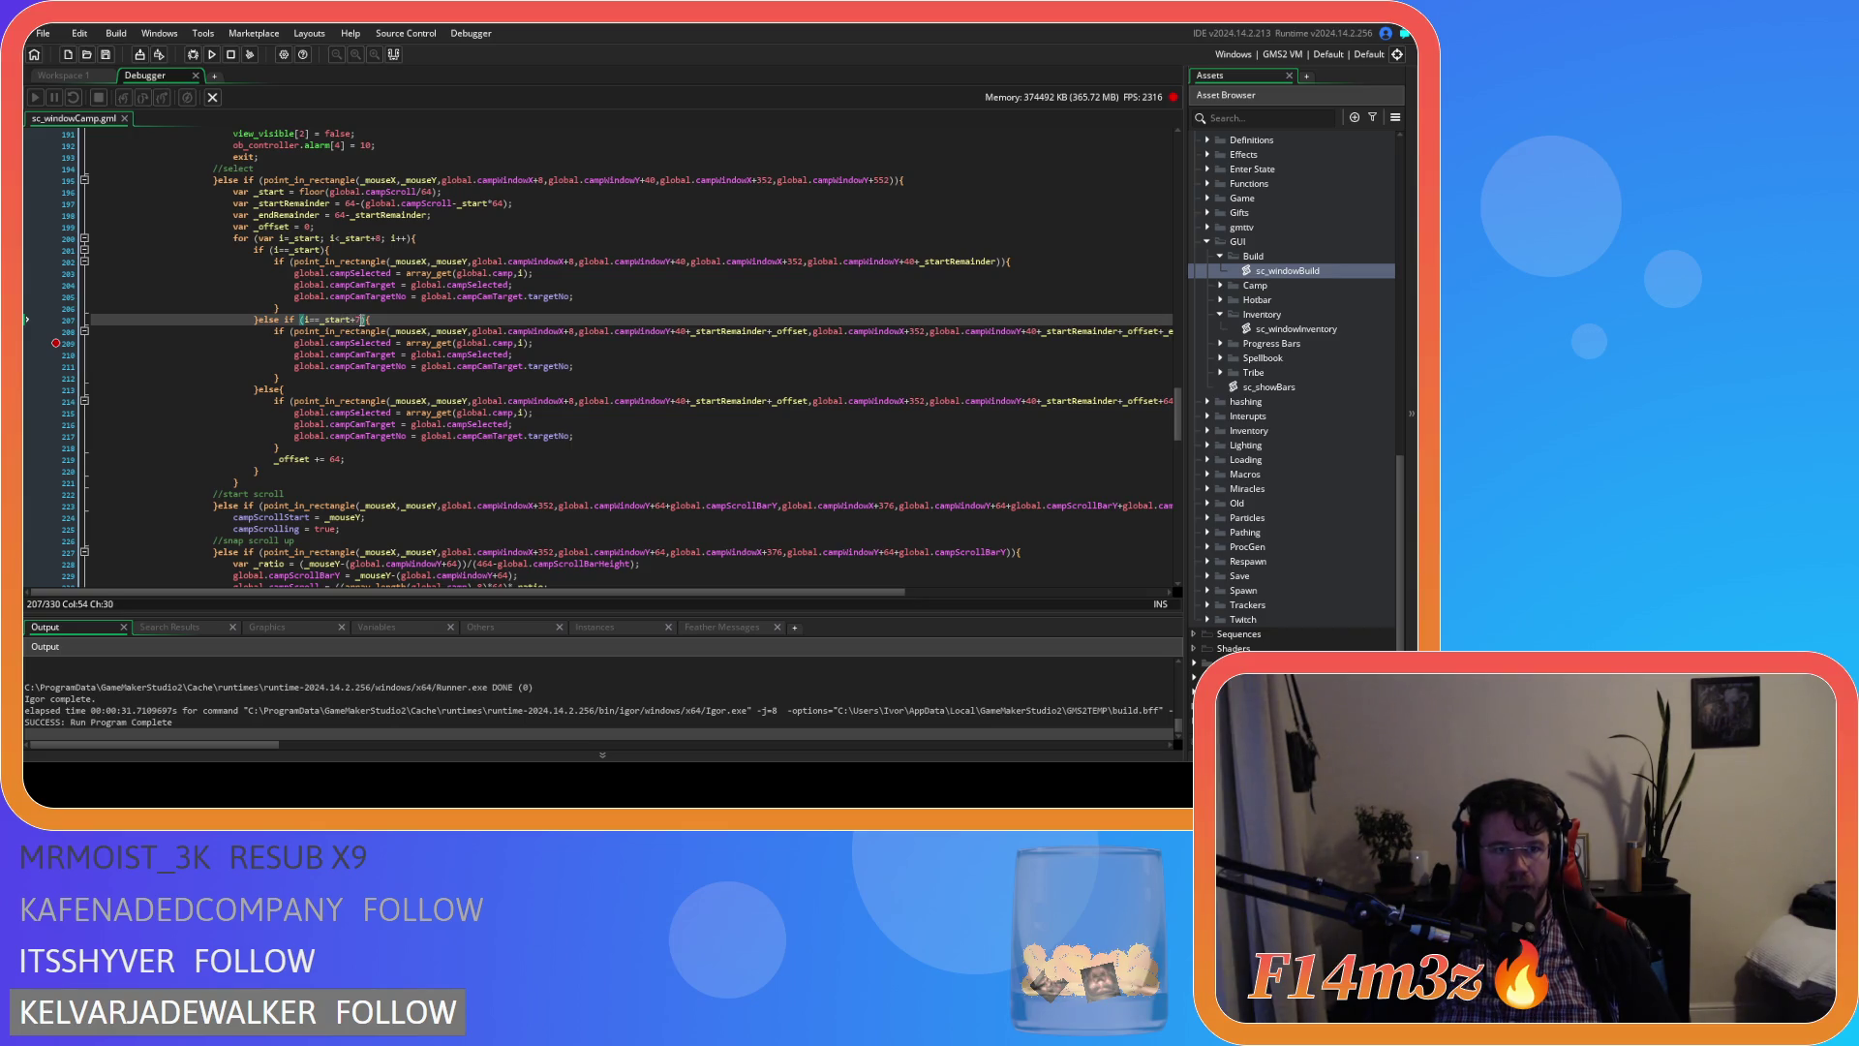
{"action": "key", "text": "BackSpace"}
{"action": "left_click", "coordinate": [195, 76]}
Restore '_start+7' on line 207, rerun the game with F5, and bring up its Camp window
{"action": "left_click", "coordinate": [360, 400]}
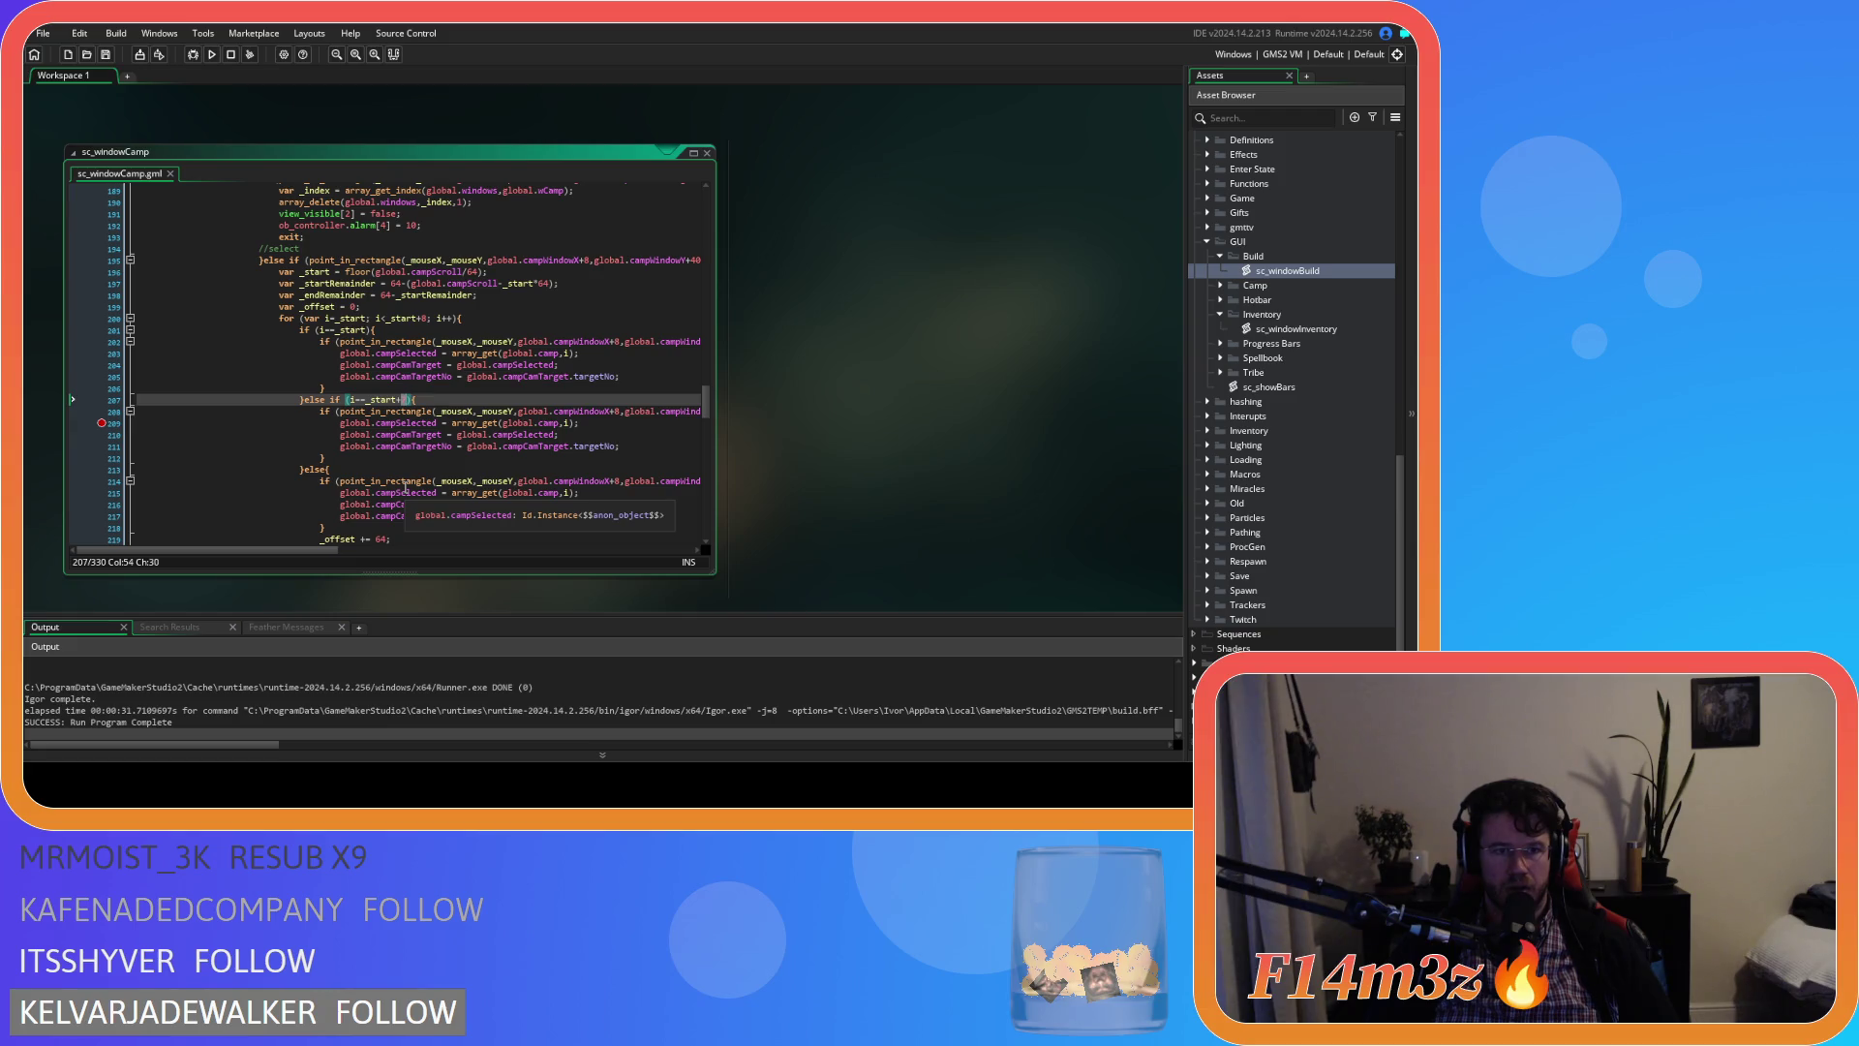
{"action": "type", "text": "7"}
{"action": "left_click", "coordinate": [449, 423]}
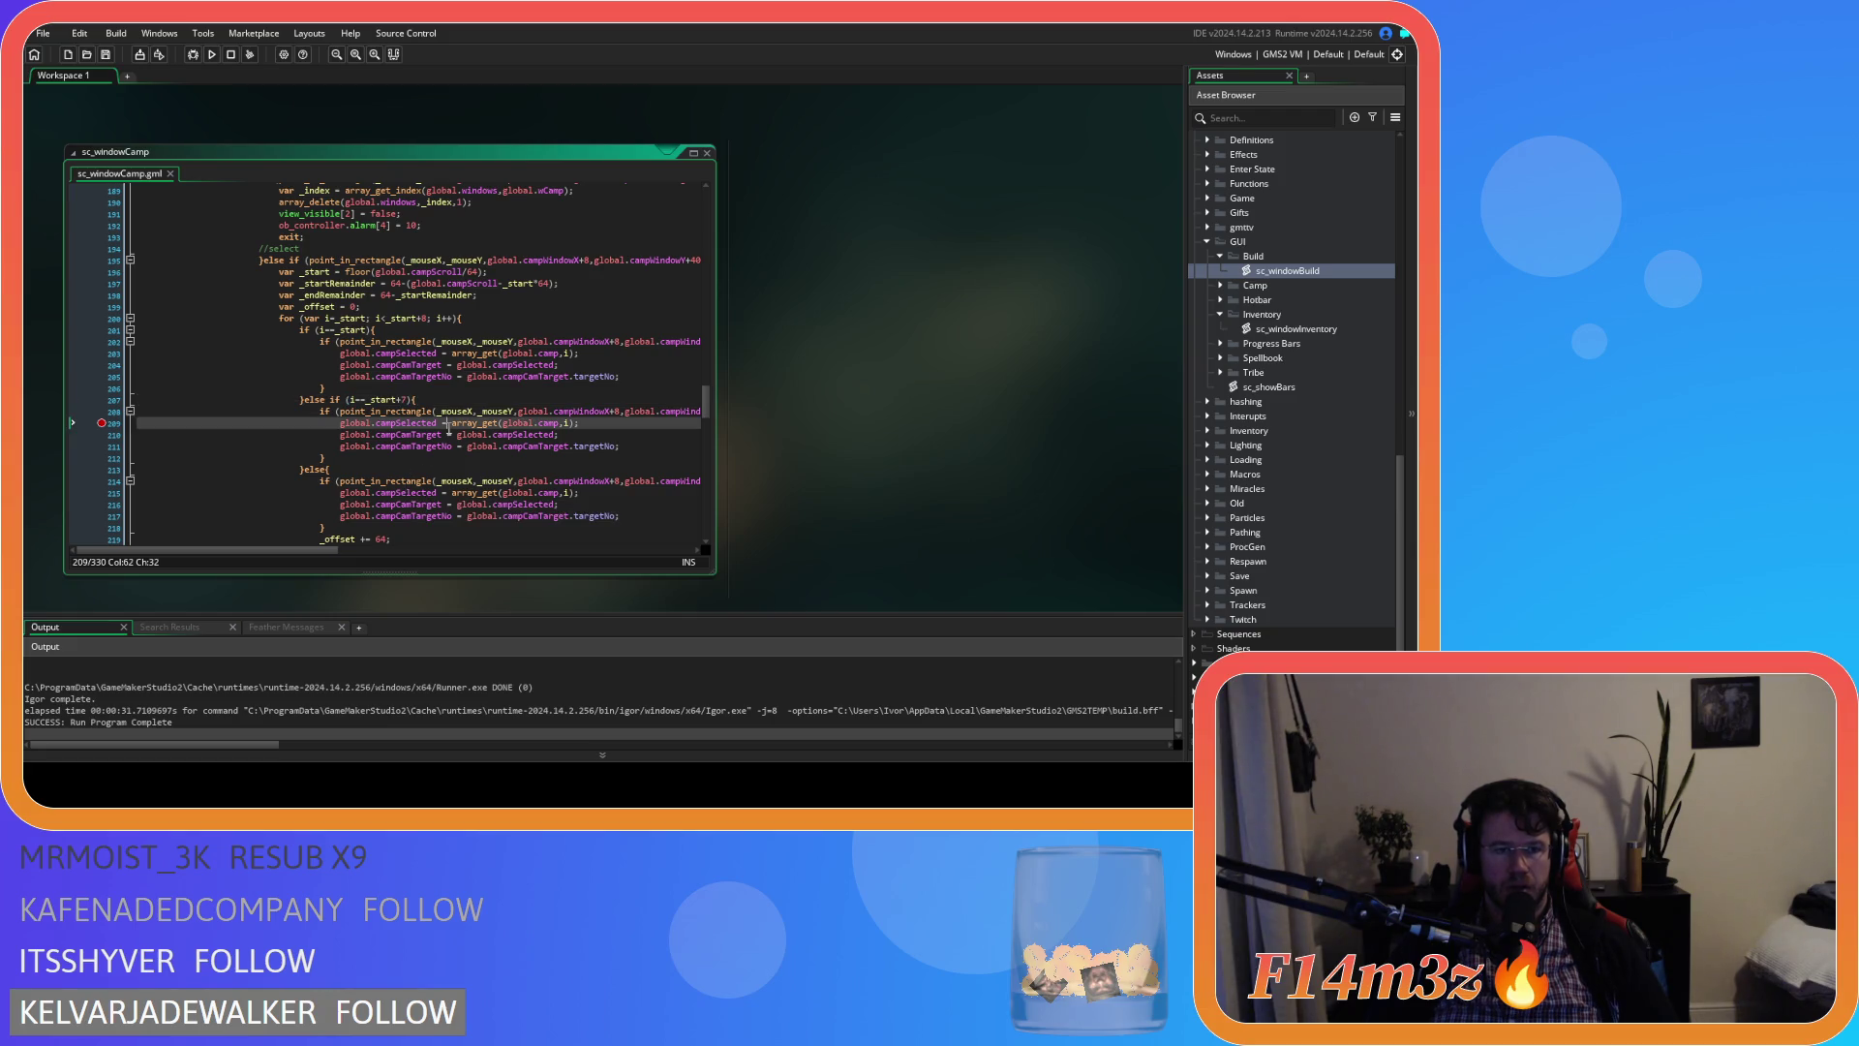
{"action": "key", "text": "F5"}
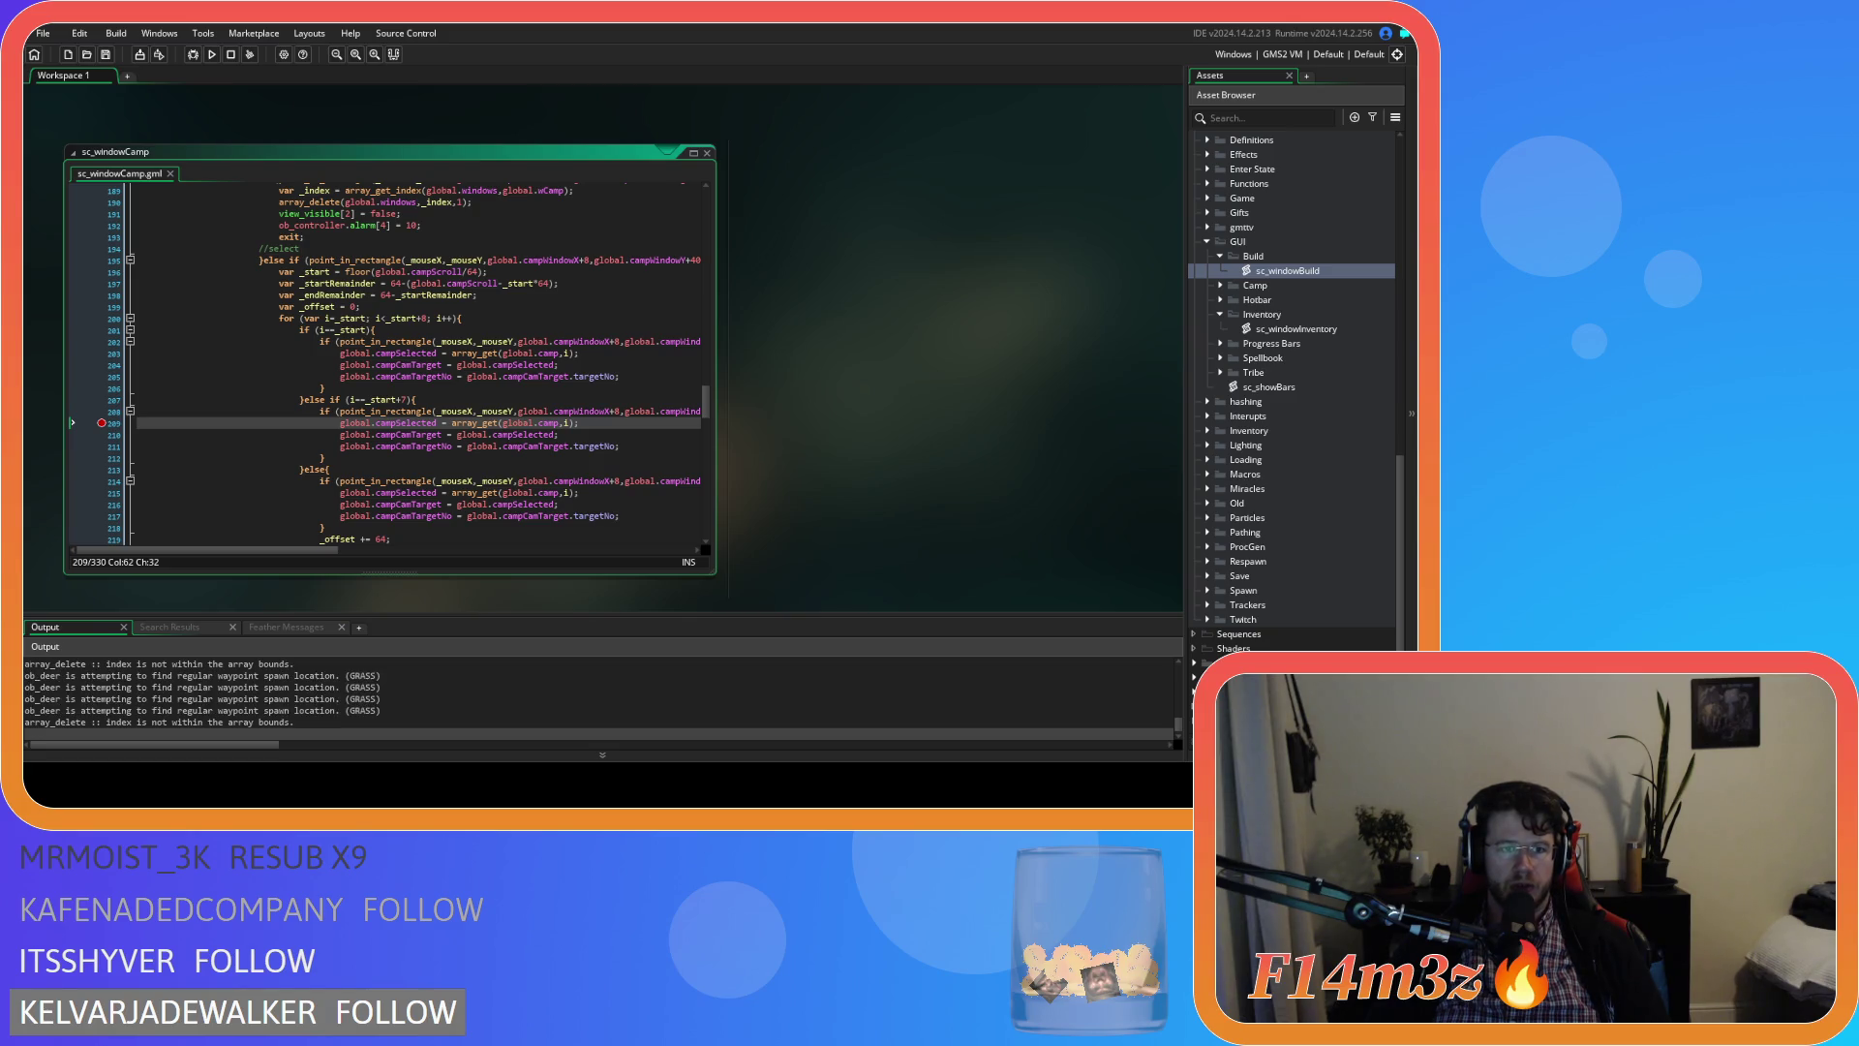
{"action": "key", "text": "alt+Tab"}
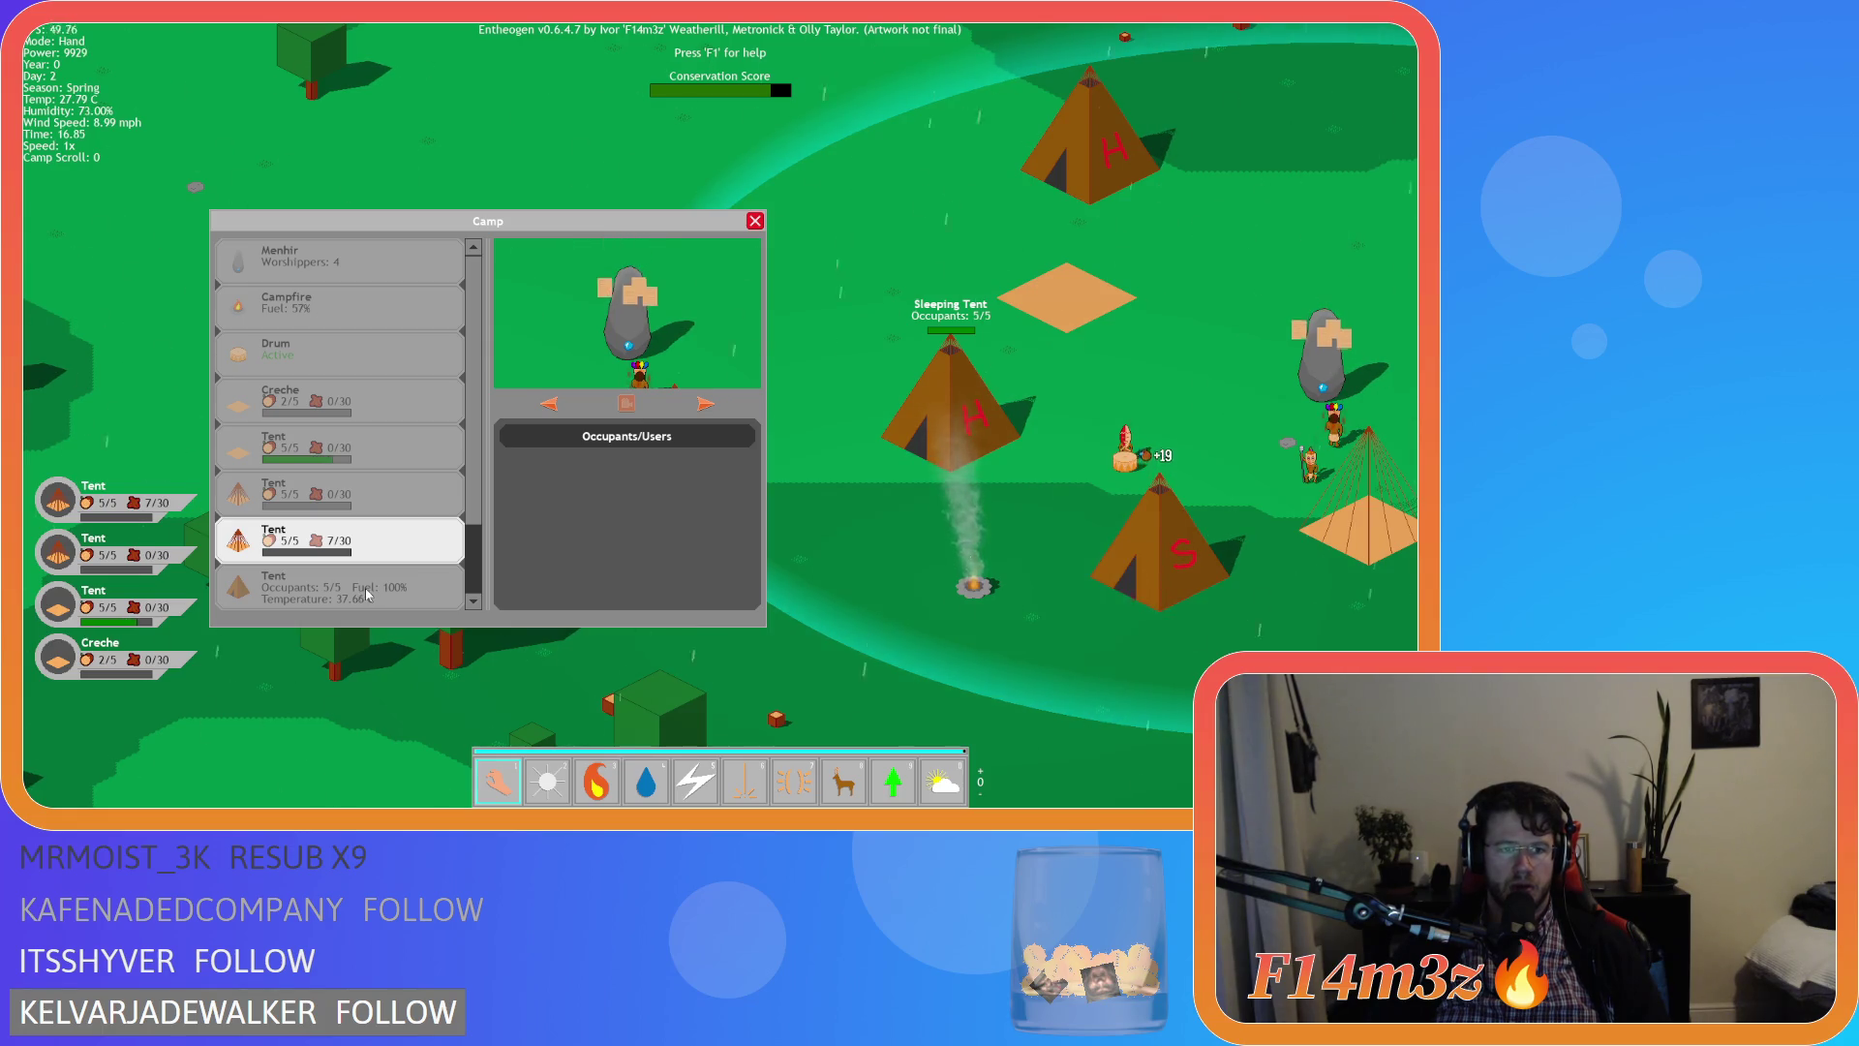
Close the Camp window and quit the test game
{"action": "key", "text": "Escape"}
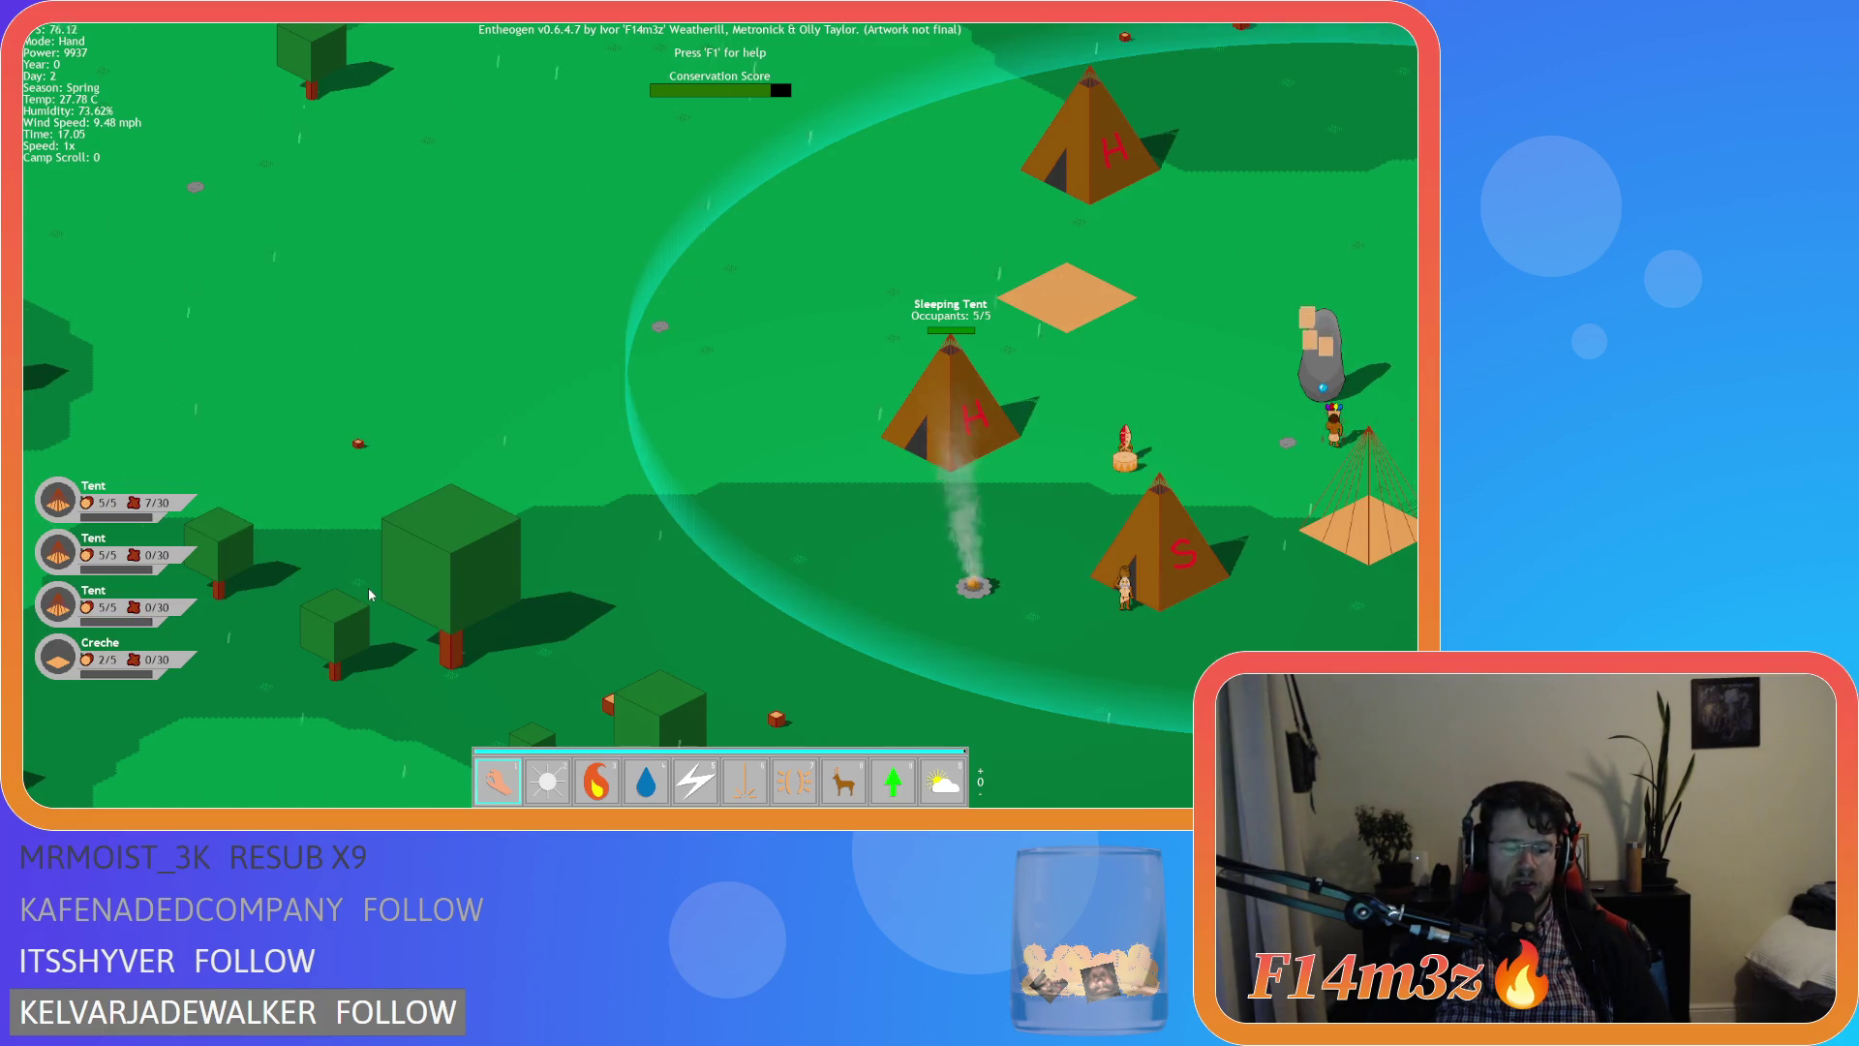
{"action": "key", "text": "Escape"}
{"action": "key", "text": "y"}
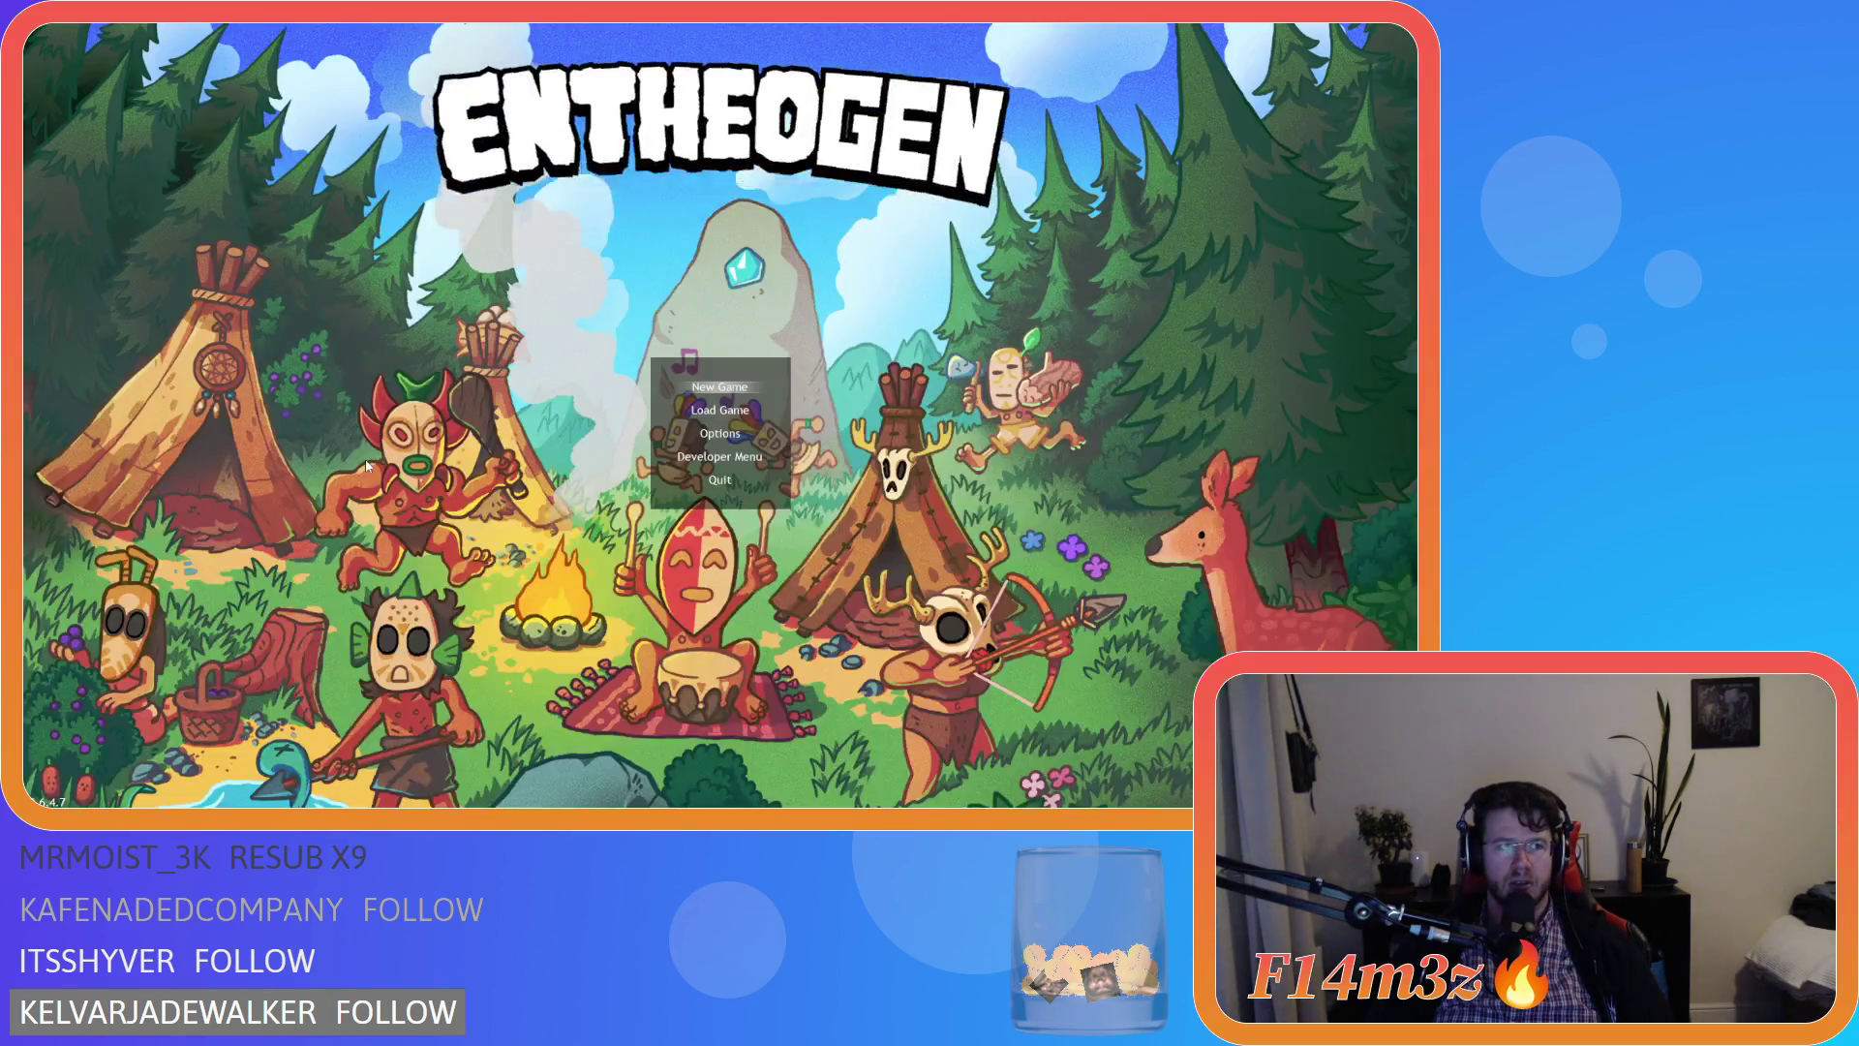
Make line 207 check i==_start+8 and rebuild and run the game
{"action": "left_click", "coordinate": [407, 401]}
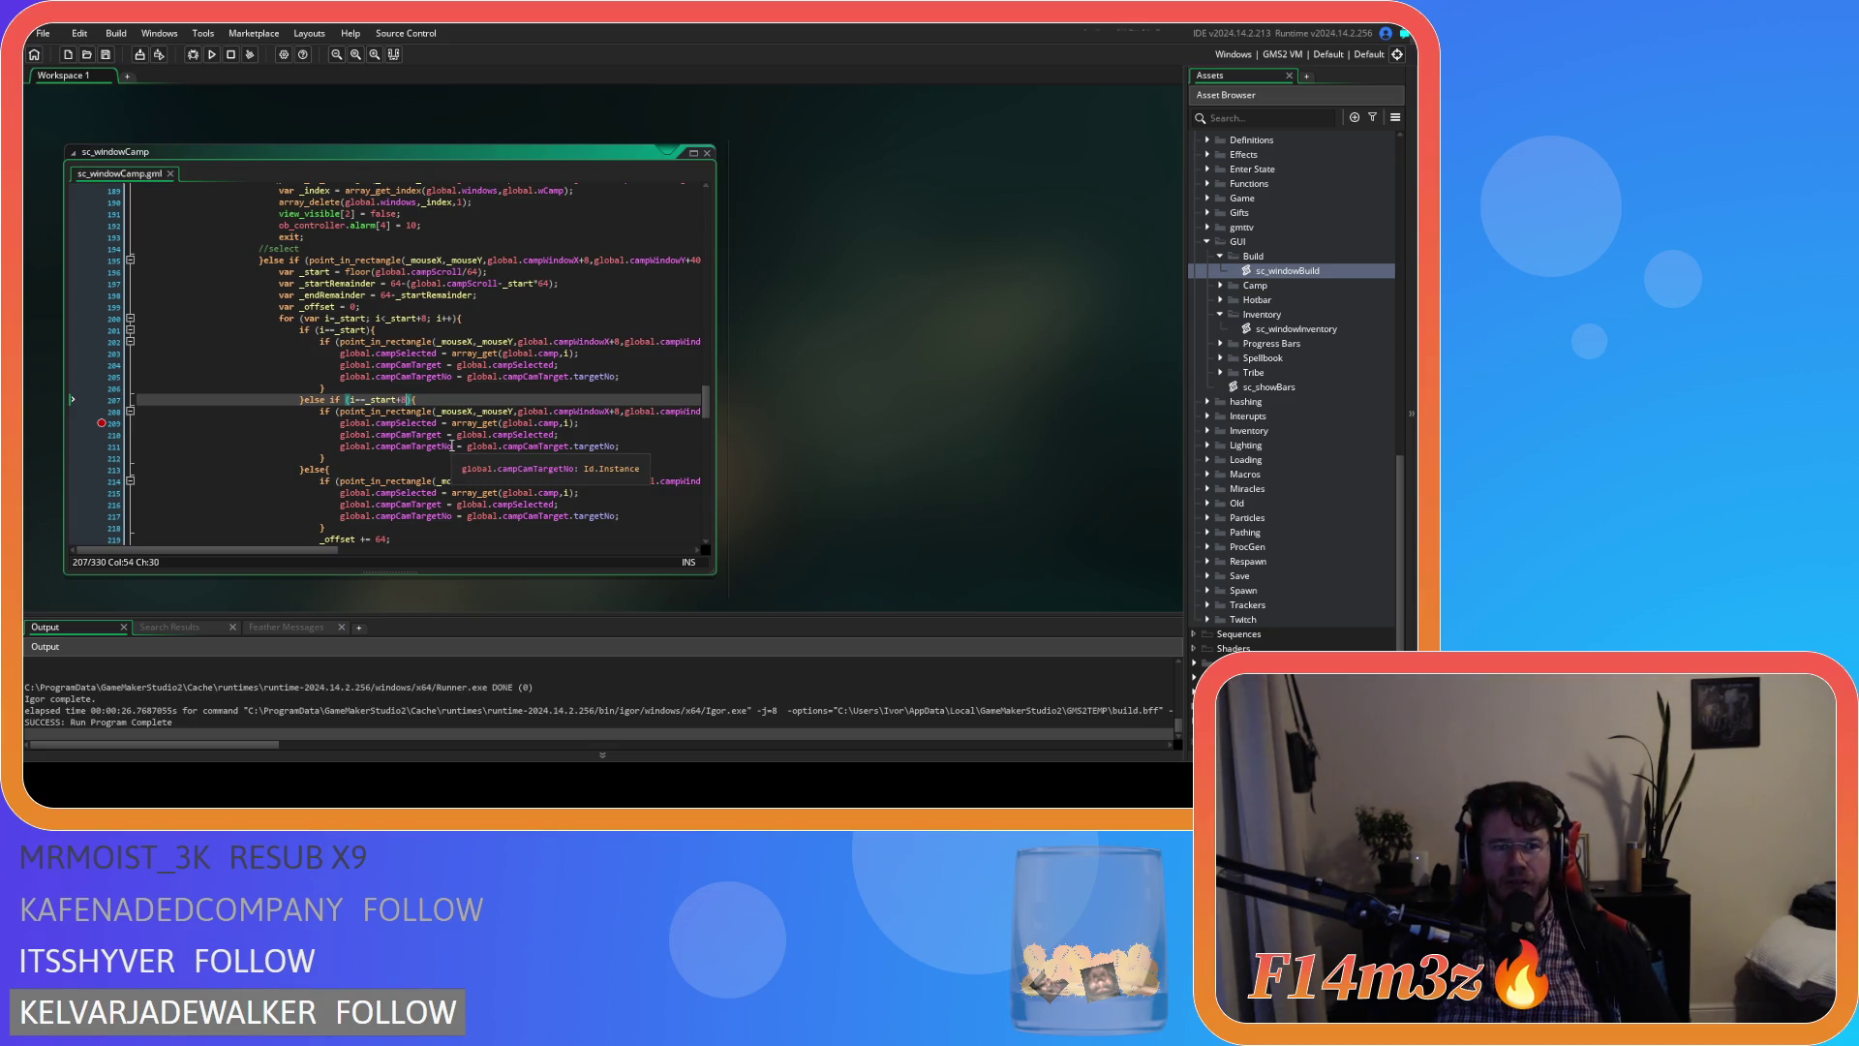
{"action": "left_click", "coordinate": [96, 427]}
{"action": "left_click", "coordinate": [486, 403]}
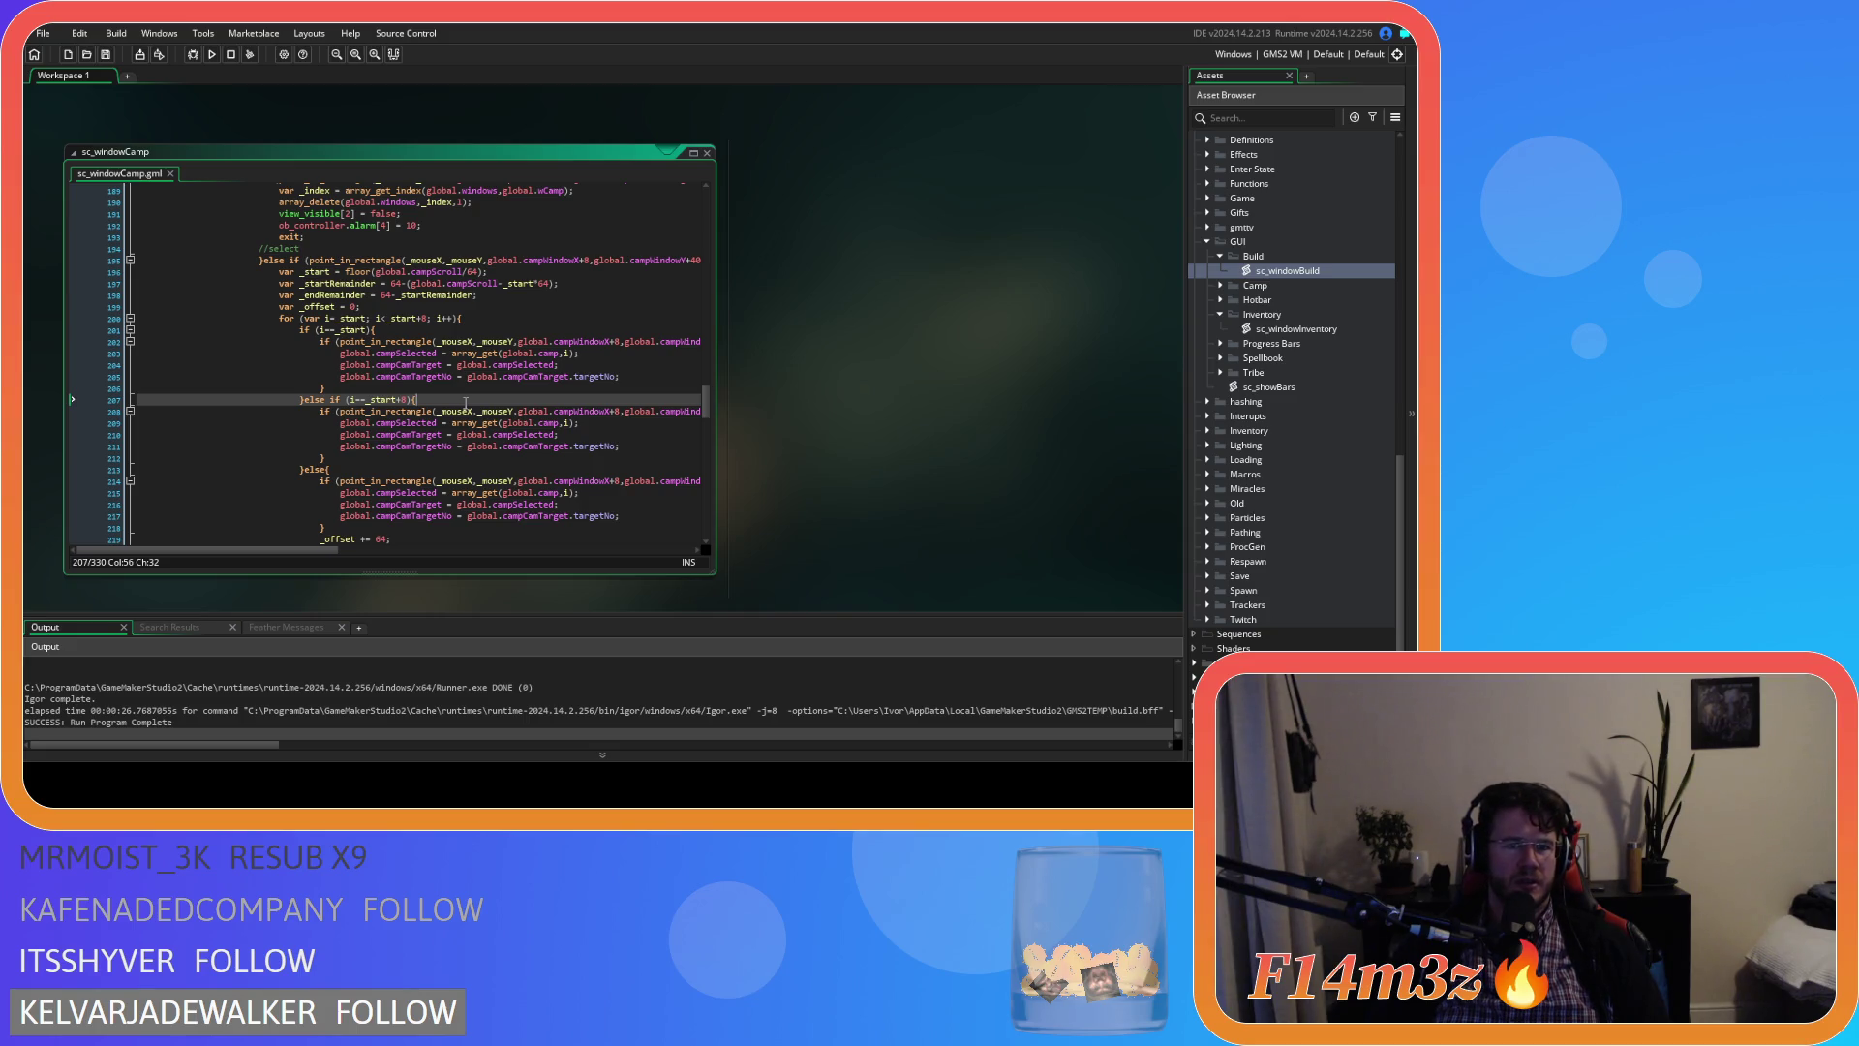
{"action": "key", "text": "F5"}
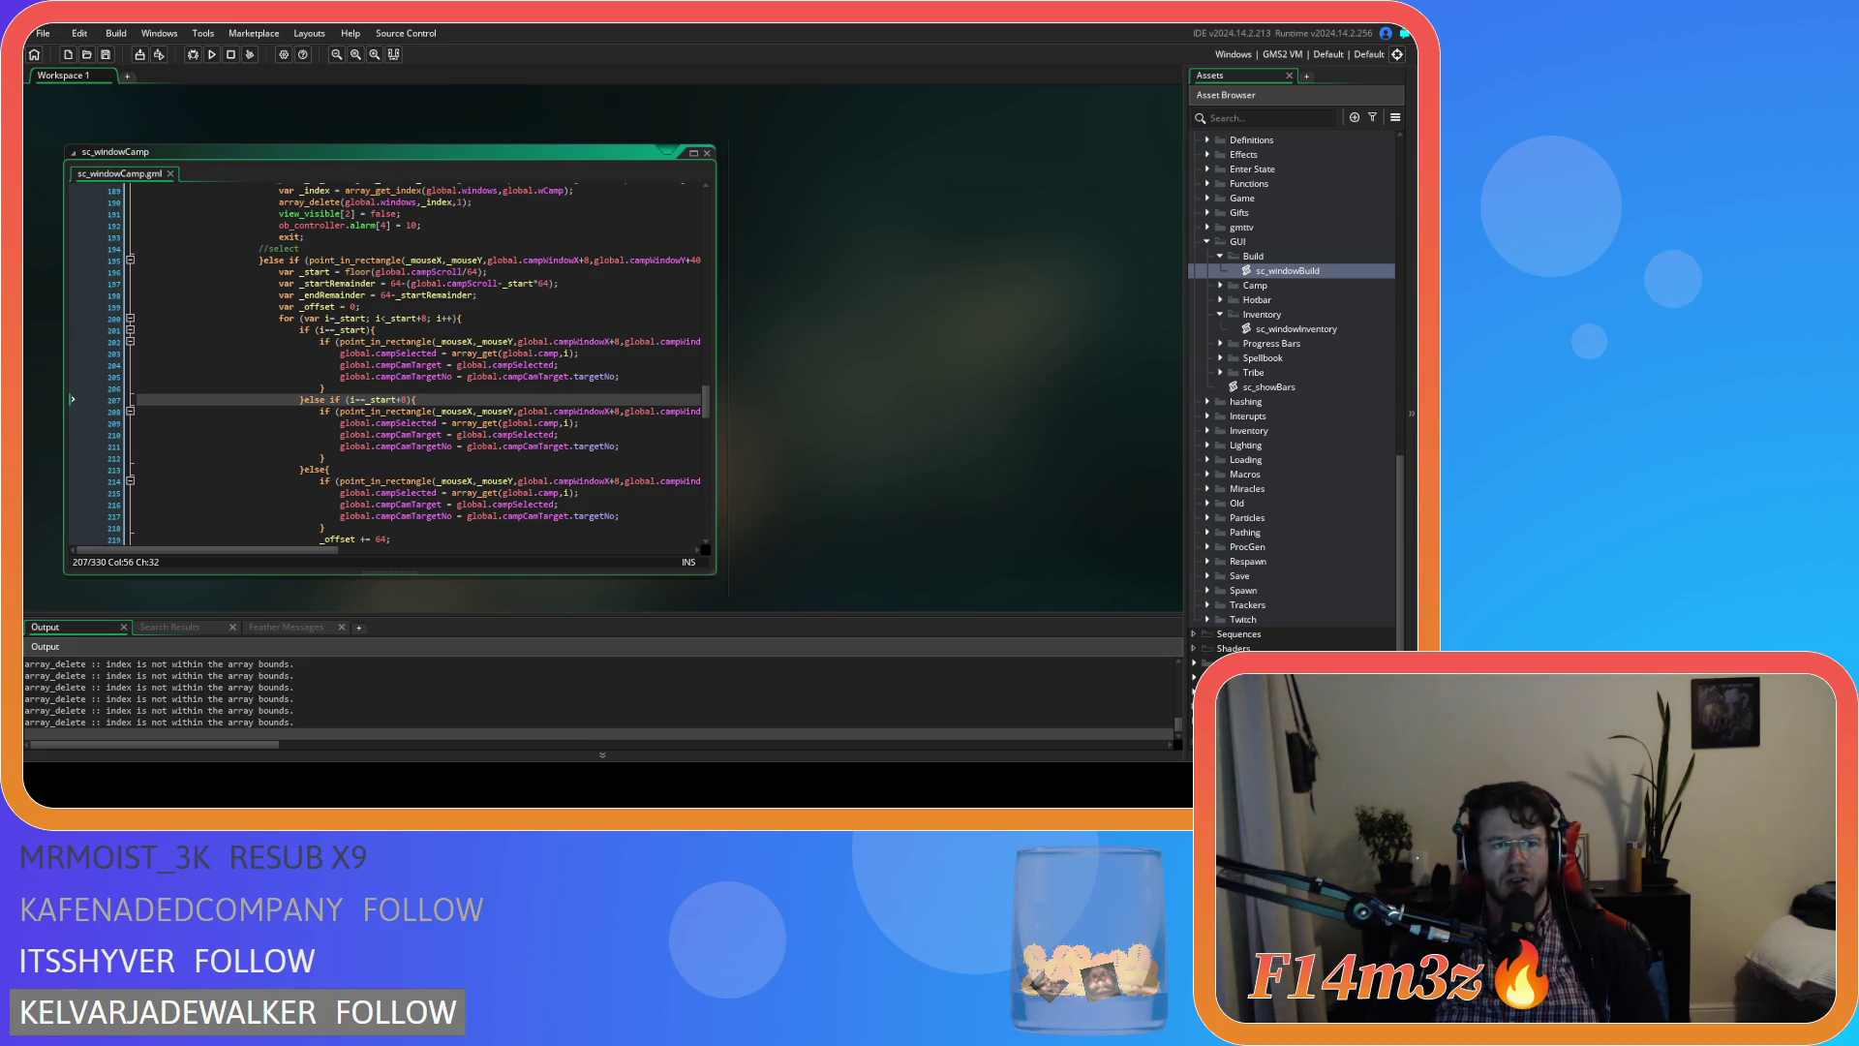
{"action": "key", "text": "alt+Tab"}
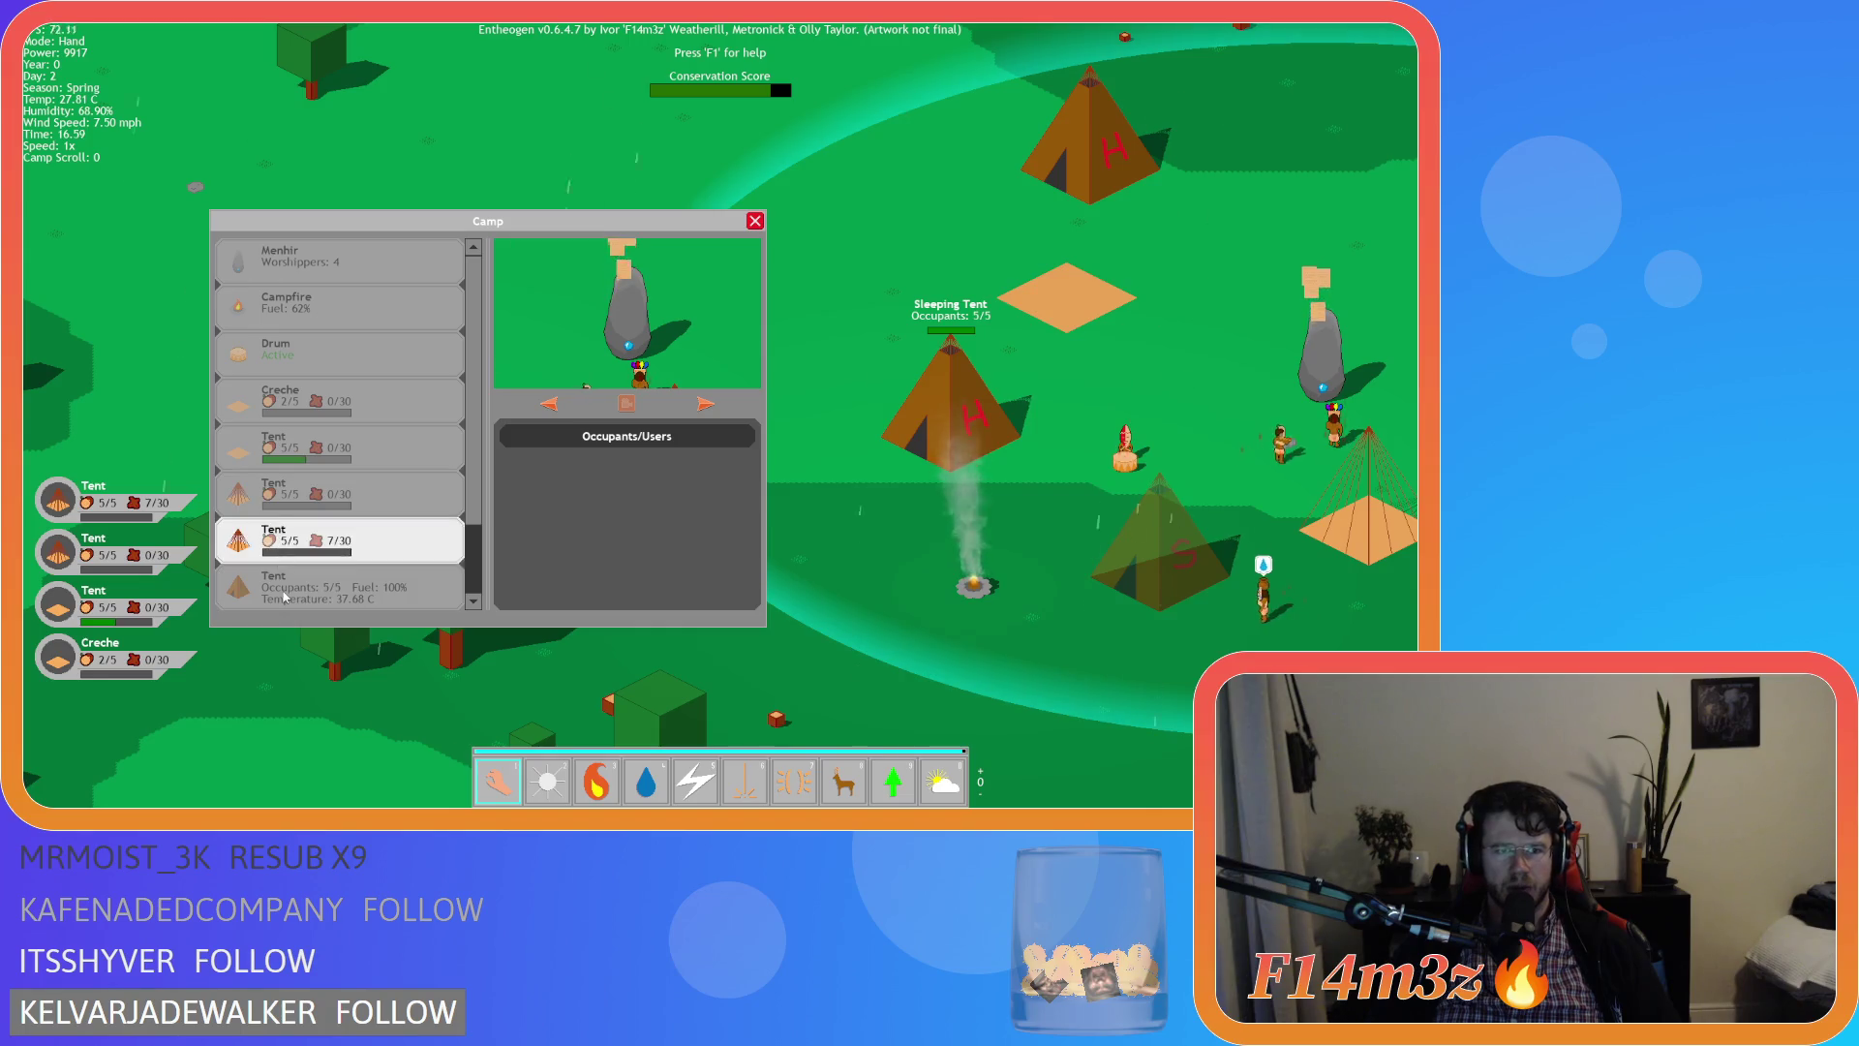
Scroll the Camp list down and up, quit the game, and select lines 214–218
{"action": "scroll", "coordinate": [304, 600], "scroll_direction": "down", "scroll_amount": 2}
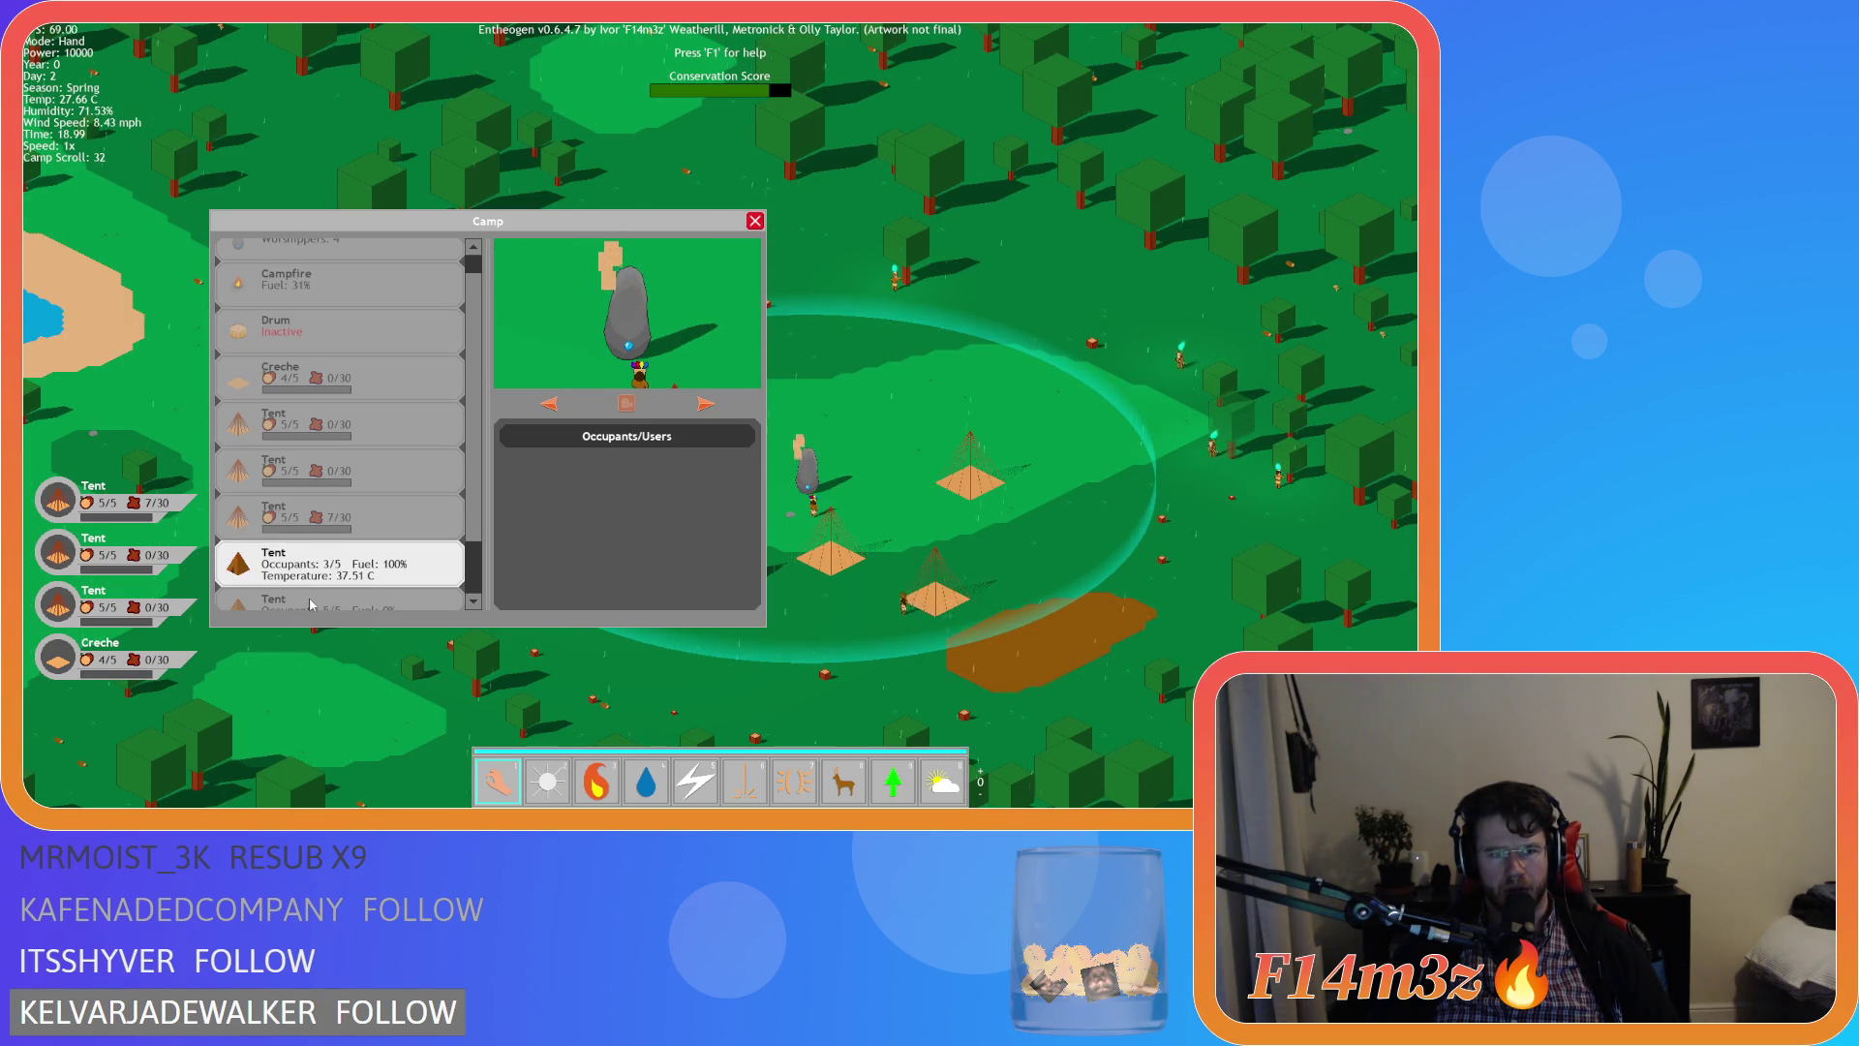
{"action": "scroll", "coordinate": [310, 605], "scroll_direction": "up", "scroll_amount": 3}
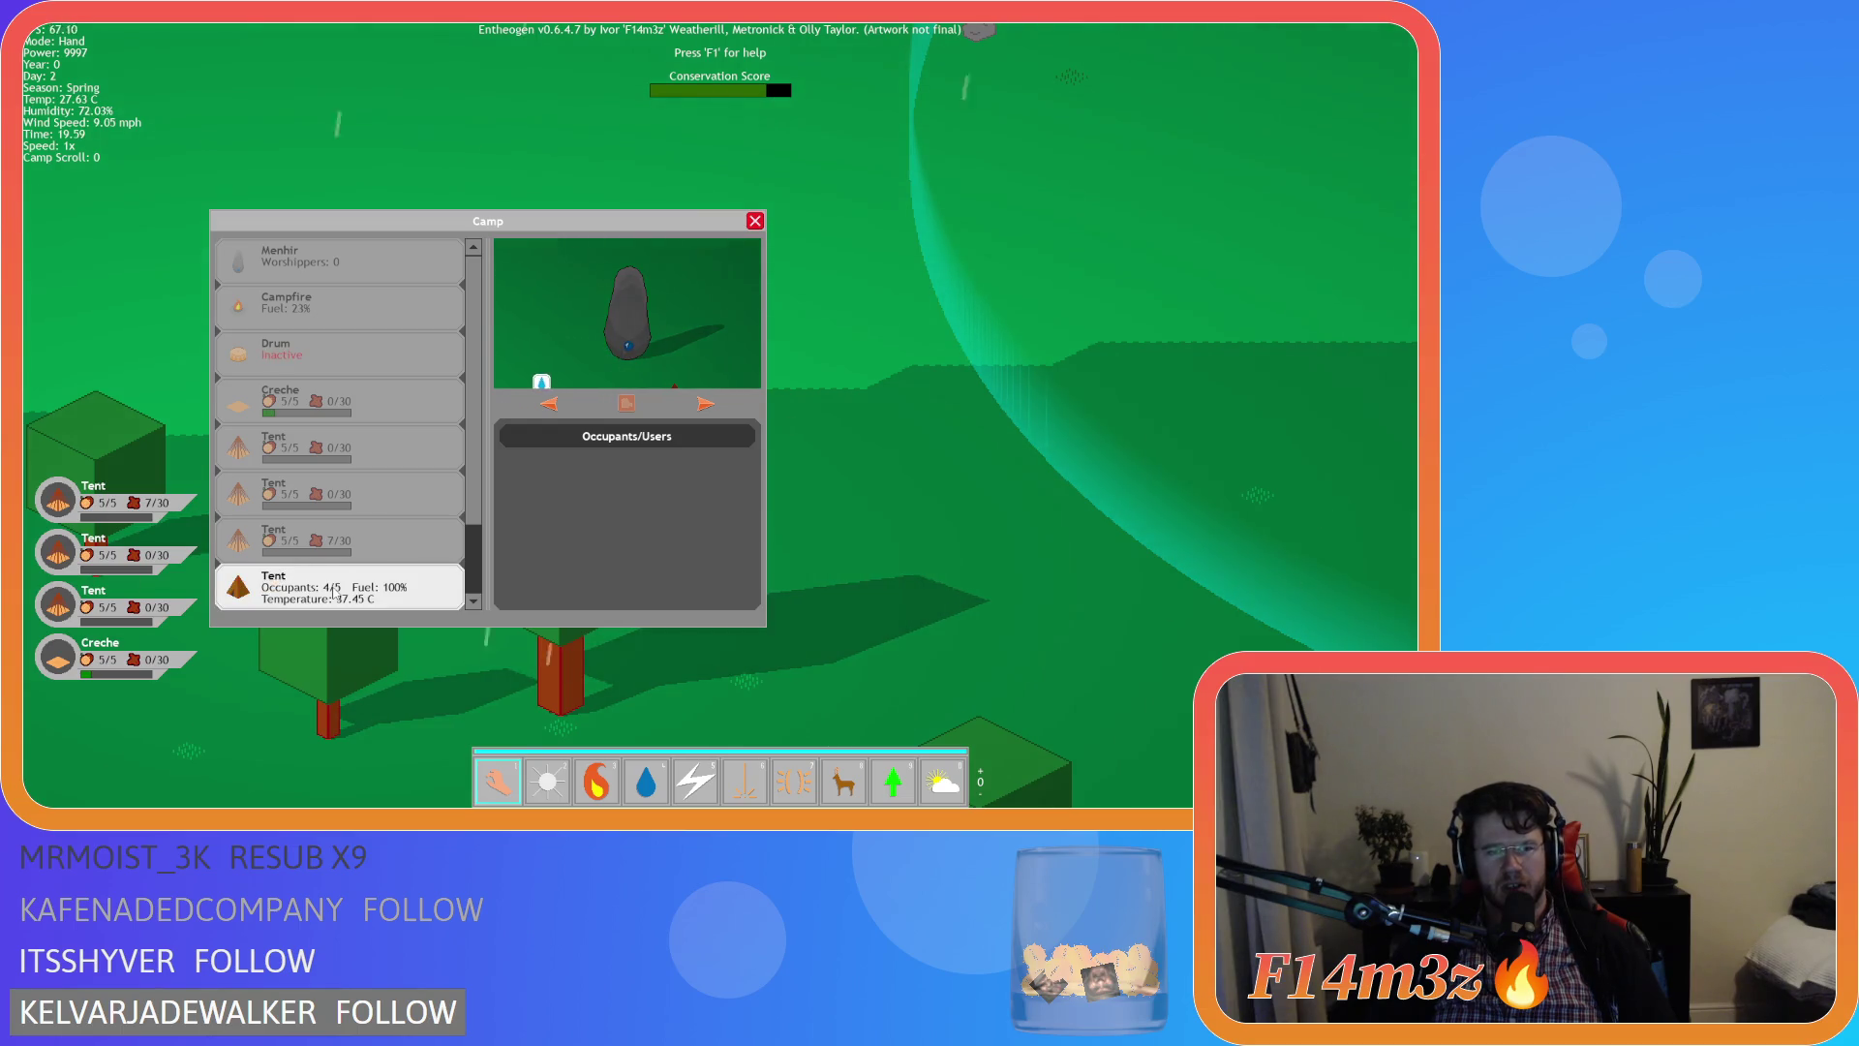
{"action": "key", "text": "Escape"}
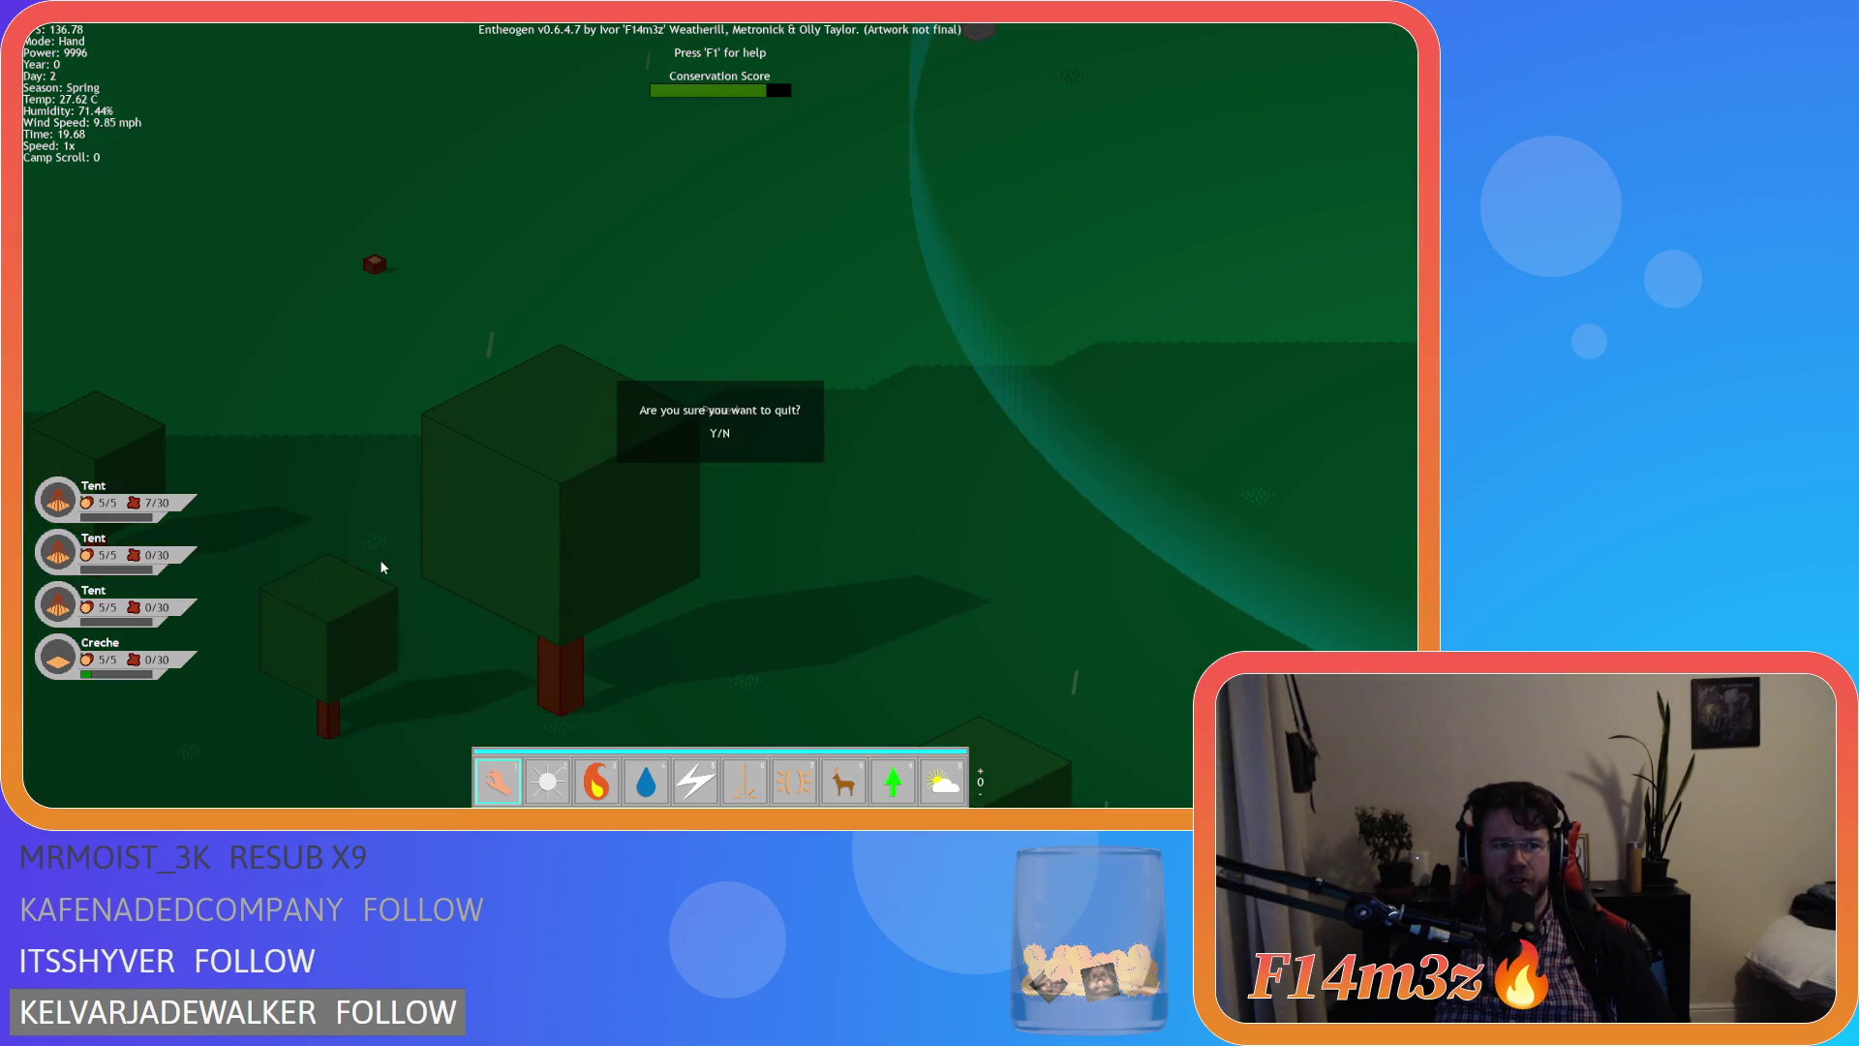
{"action": "key", "text": "y"}
{"action": "scroll", "coordinate": [391, 486], "scroll_direction": "down", "scroll_amount": 2}
{"action": "left_click_drag", "start_coordinate": [335, 423], "coordinate": [448, 470]}
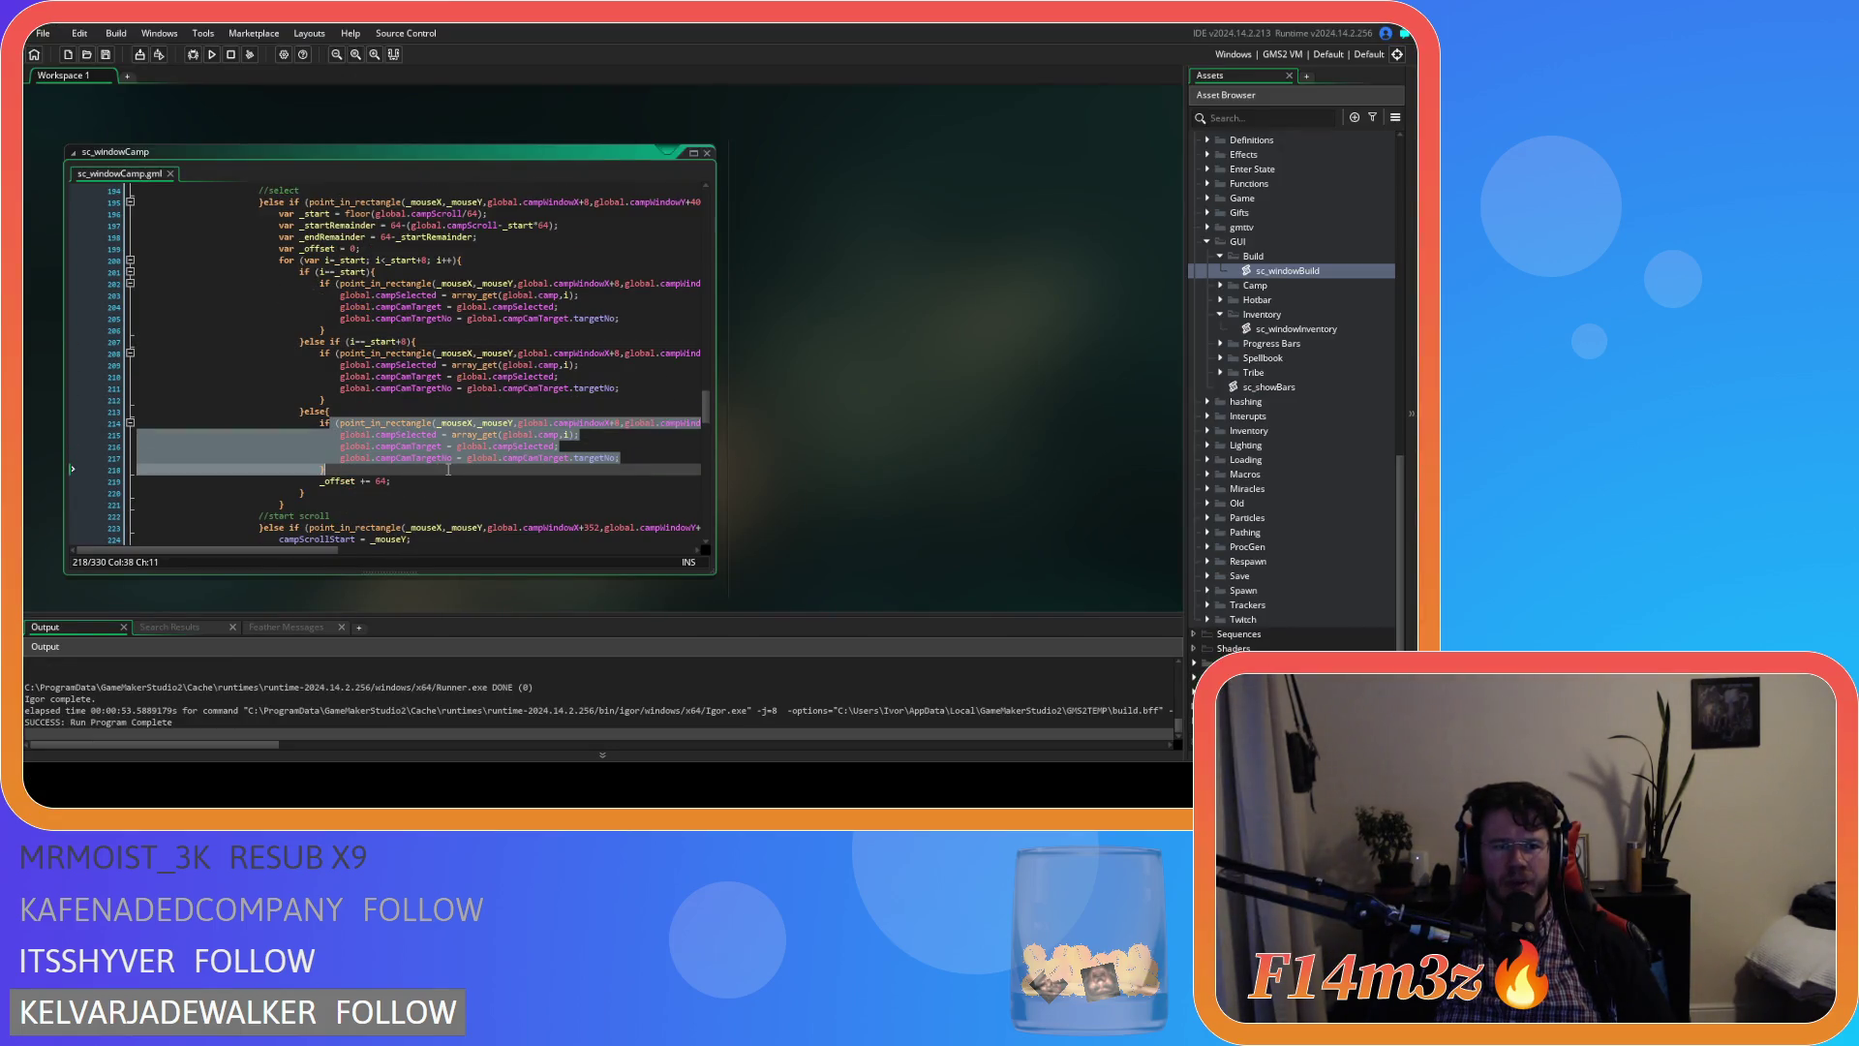
Change line 207 back to _start+7, add a breakpoint on line 208, and start debugging
{"action": "left_click", "coordinate": [404, 341]}
{"action": "key", "text": "BackSpace"}
{"action": "type", "text": "7"}
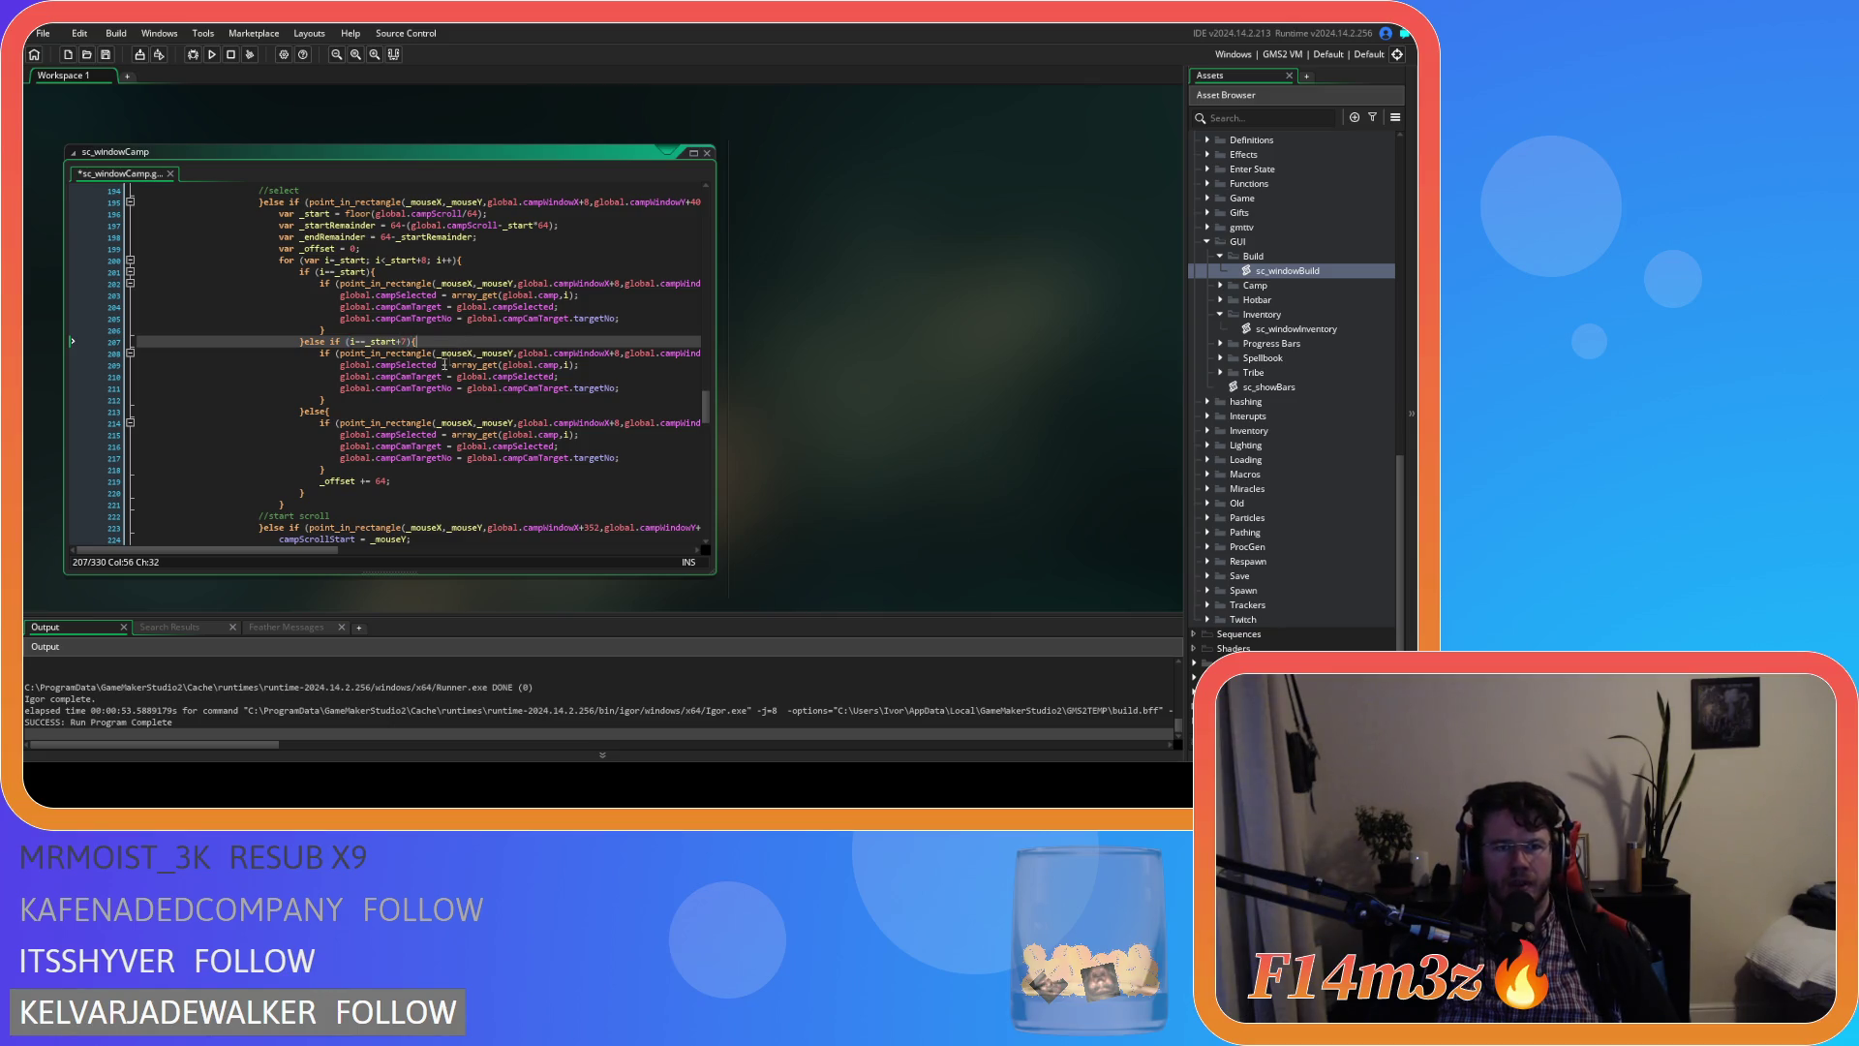
{"action": "mouse_move", "coordinate": [329, 549]}
{"action": "left_mouse_down"}
{"action": "mouse_move", "coordinate": [388, 549]}
{"action": "mouse_move", "coordinate": [326, 545]}
{"action": "left_mouse_up"}
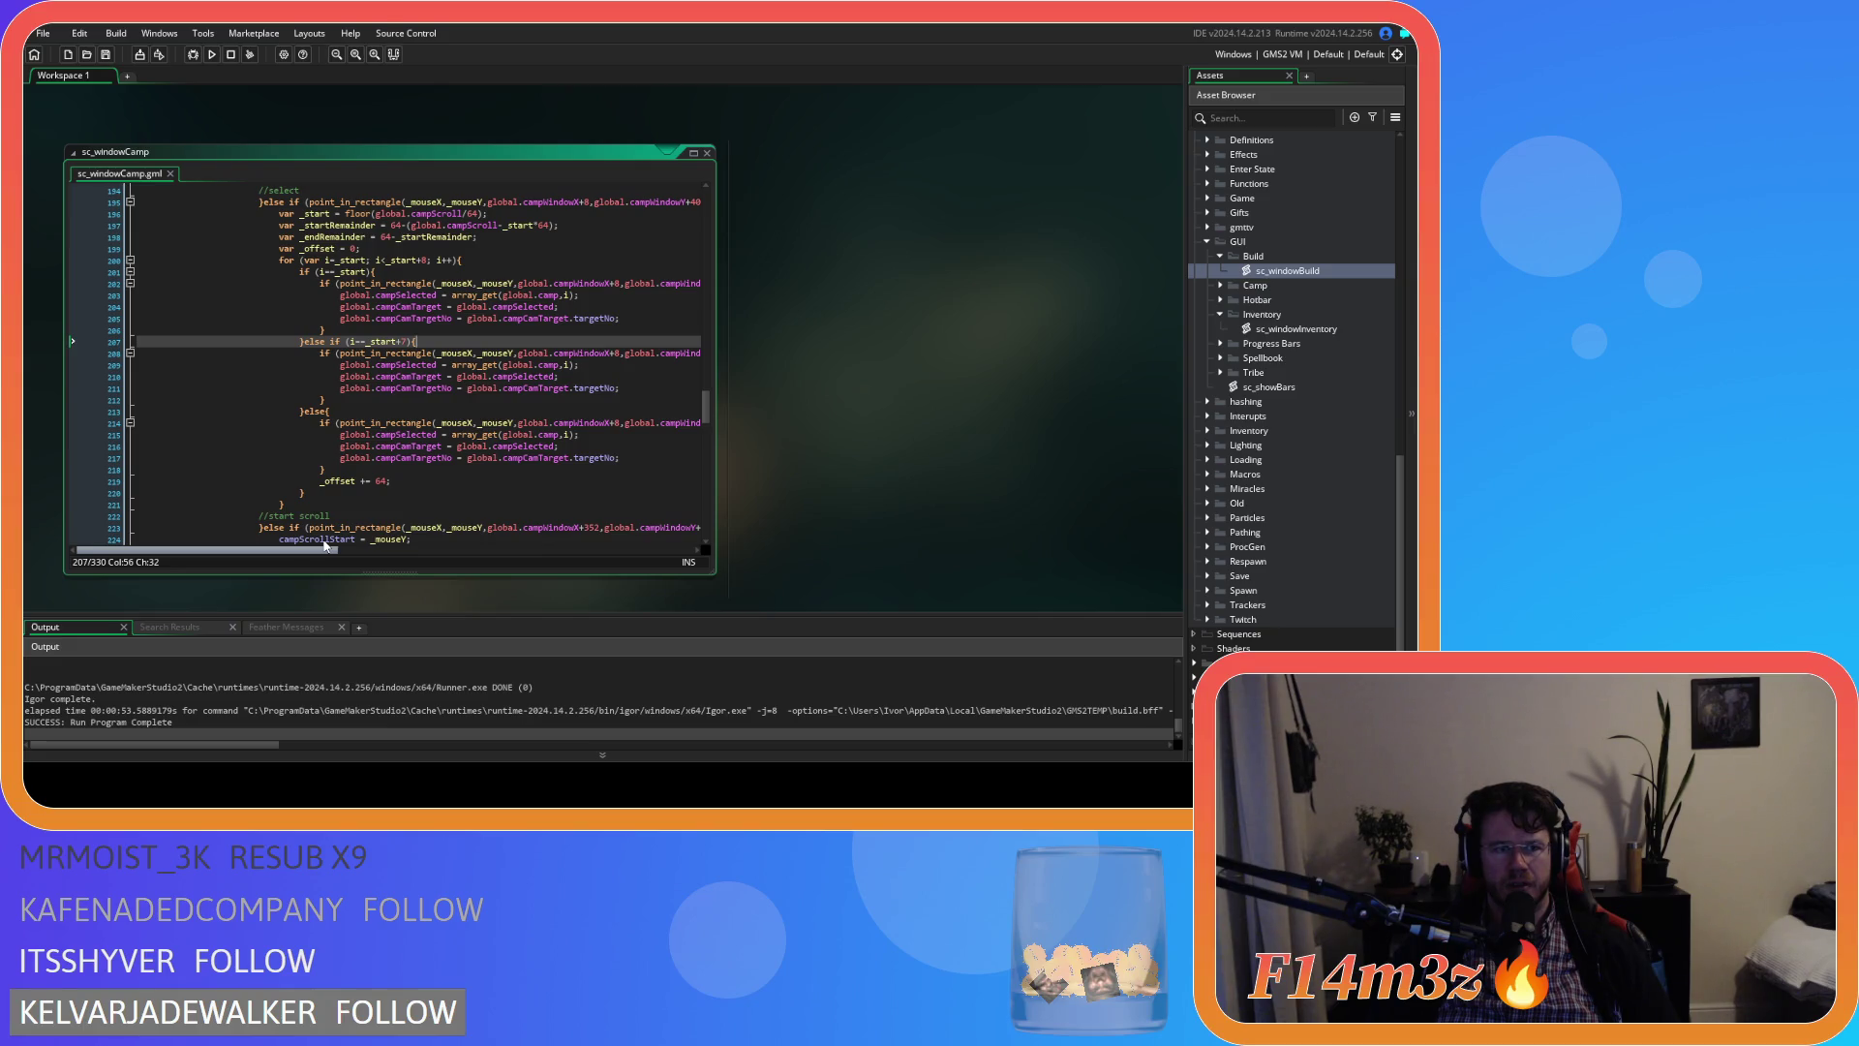
{"action": "left_click", "coordinate": [100, 353]}
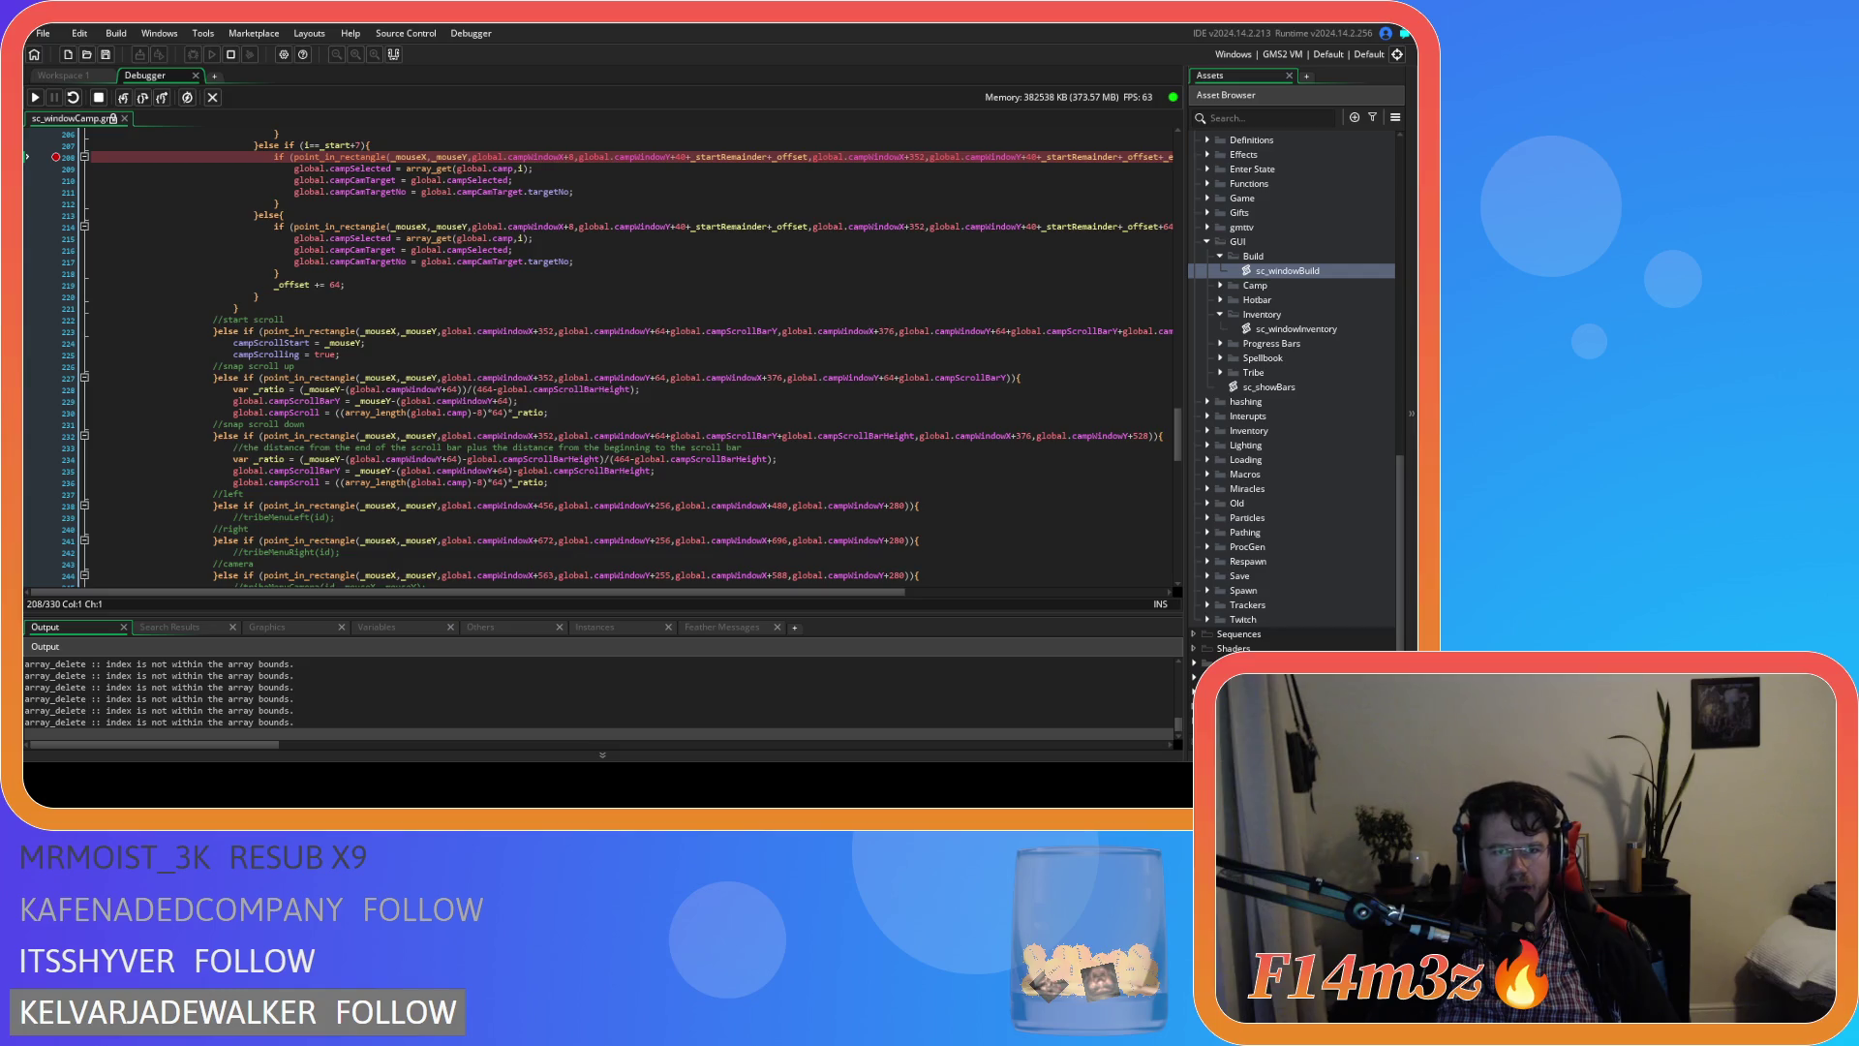
Step past line 208, remove its breakpoint, resume, quit the game, and close the Debugger tab
{"action": "key", "text": "F10"}
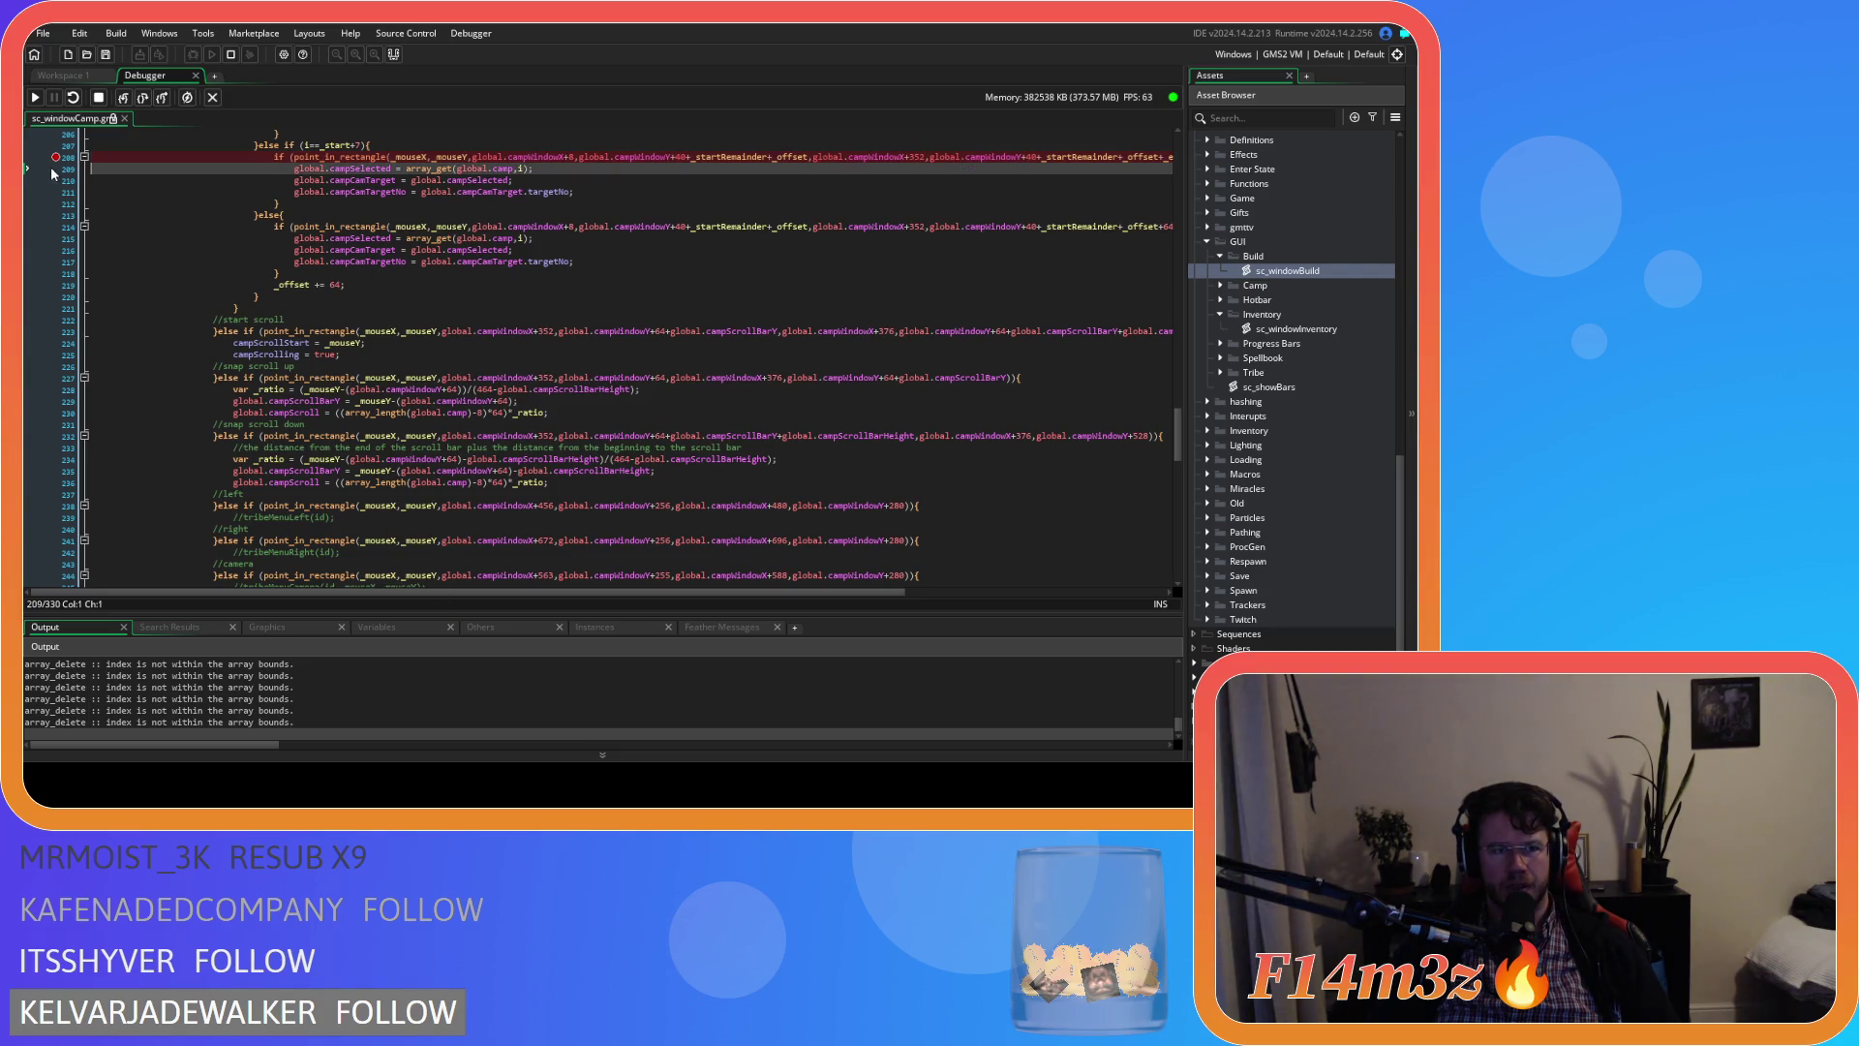
{"action": "left_click", "coordinate": [57, 159]}
{"action": "left_click", "coordinate": [35, 97]}
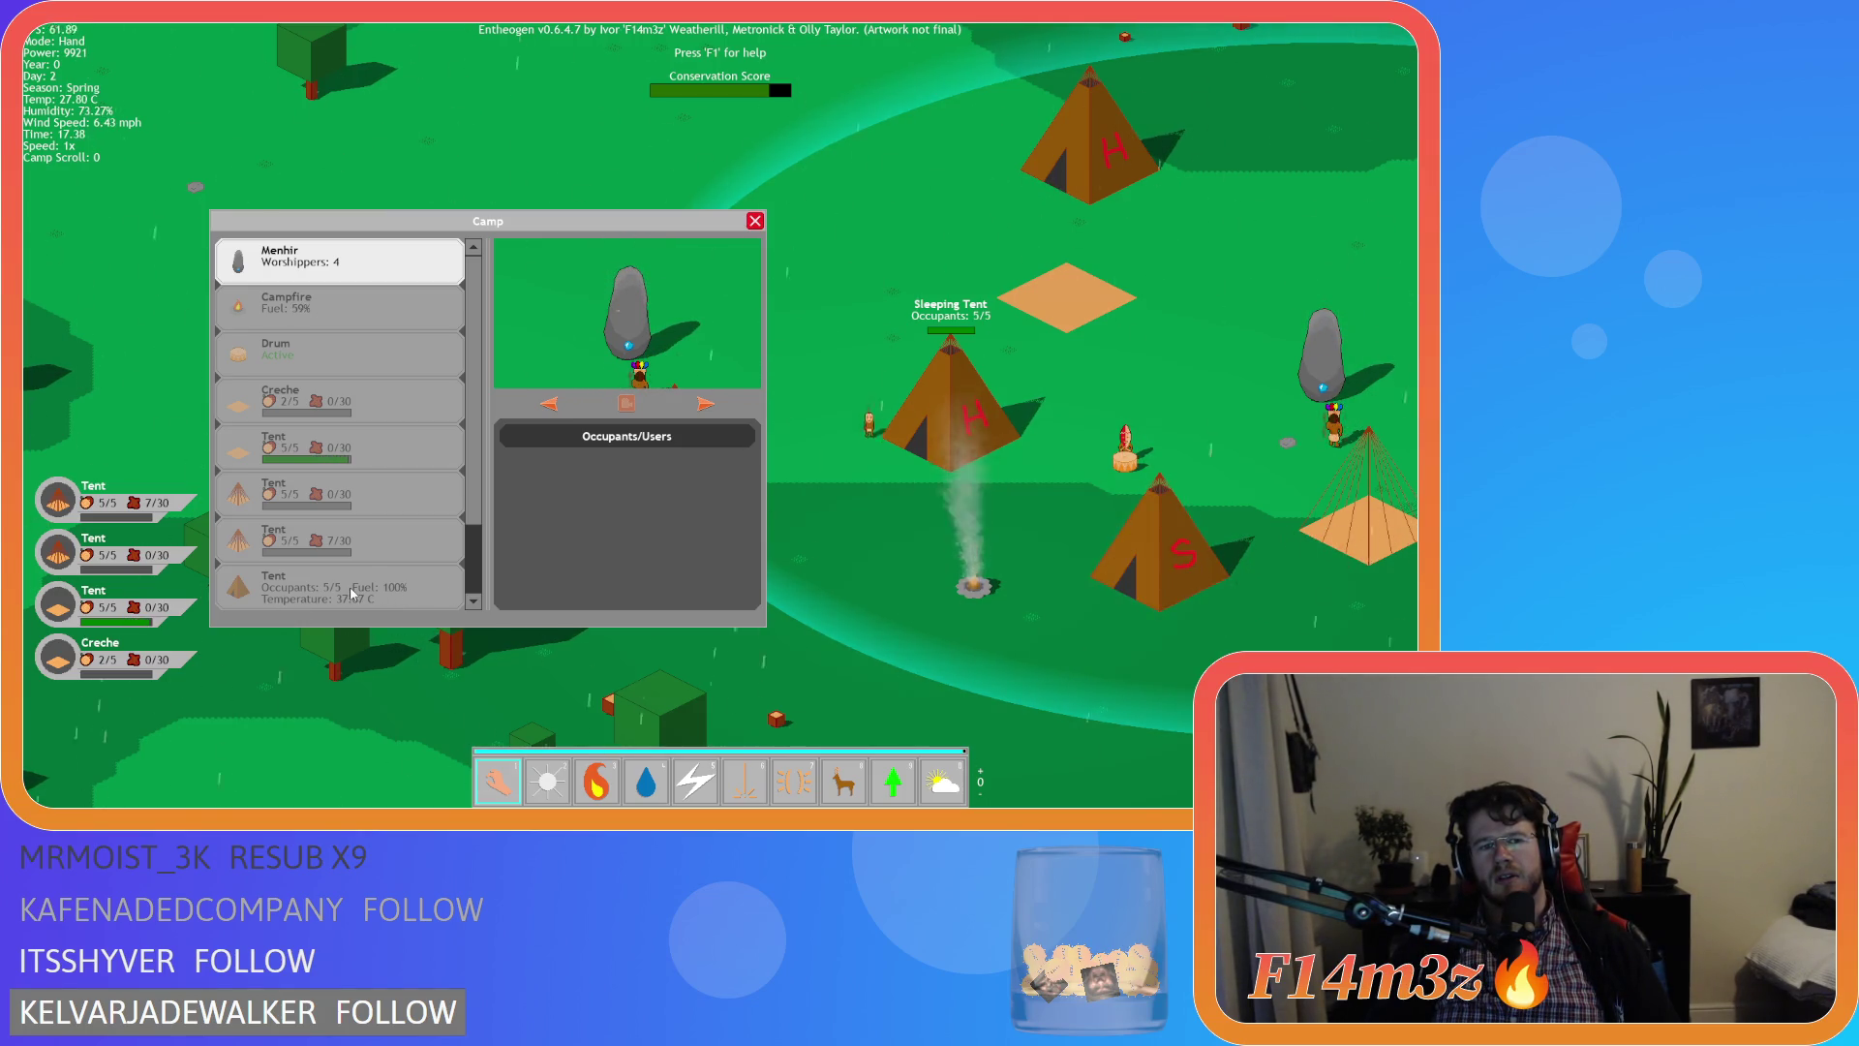
{"action": "key", "text": "Escape"}
{"action": "key", "text": "Escape"}
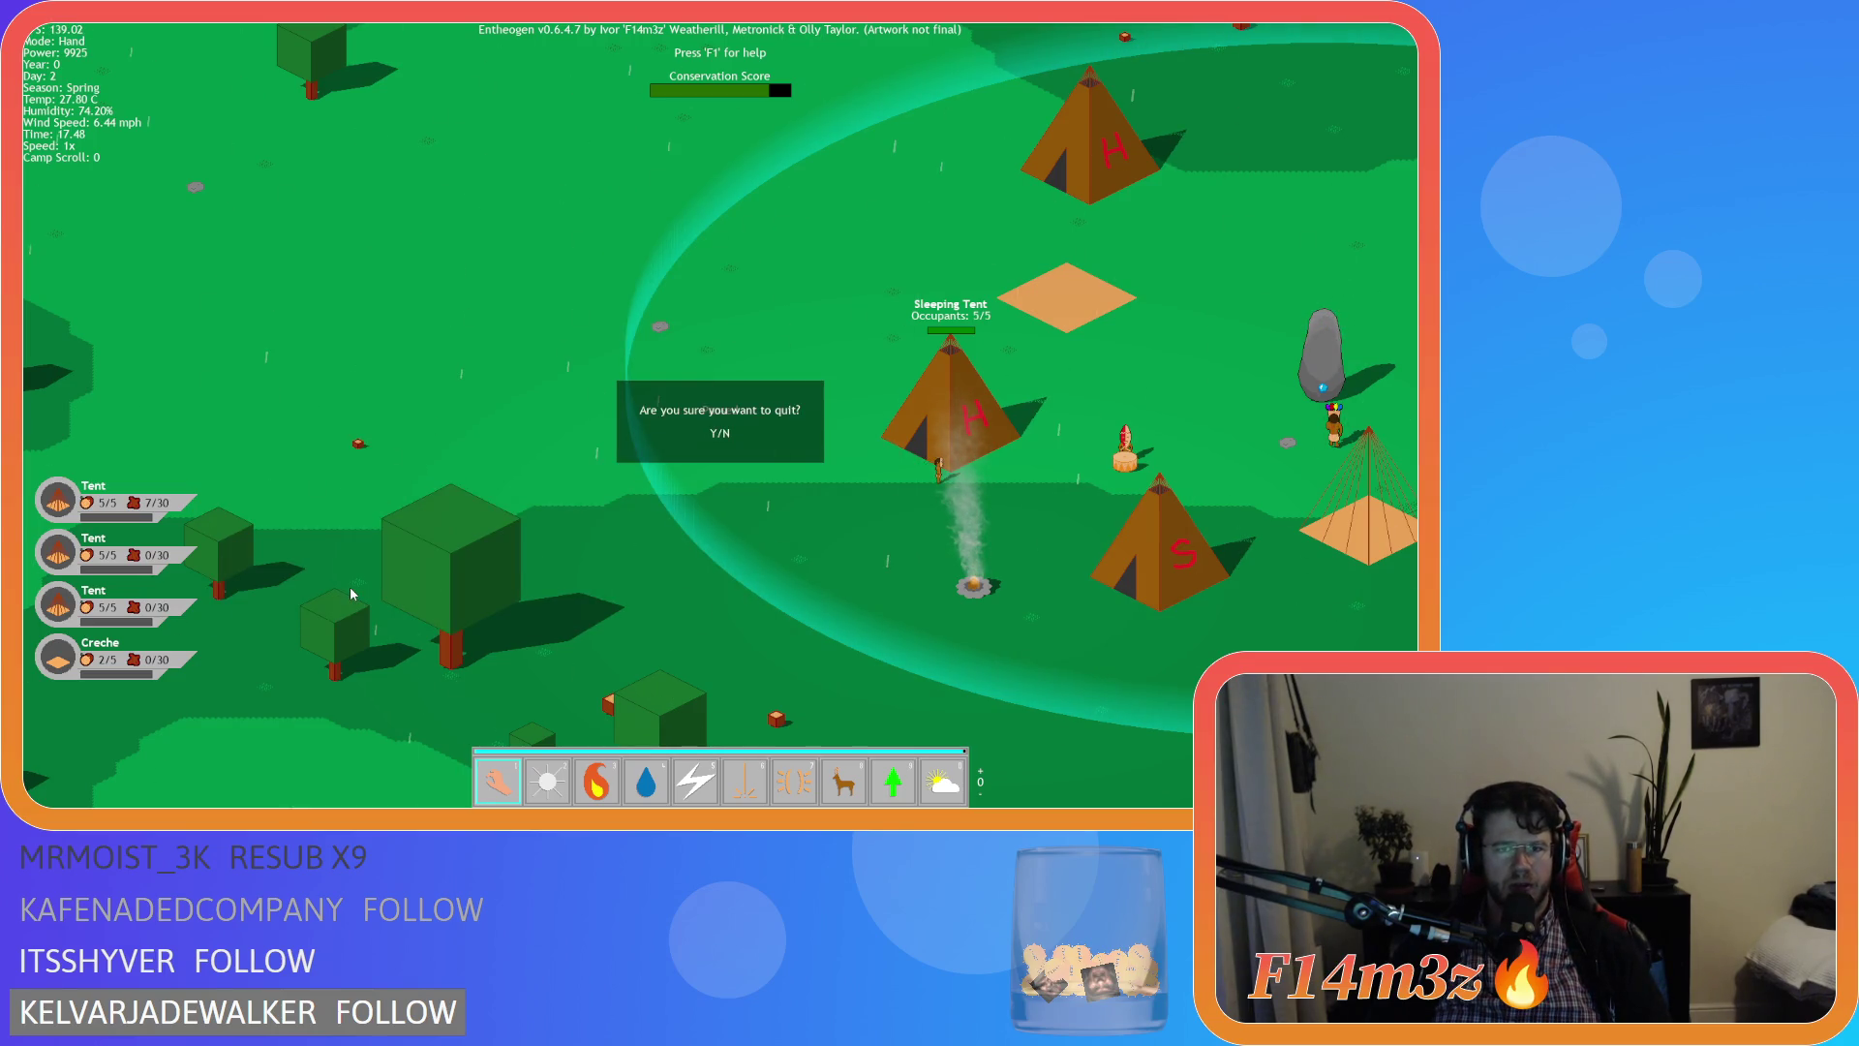
{"action": "key", "text": "y"}
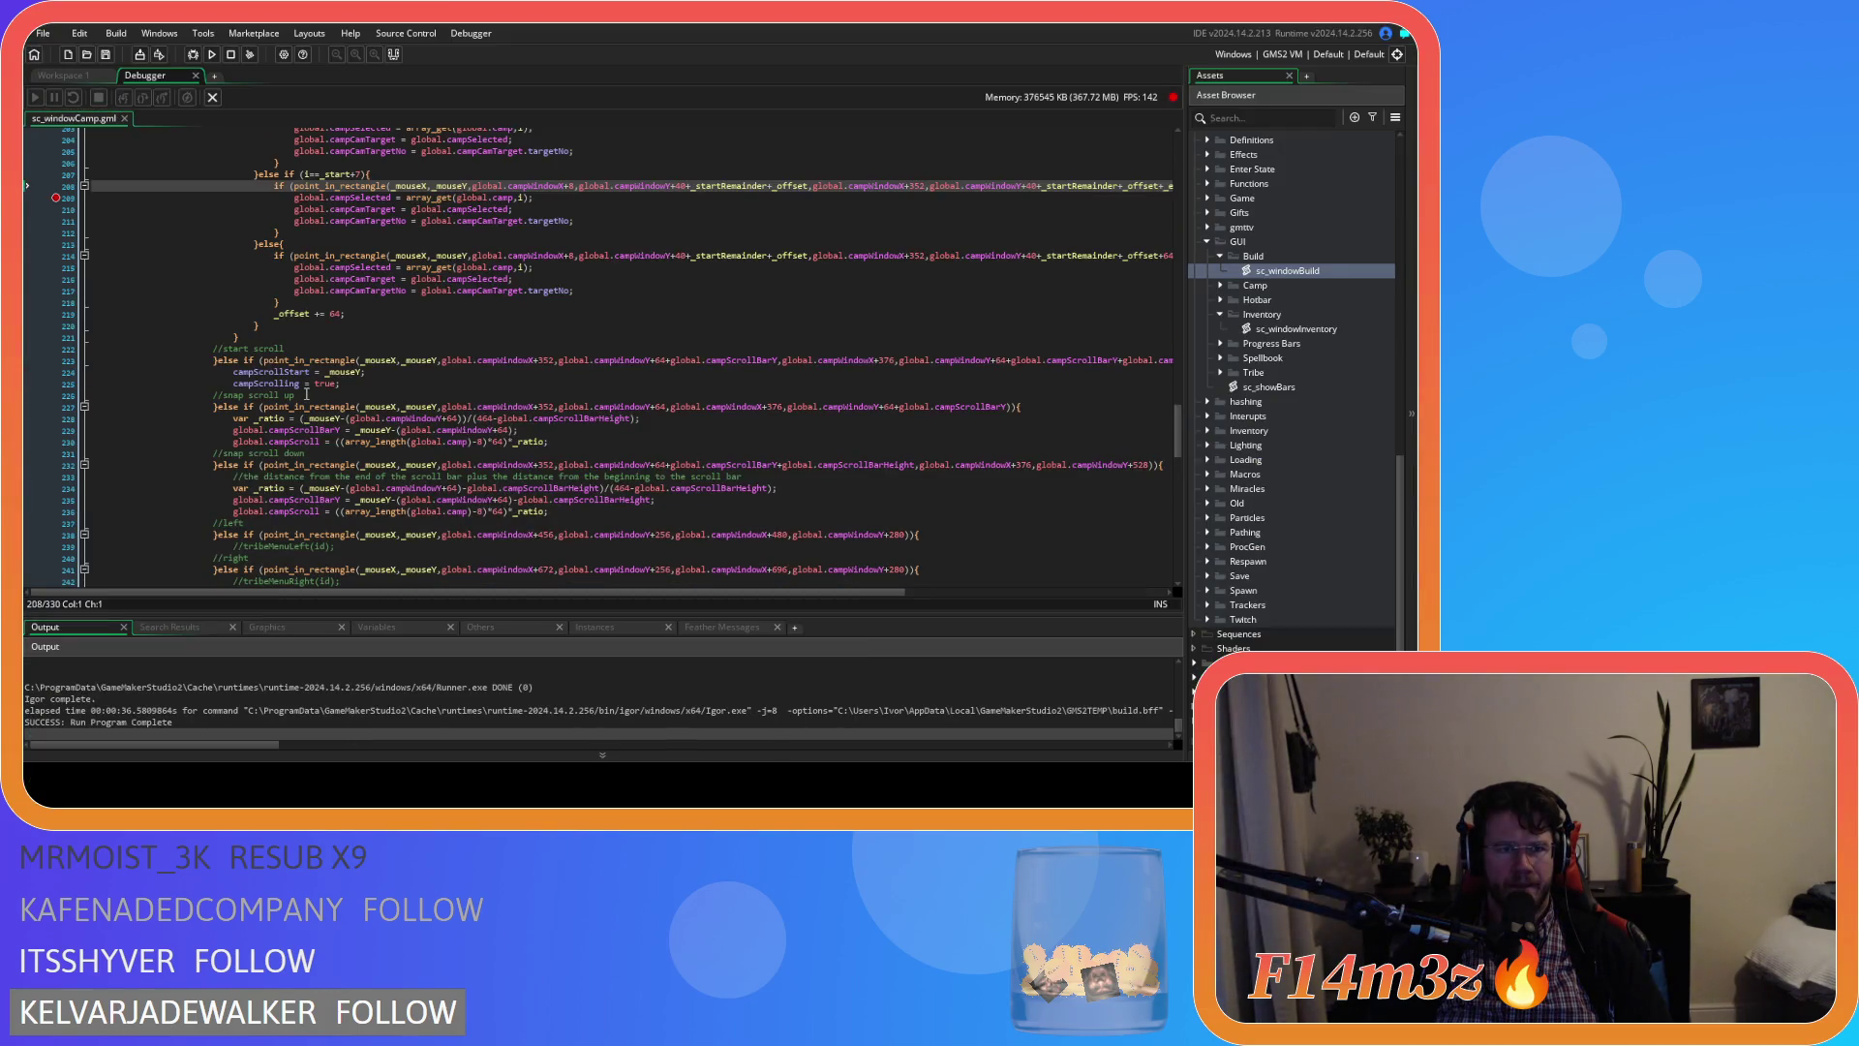
{"action": "left_click", "coordinate": [194, 77]}
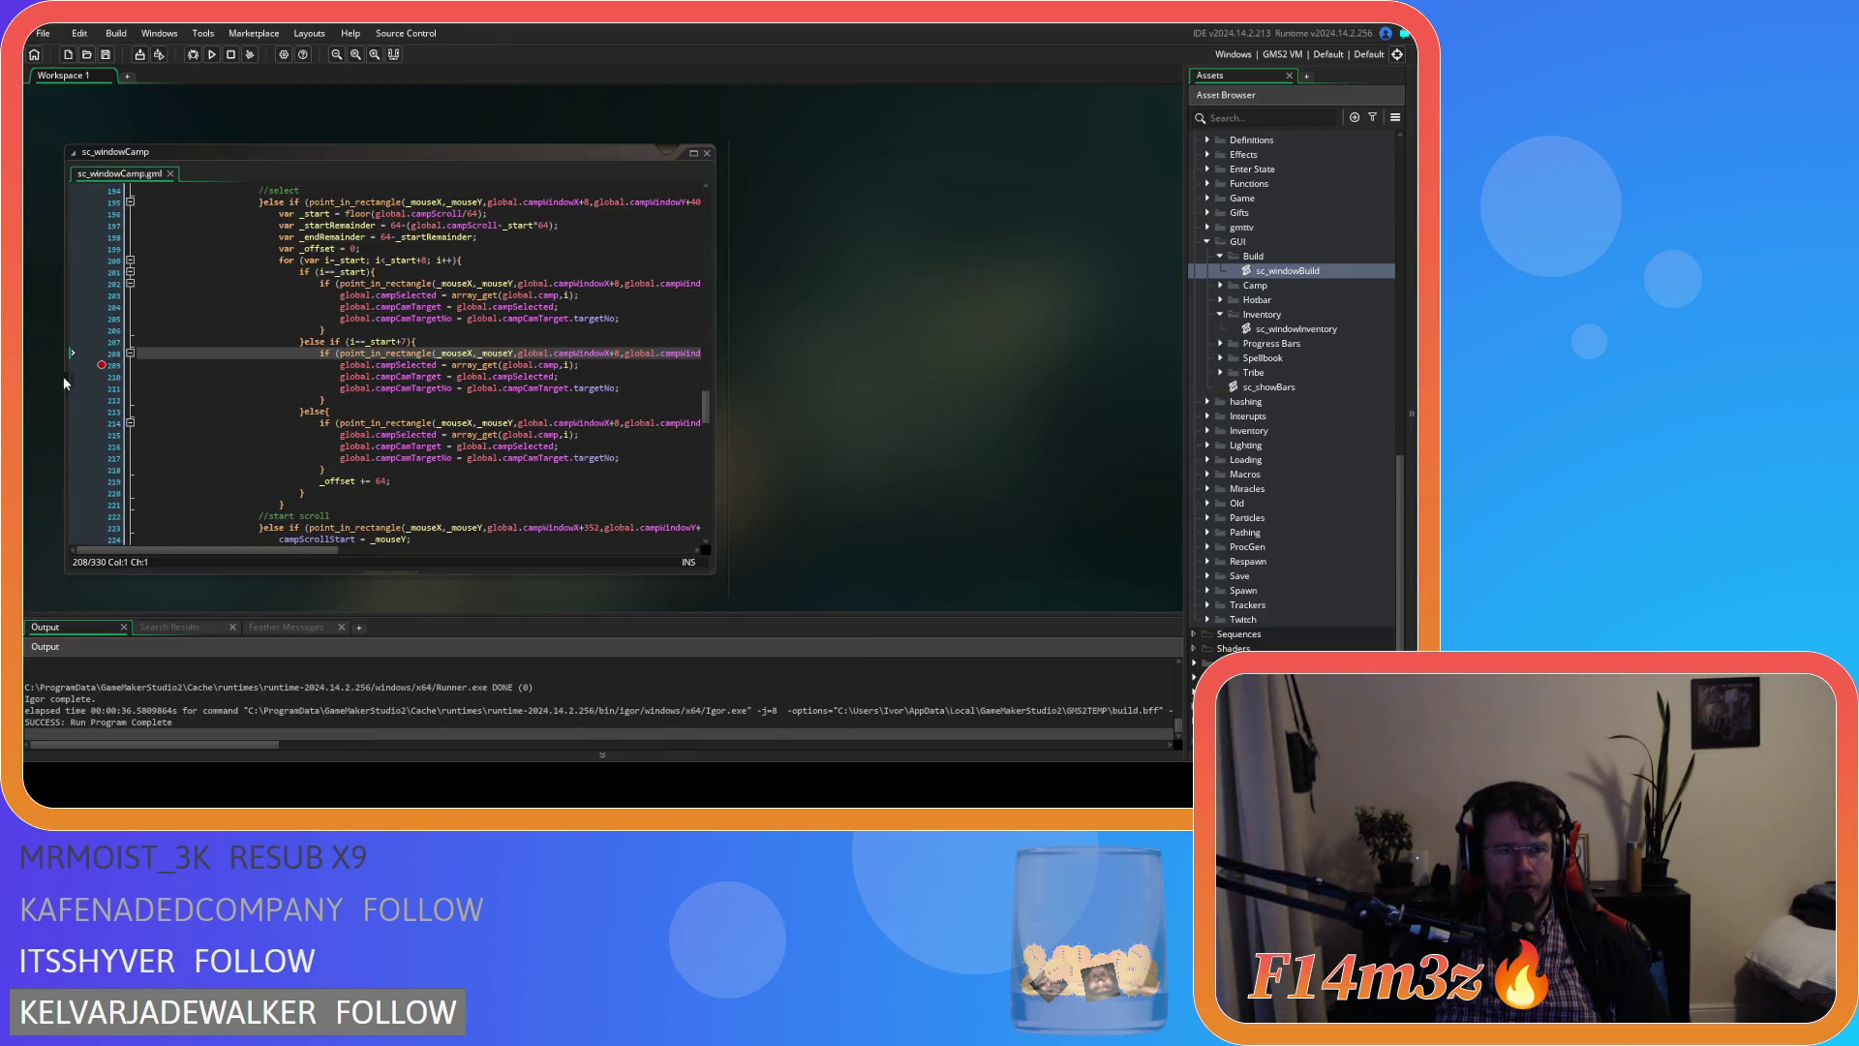
Examine the hit-test arguments of line 208 in sc_windowCamp
{"action": "left_click", "coordinate": [474, 366]}
{"action": "left_click", "coordinate": [473, 378]}
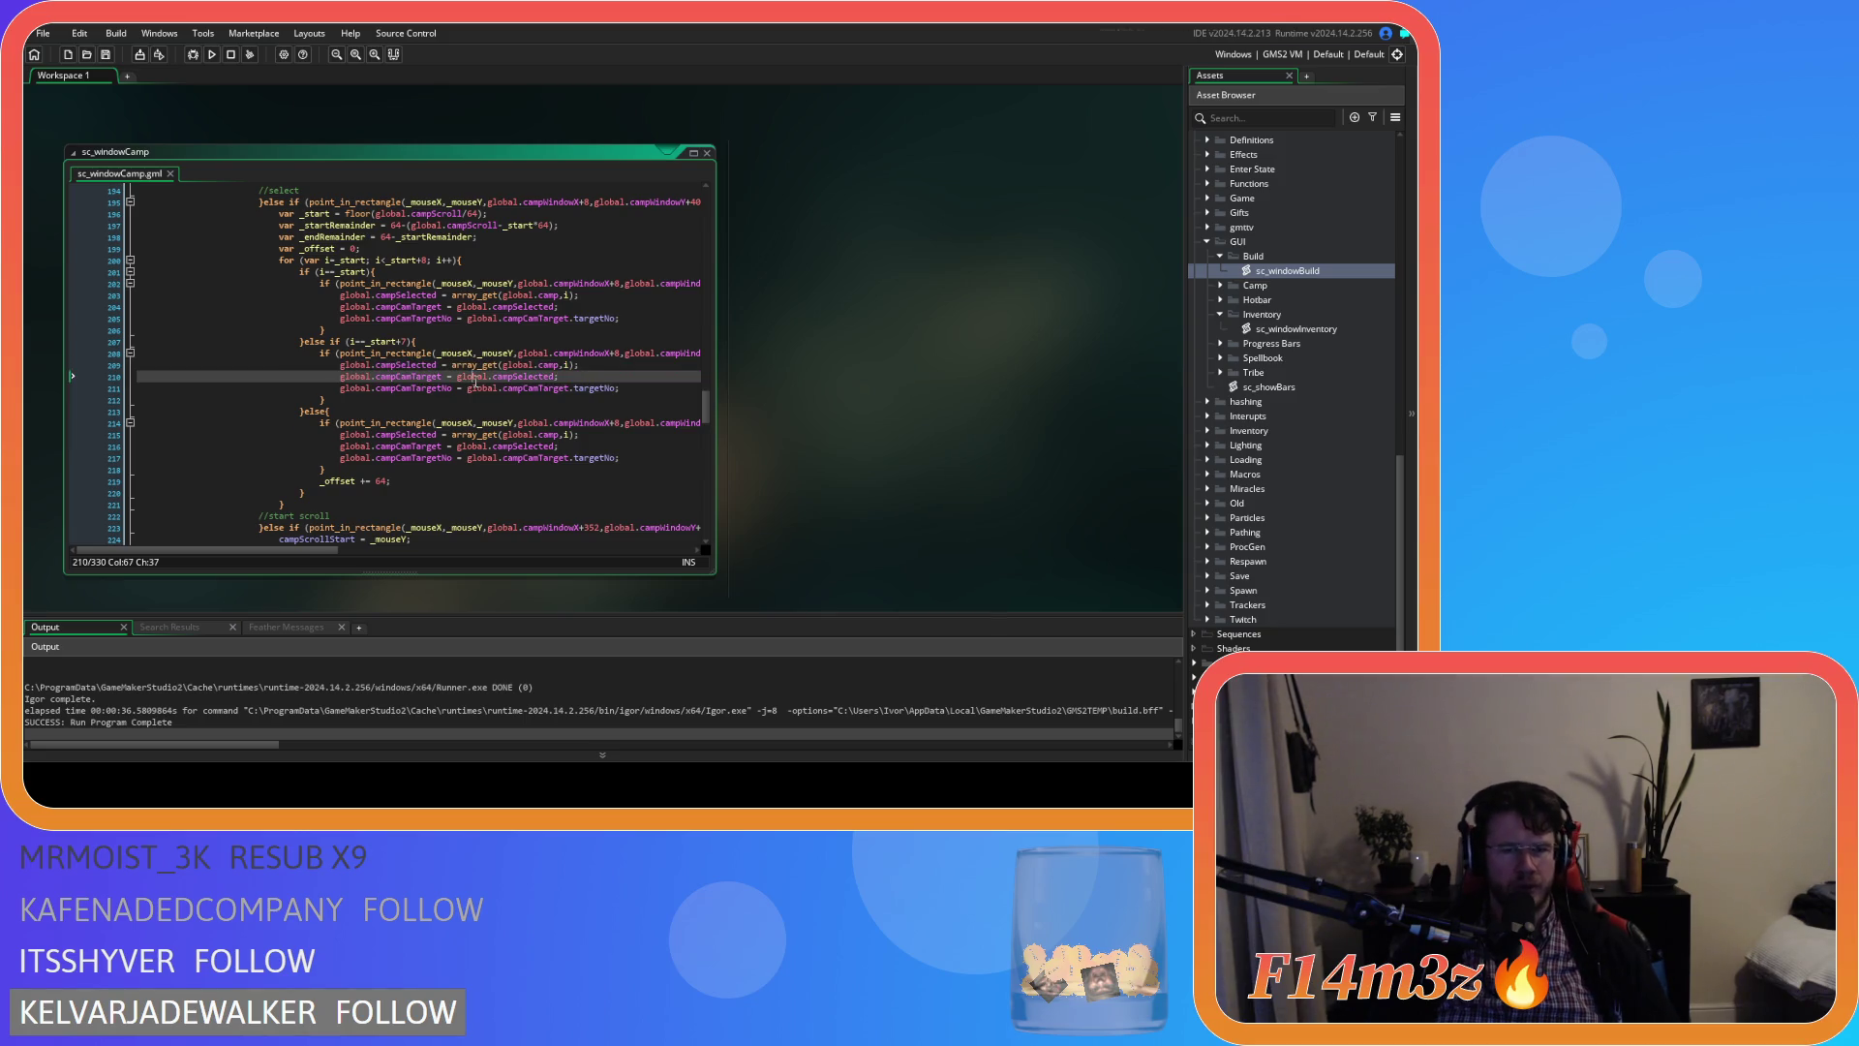
{"action": "left_click", "coordinate": [549, 353]}
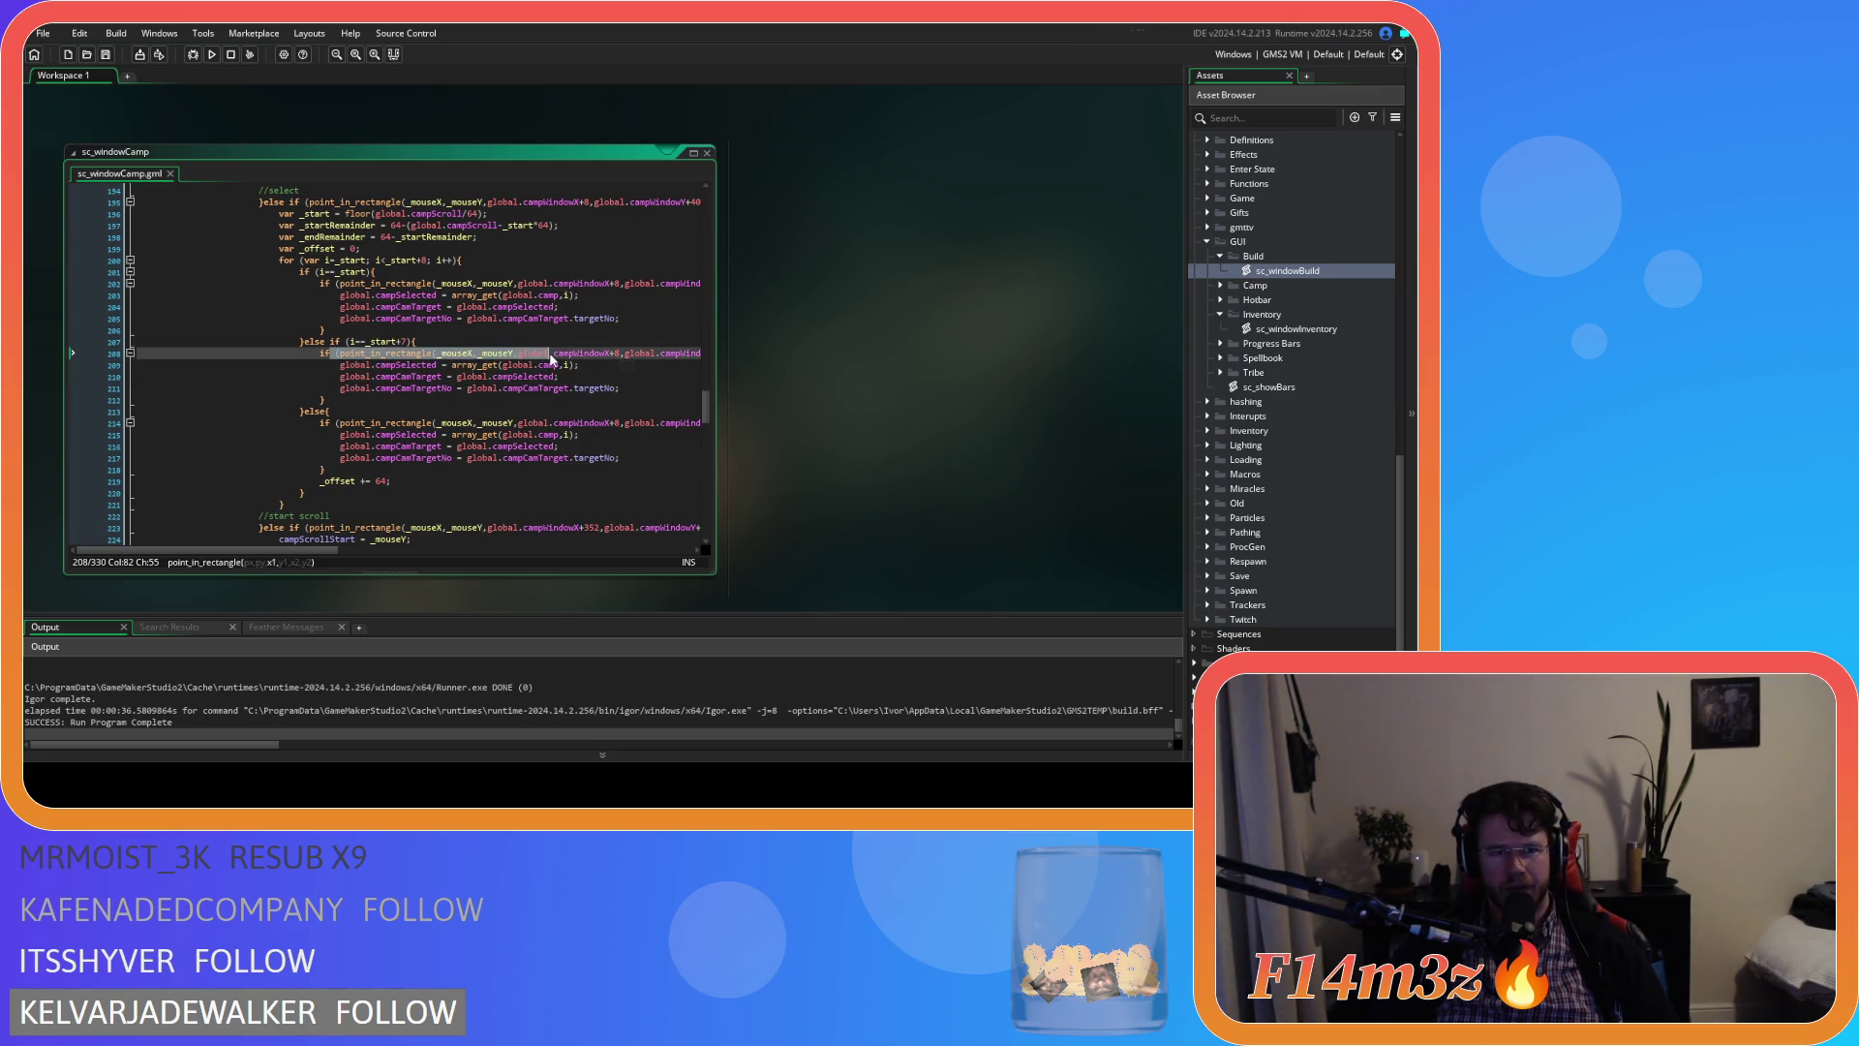
{"action": "mouse_move", "coordinate": [284, 555]}
{"action": "left_mouse_down"}
{"action": "mouse_move", "coordinate": [560, 527]}
{"action": "mouse_move", "coordinate": [448, 544]}
{"action": "left_mouse_up"}
{"action": "left_click_drag", "start_coordinate": [494, 354], "coordinate": [496, 360]}
{"action": "left_click", "coordinate": [455, 352]}
{"action": "mouse_move", "coordinate": [325, 552]}
{"action": "left_mouse_down"}
{"action": "mouse_move", "coordinate": [235, 544]}
{"action": "mouse_move", "coordinate": [289, 540]}
{"action": "mouse_move", "coordinate": [260, 539]}
{"action": "left_mouse_up"}
Inspect the _startRemainder and _endRemainder rectangle bounds on line 208
{"action": "scroll", "coordinate": [345, 521], "scroll_direction": "right", "scroll_amount": 5}
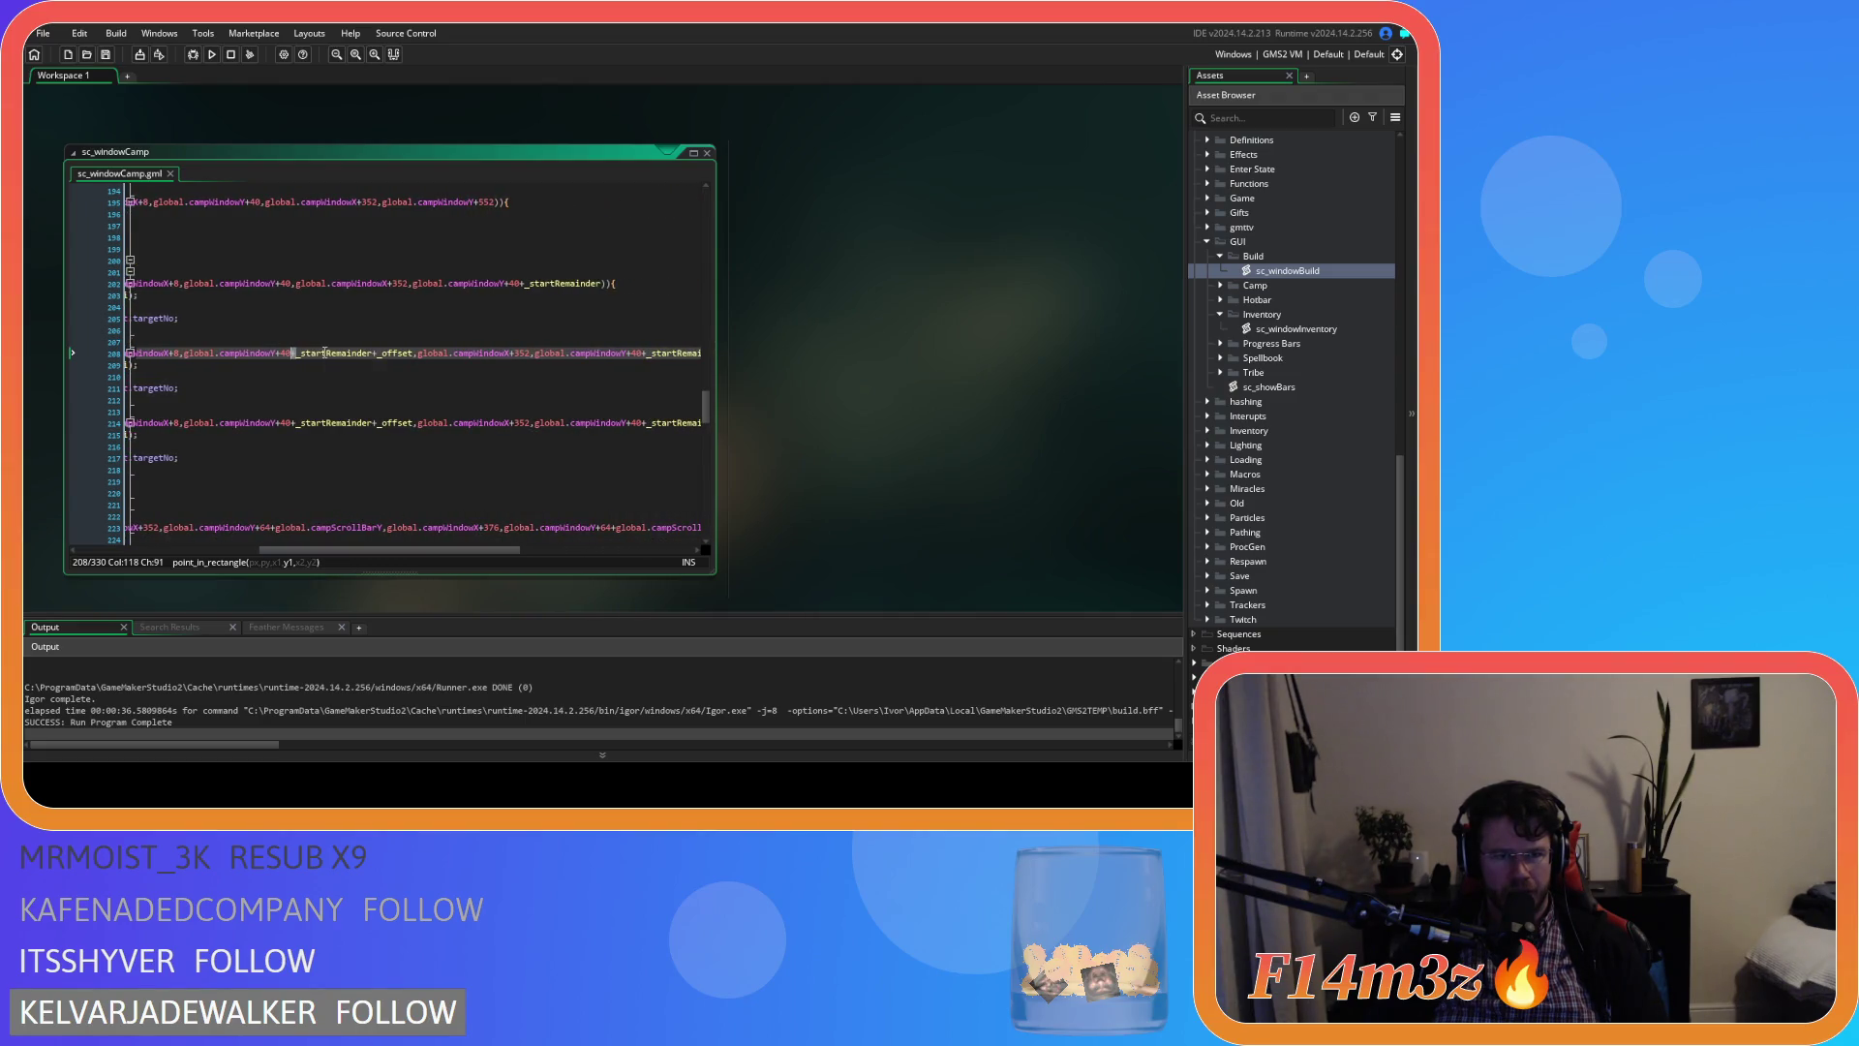
{"action": "left_click_drag", "start_coordinate": [382, 354], "coordinate": [399, 354]}
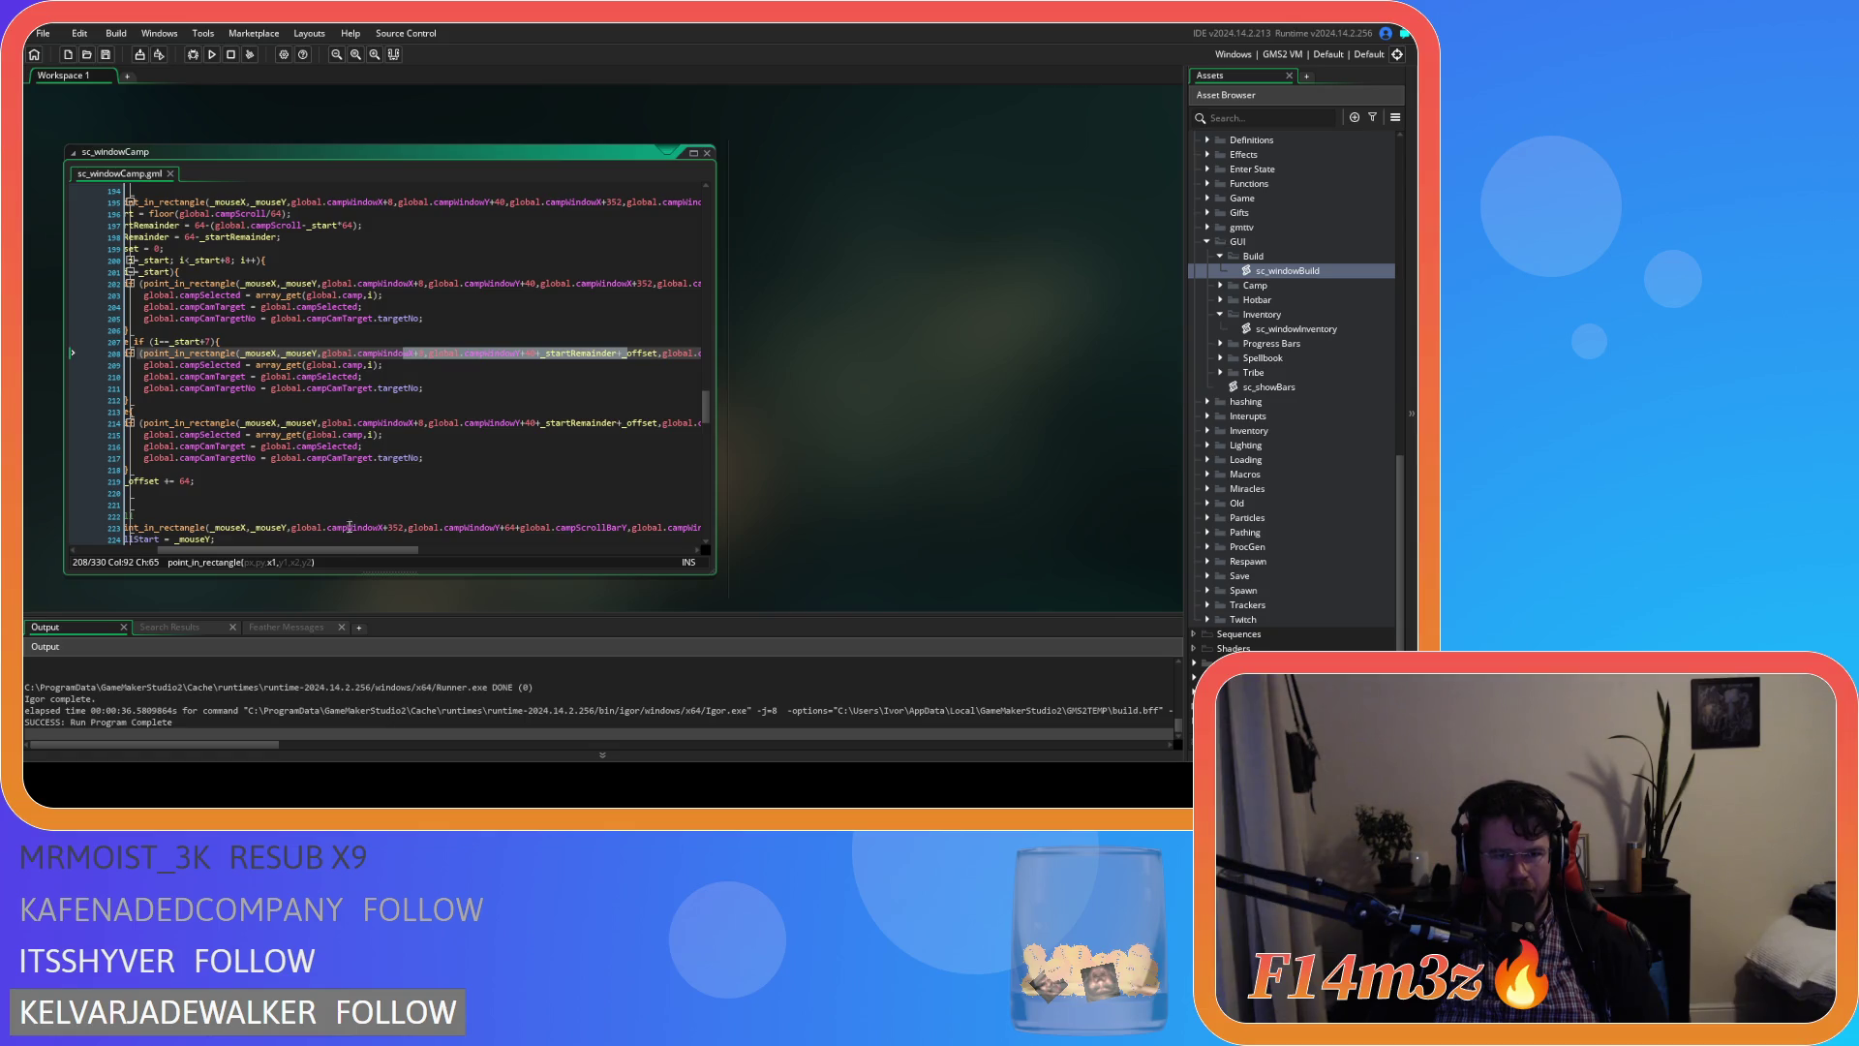
{"action": "left_click_drag", "start_coordinate": [350, 550], "coordinate": [566, 549]}
{"action": "left_click", "coordinate": [401, 353]}
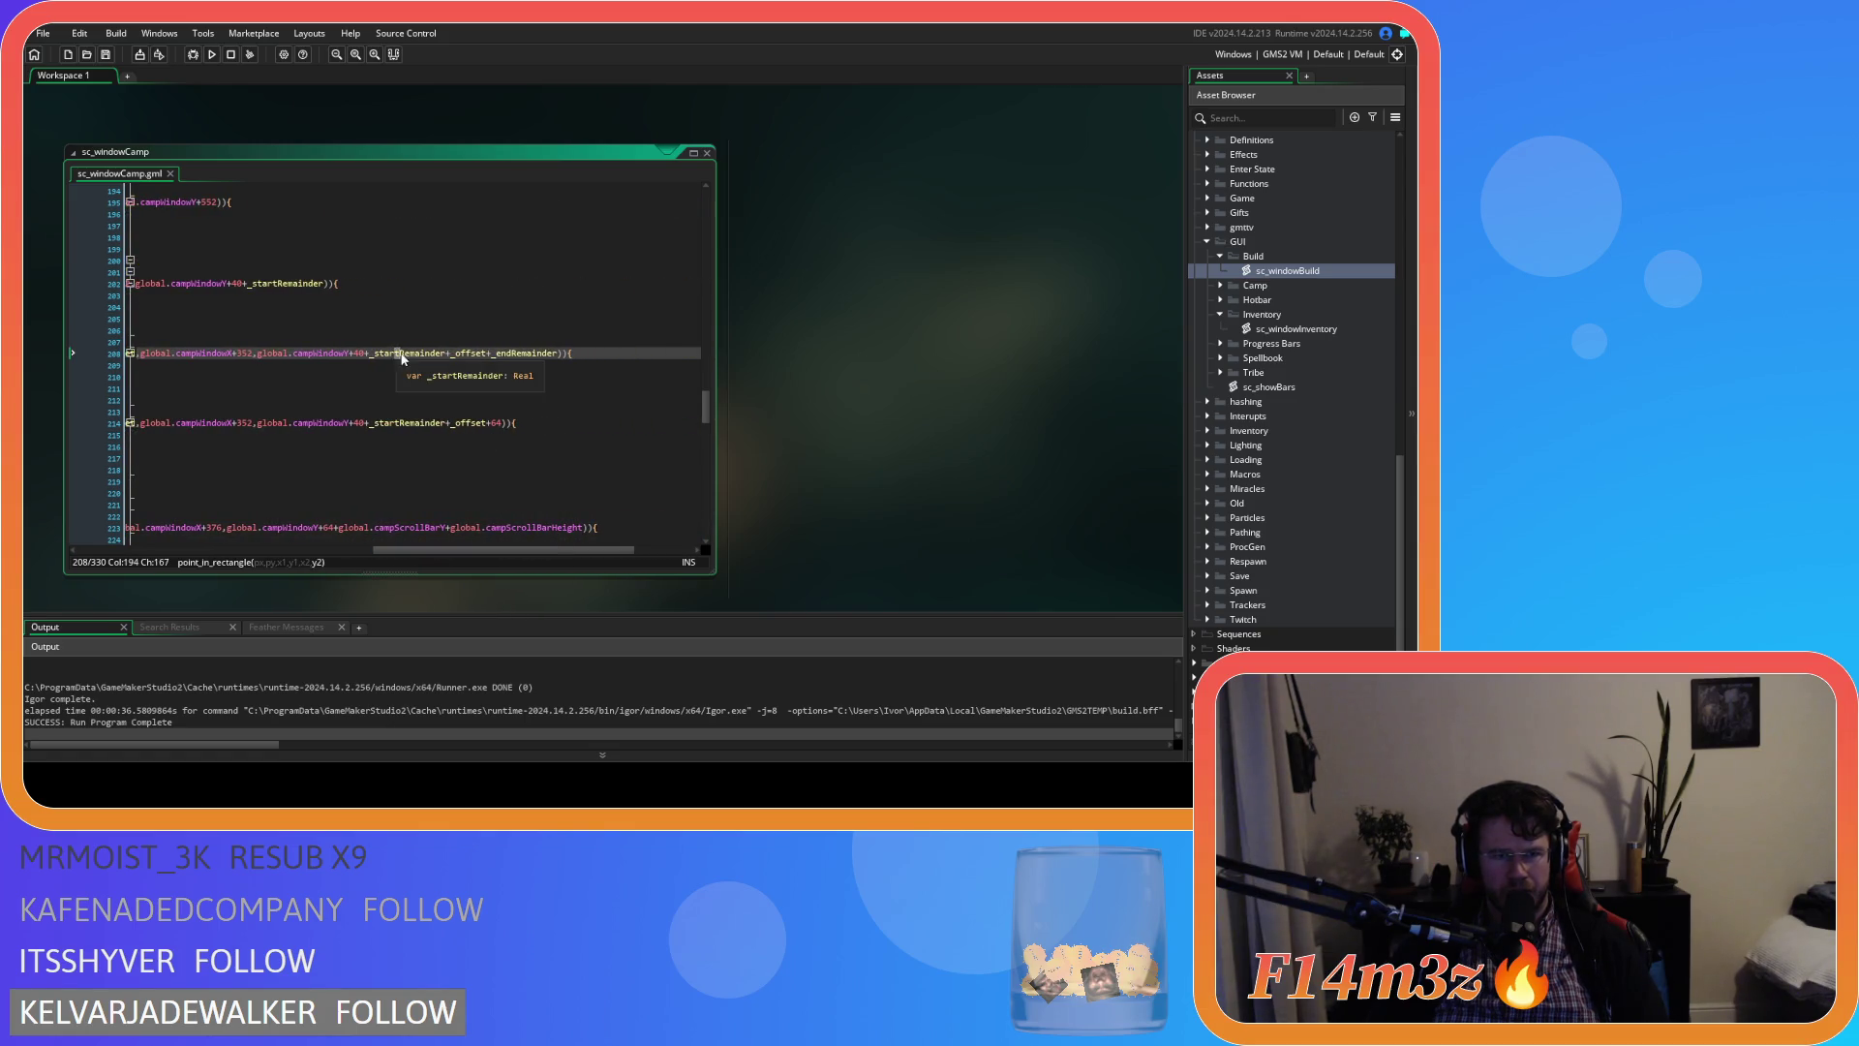
{"action": "left_click", "coordinate": [522, 355]}
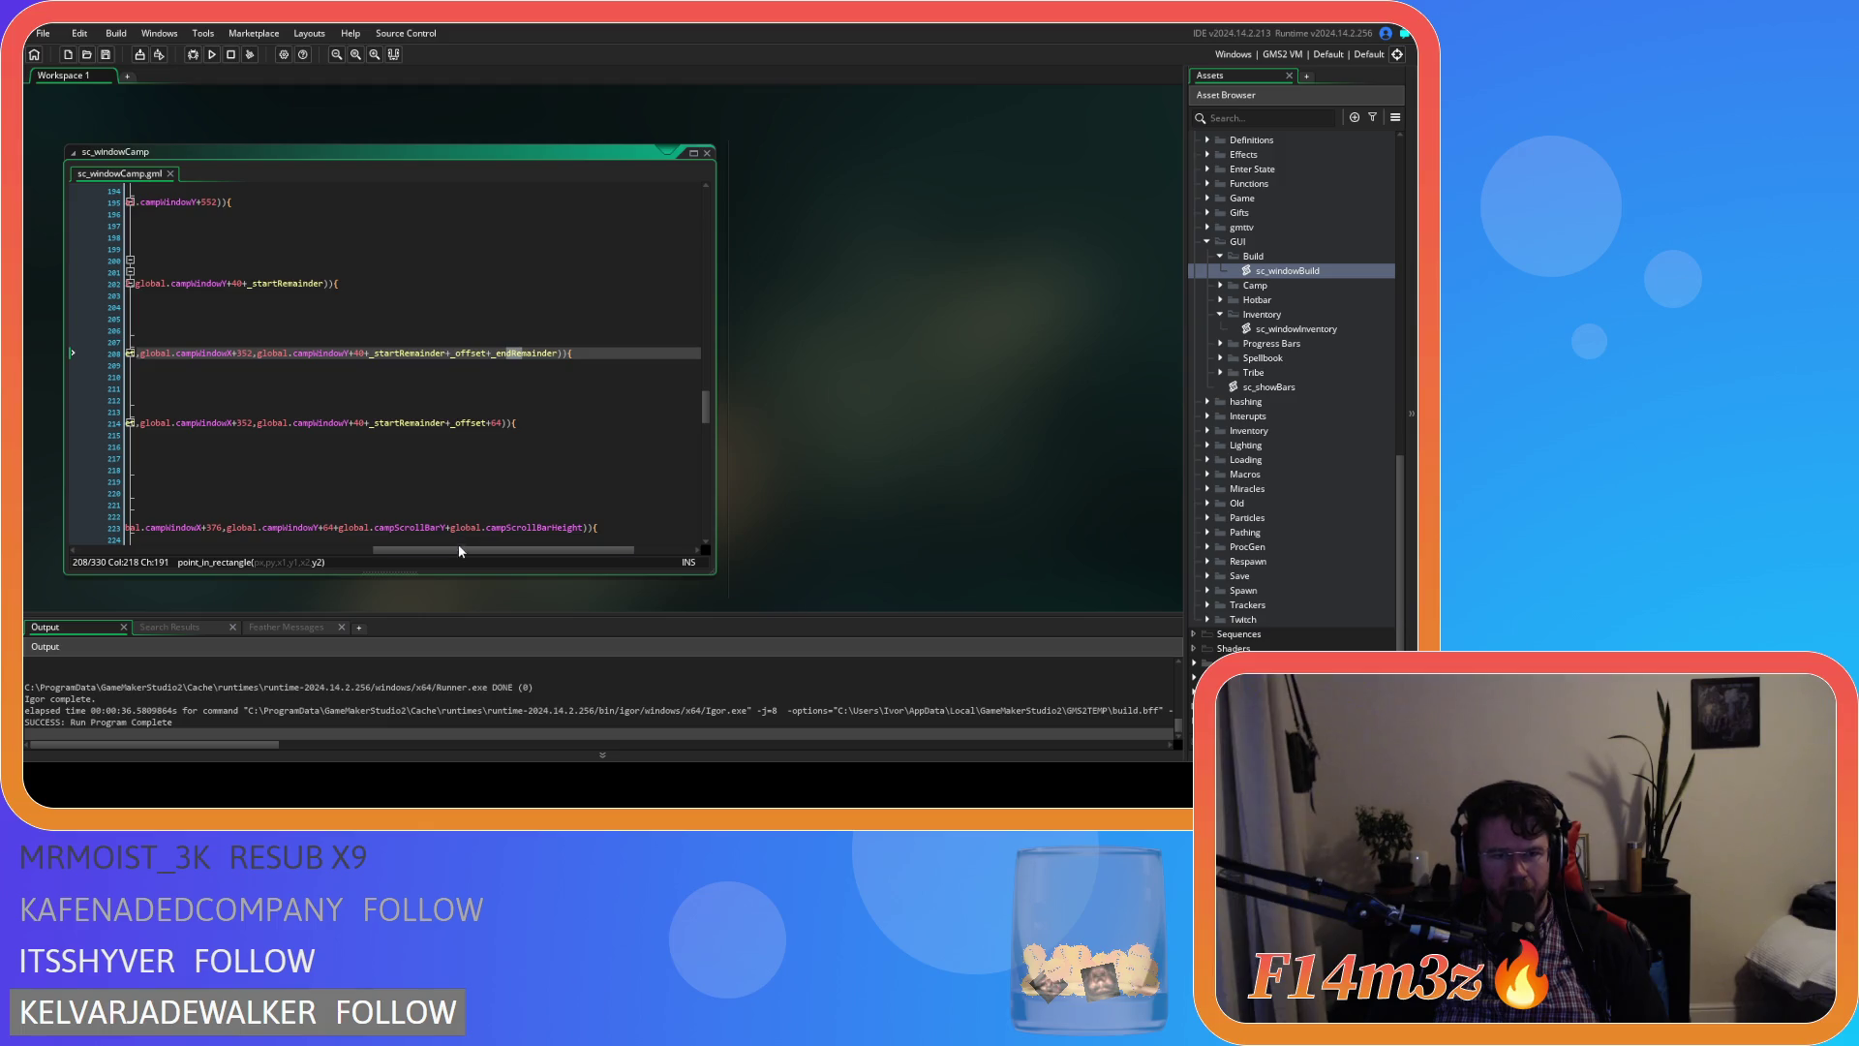
{"action": "left_click_drag", "start_coordinate": [461, 549], "coordinate": [165, 549]}
Add a breakpoint on line 199, var _offset = 0, and launch a debug run
{"action": "scroll", "coordinate": [335, 437], "scroll_direction": "up", "scroll_amount": 2}
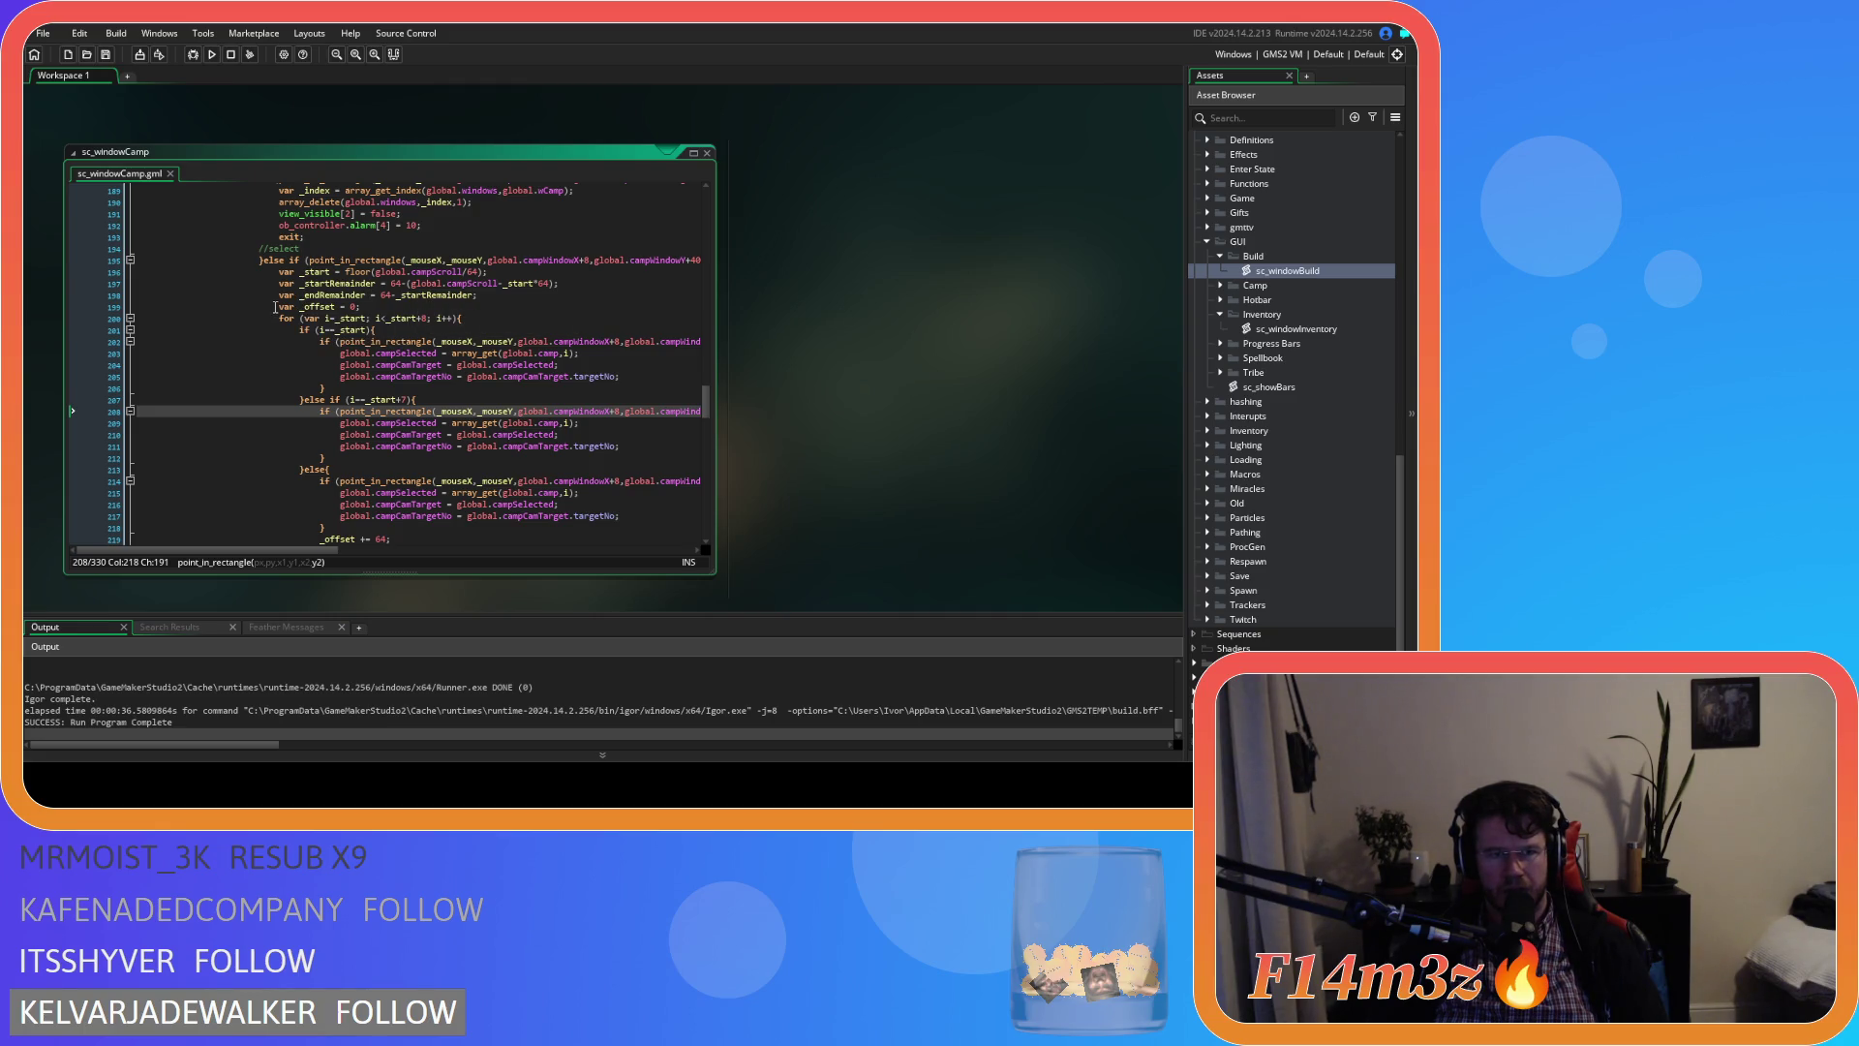
{"action": "left_click", "coordinate": [107, 308]}
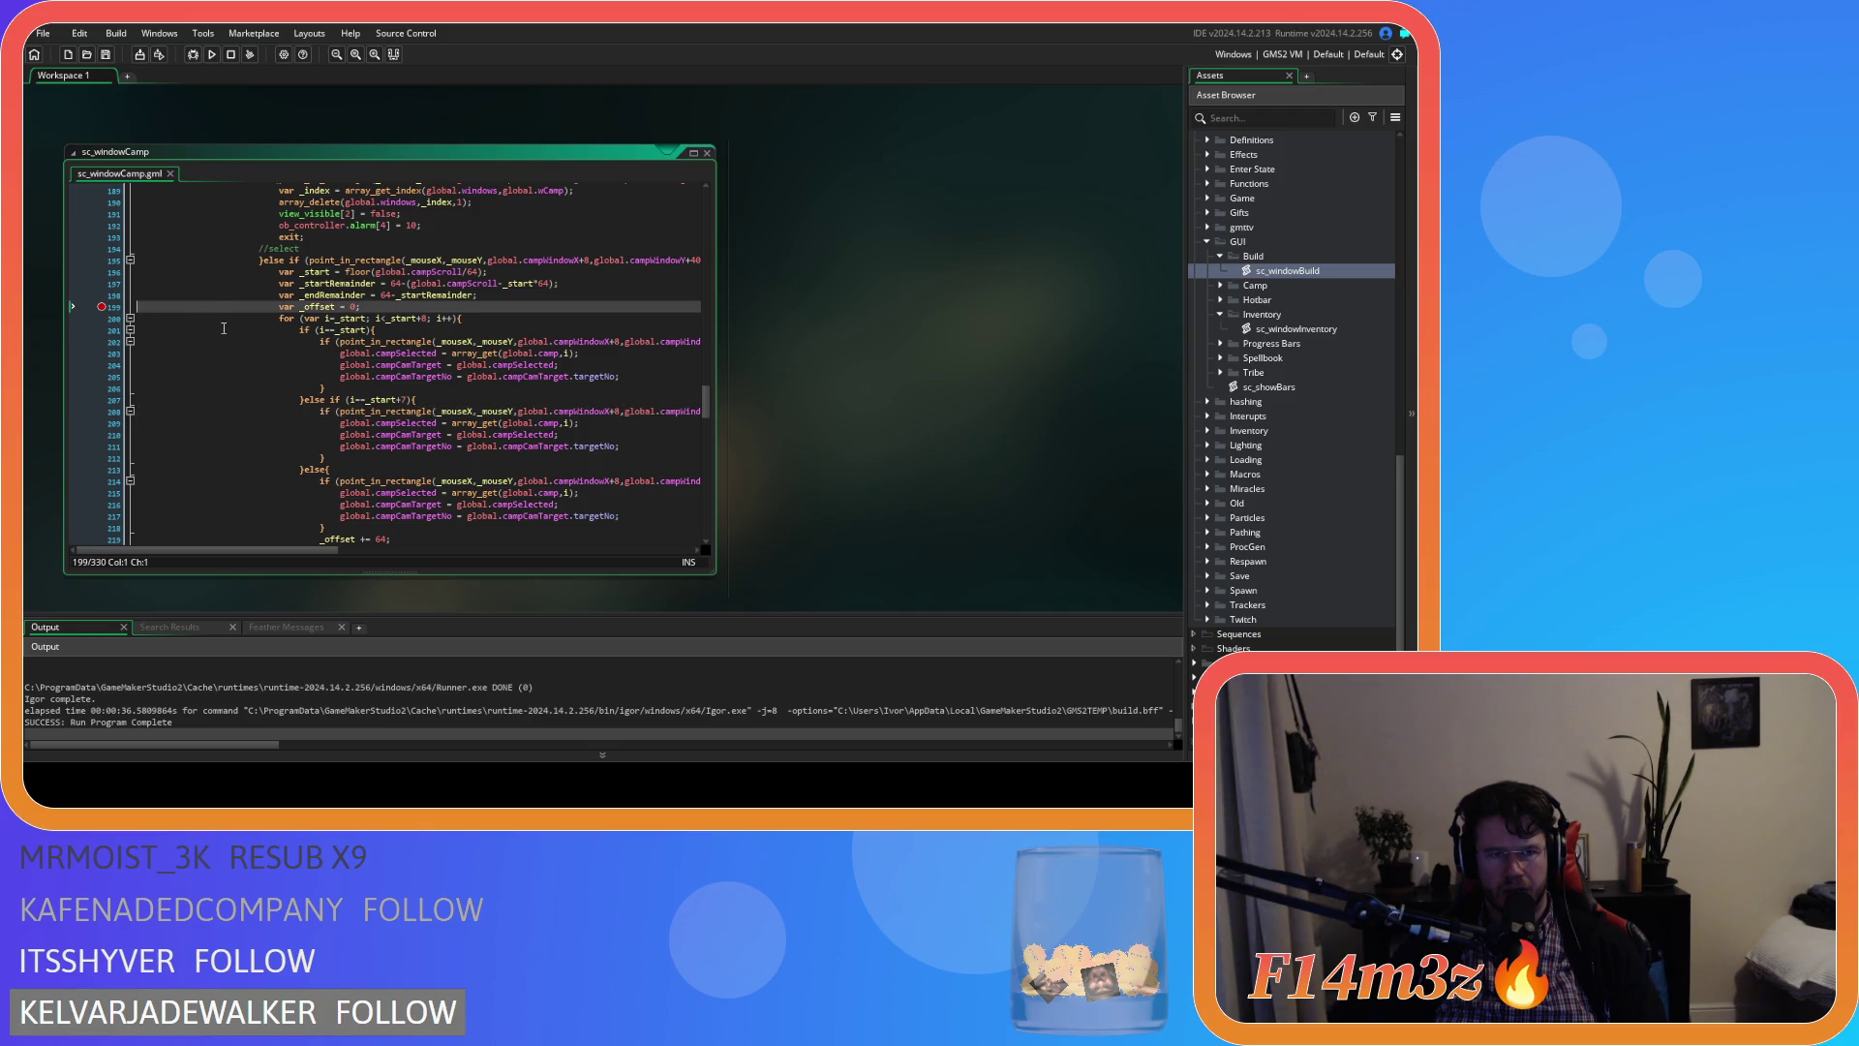
{"action": "key", "text": "F6"}
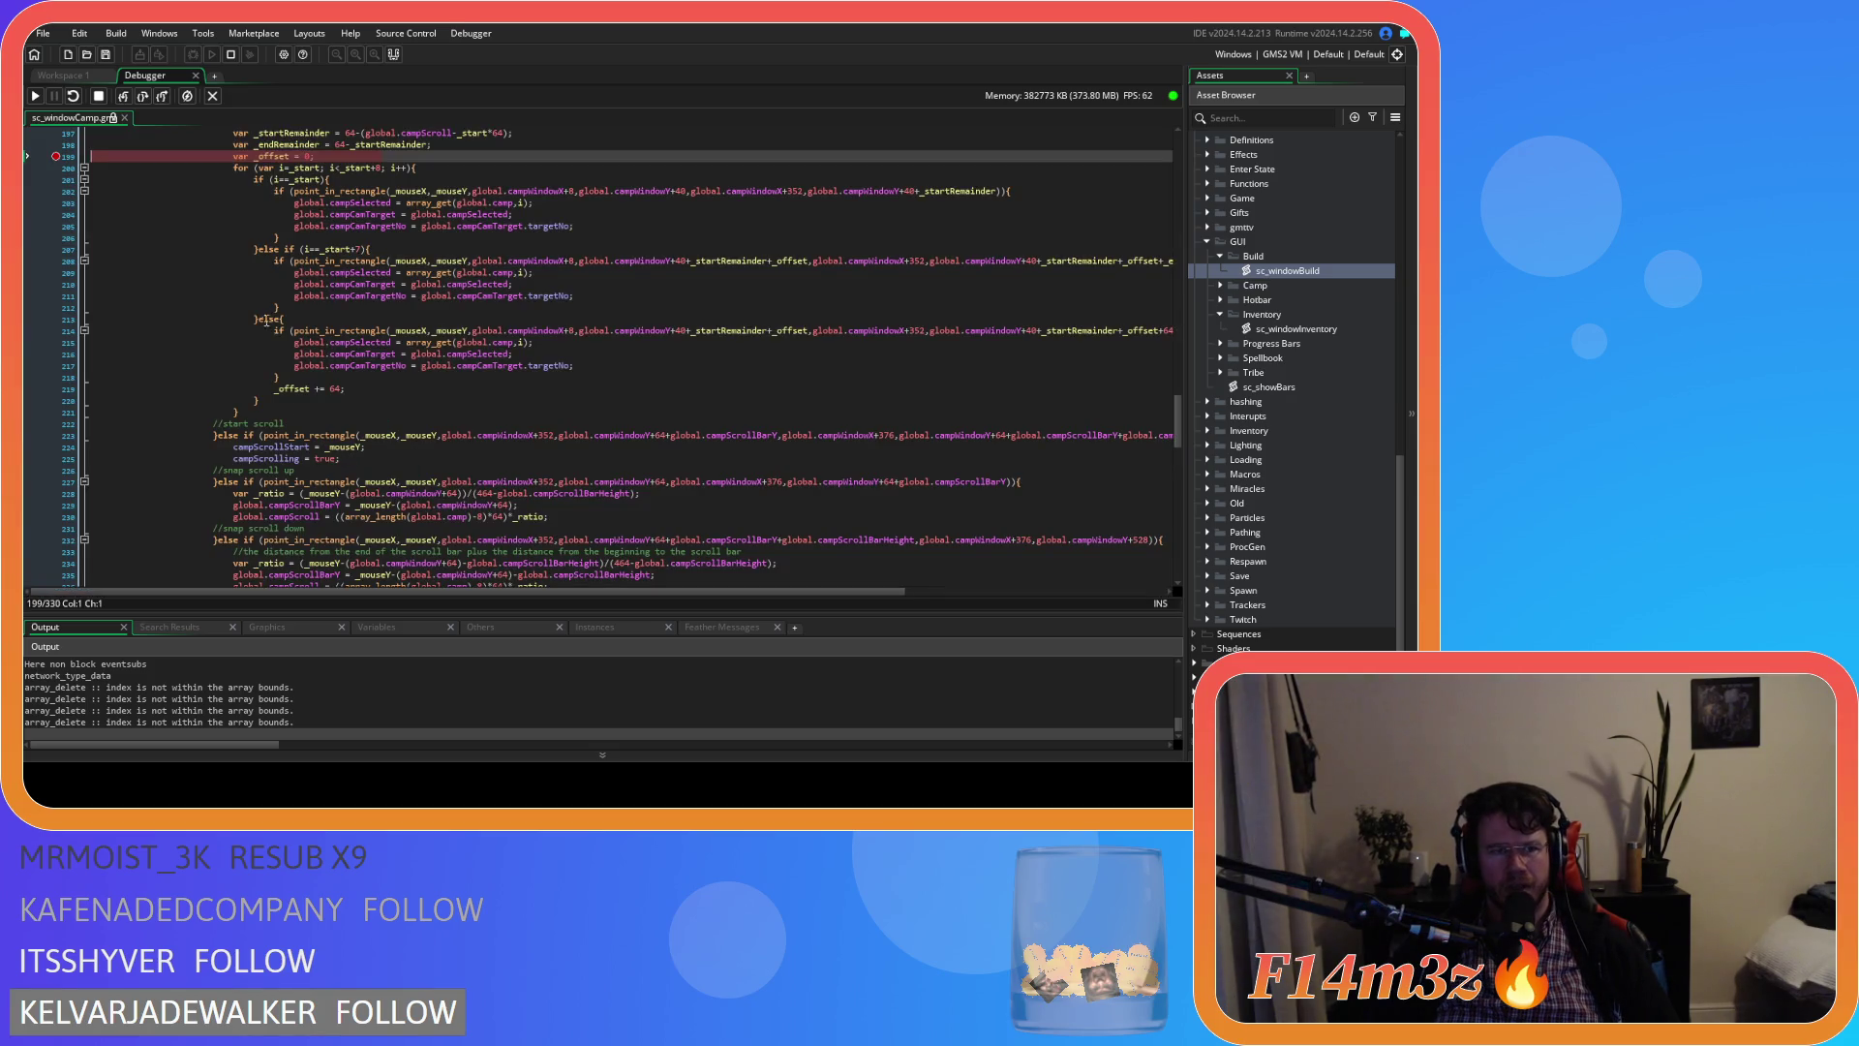
Stop the paused debug run and close the Debugger tab to return to sc_windowCamp
{"action": "mouse_move", "coordinate": [289, 144]}
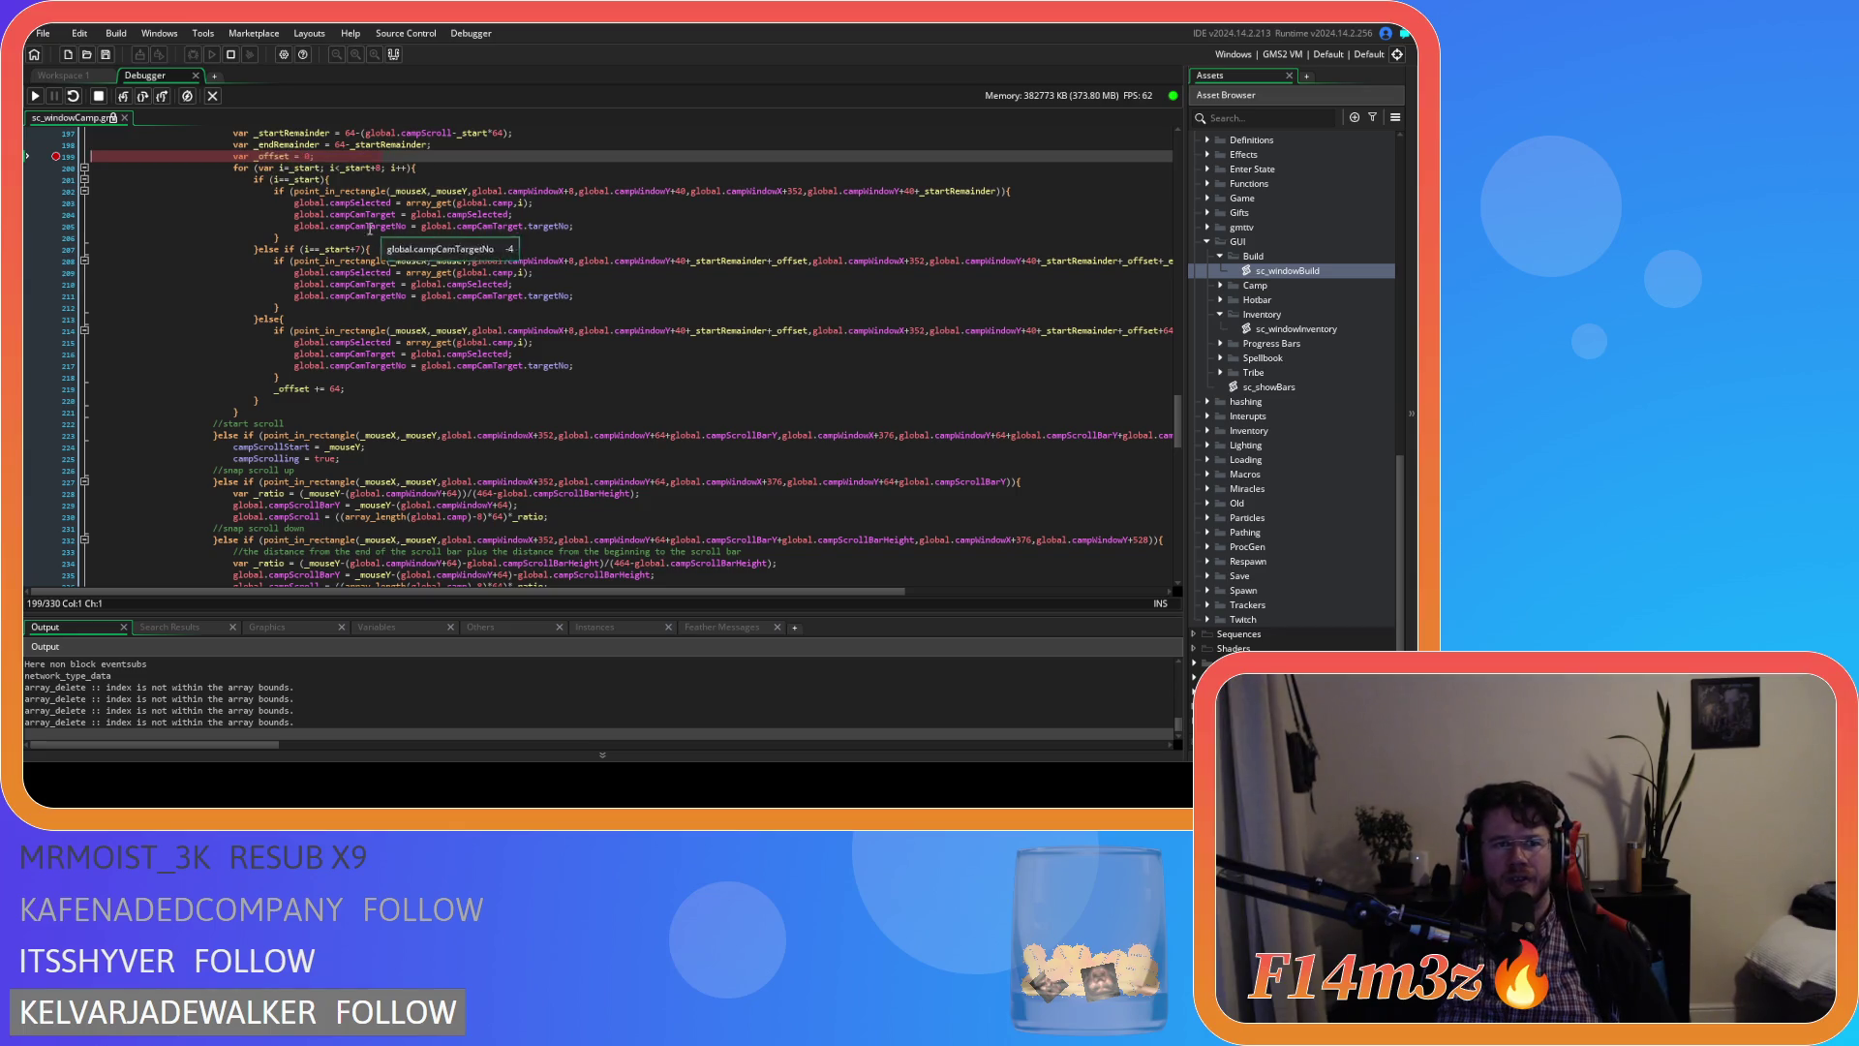
{"action": "left_click", "coordinate": [98, 96]}
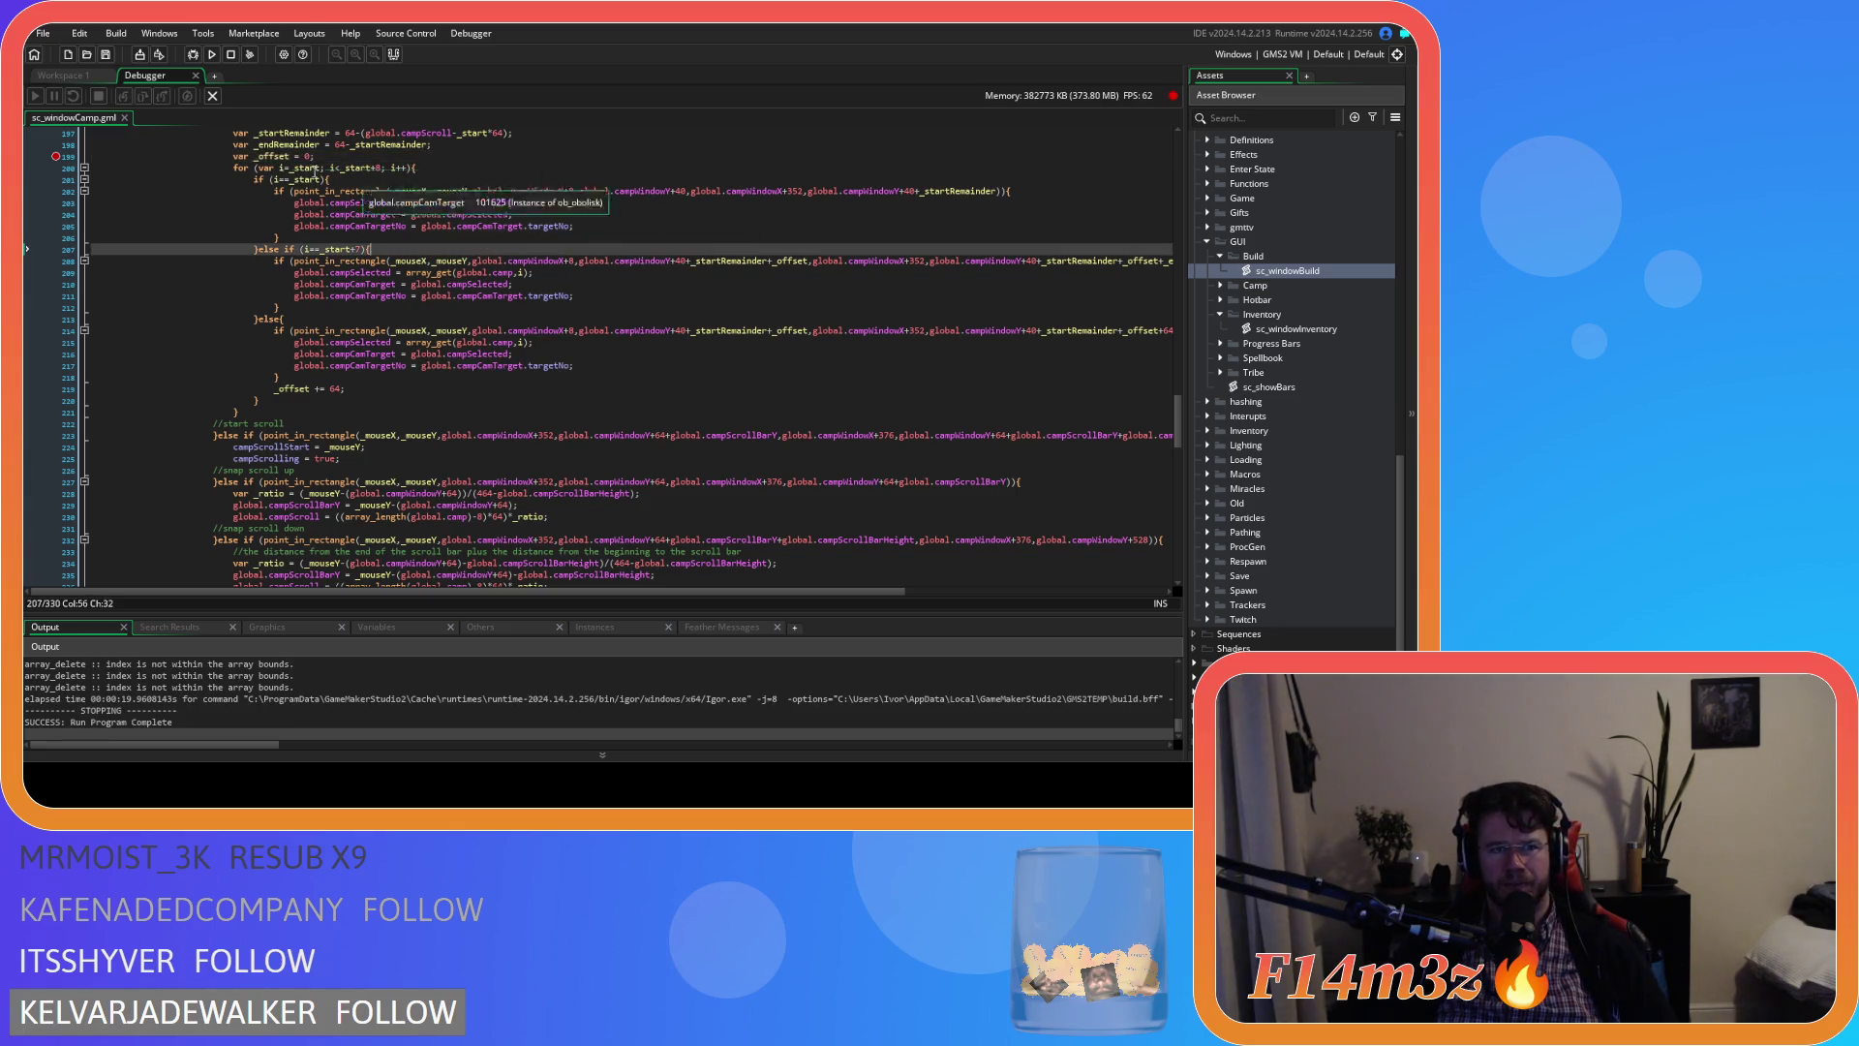
{"action": "left_click", "coordinate": [195, 76]}
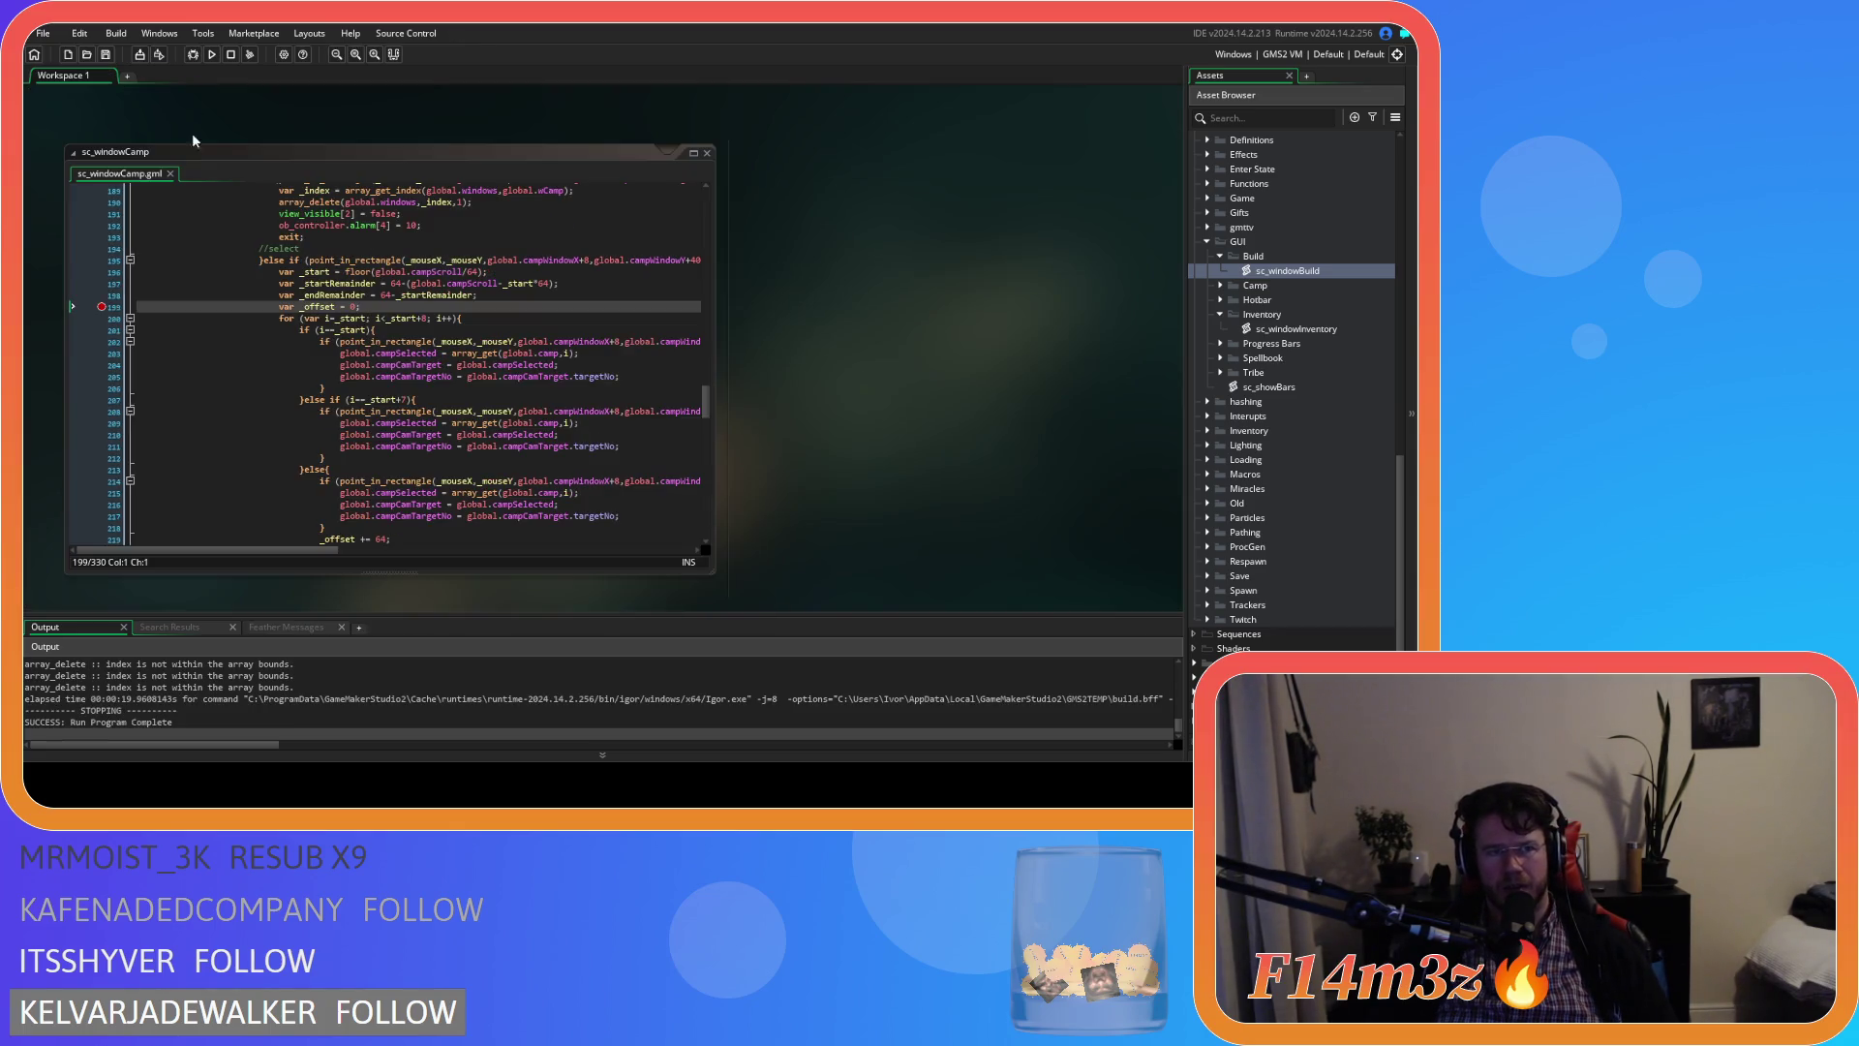
{"action": "scroll", "coordinate": [507, 385], "scroll_direction": "down", "scroll_amount": 2}
{"action": "left_click", "coordinate": [496, 378]}
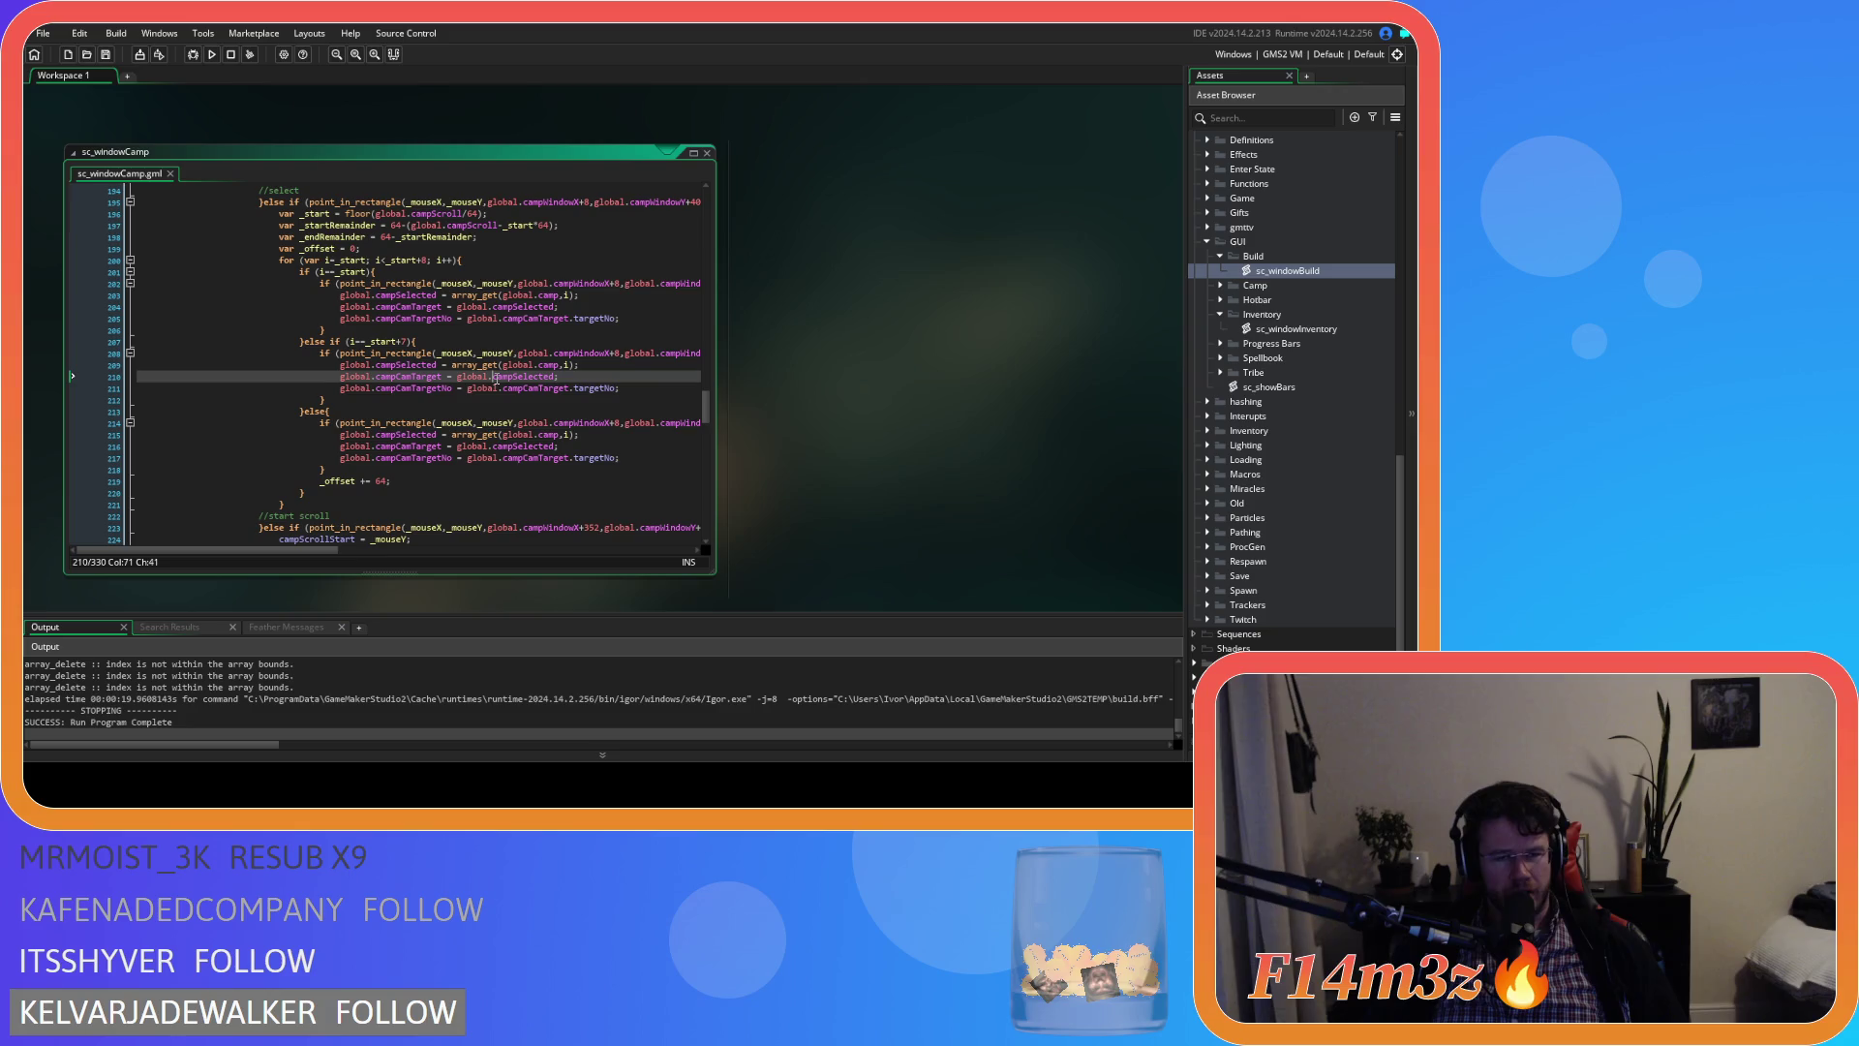
{"action": "left_click", "coordinate": [369, 341]}
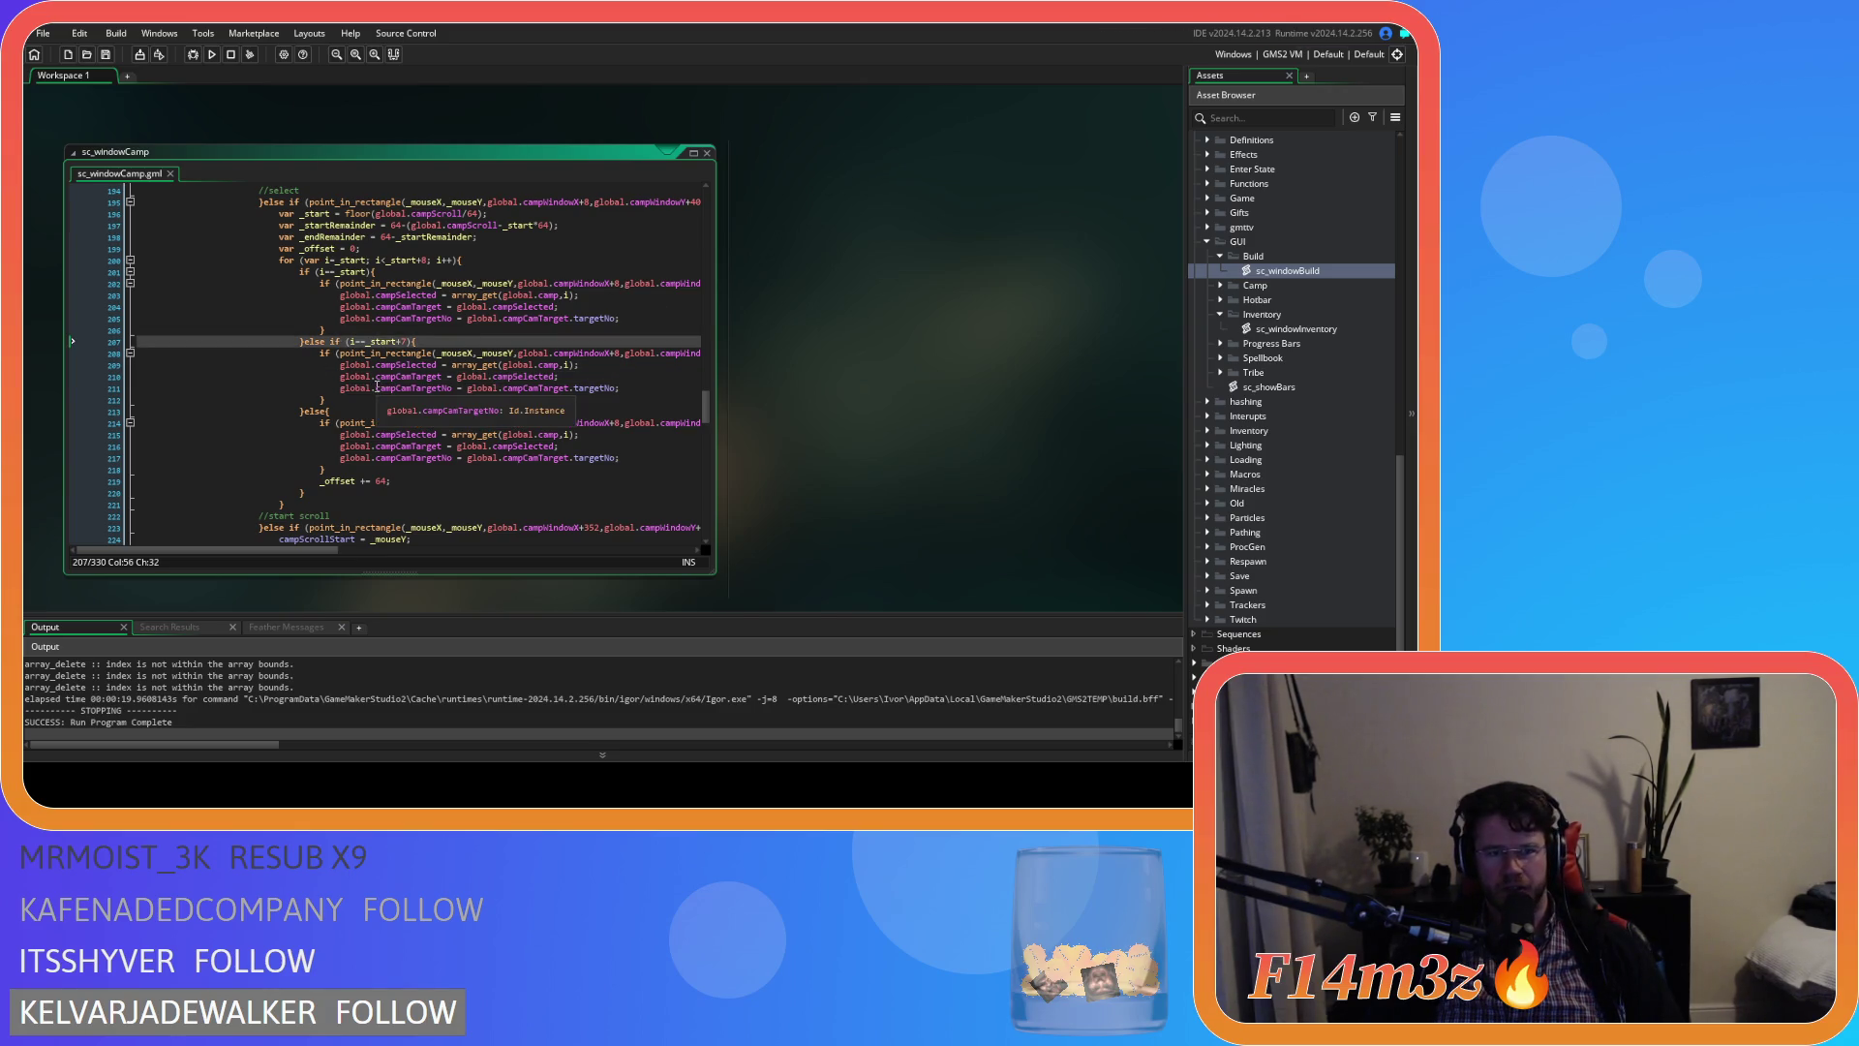
{"action": "left_click", "coordinate": [517, 396]}
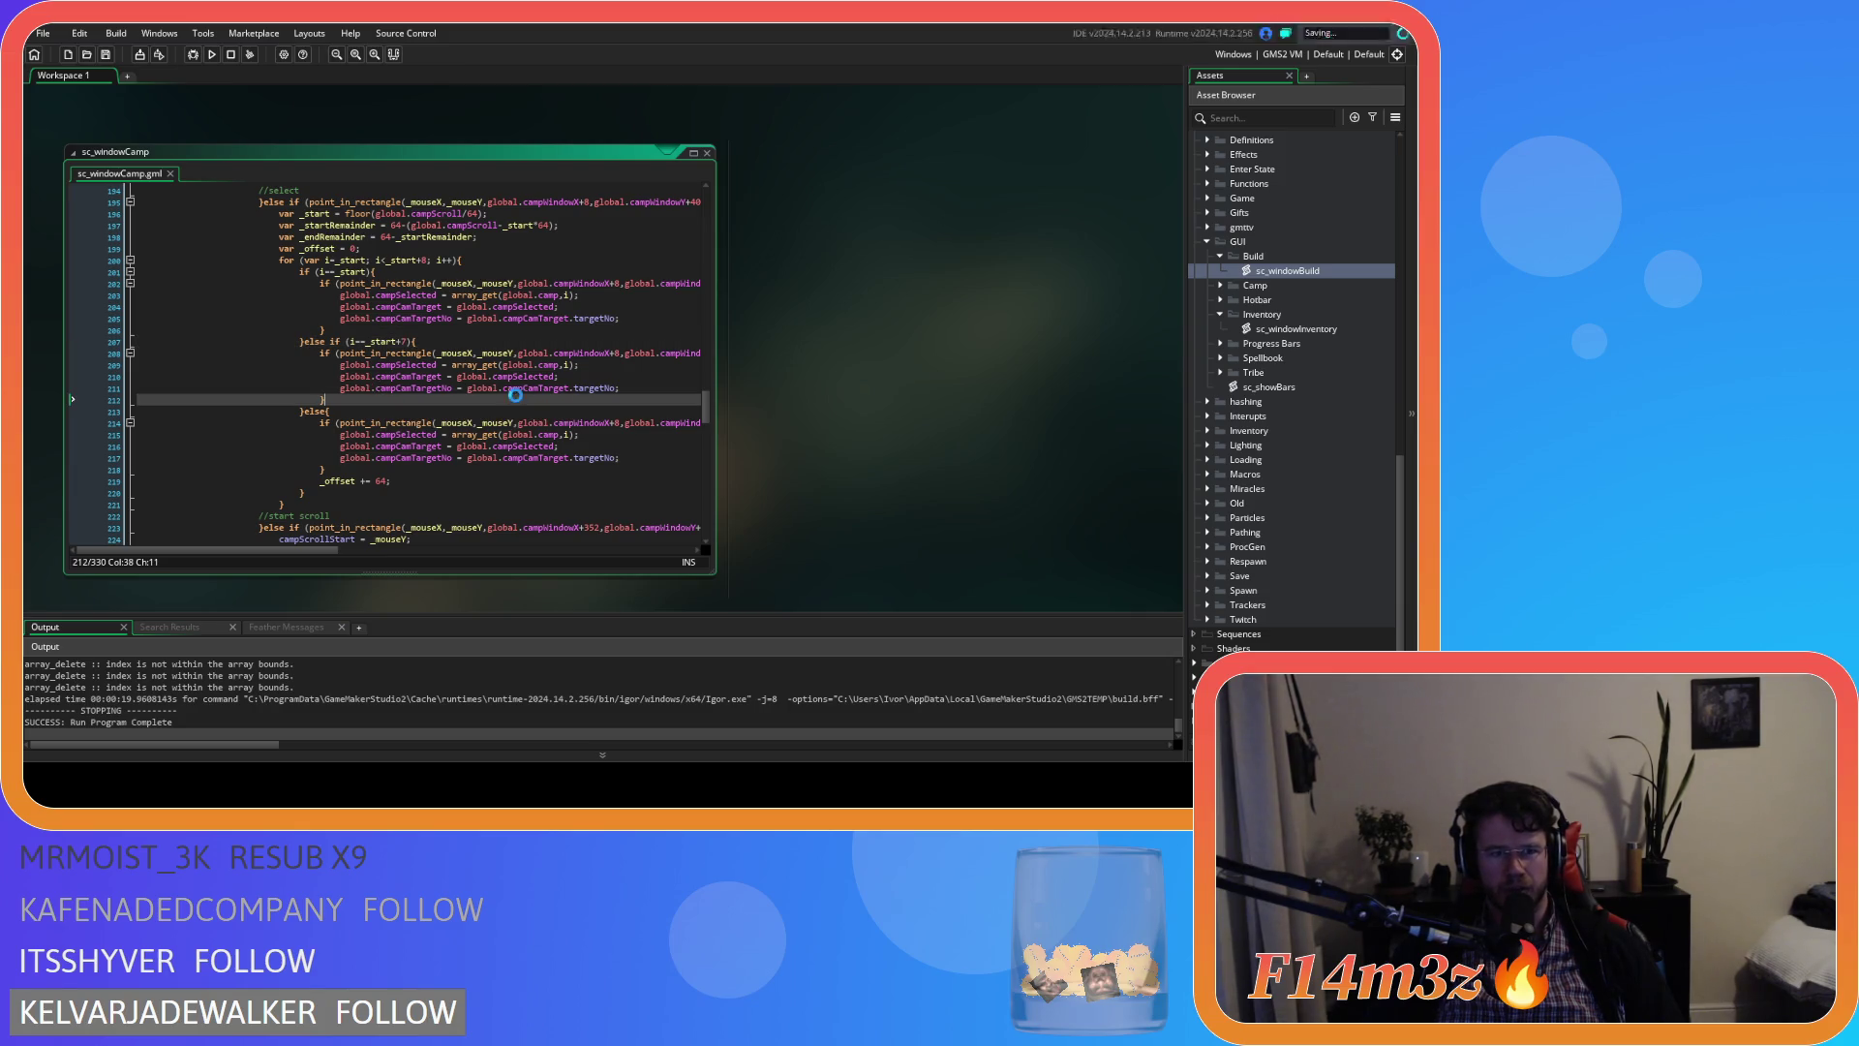
{"action": "left_click", "coordinate": [684, 458]}
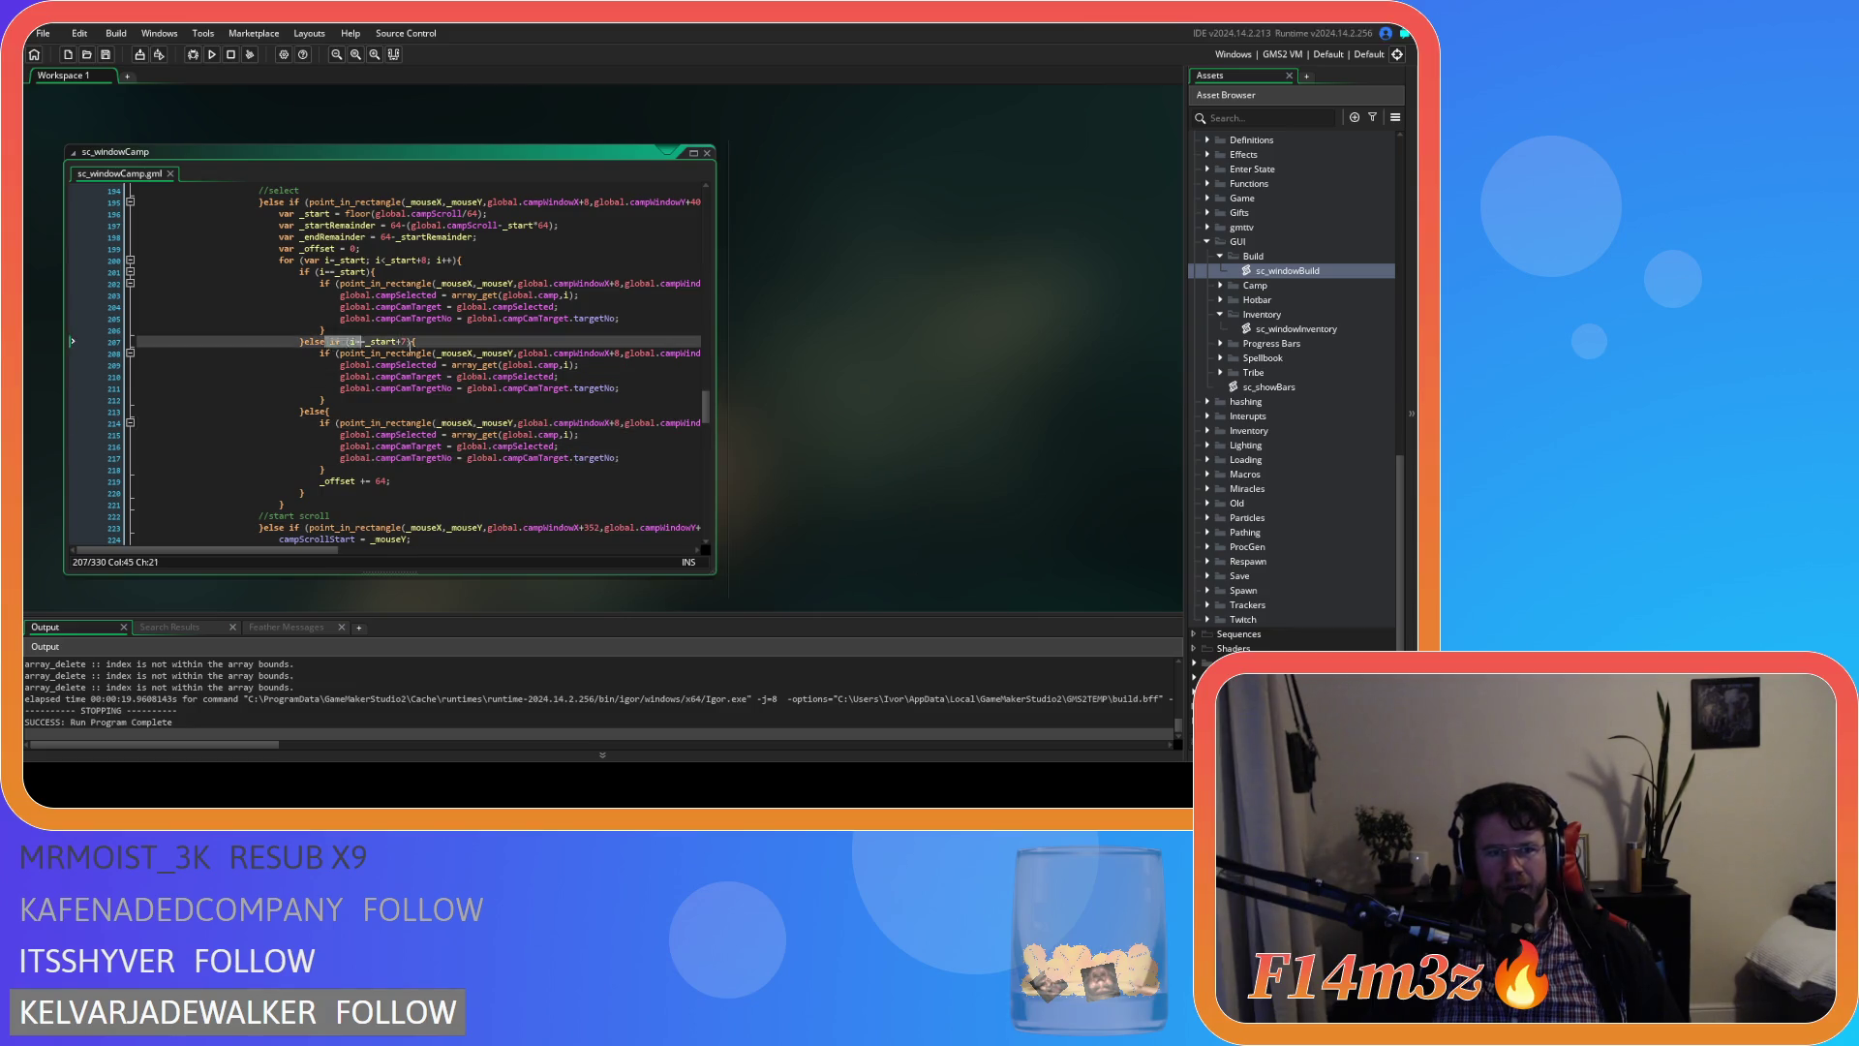
{"action": "left_click", "coordinate": [518, 407]}
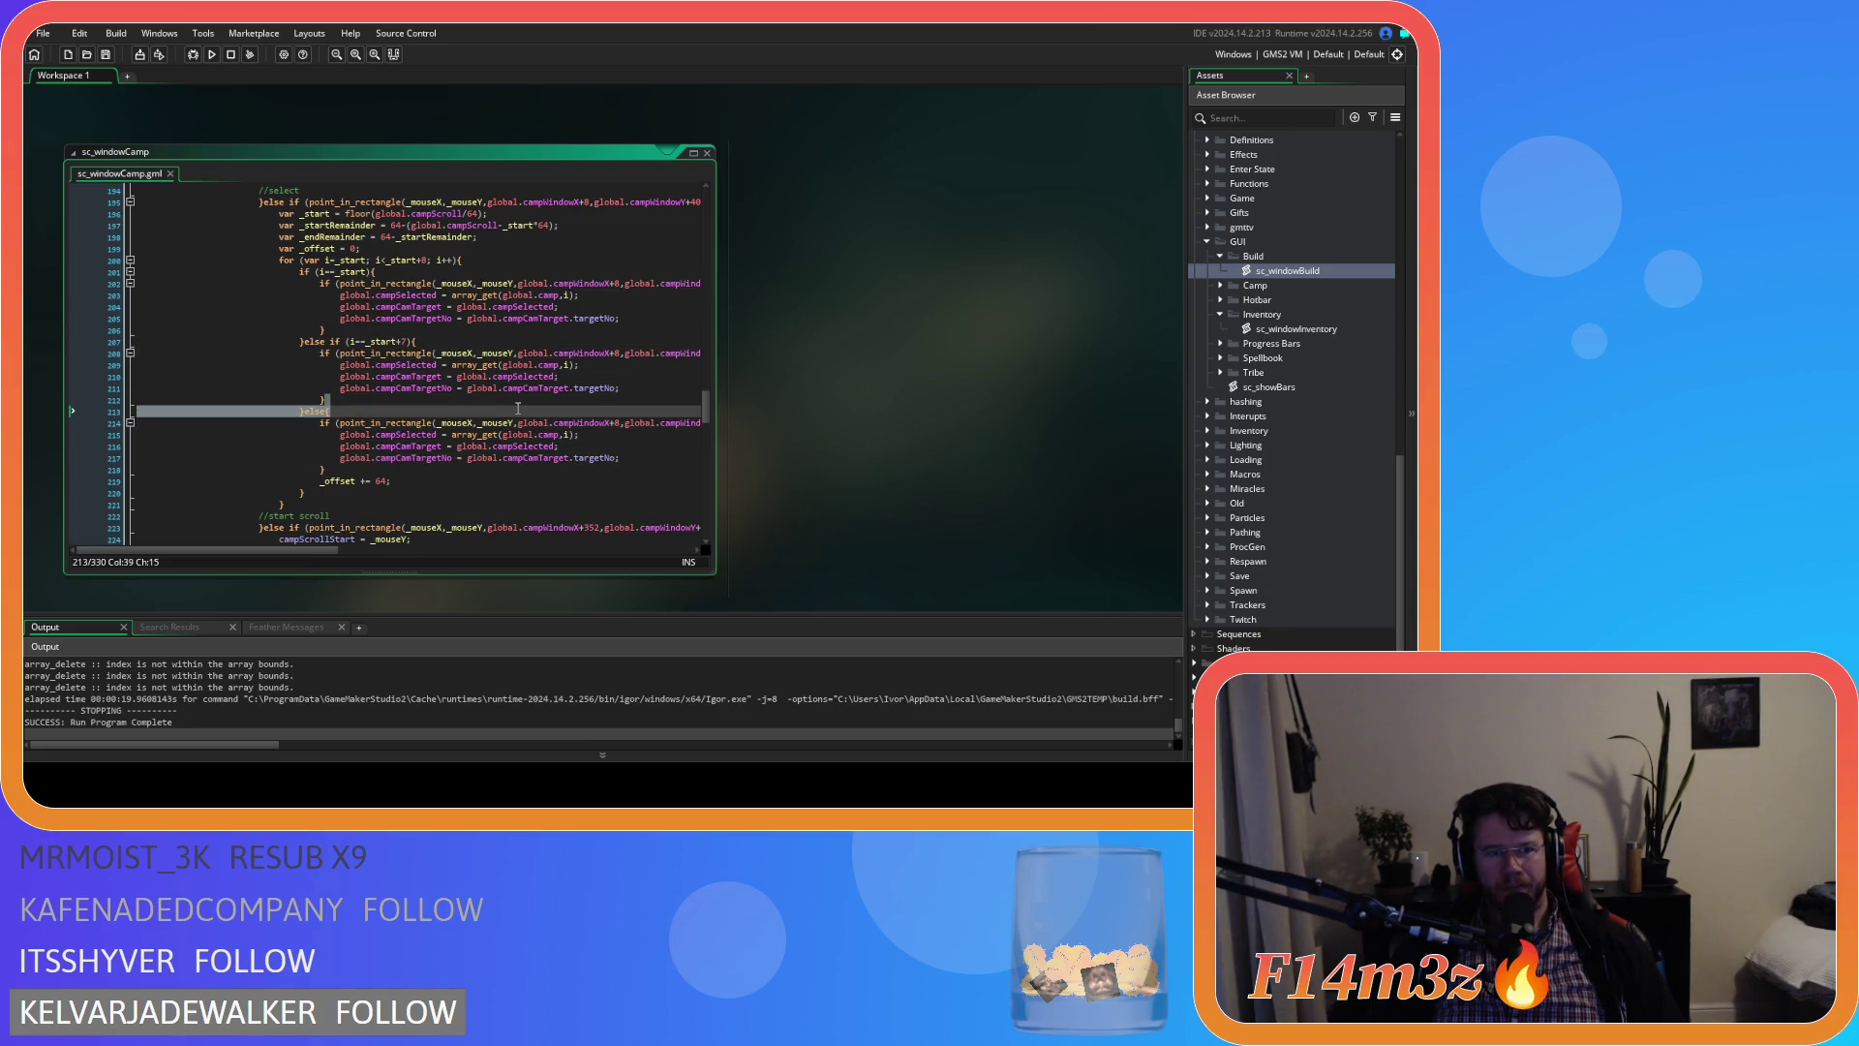
{"action": "left_click", "coordinate": [518, 408]}
{"action": "left_click", "coordinate": [635, 459]}
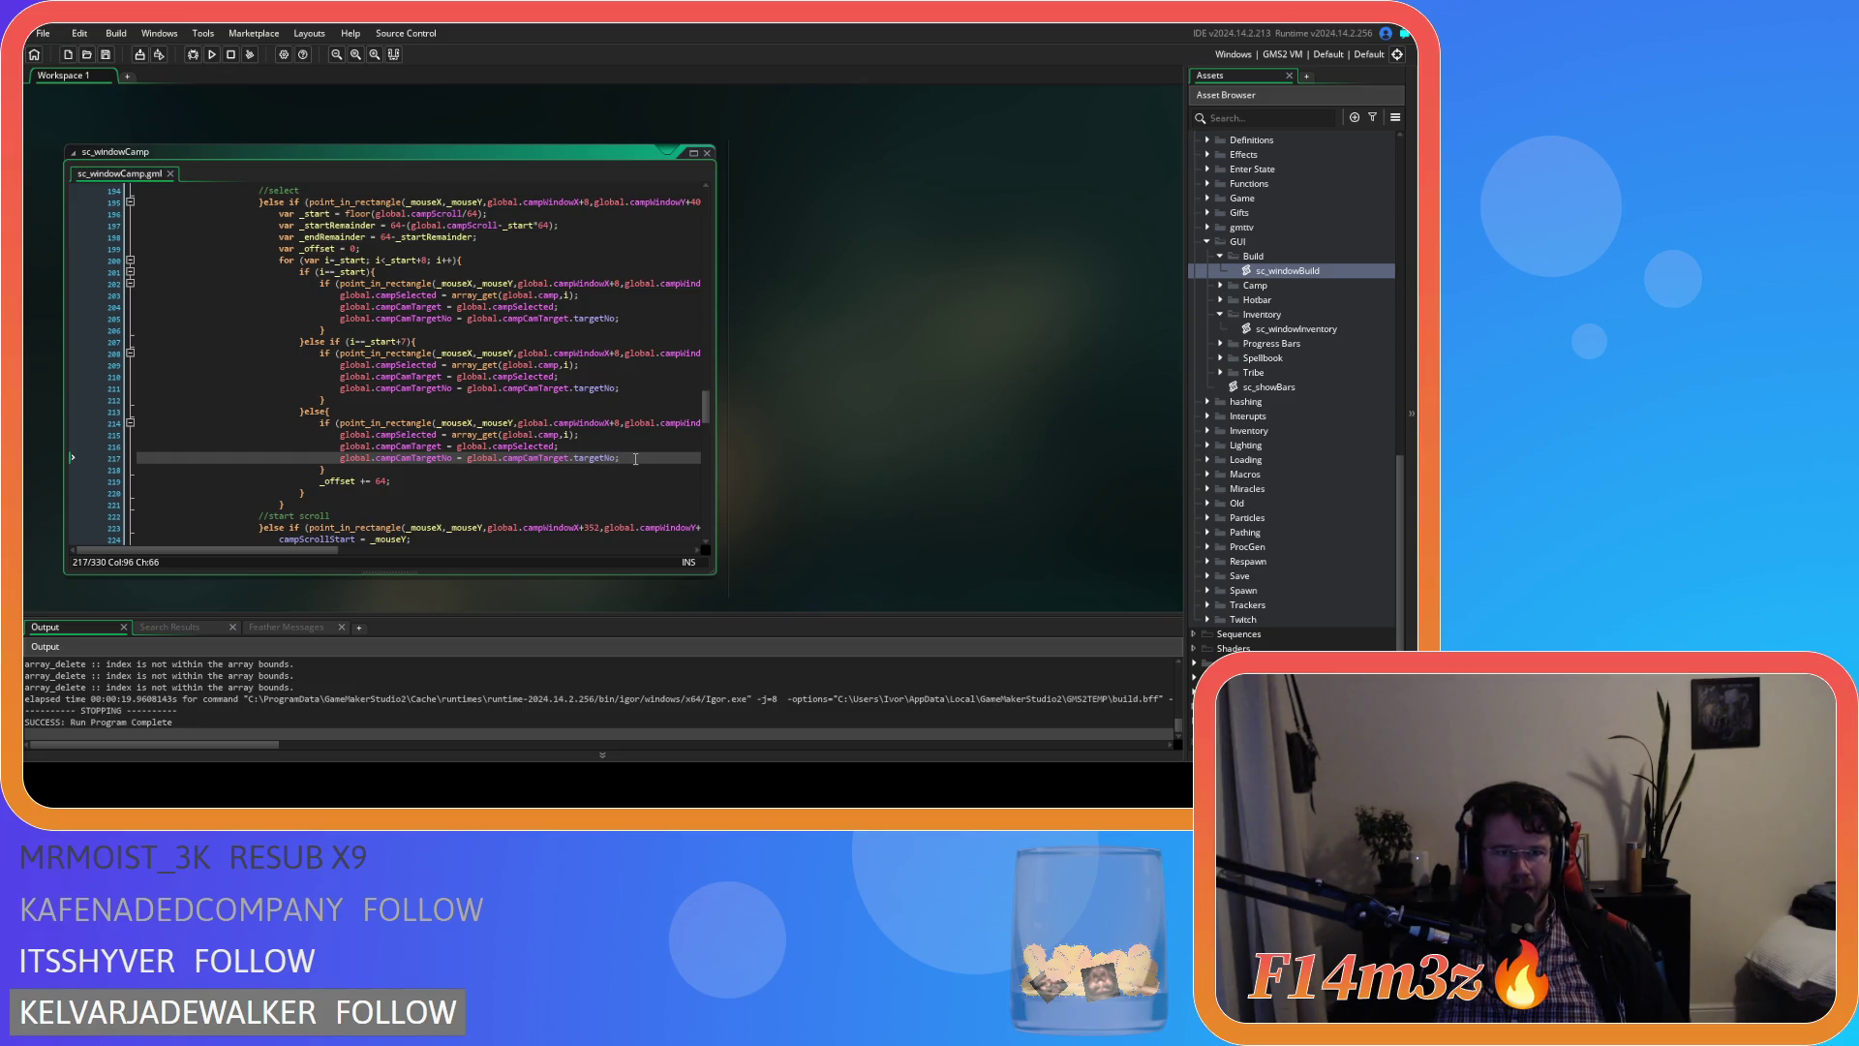
{"action": "left_click", "coordinate": [529, 434]}
{"action": "left_click", "coordinate": [455, 376]}
{"action": "left_click", "coordinate": [455, 352]}
{"action": "left_click", "coordinate": [453, 367]}
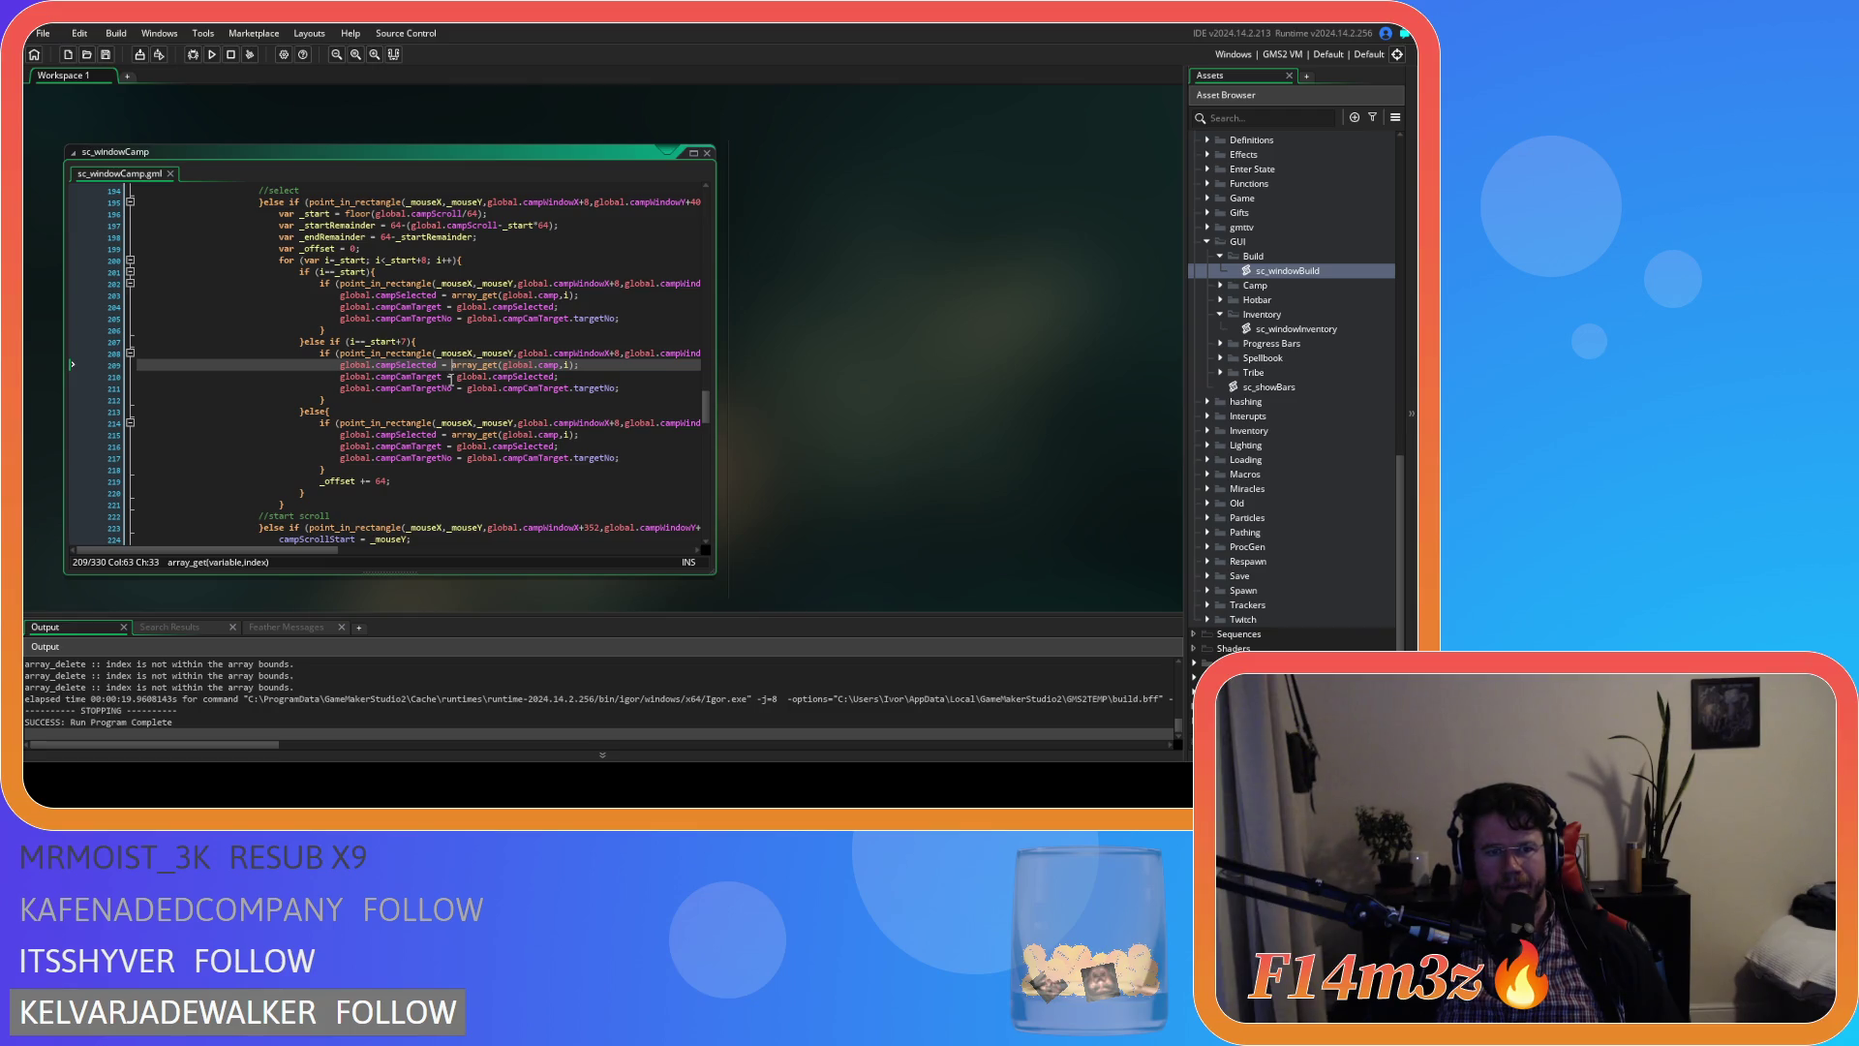
{"action": "mouse_move", "coordinate": [322, 549]}
{"action": "left_mouse_down"}
{"action": "mouse_move", "coordinate": [535, 554]}
{"action": "mouse_move", "coordinate": [350, 554]}
{"action": "left_mouse_up"}
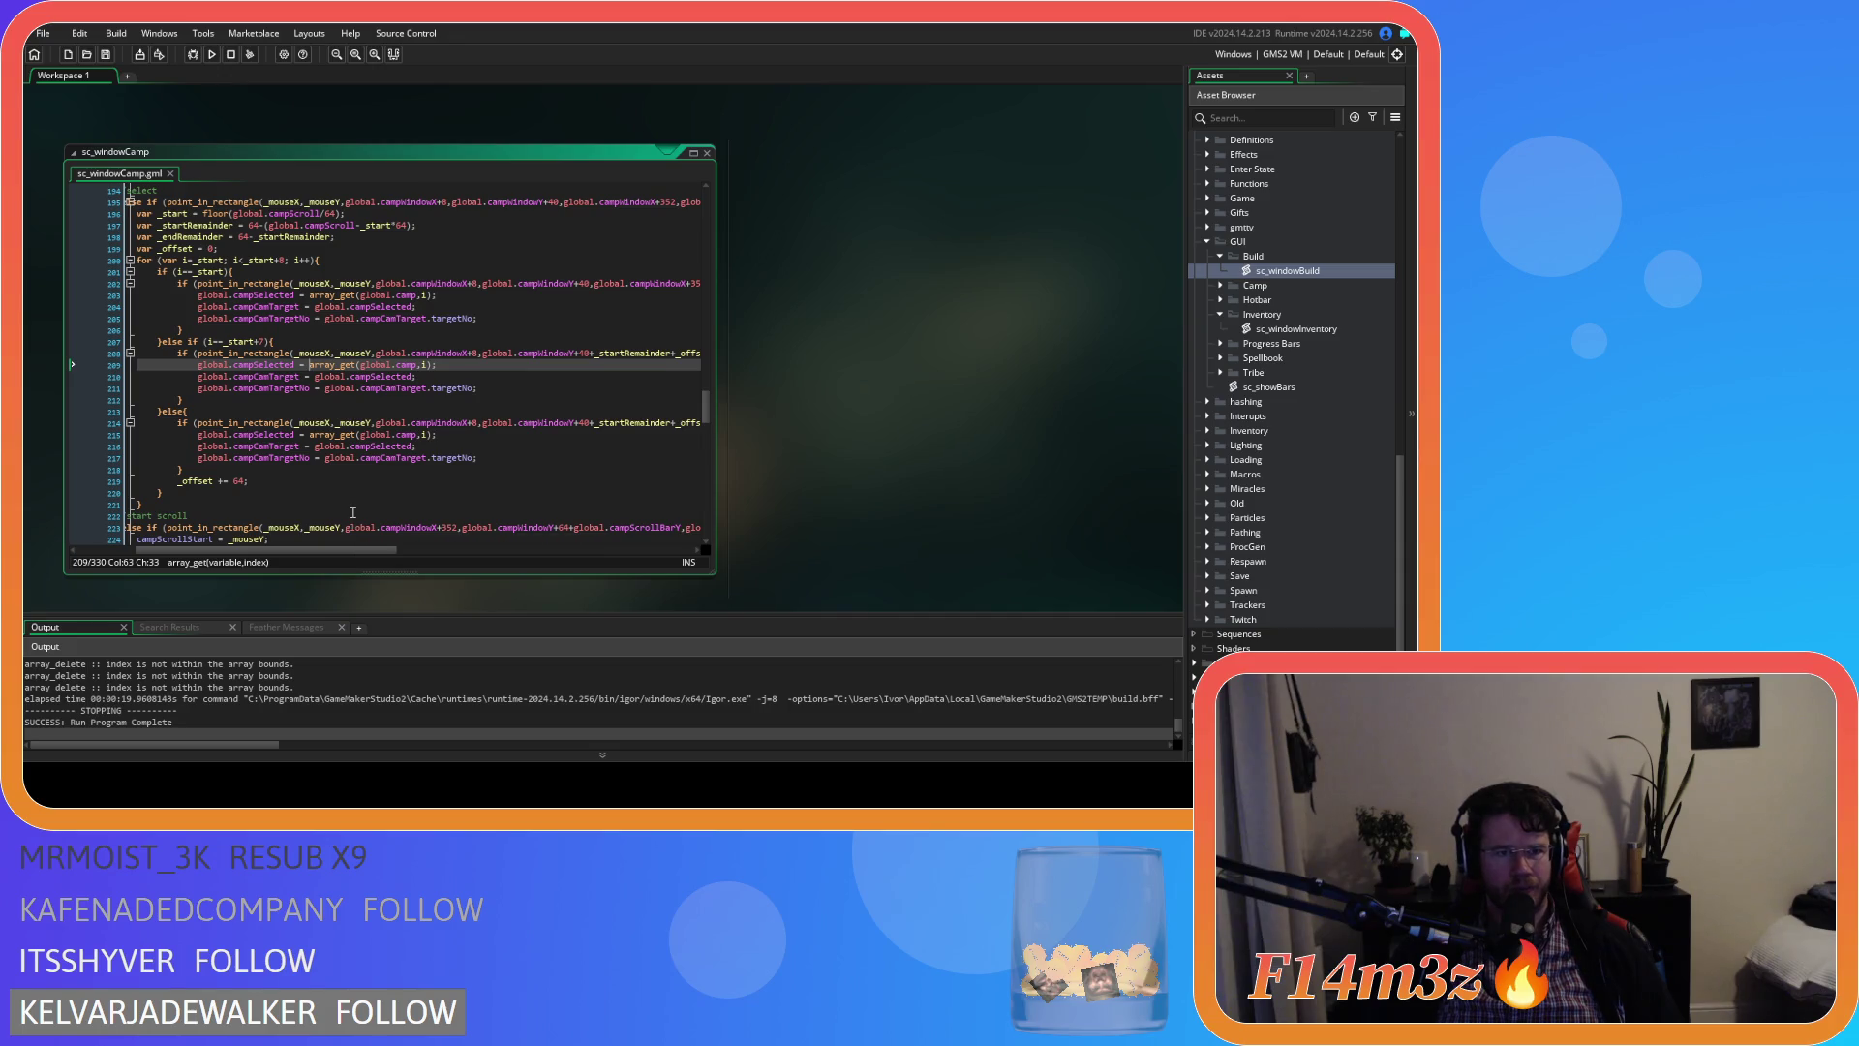
Review the +7 branch's rectangle bounds, else branch and _offset increment in sc_windowCamp
{"action": "left_click", "coordinate": [489, 353]}
{"action": "mouse_move", "coordinate": [353, 549]}
{"action": "left_mouse_down"}
{"action": "mouse_move", "coordinate": [497, 557]}
{"action": "mouse_move", "coordinate": [392, 537]}
{"action": "mouse_move", "coordinate": [506, 509]}
{"action": "mouse_move", "coordinate": [319, 482]}
{"action": "mouse_move", "coordinate": [502, 491]}
{"action": "mouse_move", "coordinate": [372, 457]}
{"action": "mouse_move", "coordinate": [467, 465]}
{"action": "left_mouse_up"}
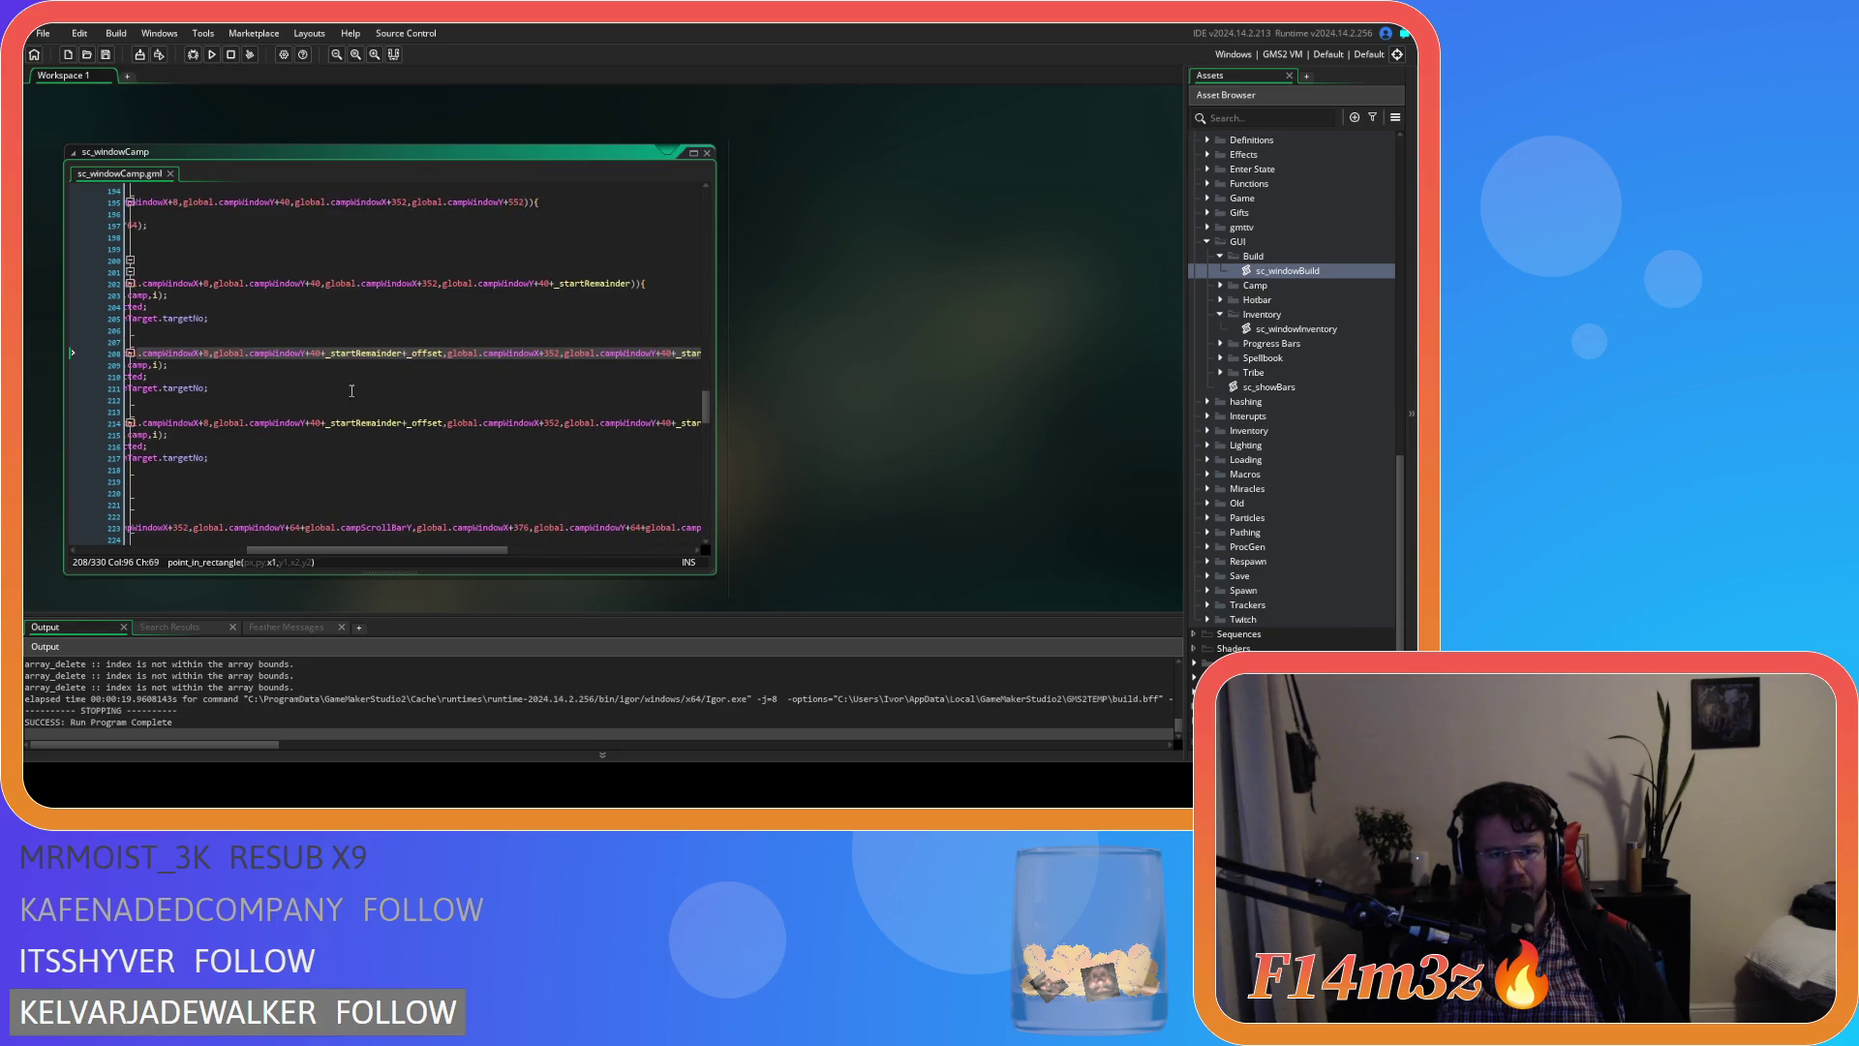
{"action": "left_click_drag", "start_coordinate": [345, 546], "coordinate": [184, 537]}
{"action": "left_click", "coordinate": [260, 483]}
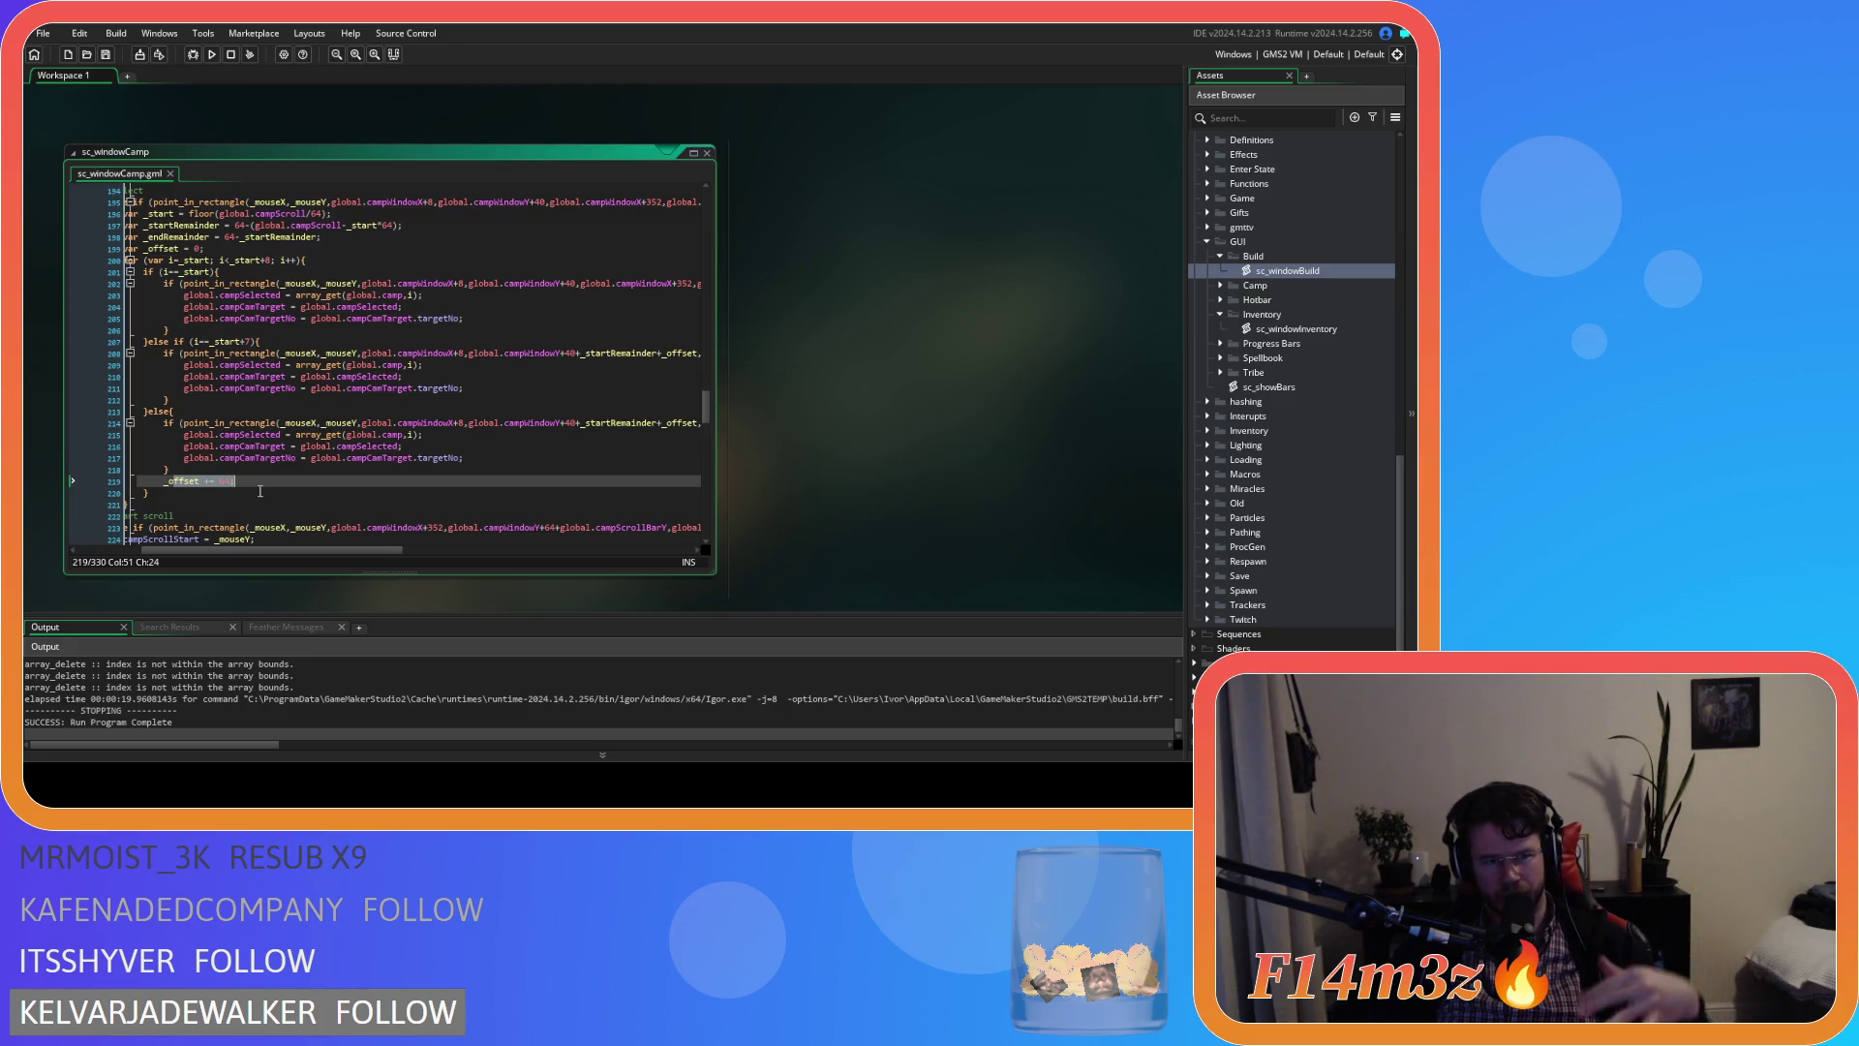
{"action": "mouse_move", "coordinate": [304, 550]}
{"action": "left_mouse_down"}
{"action": "mouse_move", "coordinate": [261, 541]}
{"action": "mouse_move", "coordinate": [276, 545]}
{"action": "left_mouse_up"}
{"action": "mouse_move", "coordinate": [276, 531]}
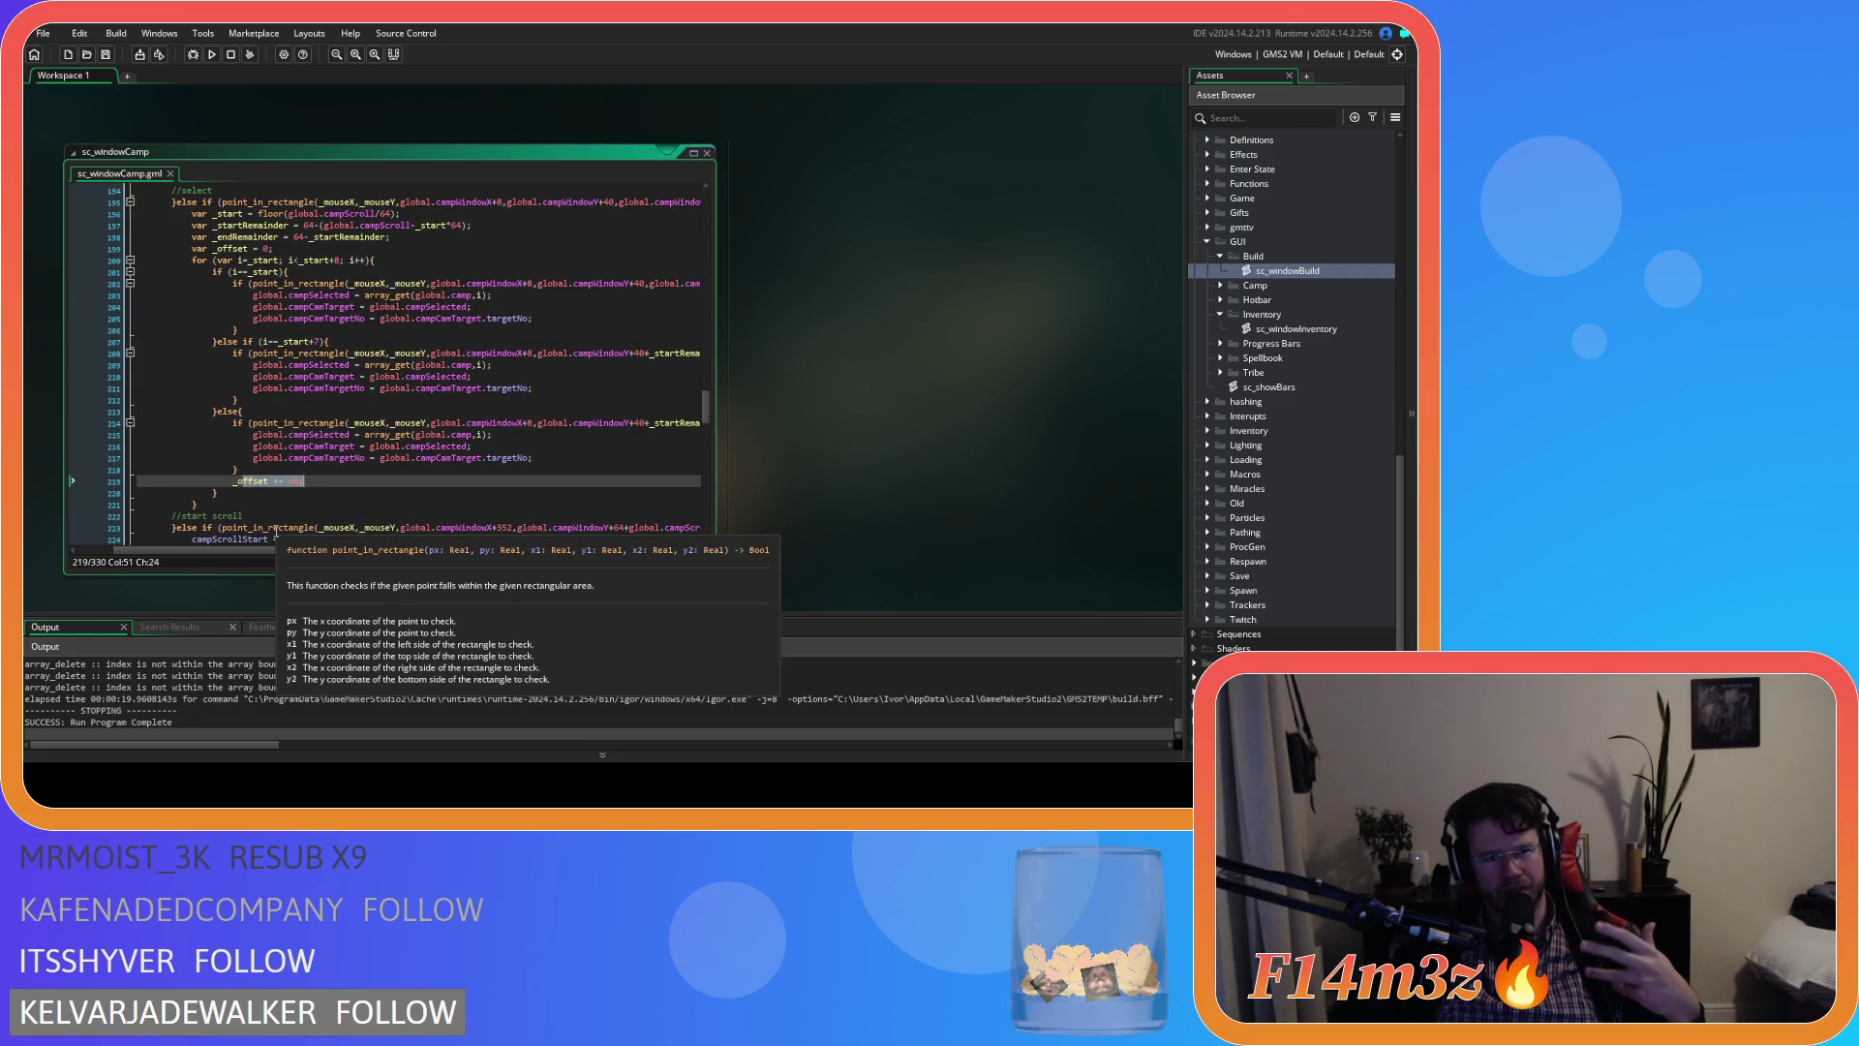
{"action": "left_click", "coordinate": [254, 412]}
{"action": "left_click", "coordinate": [332, 482]}
{"action": "scroll", "coordinate": [334, 552], "scroll_direction": "left", "scroll_amount": 3}
{"action": "left_click_drag", "start_coordinate": [261, 542], "coordinate": [285, 542]}
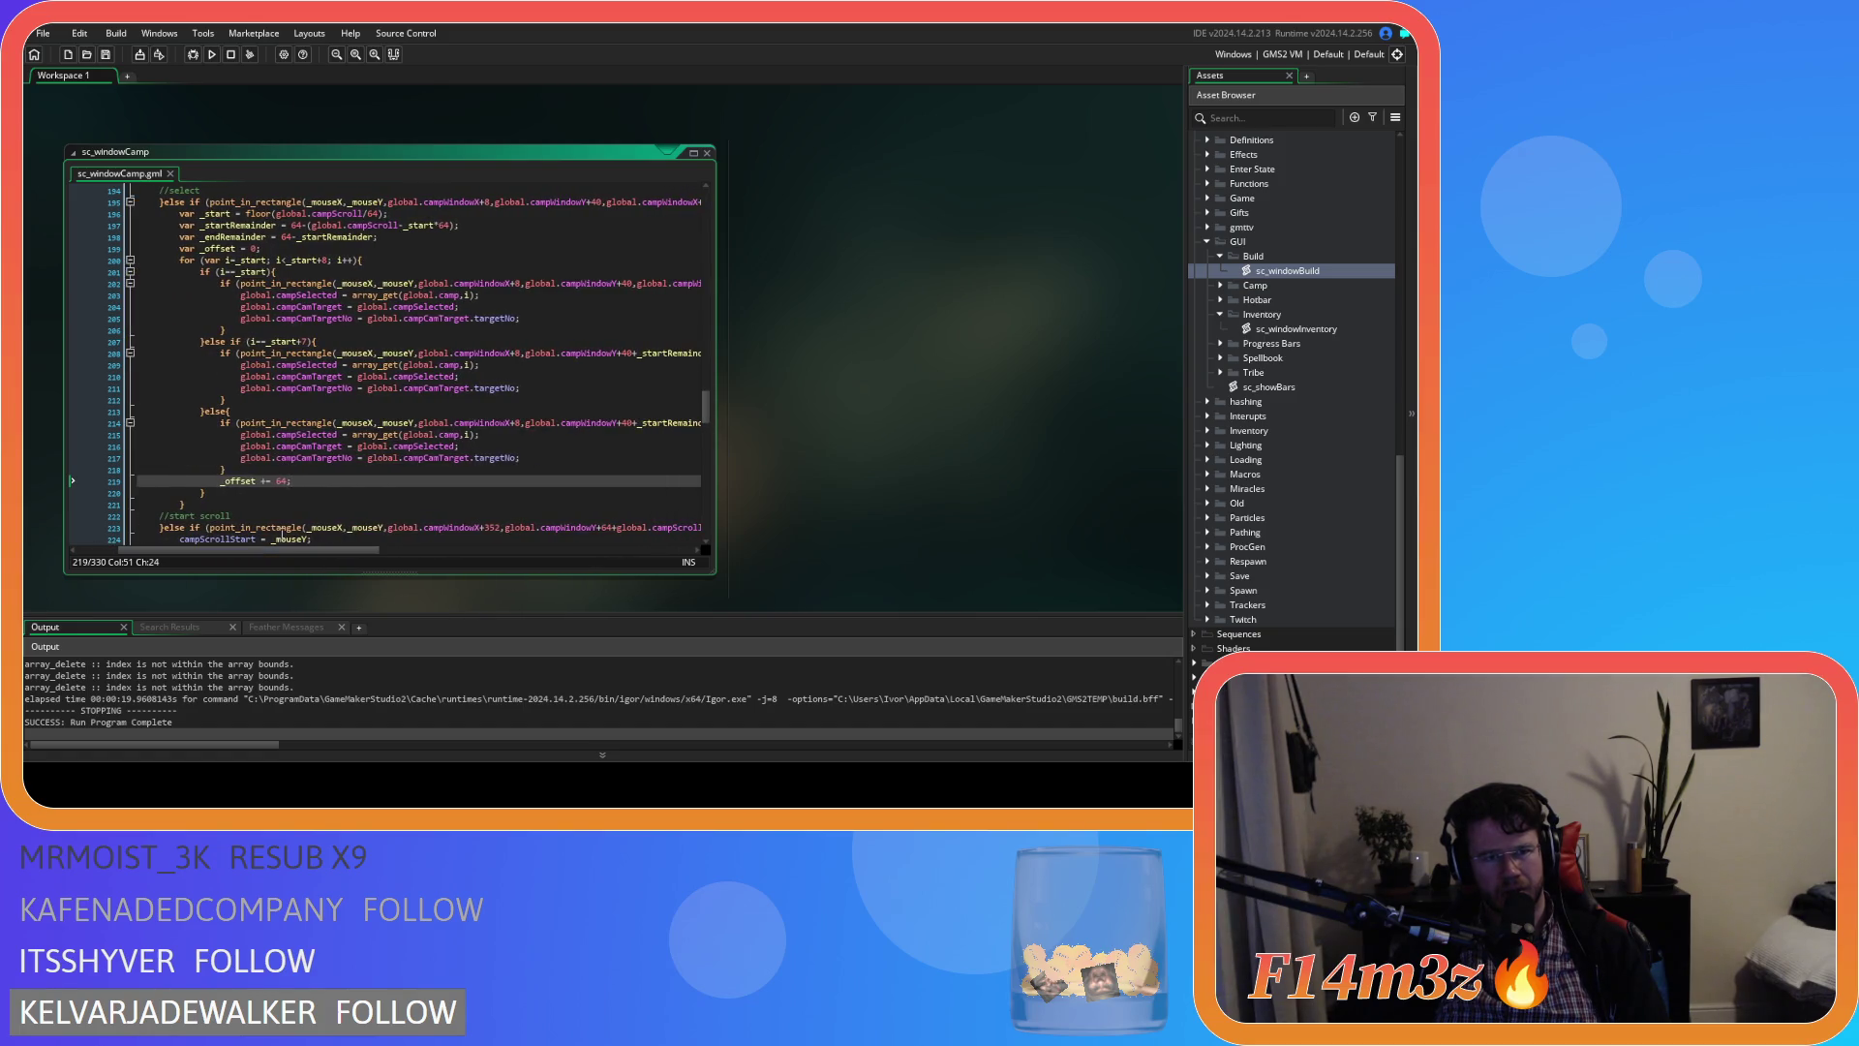
Set breakpoints on the campSelected lookup and the line 208 hit test, then start debugging
{"action": "left_click", "coordinate": [95, 365]}
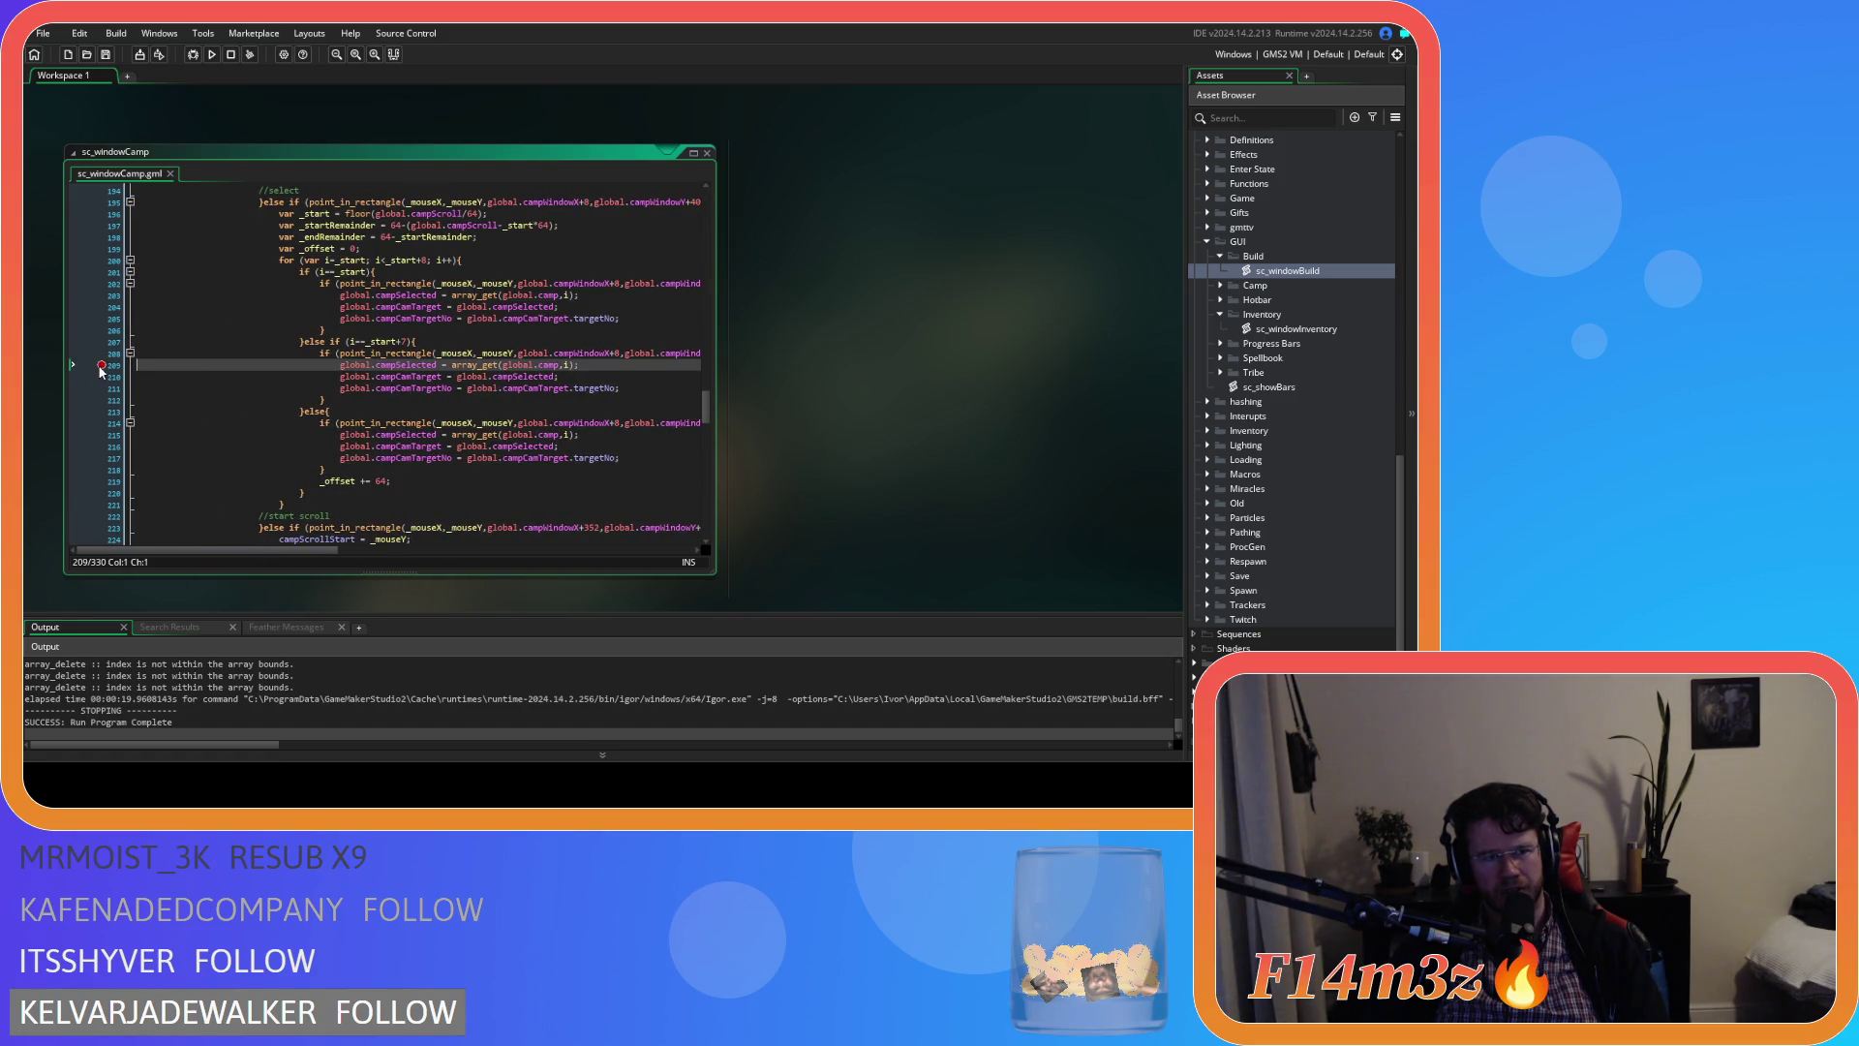
{"action": "left_click", "coordinate": [101, 353]}
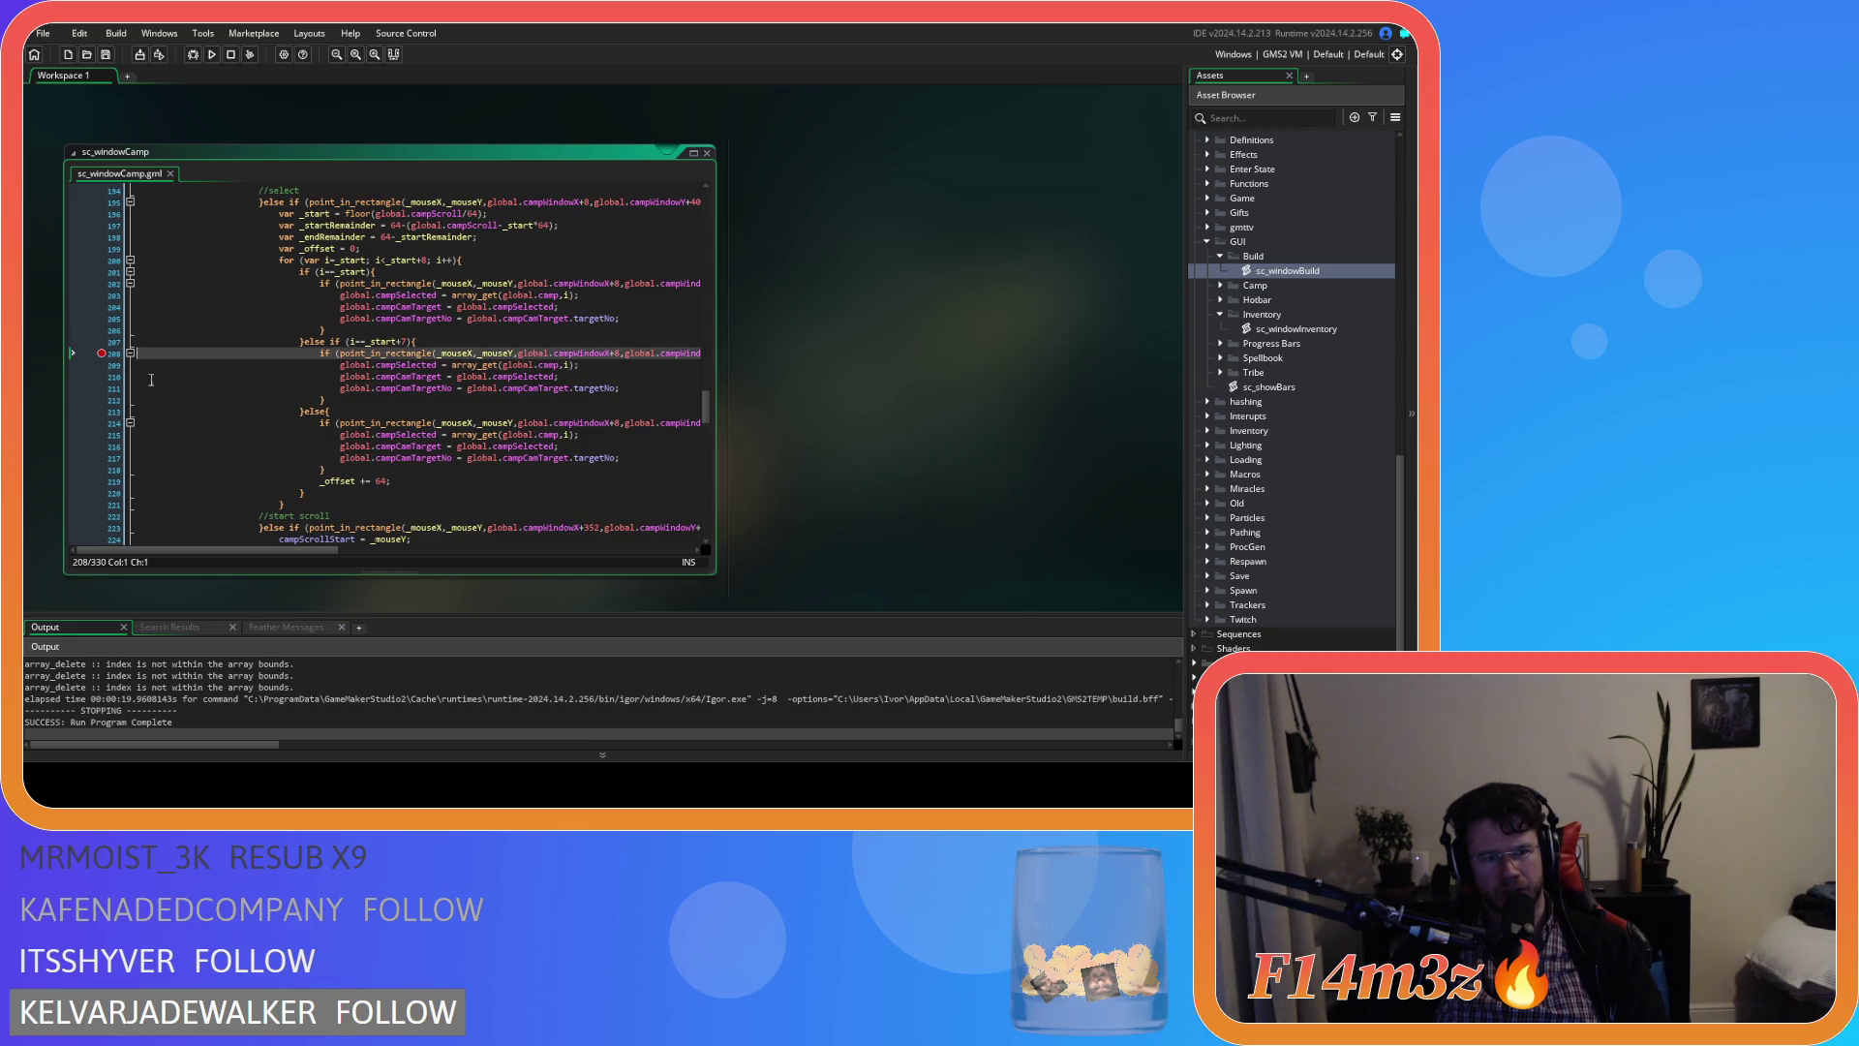
{"action": "left_click", "coordinate": [192, 55]}
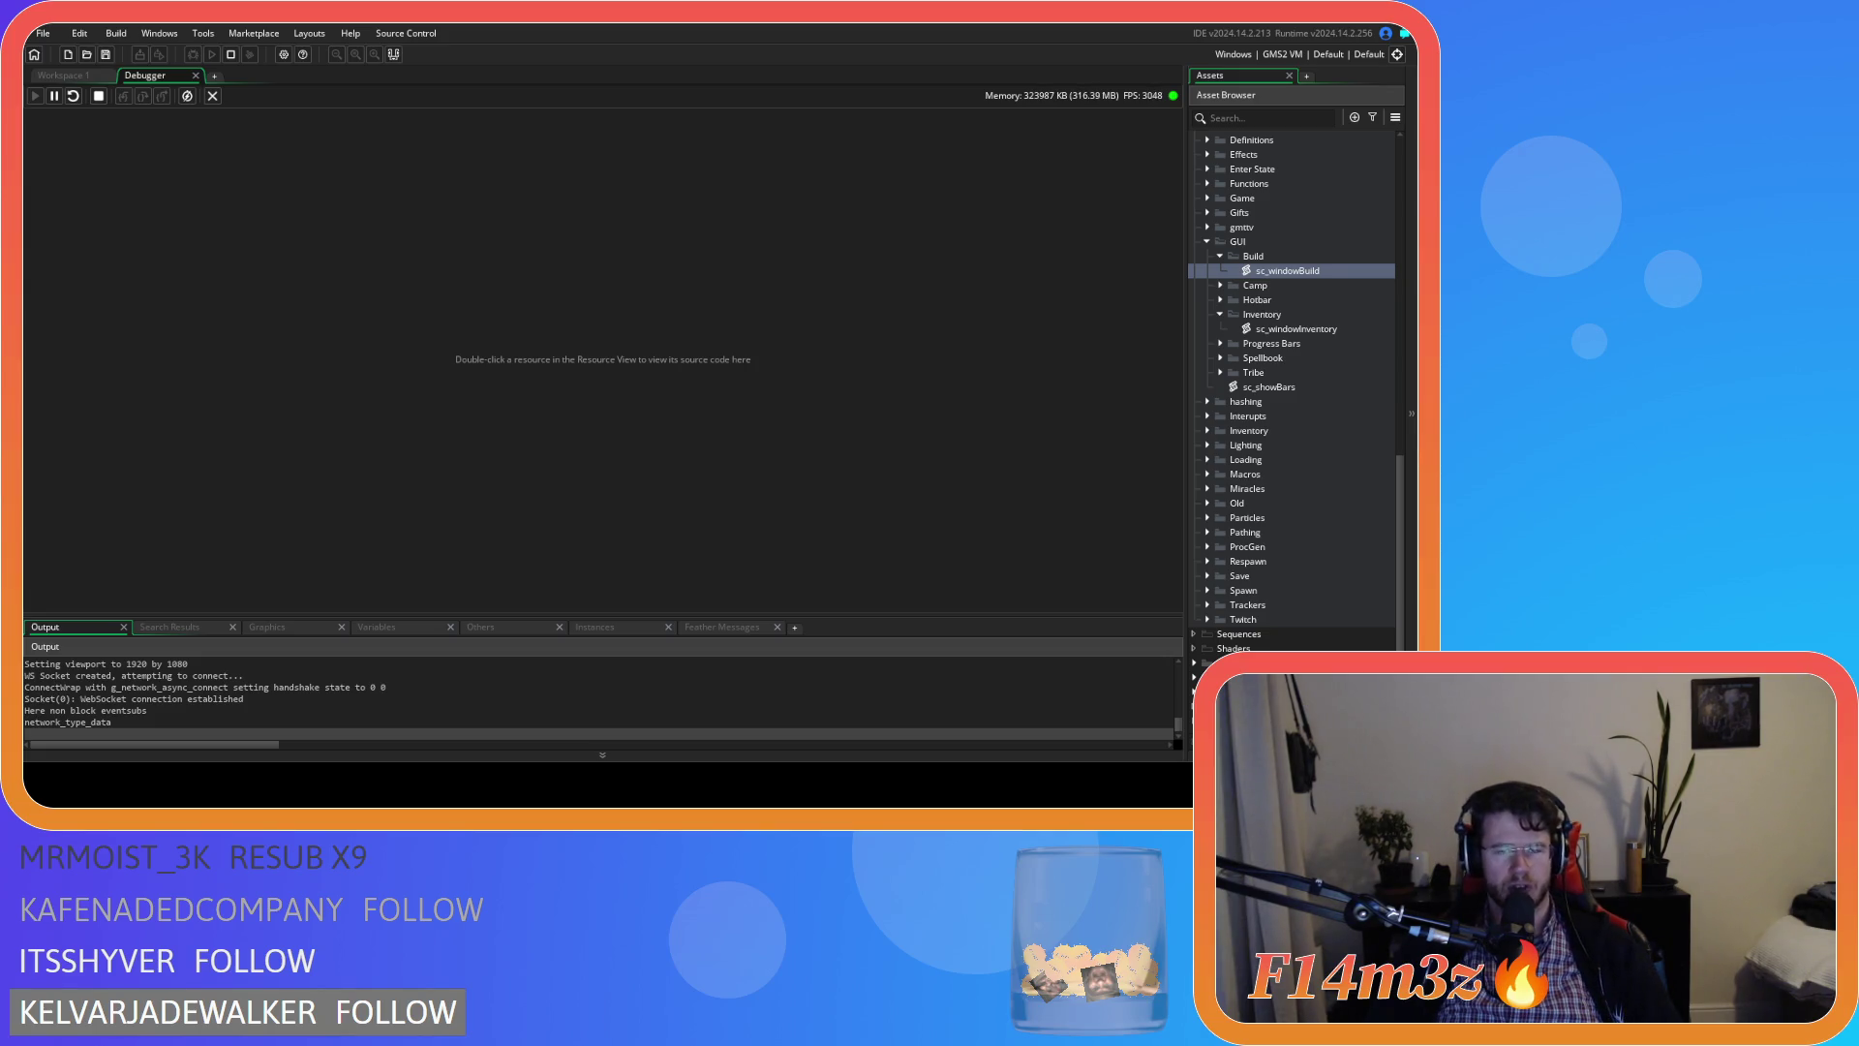
Open the Camp window with C, scroll its list down and up, then quit and close the Debugger
{"action": "key", "text": "c"}
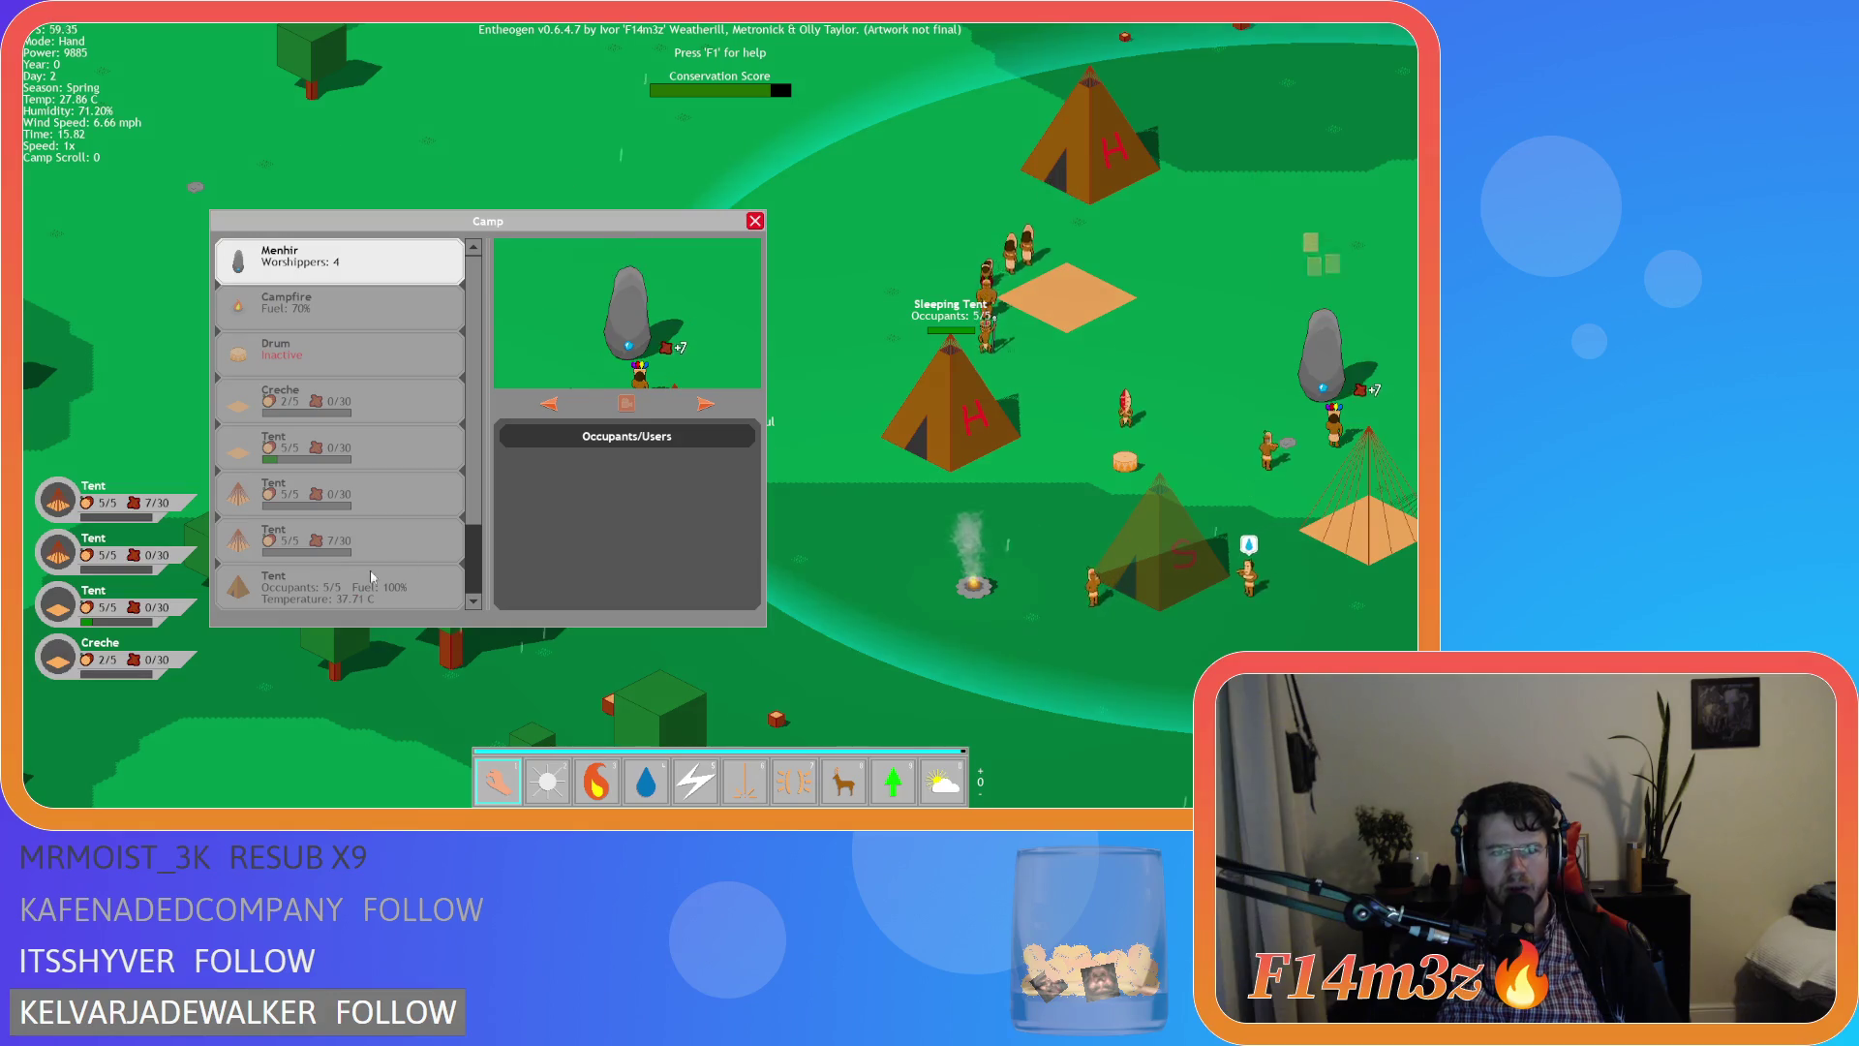
{"action": "scroll", "coordinate": [333, 593], "scroll_direction": "down", "scroll_amount": 3}
{"action": "scroll", "coordinate": [368, 596], "scroll_direction": "up", "scroll_amount": 3}
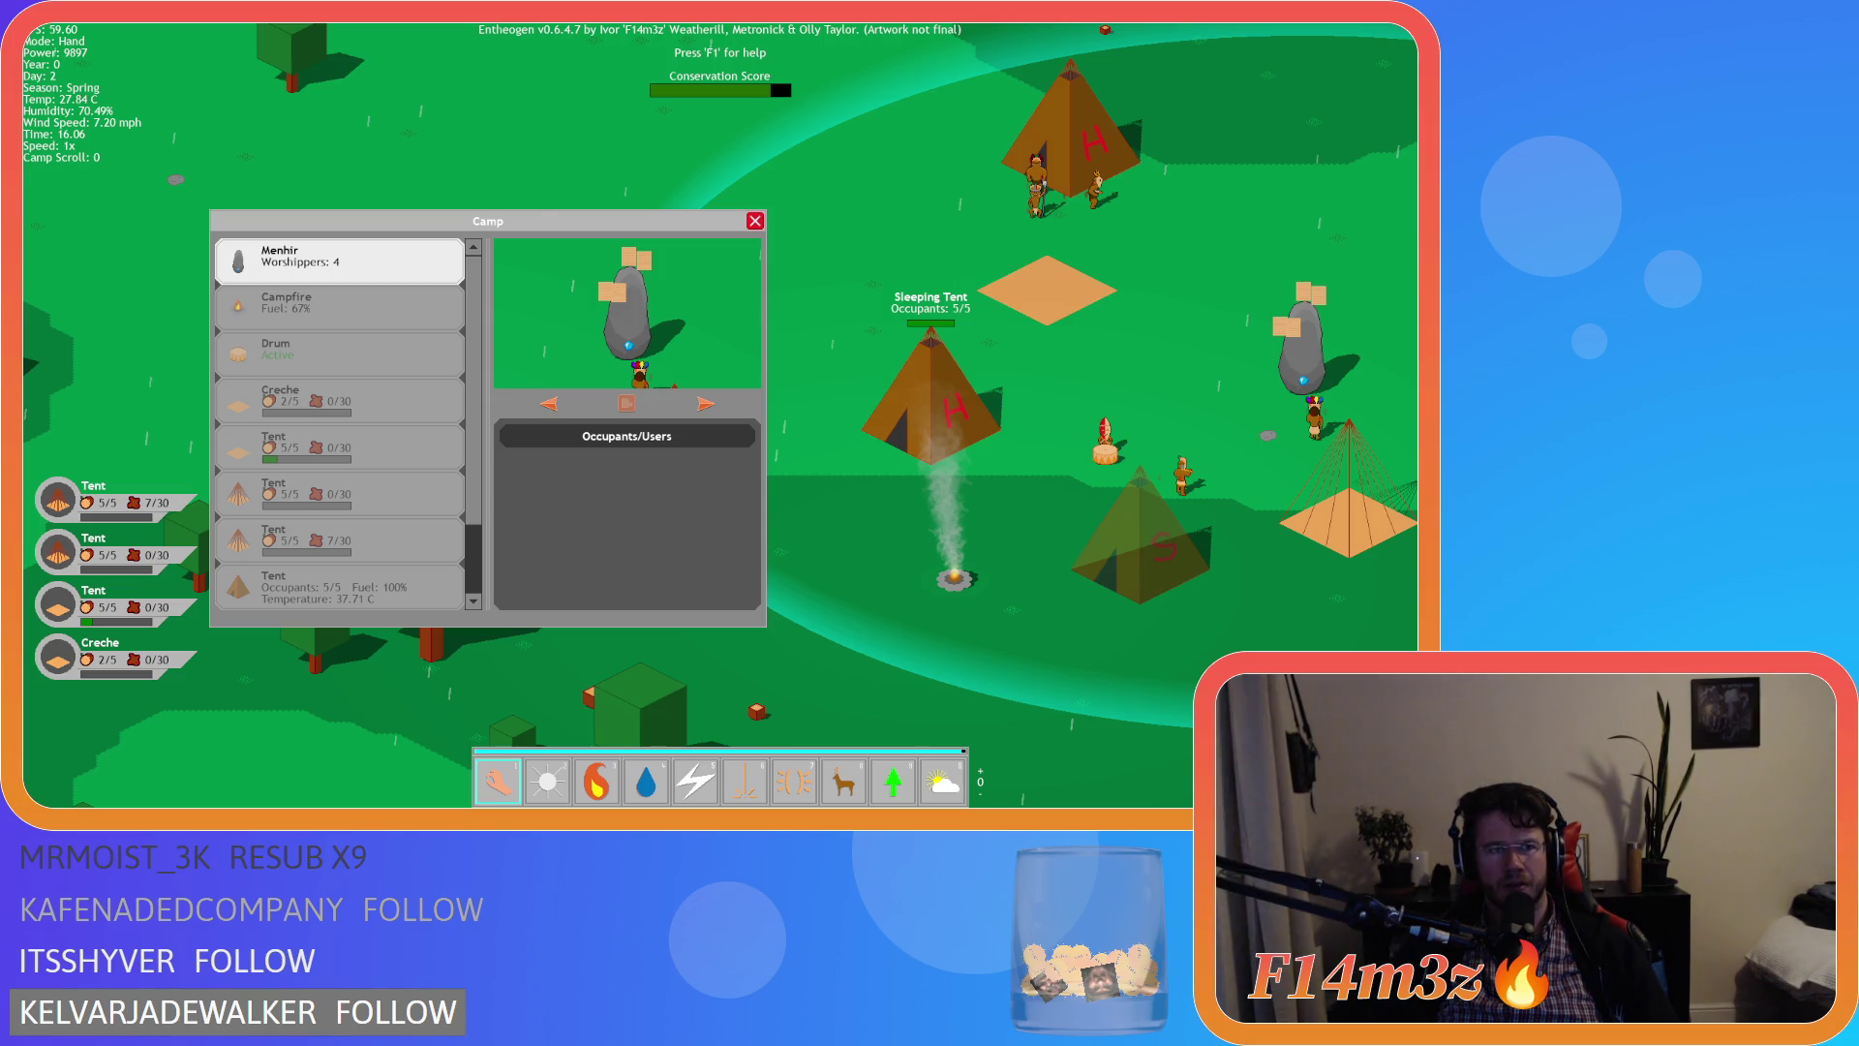
{"action": "key", "text": "Escape"}
{"action": "left_click", "coordinate": [195, 77]}
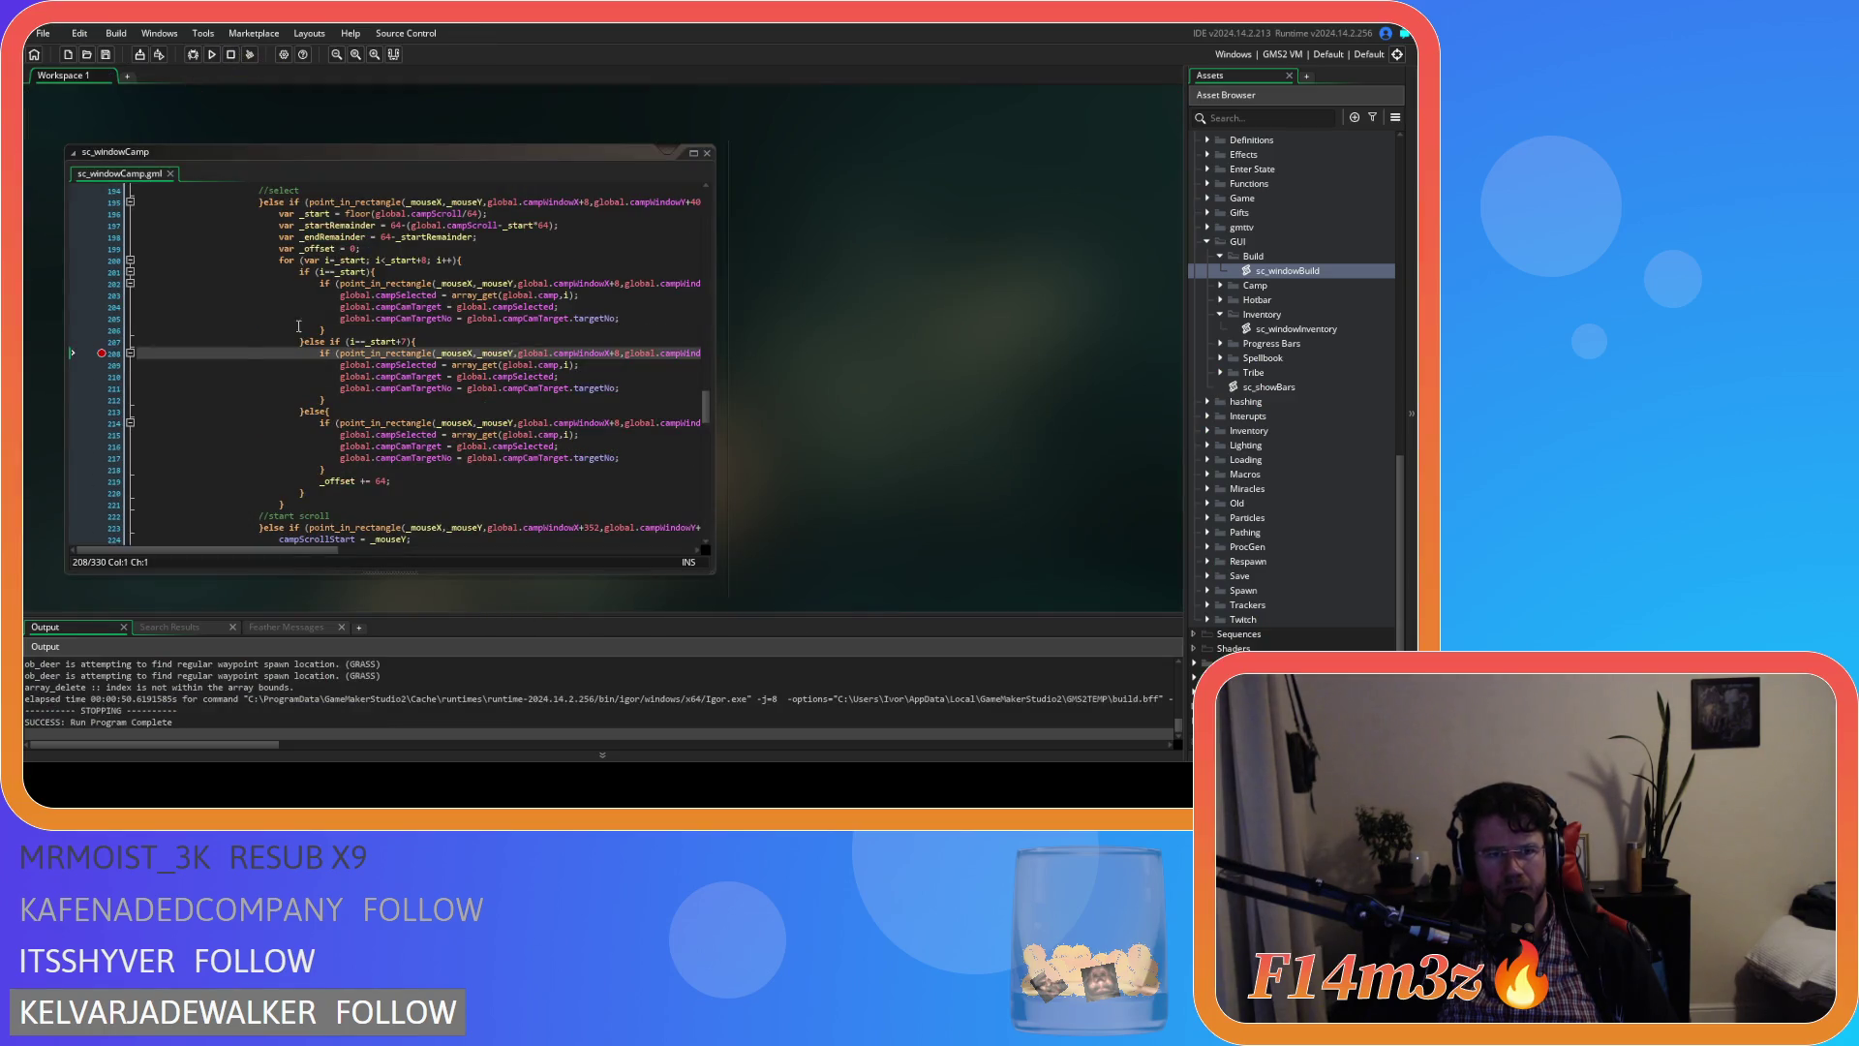
Examine where the +7 branch closes and the _offset term in its rectangle bounds
{"action": "mouse_move", "coordinate": [224, 554]}
{"action": "left_mouse_down"}
{"action": "mouse_move", "coordinate": [539, 531]}
{"action": "mouse_move", "coordinate": [444, 531]}
{"action": "left_mouse_up"}
{"action": "left_click", "coordinate": [194, 399]}
{"action": "left_click", "coordinate": [456, 353]}
{"action": "left_click", "coordinate": [494, 353]}
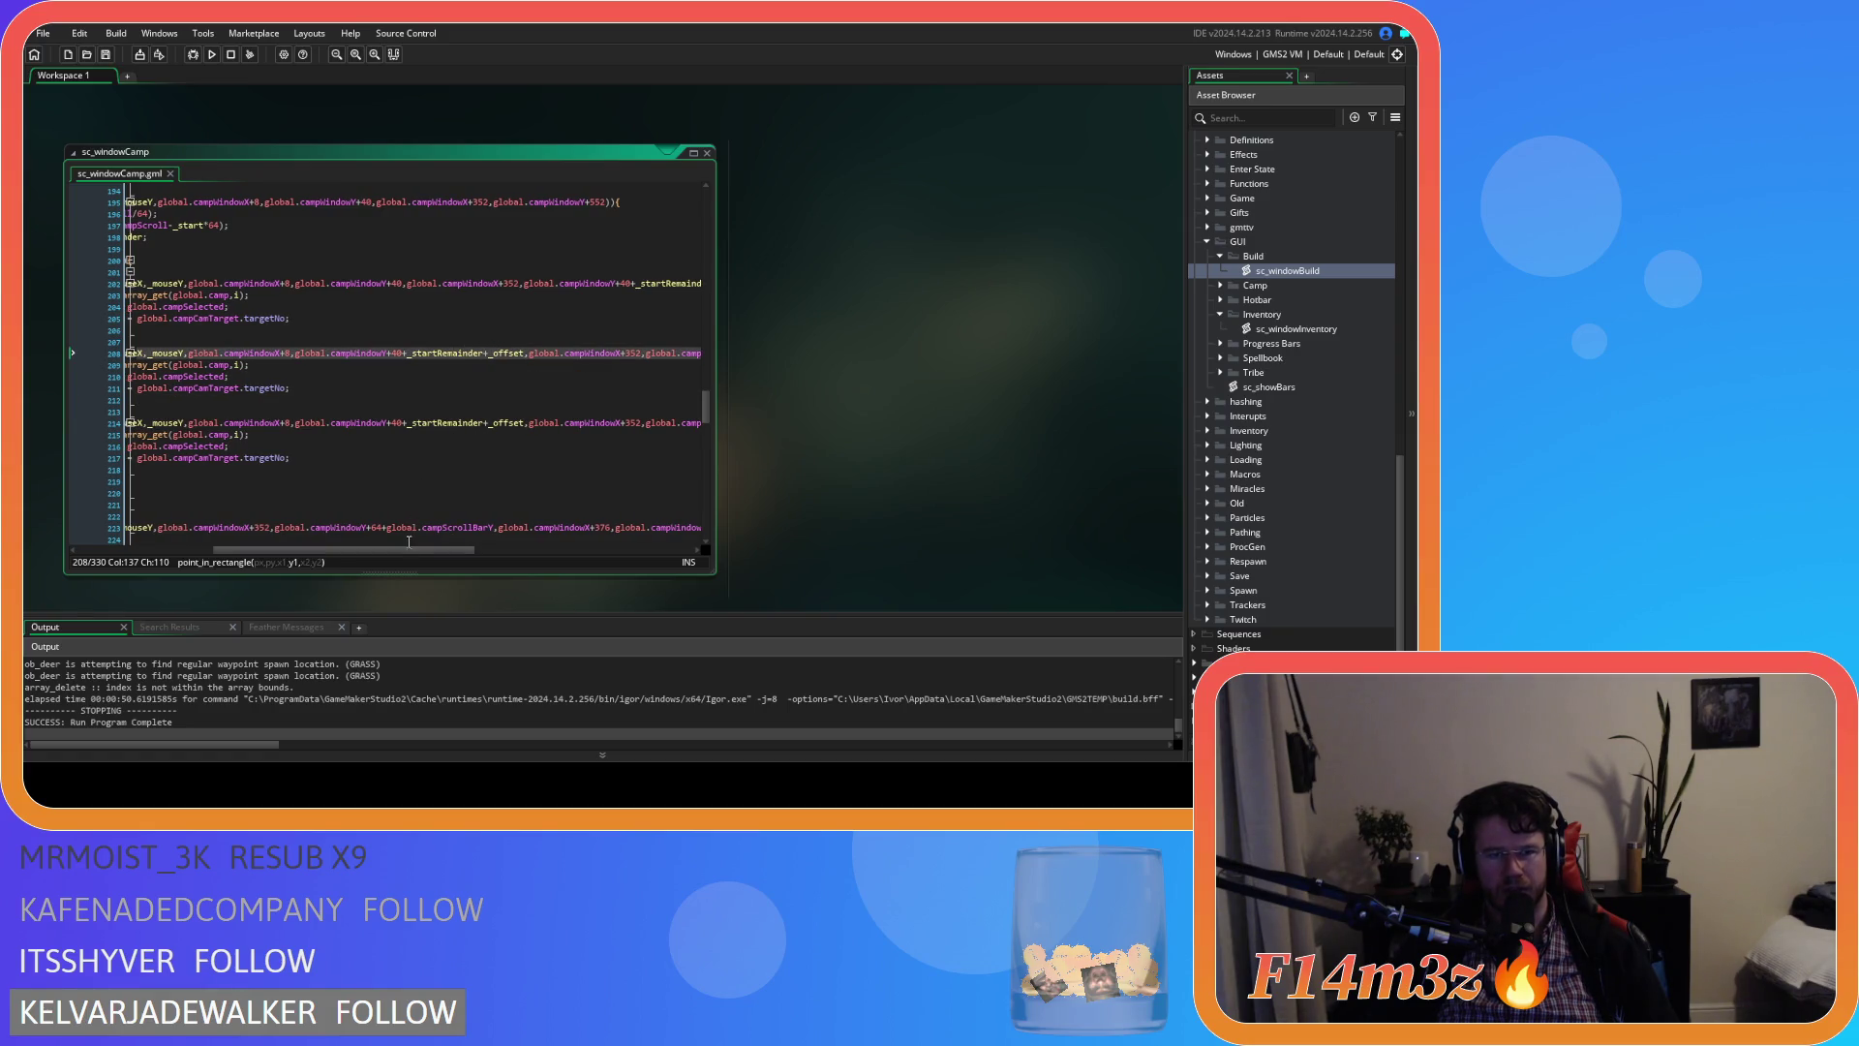
{"action": "left_click_drag", "start_coordinate": [410, 548], "coordinate": [329, 546]}
{"action": "left_click_drag", "start_coordinate": [320, 538], "coordinate": [335, 515]}
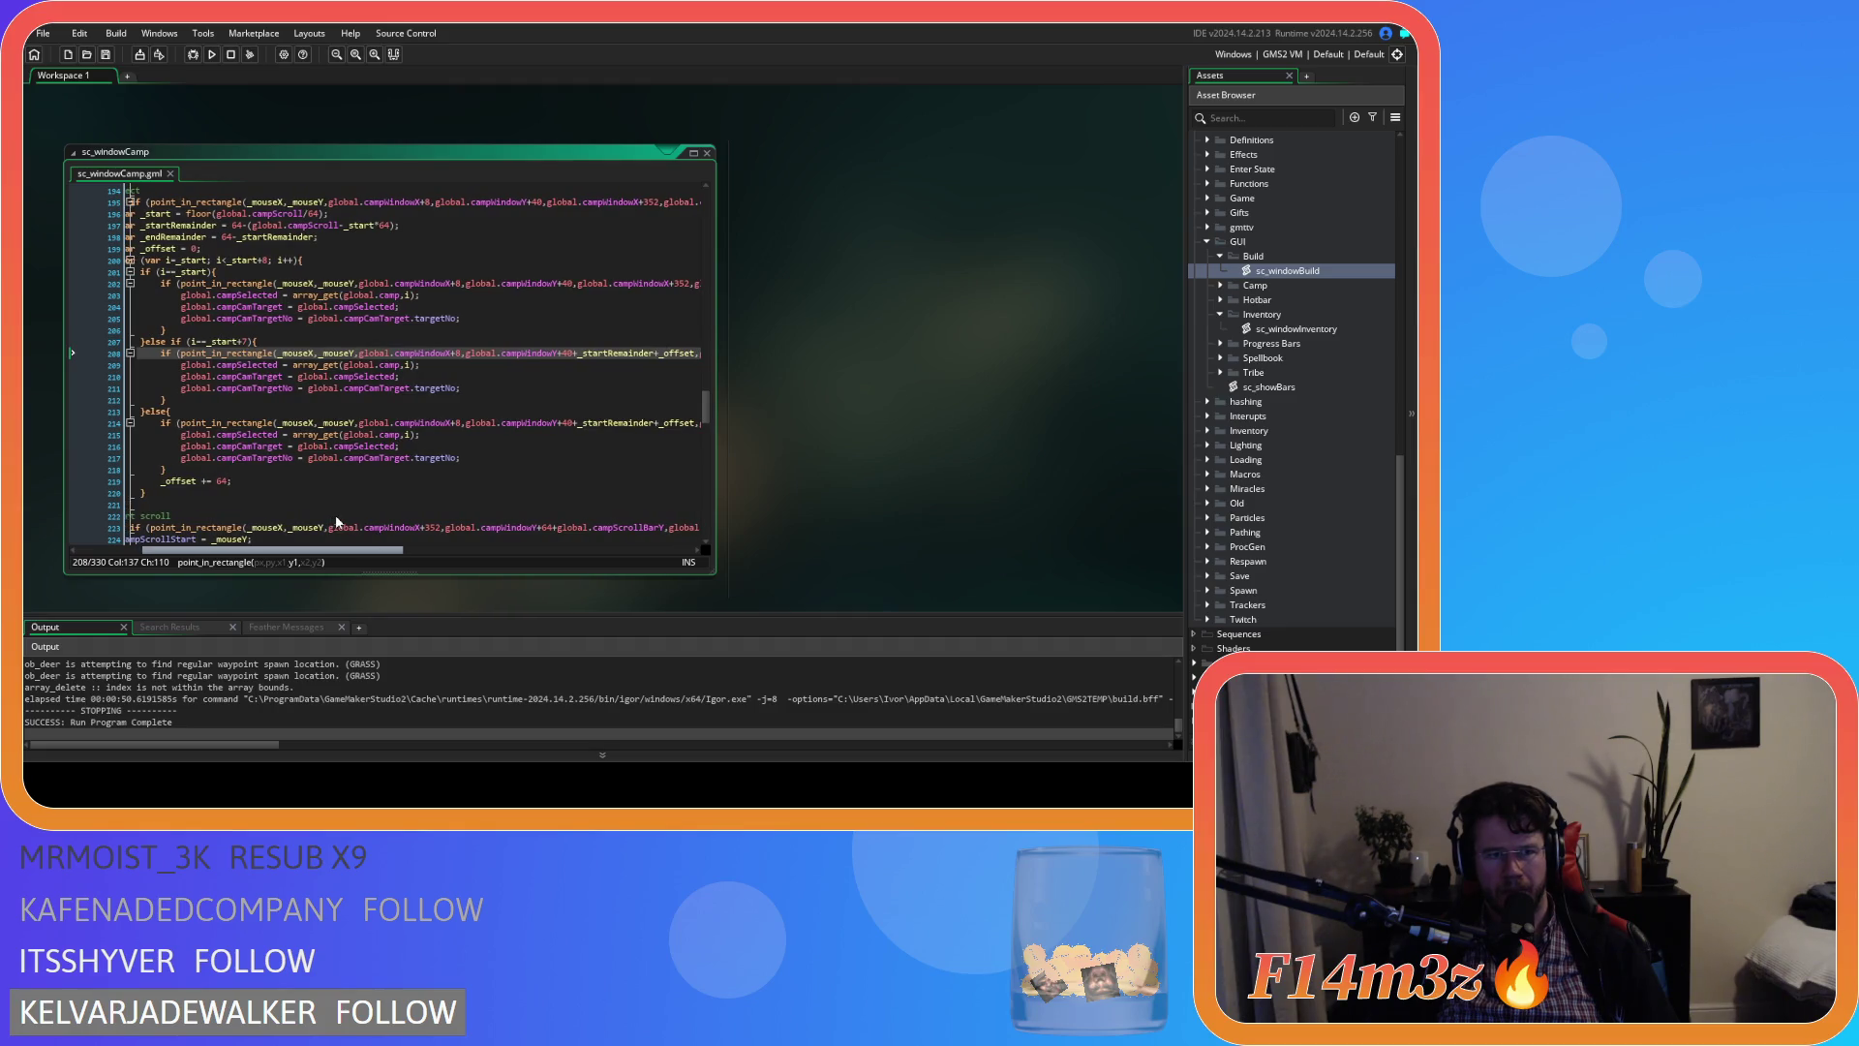
Set a breakpoint on line 208's rectangle check and launch the game in debug mode
{"action": "scroll", "coordinate": [335, 515], "scroll_direction": "right", "scroll_amount": 3}
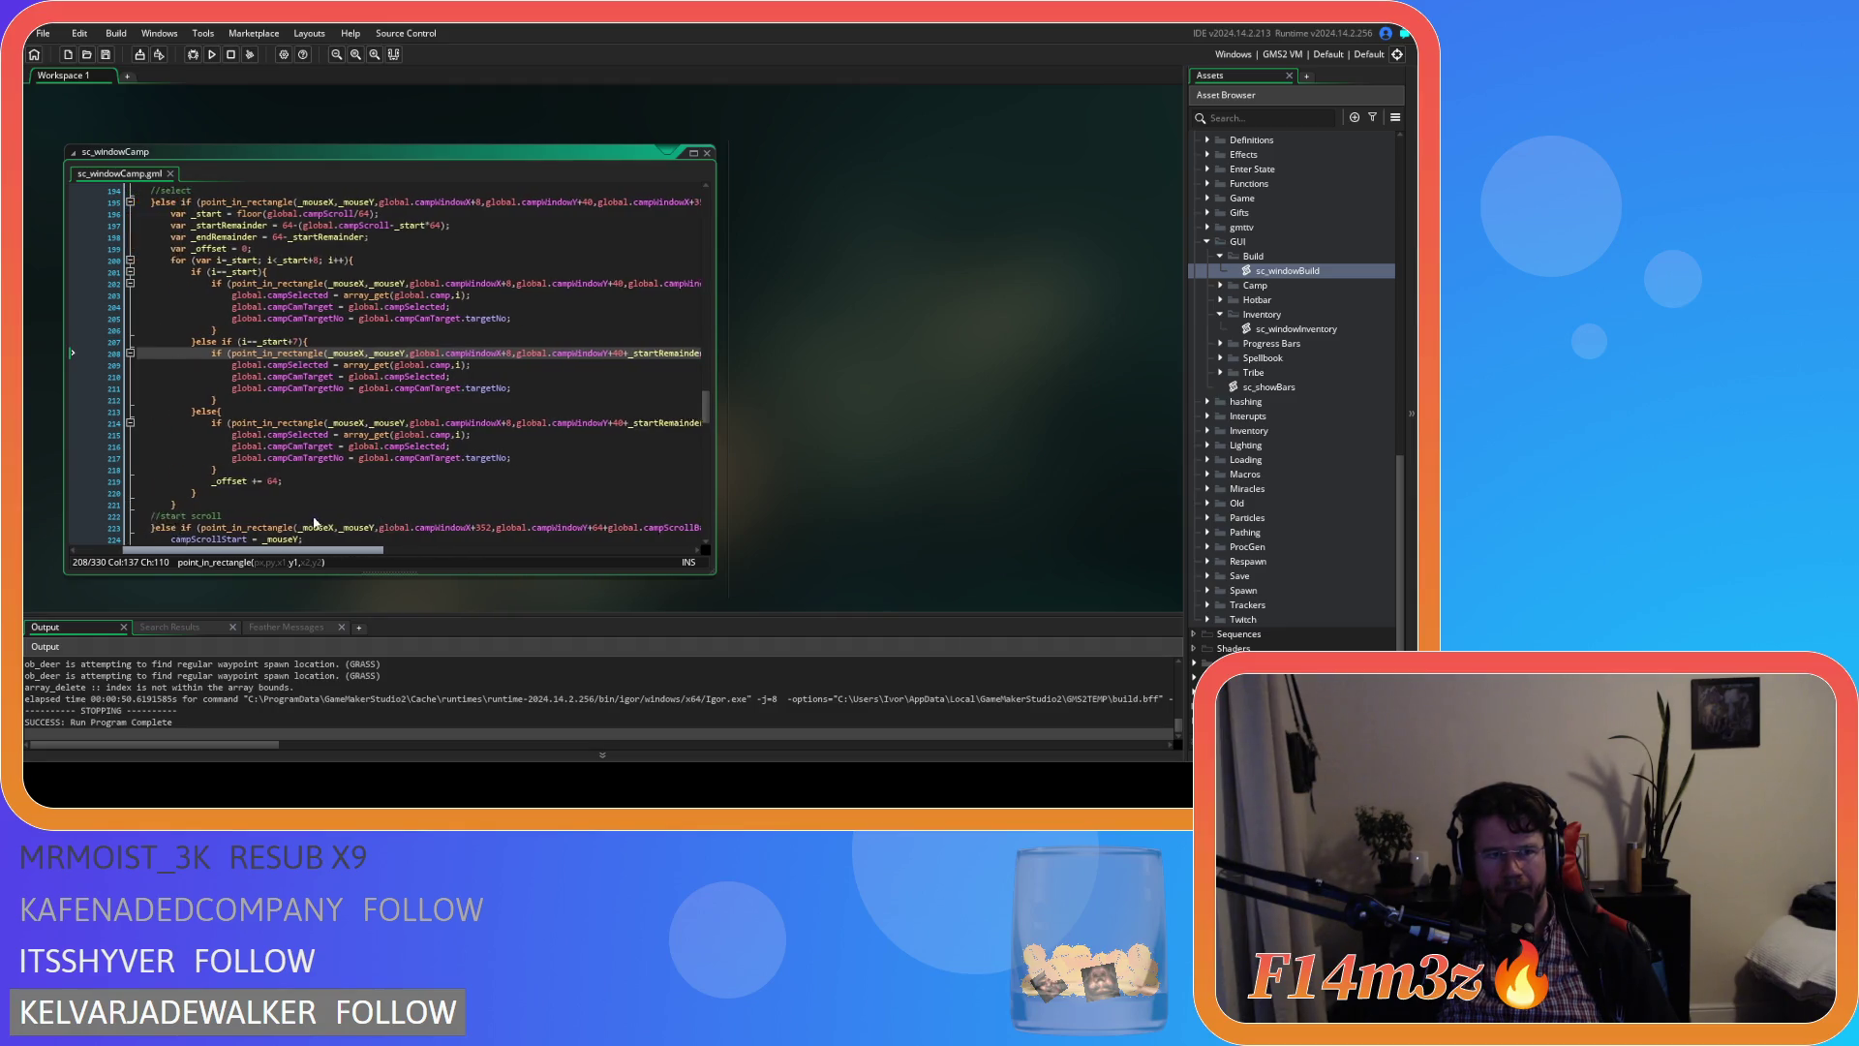
{"action": "left_click_drag", "start_coordinate": [372, 512], "coordinate": [561, 500]}
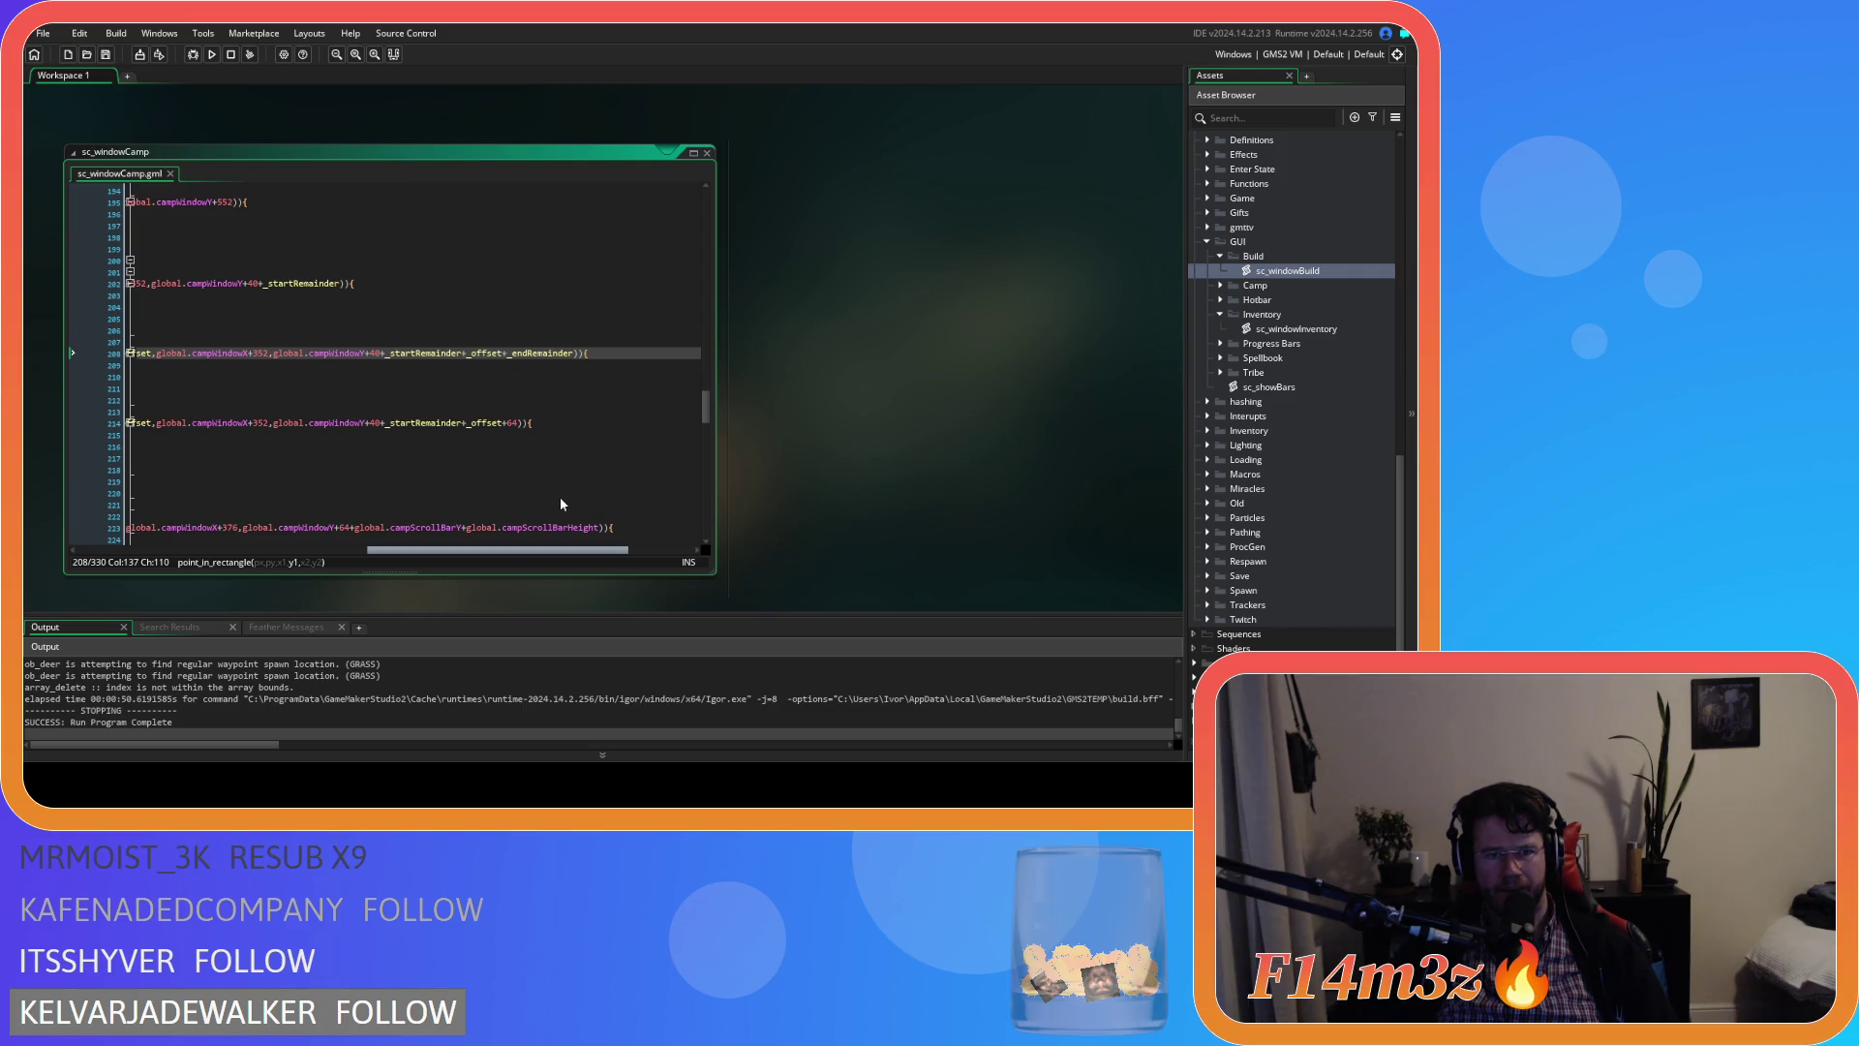
{"action": "left_click_drag", "start_coordinate": [560, 503], "coordinate": [445, 502]}
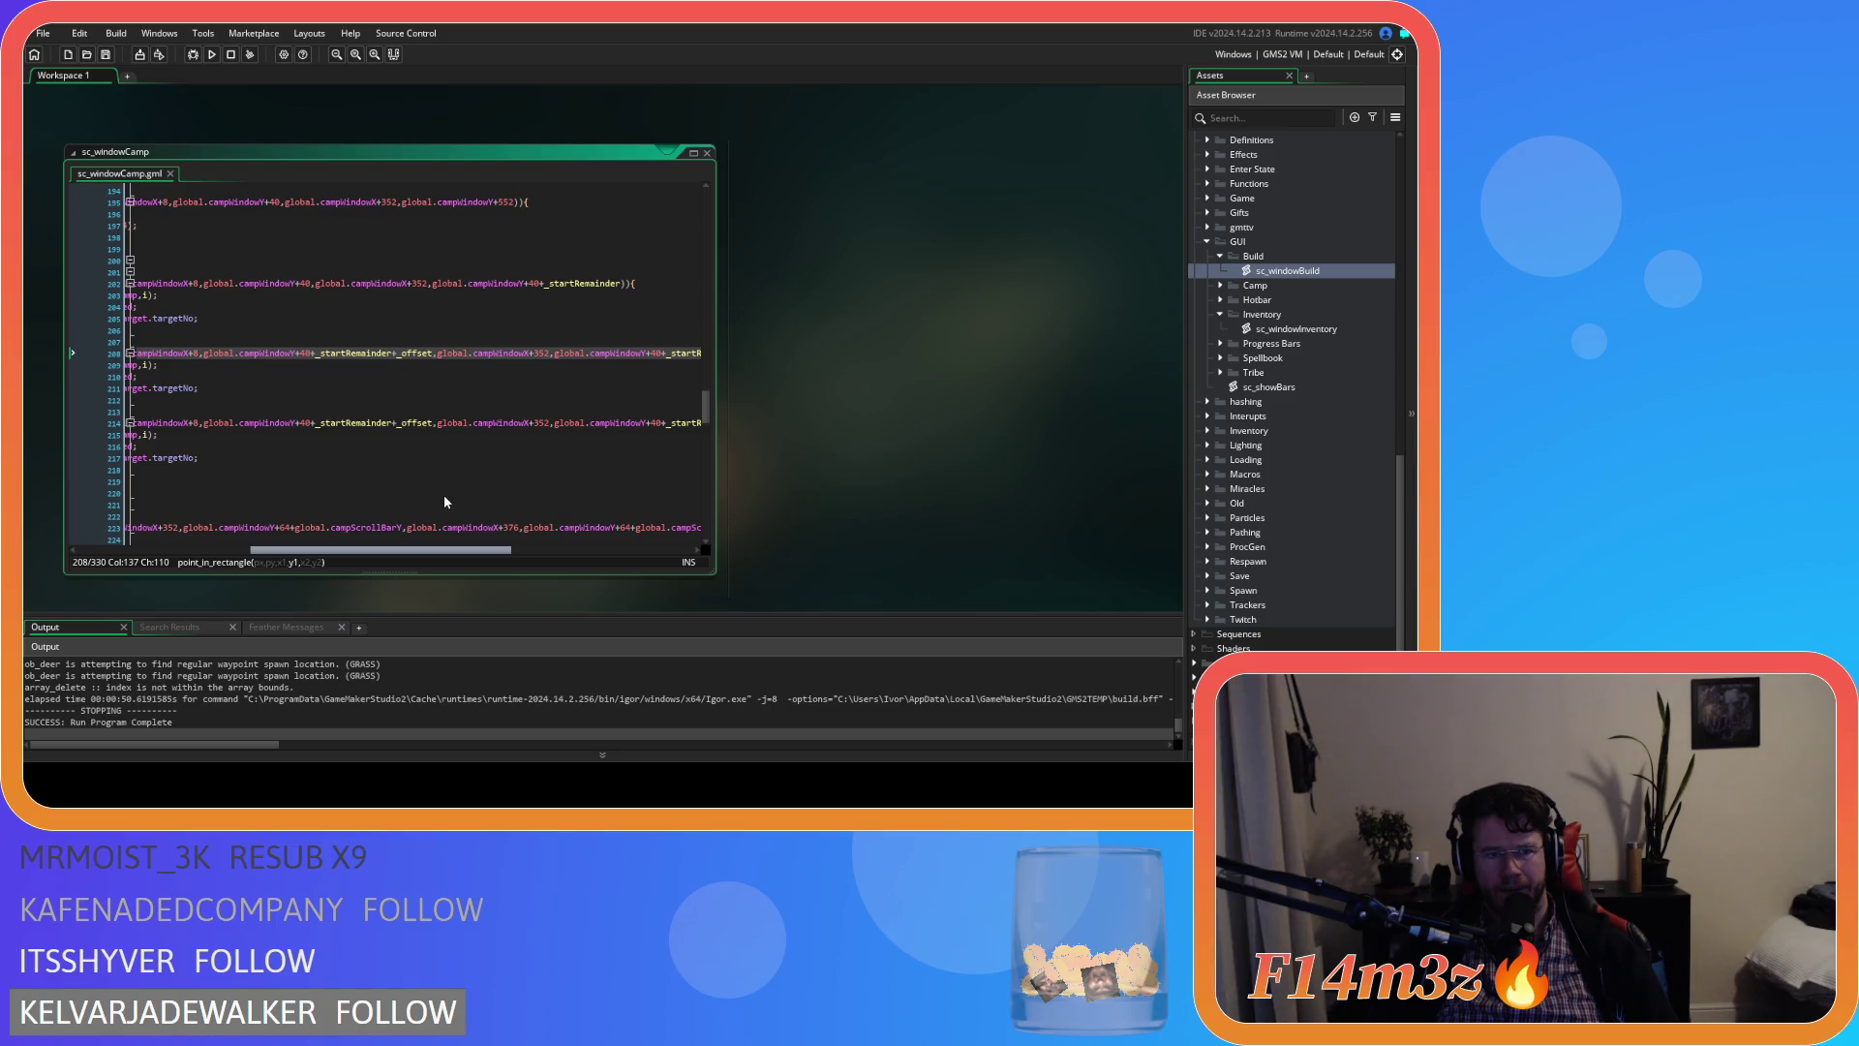
{"action": "scroll", "coordinate": [443, 496], "scroll_direction": "left", "scroll_amount": 5}
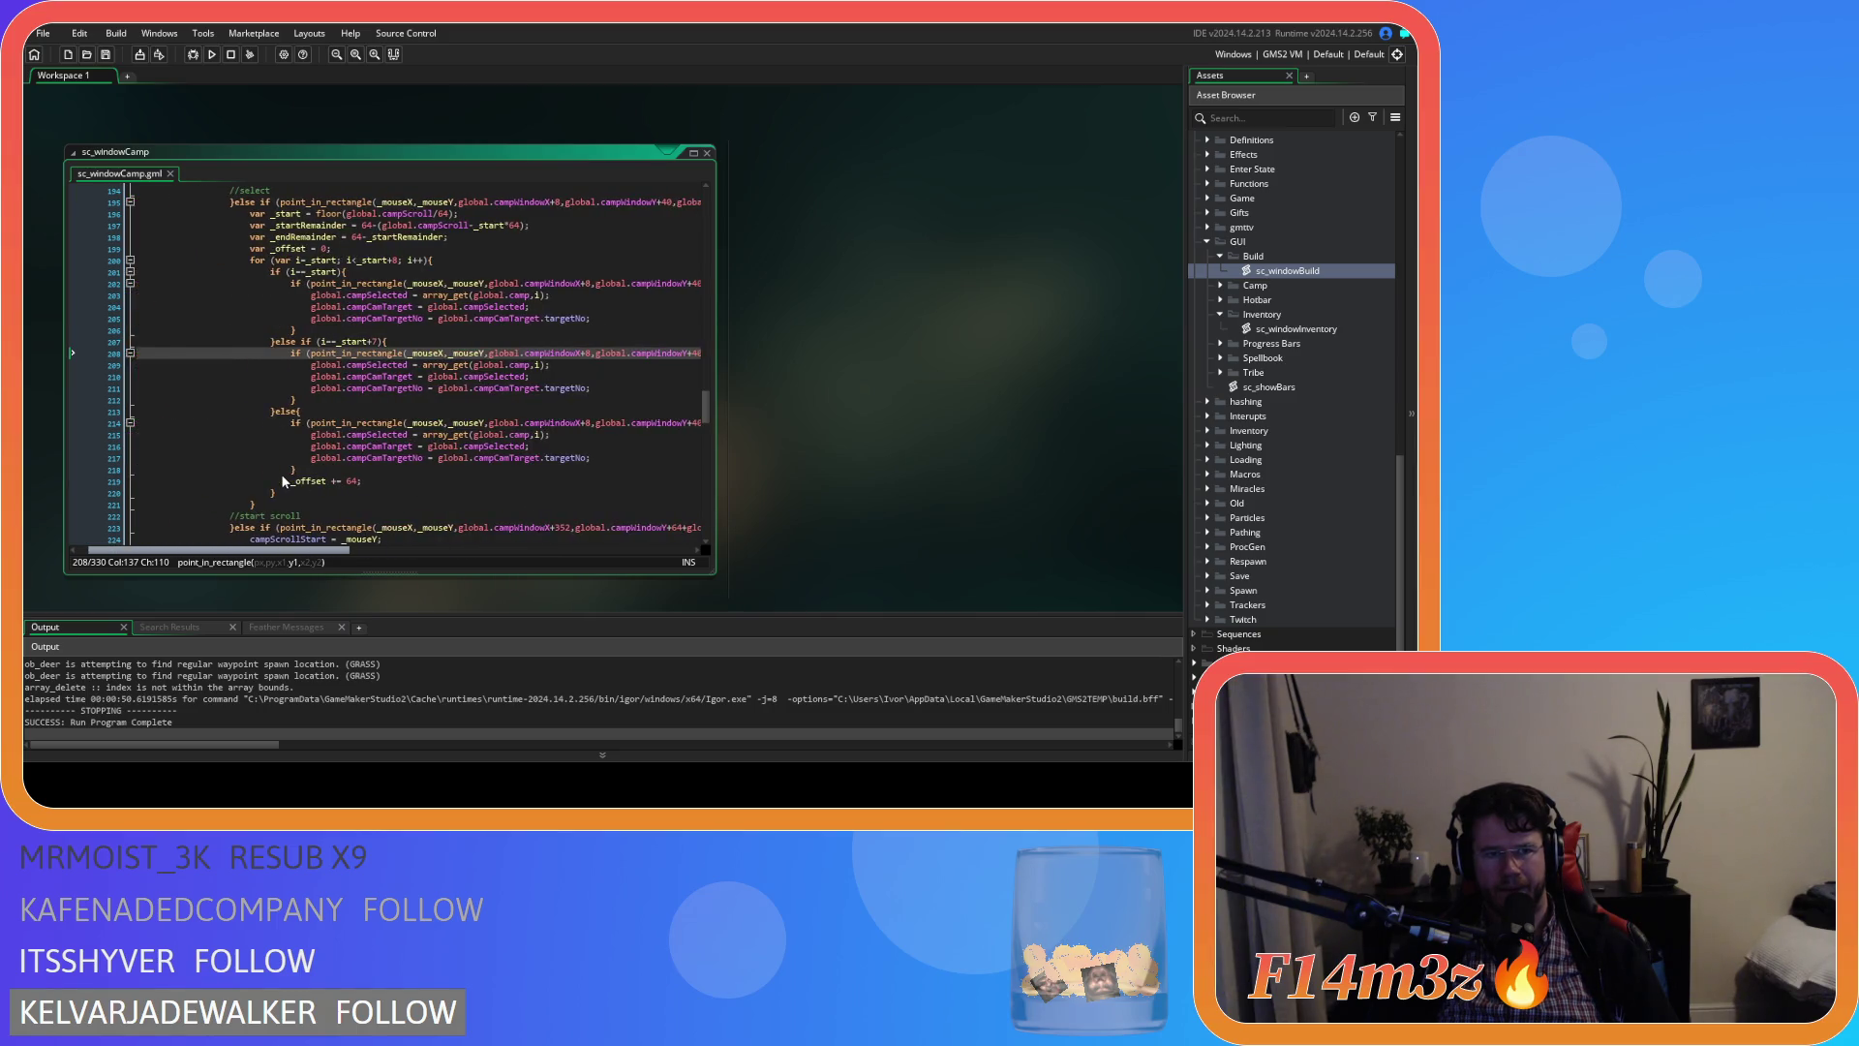
{"action": "left_click", "coordinate": [103, 355]}
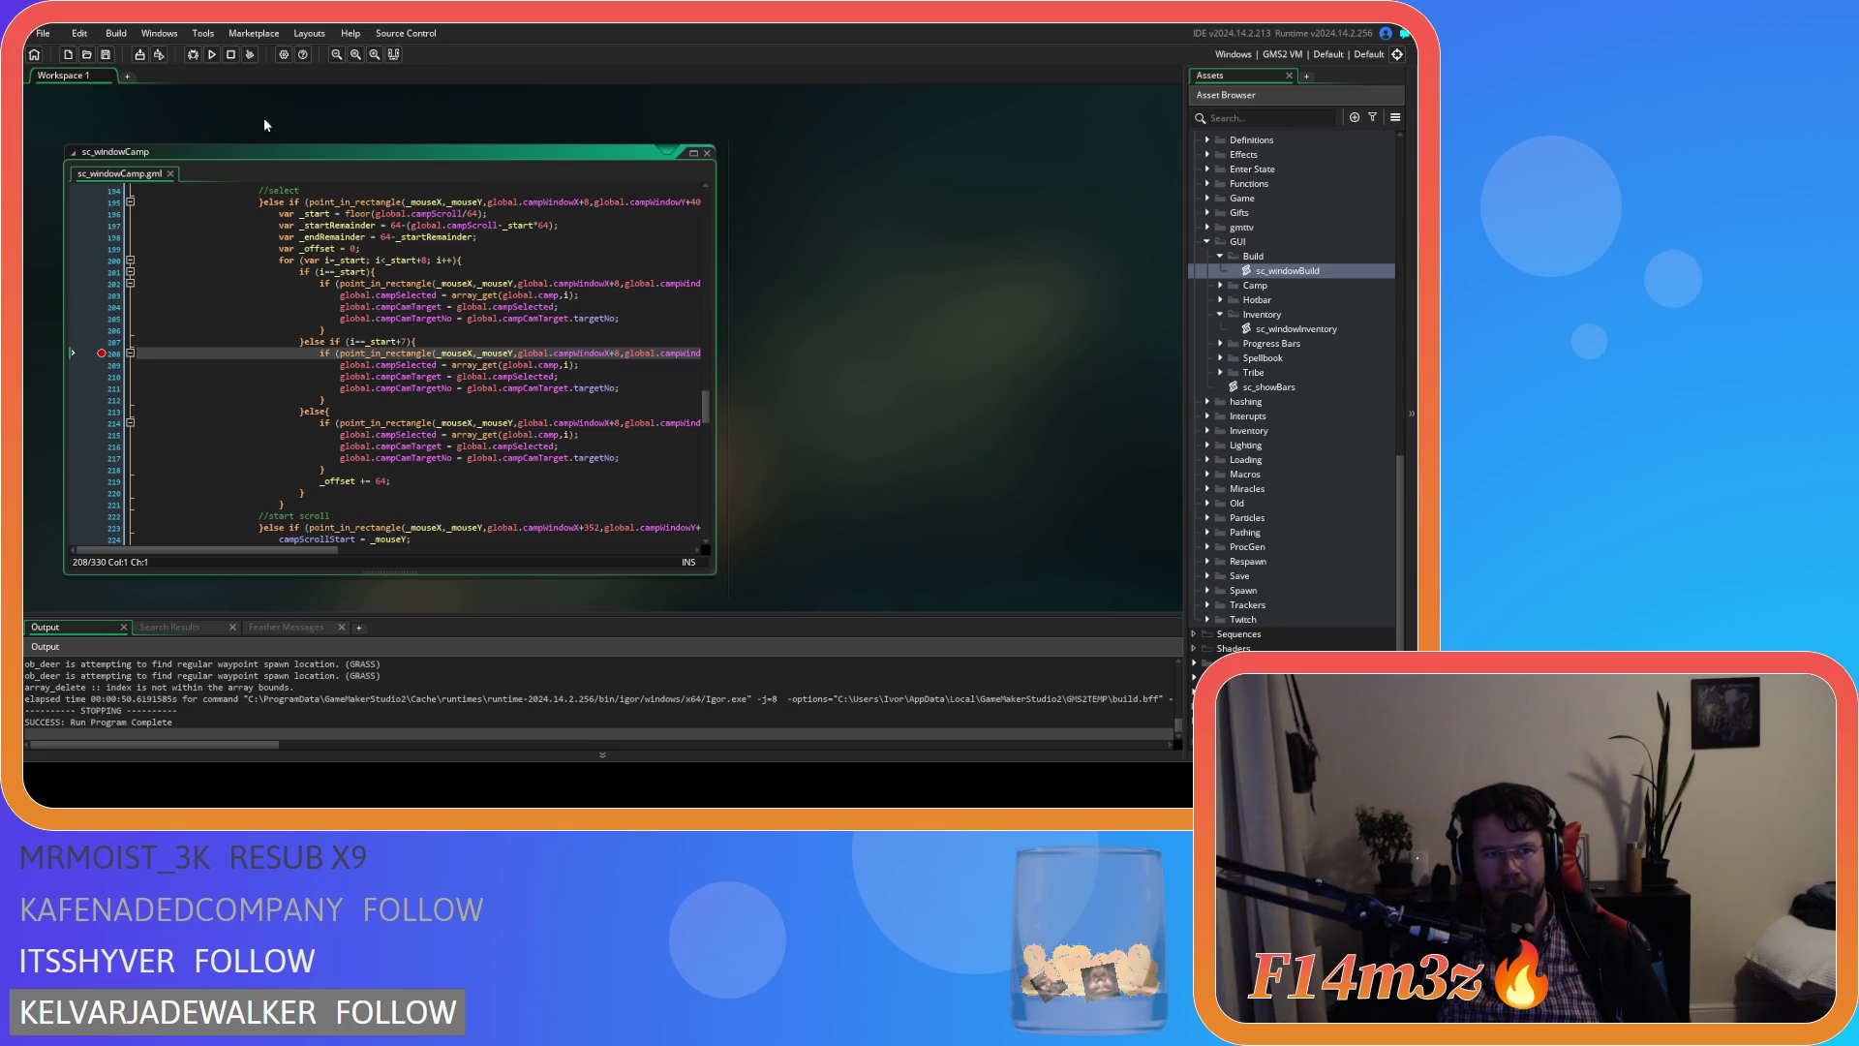
{"action": "left_click", "coordinate": [193, 54]}
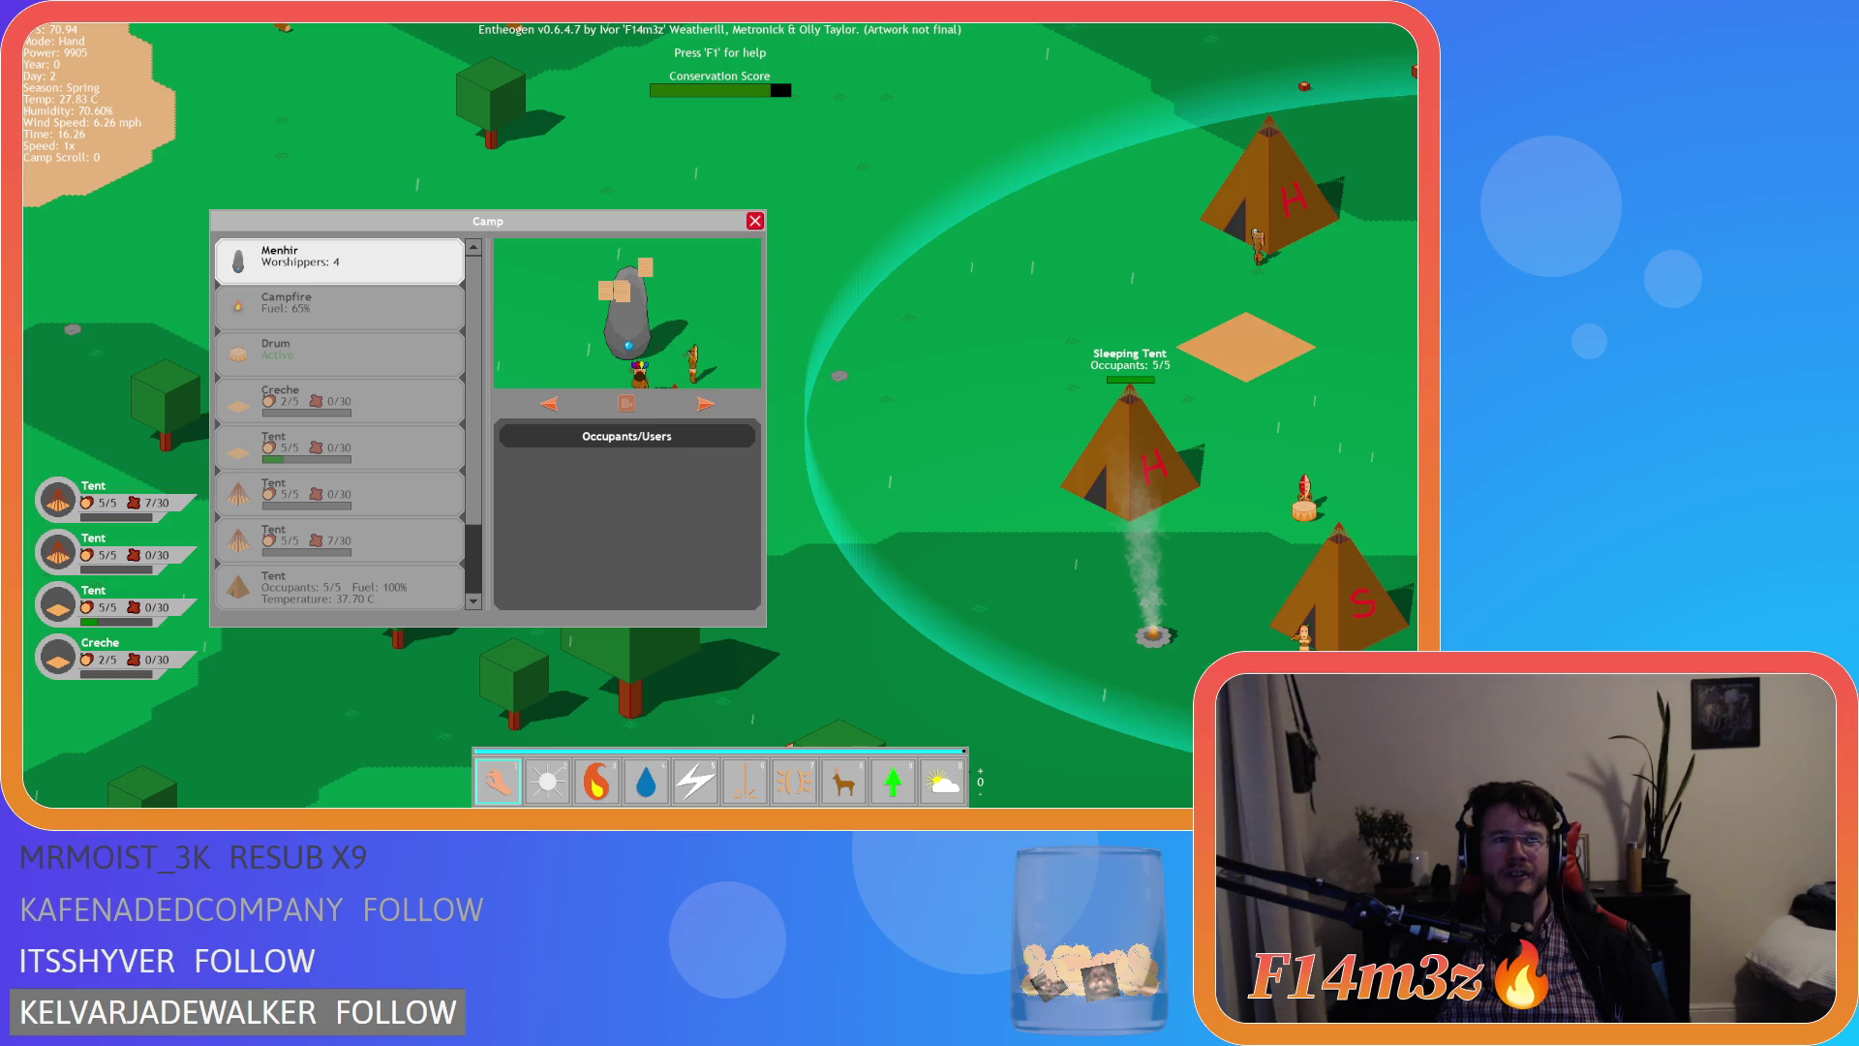
Quit the running Entheogen game with Escape
{"action": "key", "text": "Escape"}
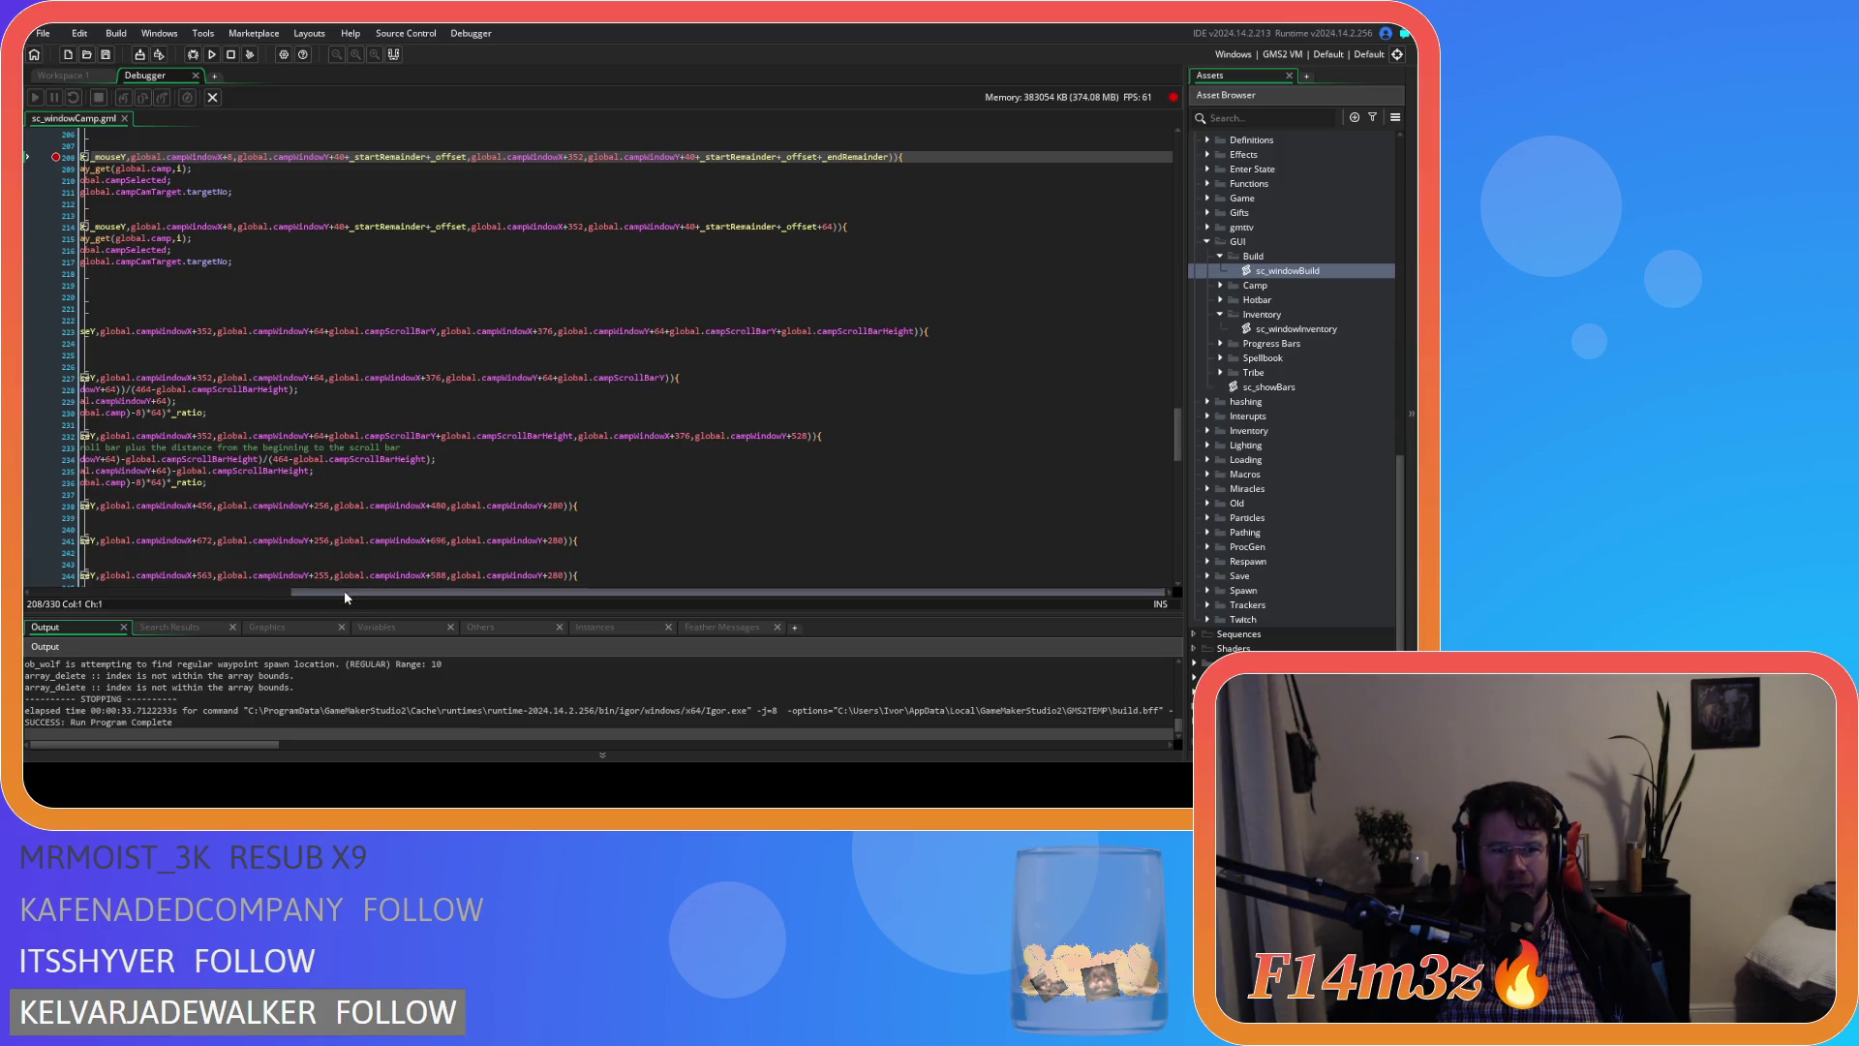
Close the Debugger tab to return to the sc_windowCamp workspace
{"action": "scroll", "coordinate": [66, 550], "scroll_direction": "up", "scroll_amount": 7}
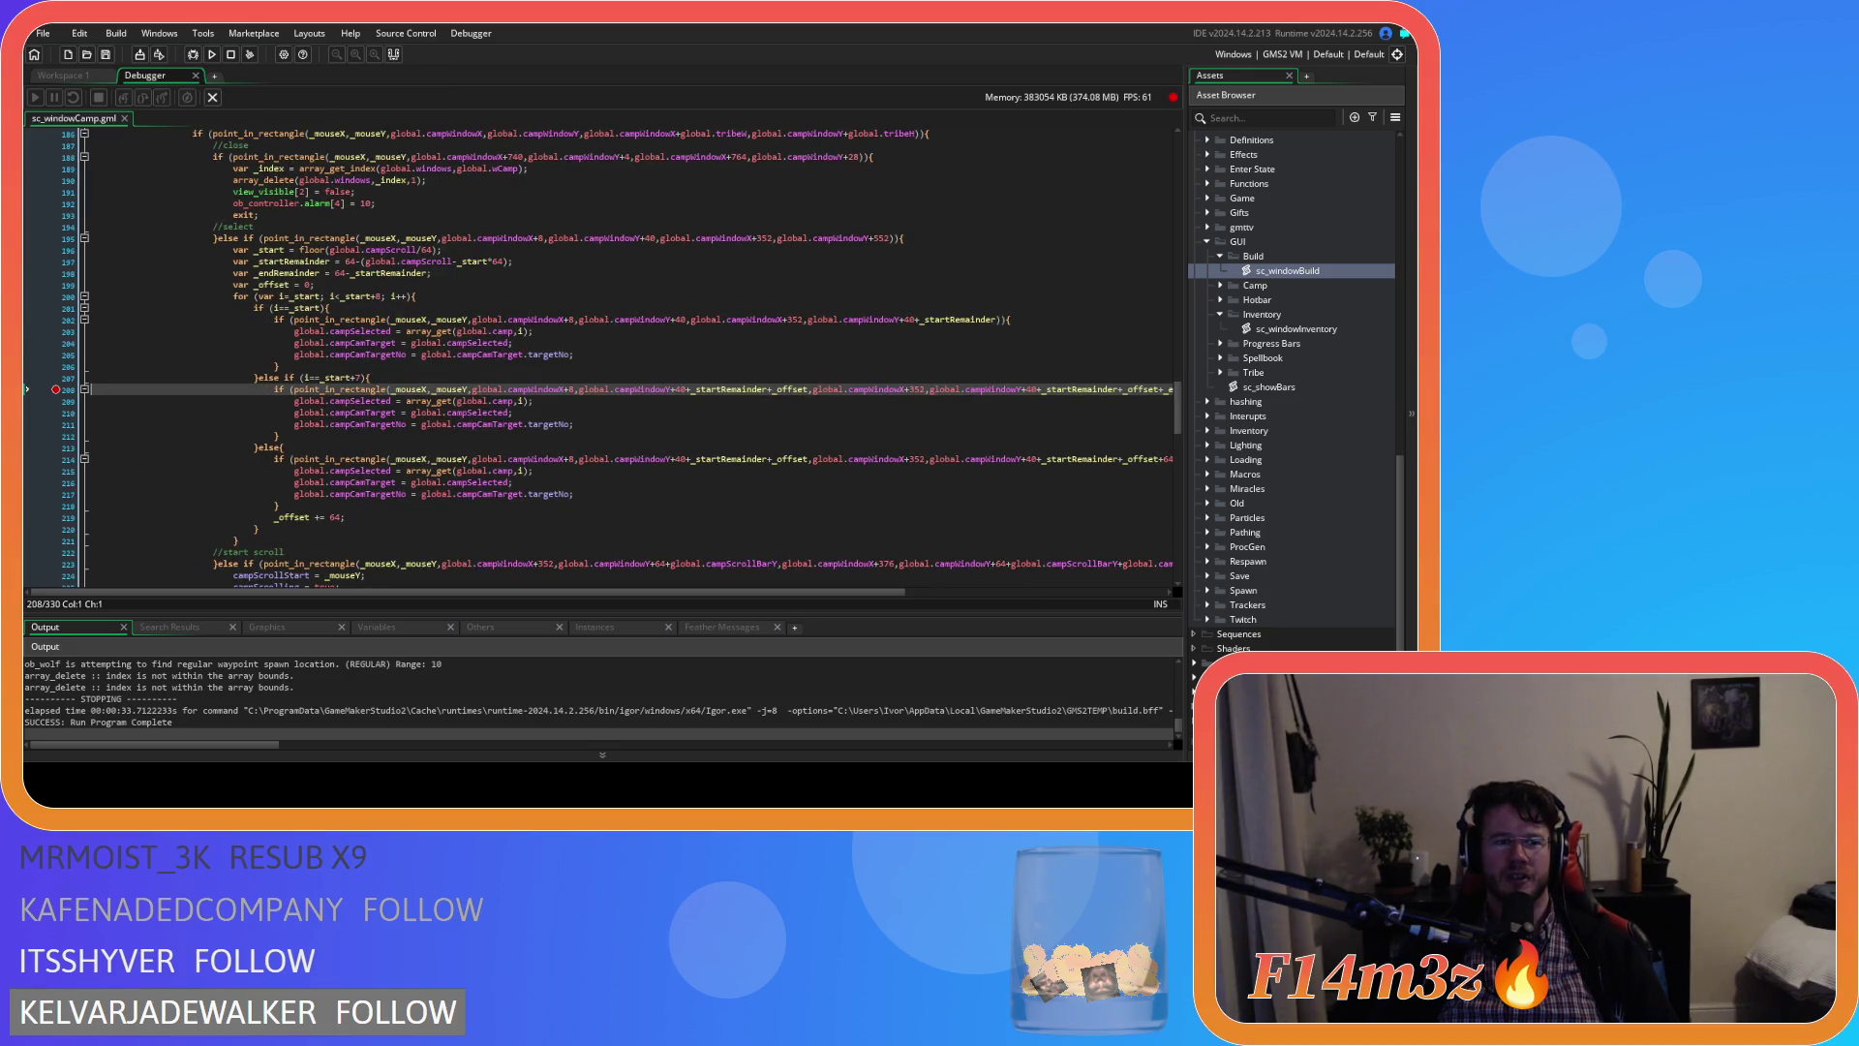
{"action": "scroll", "coordinate": [378, 395], "scroll_direction": "up", "scroll_amount": 5}
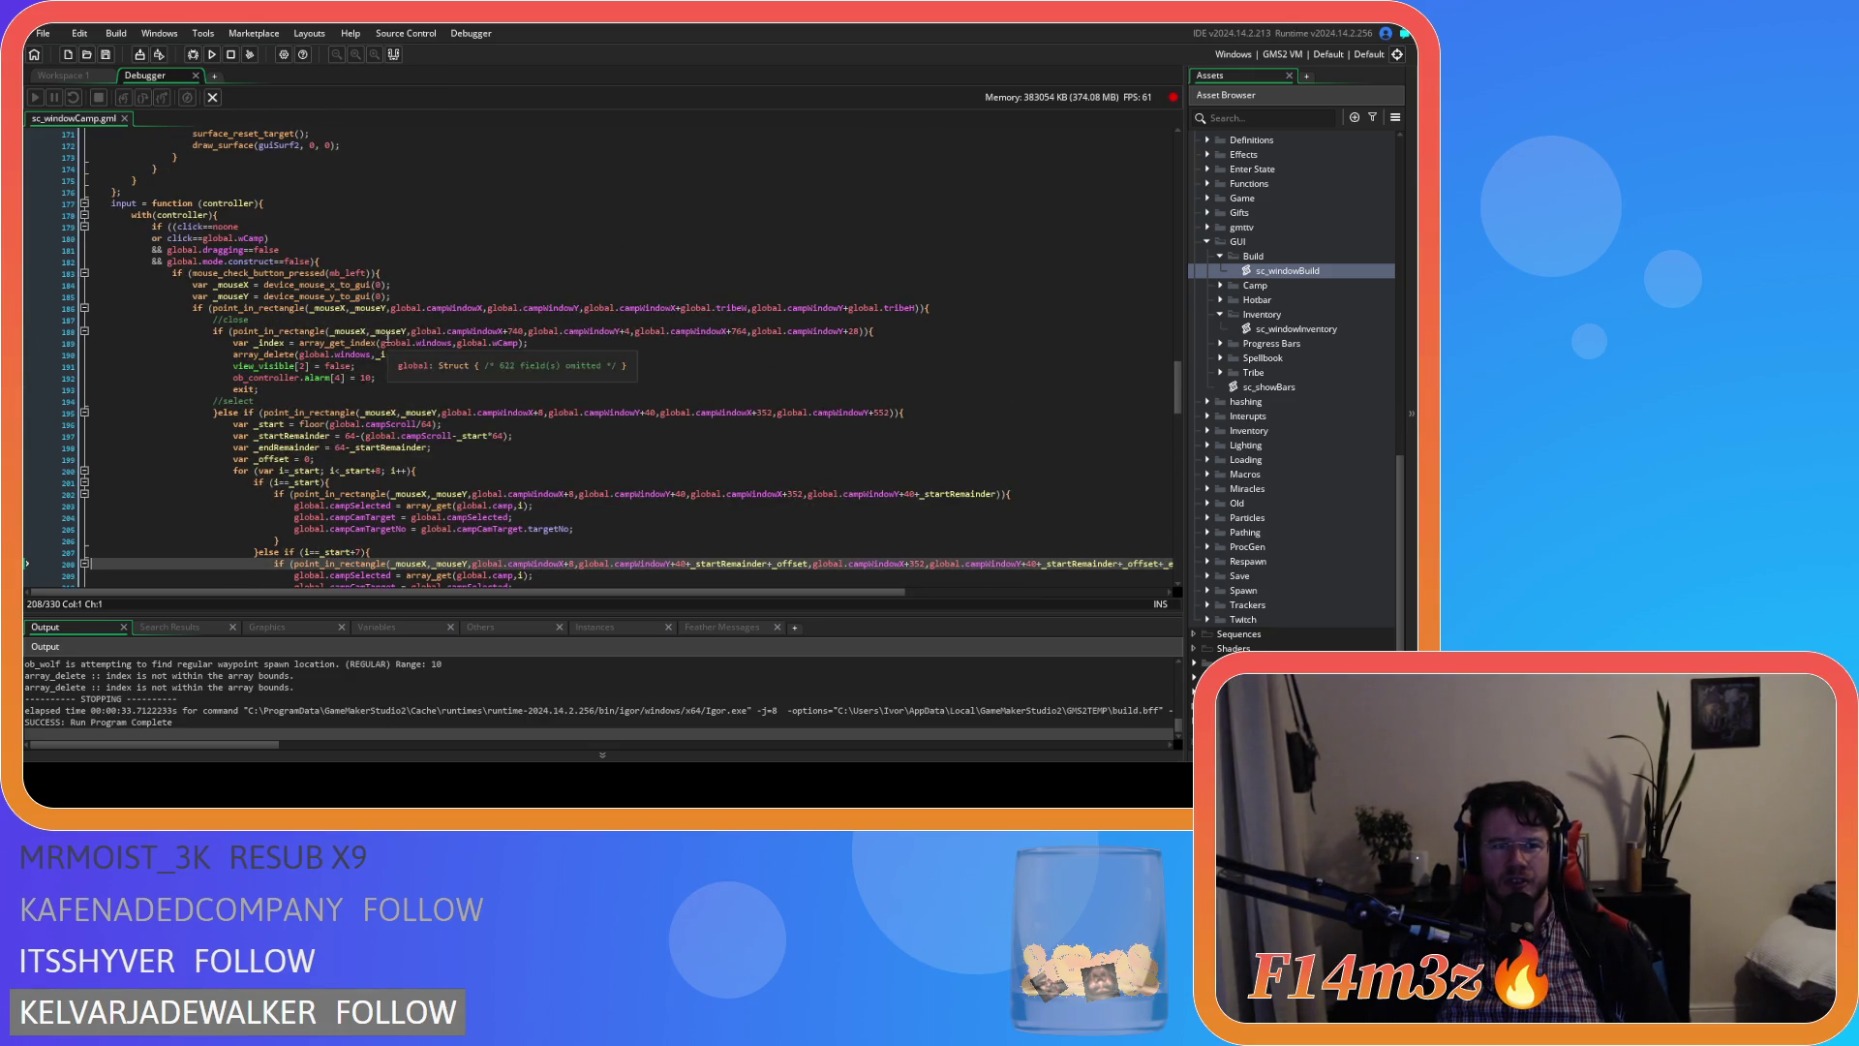
{"action": "scroll", "coordinate": [378, 395], "scroll_direction": "up", "scroll_amount": 3}
{"action": "scroll", "coordinate": [378, 395], "scroll_direction": "down", "scroll_amount": 3}
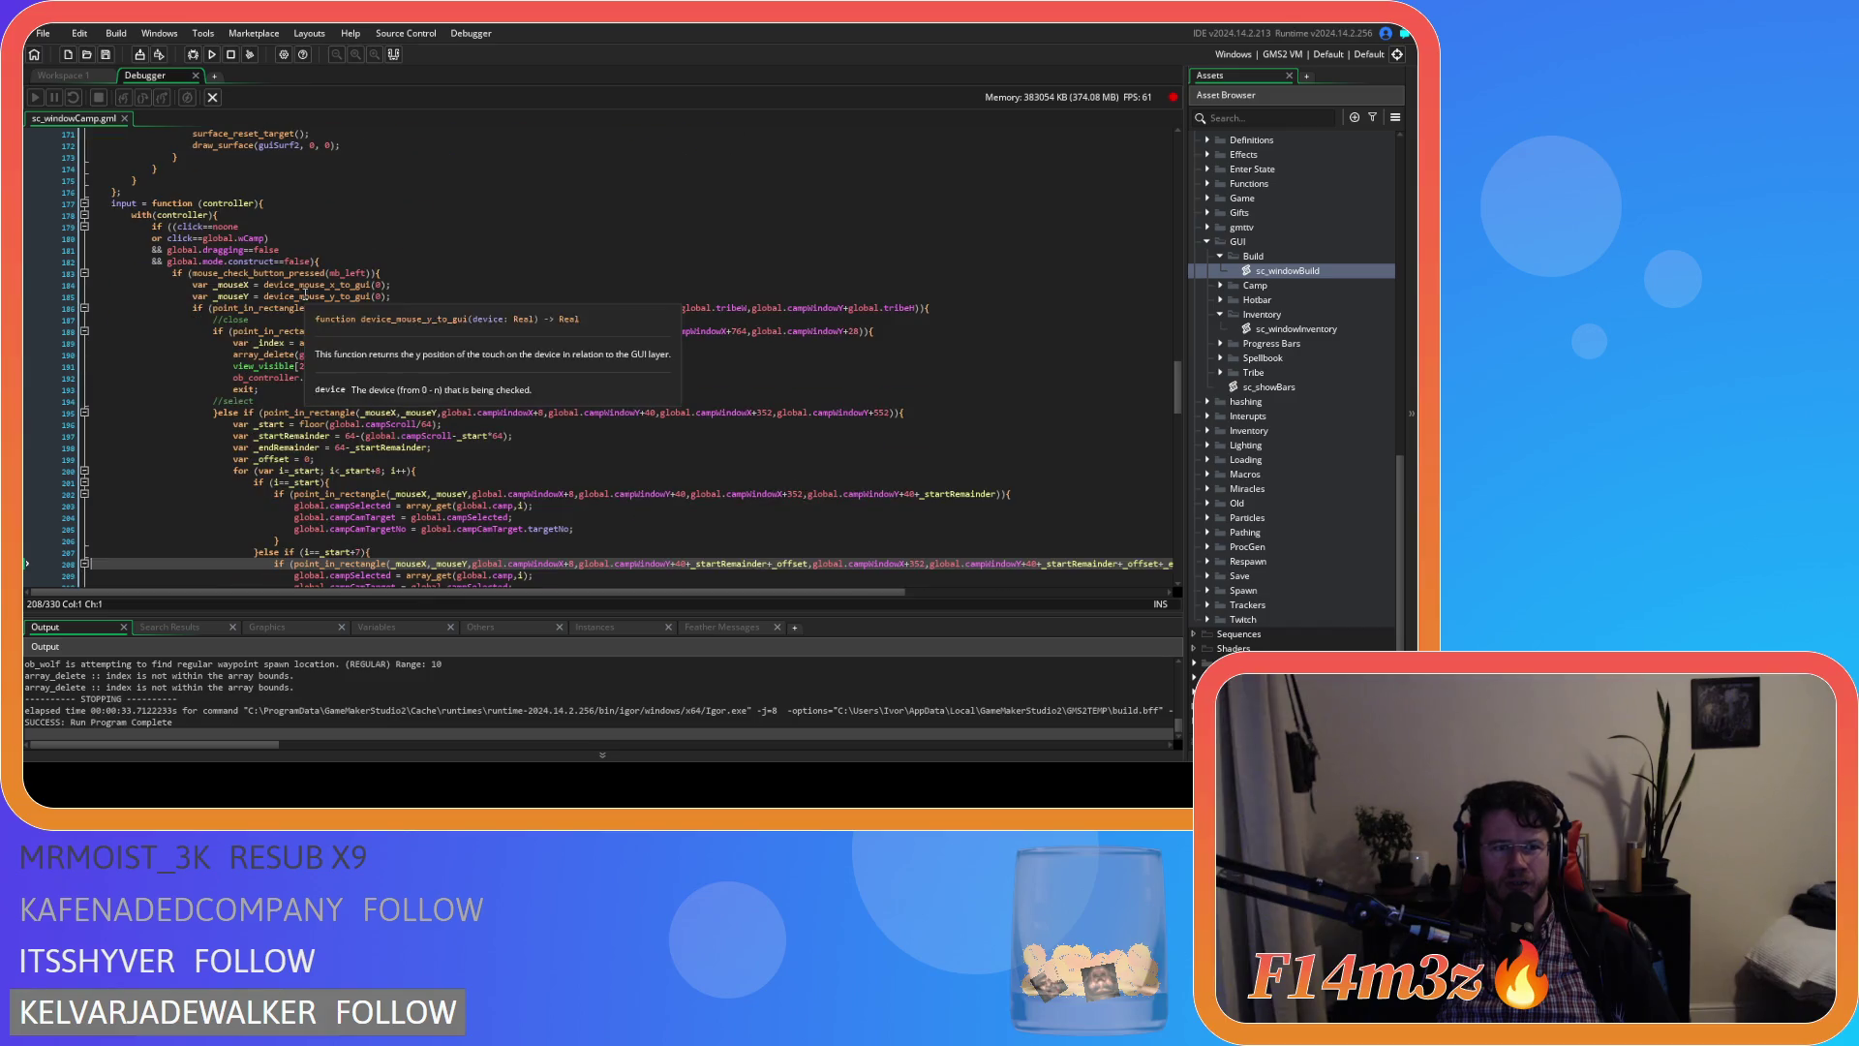
{"action": "left_click", "coordinate": [195, 77]}
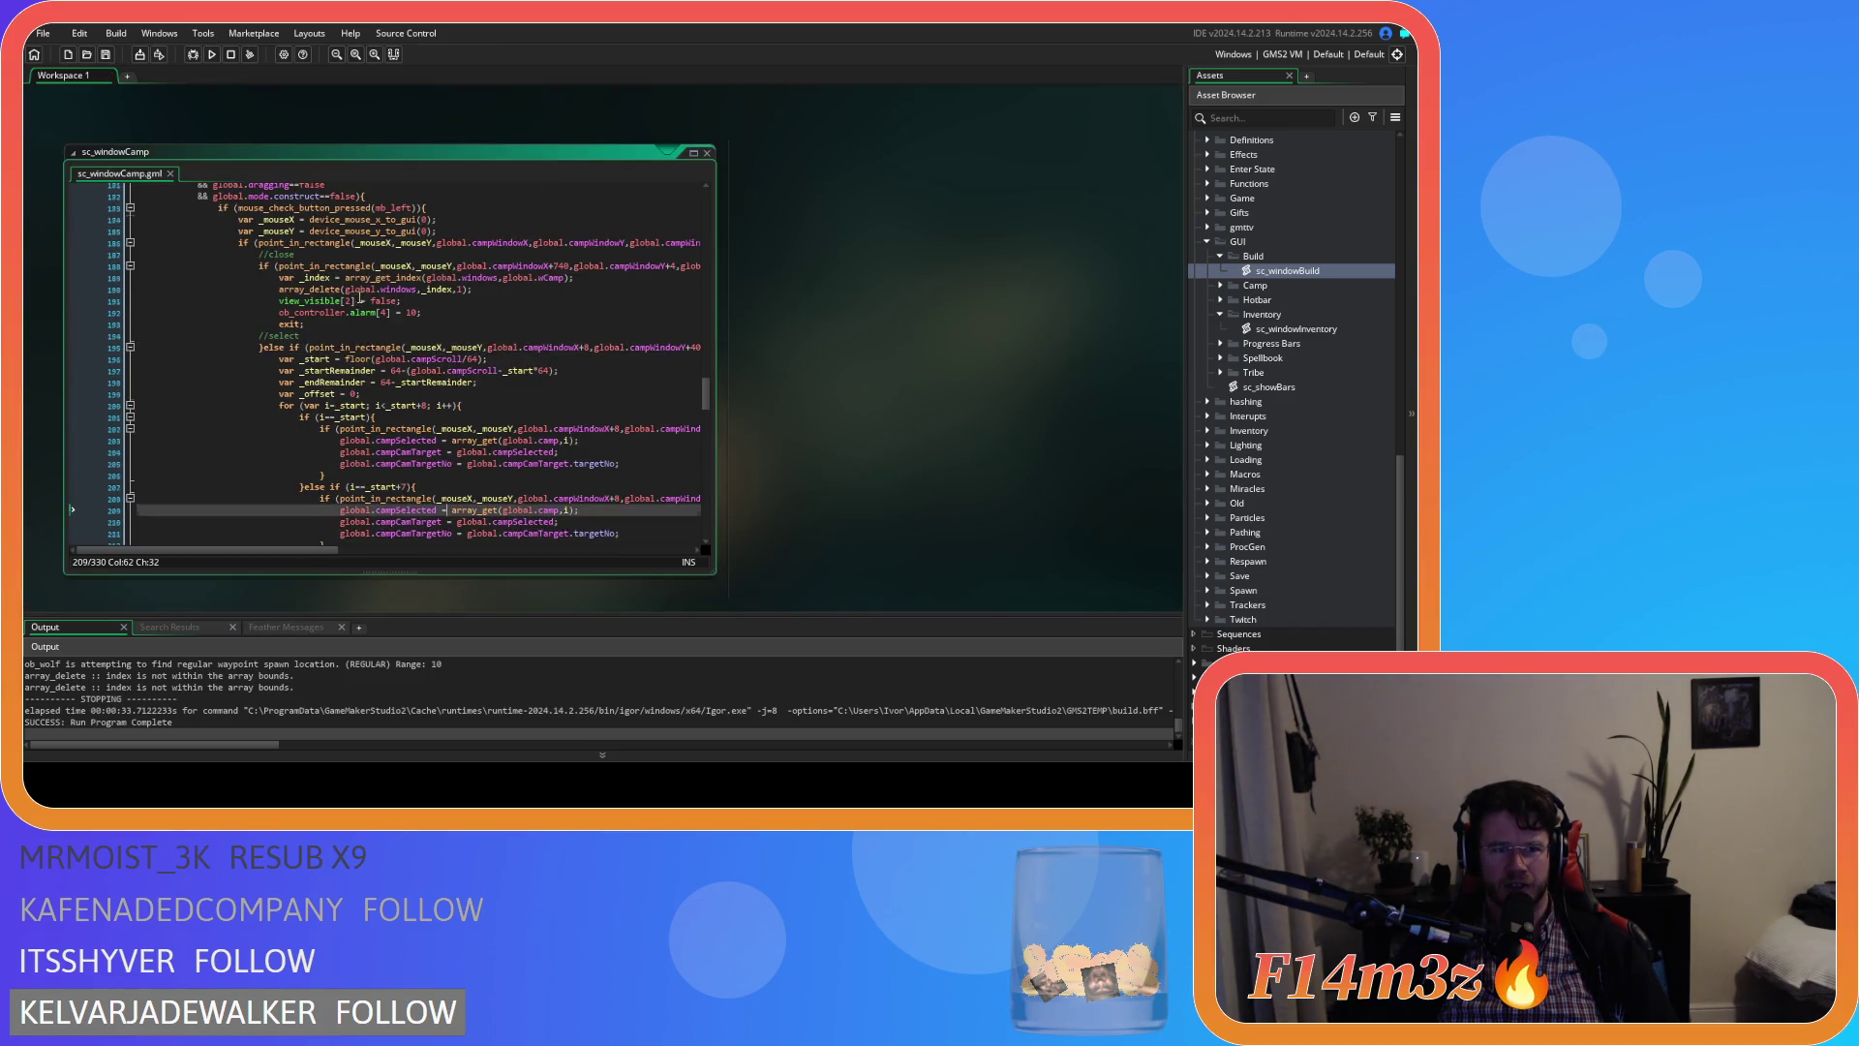
Select the _endRemainder calculation on line 198, then its 64 value
{"action": "scroll", "coordinate": [353, 302], "scroll_direction": "up", "scroll_amount": 6}
{"action": "scroll", "coordinate": [334, 314], "scroll_direction": "down", "scroll_amount": 4}
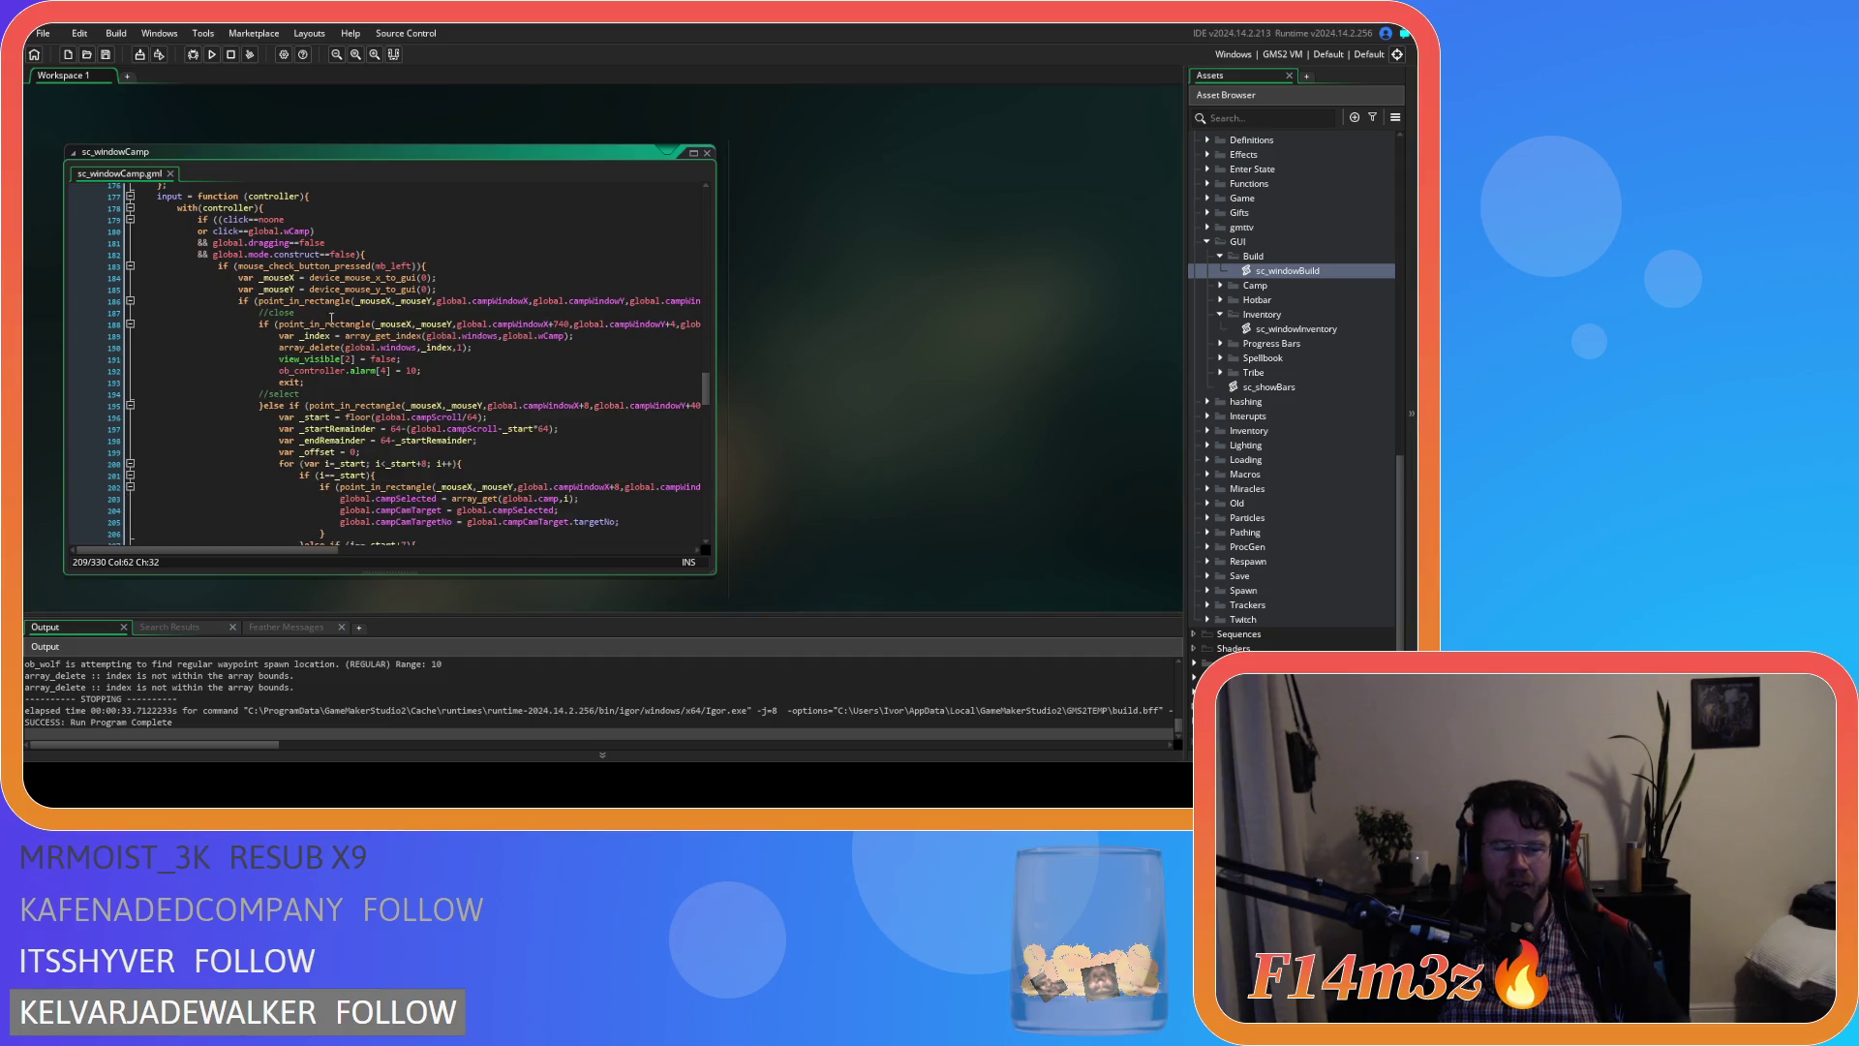
{"action": "scroll", "coordinate": [399, 363], "scroll_direction": "down", "scroll_amount": 4}
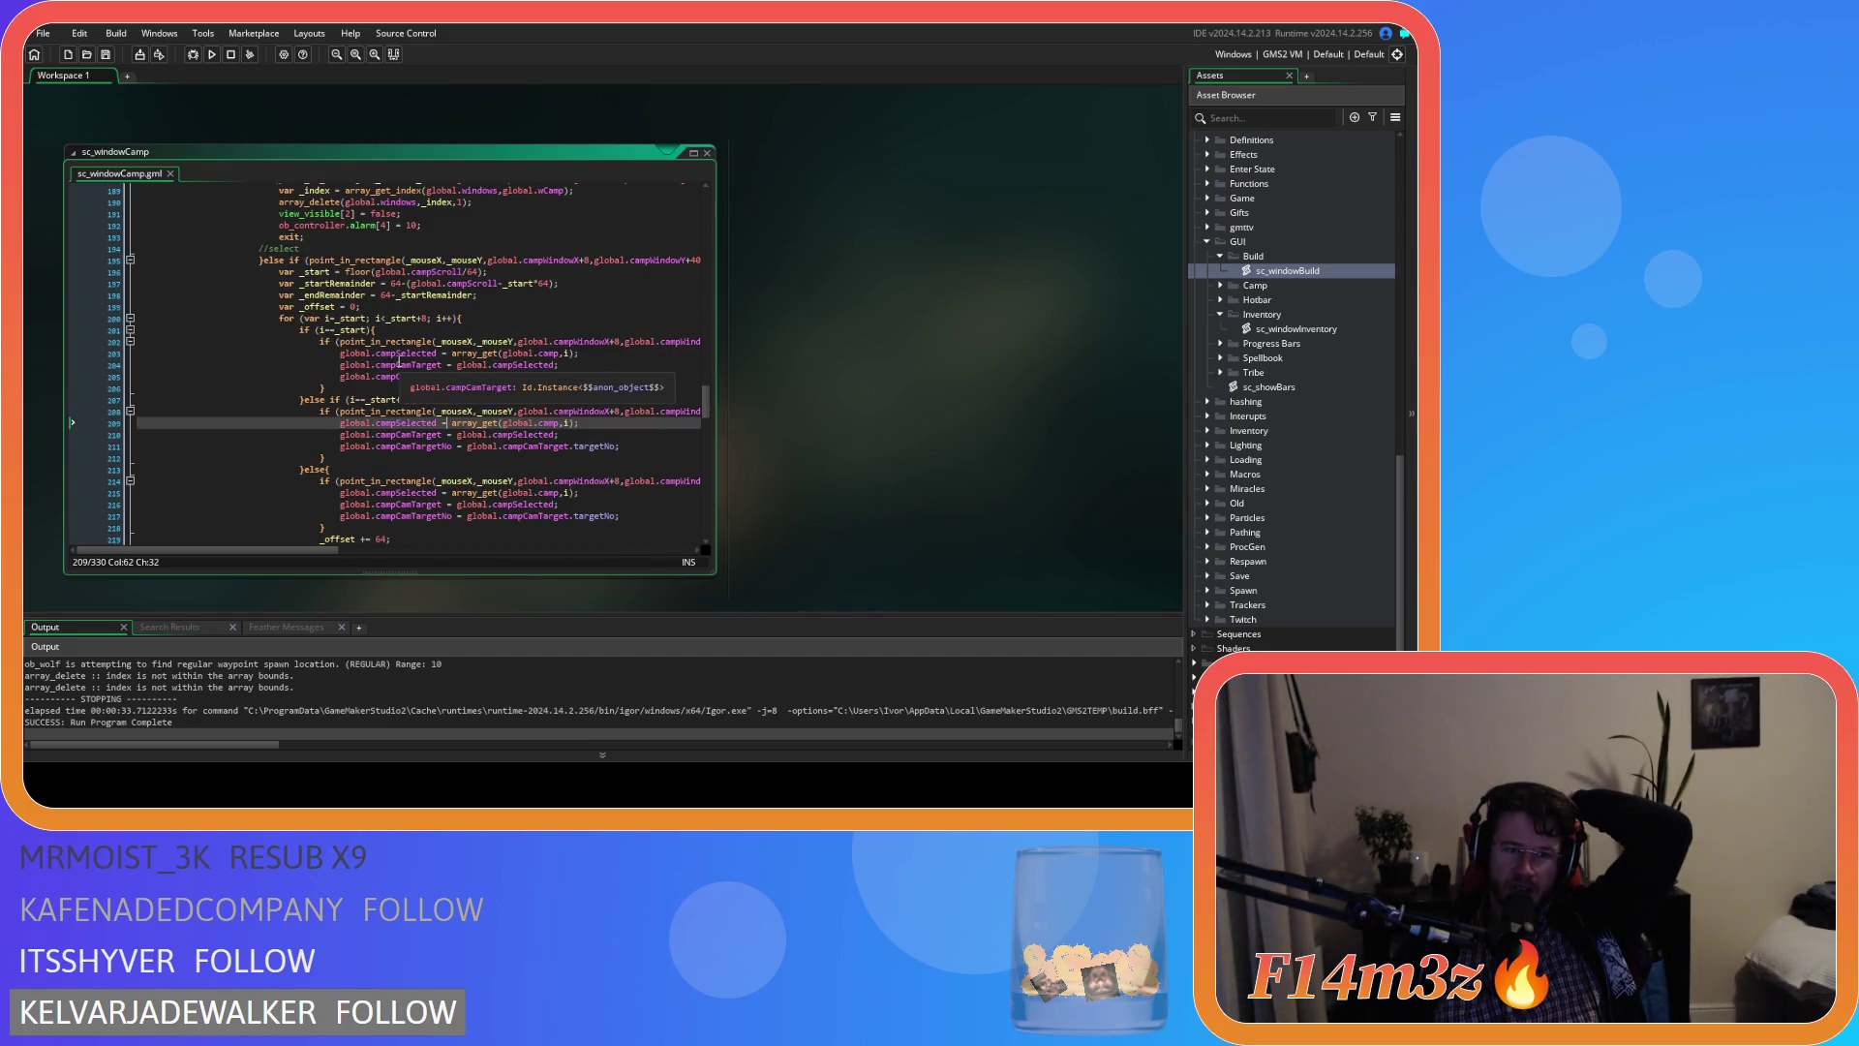
{"action": "left_click_drag", "start_coordinate": [305, 296], "coordinate": [476, 296]}
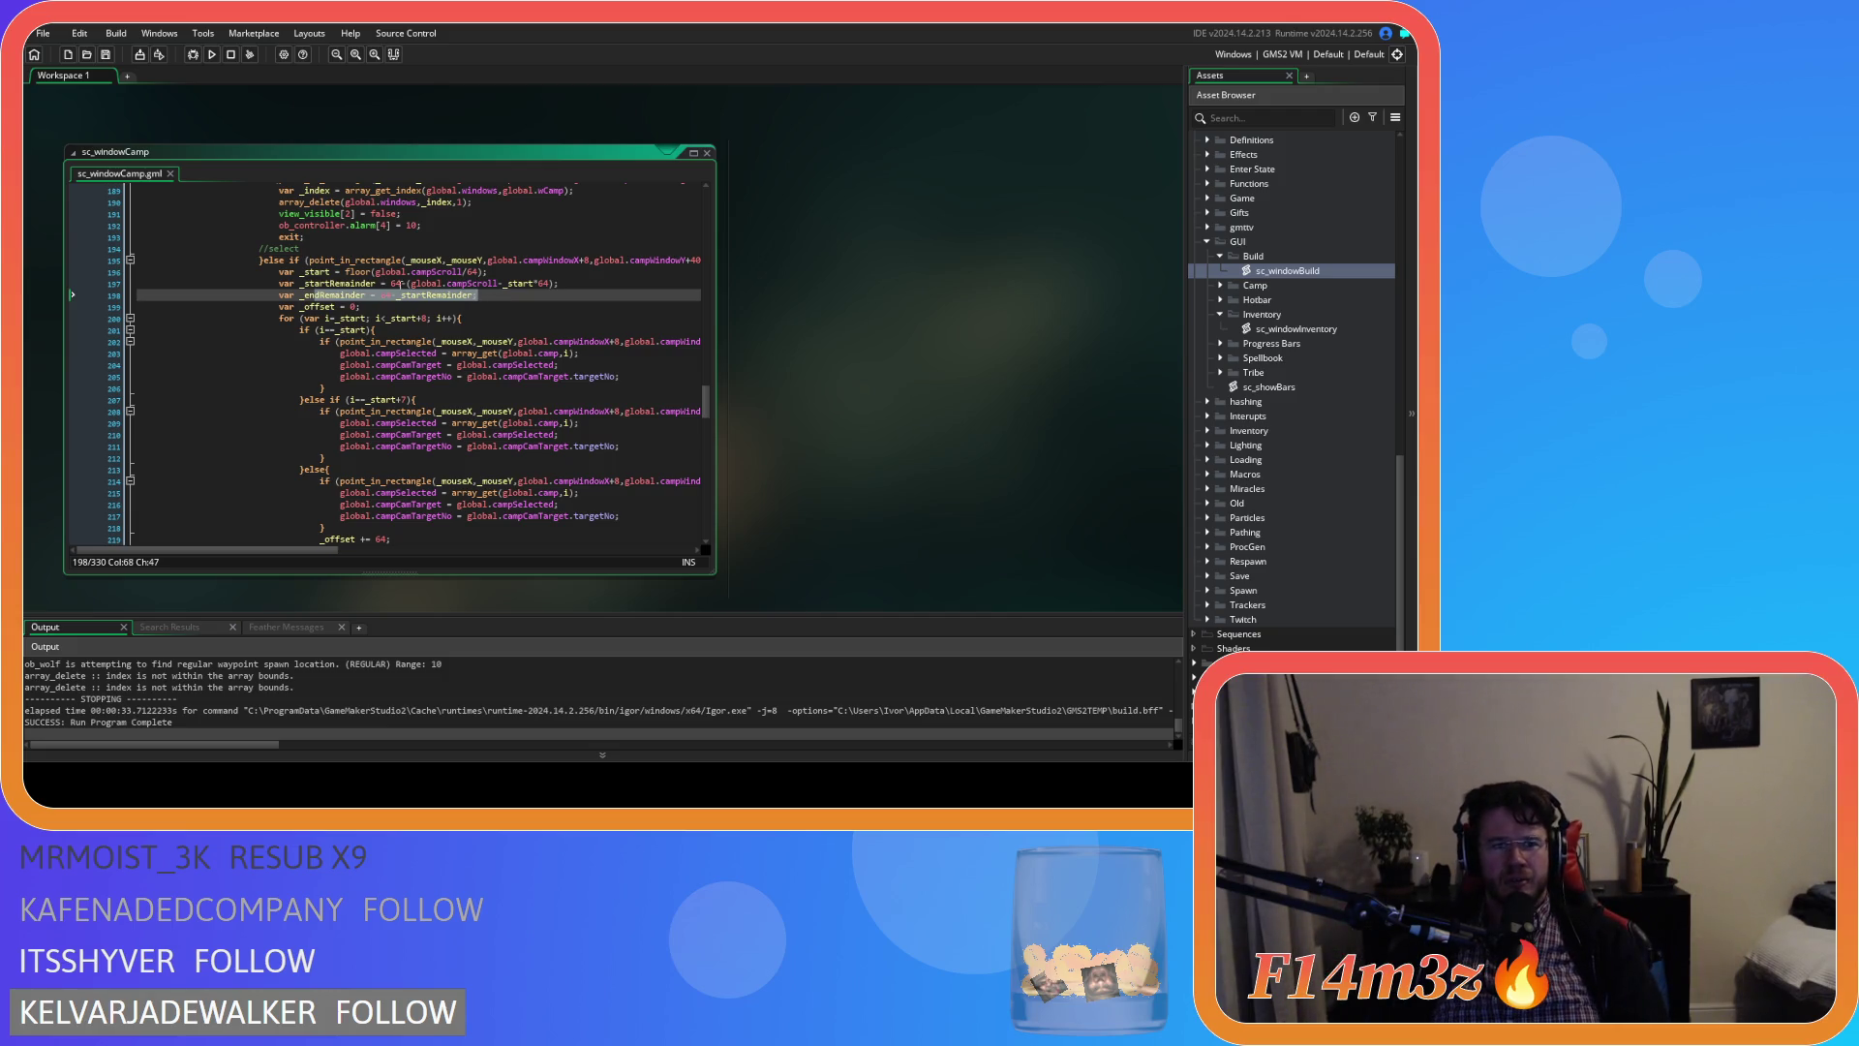
{"action": "double_click", "coordinate": [387, 303]}
Duplicate line 198 and shorten the original to 'var _endRemainder = 64;'
{"action": "left_click", "coordinate": [387, 296]}
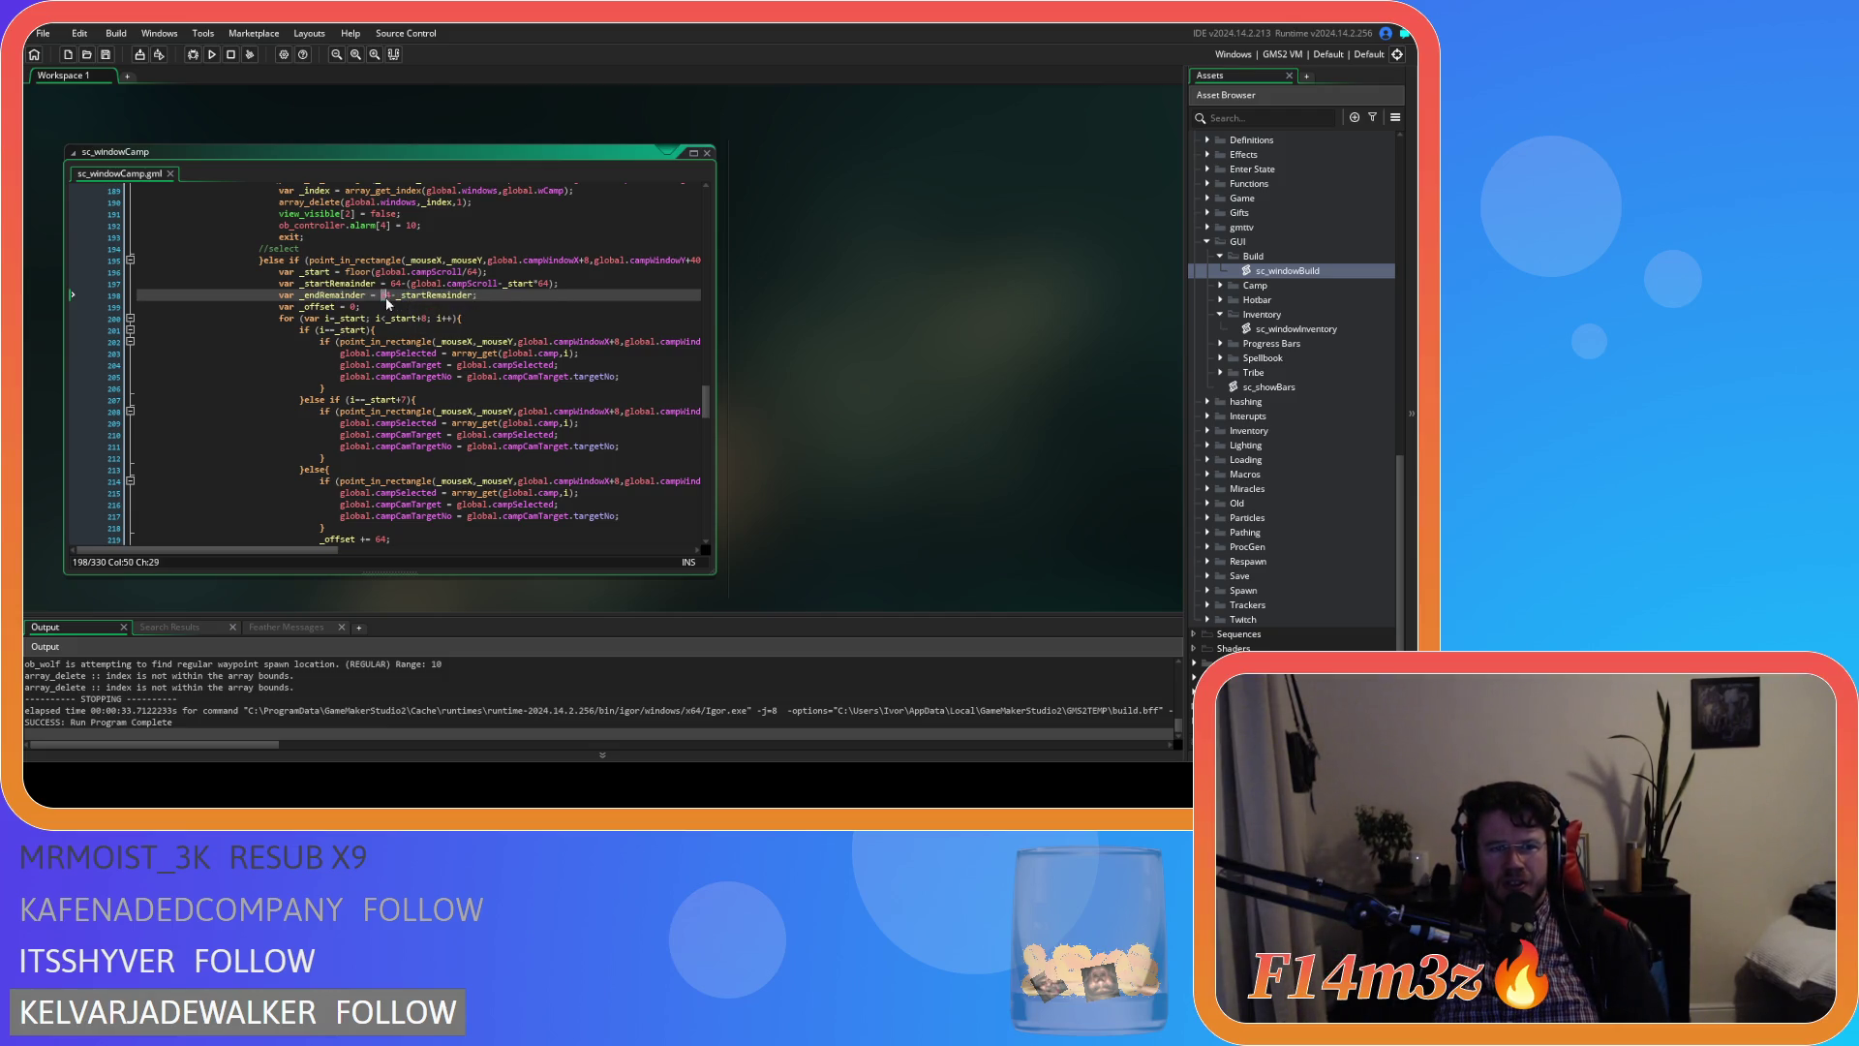
{"action": "left_click", "coordinate": [487, 293]}
{"action": "key", "text": "ctrl+d"}
{"action": "left_click_drag", "start_coordinate": [476, 295], "coordinate": [397, 294]}
{"action": "key", "text": "BackSpace"}
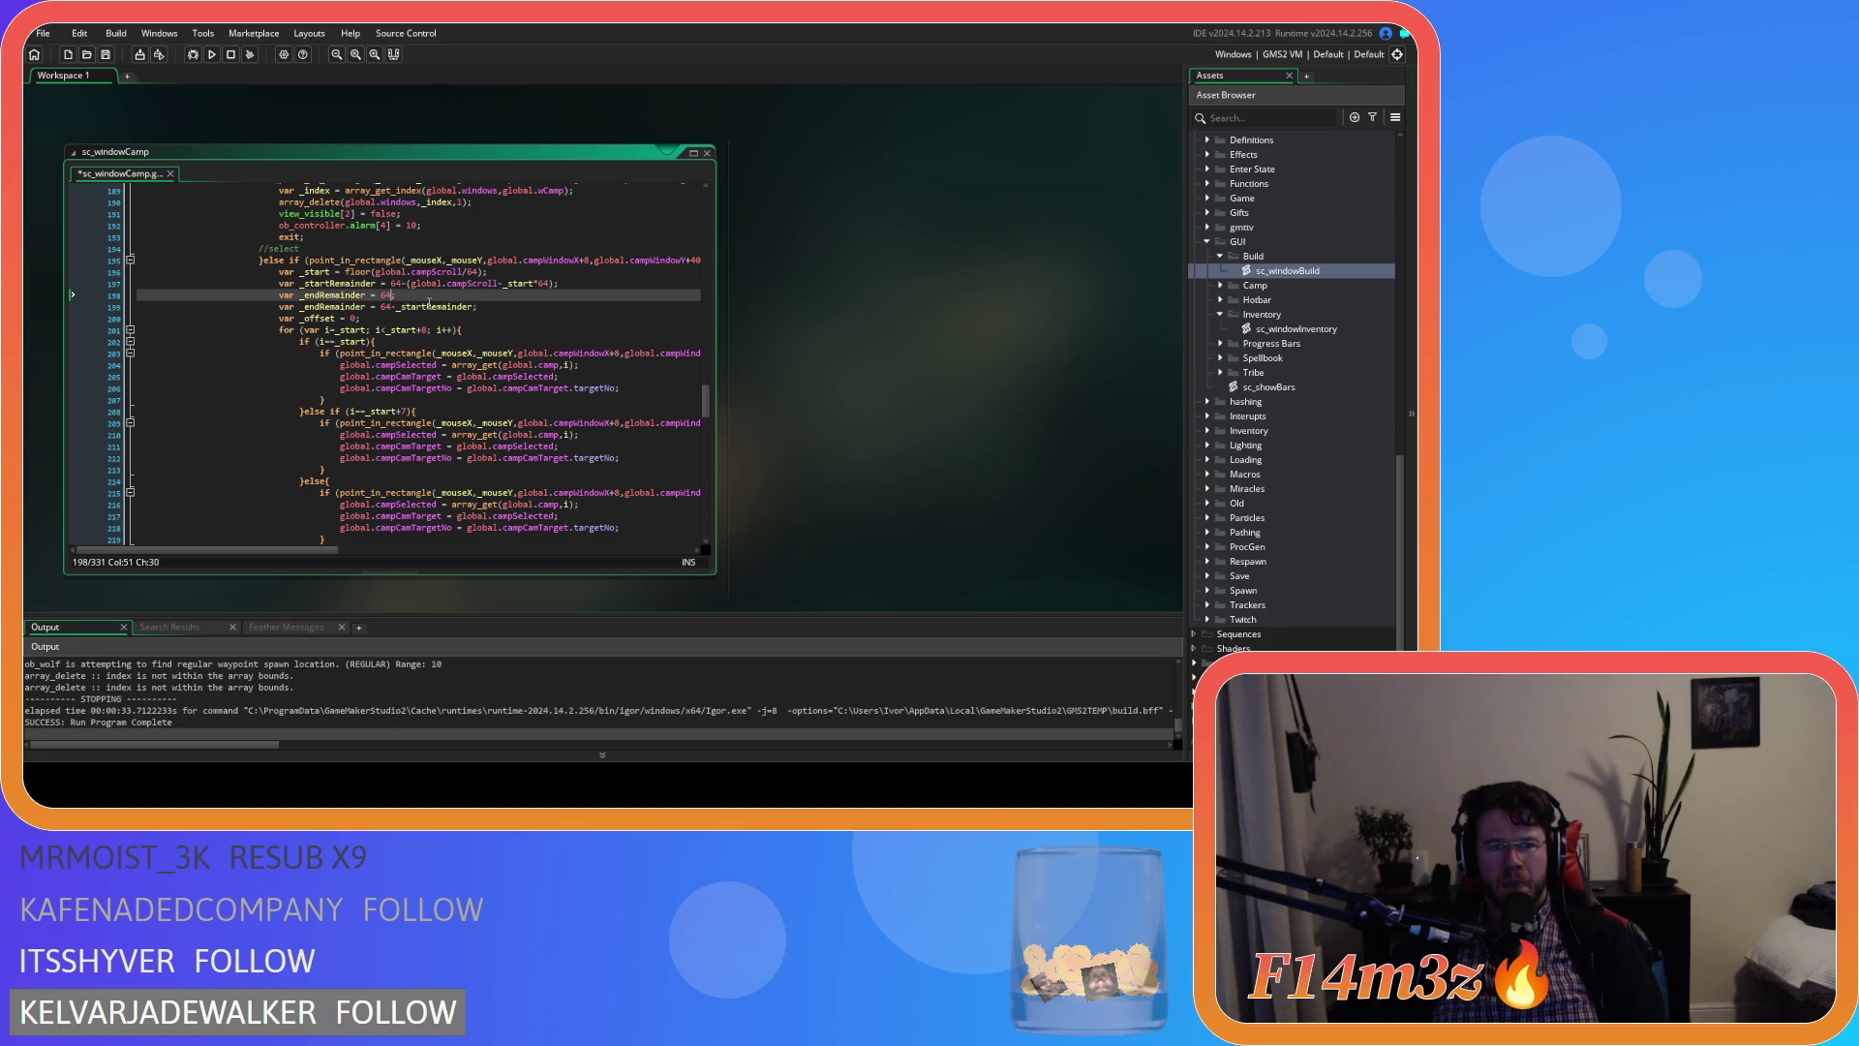
{"action": "key", "text": "BackSpace"}
{"action": "type", "text": ";"}
{"action": "key", "text": "Return"}
Wrap the copied 64-_startRemainder assignment in 'if (_startRemainder<64){ }'
{"action": "type", "text": "if (_st"}
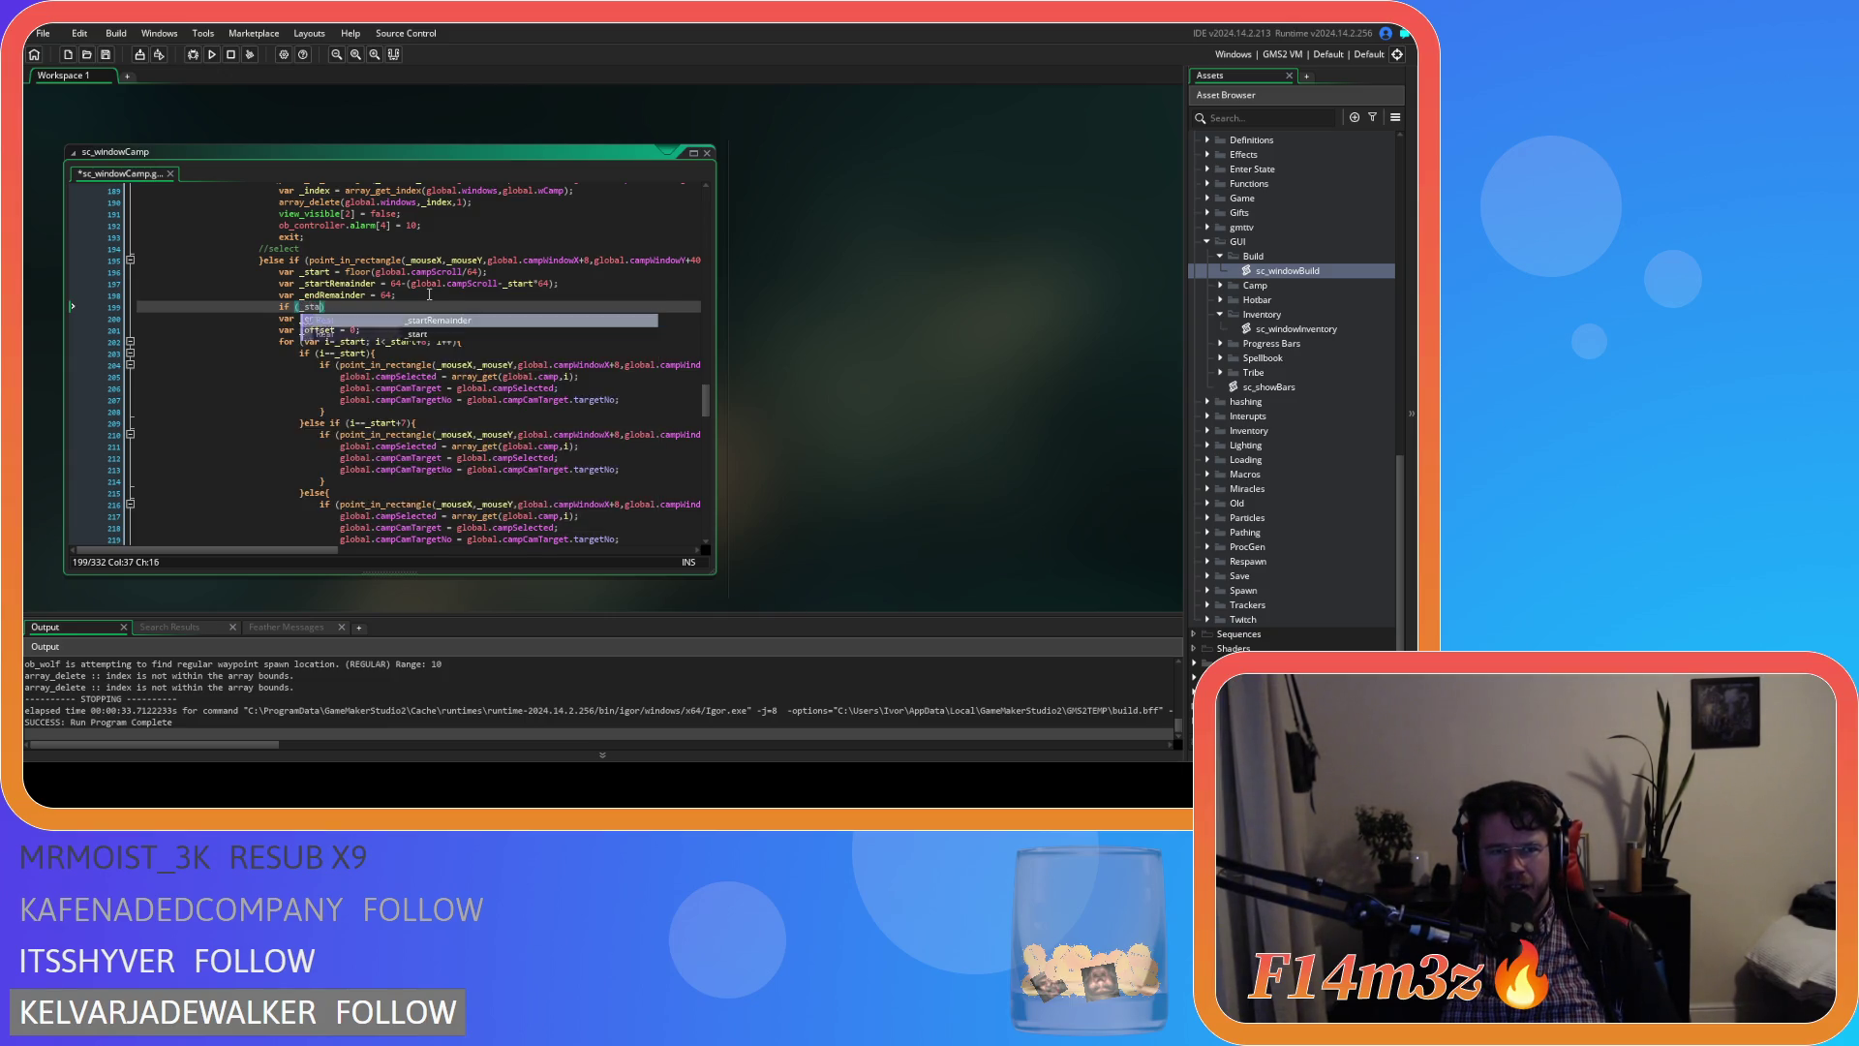
{"action": "type", "text": "art"}
{"action": "key", "text": "Down"}
{"action": "key", "text": "Return"}
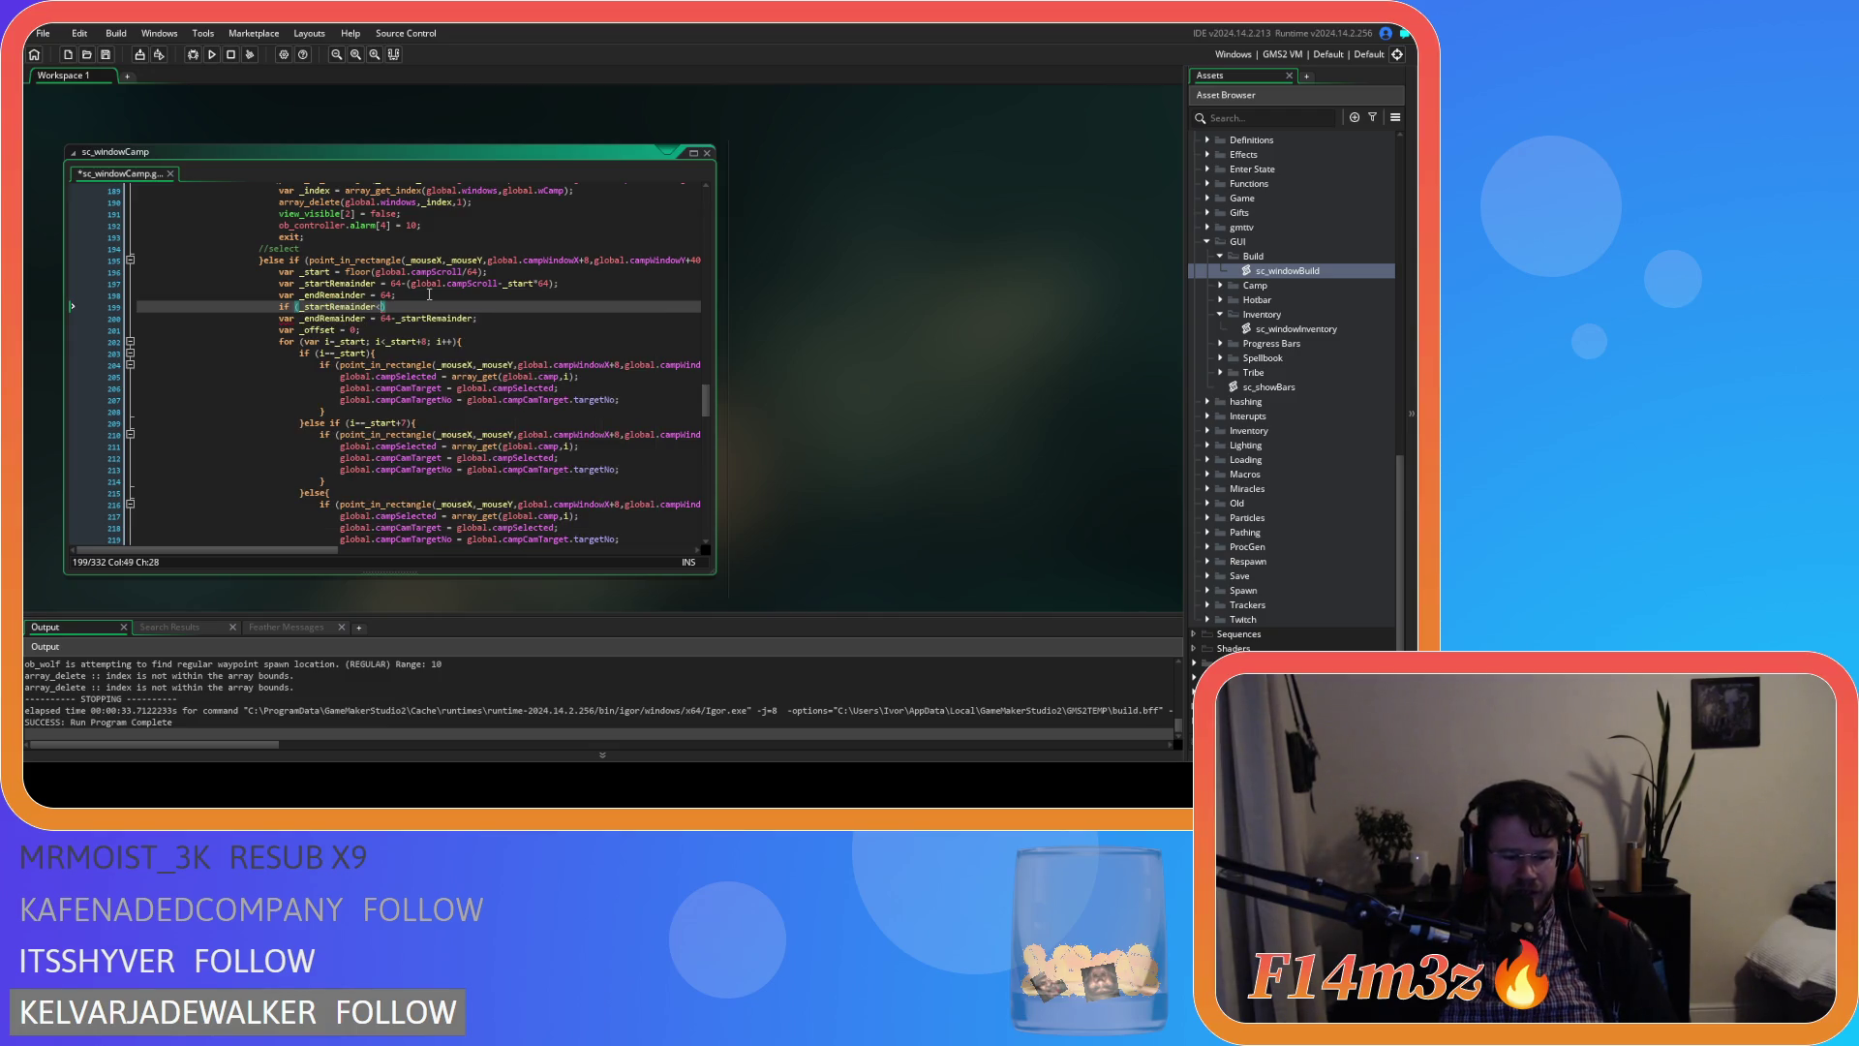
{"action": "type", "text": "4)"}
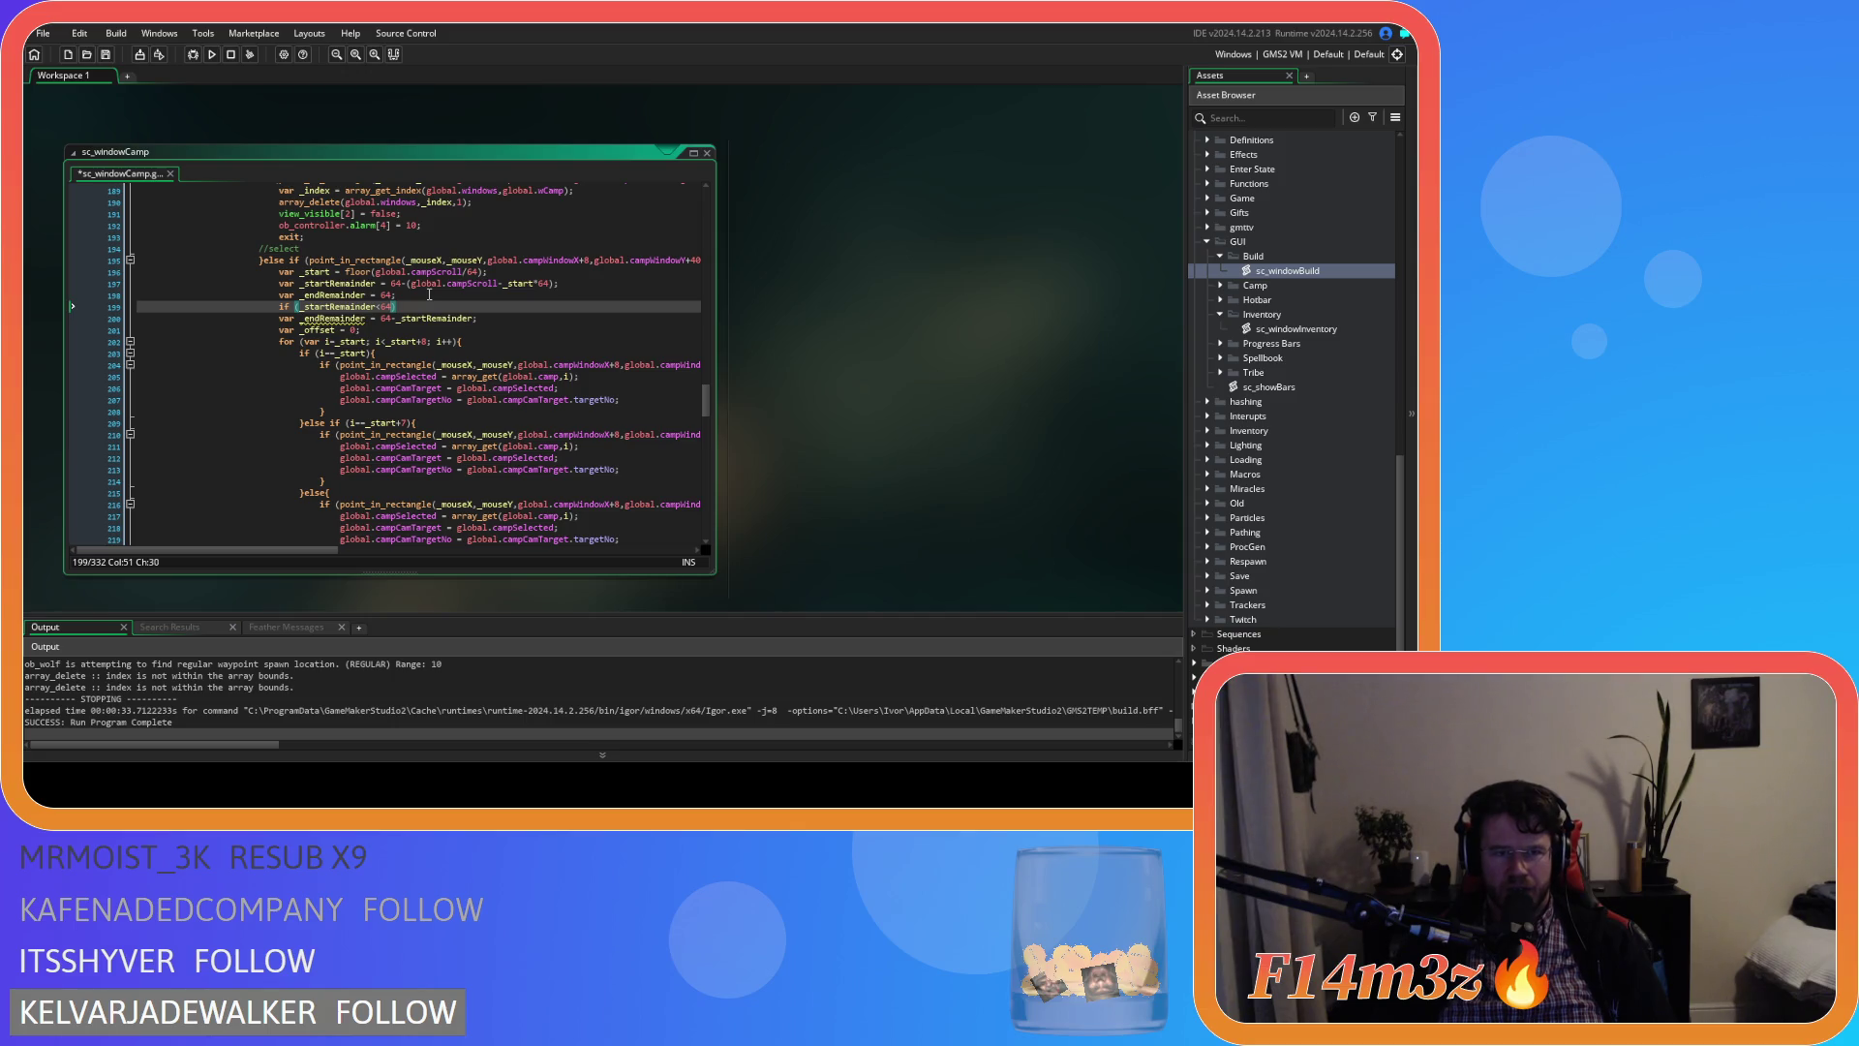
{"action": "type", "text": "{"}
{"action": "left_click", "coordinate": [272, 326]}
{"action": "key", "text": "Up"}
{"action": "key", "text": "Tab"}
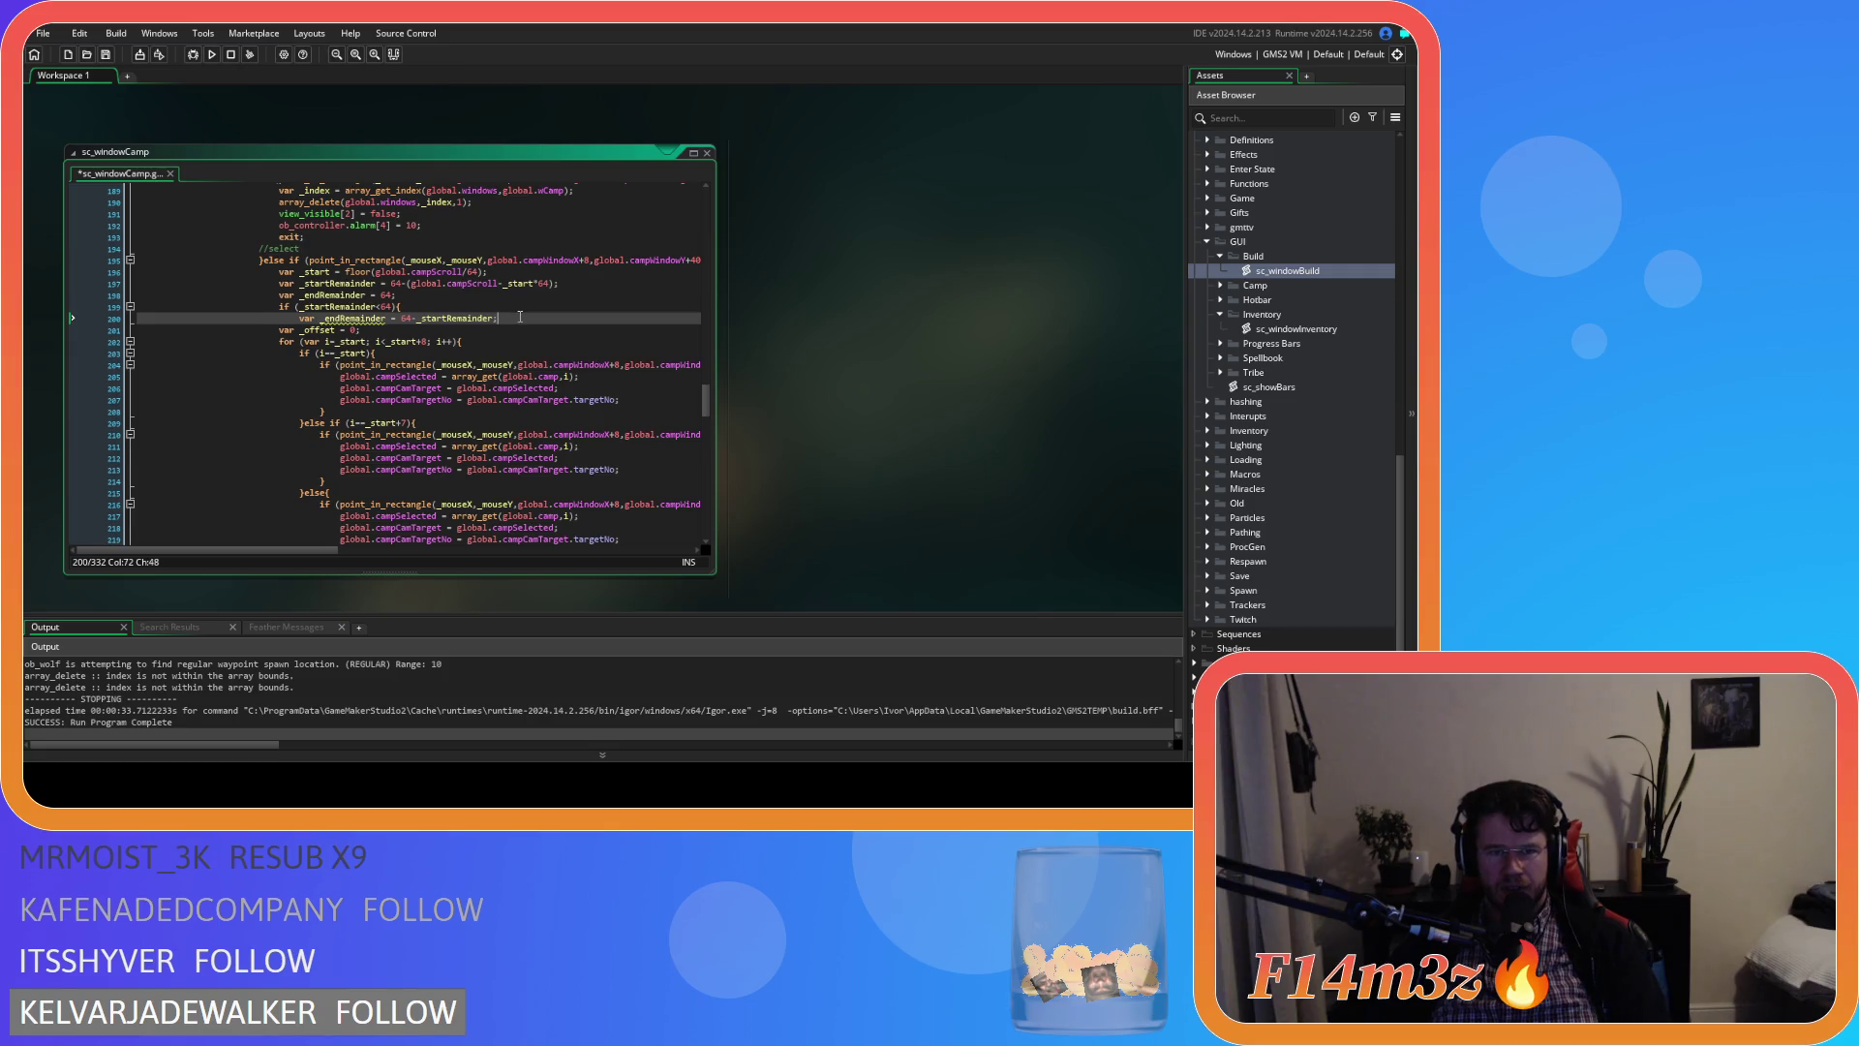
{"action": "left_click", "coordinate": [520, 317]}
{"action": "key", "text": "Return"}
{"action": "type", "text": "}"}
Remove var from the inner _endRemainder assignment, save the script, and rebuild with F5
{"action": "double_click", "coordinate": [303, 318]}
{"action": "key", "text": "Delete"}
{"action": "key", "text": "Delete"}
{"action": "left_click", "coordinate": [521, 316]}
{"action": "key", "text": "ctrl+s"}
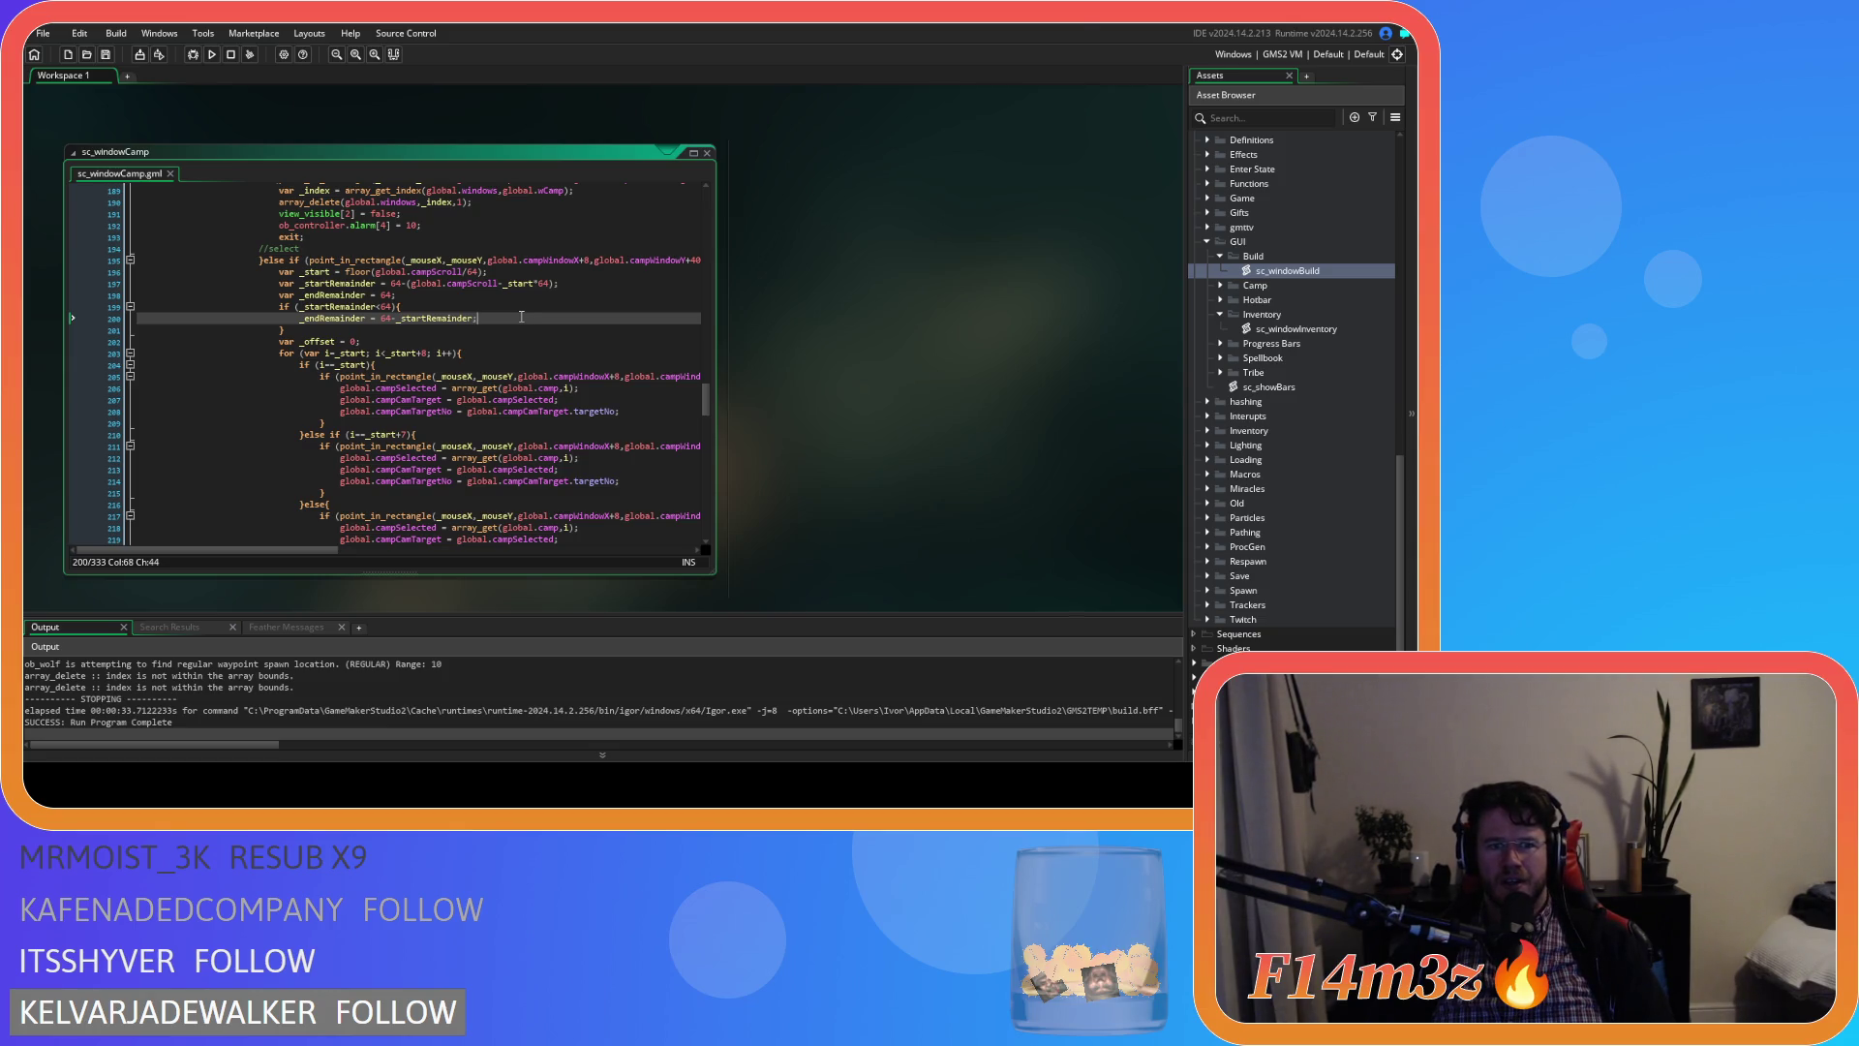
{"action": "key", "text": "F5"}
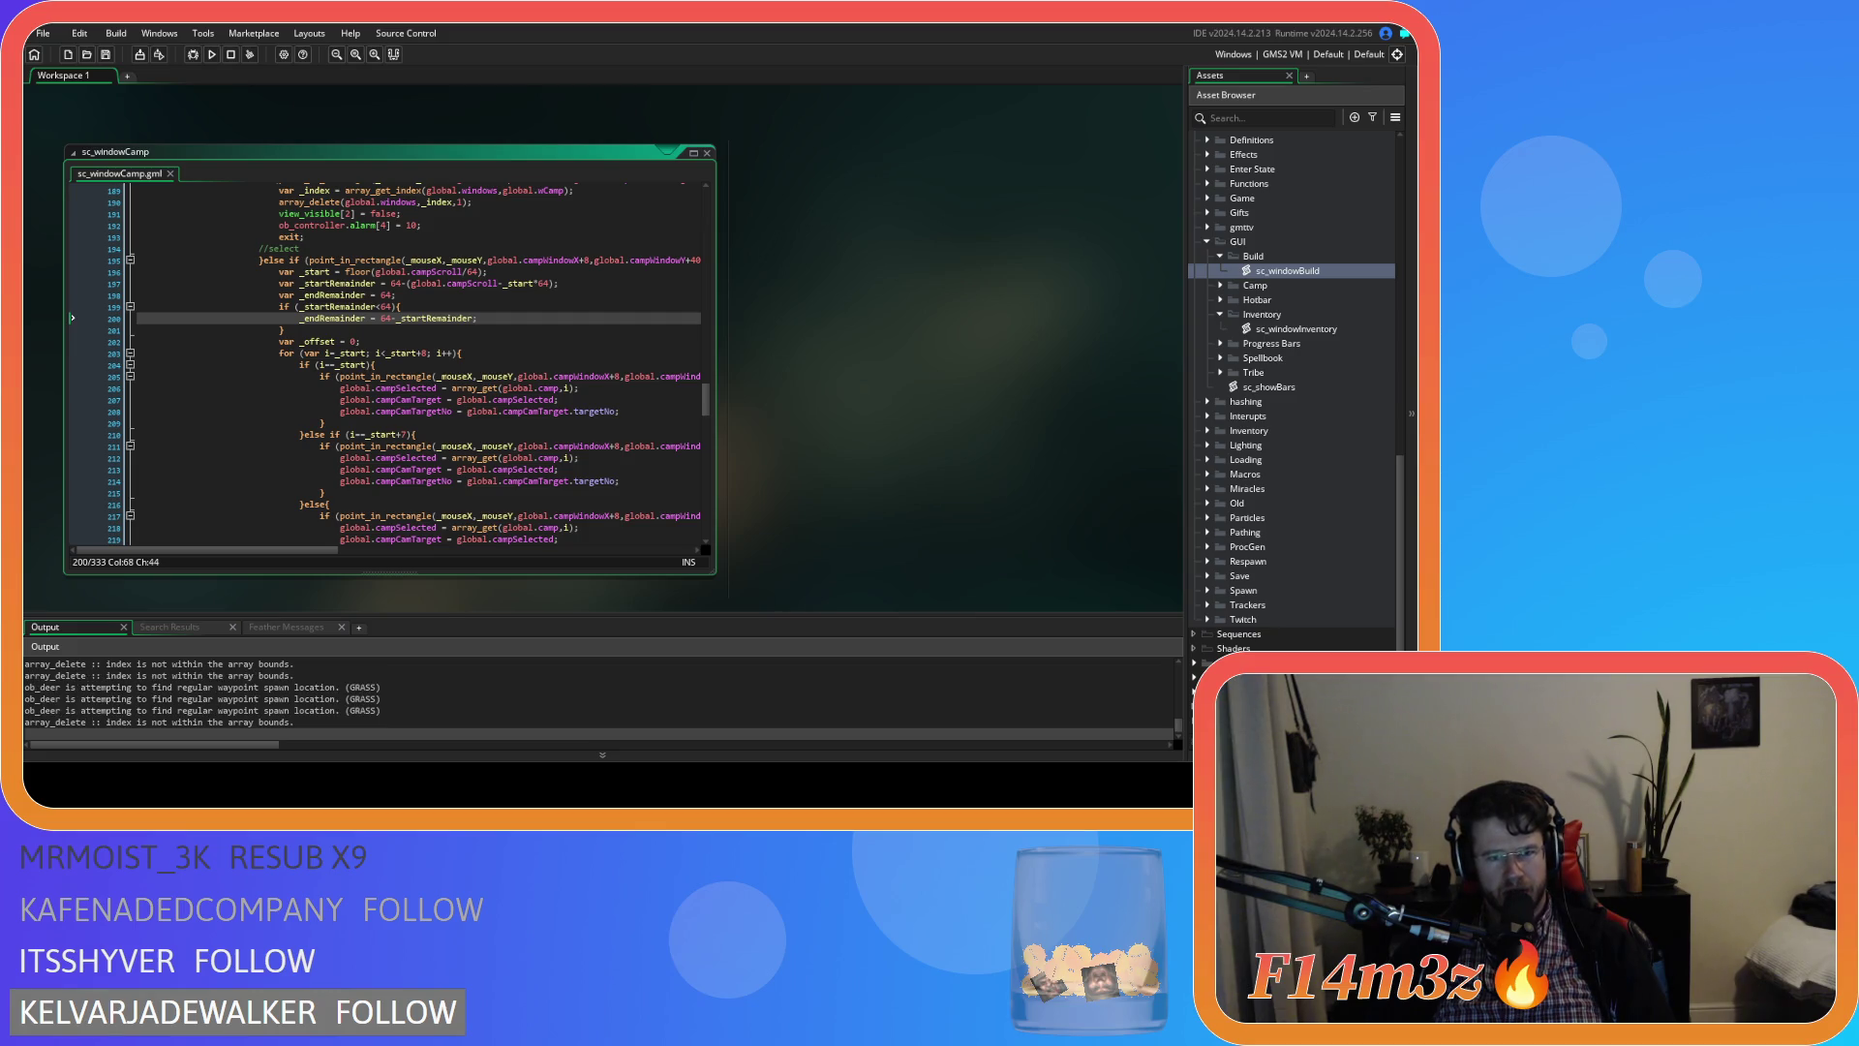
{"action": "key", "text": "alt+Tab"}
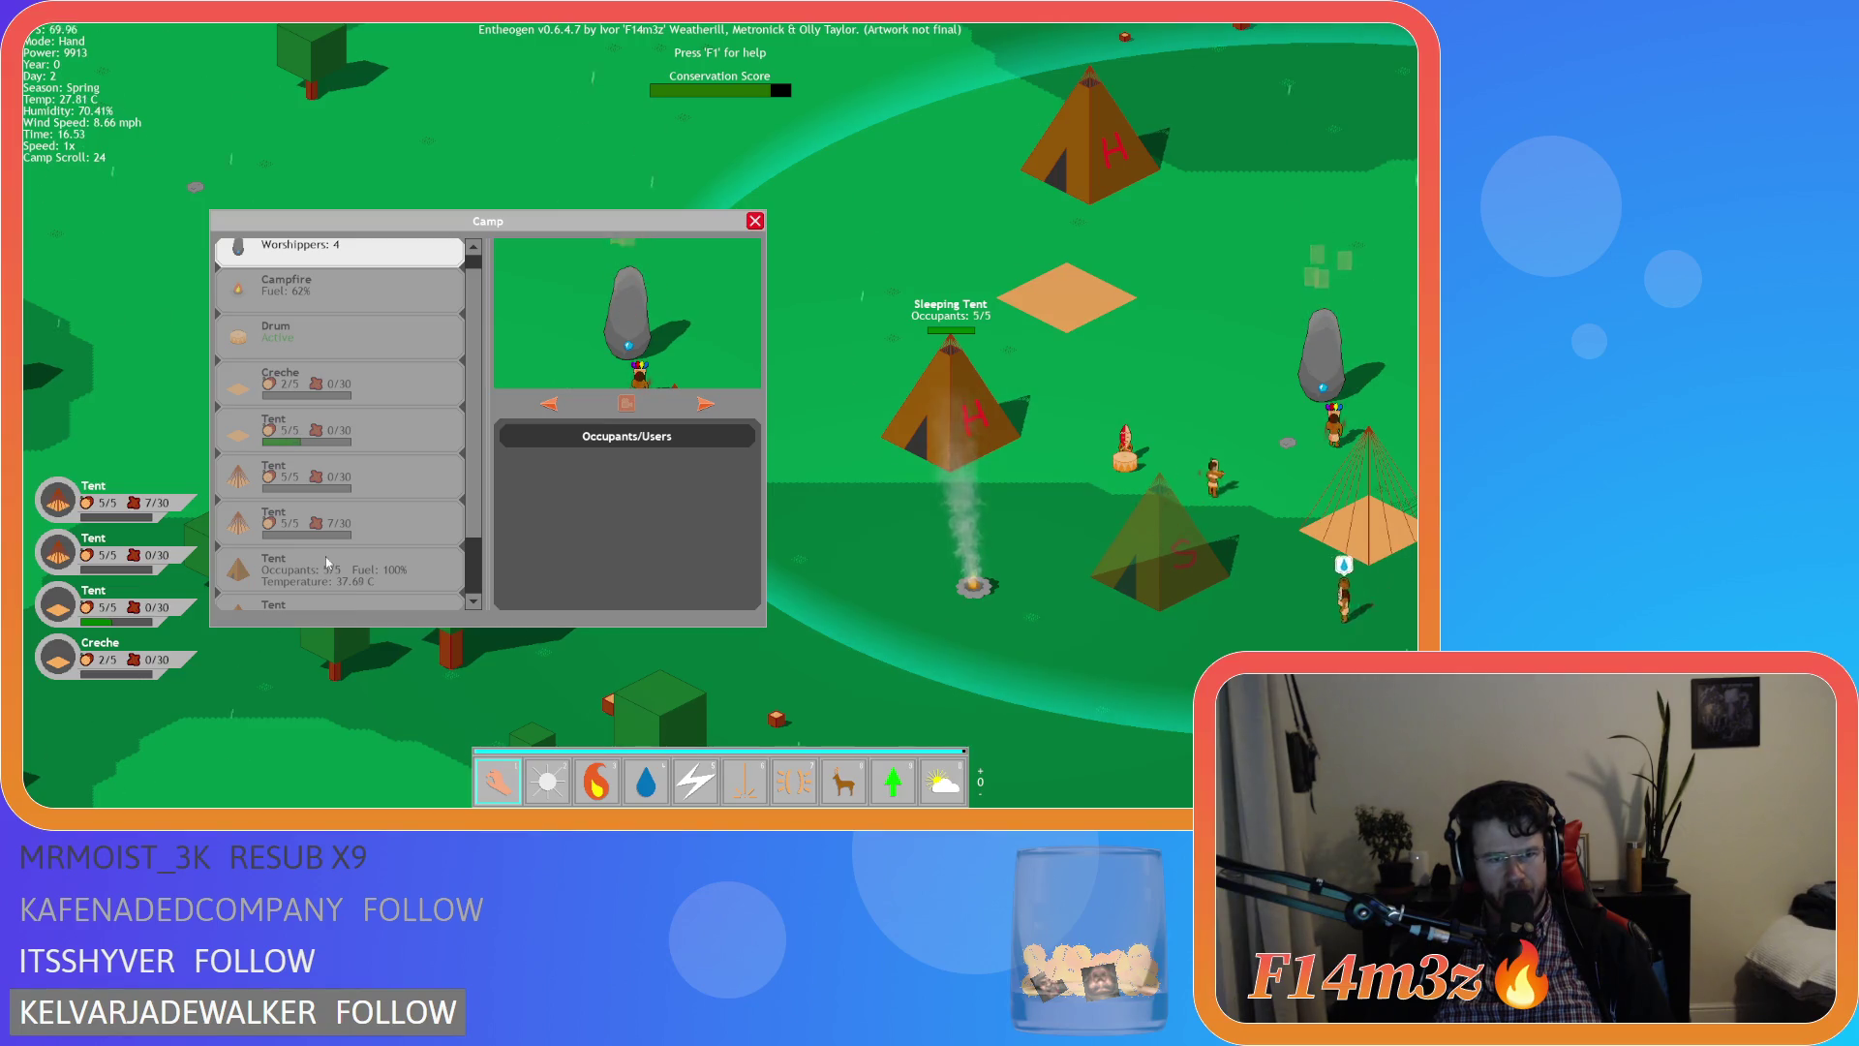
Select a Tent row in the Camp list, scroll the list, then close it and quit
{"action": "left_click", "coordinate": [337, 590]}
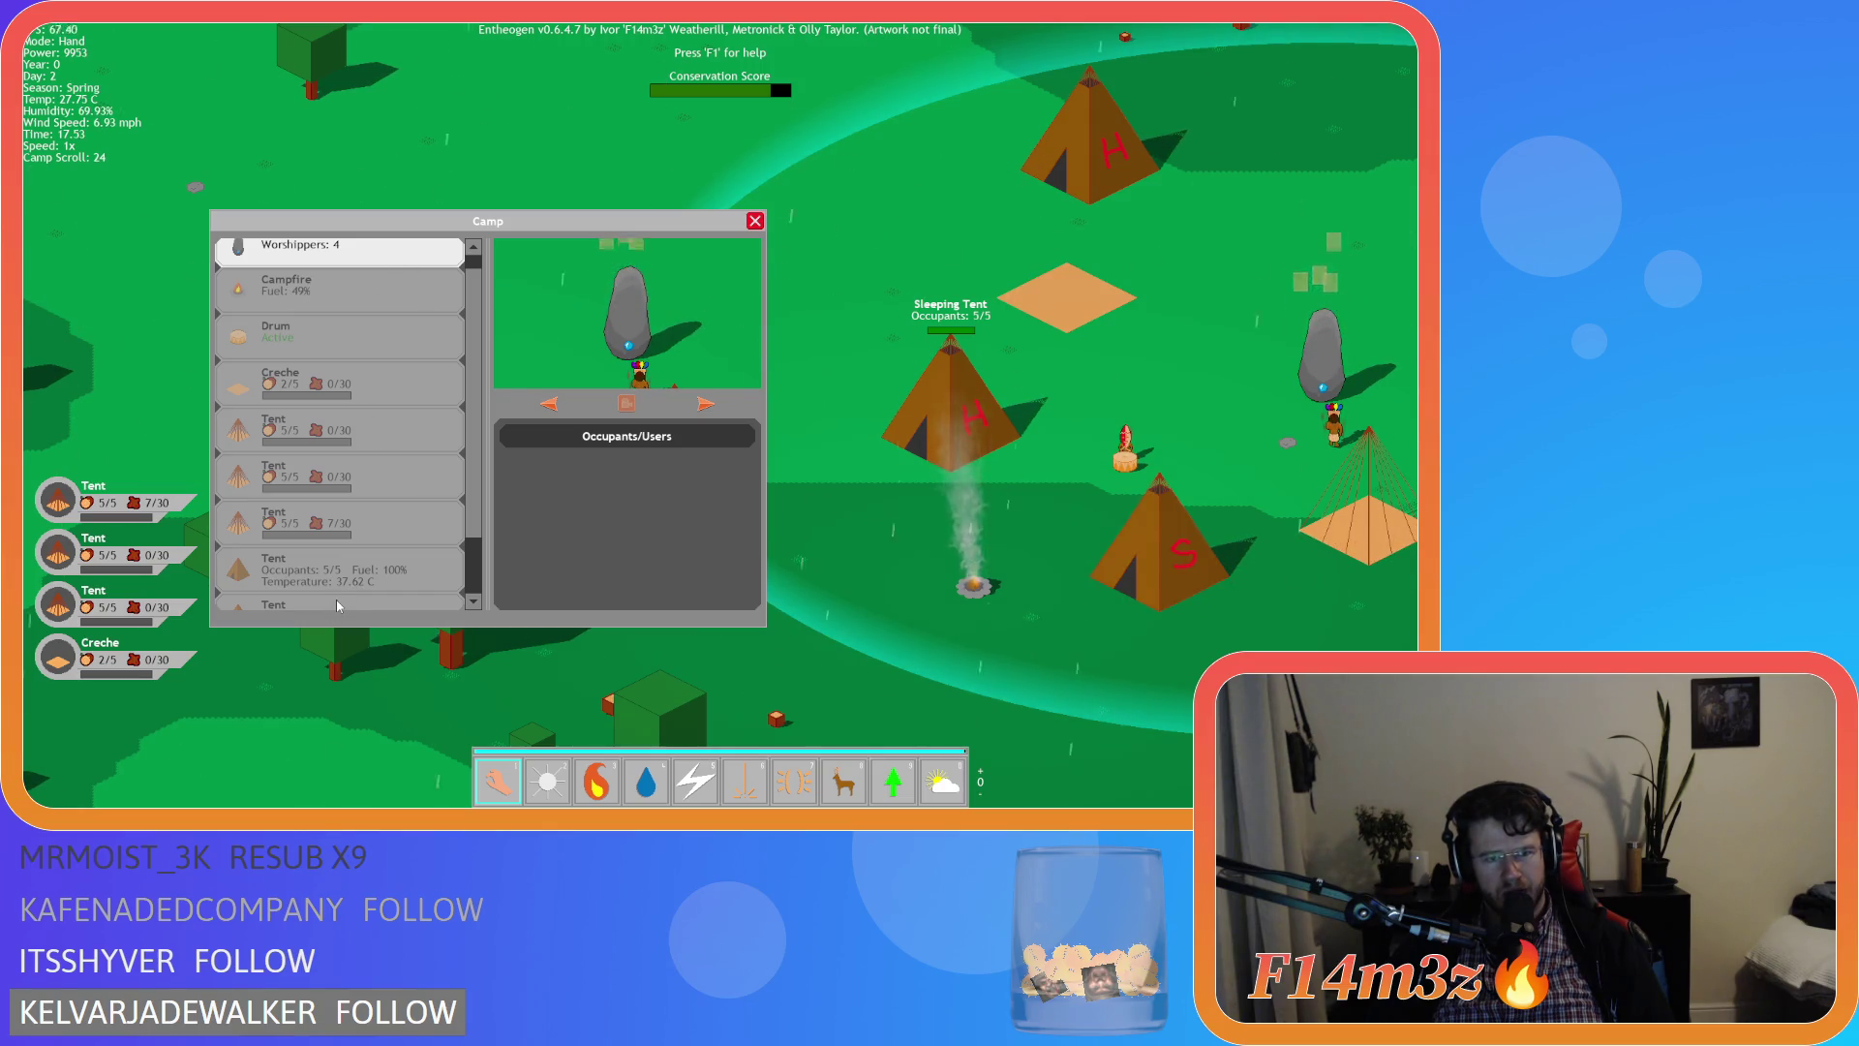
{"action": "scroll", "coordinate": [347, 270], "scroll_direction": "up", "scroll_amount": 2}
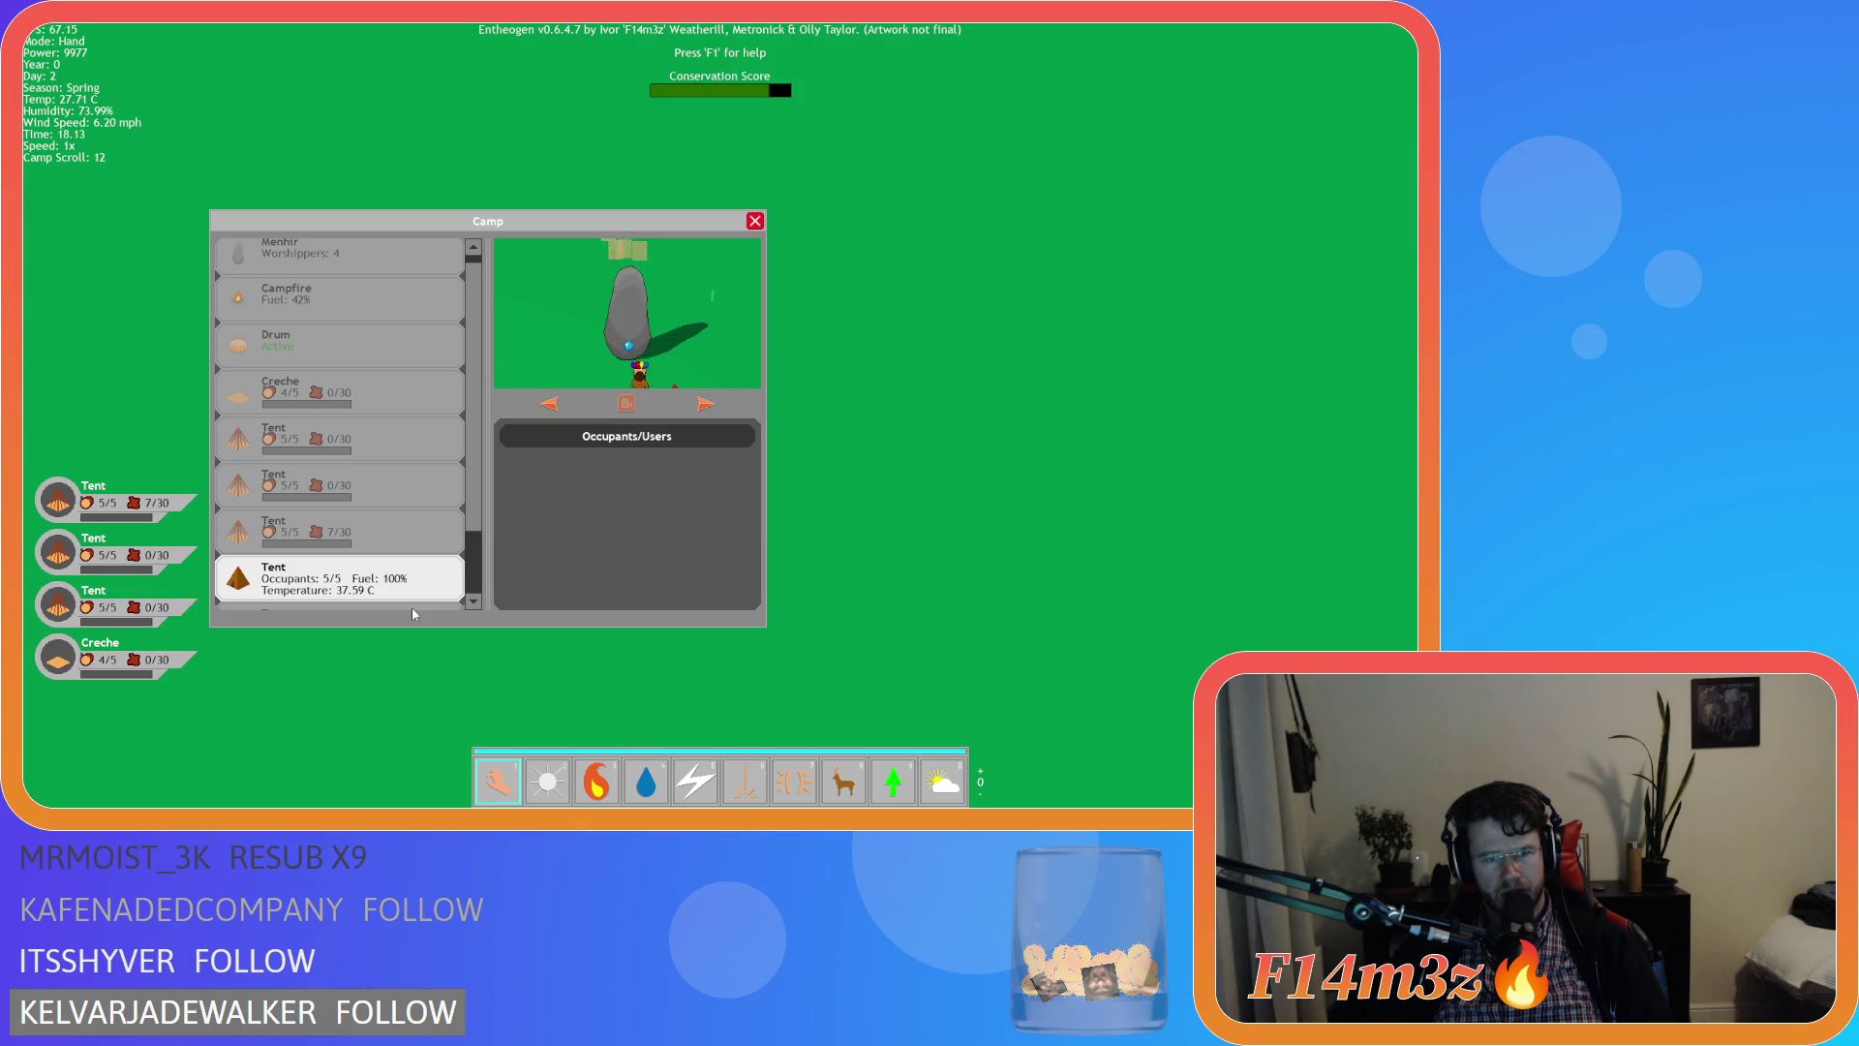
{"action": "scroll", "coordinate": [439, 601], "scroll_direction": "down", "scroll_amount": 2}
{"action": "scroll", "coordinate": [478, 606], "scroll_direction": "down", "scroll_amount": 2}
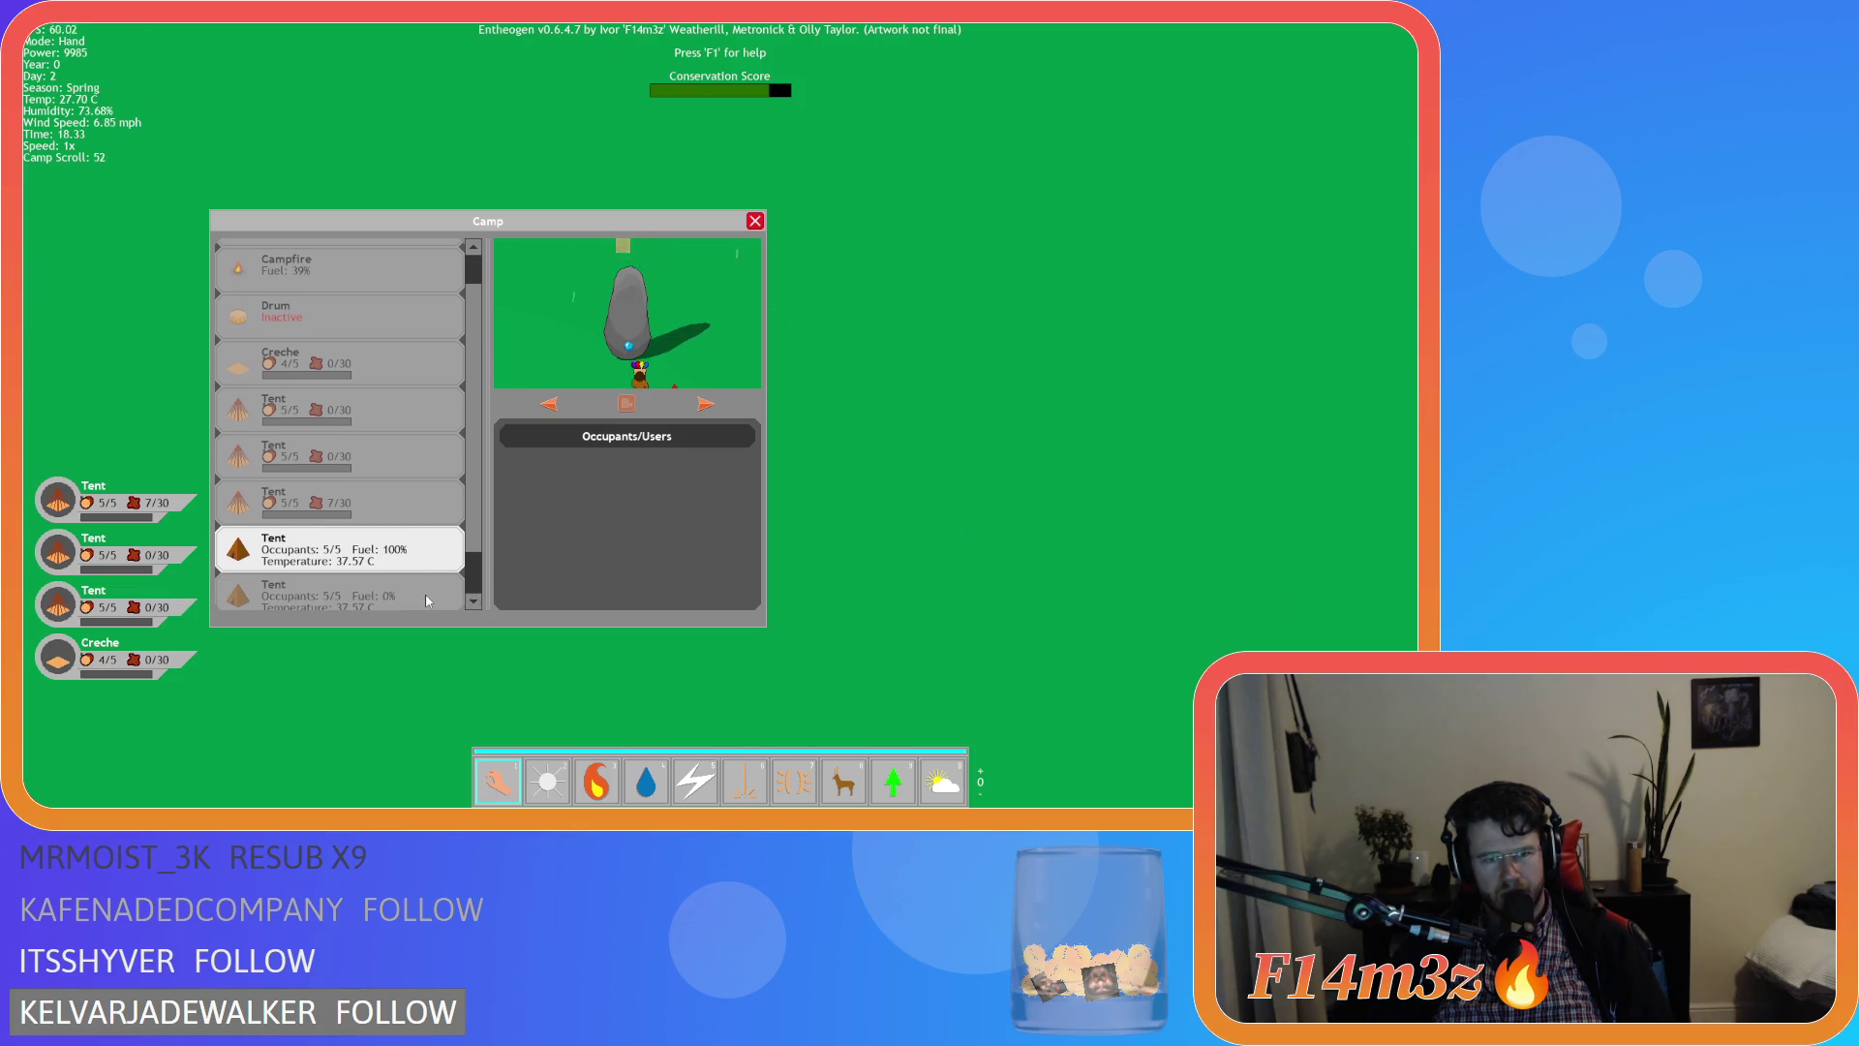
{"action": "scroll", "coordinate": [445, 588], "scroll_direction": "down", "scroll_amount": 1}
{"action": "scroll", "coordinate": [439, 586], "scroll_direction": "down", "scroll_amount": 3}
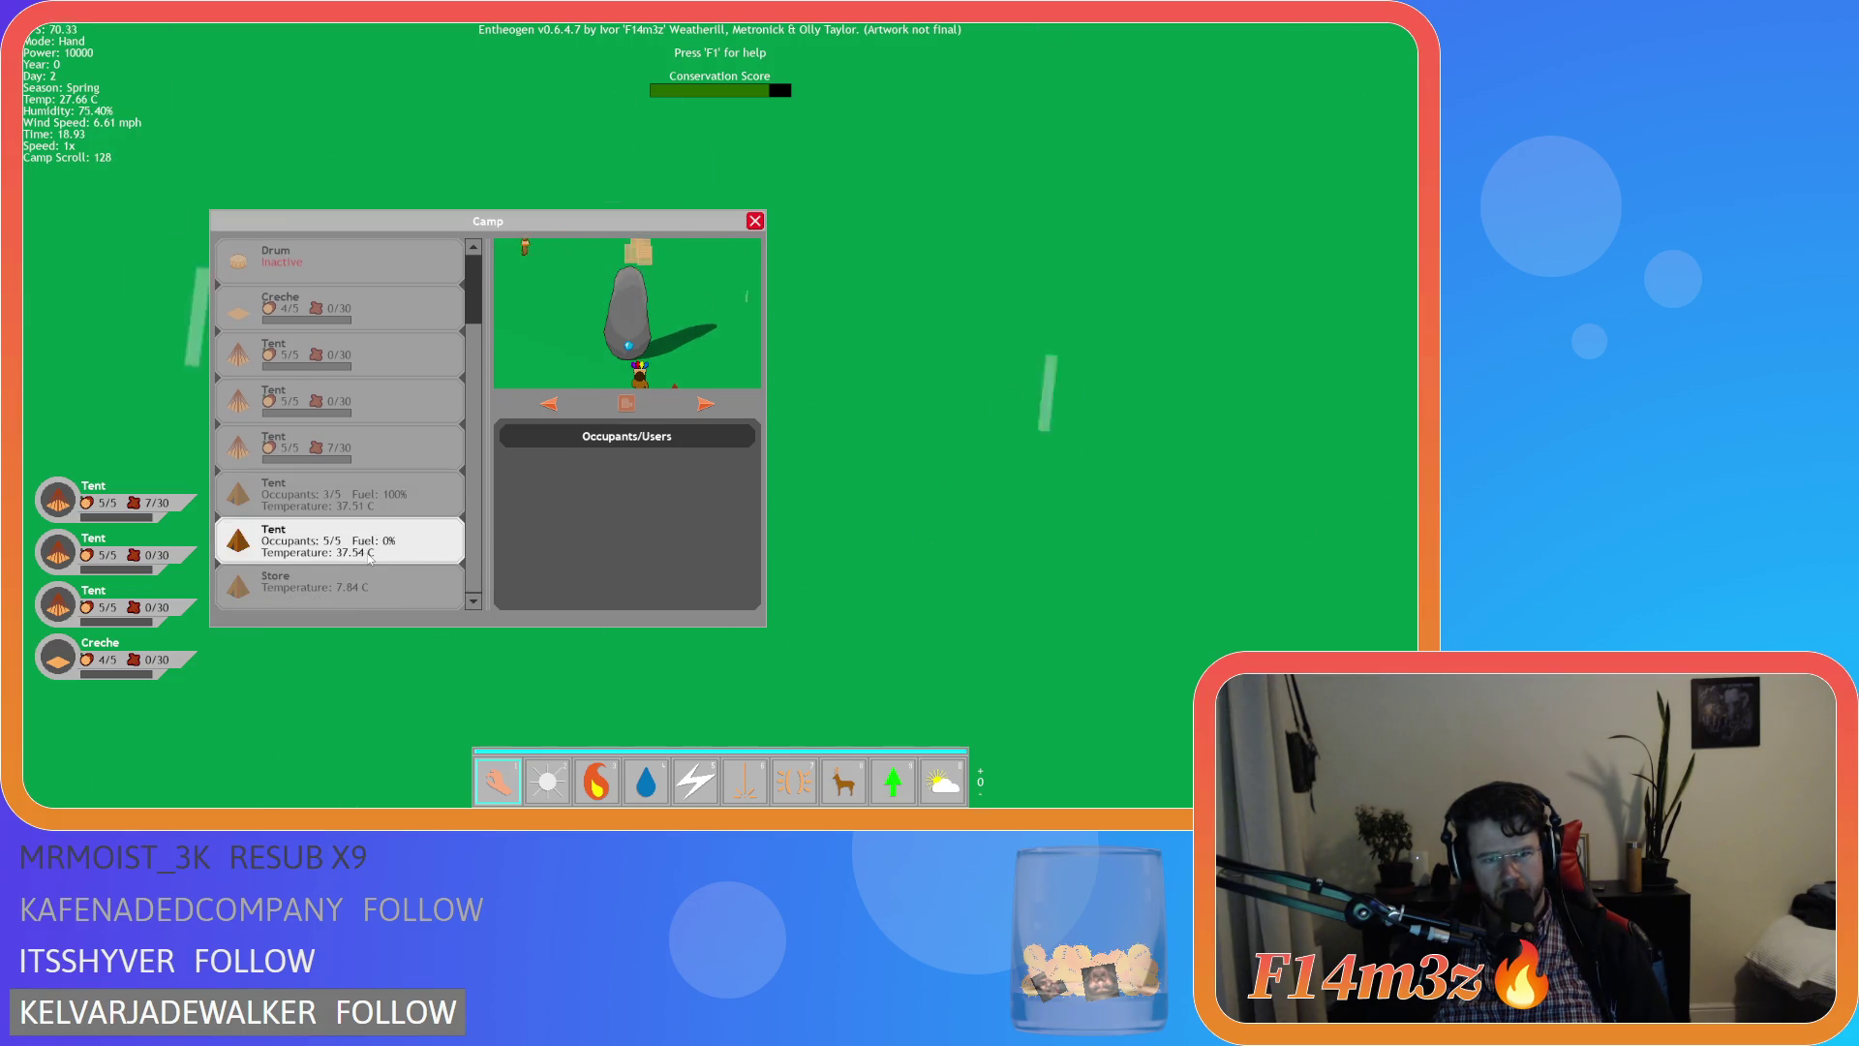
{"action": "key", "text": "Escape"}
{"action": "key", "text": "Escape"}
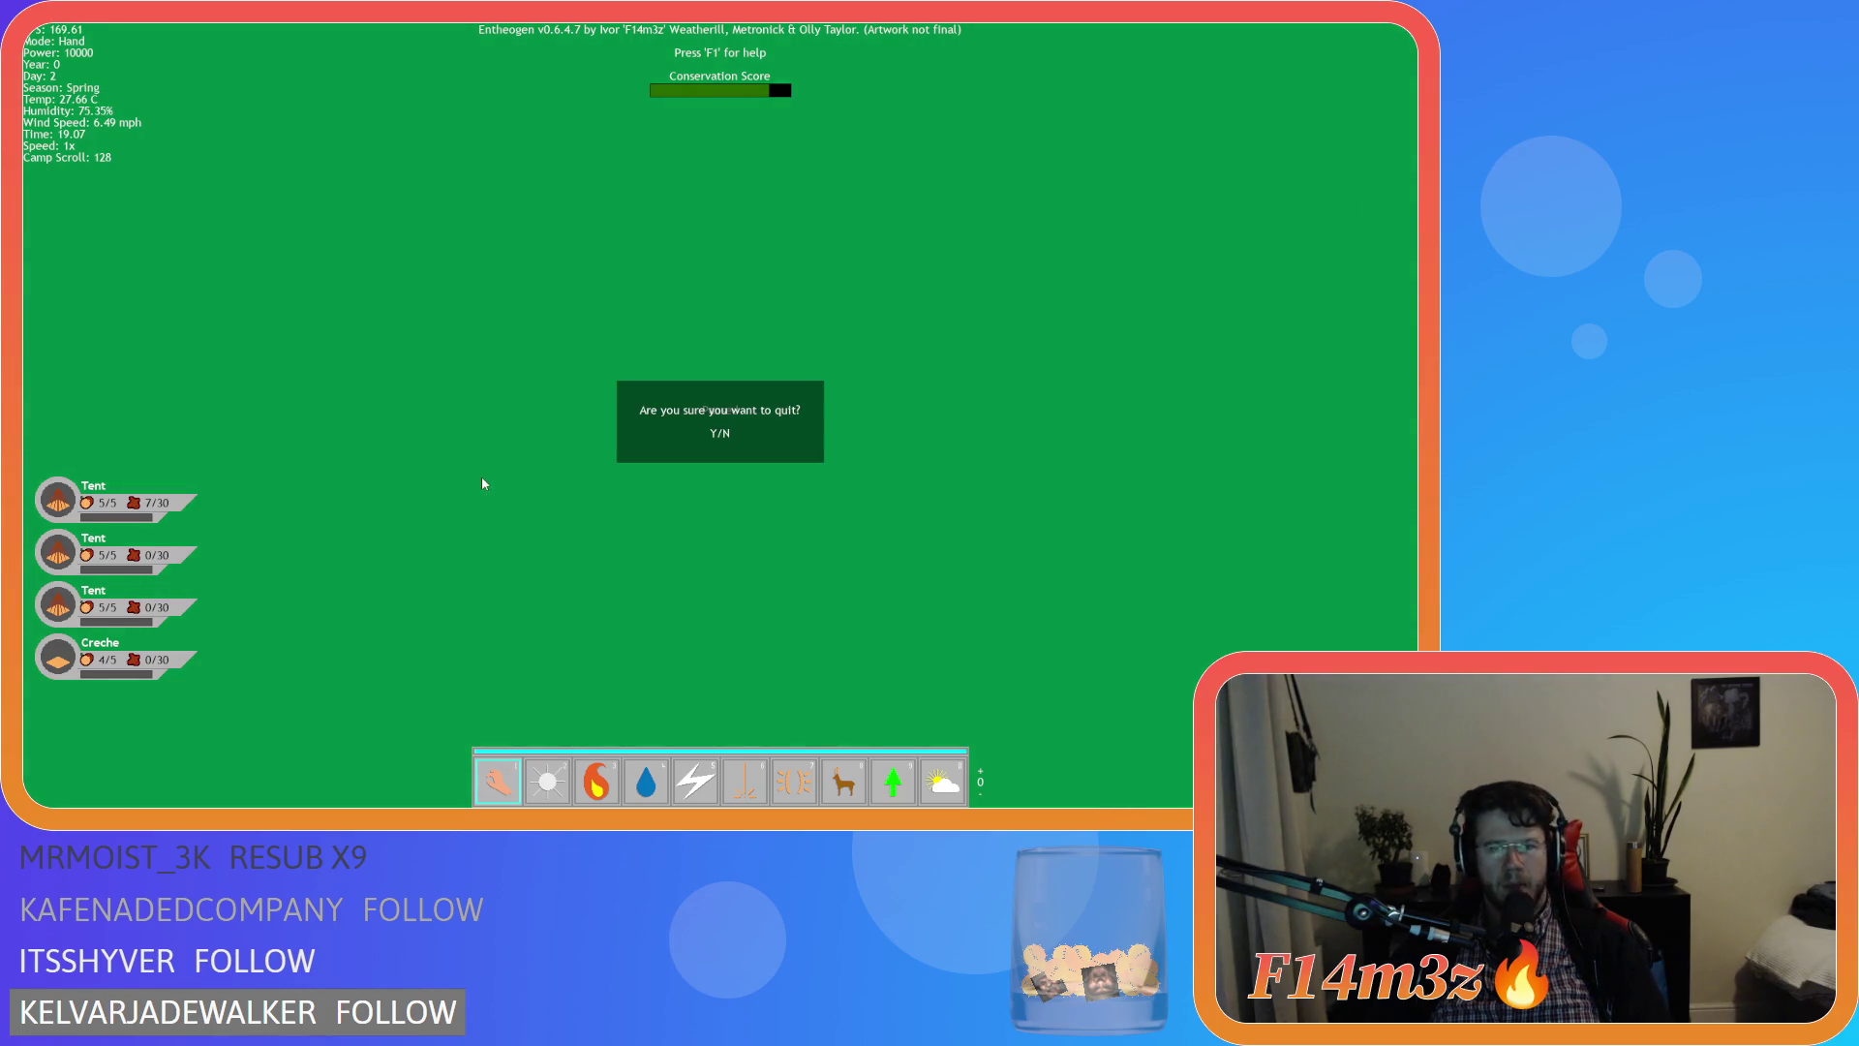
{"action": "key", "text": "y"}
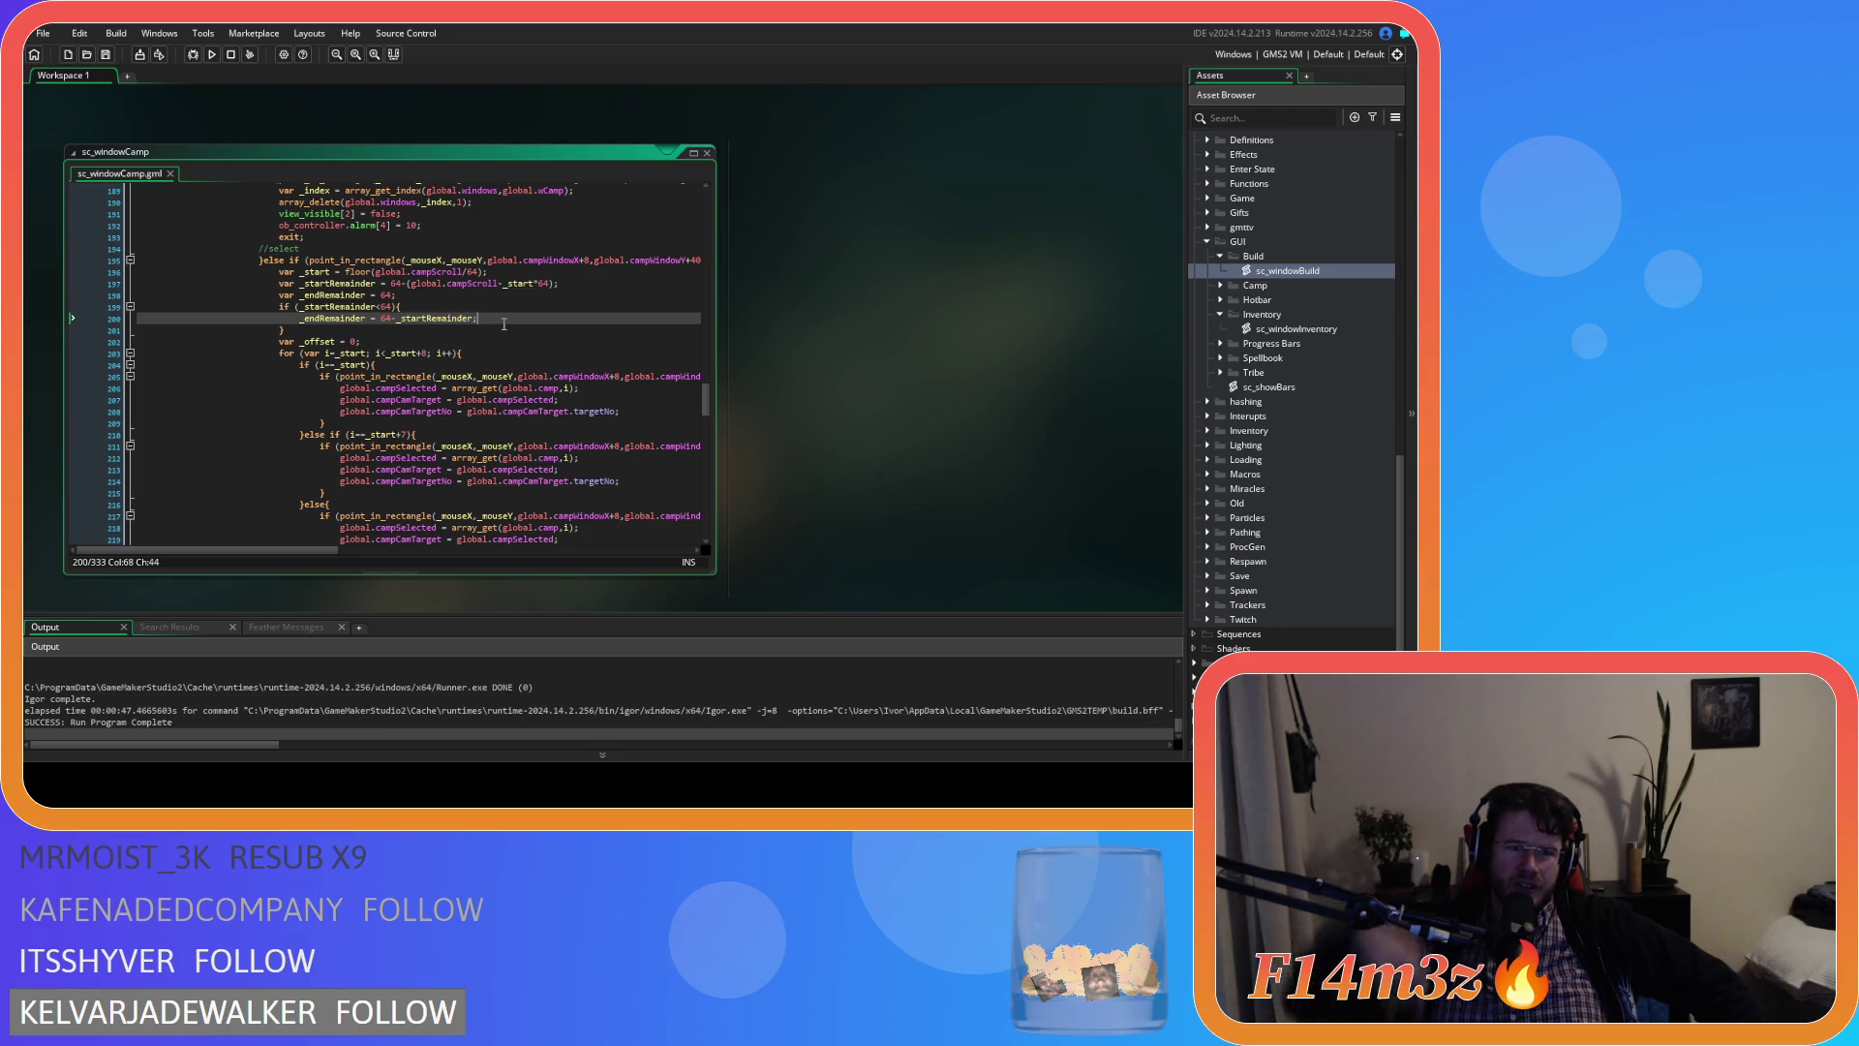
{"action": "scroll", "coordinate": [503, 323], "scroll_direction": "up", "scroll_amount": 3}
{"action": "scroll", "coordinate": [504, 323], "scroll_direction": "down", "scroll_amount": 3}
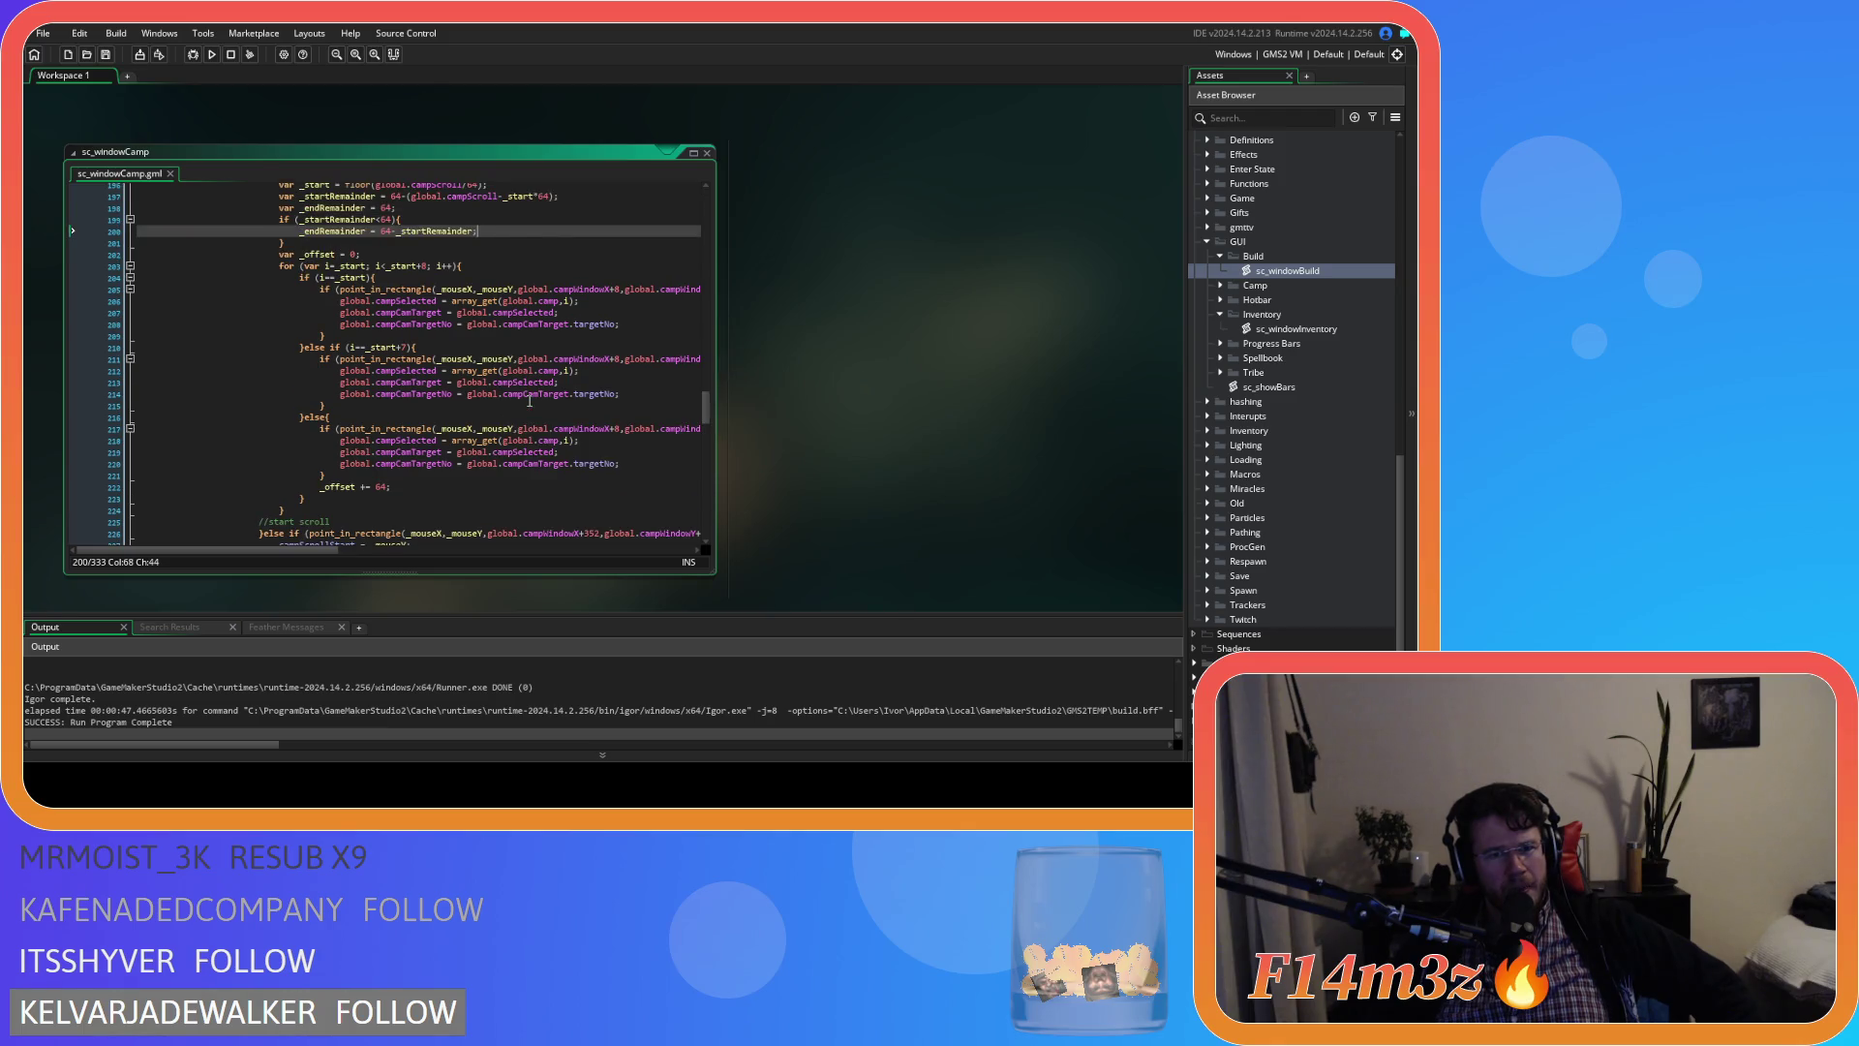
{"action": "scroll", "coordinate": [529, 401], "scroll_direction": "up", "scroll_amount": 1}
{"action": "scroll", "coordinate": [553, 423], "scroll_direction": "up", "scroll_amount": 1}
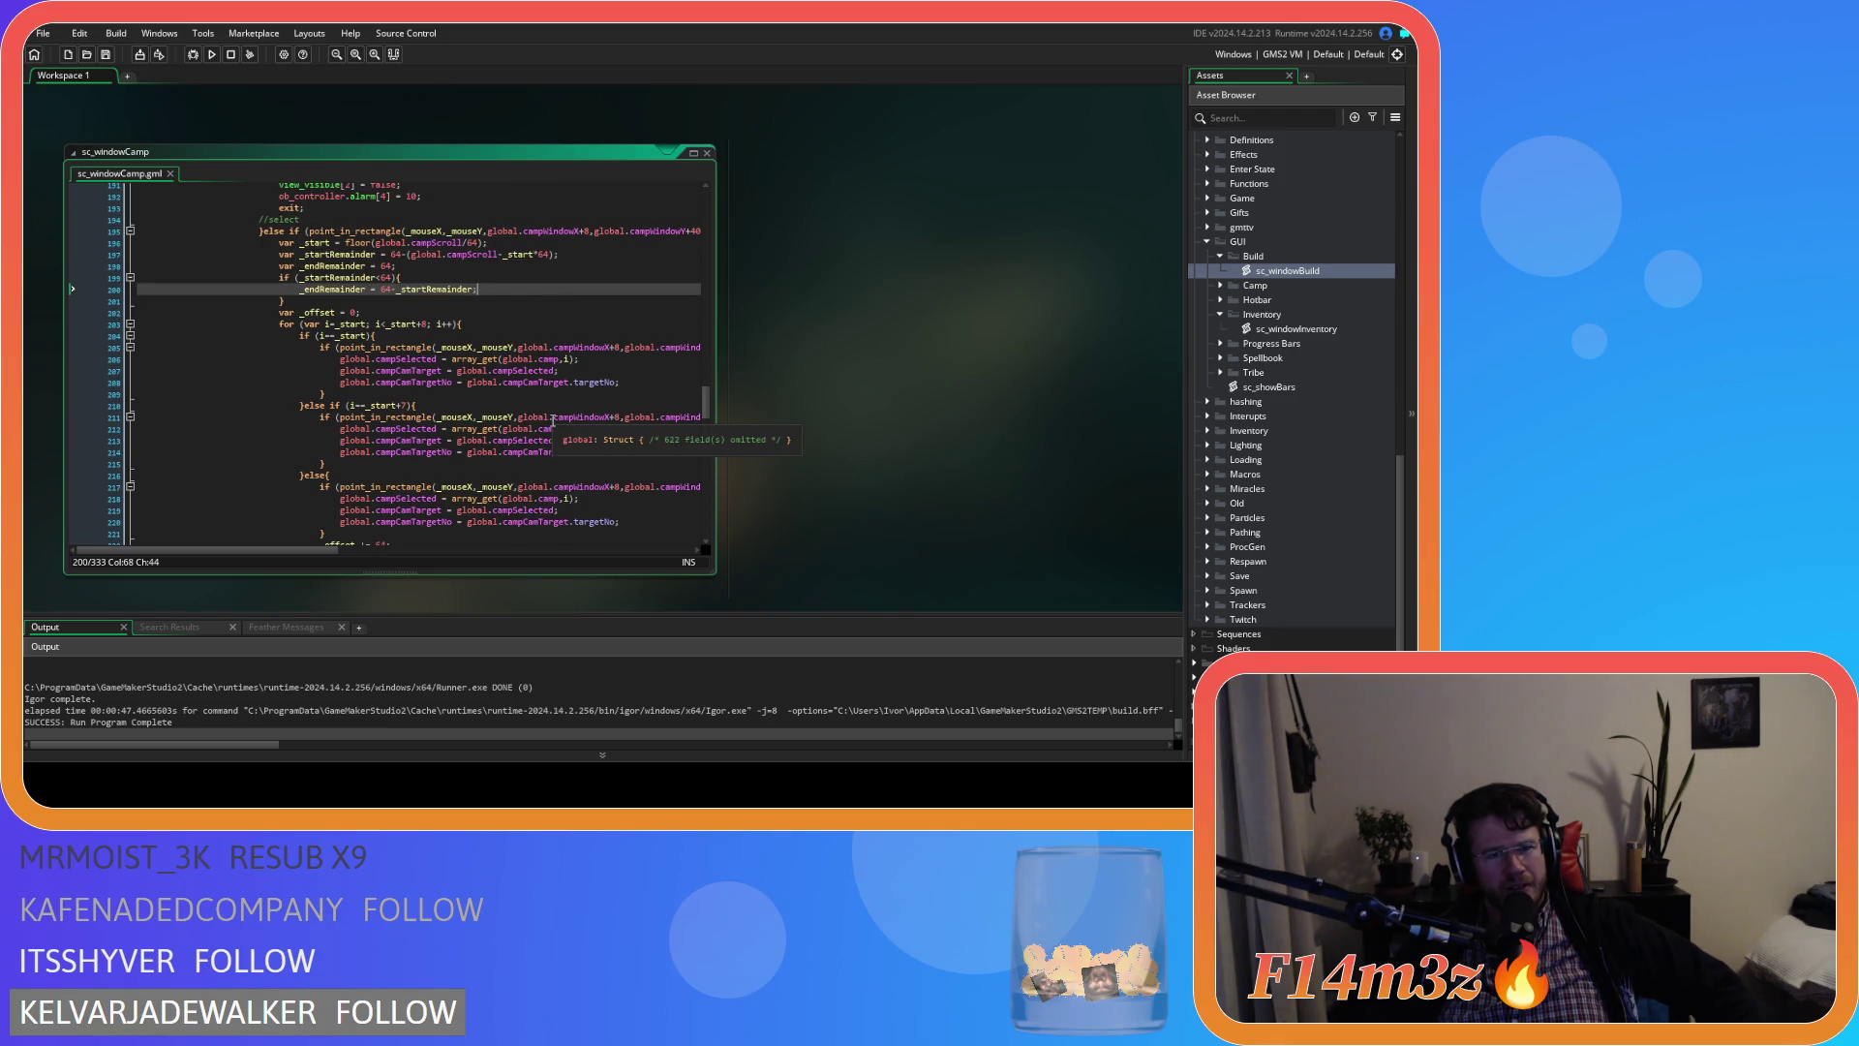
{"action": "scroll", "coordinate": [553, 423], "scroll_direction": "up", "scroll_amount": 1}
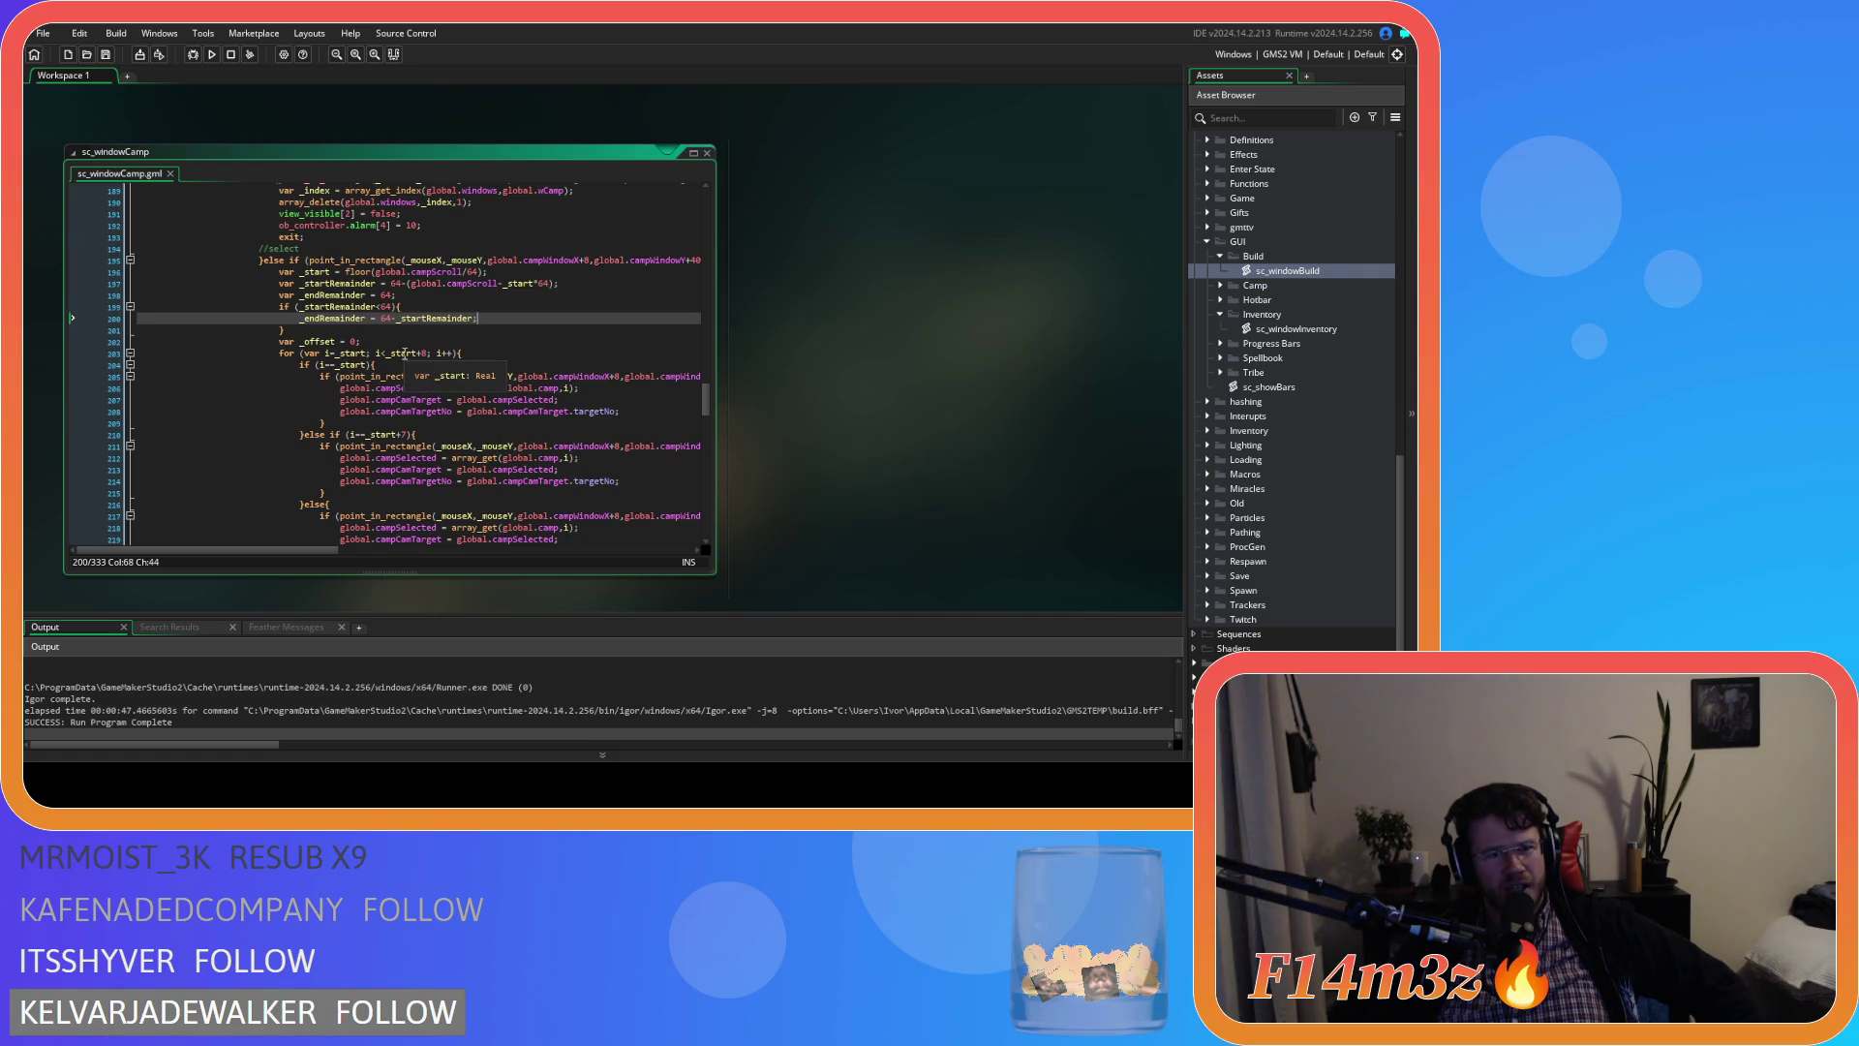
{"action": "double_click", "coordinate": [424, 353]}
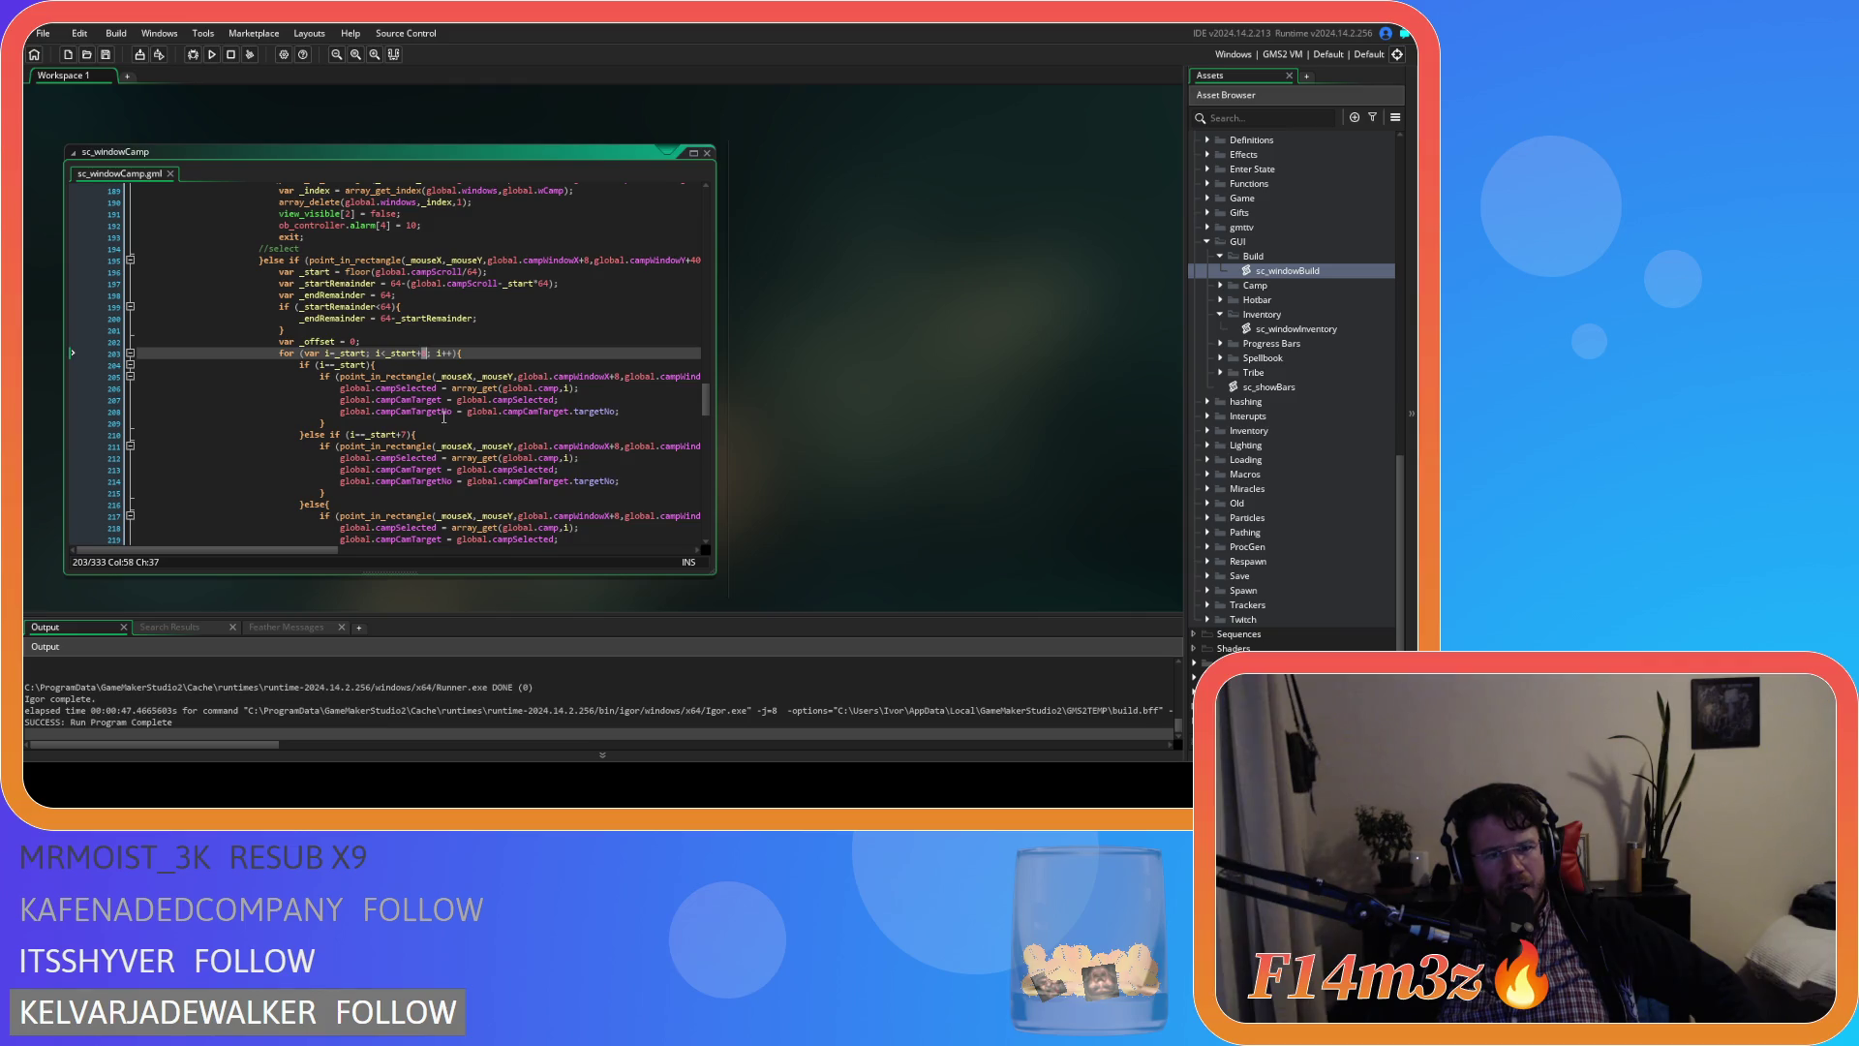